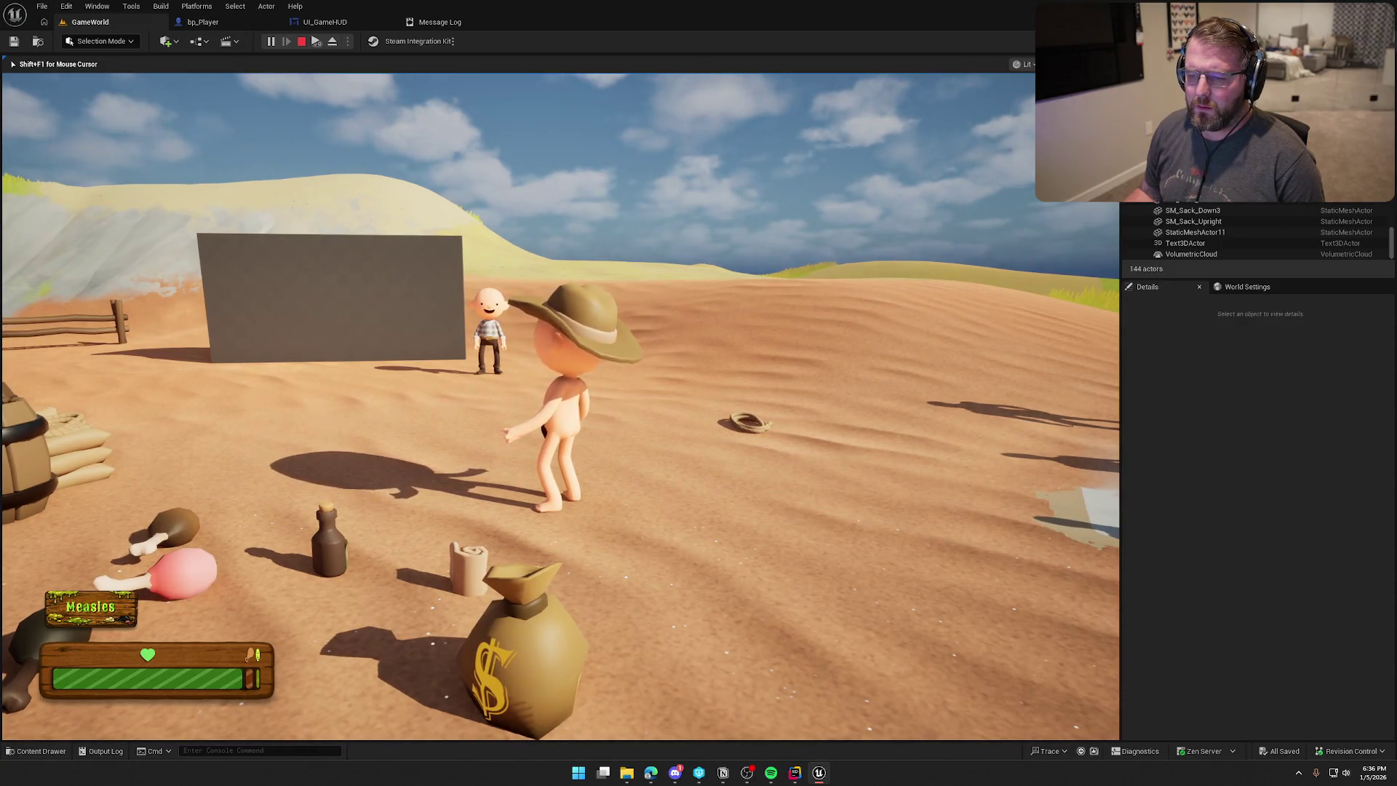
# Run the playtest character up and over the sand dune.
pyautogui.press('super')
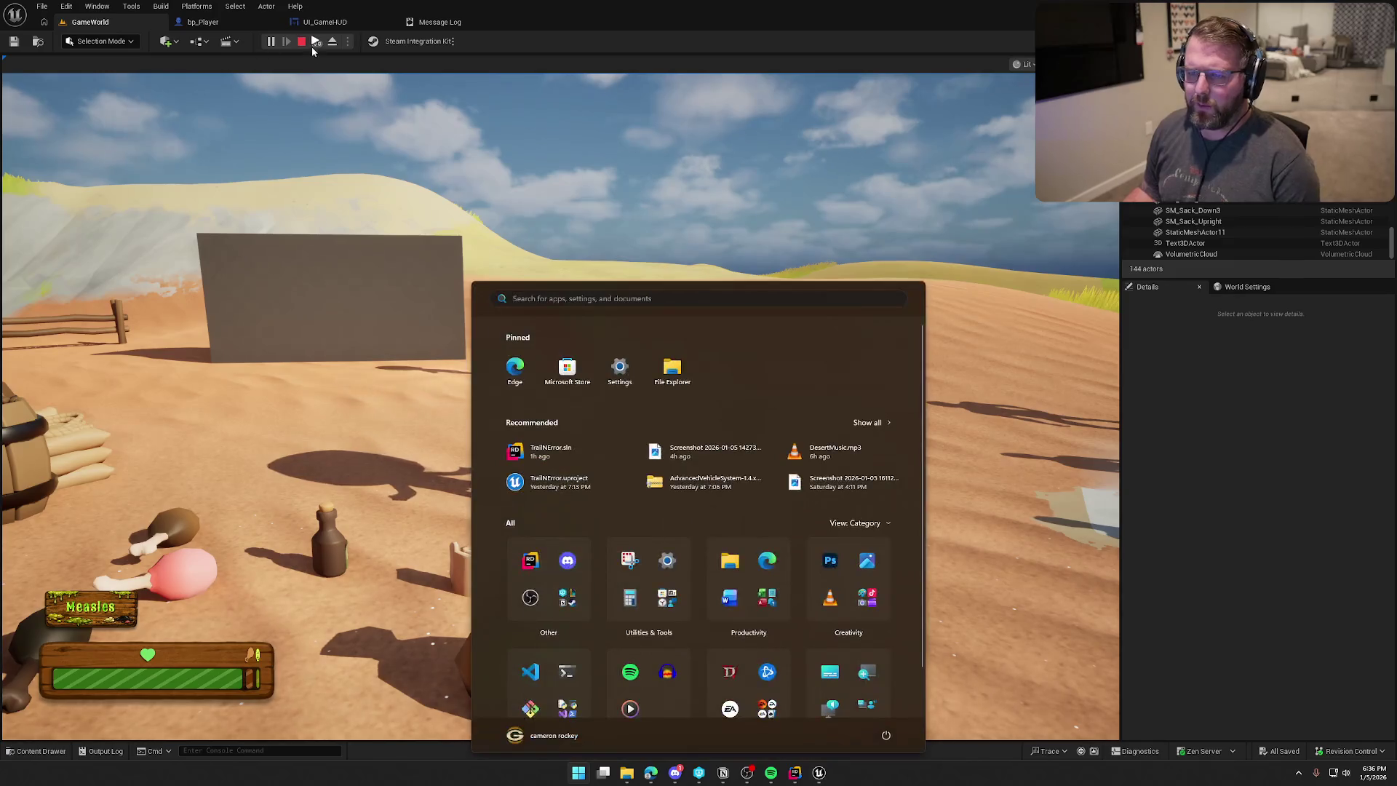
pyautogui.click(348, 273)
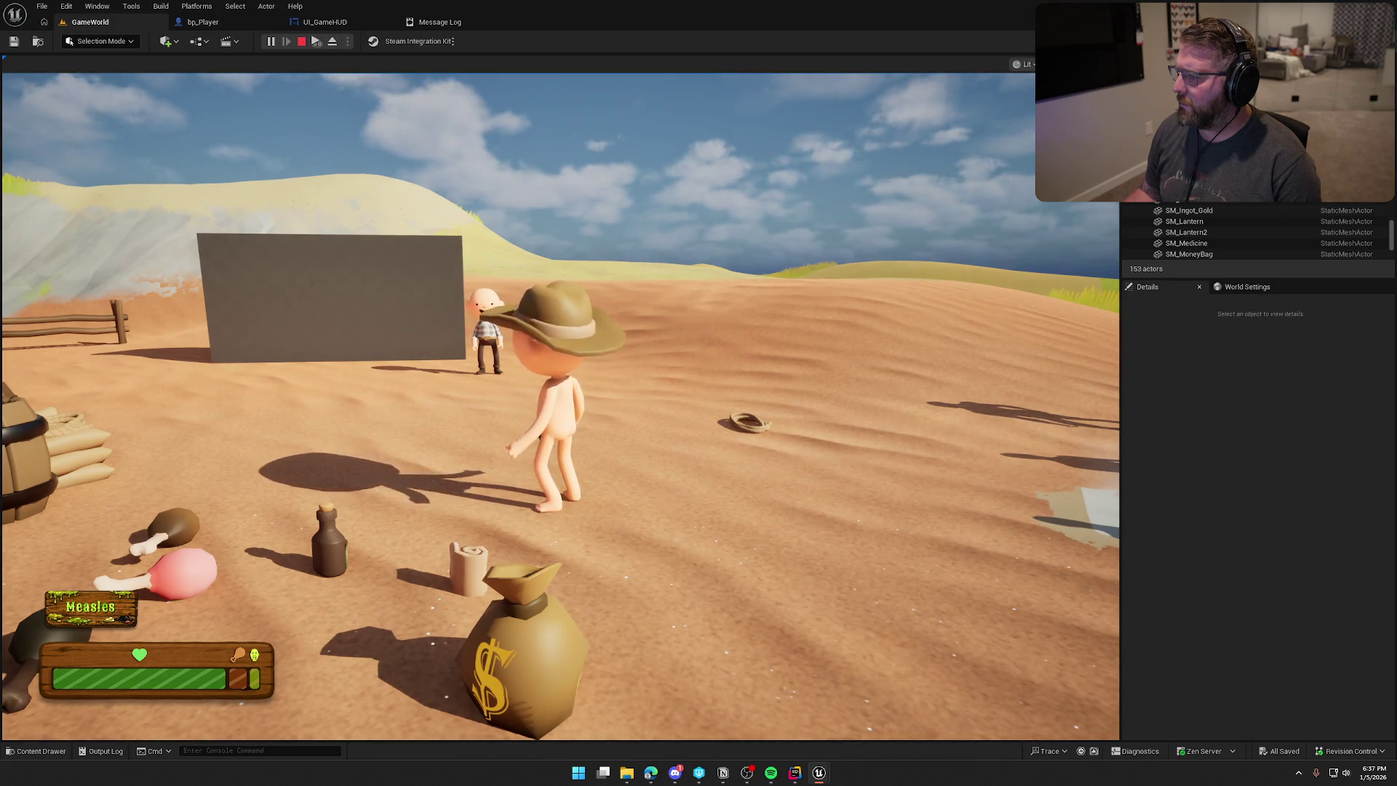
pyautogui.press('super')
pyautogui.press('Escape')
pyautogui.press('w')
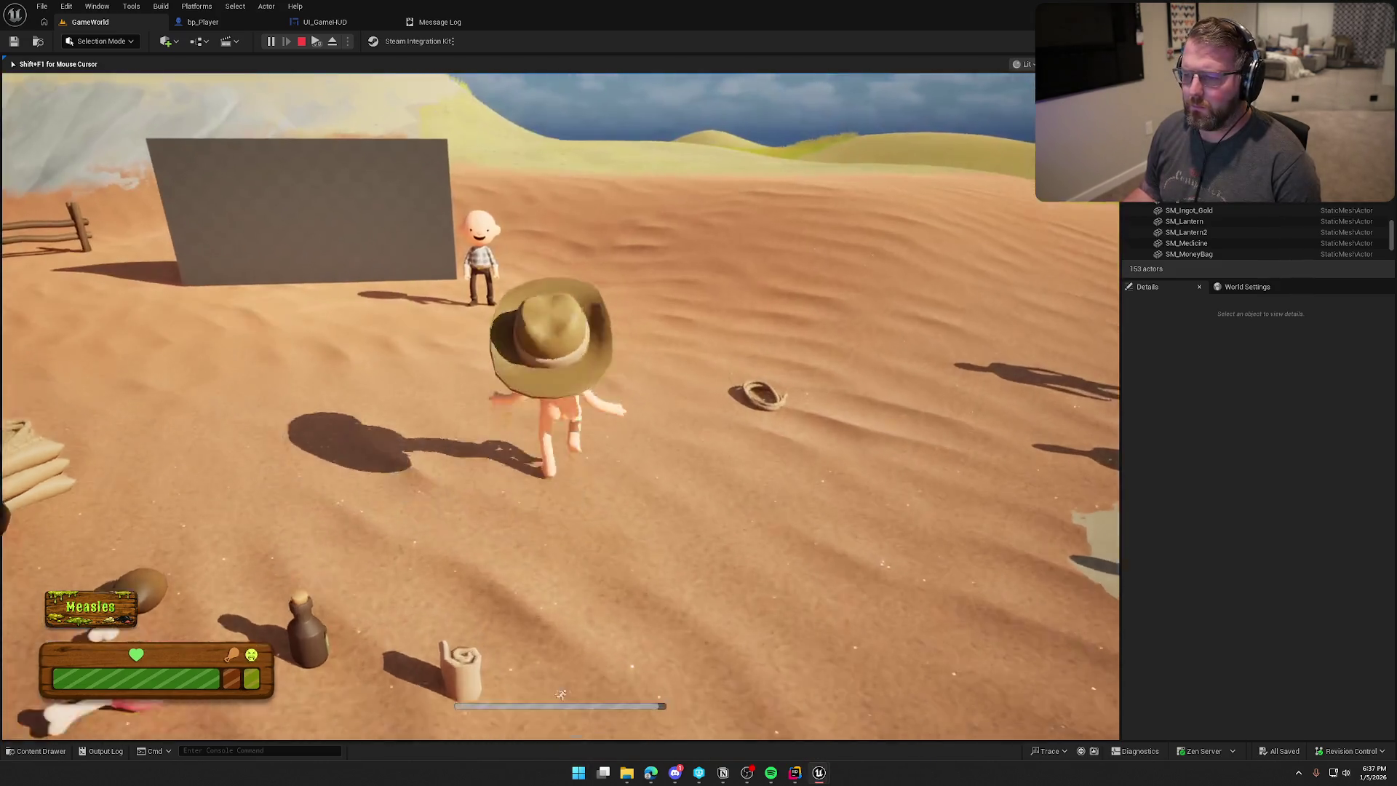
pyautogui.press('w')
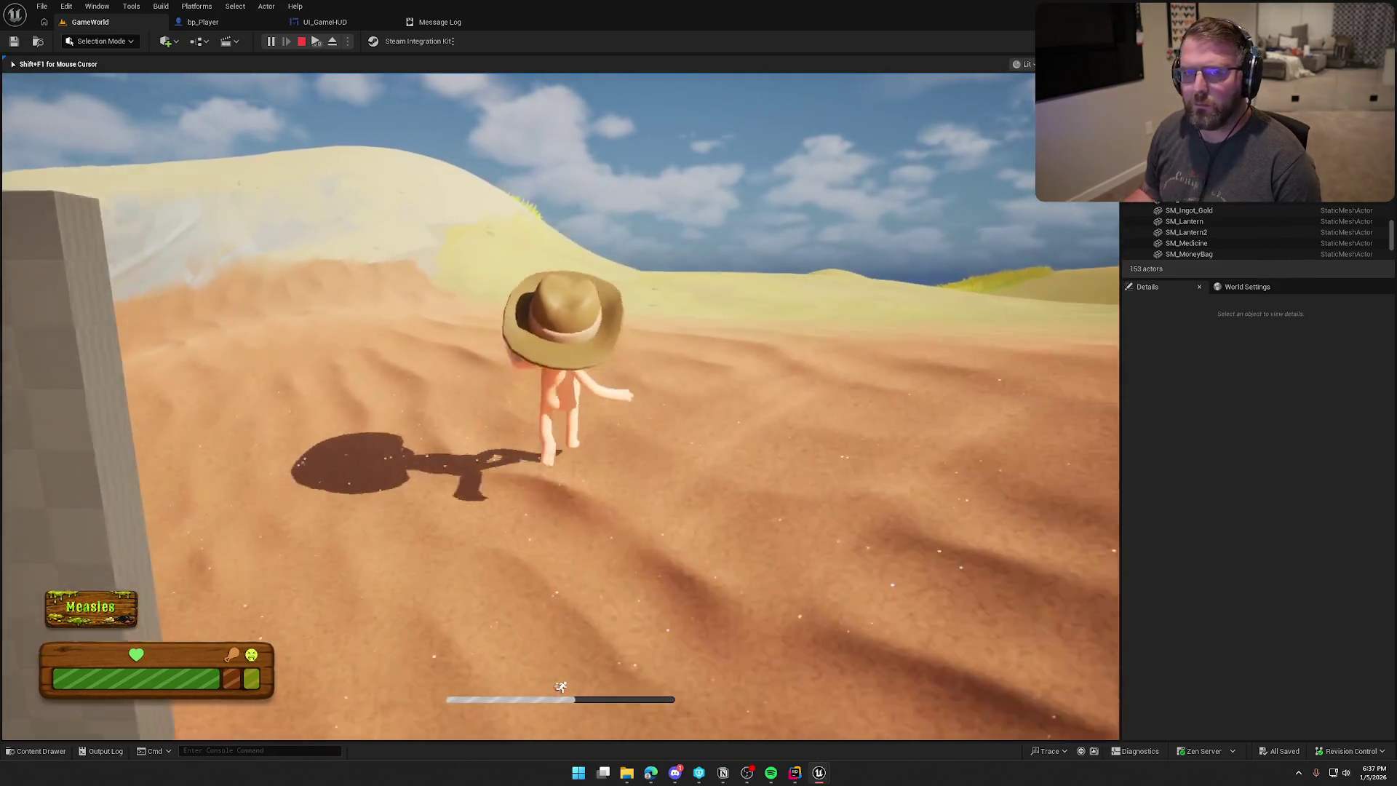
pyautogui.press('w')
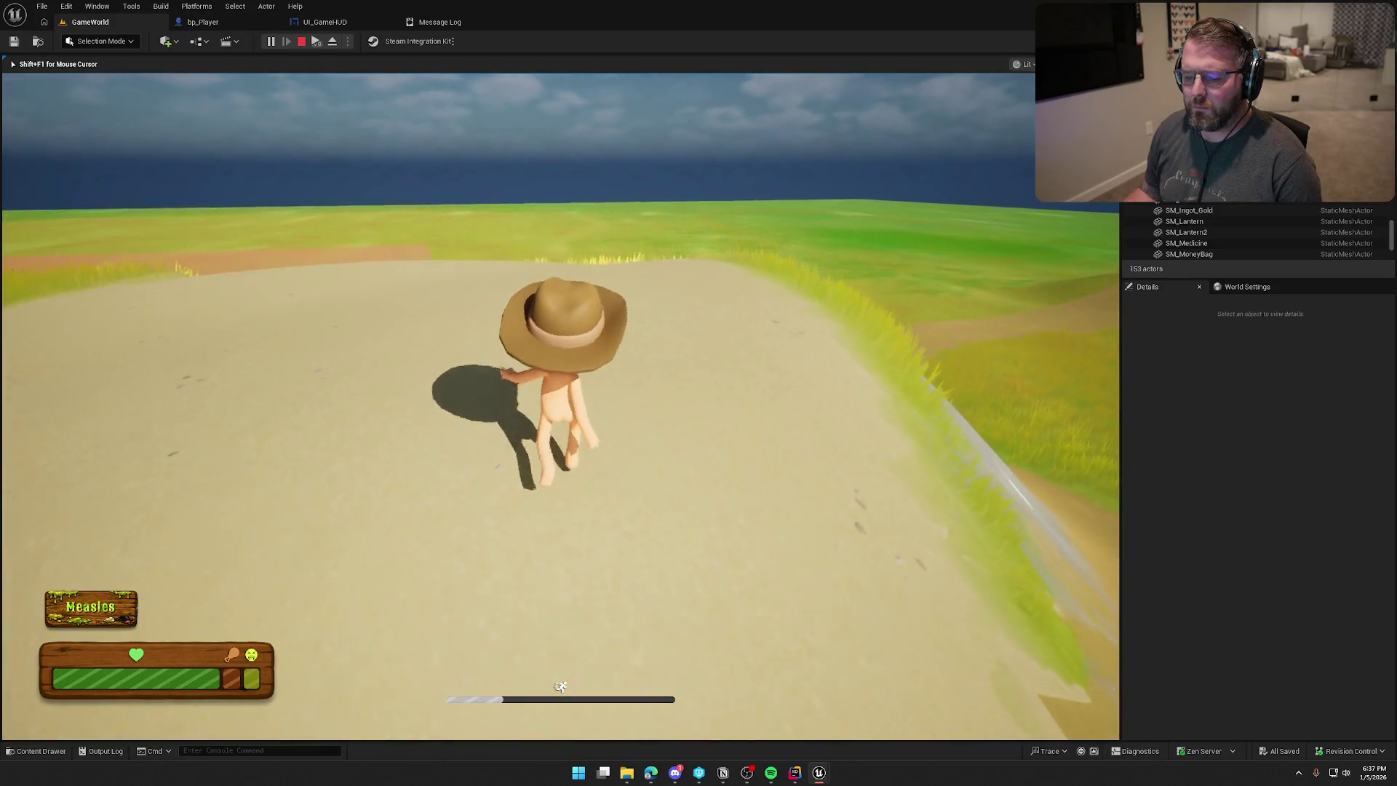
# Mute all game sound by rerunning audio.disableallsound 1 from the console history.
pyautogui.press('`')
pyautogui.press('Up')
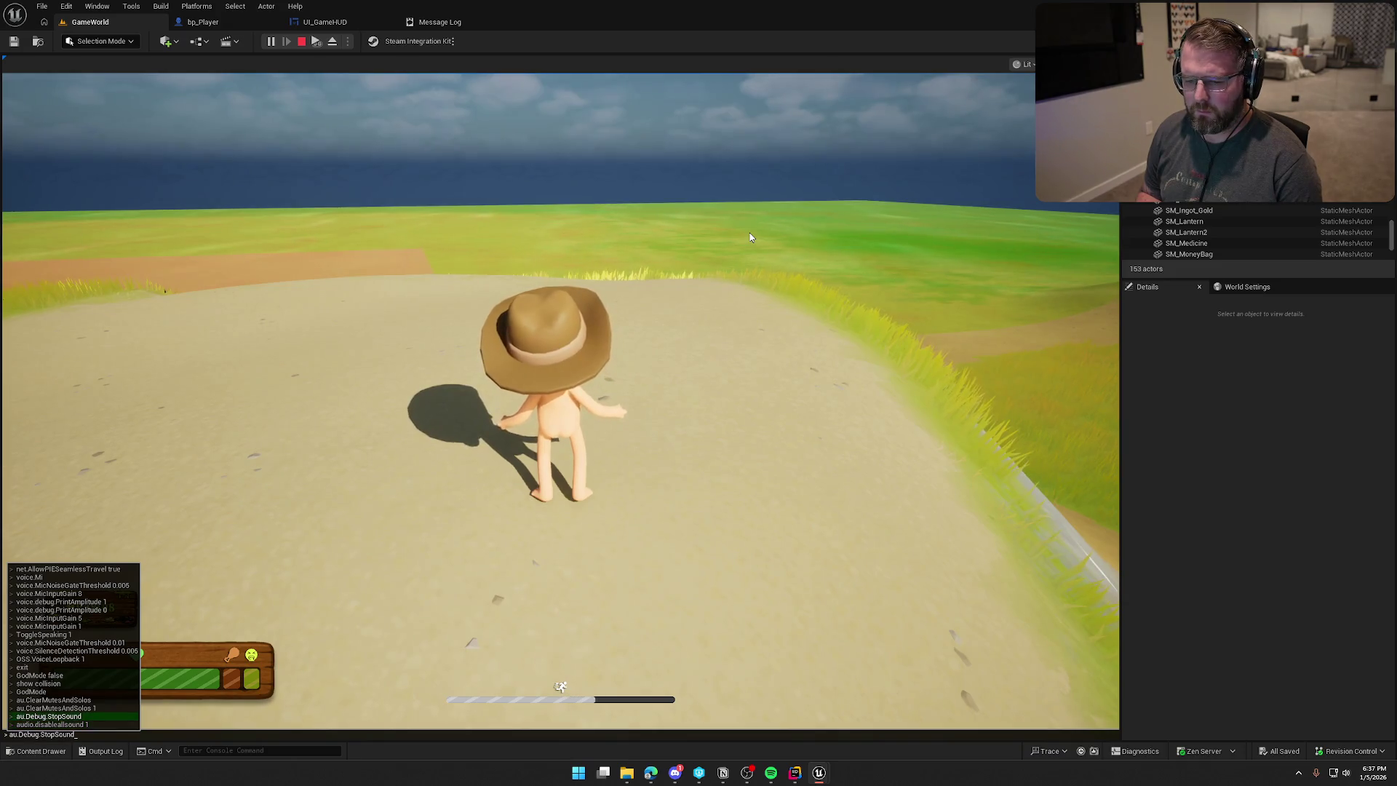
pyautogui.press('Return')
# Run across the grass and the stream toward the other player.
pyautogui.press('w')
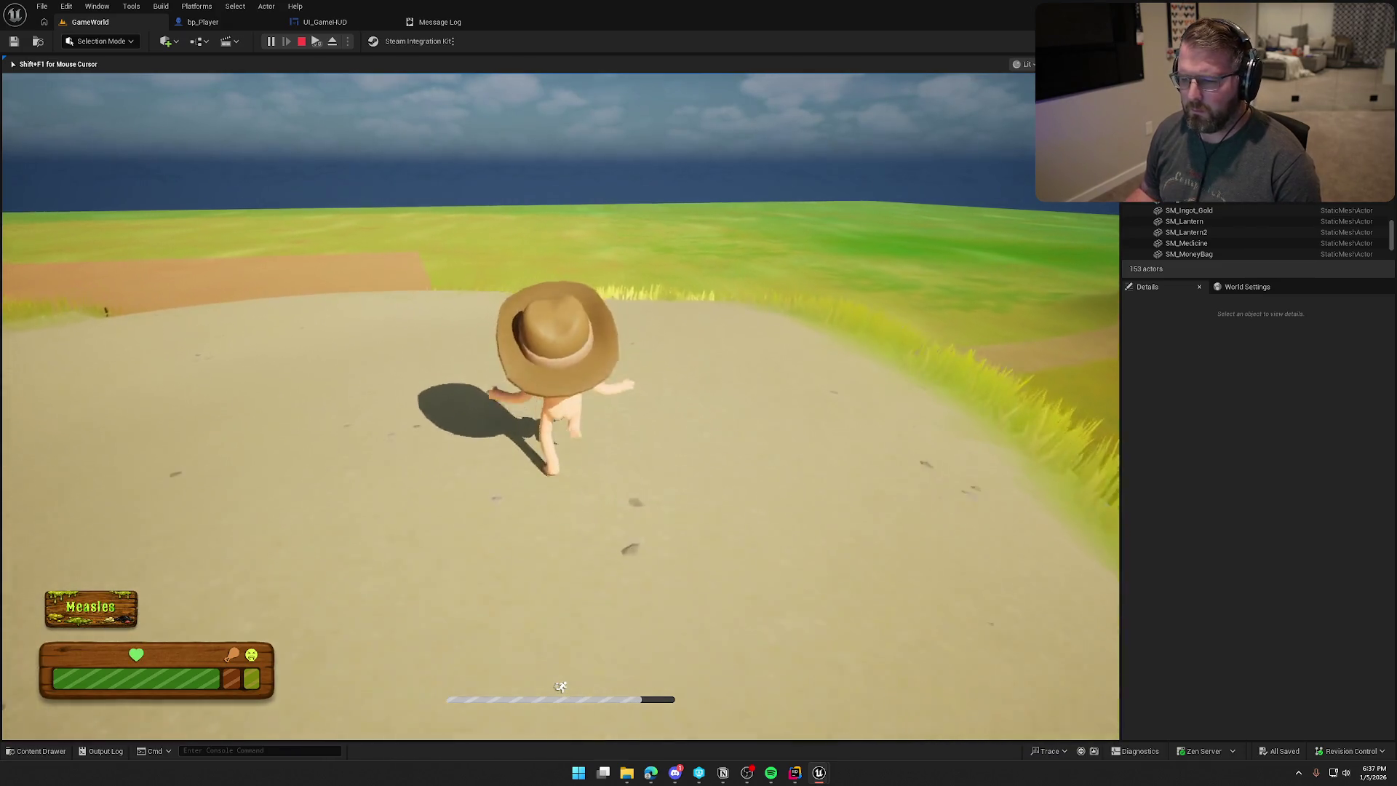
pyautogui.press('w')
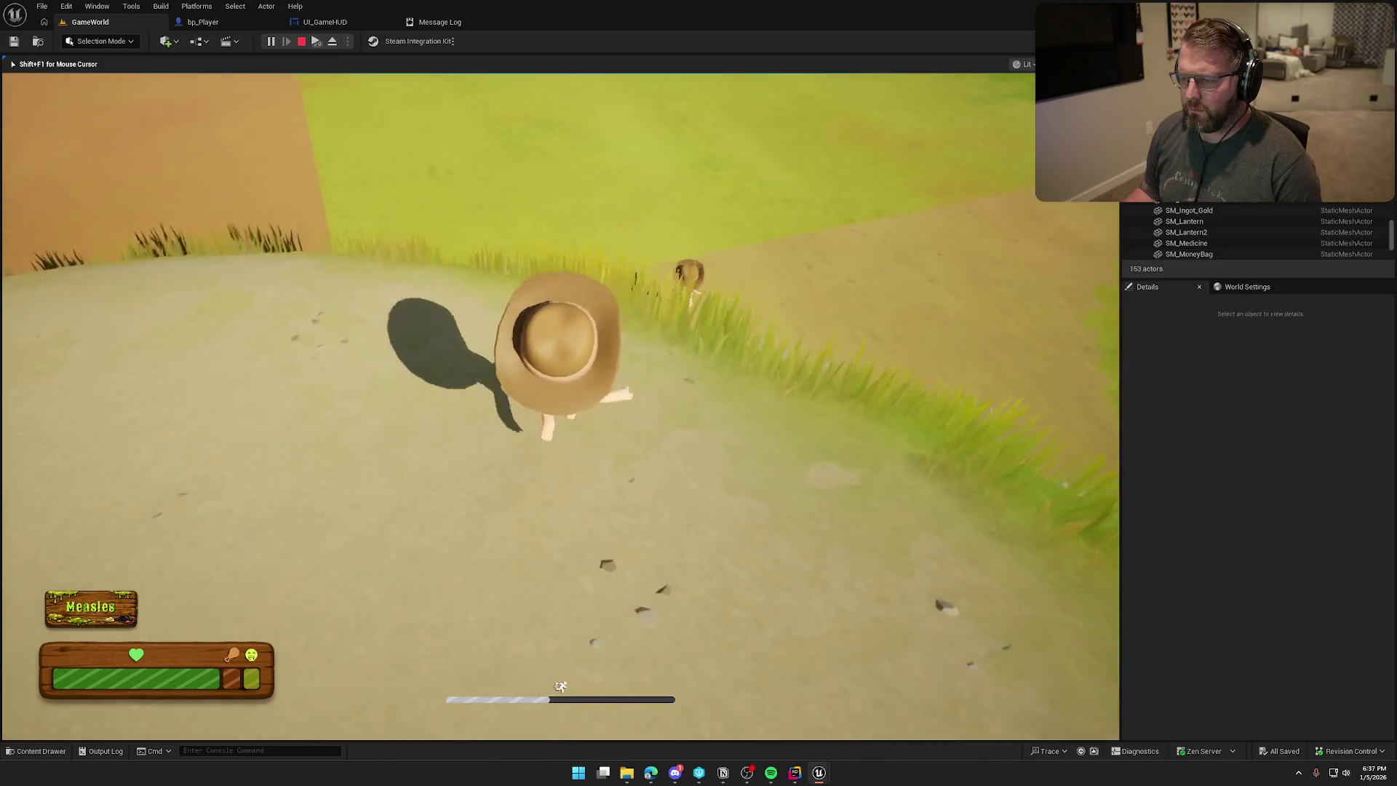
pyautogui.press('w')
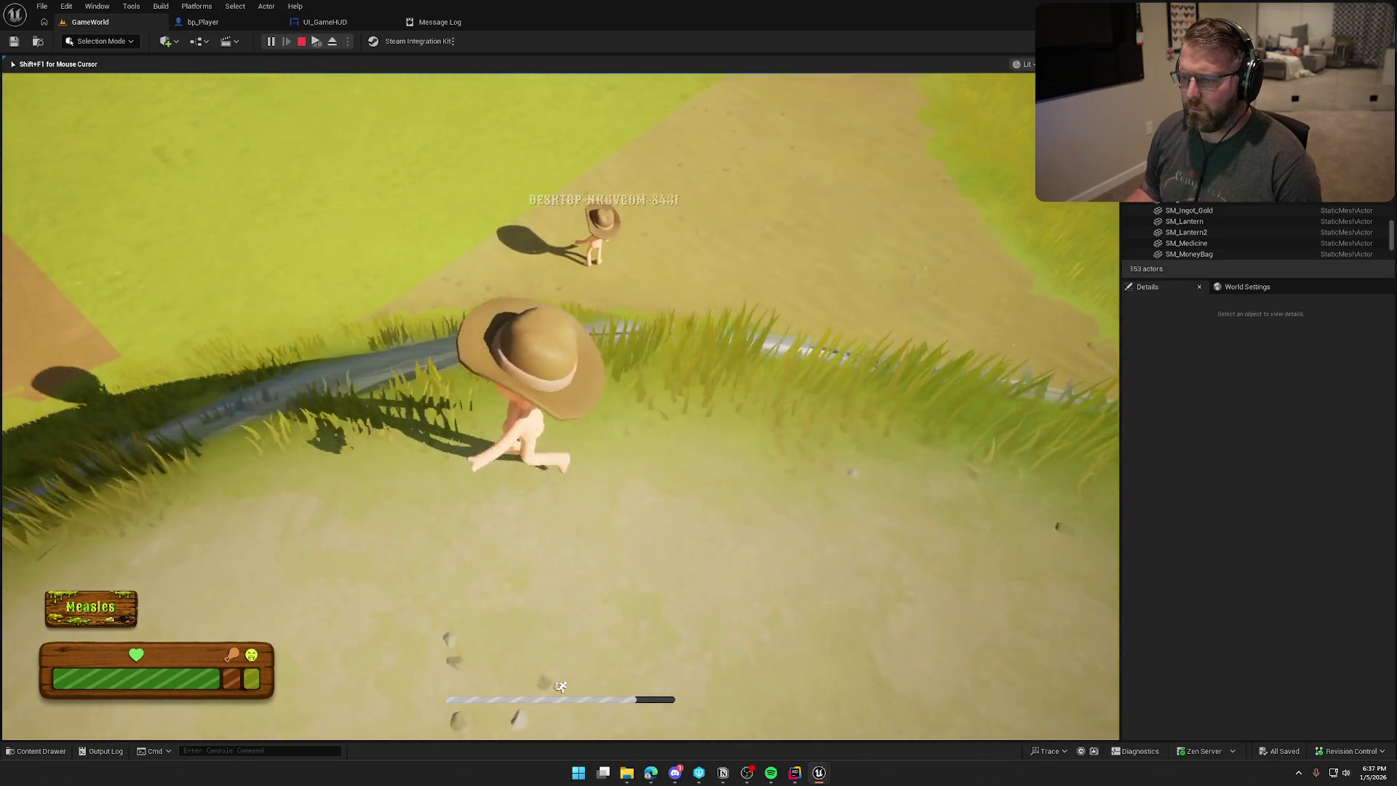
pyautogui.press('super')
pyautogui.press('super')
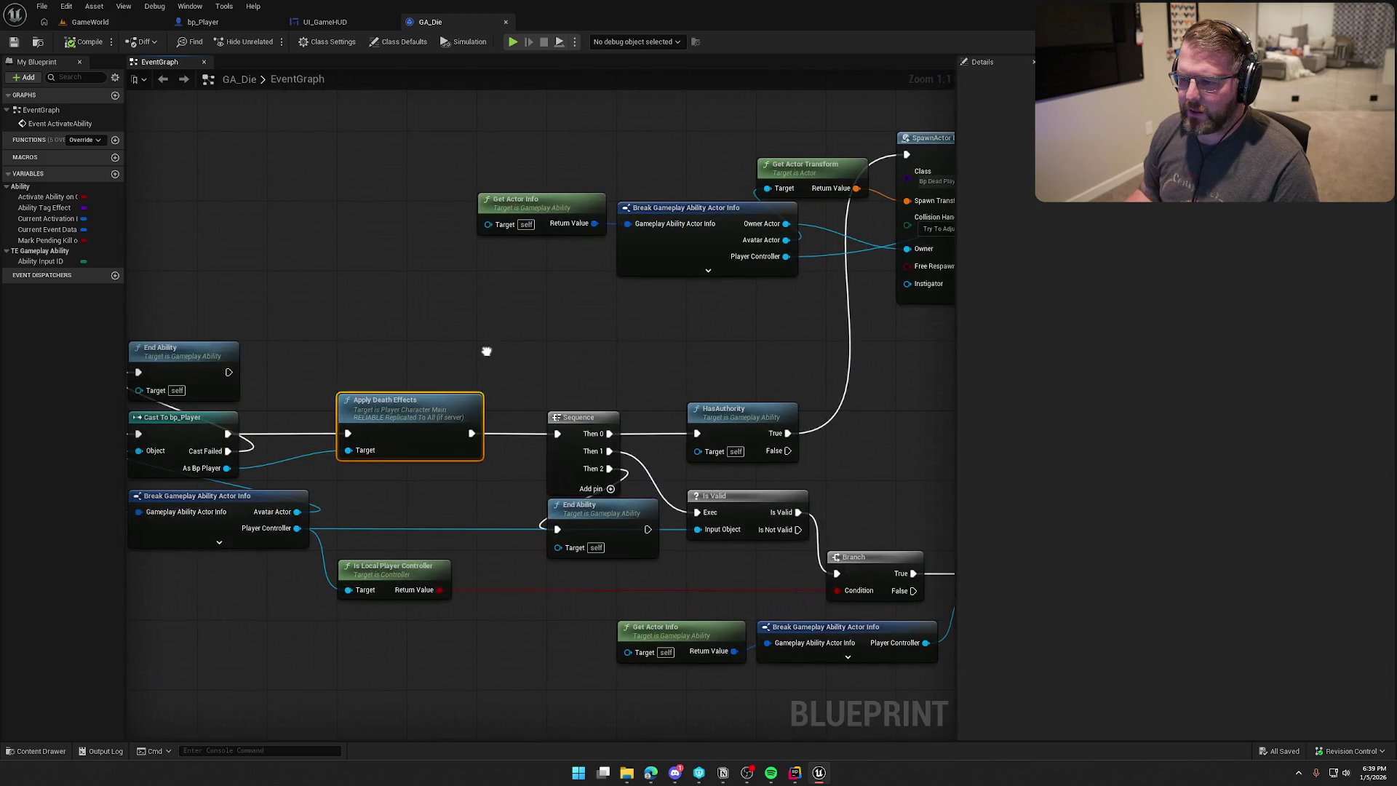
# Pan GA_Die's EventGraph across Event ActivateAbility, the Branch node and the upper nodes.
pyautogui.moveTo(486, 351); pyautogui.dragTo(639, 249)
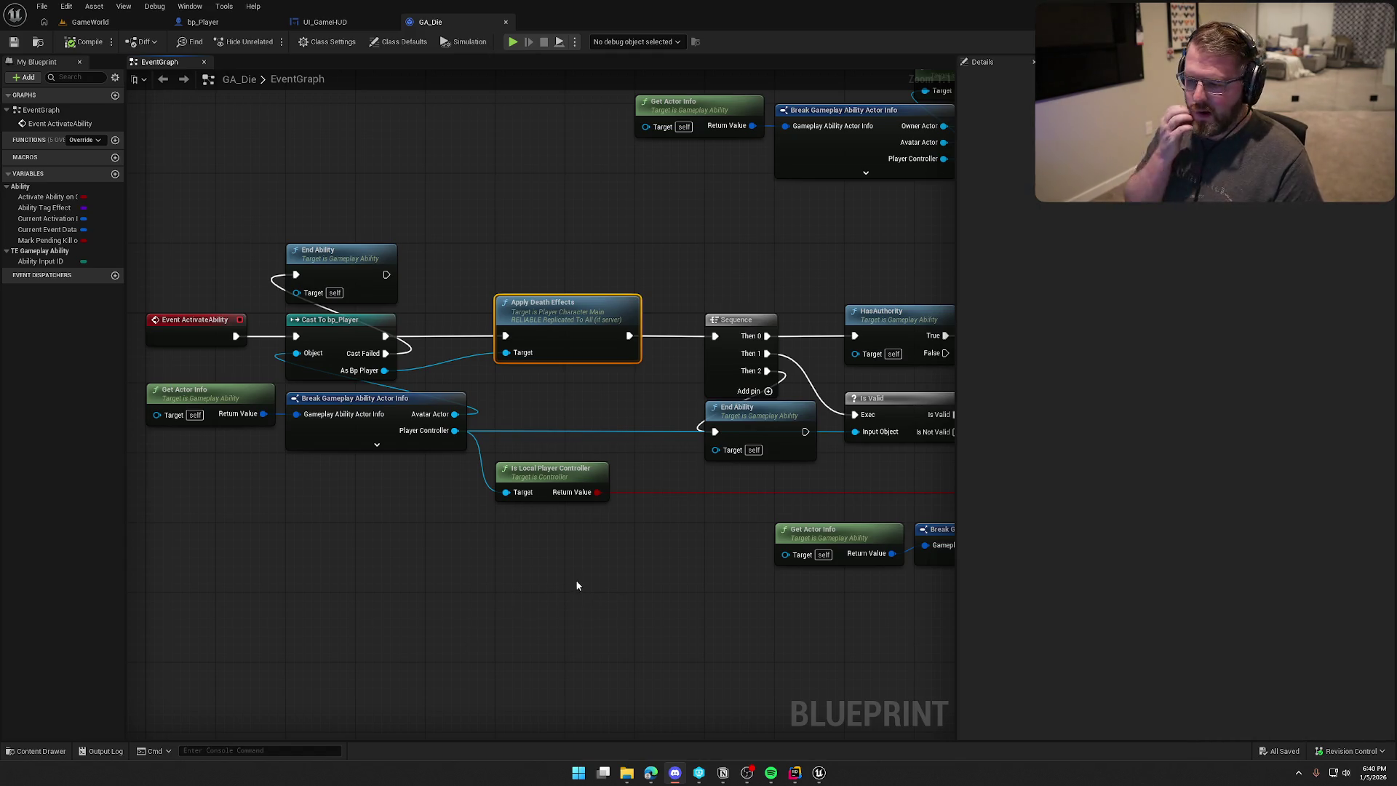
pyautogui.moveTo(591, 578)
pyautogui.mouseDown()
pyautogui.moveTo(425, 547)
pyautogui.moveTo(517, 546)
pyautogui.moveTo(488, 545)
pyautogui.mouseUp()
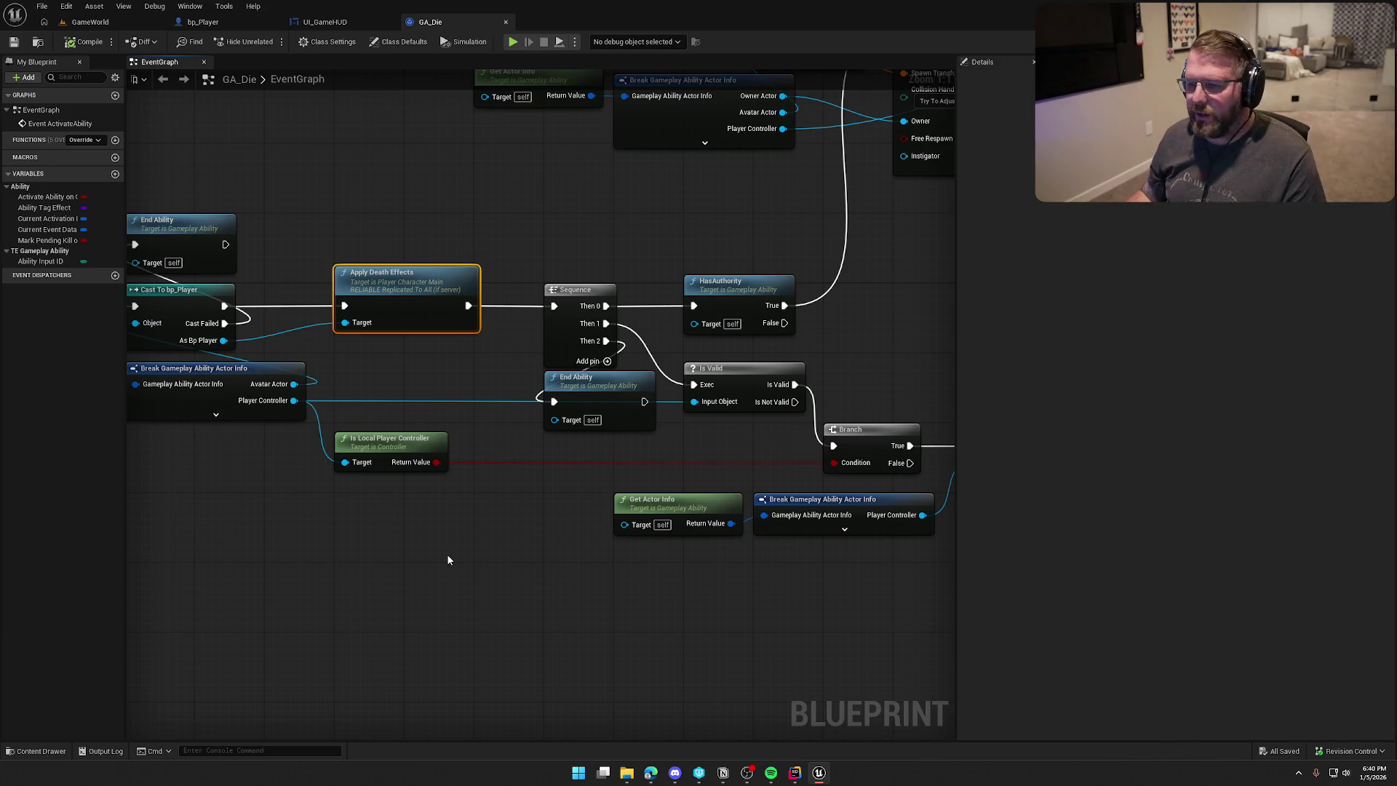
pyautogui.moveTo(546, 565)
pyautogui.mouseDown()
pyautogui.moveTo(625, 576)
pyautogui.moveTo(334, 536)
pyautogui.moveTo(518, 580)
pyautogui.moveTo(443, 580)
pyautogui.moveTo(671, 536)
pyautogui.moveTo(635, 534)
pyautogui.mouseUp()
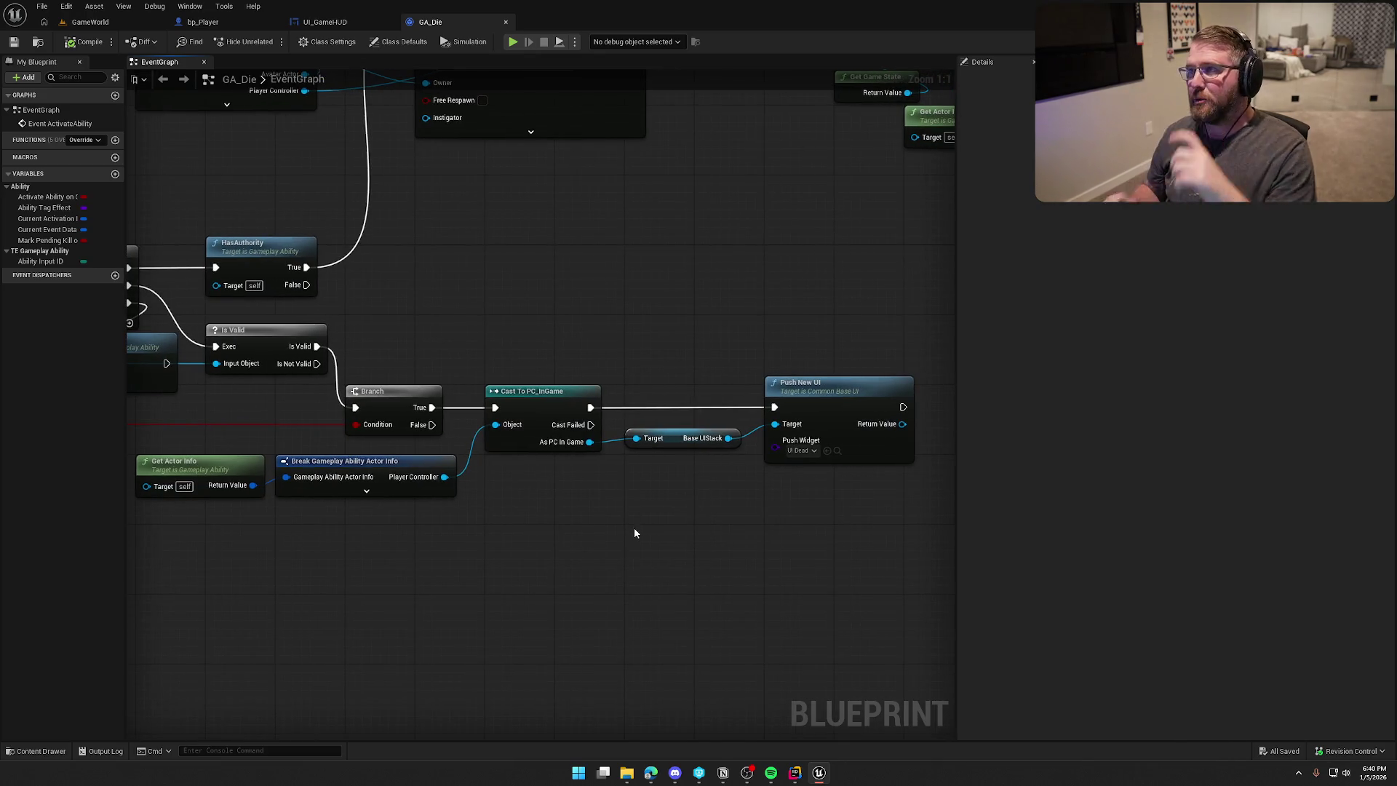
pyautogui.moveTo(505, 221); pyautogui.dragTo(544, 359)
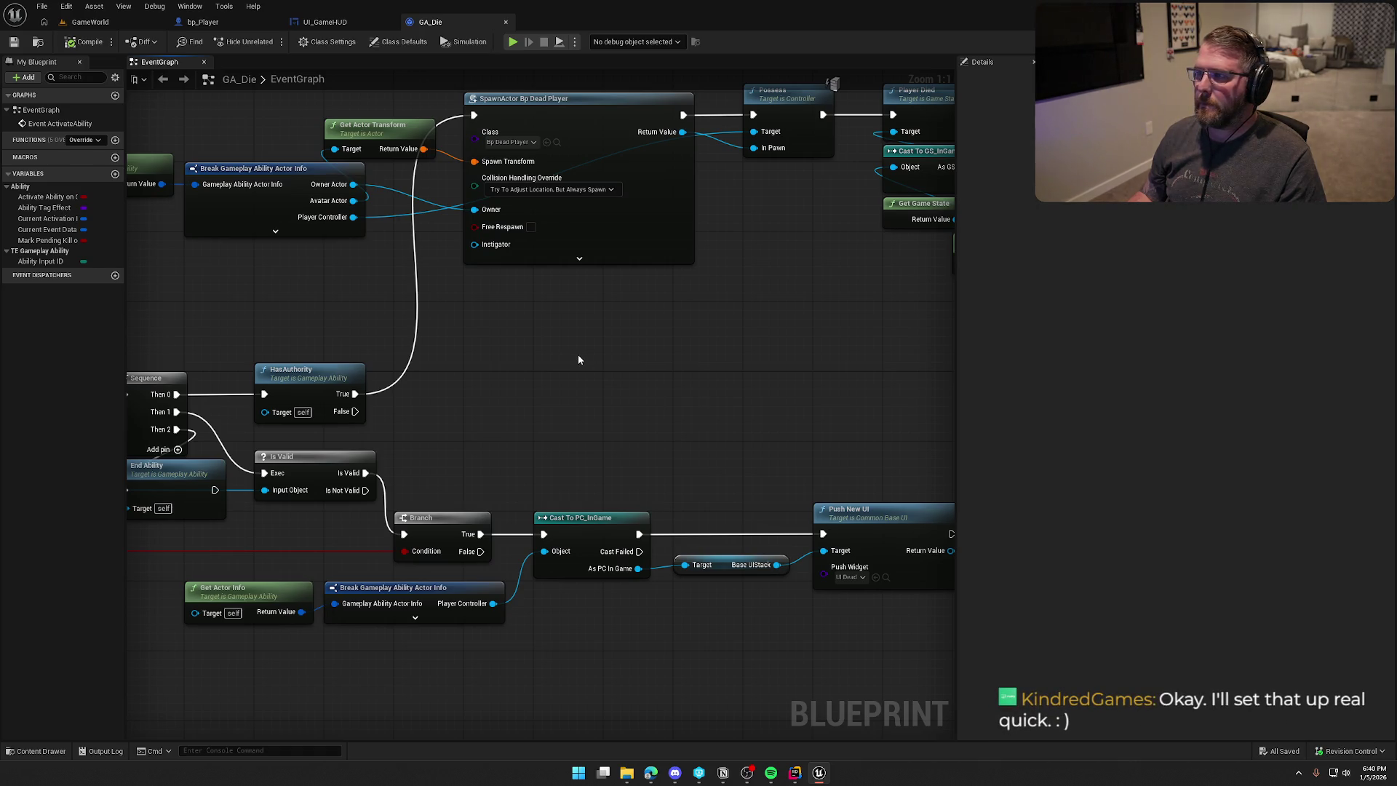
pyautogui.moveTo(579, 359); pyautogui.dragTo(583, 425)
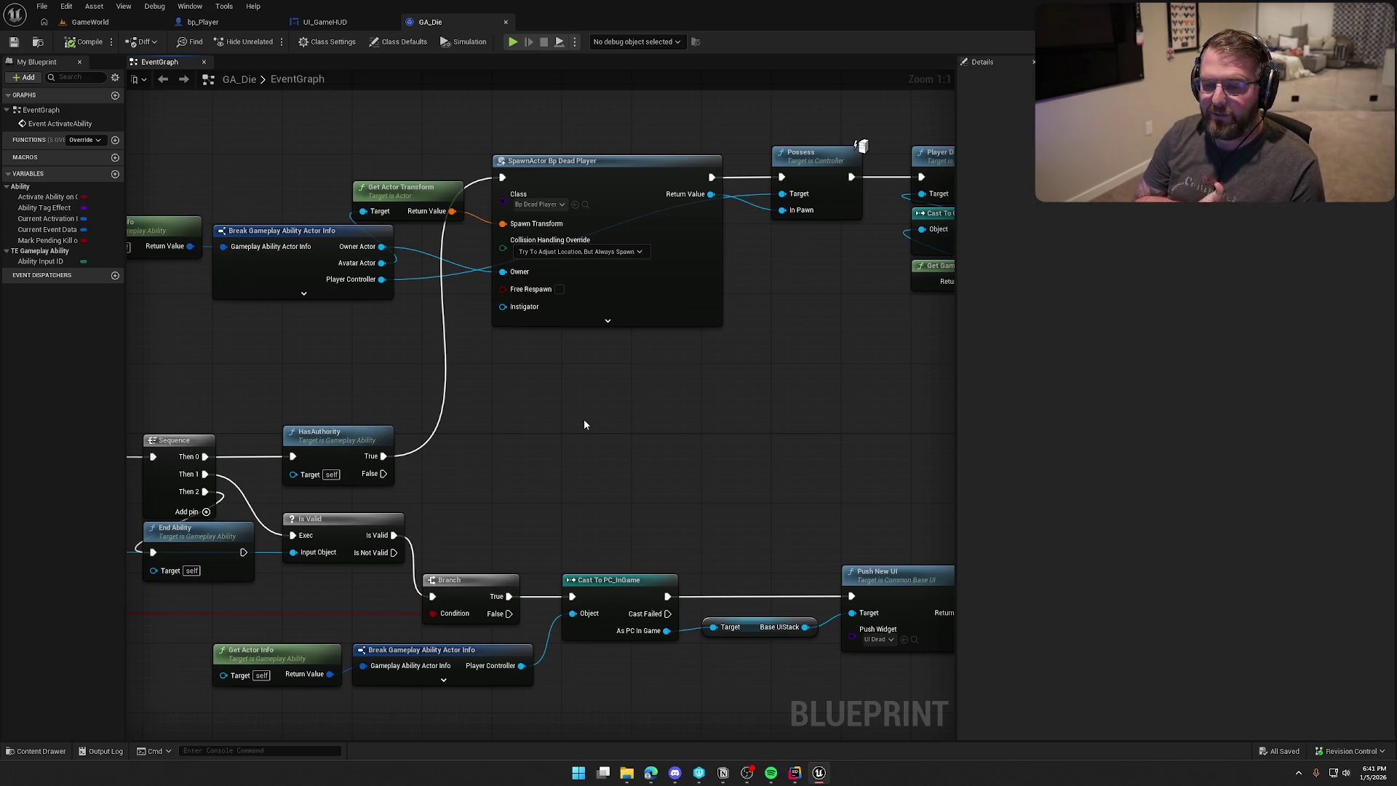
pyautogui.moveTo(733, 437)
pyautogui.mouseDown()
pyautogui.moveTo(446, 490)
pyautogui.moveTo(655, 509)
pyautogui.moveTo(876, 410)
pyautogui.moveTo(526, 282)
pyautogui.moveTo(767, 225)
pyautogui.moveTo(602, 231)
pyautogui.mouseUp()
pyautogui.click(537, 291)
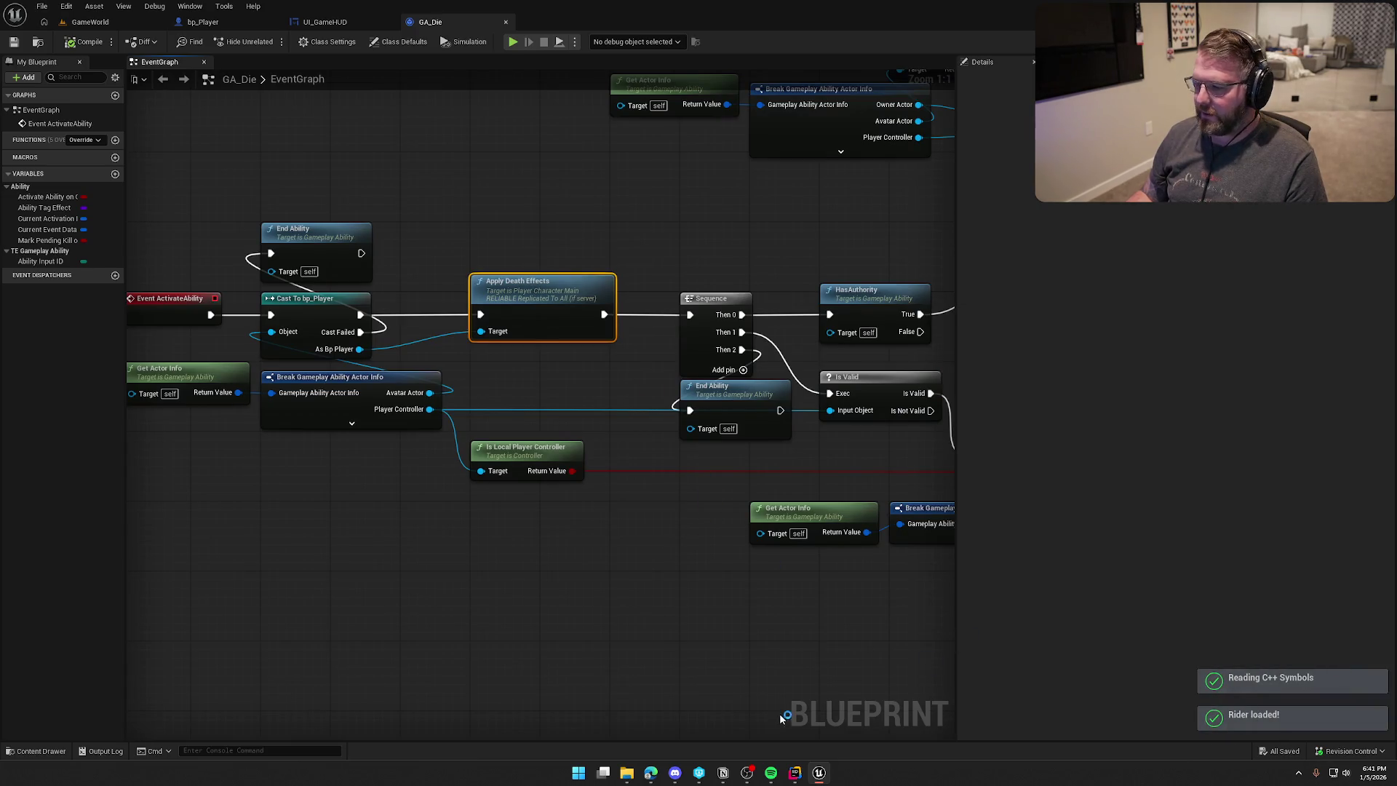
# Add FString PlayerName to ApplyDeathEffects in the header and paste it into ApplyDeathEffects_Implementation.
pyautogui.click(795, 773)
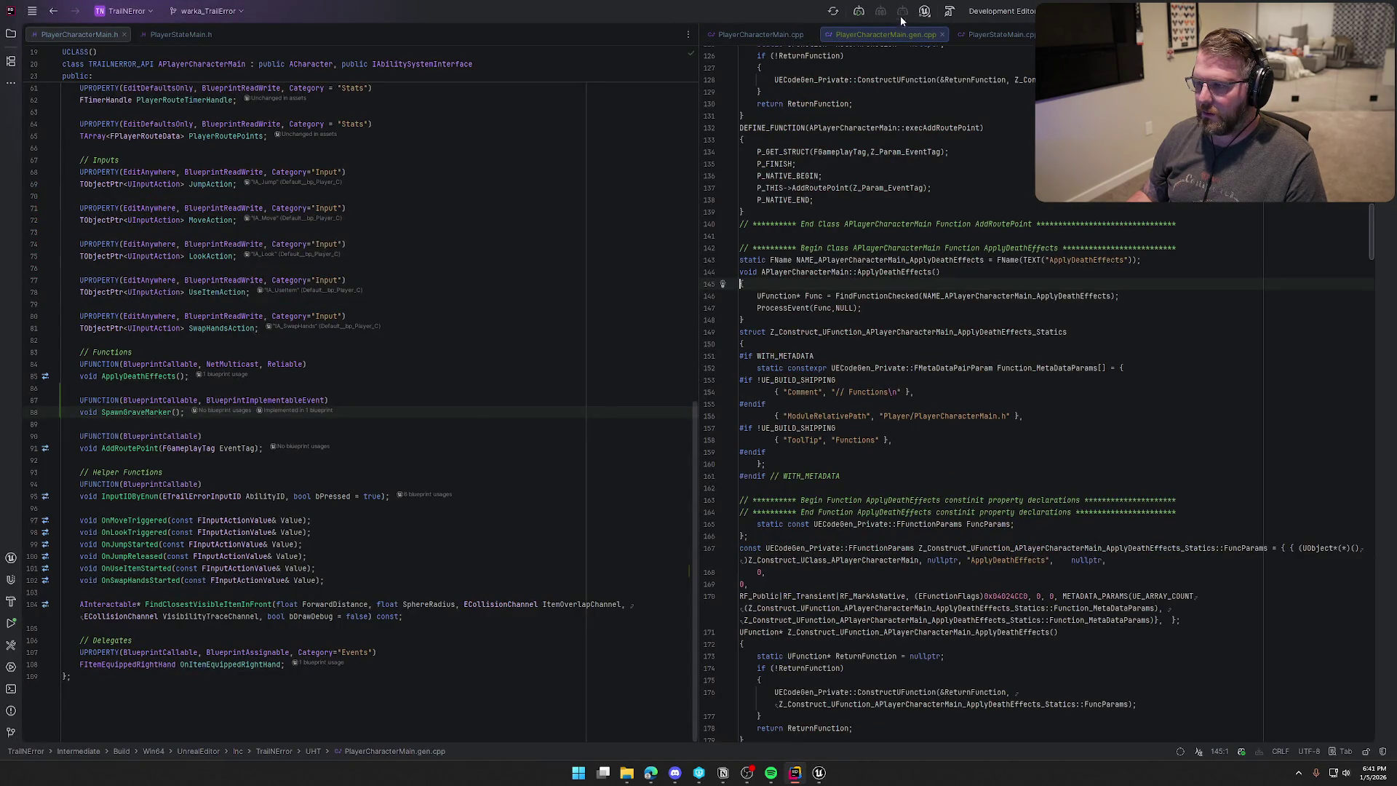
pyautogui.middleClick(895, 35)
pyautogui.click(1005, 347)
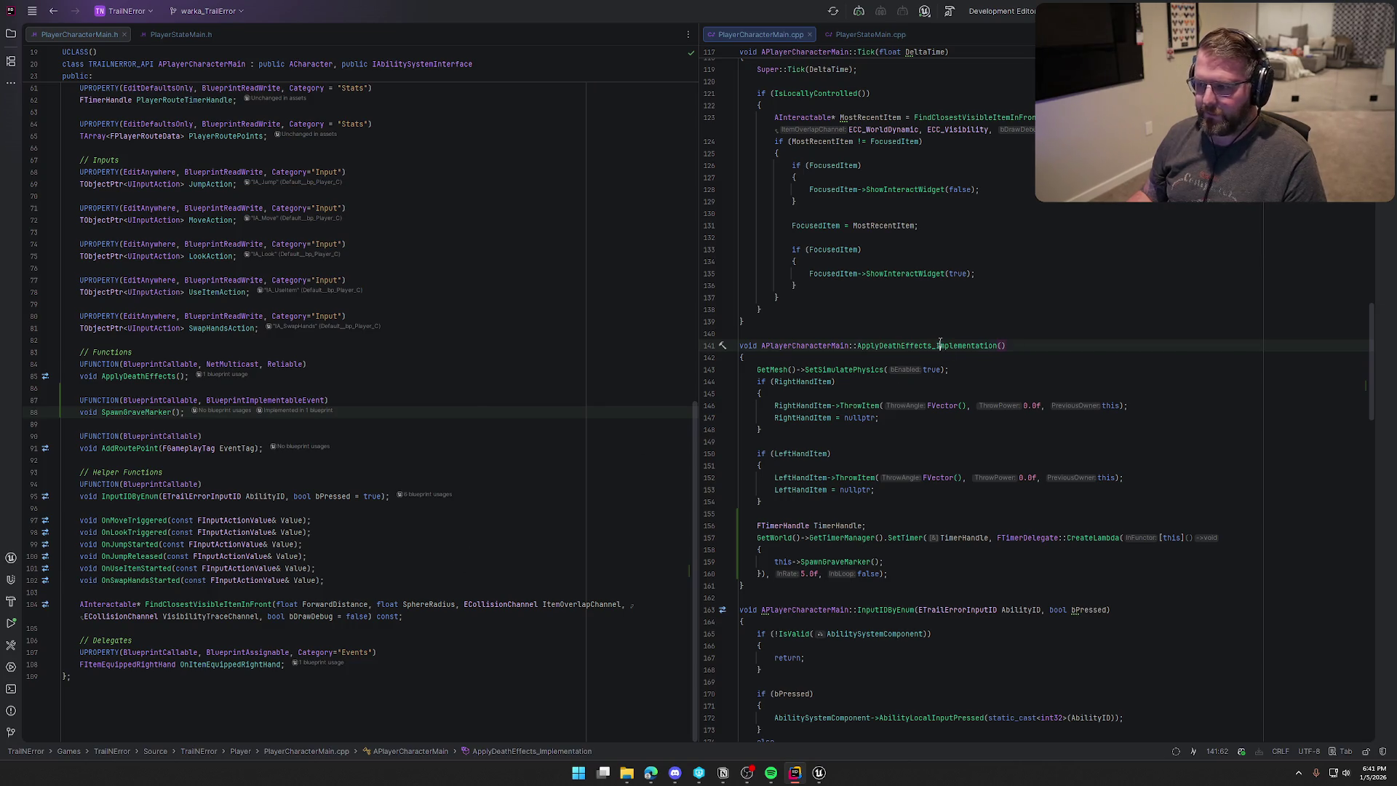
pyautogui.keyDown('ctrl'); pyautogui.click(938, 345); pyautogui.keyUp('ctrl')
pyautogui.click(179, 376)
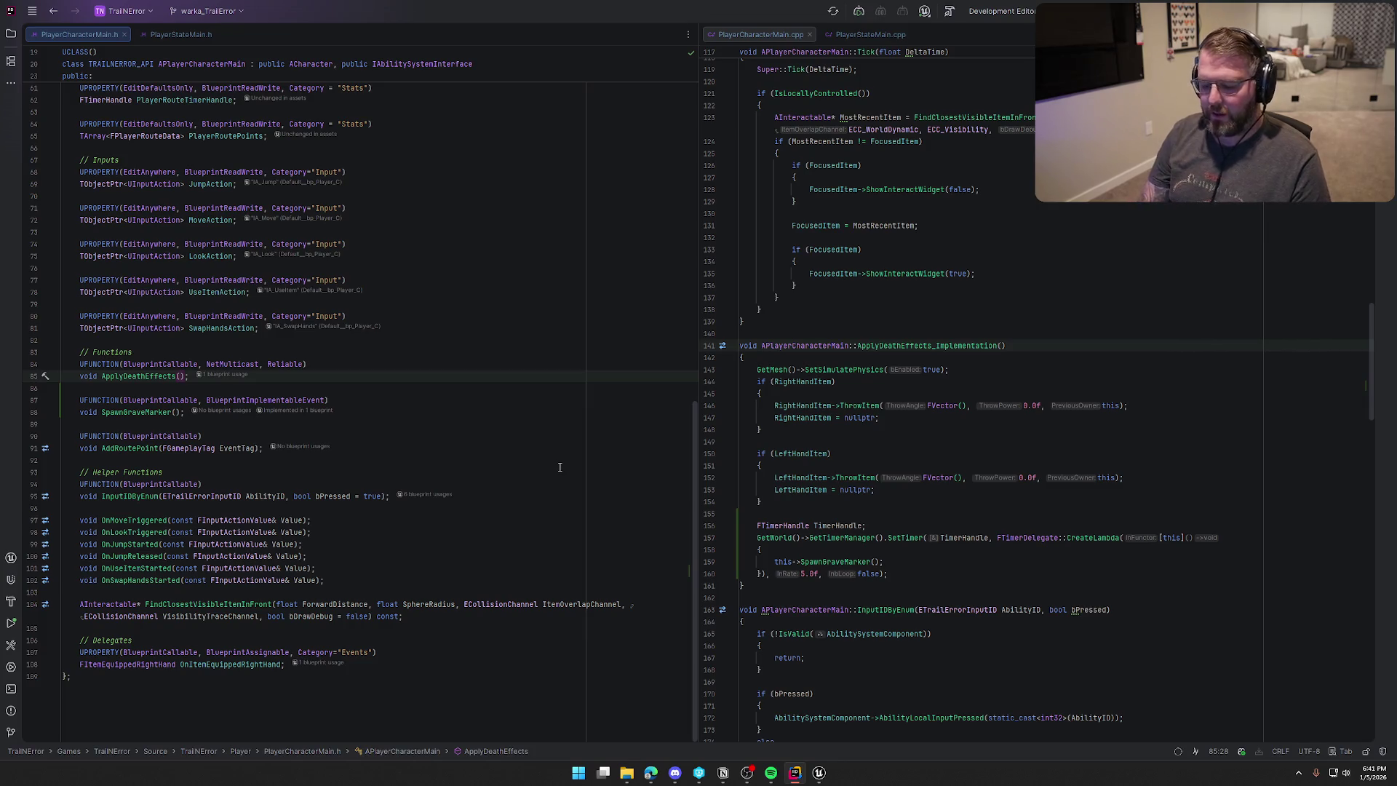
pyautogui.write('FString')
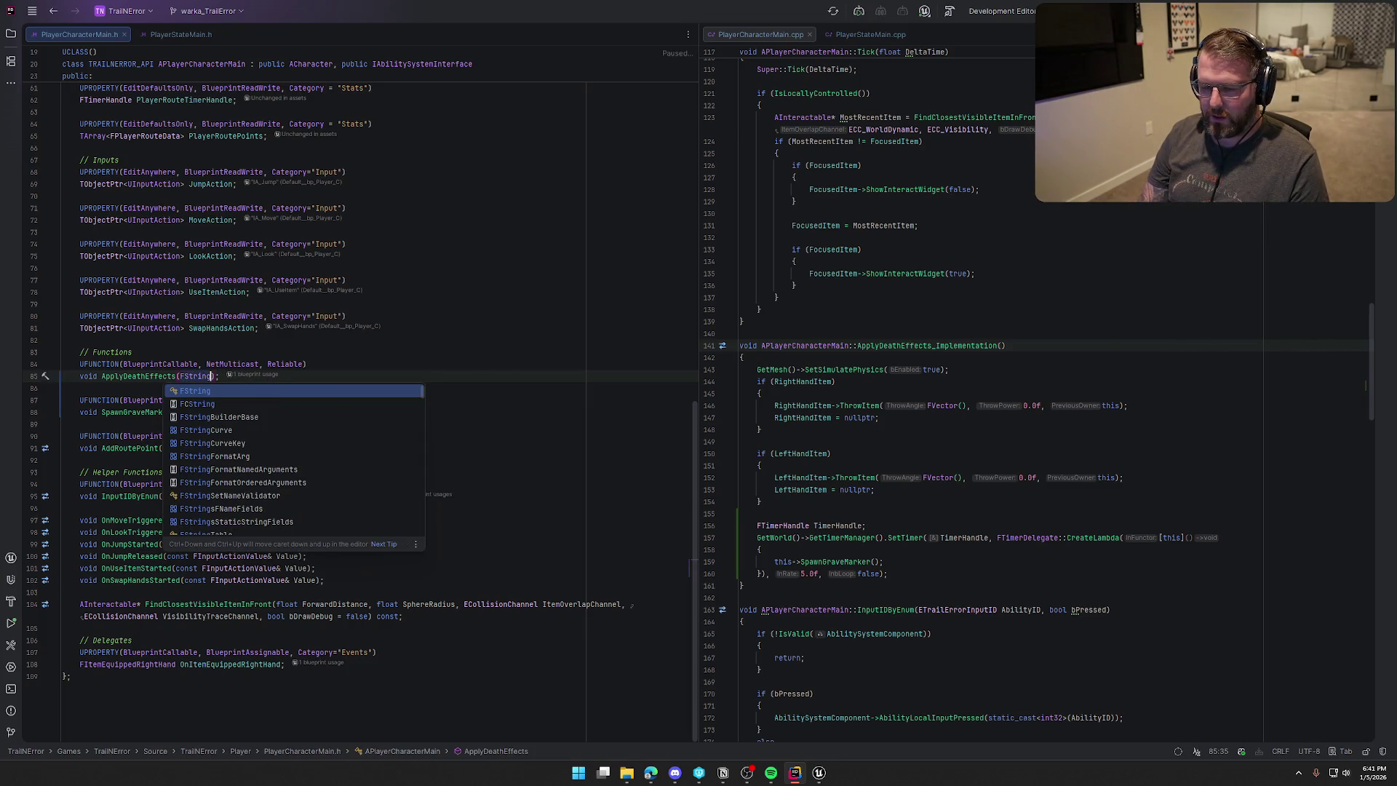
pyautogui.write(' PlayerName')
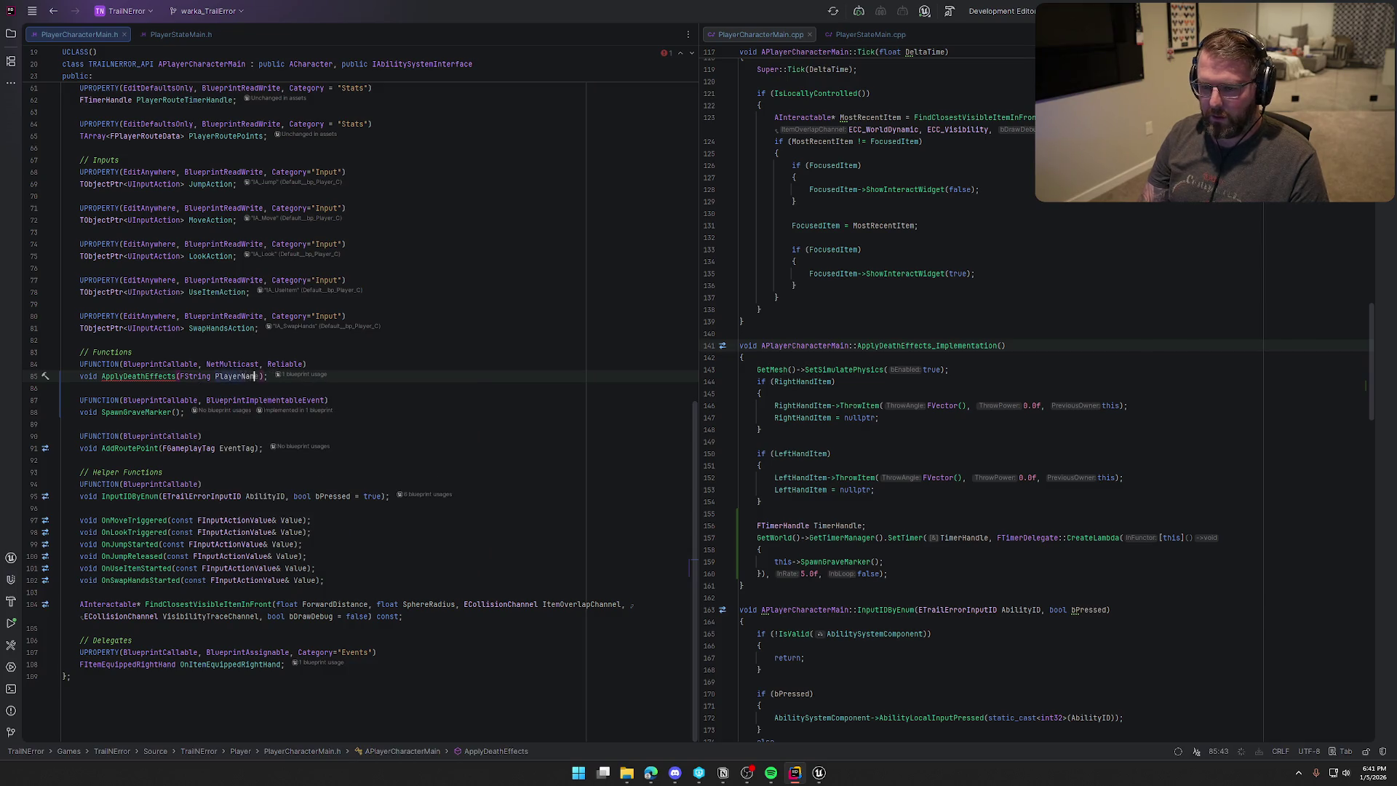
pyautogui.hotkey('ctrl', 'shift', 'Left')
pyautogui.hotkey('ctrl', 'shift', 'Left')
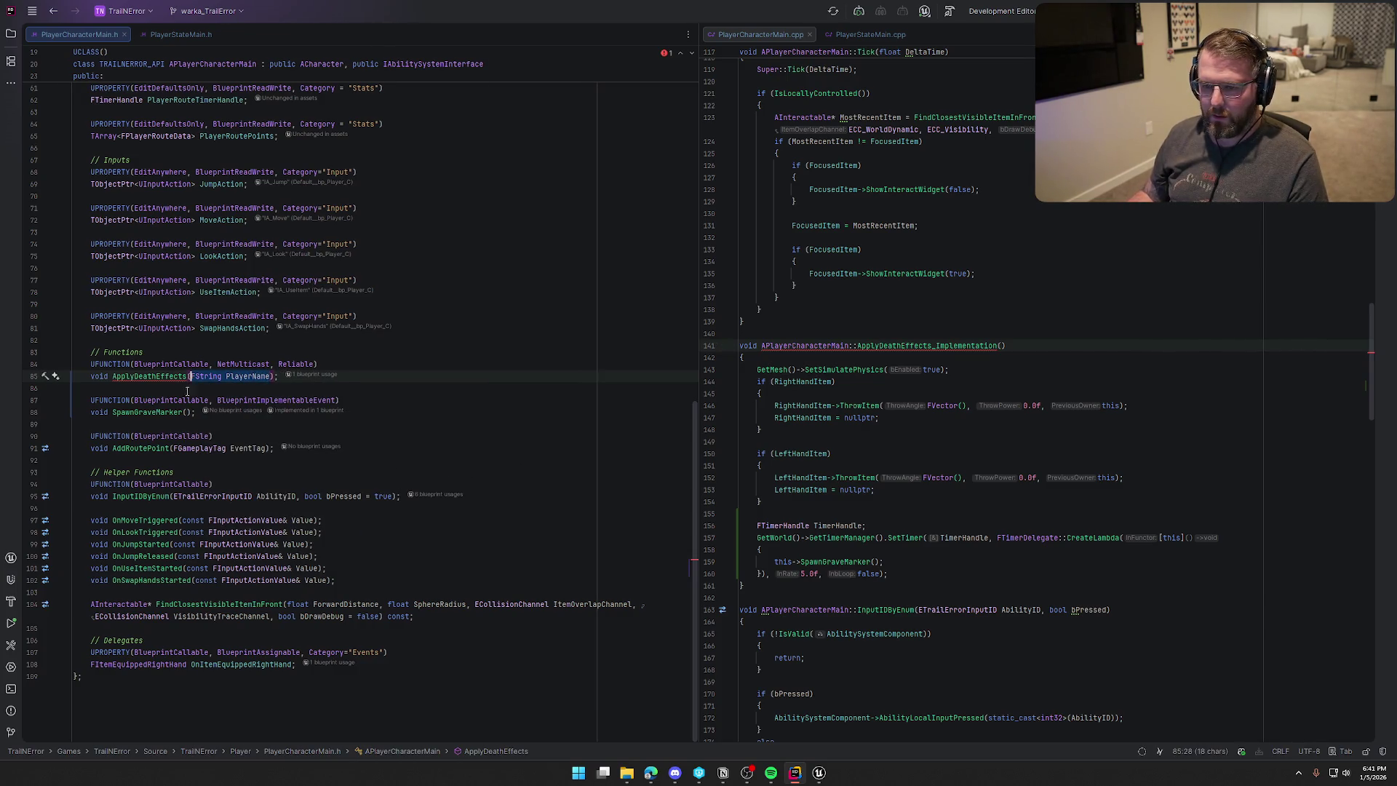
pyautogui.hotkey('ctrl', 'c')
pyautogui.click(1003, 350)
pyautogui.hotkey('ctrl', 'v')
pyautogui.write(')')
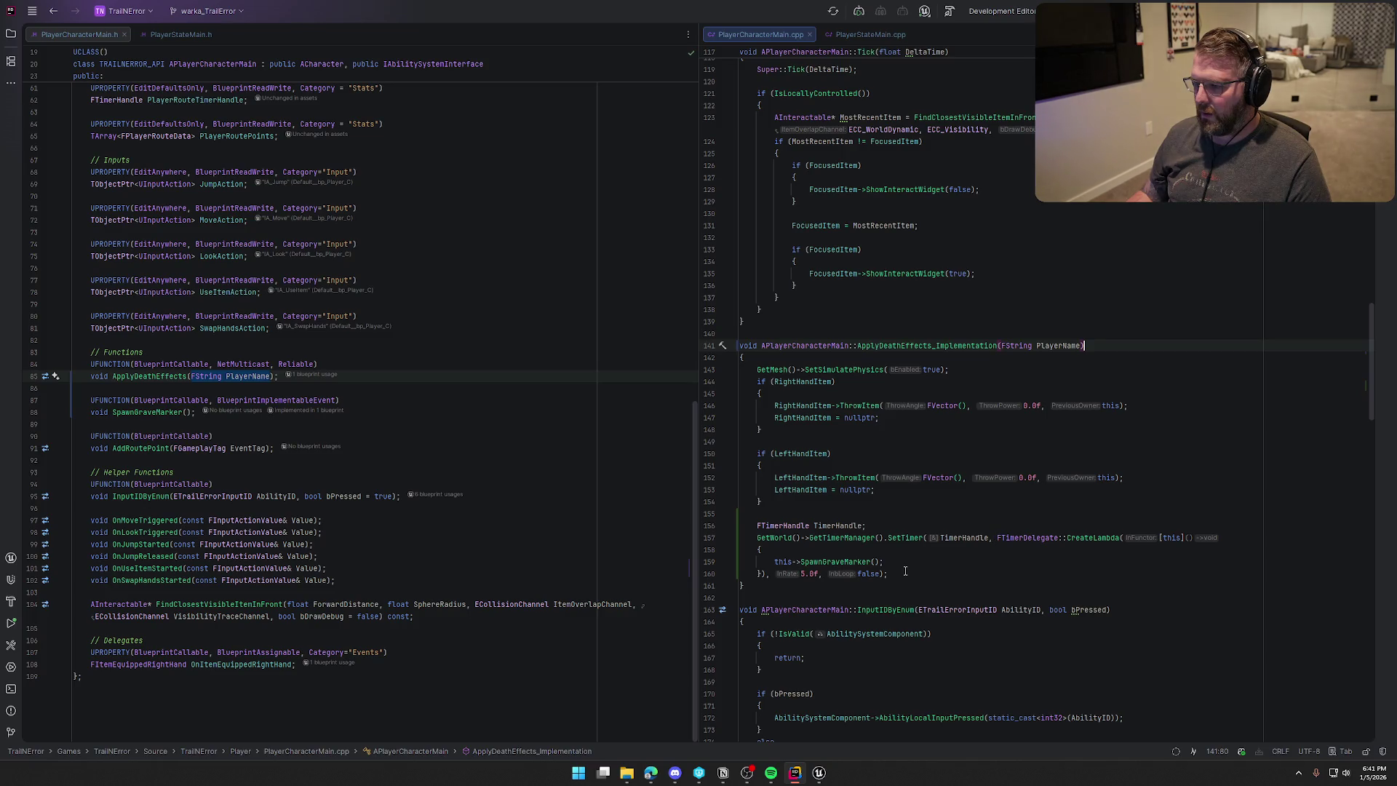
# Try adding PlayerName to the timer lambda capture, remove it, and reach SpawnGraveMarker's declaration.
pyautogui.click(1184, 538)
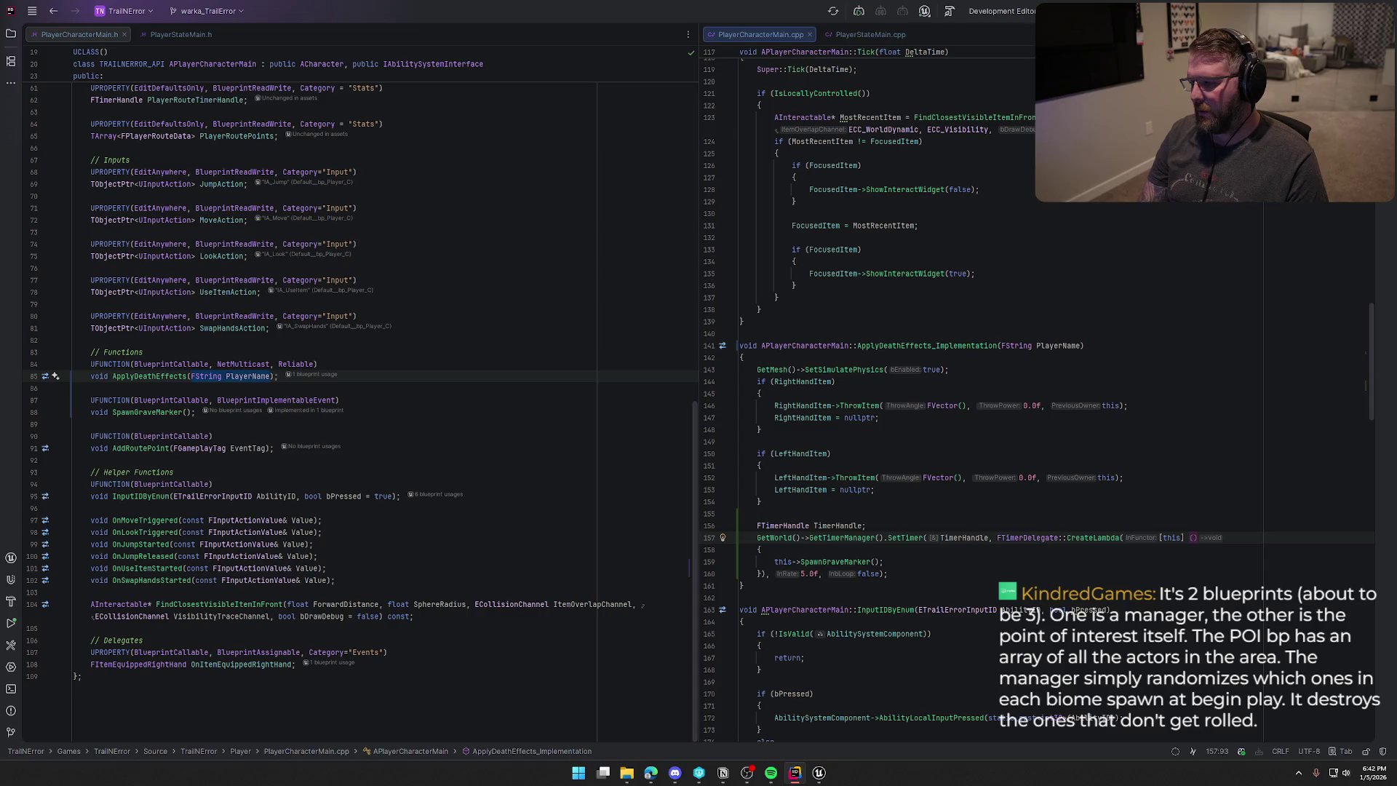
pyautogui.write('PlayerNam')
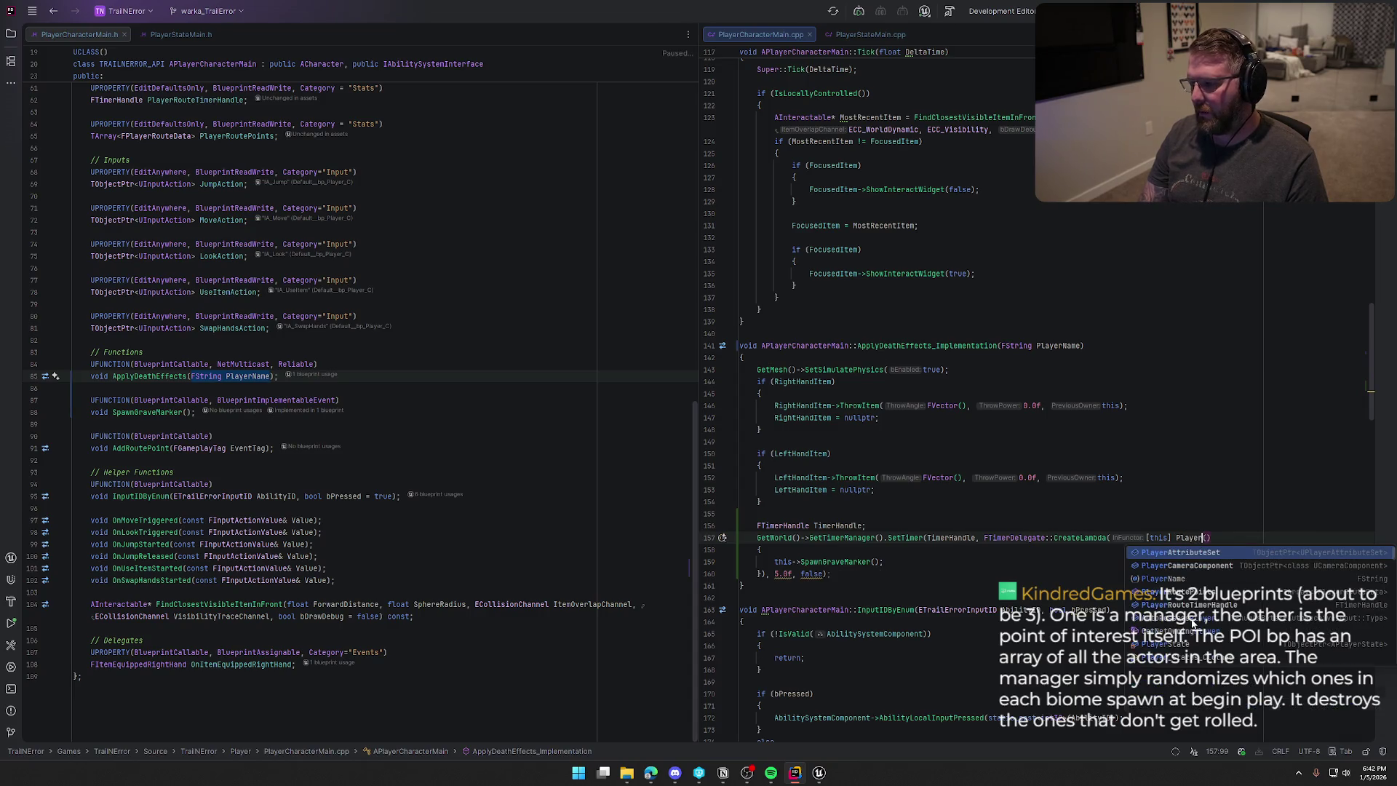
pyautogui.press('Return')
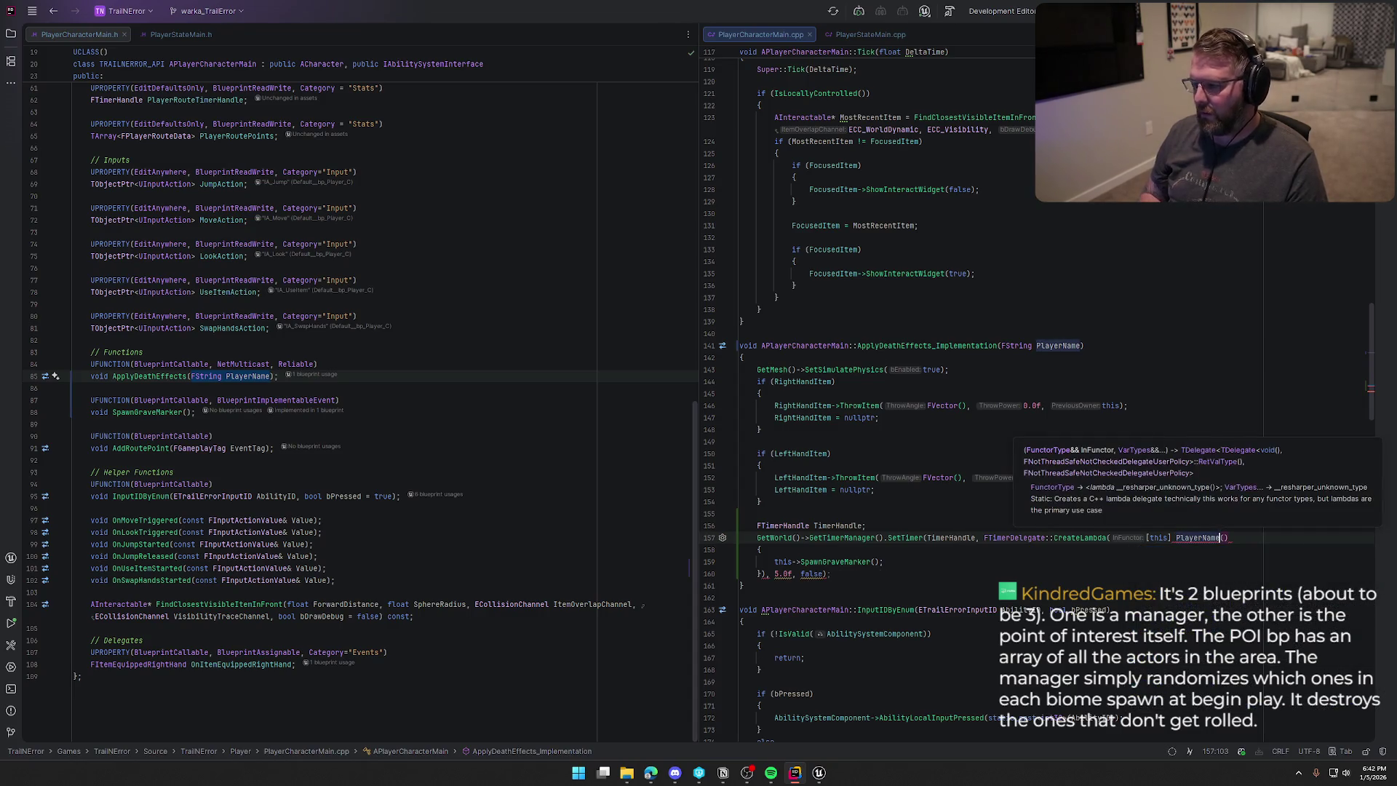
pyautogui.press('BackSpace')
pyautogui.press('BackSpace')
pyautogui.press('BackSpace')
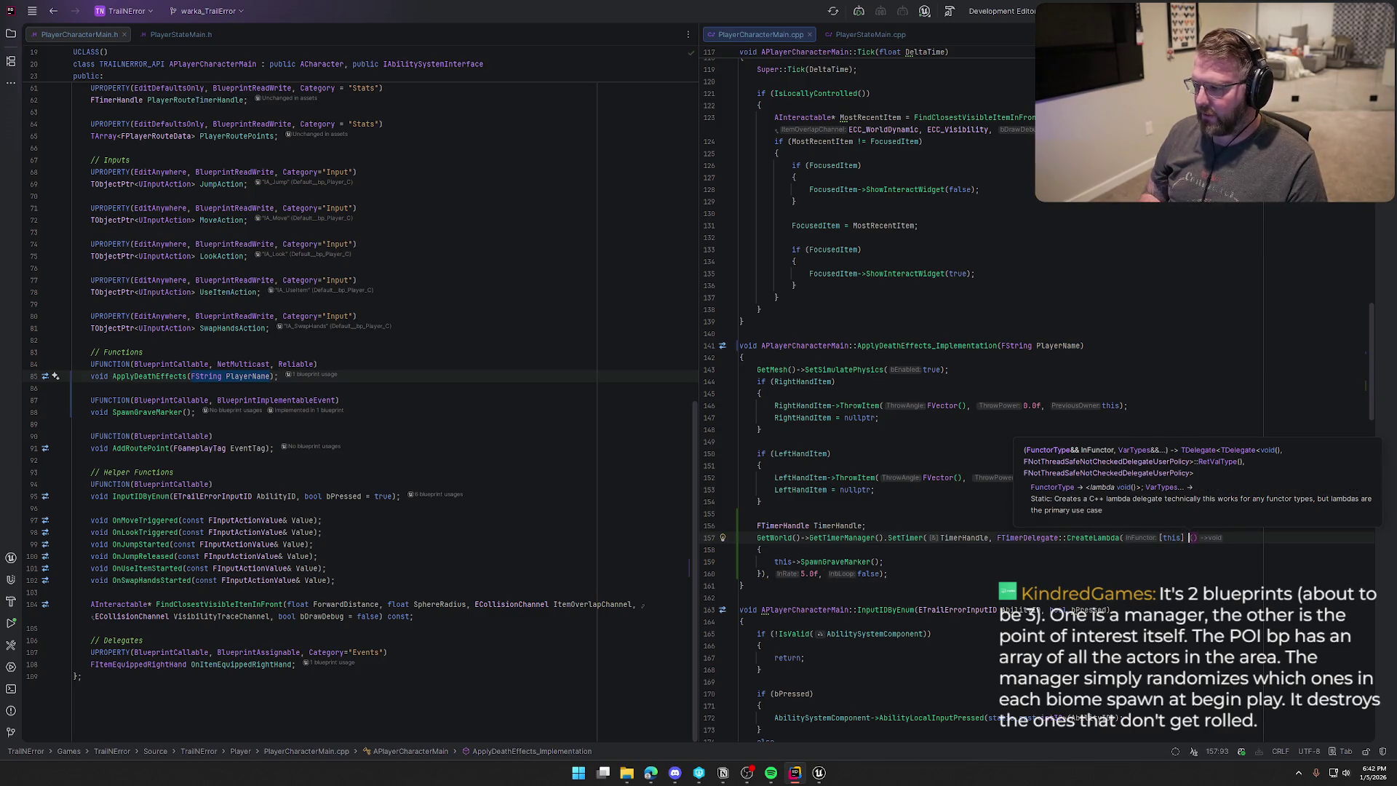
pyautogui.press('BackSpace')
pyautogui.press('Down')
pyautogui.press('Down')
pyautogui.press('Left')
pyautogui.press('Left')
pyautogui.keyDown('ctrl'); pyautogui.click(835, 562); pyautogui.keyUp('ctrl')
pyautogui.click(186, 413)
# Pass PlayerName as the argument of the delayed SpawnGraveMarker call.
pyautogui.hotkey('ctrl', 'v')
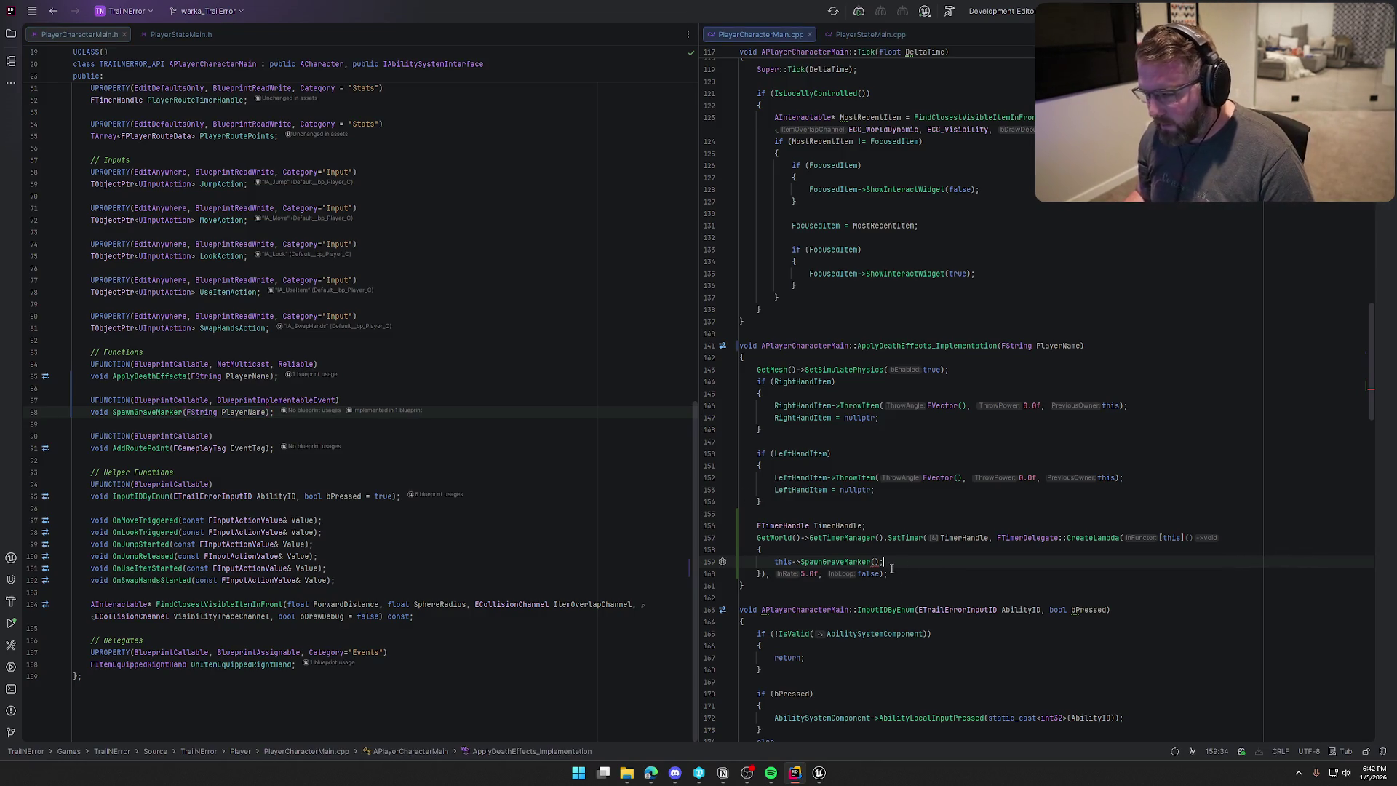
pyautogui.moveTo(874, 562); pyautogui.dragTo(880, 562)
pyautogui.press('Escape')
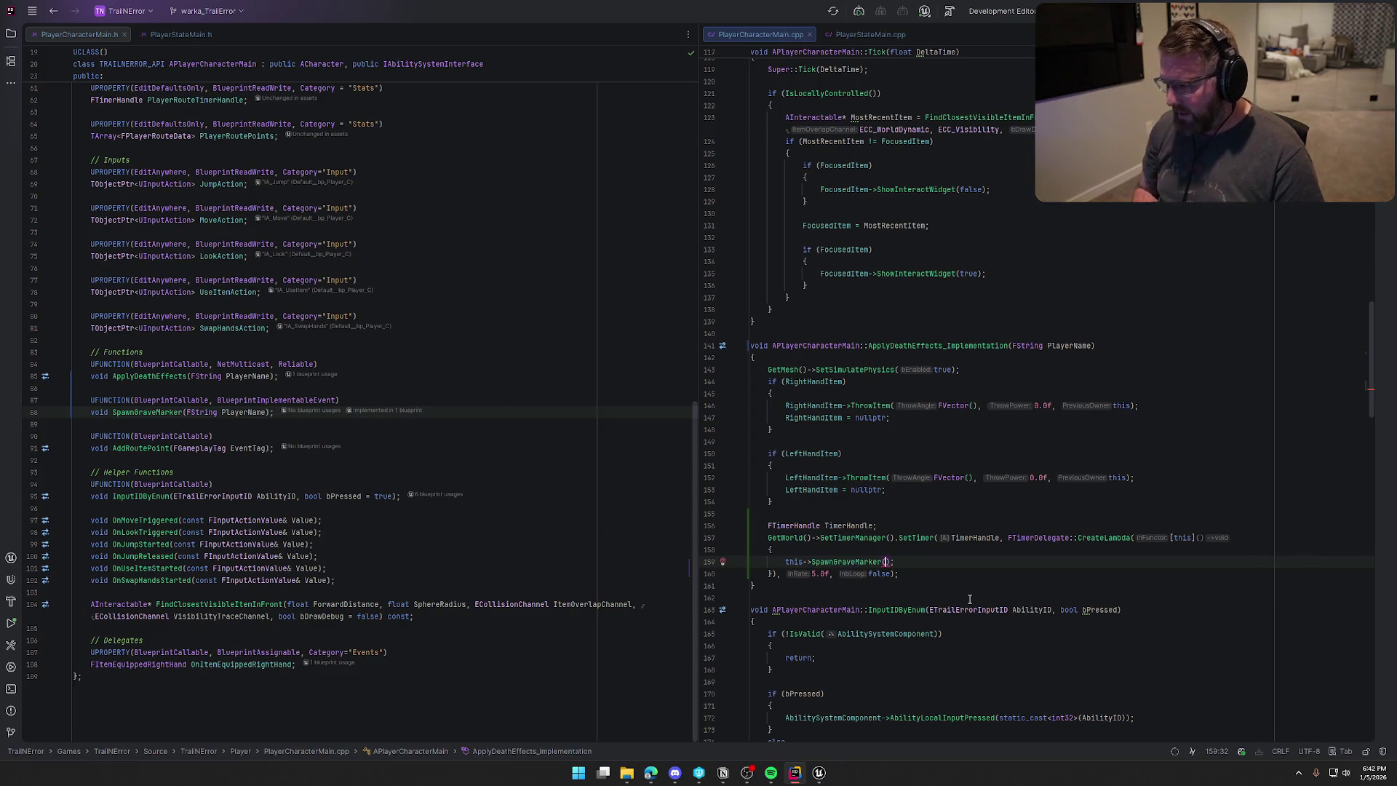
pyautogui.write('PlayerName')
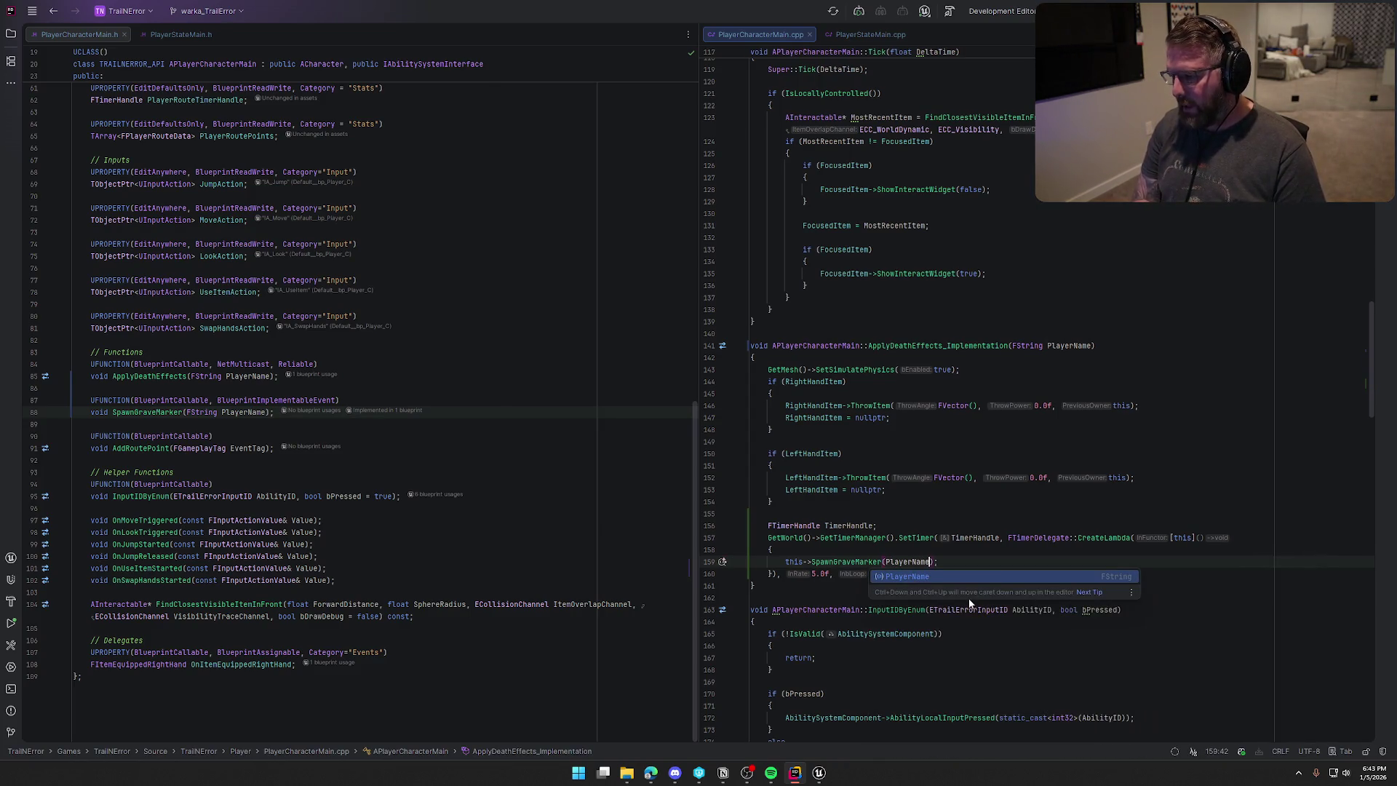
pyautogui.click(848, 382)
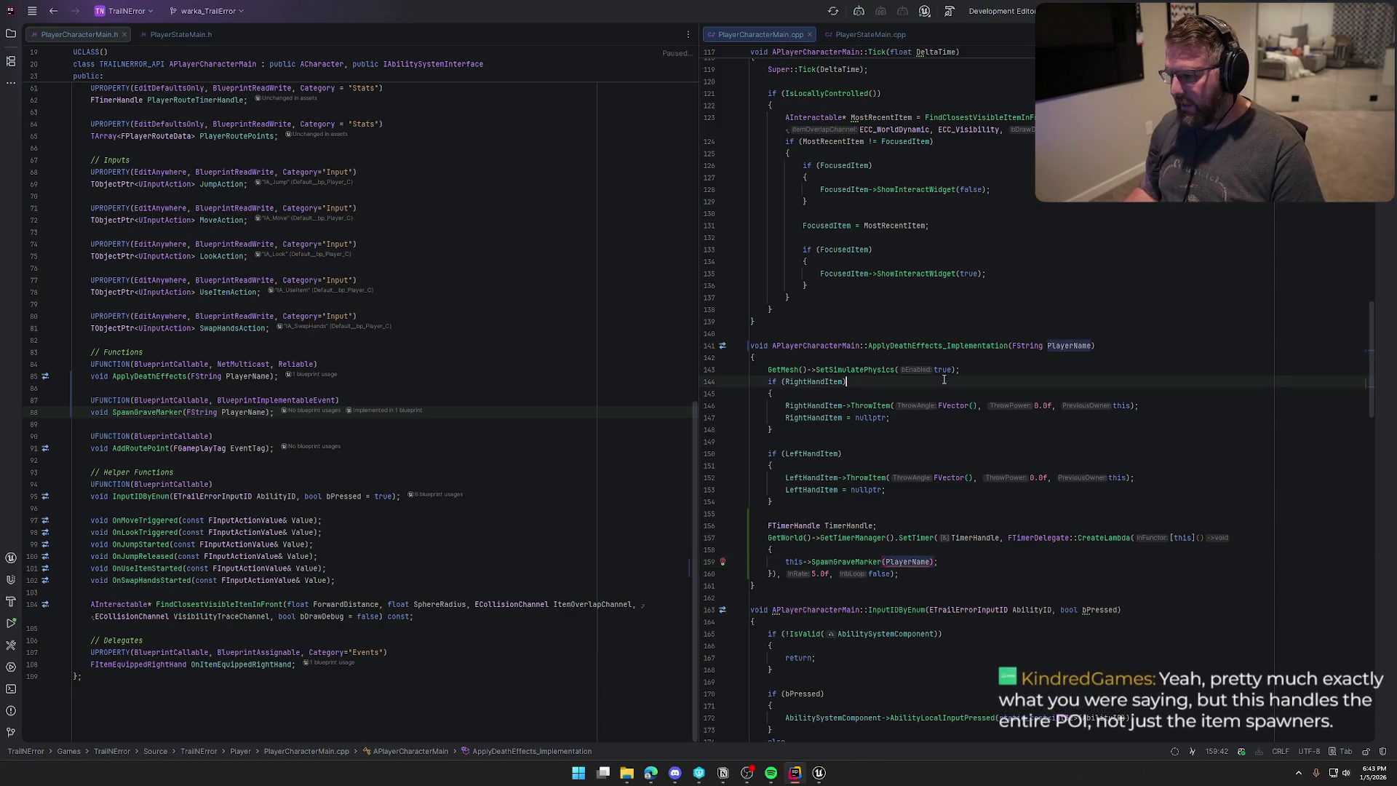
pyautogui.click(909, 562)
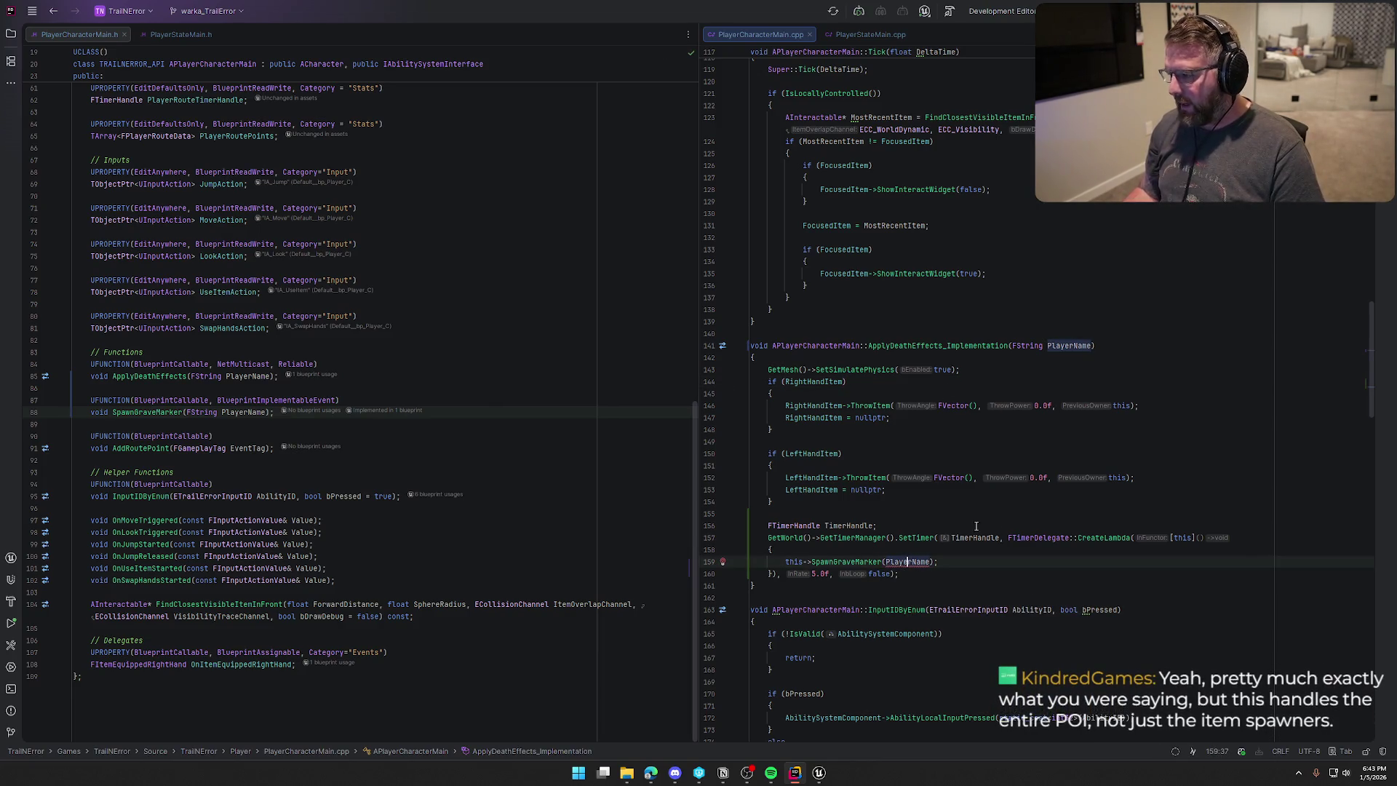
# Add PlayerName to the timer lambda's capture list, making it [this, PlayerName].
pyautogui.click(1192, 540)
pyautogui.write(', Player')
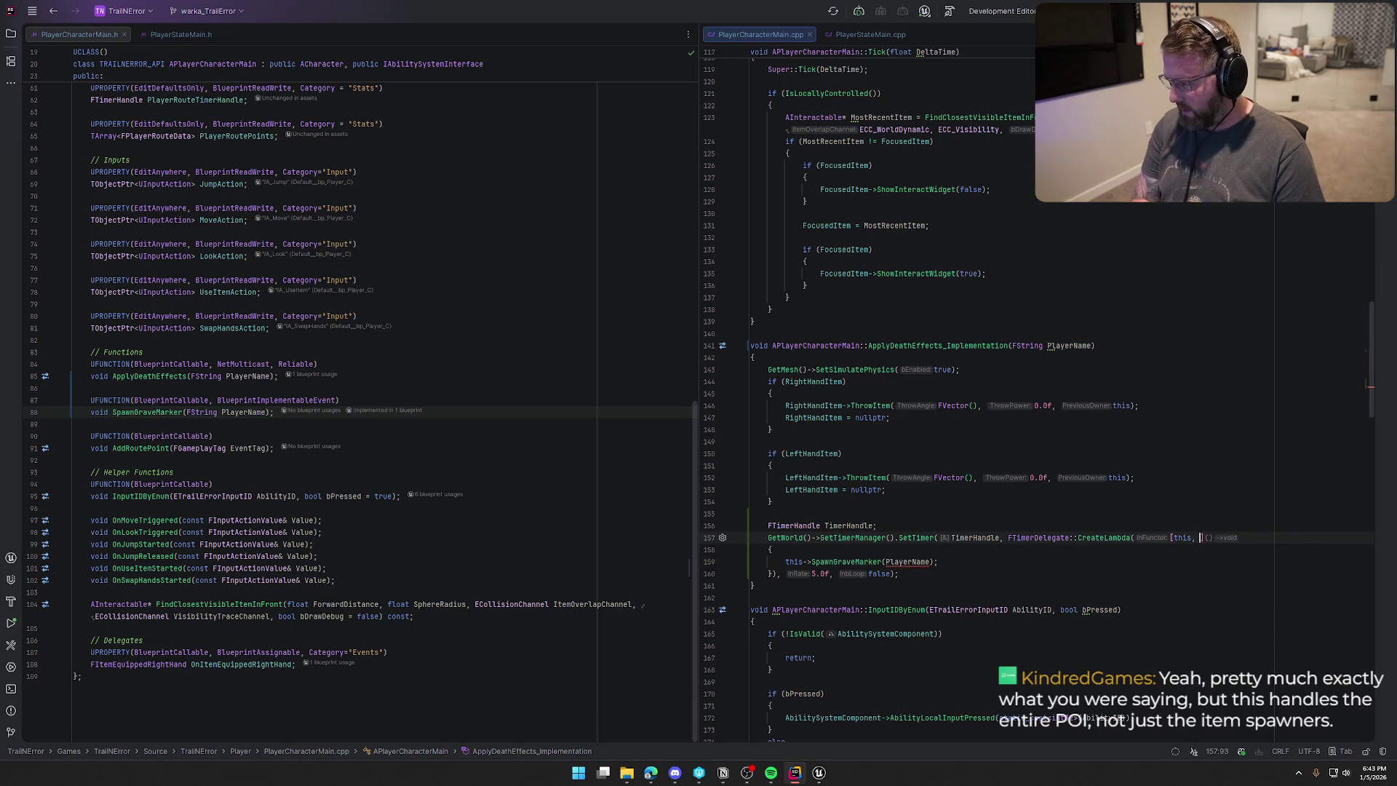
pyautogui.press('Return')
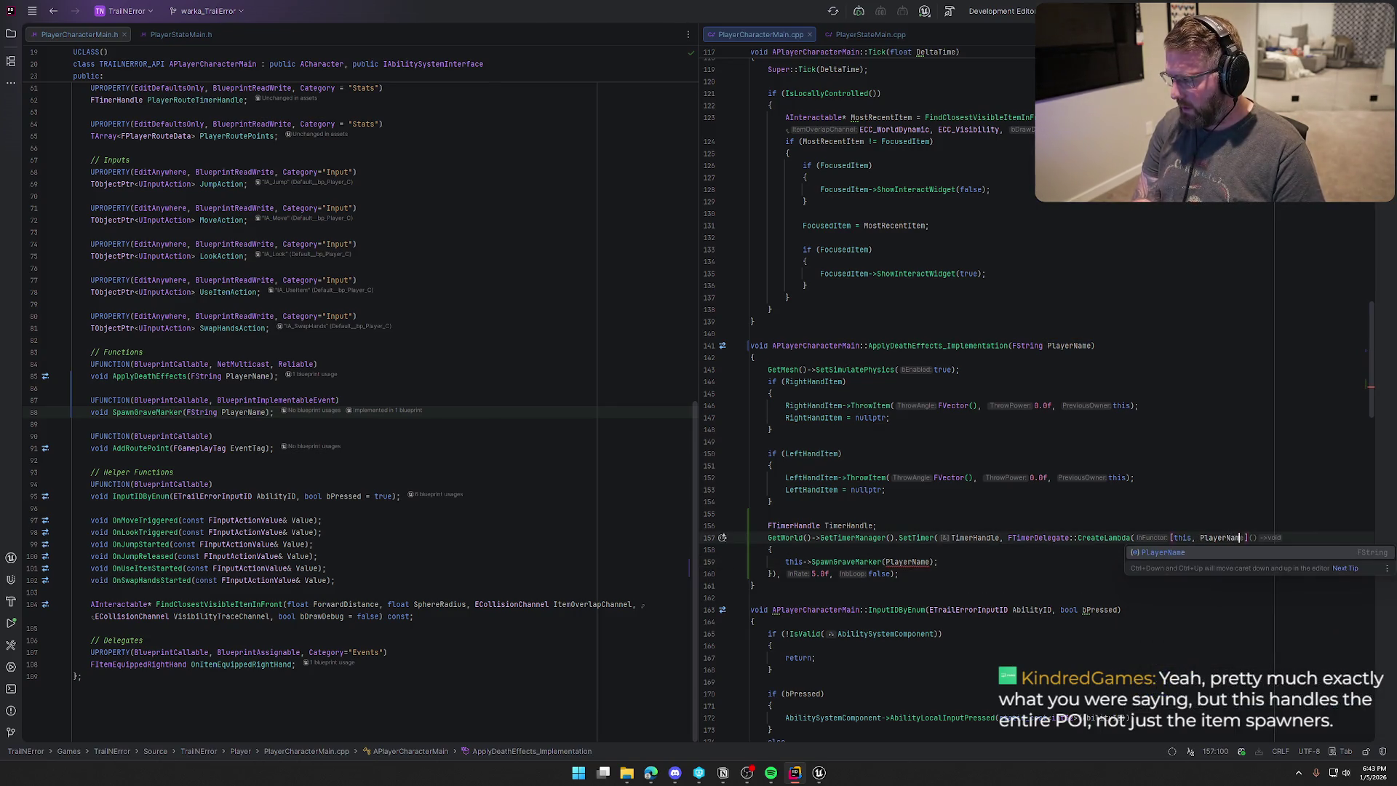
pyautogui.press('Down')
pyautogui.press('Down')
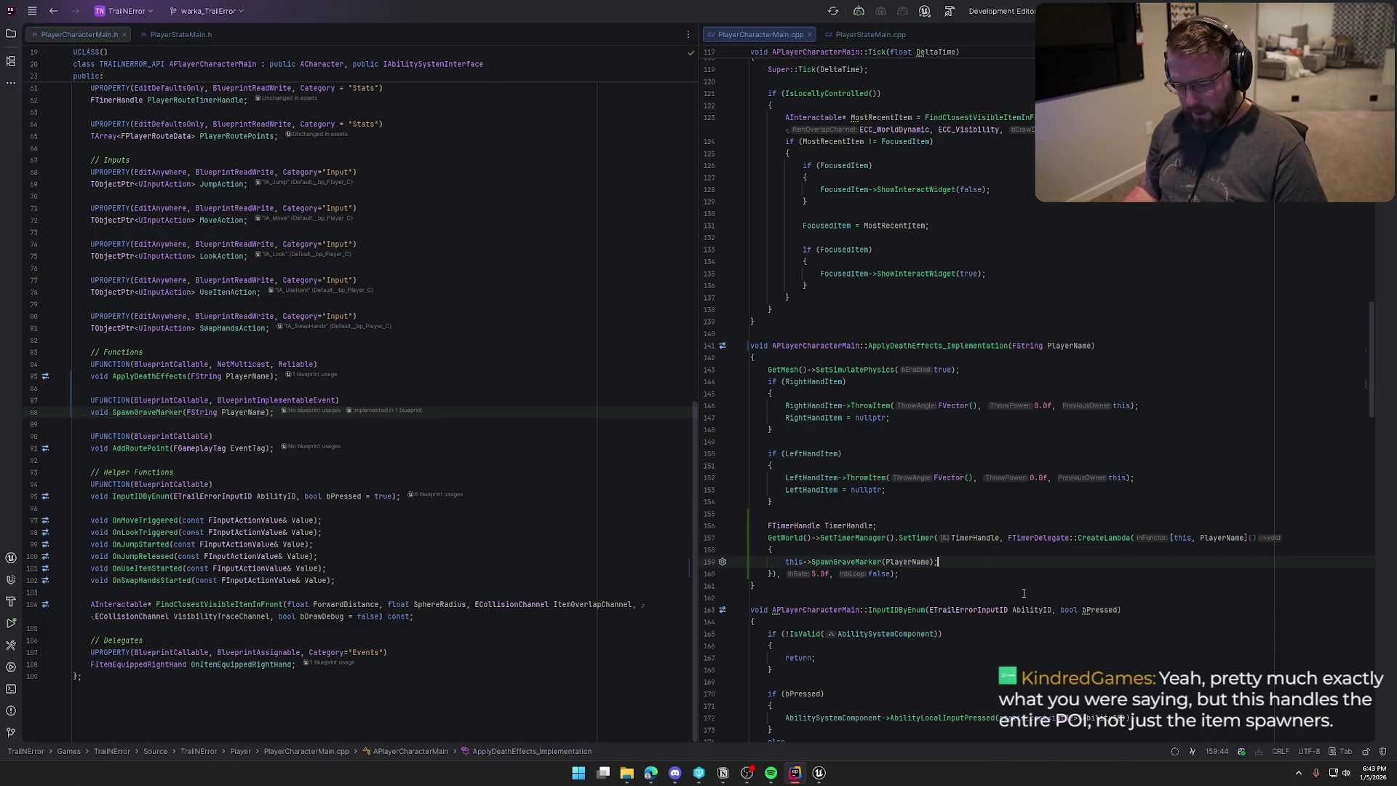
pyautogui.click(821, 778)
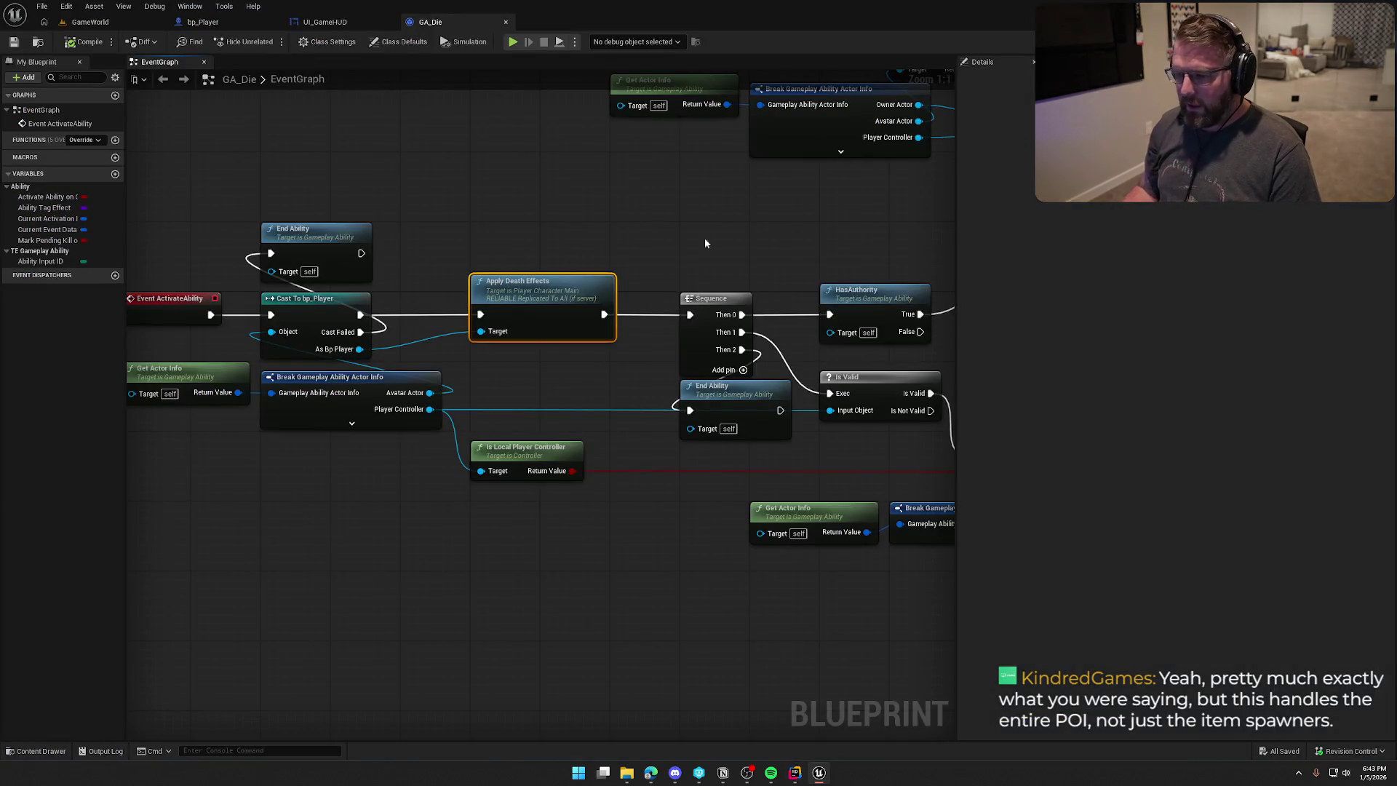
# Deselect the Apply Death Effects node, close Unreal Editor, and build the project in Rider.
pyautogui.click(607, 218)
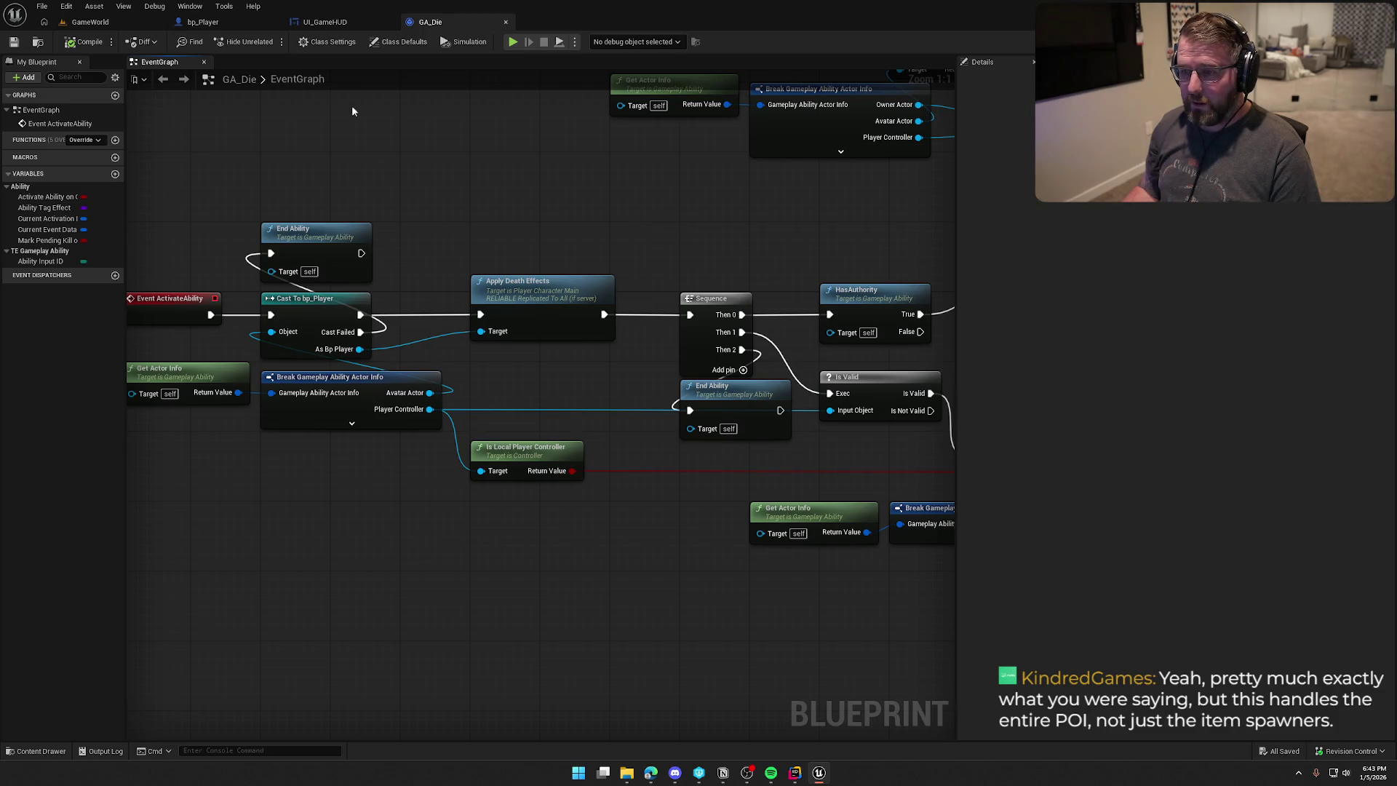
pyautogui.hotkey('alt', 'F4')
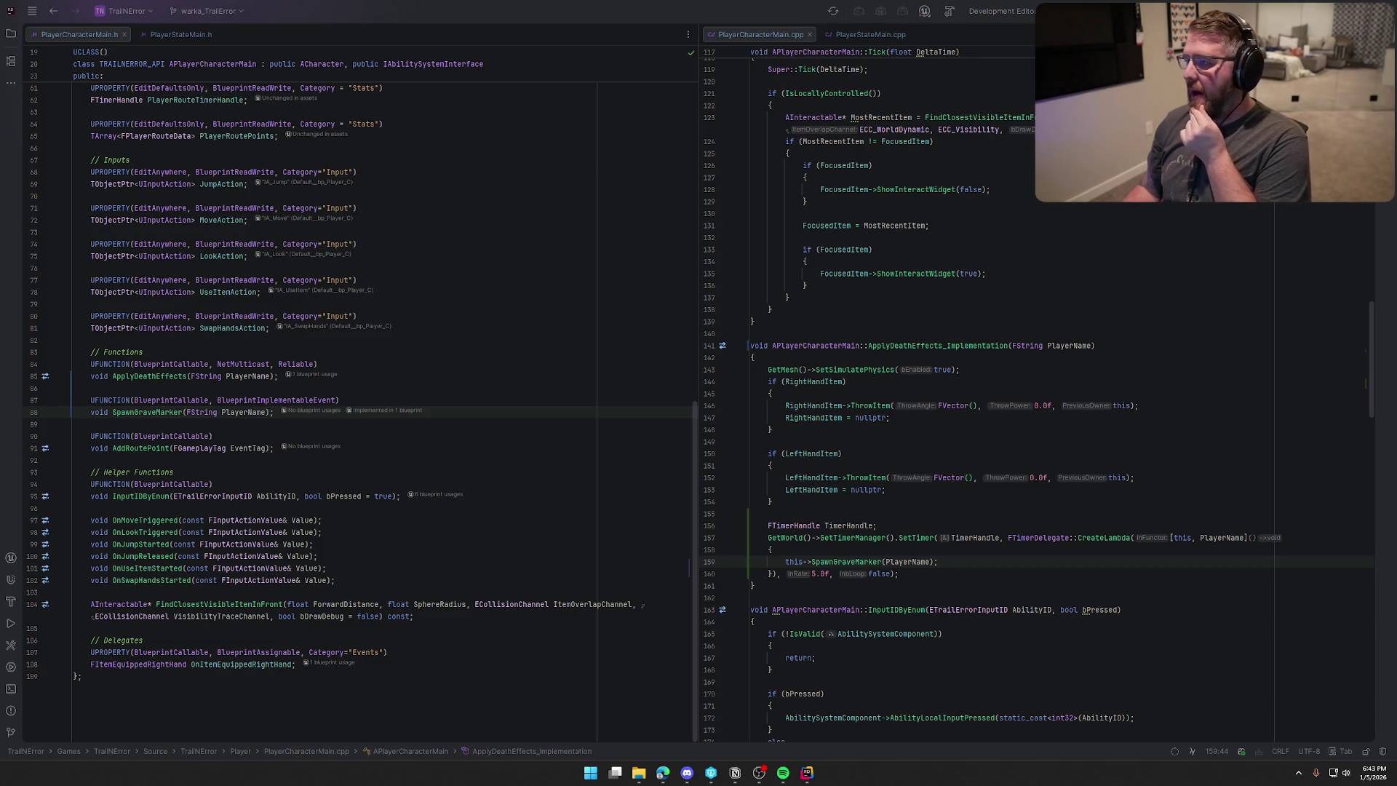
pyautogui.hotkey('ctrl', 'shift', 'b')
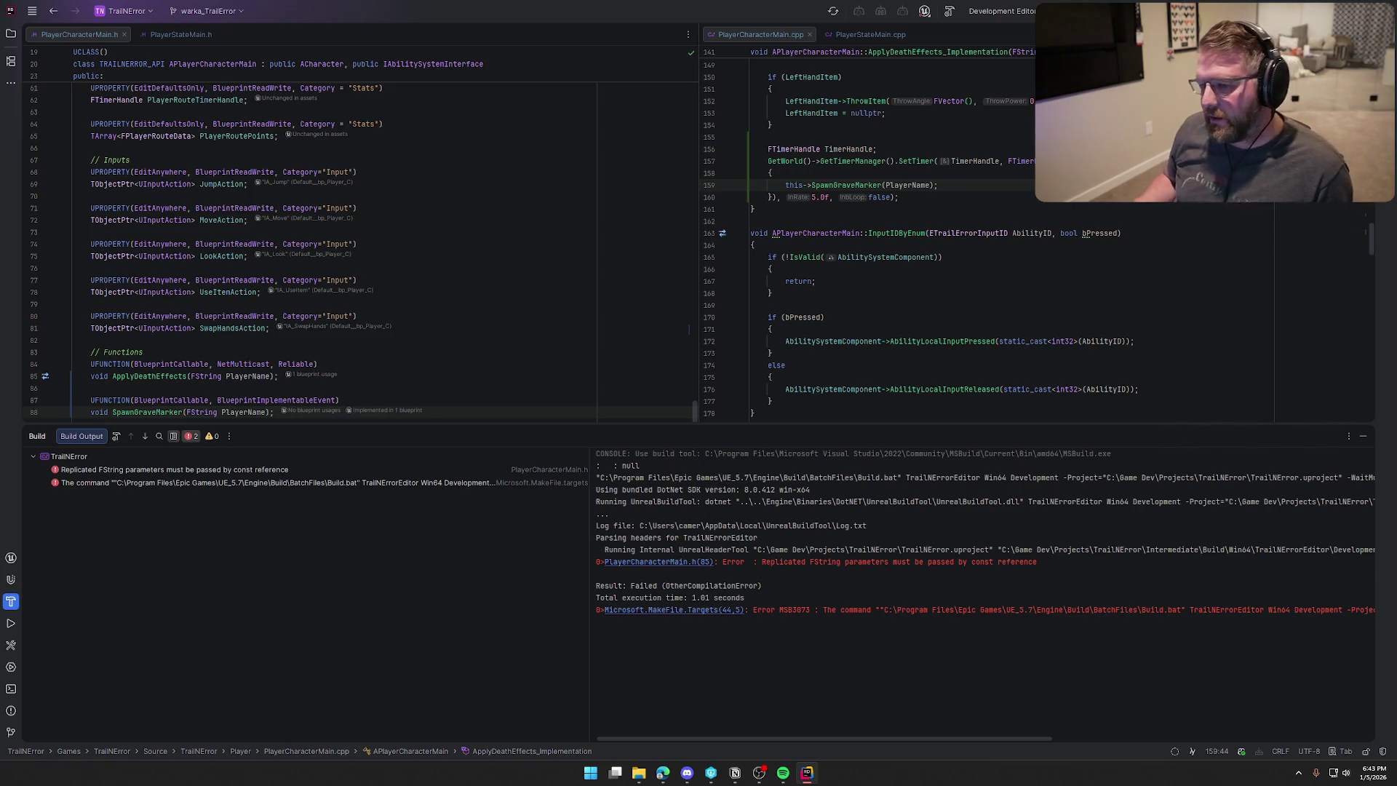
# Make PlayerName an FString& in ApplyDeathEffects' declaration and implementation and in SpawnGraveMarker.
pyautogui.scroll(5, 480, 317)
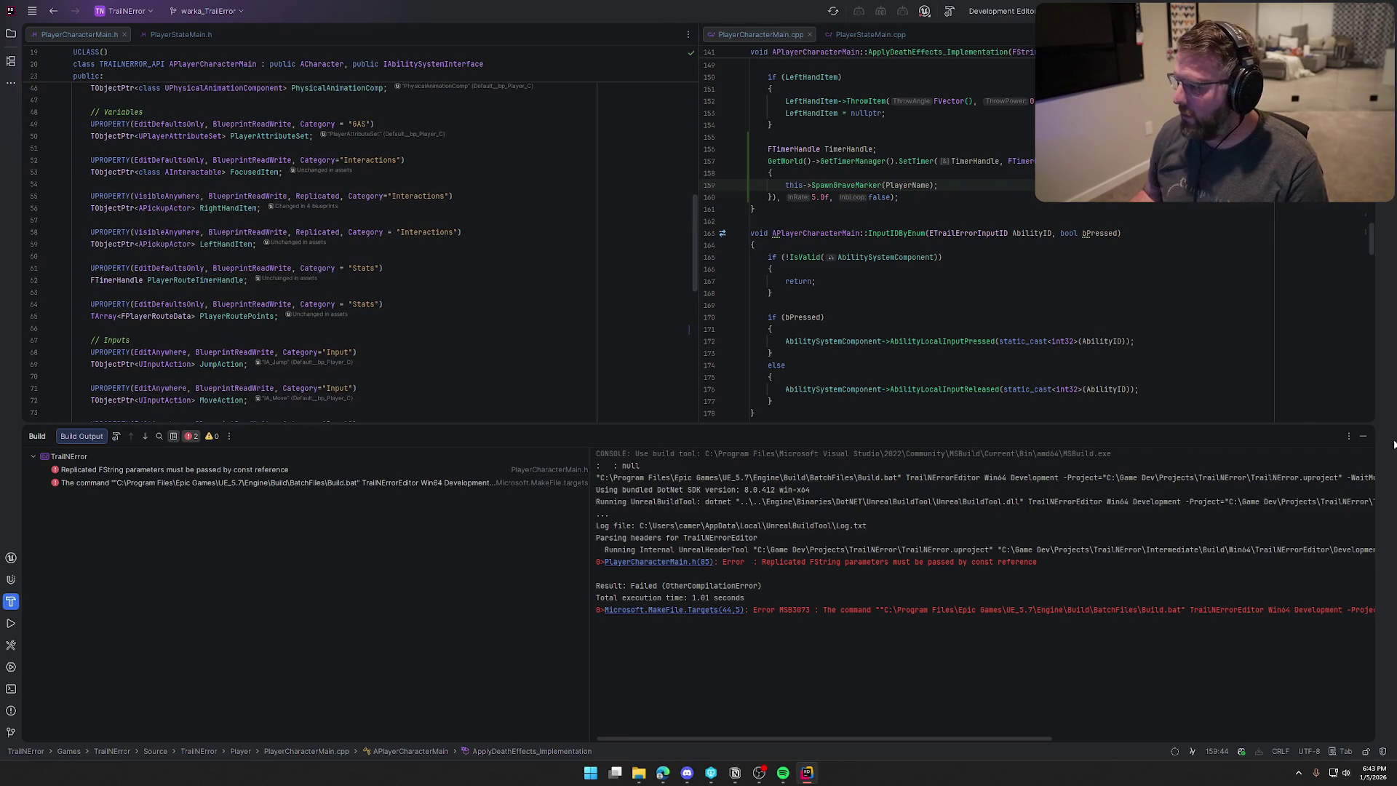
pyautogui.click(1364, 435)
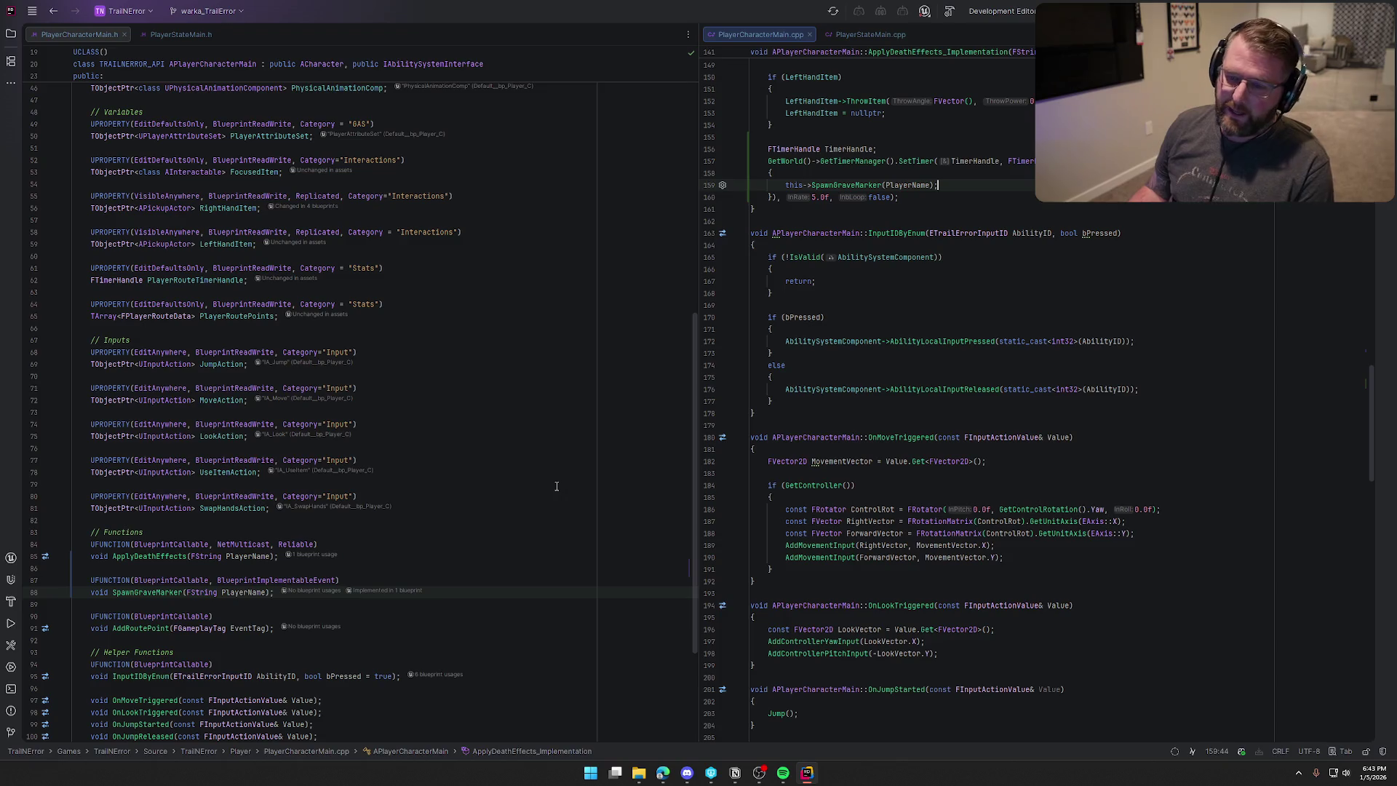
pyautogui.scroll(-1, 442, 380)
pyautogui.scroll(-5, 443, 380)
pyautogui.click(222, 377)
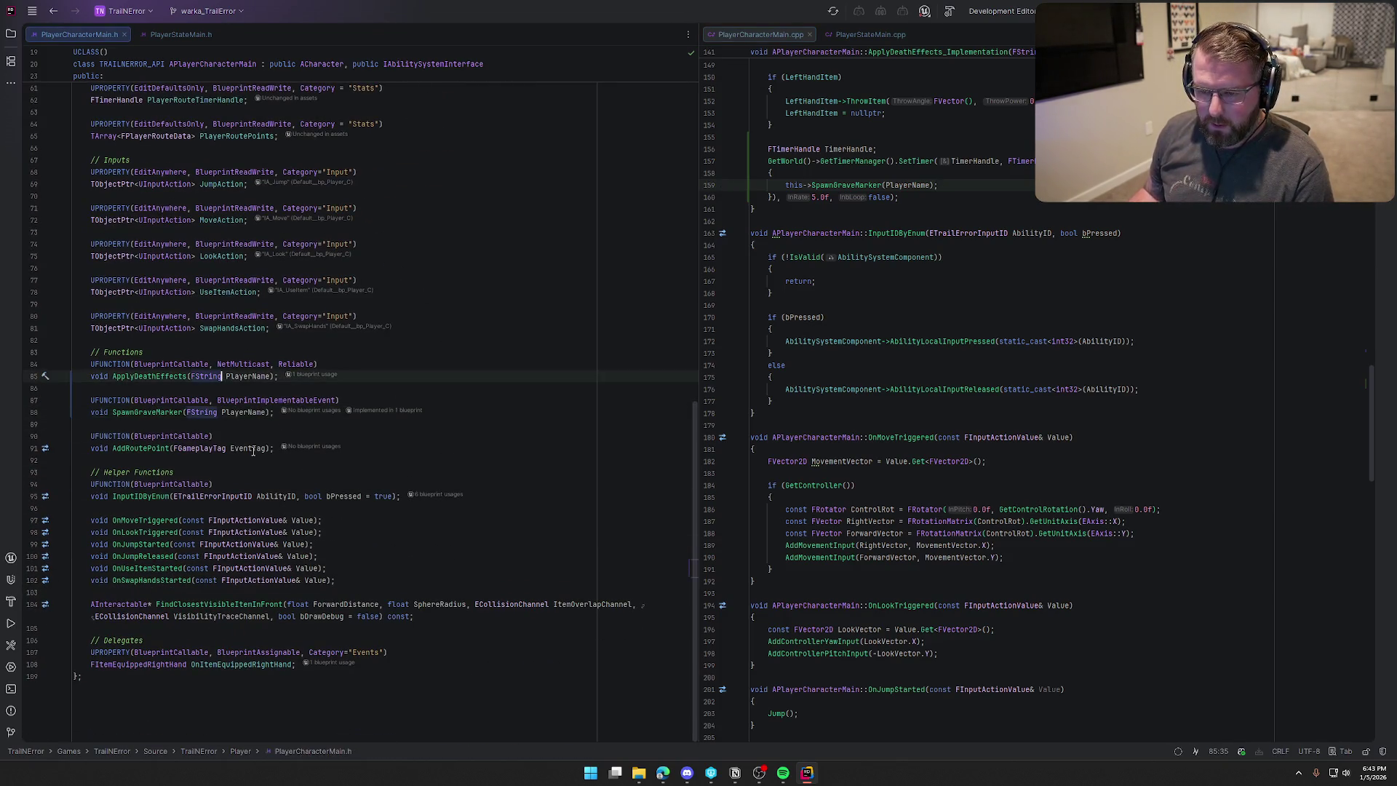
pyautogui.write('&')
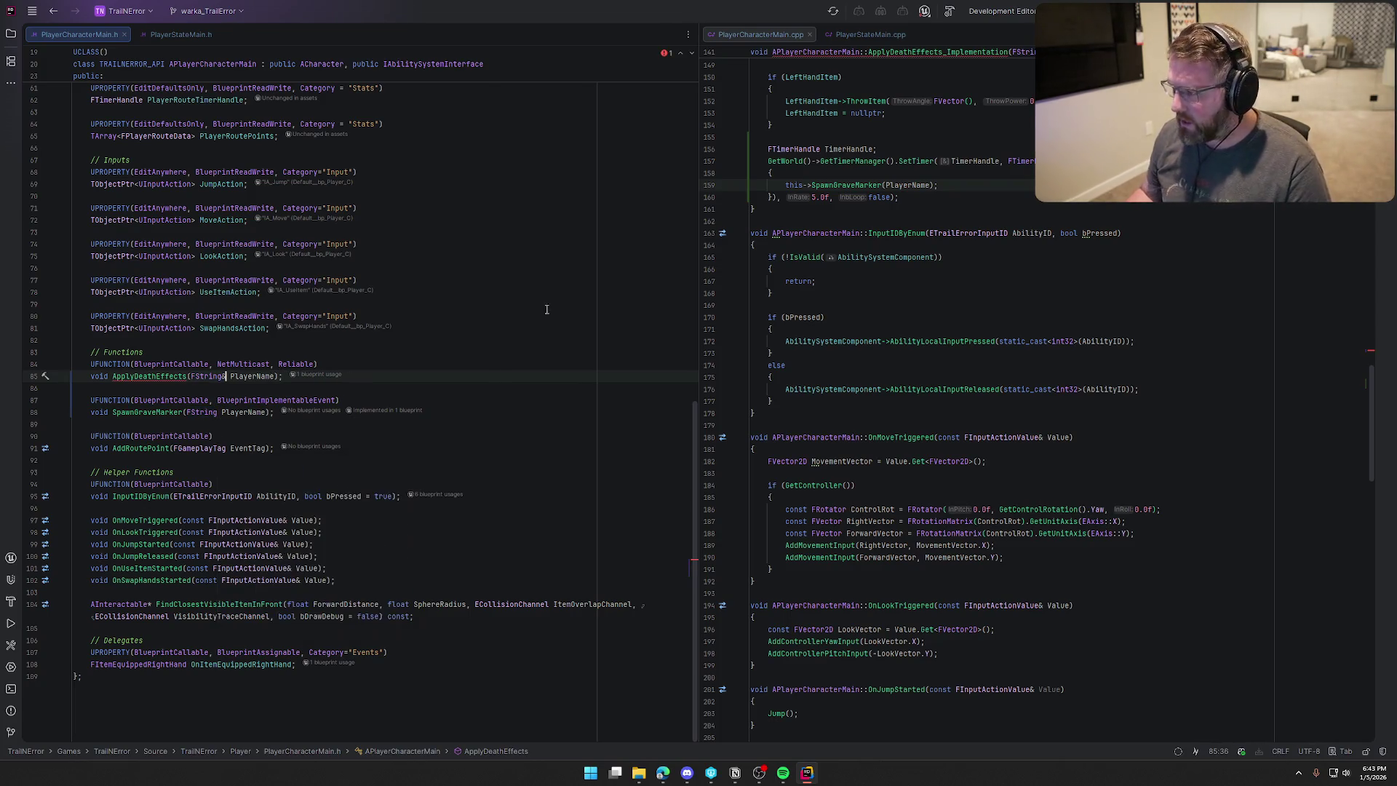
pyautogui.scroll(8, 1044, 258)
pyautogui.click(1043, 258)
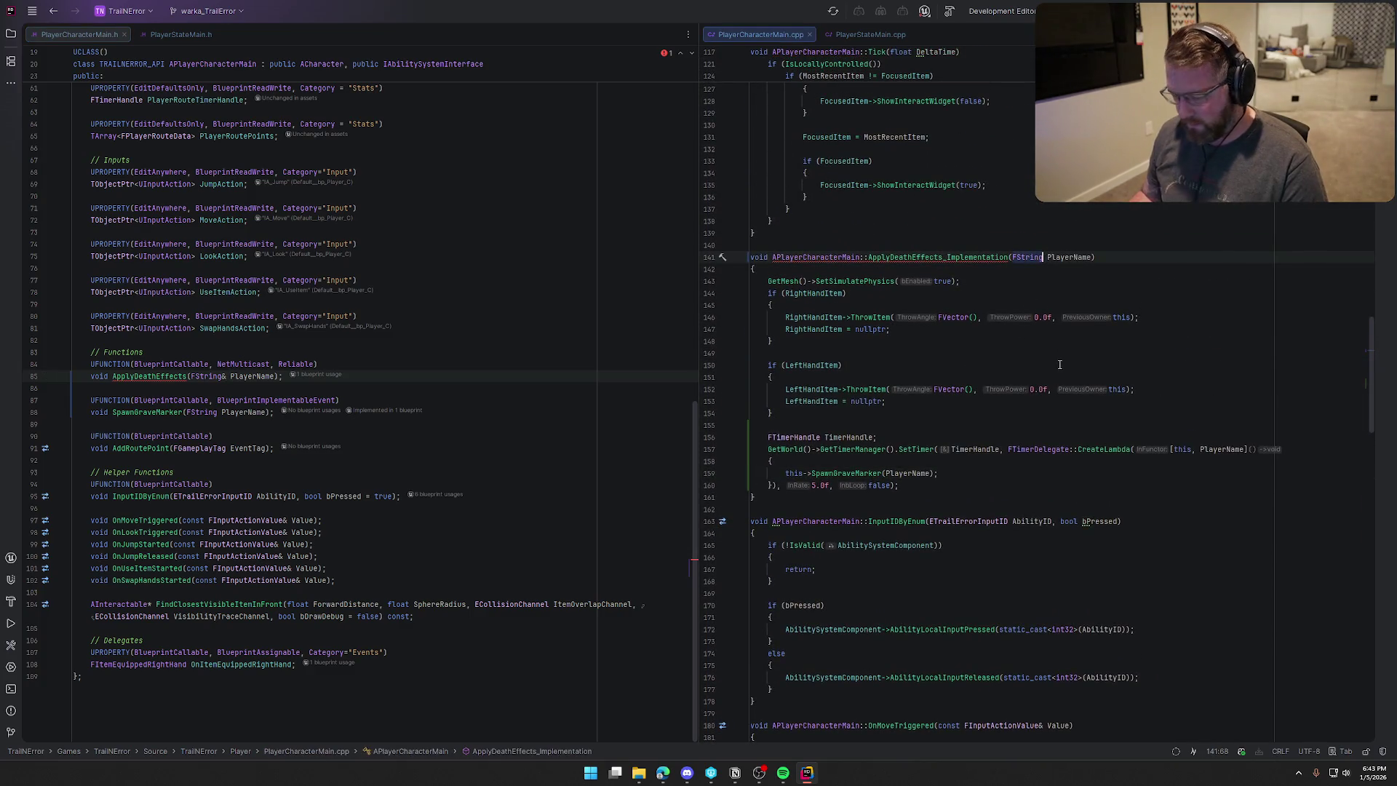
pyautogui.write('&')
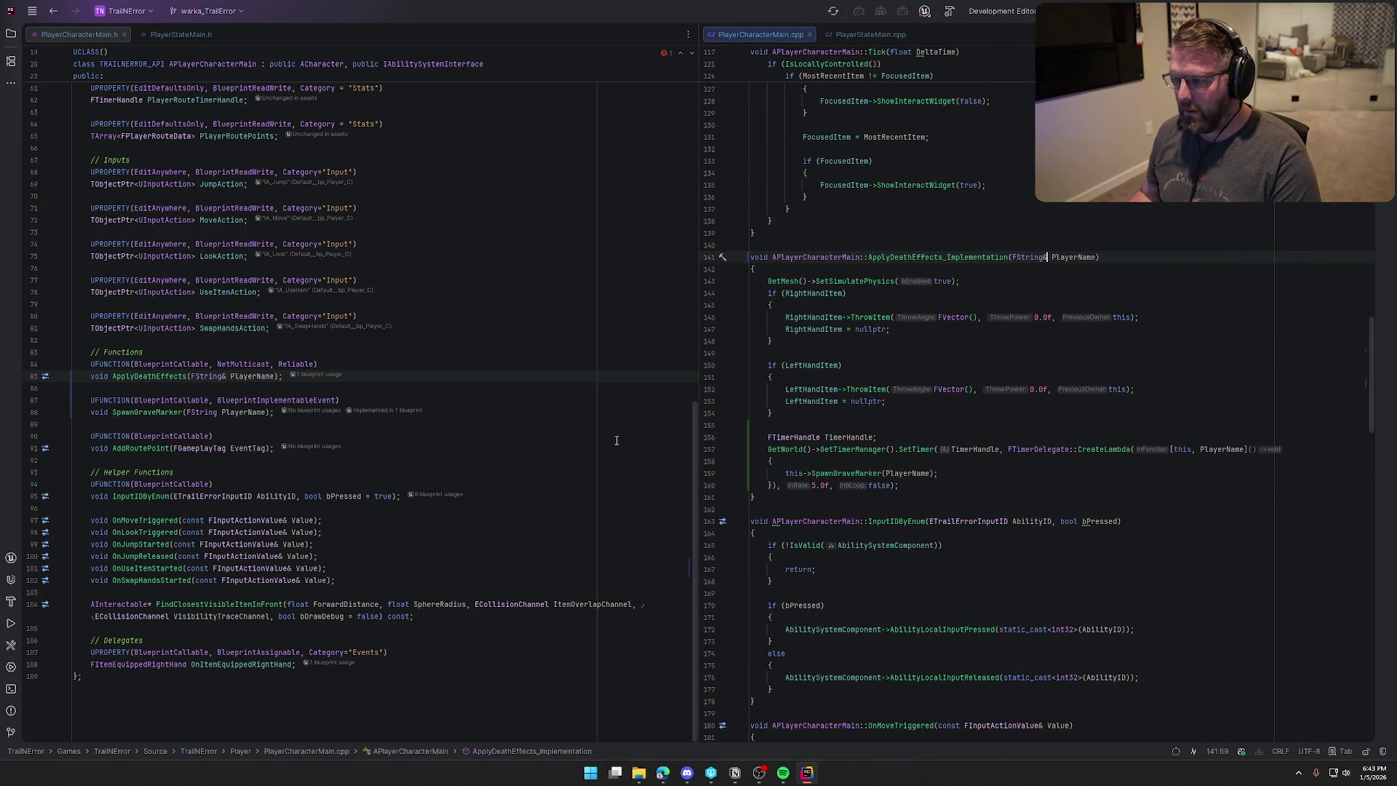
pyautogui.click(221, 413)
pyautogui.write('&')
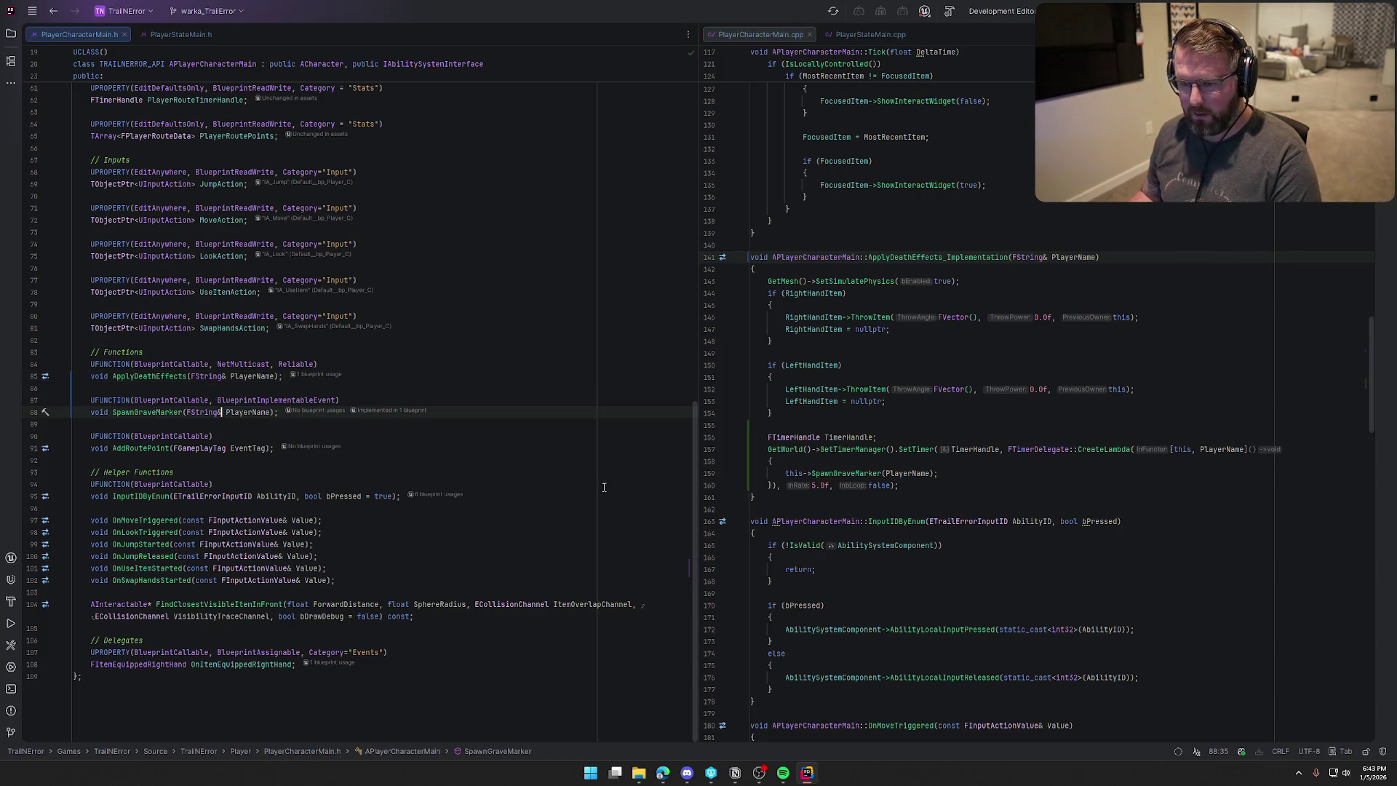
# Capture &PlayerName in the timer lambda and rebuild the project.
pyautogui.click(900, 474)
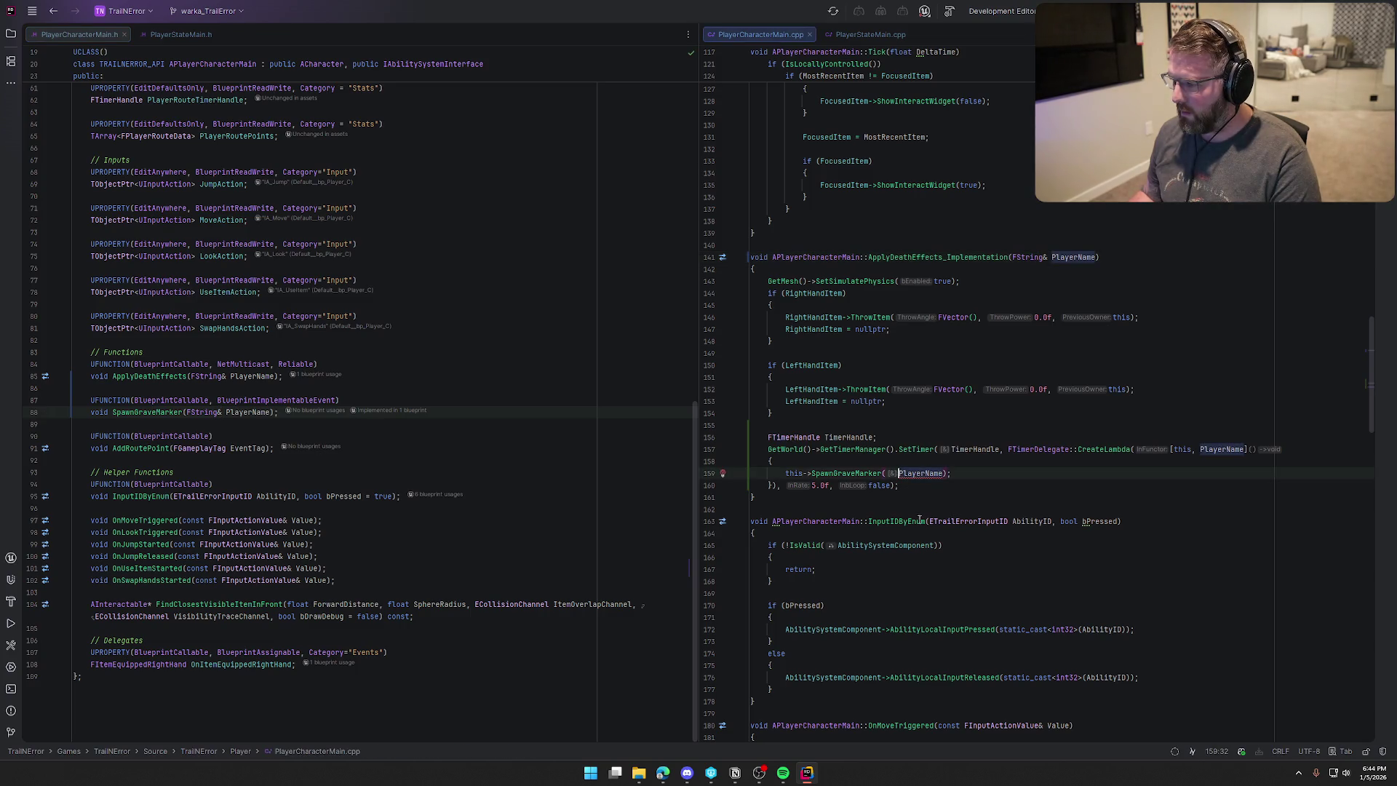
pyautogui.write('*')
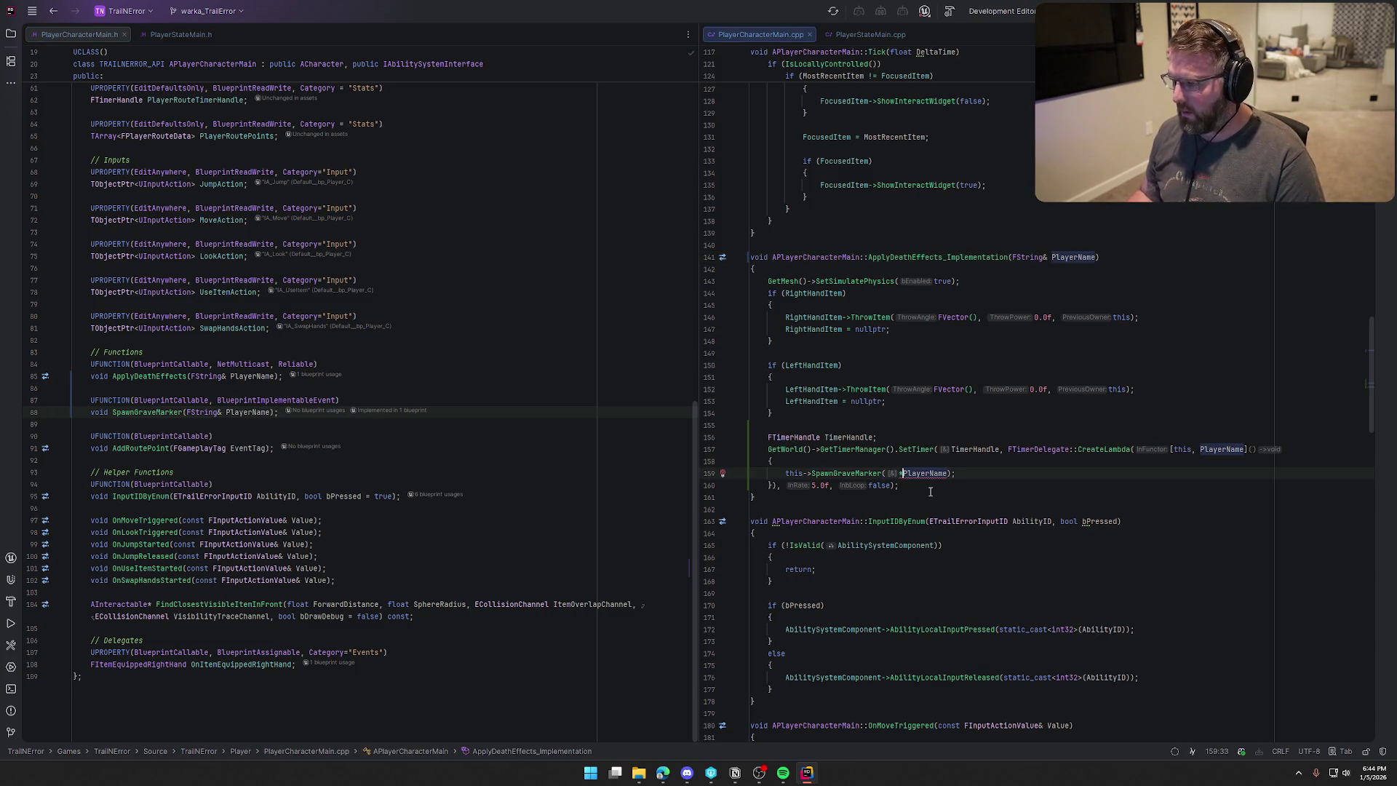
pyautogui.press('BackSpace')
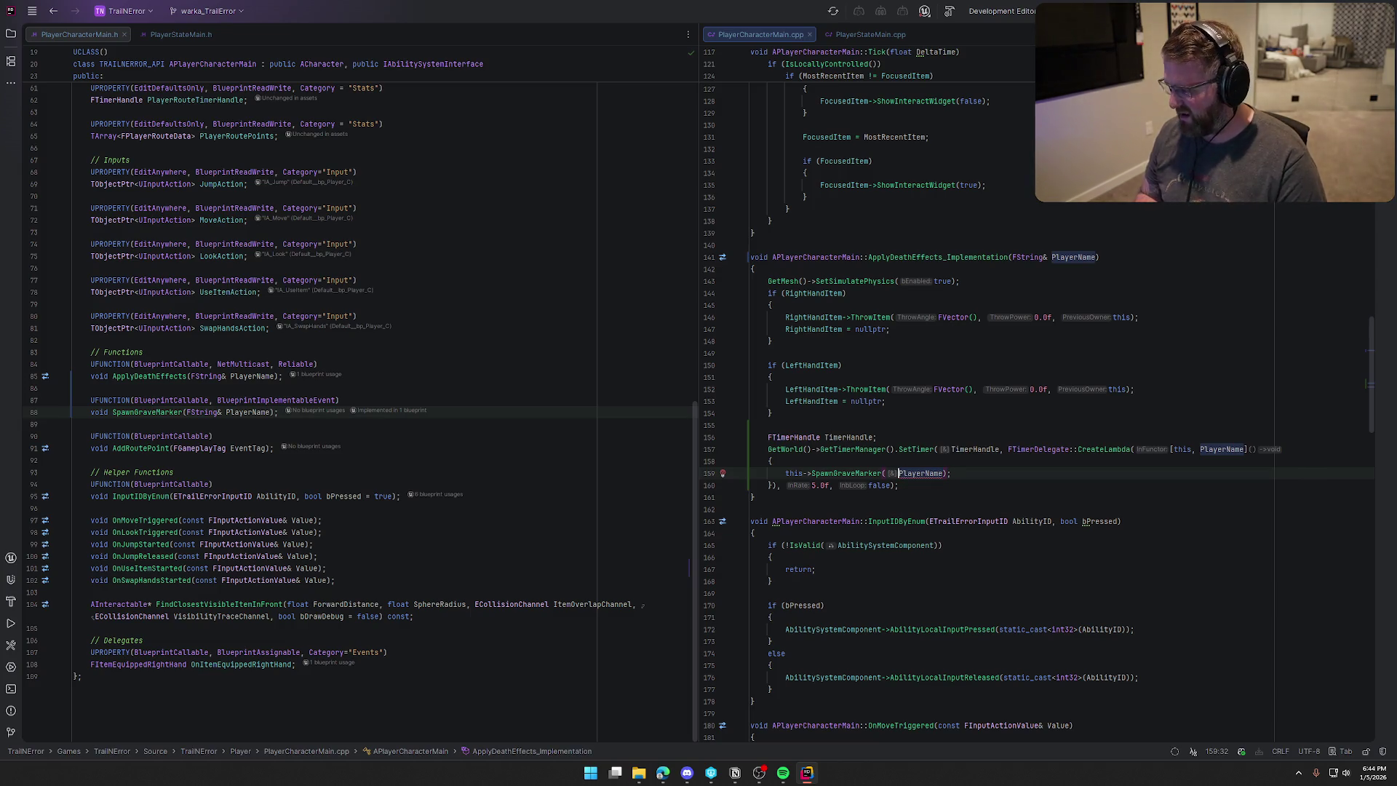
pyautogui.click(1201, 449)
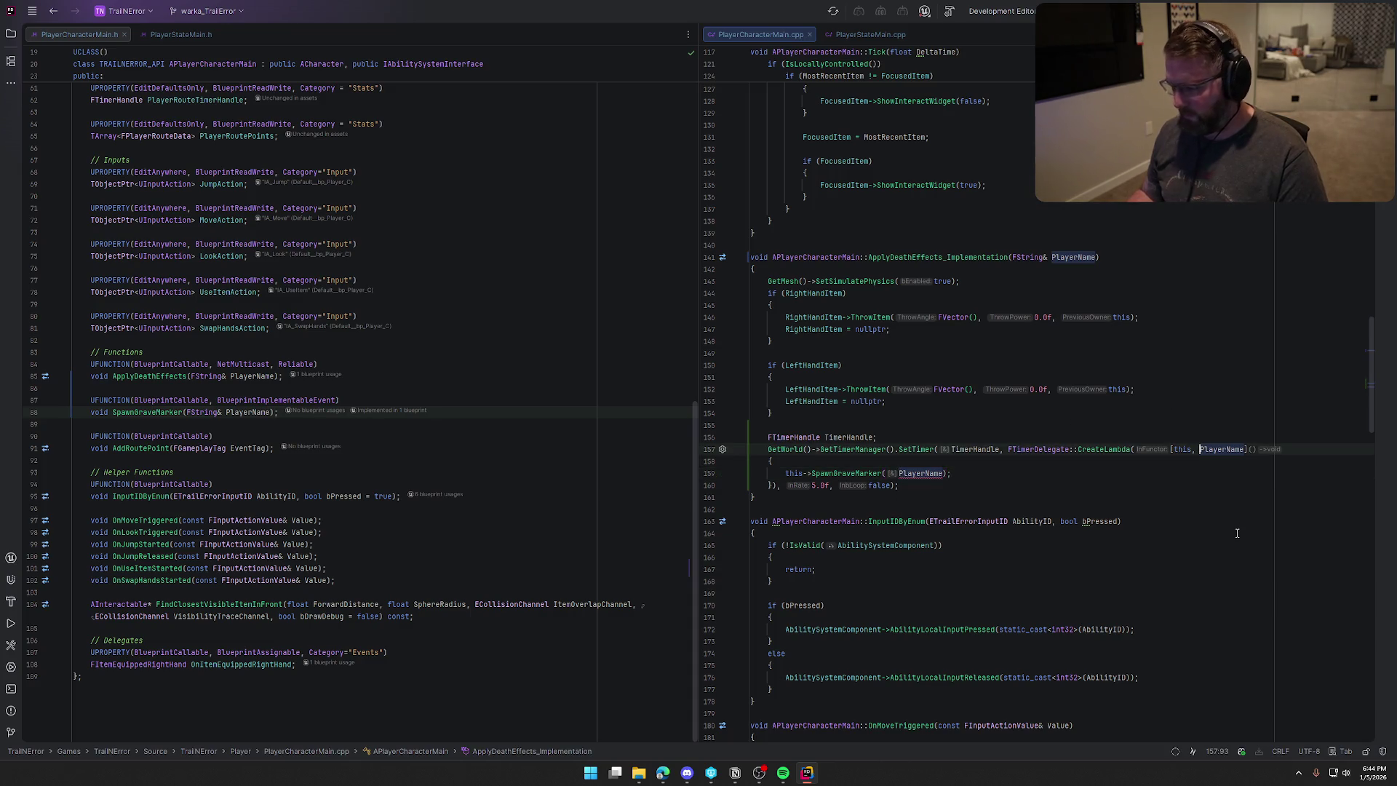
pyautogui.write('&')
pyautogui.click(1000, 477)
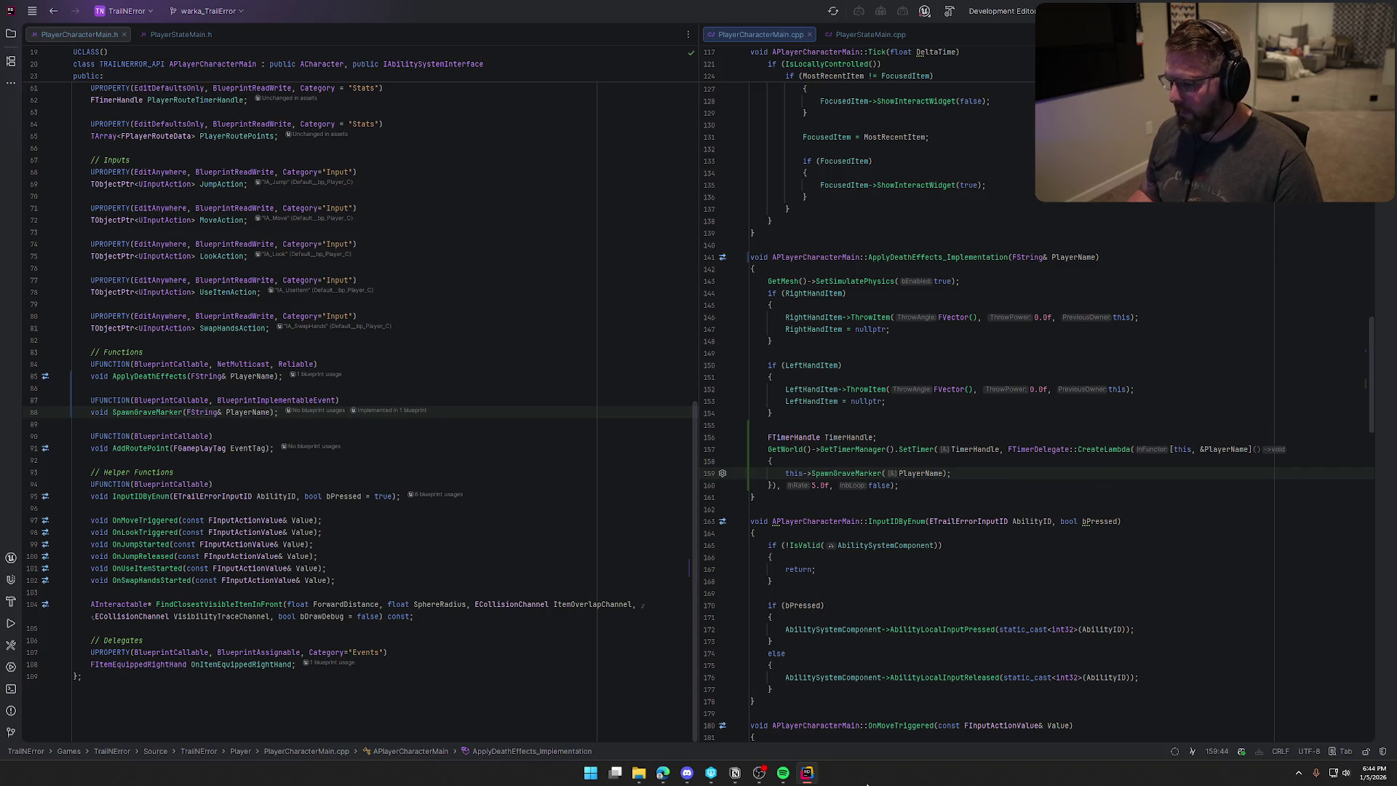
pyautogui.hotkey('ctrl', 'shift', 'b')
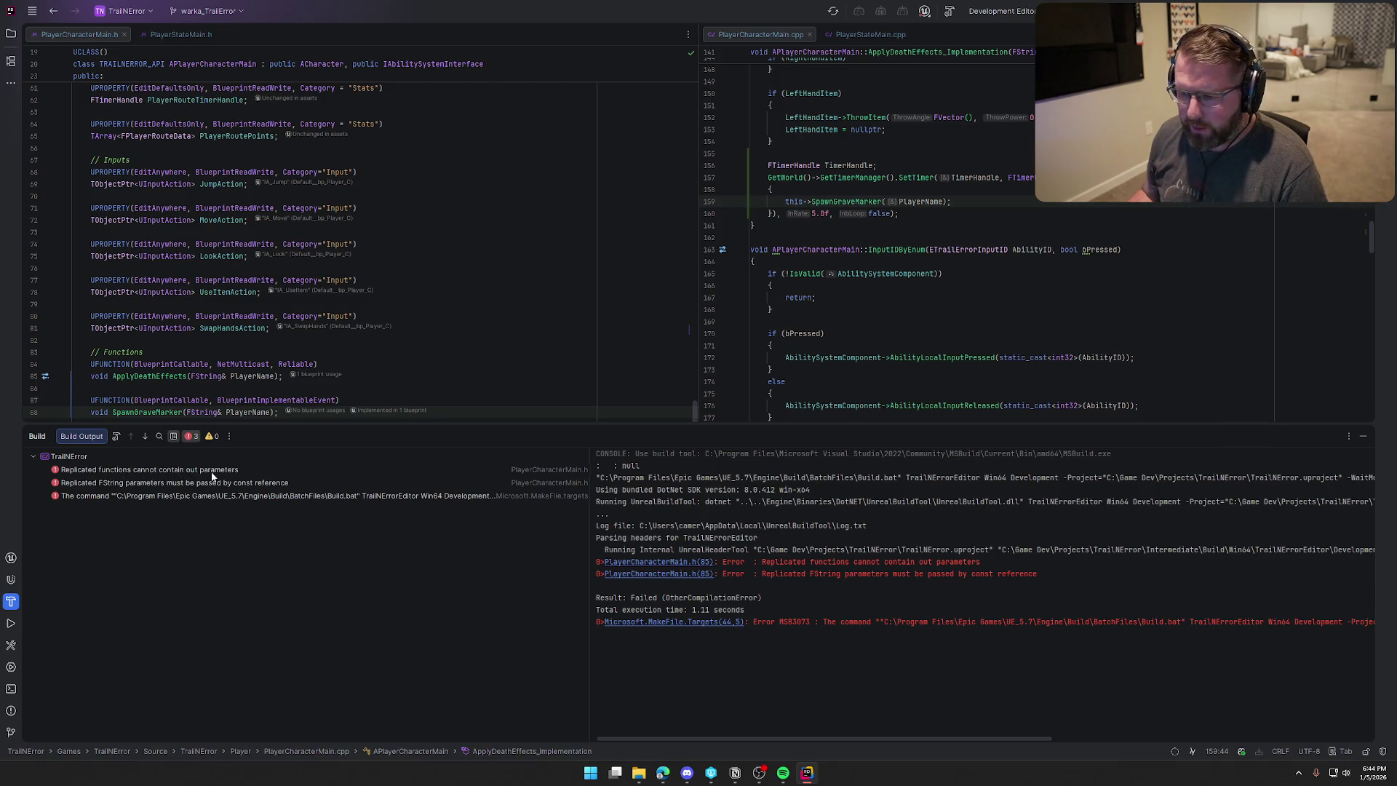
# Change ApplyDeathEffects' parameter to const FString PlayerName in both header and implementation.
pyautogui.click(227, 377)
pyautogui.scroll(-2, 434, 377)
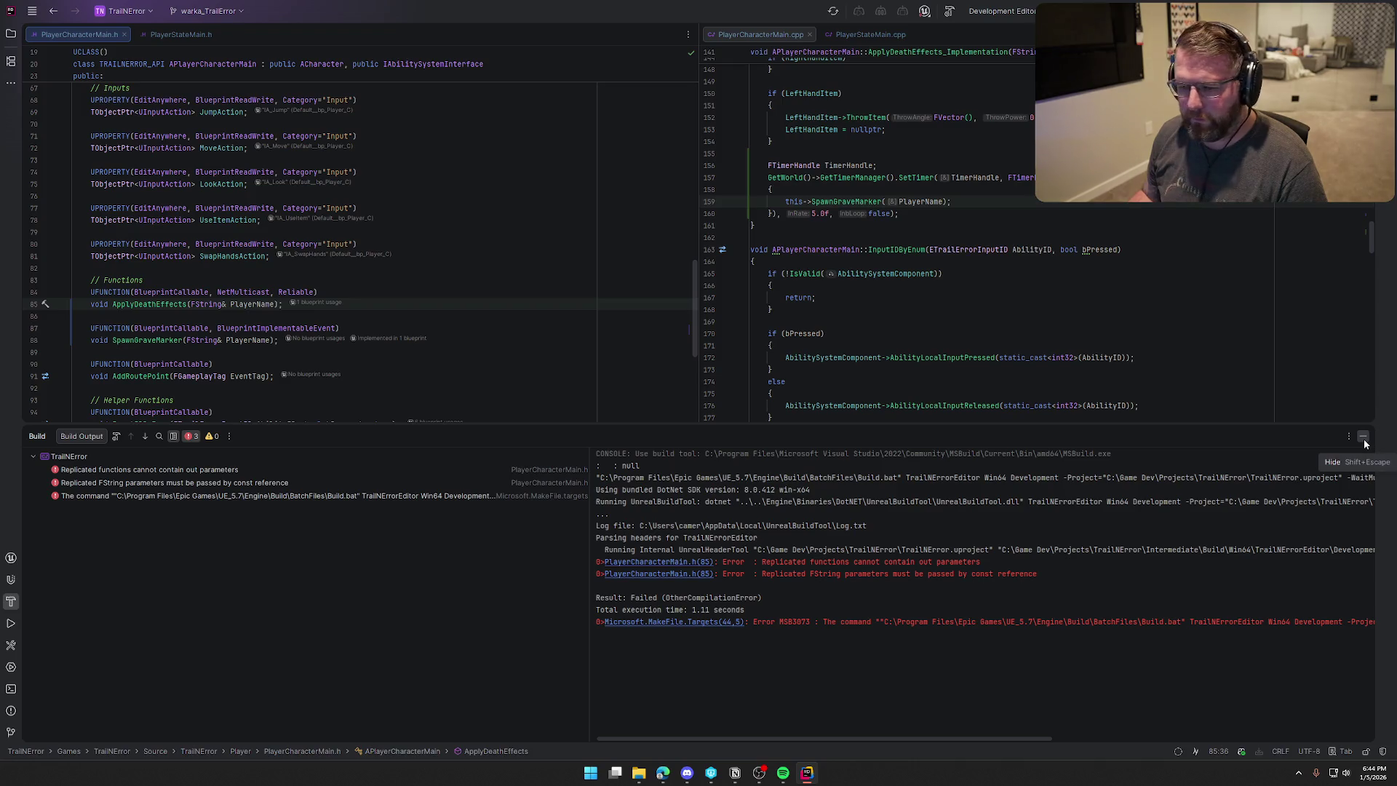
pyautogui.click(1364, 439)
pyautogui.press('BackSpace')
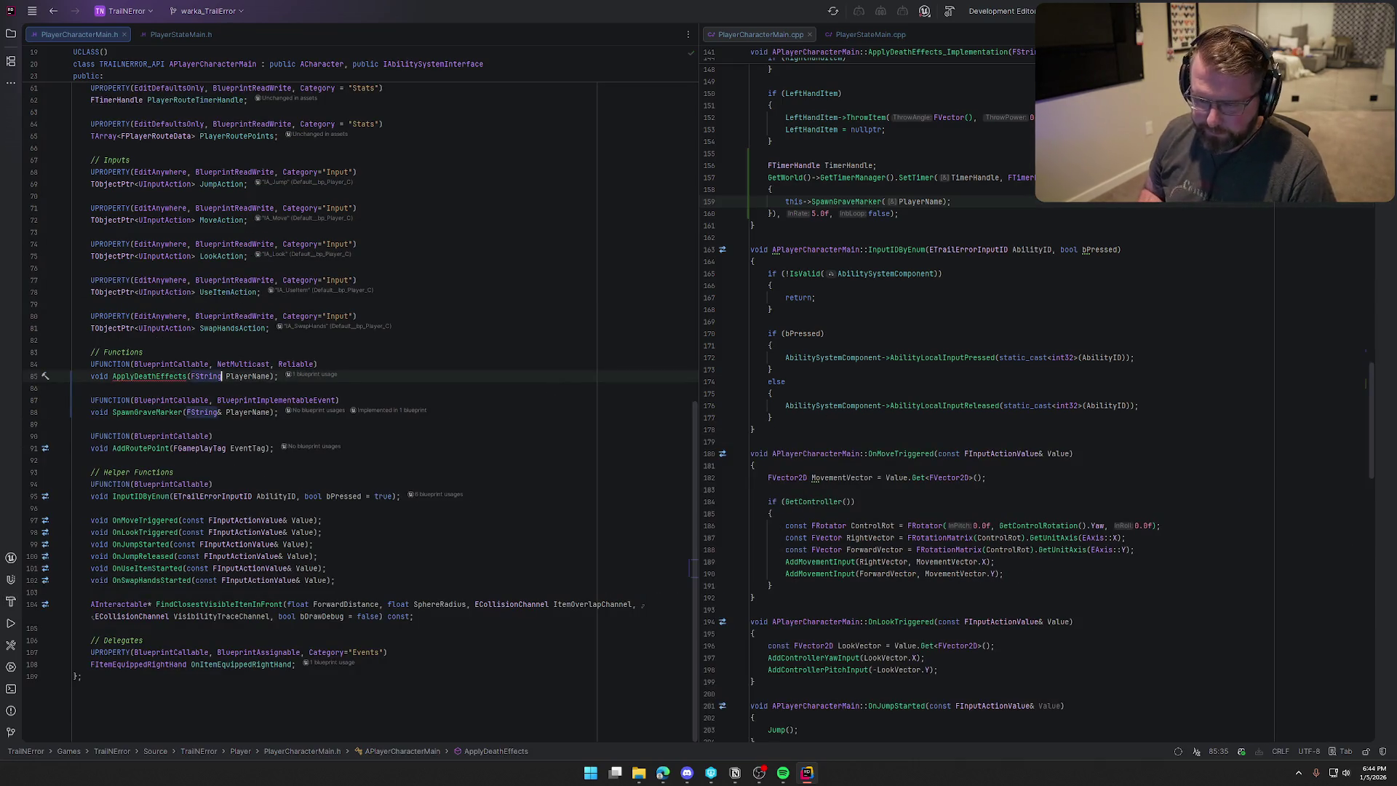
pyautogui.write('const')
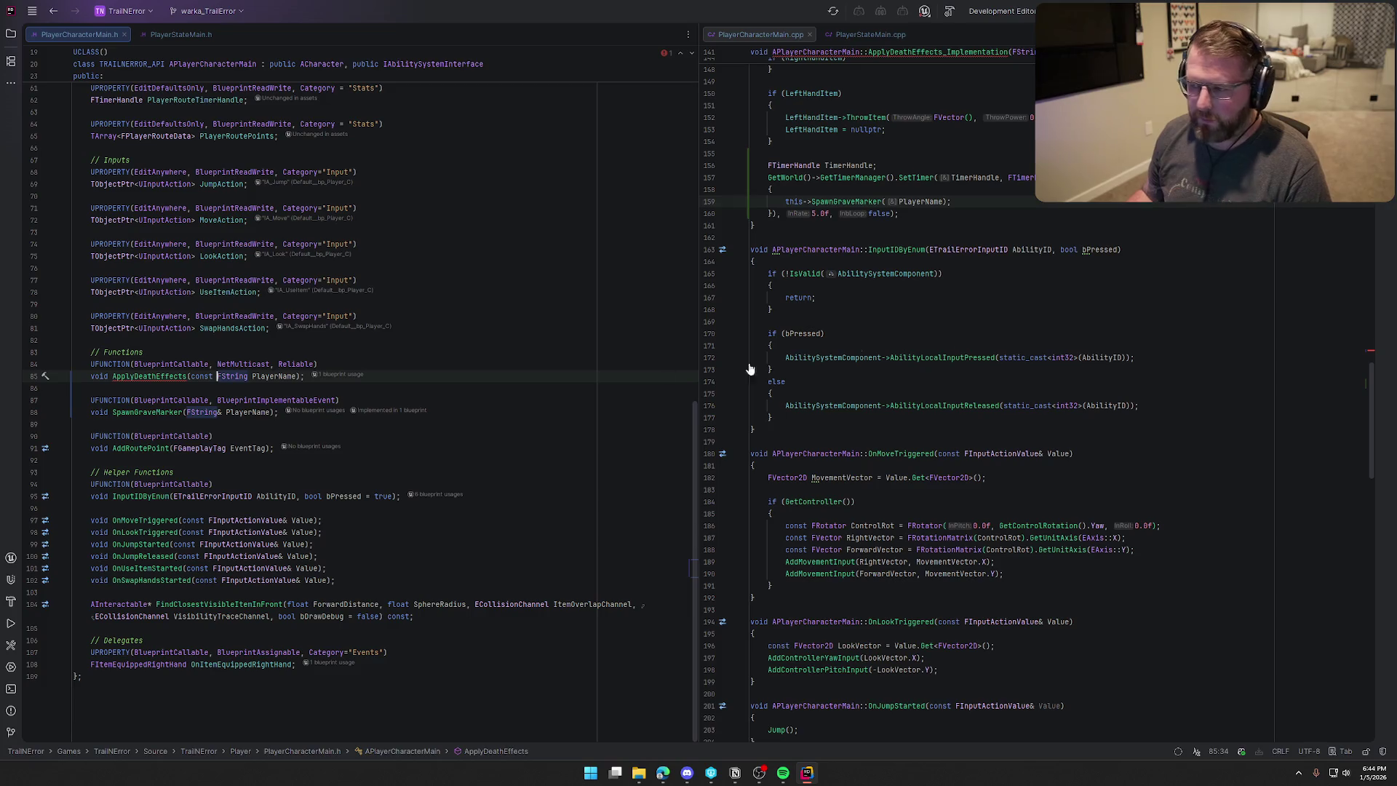
pyautogui.hotkey('ctrl', 'alt', 'Home')
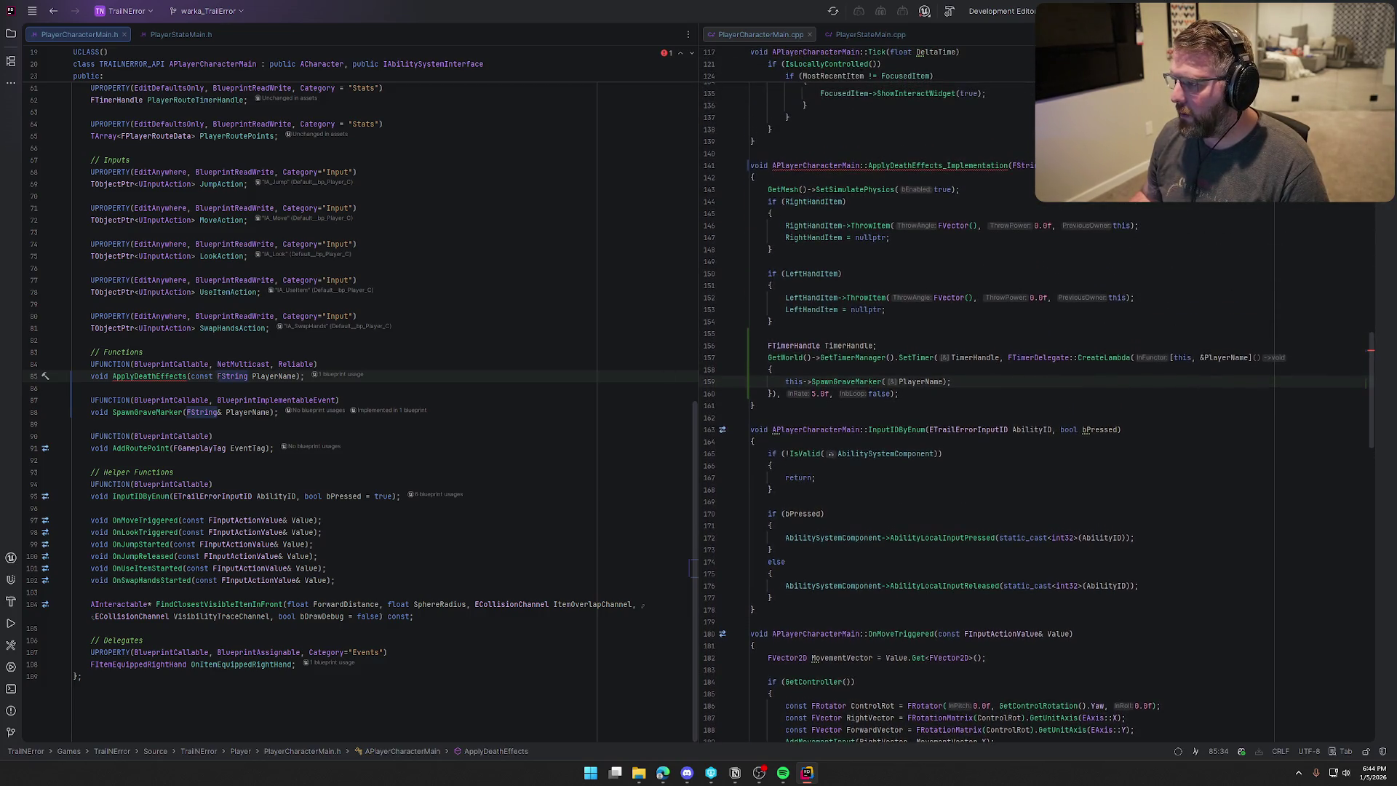
pyautogui.hotkey('ctrl', 'Left')
pyautogui.write('const')
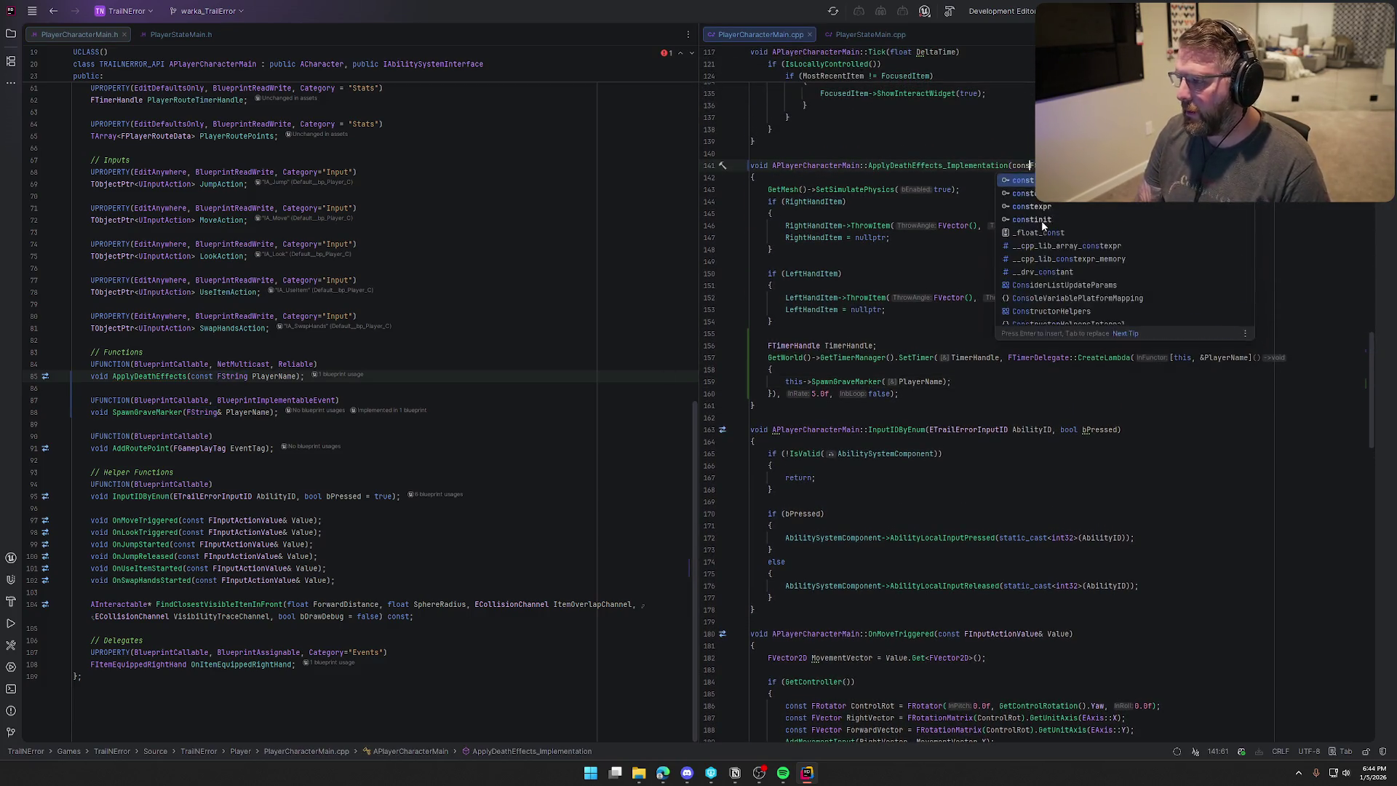
# Capture PlayerName by value, make SpawnGraveMarker take const FString PlayerName, and rebuild.
pyautogui.click(1201, 357)
pyautogui.press('BackSpace')
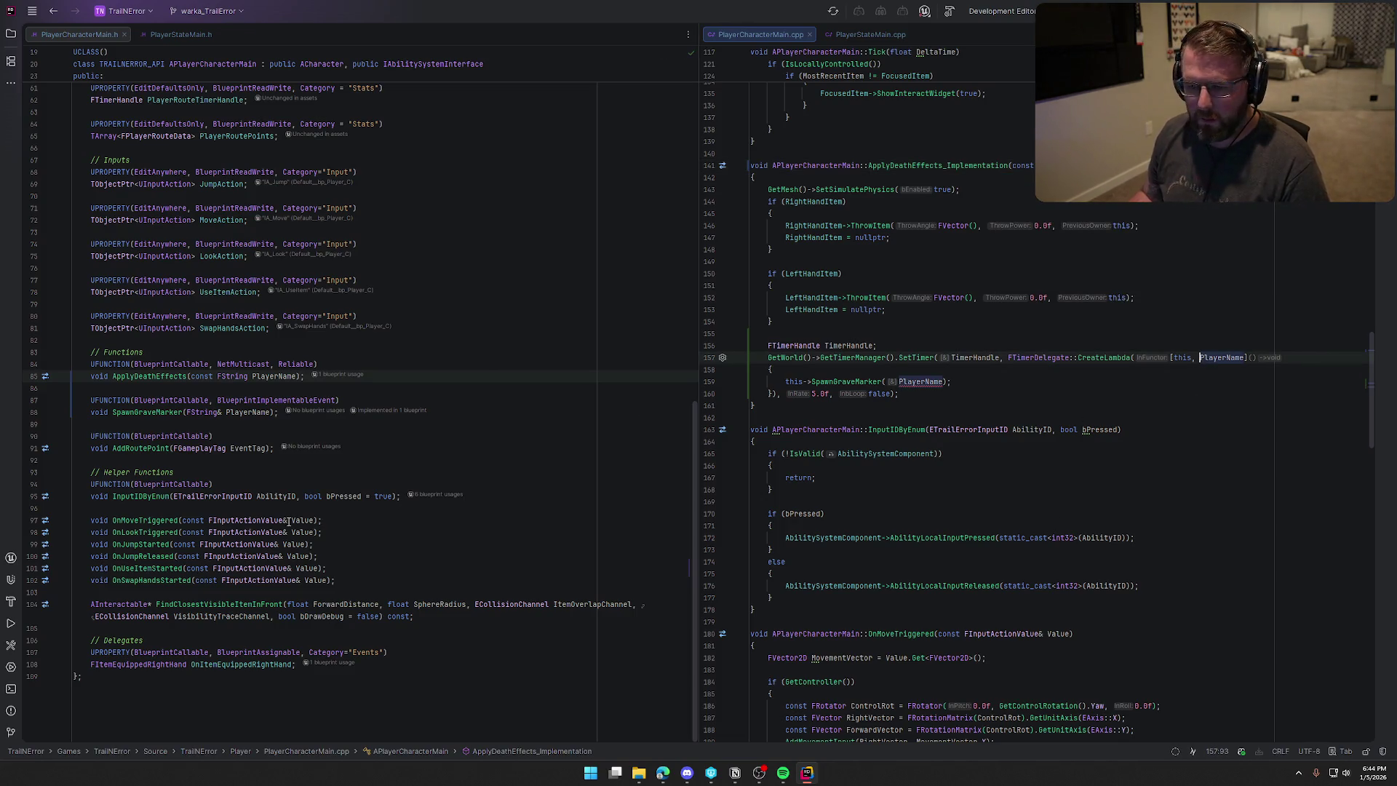
pyautogui.click(222, 412)
pyautogui.press('BackSpace')
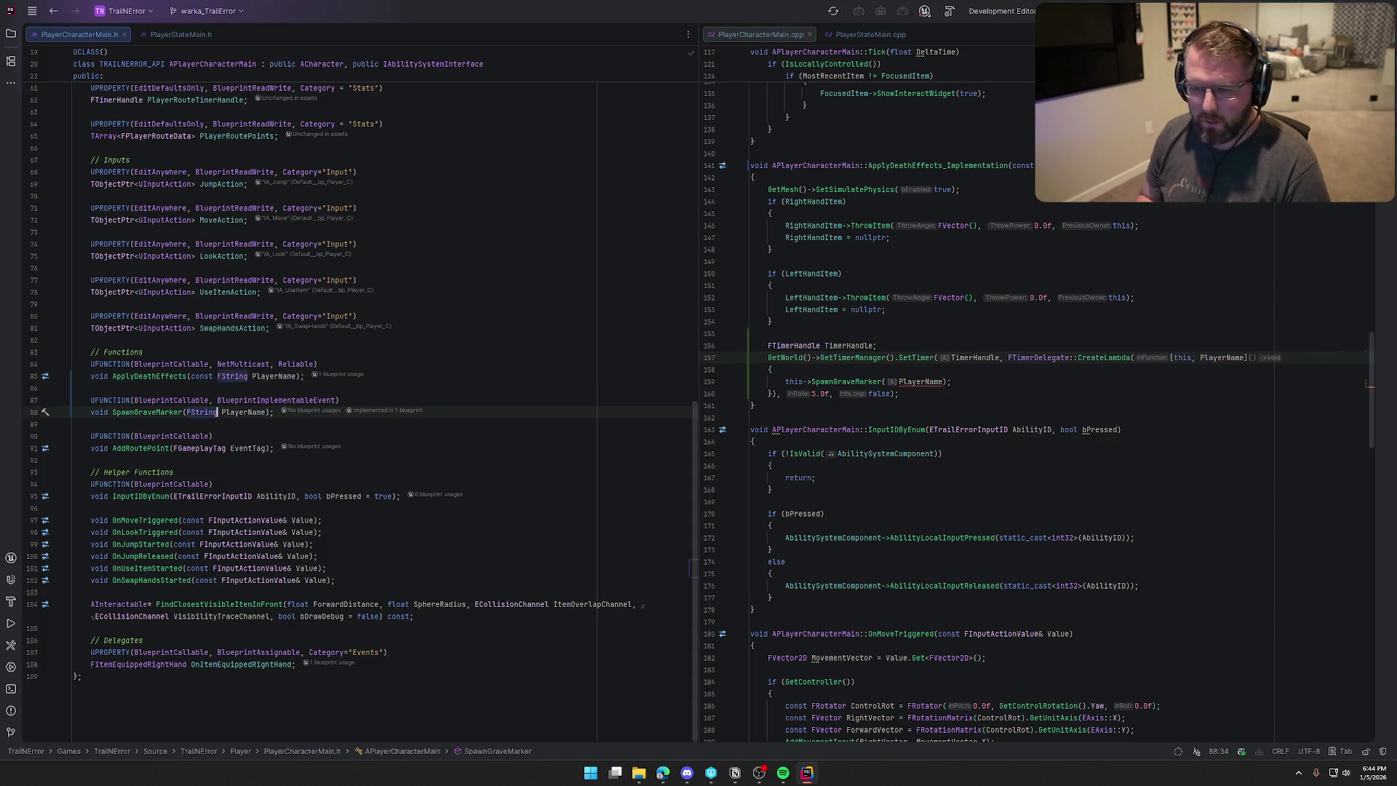
pyautogui.hotkey('ctrl', 'Left')
pyautogui.write('const')
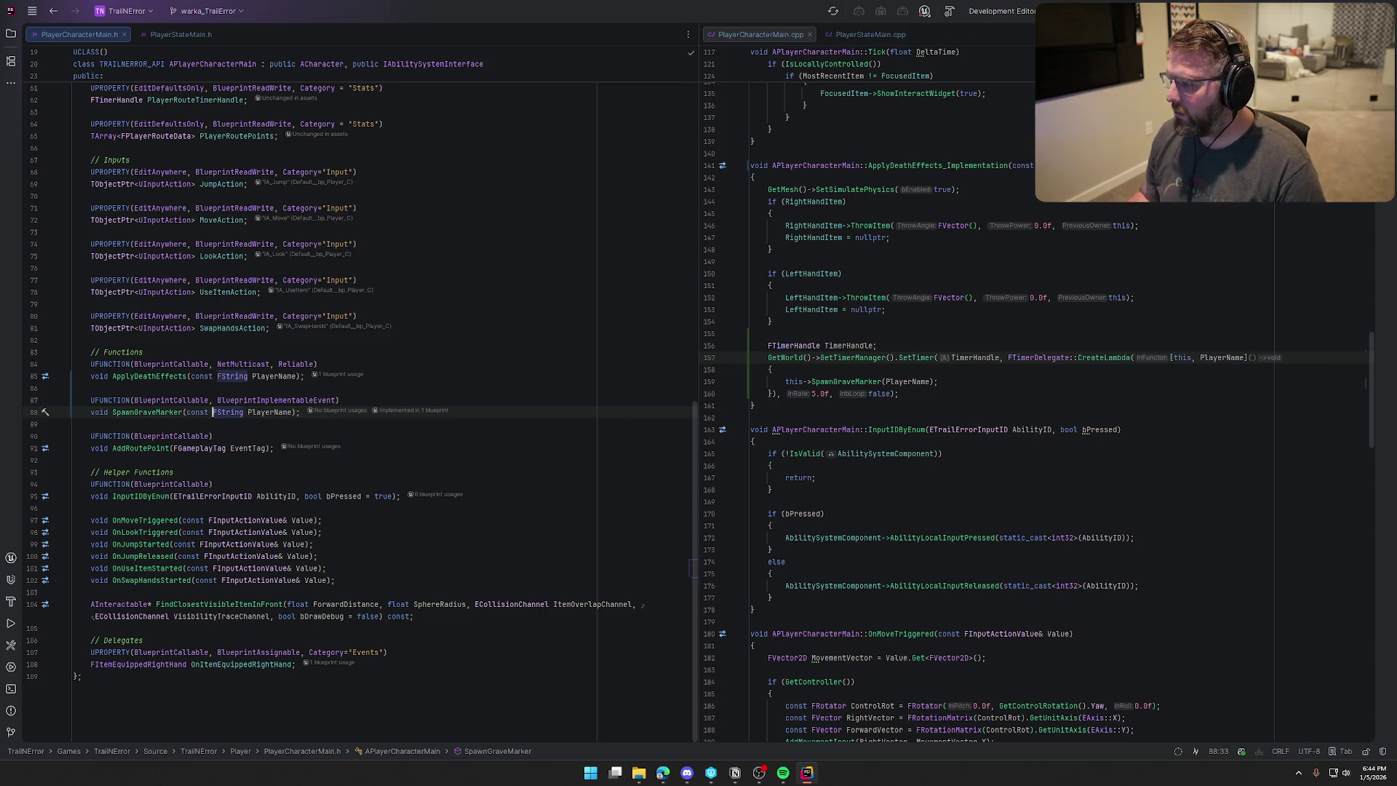
pyautogui.hotkey('ctrl', 'shift', 'b')
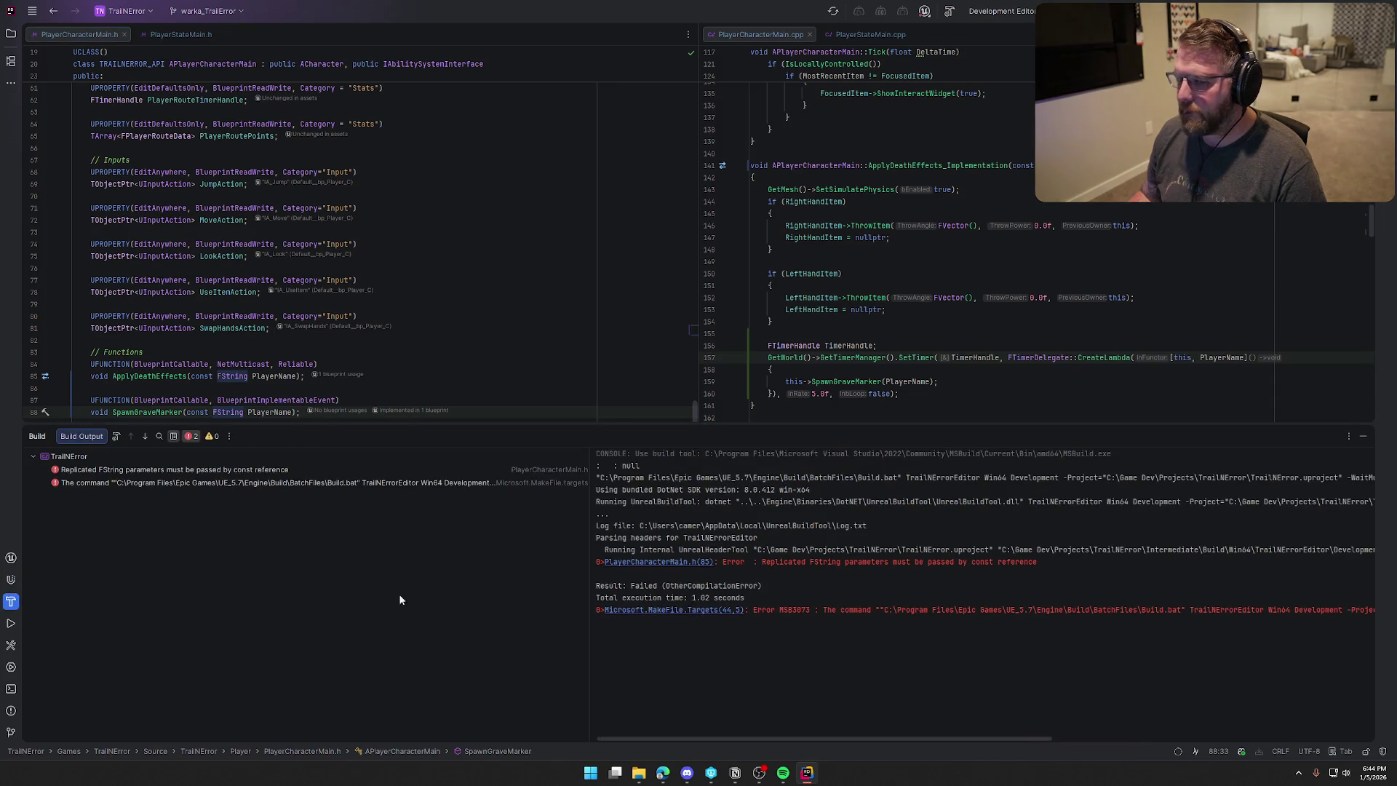
# Jump to the replicated FString error and make ApplyDeathEffects take const FString& PlayerName.
pyautogui.click(124, 474)
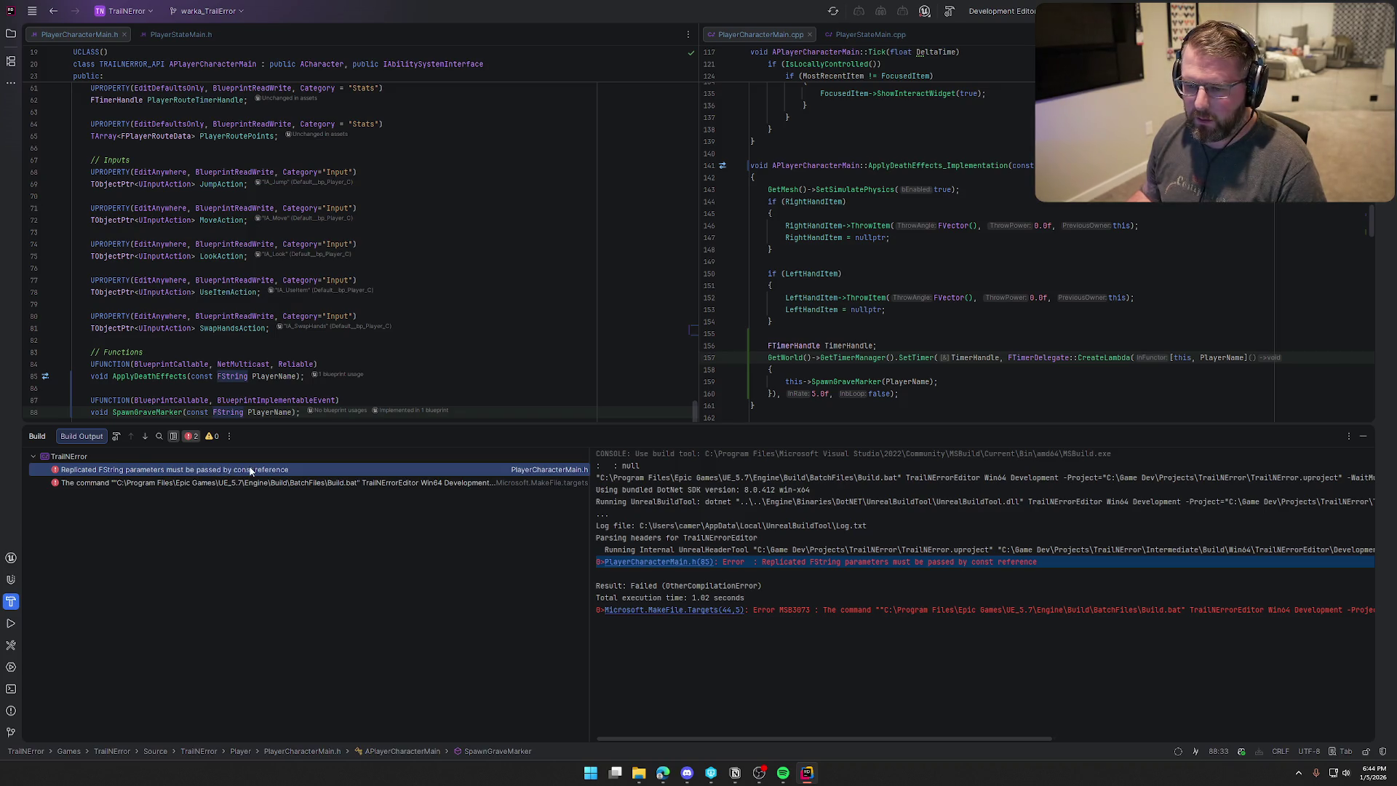
pyautogui.scroll(-3, 459, 375)
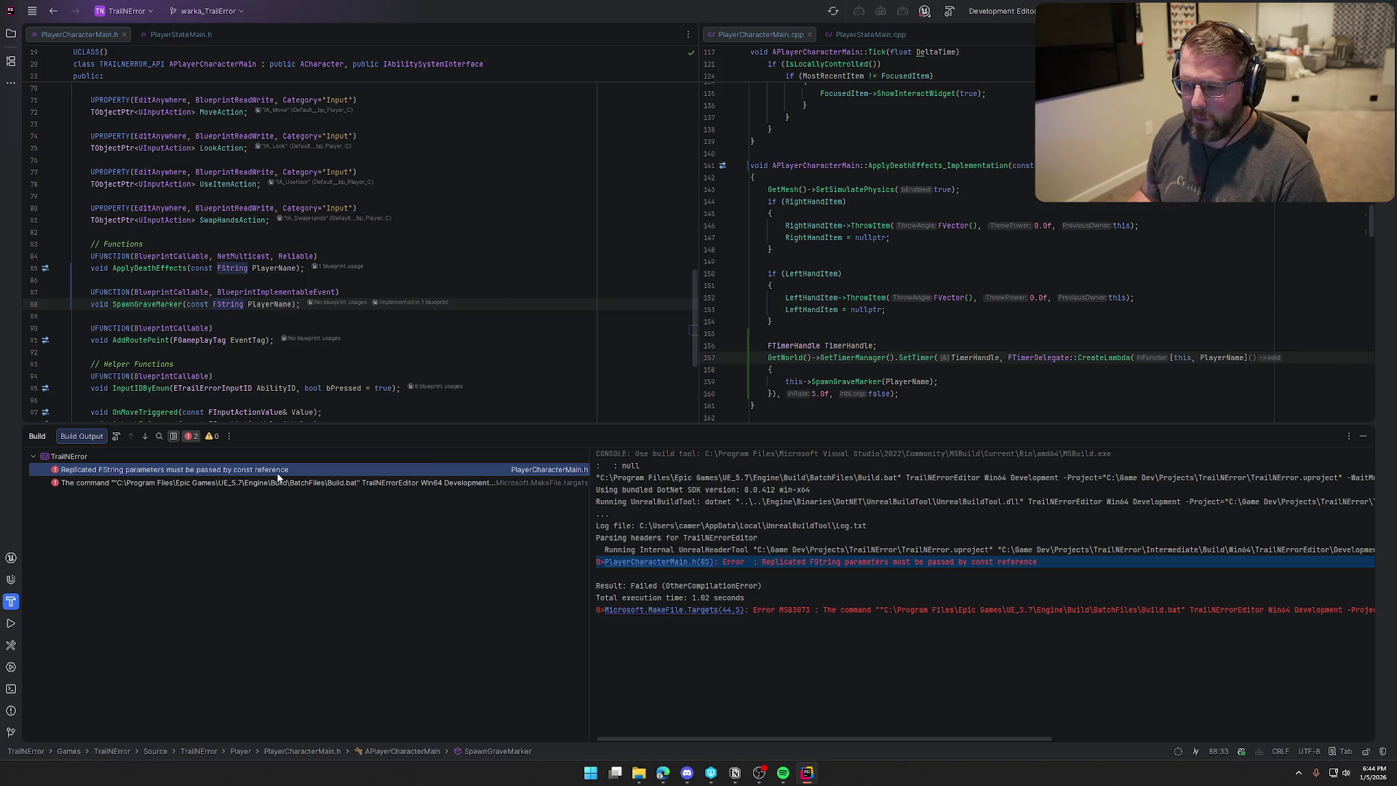
pyautogui.doubleClick(278, 473)
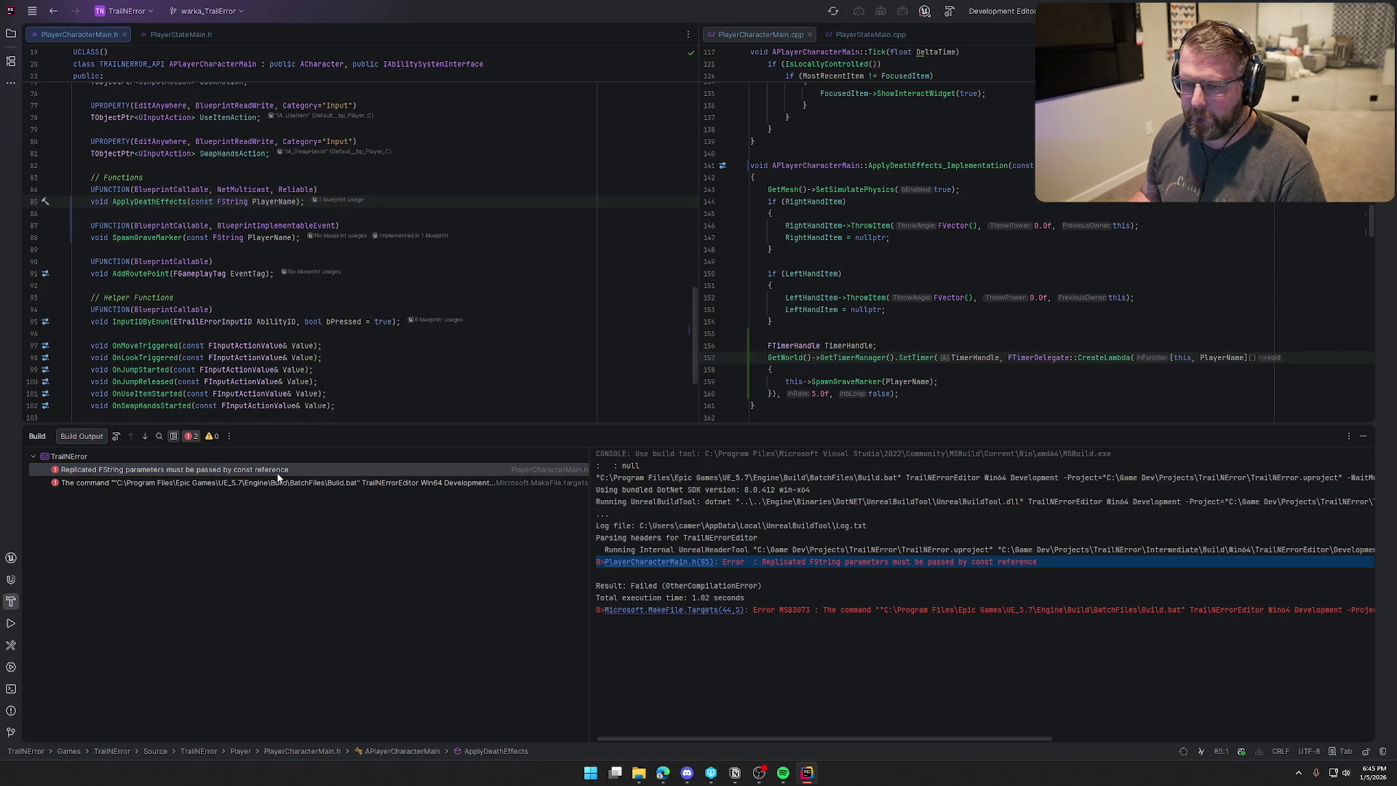
pyautogui.click(252, 202)
pyautogui.press('Left')
pyautogui.write('&')
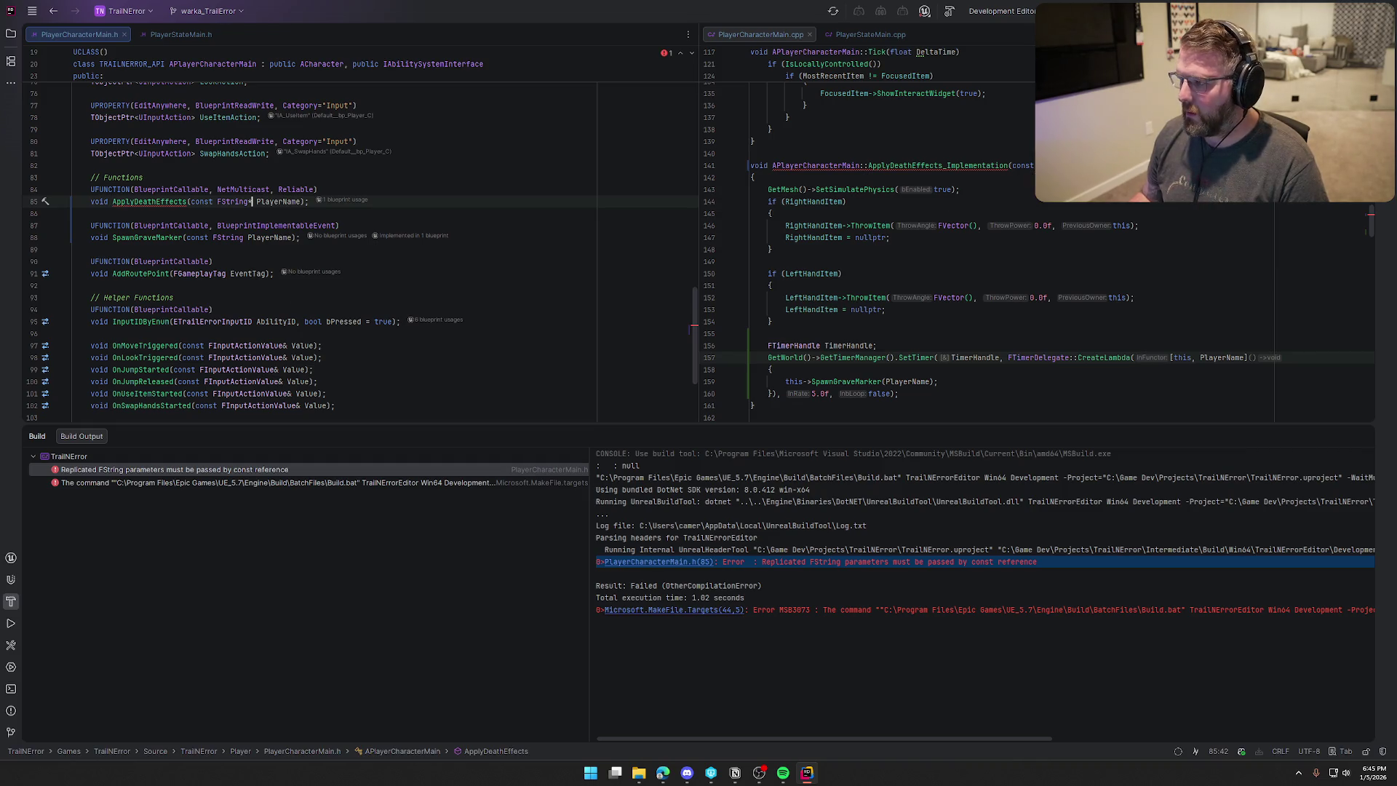
pyautogui.click(1069, 165)
pyautogui.write('&')
# Experiment with the PlayerName lambda capture, then add a reference to SpawnGraveMarker's FString parameter.
pyautogui.scroll(-2, 1081, 291)
pyautogui.click(1201, 285)
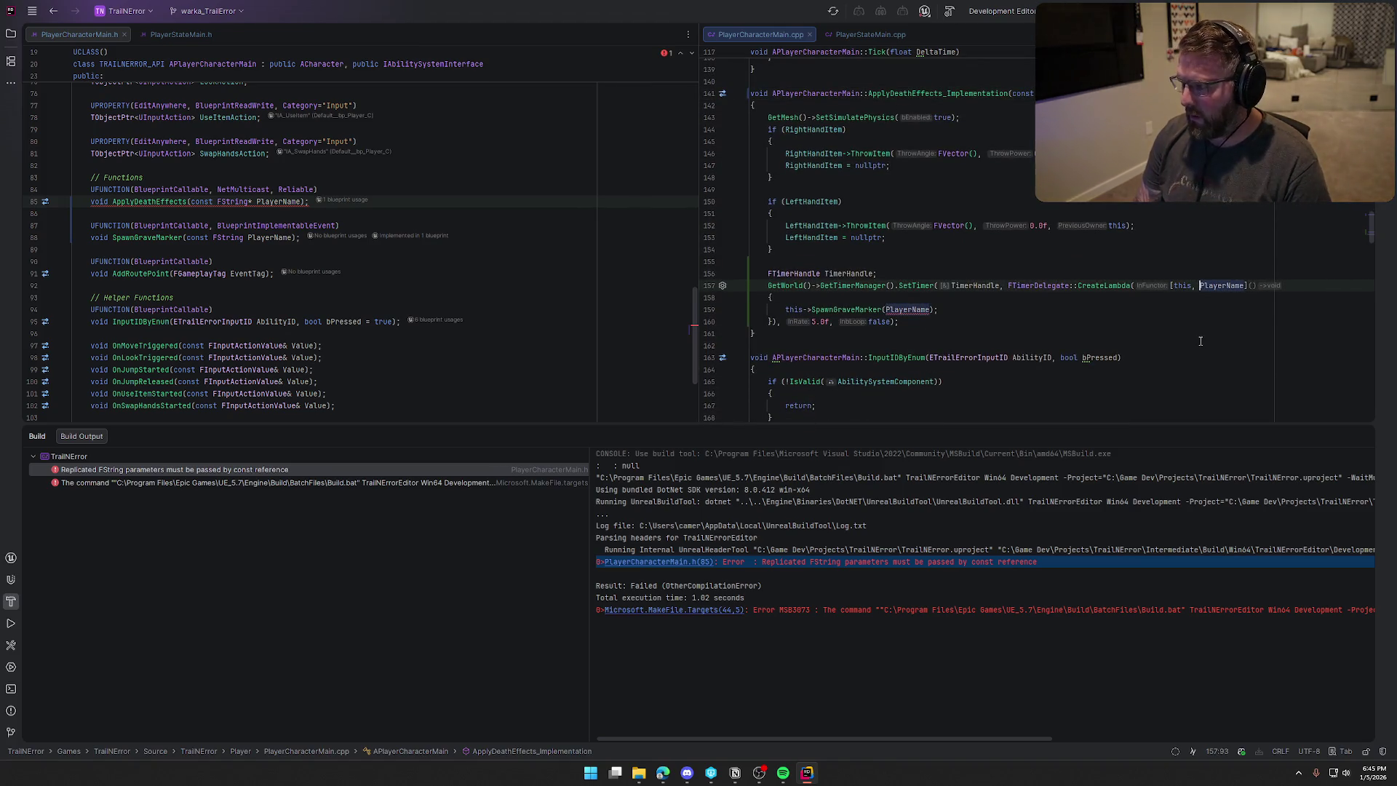
pyautogui.write('&')
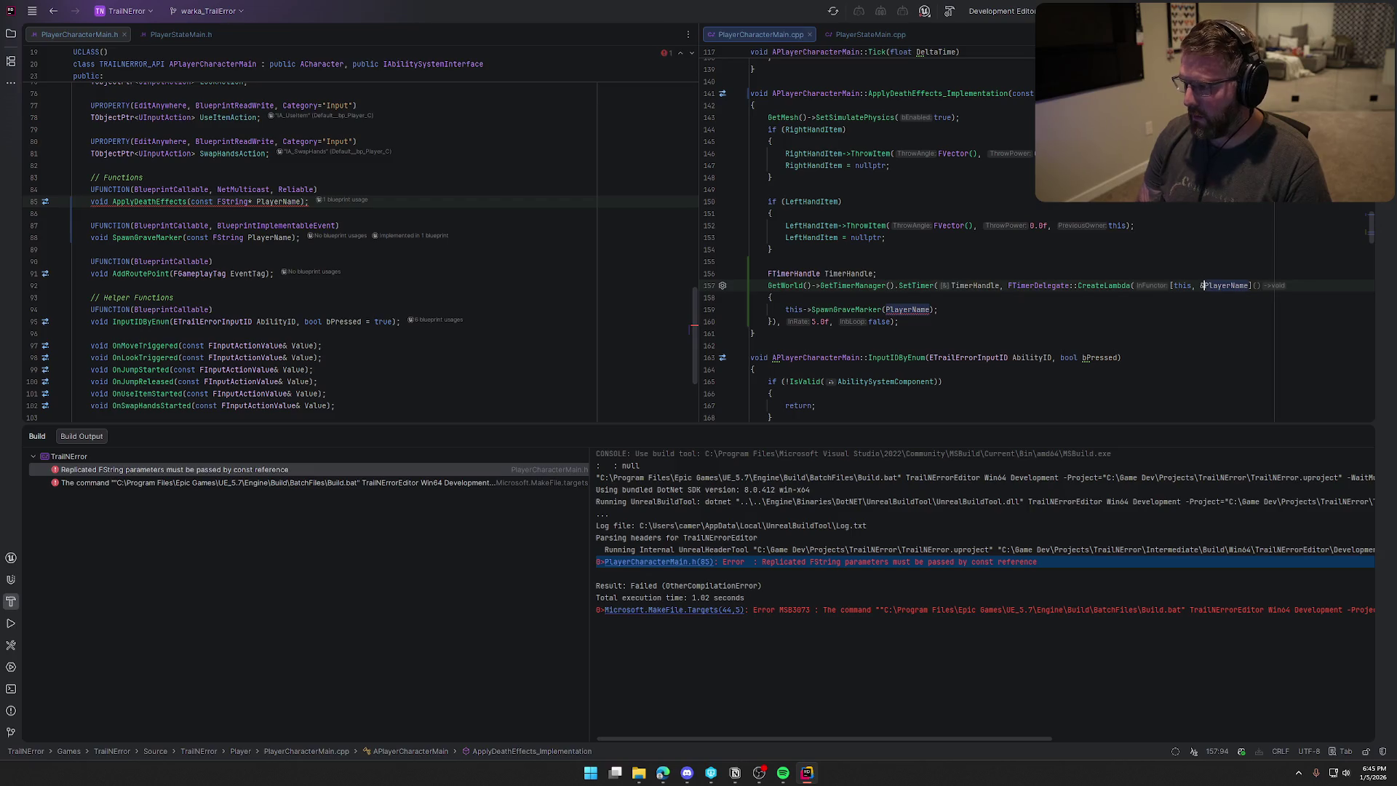
pyautogui.press('BackSpace')
pyautogui.write('*')
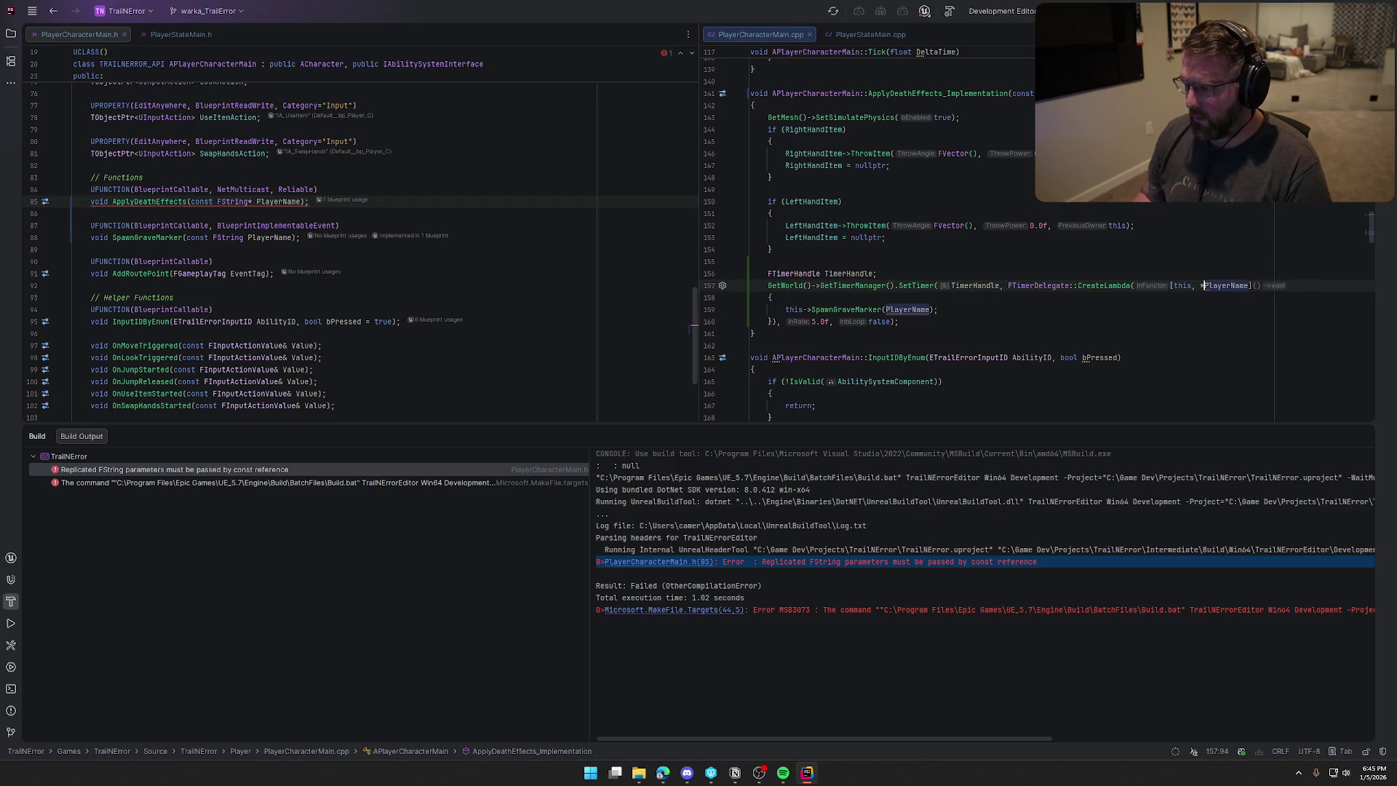
pyautogui.press('BackSpace')
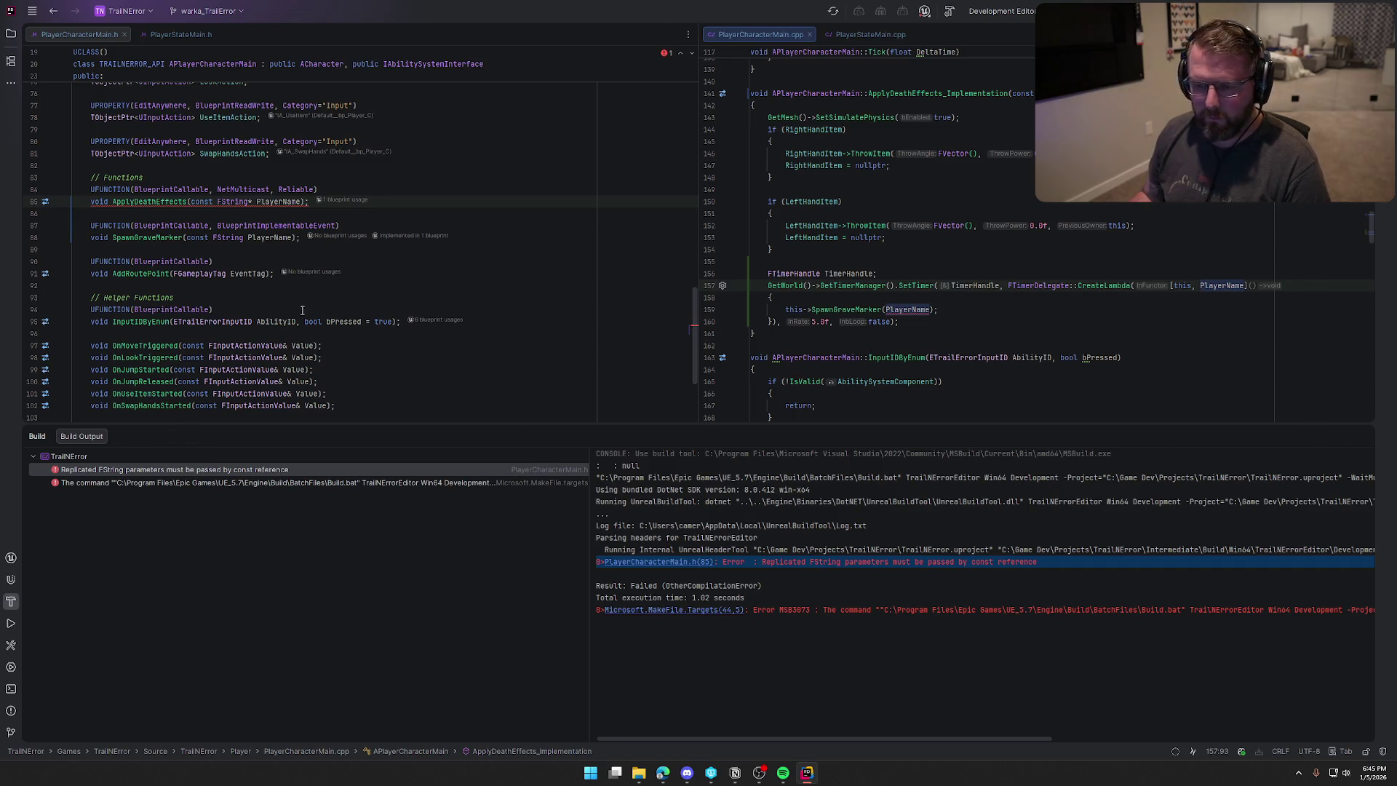
pyautogui.click(241, 239)
pyautogui.write('&')
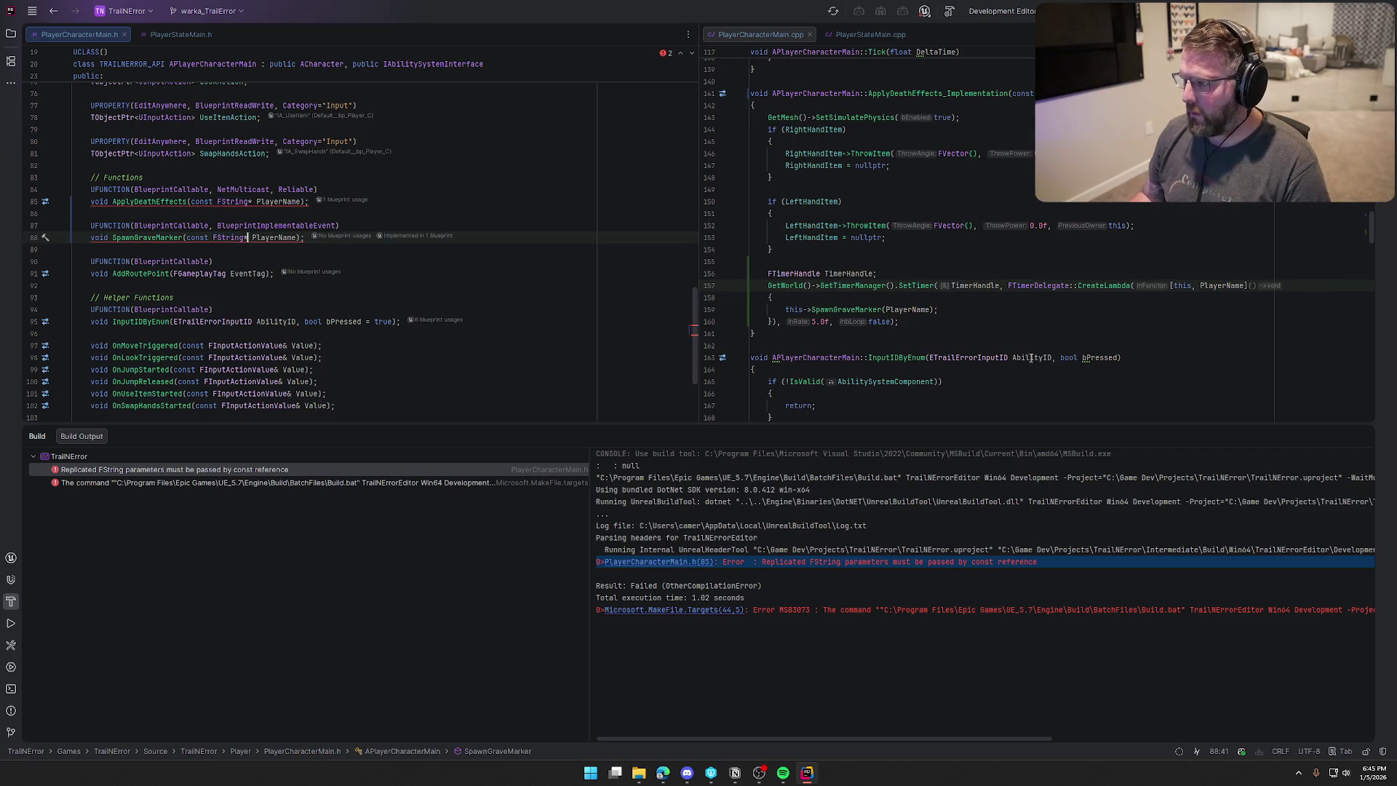
# Fix lines 85 and 88 so both declarations take const FString& PlayerName.
pyautogui.moveTo(211, 203)
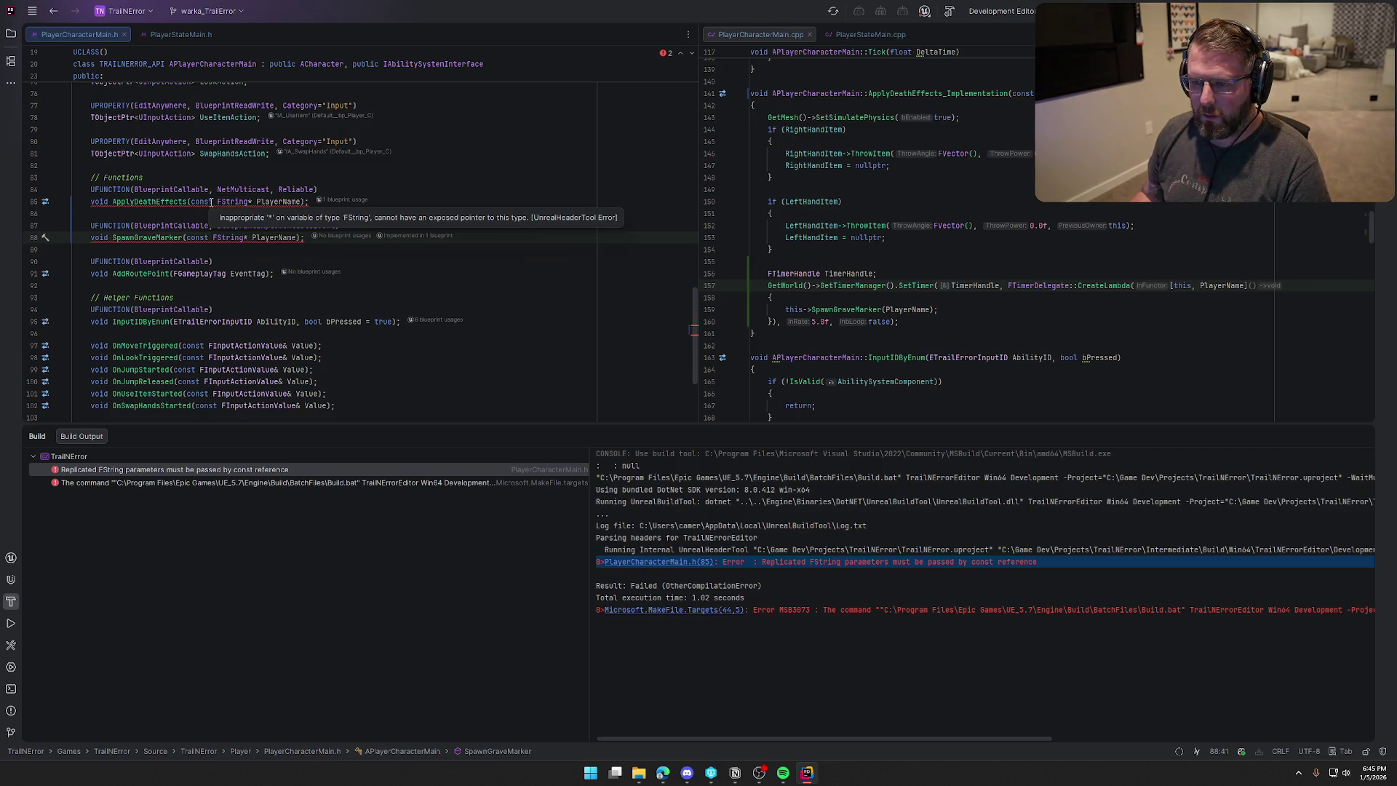
pyautogui.click(253, 203)
pyautogui.press('BackSpace')
pyautogui.write('&')
pyautogui.doubleClick(247, 238)
pyautogui.write('&')
# Review the lambda capture, rebuild successfully, and bring up the relaunched Unreal Editor.
pyautogui.click(1072, 93)
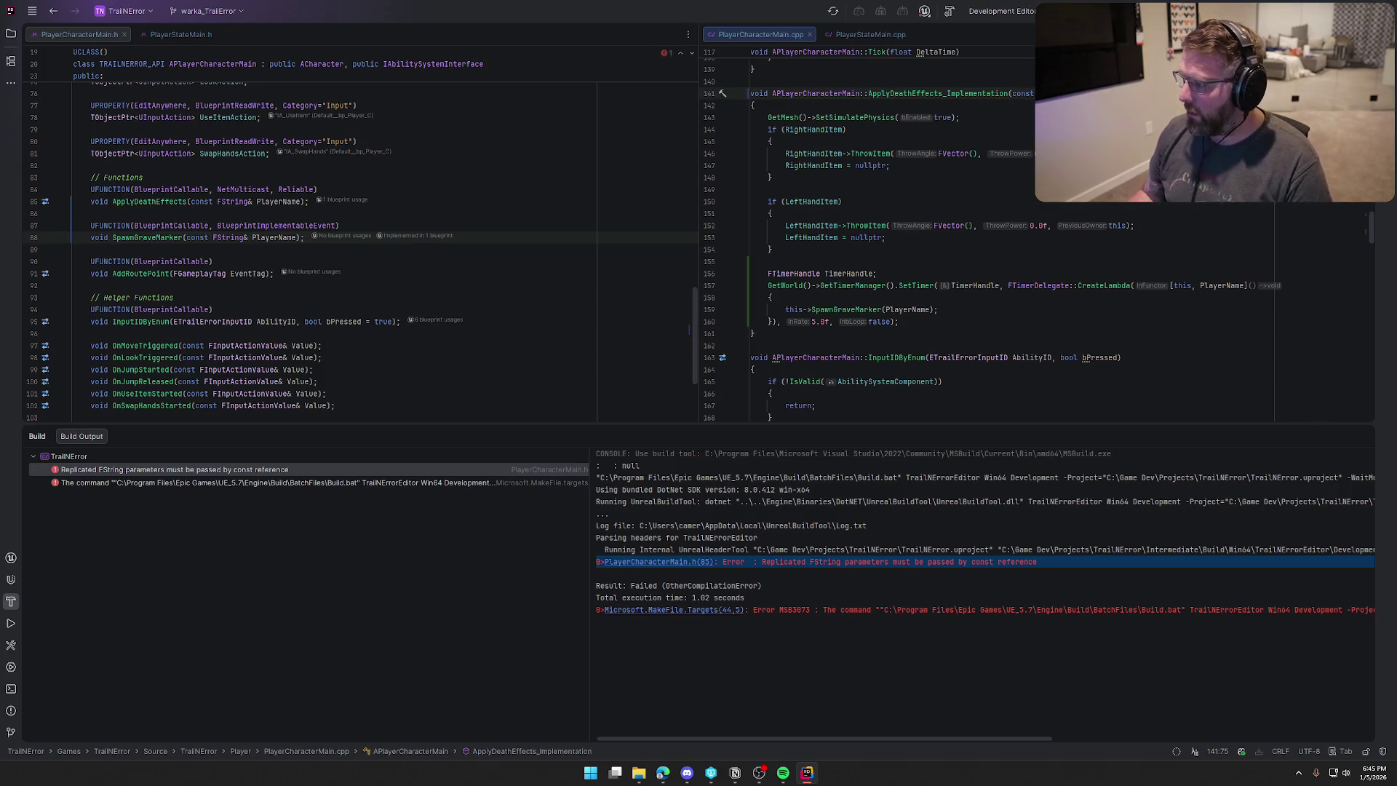
pyautogui.click(1204, 291)
pyautogui.click(1001, 327)
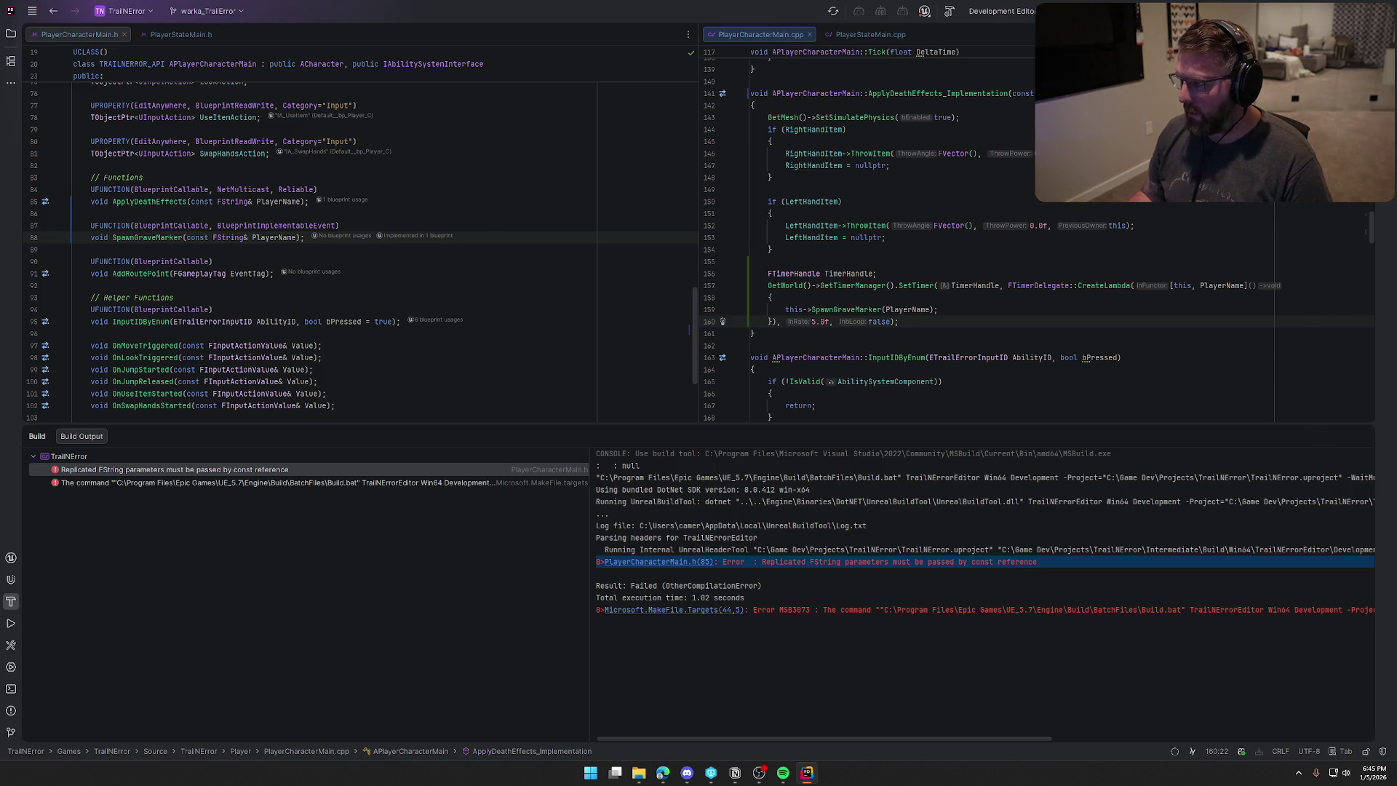
pyautogui.hotkey('ctrl', 'shift', 'b')
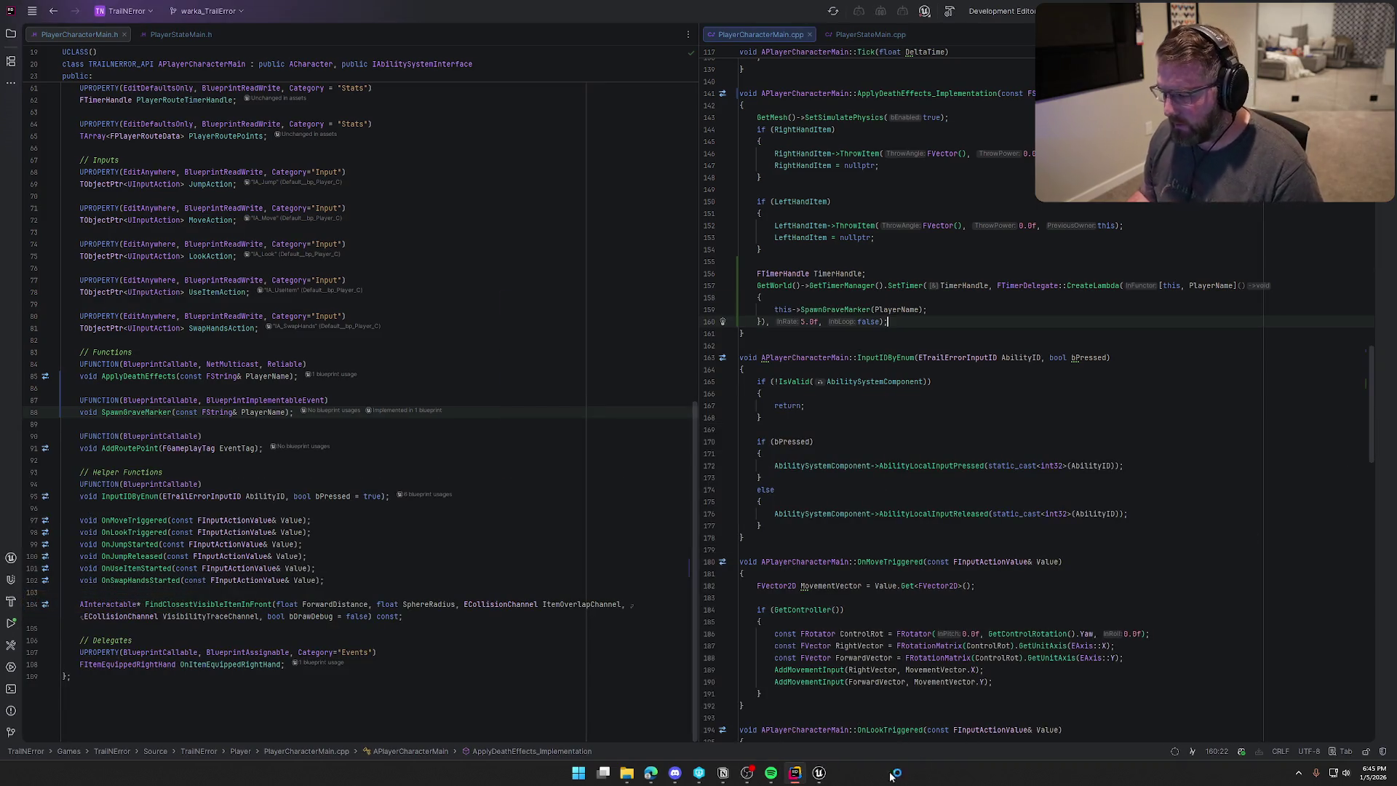
pyautogui.click(827, 775)
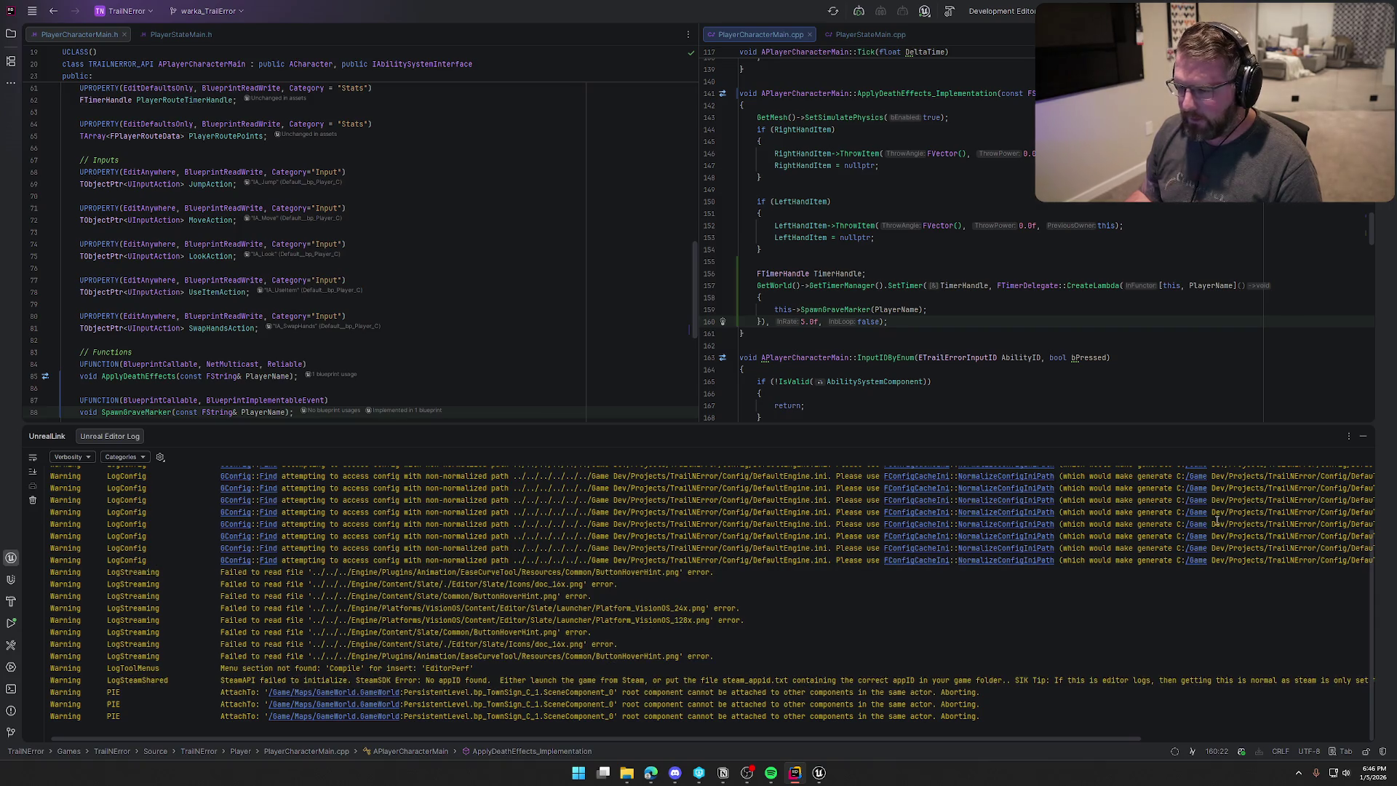
# Return to Unreal Editor and bring GA_Die's Apply Death Effects node into view.
pyautogui.click(1362, 439)
pyautogui.click(819, 773)
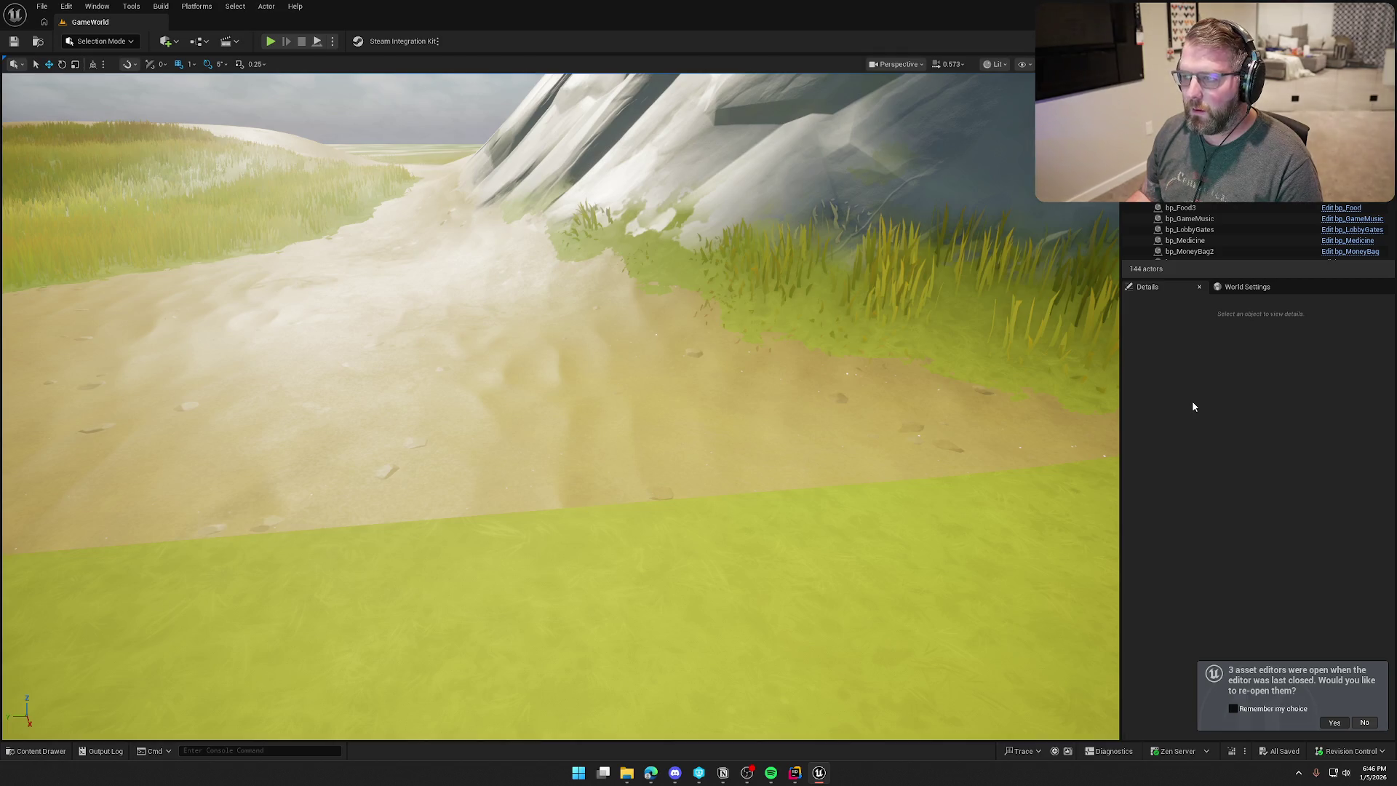
pyautogui.click(1335, 722)
pyautogui.moveTo(607, 205); pyautogui.dragTo(655, 186)
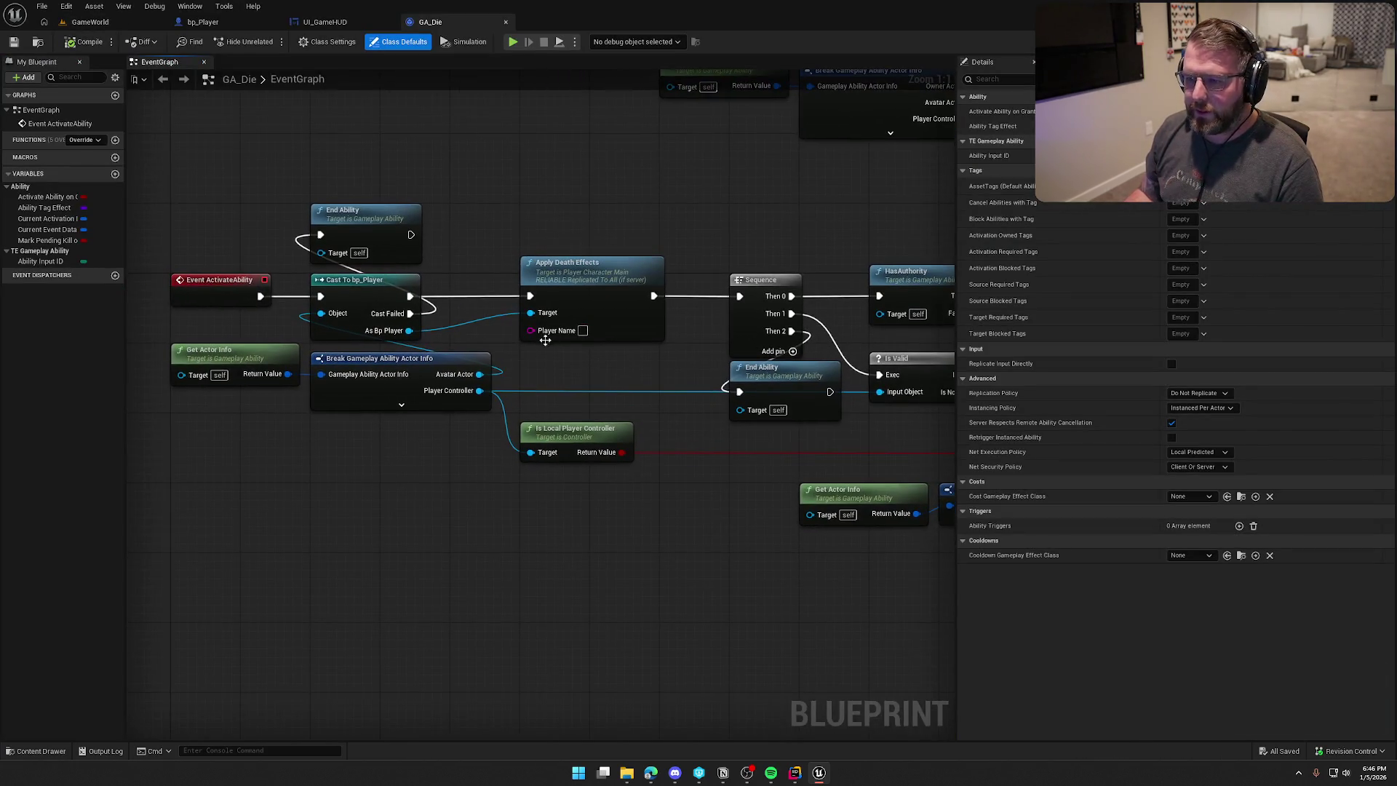
# Add Get Player State and Get Player Name from As Bp Player, wired to Player Name.
pyautogui.moveTo(410, 331); pyautogui.dragTo(532, 360)
pyautogui.write('get player name')
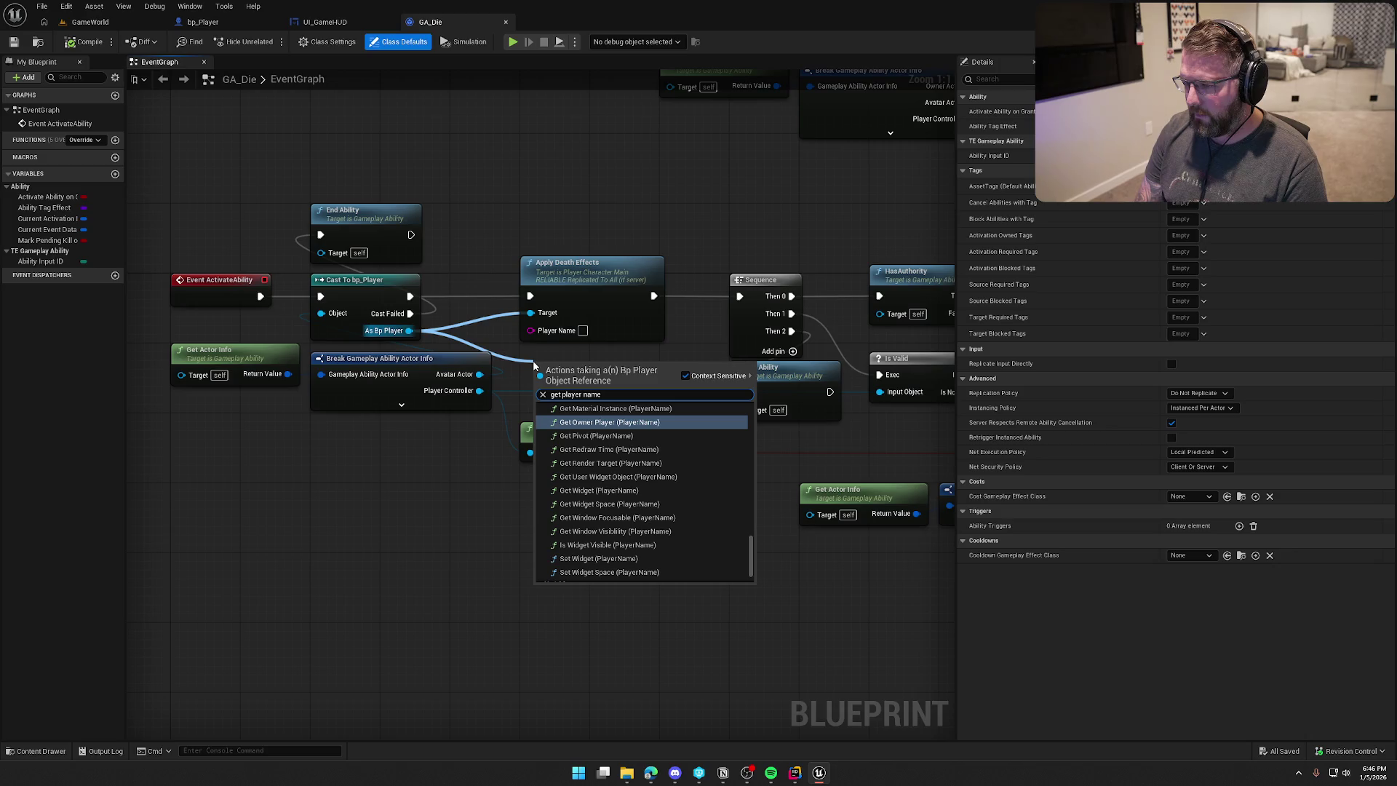
pyautogui.press('BackSpace')
pyautogui.press('BackSpace')
pyautogui.press('BackSpace')
pyautogui.write('state')
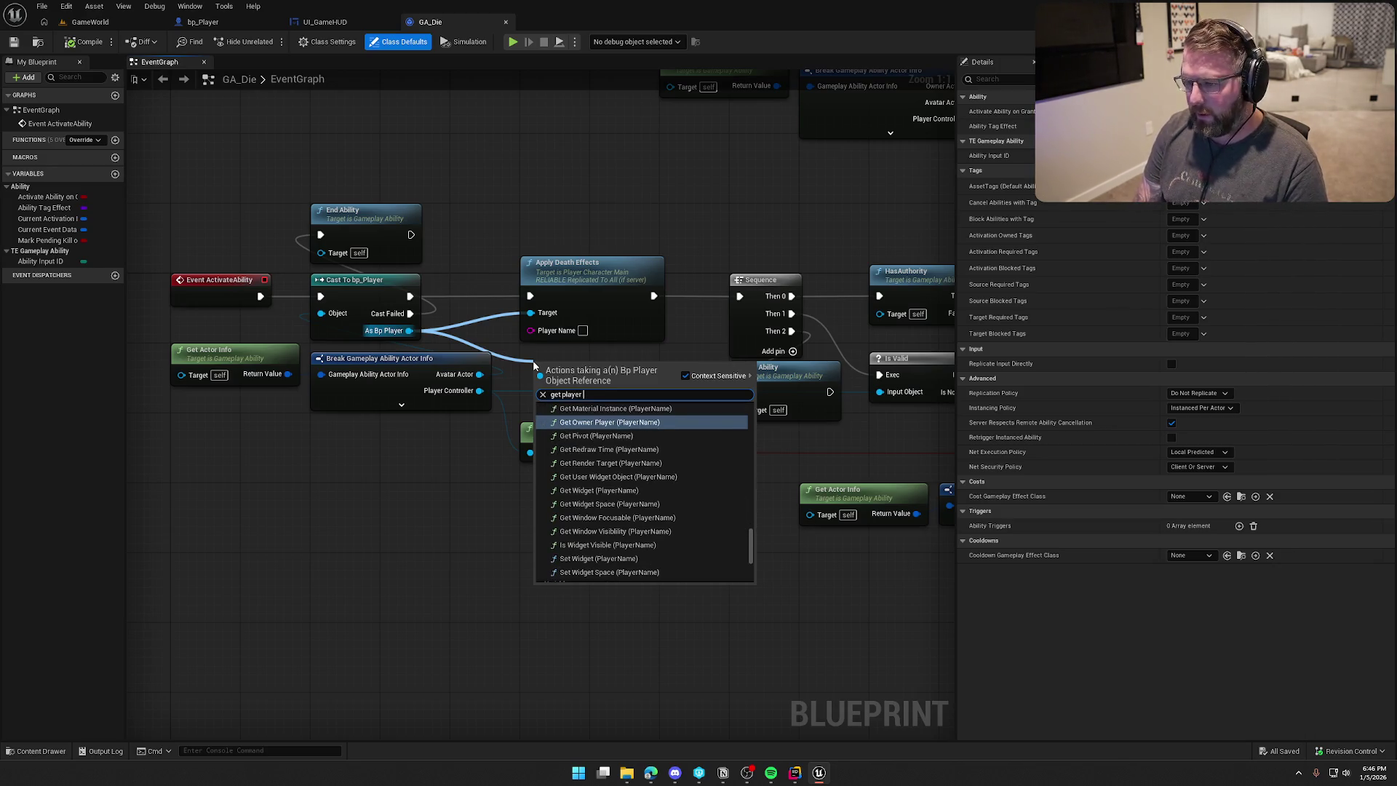
pyautogui.click(572, 429)
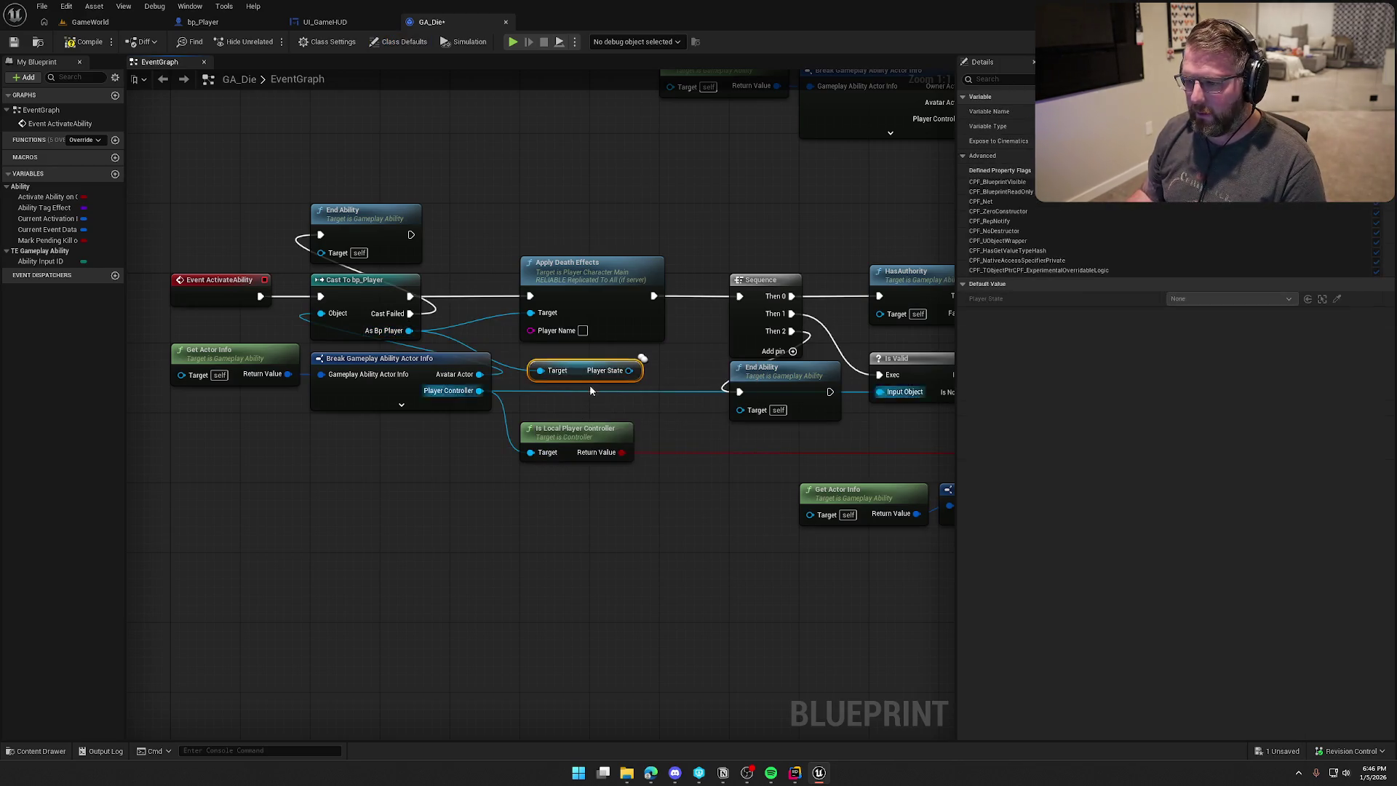
pyautogui.moveTo(575, 367)
pyautogui.mouseDown()
pyautogui.moveTo(561, 405)
pyautogui.moveTo(562, 361)
pyautogui.mouseUp()
pyautogui.write('get player name')
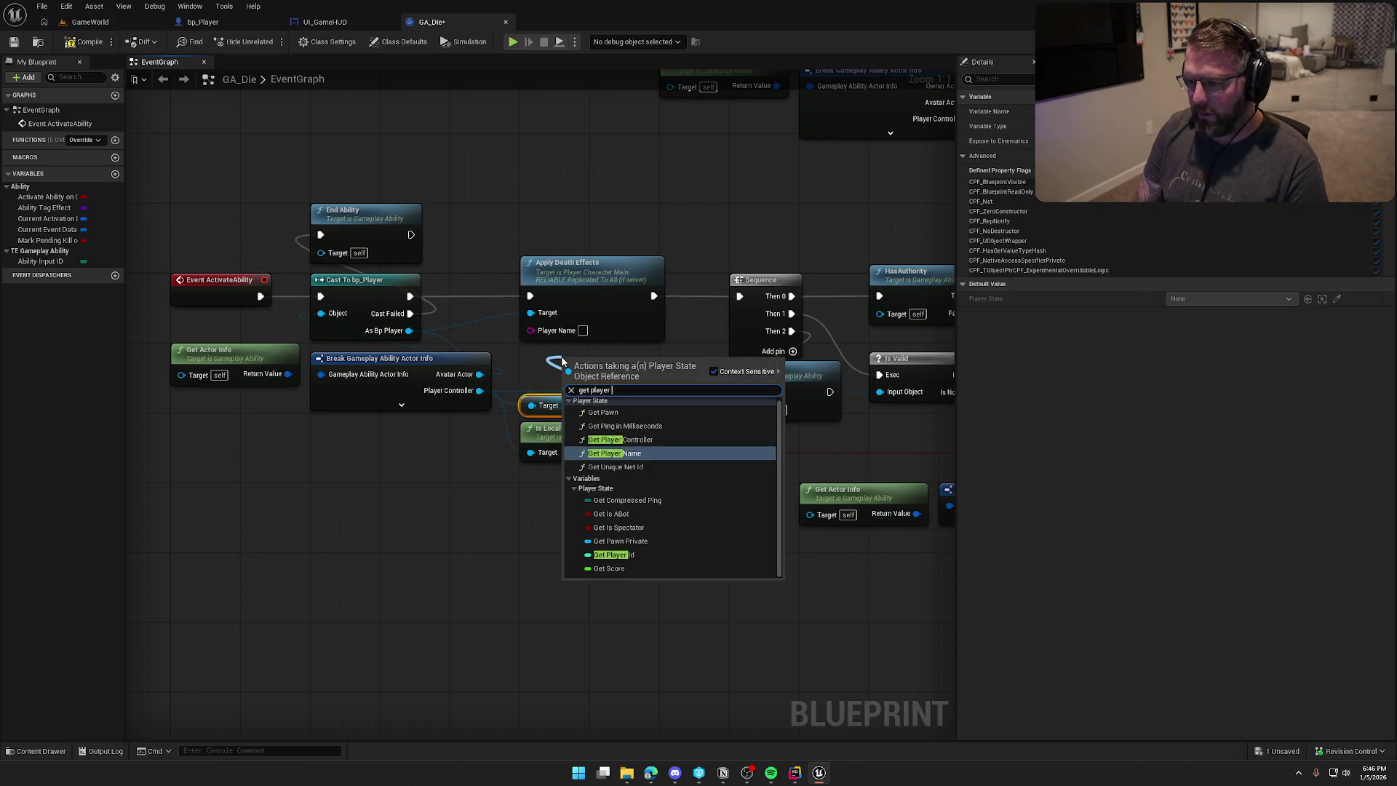
pyautogui.press('Return')
pyautogui.moveTo(572, 366); pyautogui.dragTo(531, 329)
# Compile the GA_Die blueprint and confirm the dialog listing GA_Die.
pyautogui.doubleClick(579, 264)
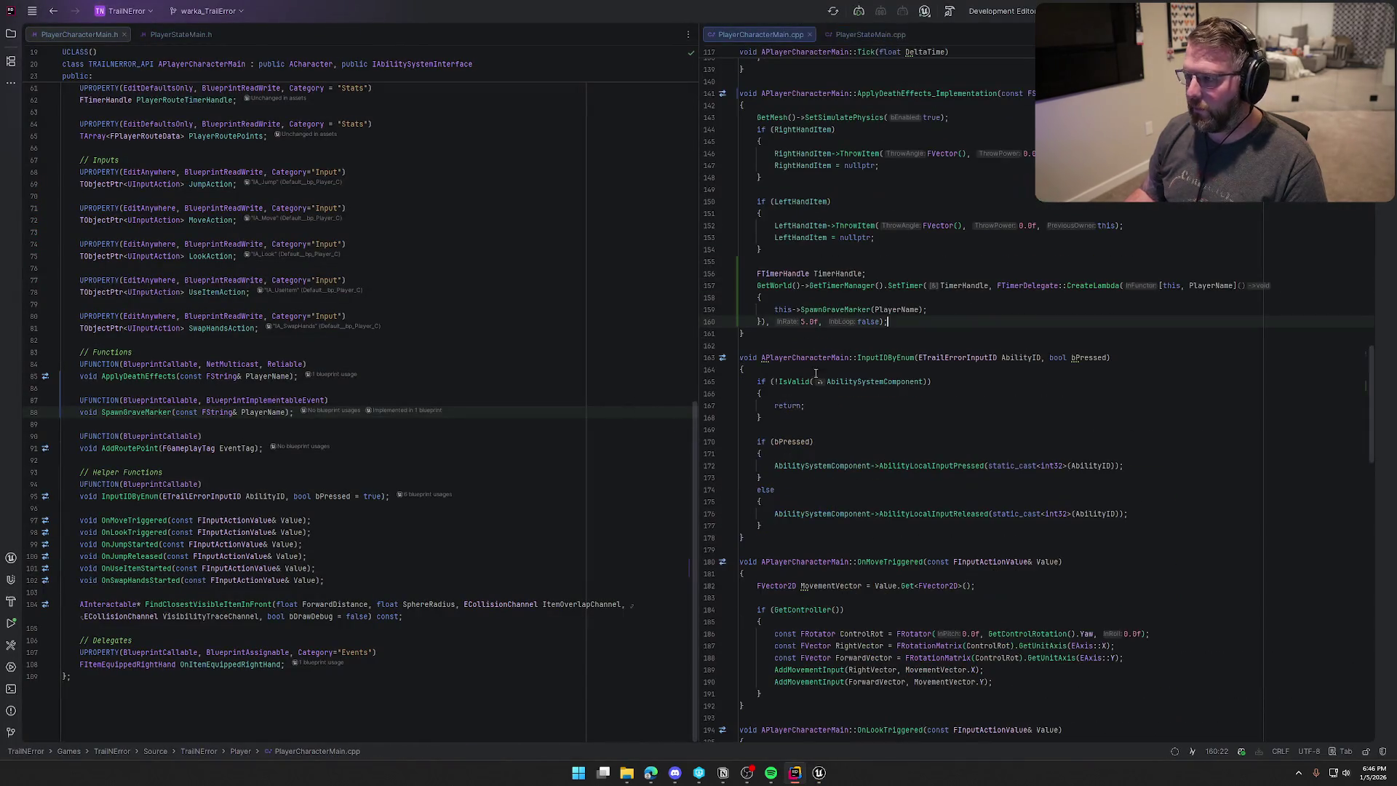
pyautogui.click(820, 773)
pyautogui.click(87, 44)
pyautogui.click(721, 509)
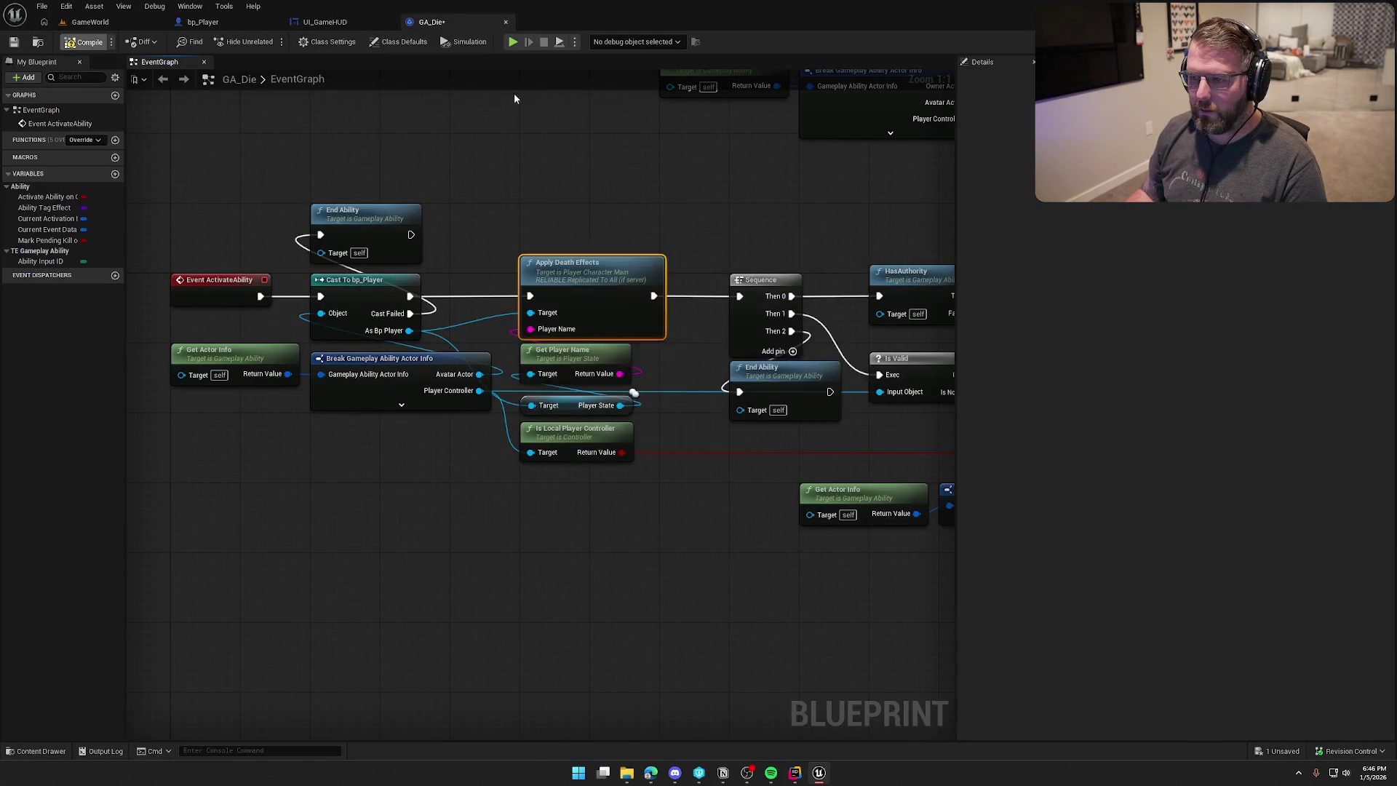
pyautogui.click(204, 22)
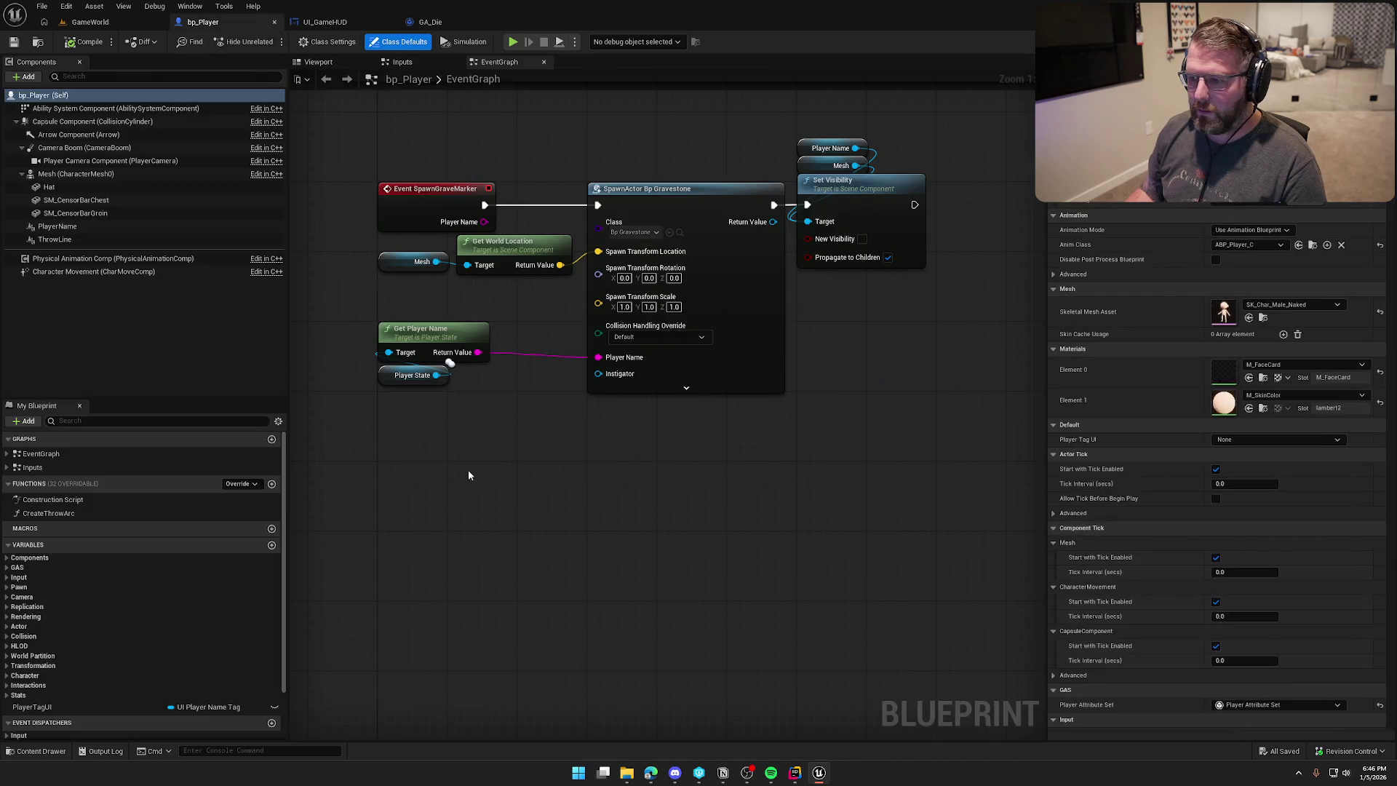
# Wire the event's Player Name into SpawnActor, delete the unused Get Player Name and Player State nodes, and save bp_Player.
pyautogui.moveTo(484, 222); pyautogui.dragTo(598, 358)
pyautogui.moveTo(513, 316)
pyautogui.mouseDown()
pyautogui.moveTo(387, 437)
pyautogui.moveTo(400, 418)
pyautogui.mouseUp()
pyautogui.press('Delete')
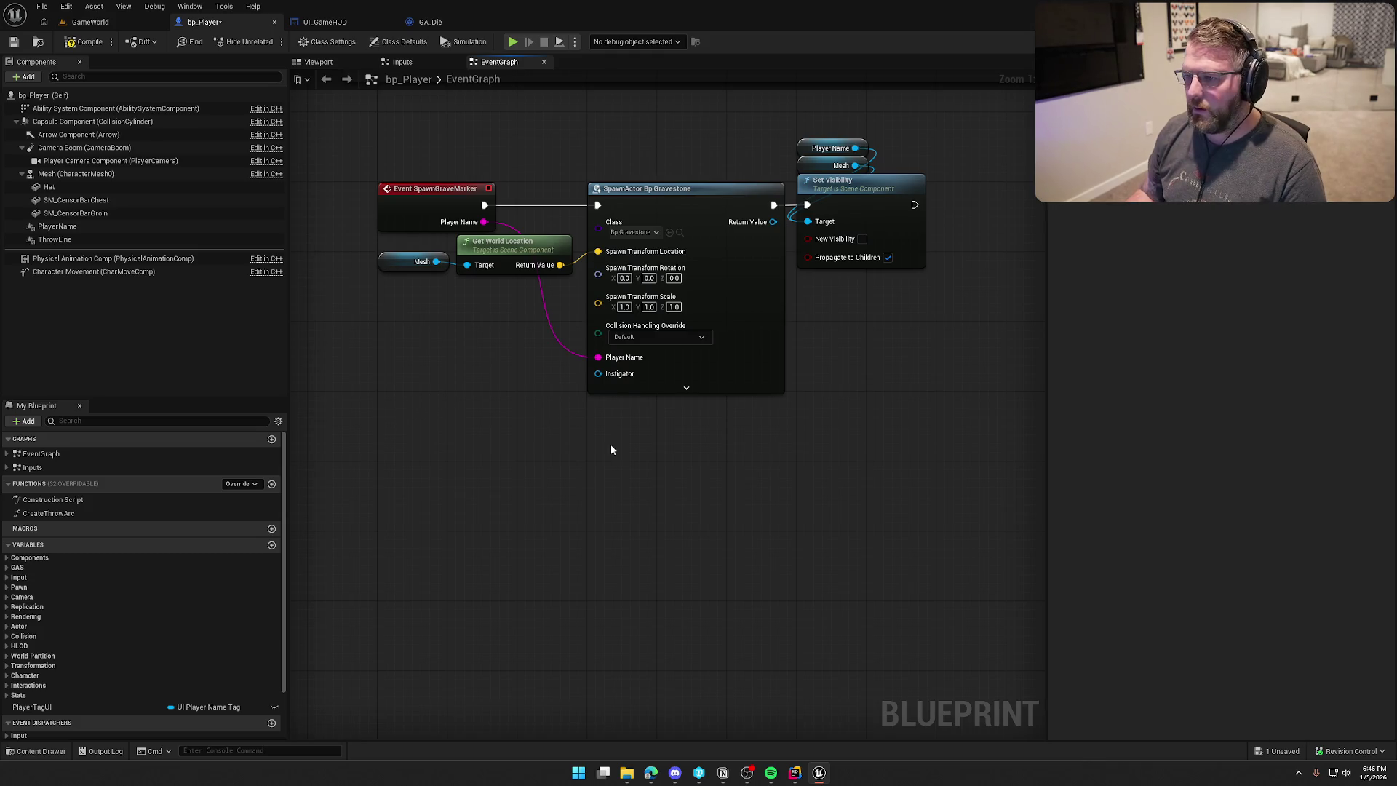
pyautogui.hotkey('ctrl', 's')
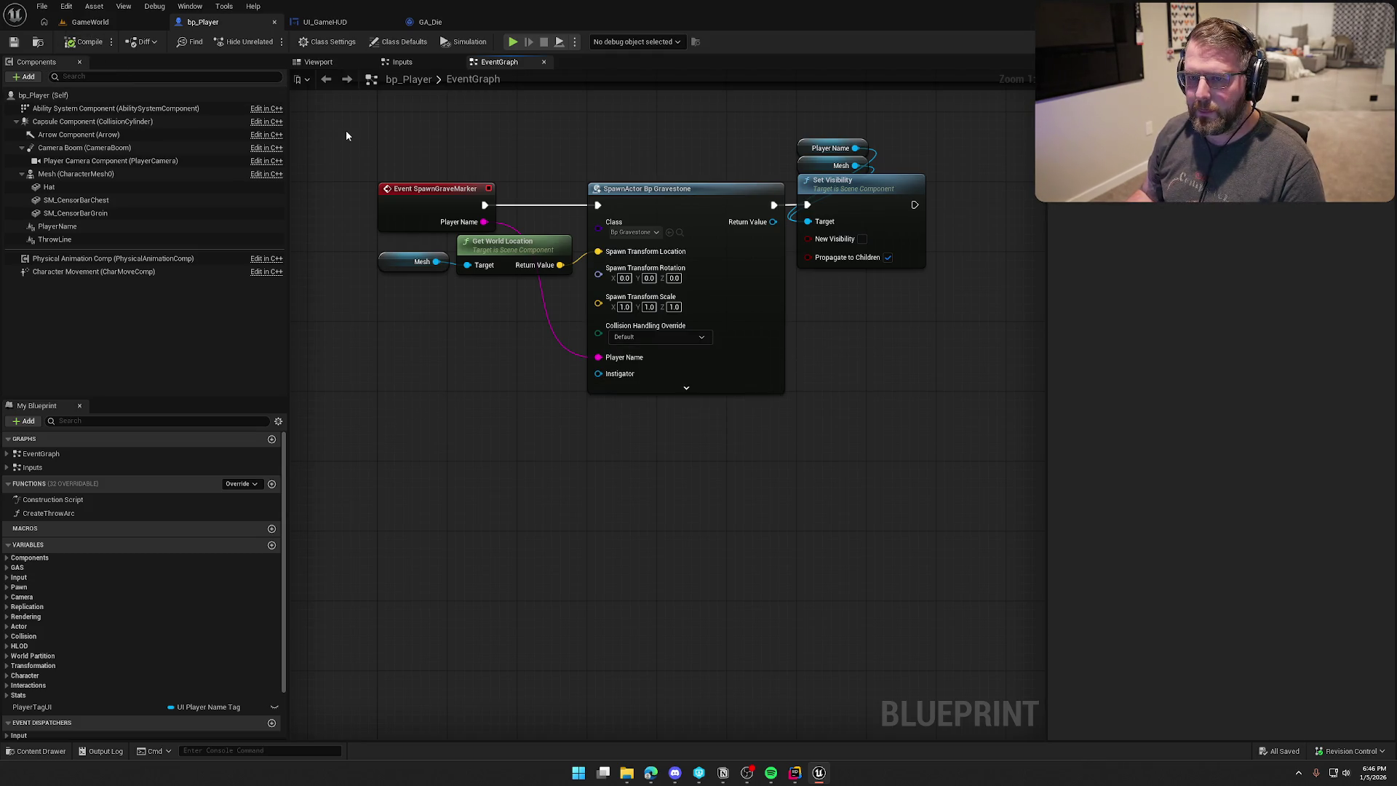
# Locate the gravestone class from the SpawnActor node and open bp_Gravestone from the Content Drawer.
pyautogui.moveTo(811, 430)
pyautogui.mouseDown()
pyautogui.moveTo(861, 458)
pyautogui.moveTo(905, 459)
pyautogui.mouseUp()
pyautogui.moveTo(411, 289)
pyautogui.mouseDown()
pyautogui.moveTo(539, 333)
pyautogui.moveTo(543, 348)
pyautogui.mouseUp()
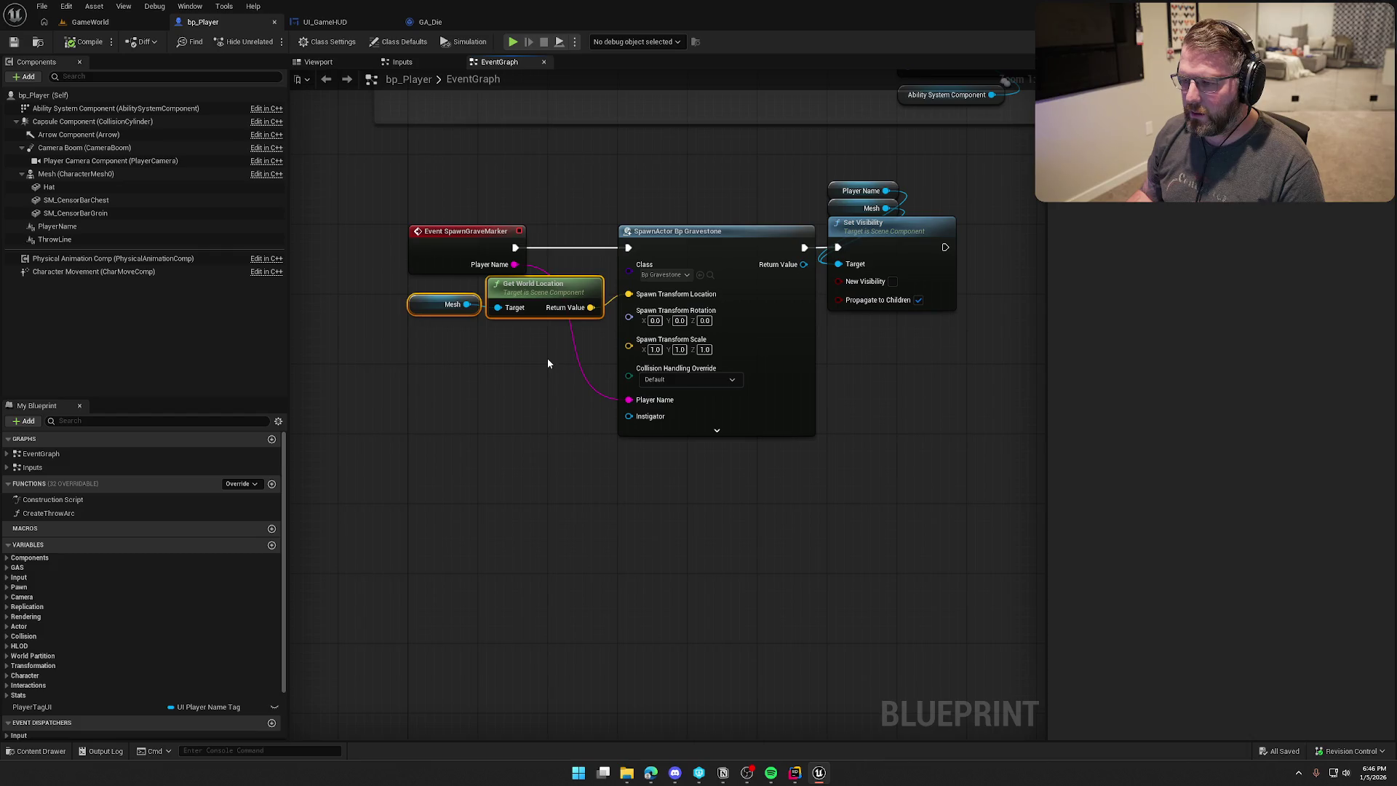
pyautogui.click(546, 361)
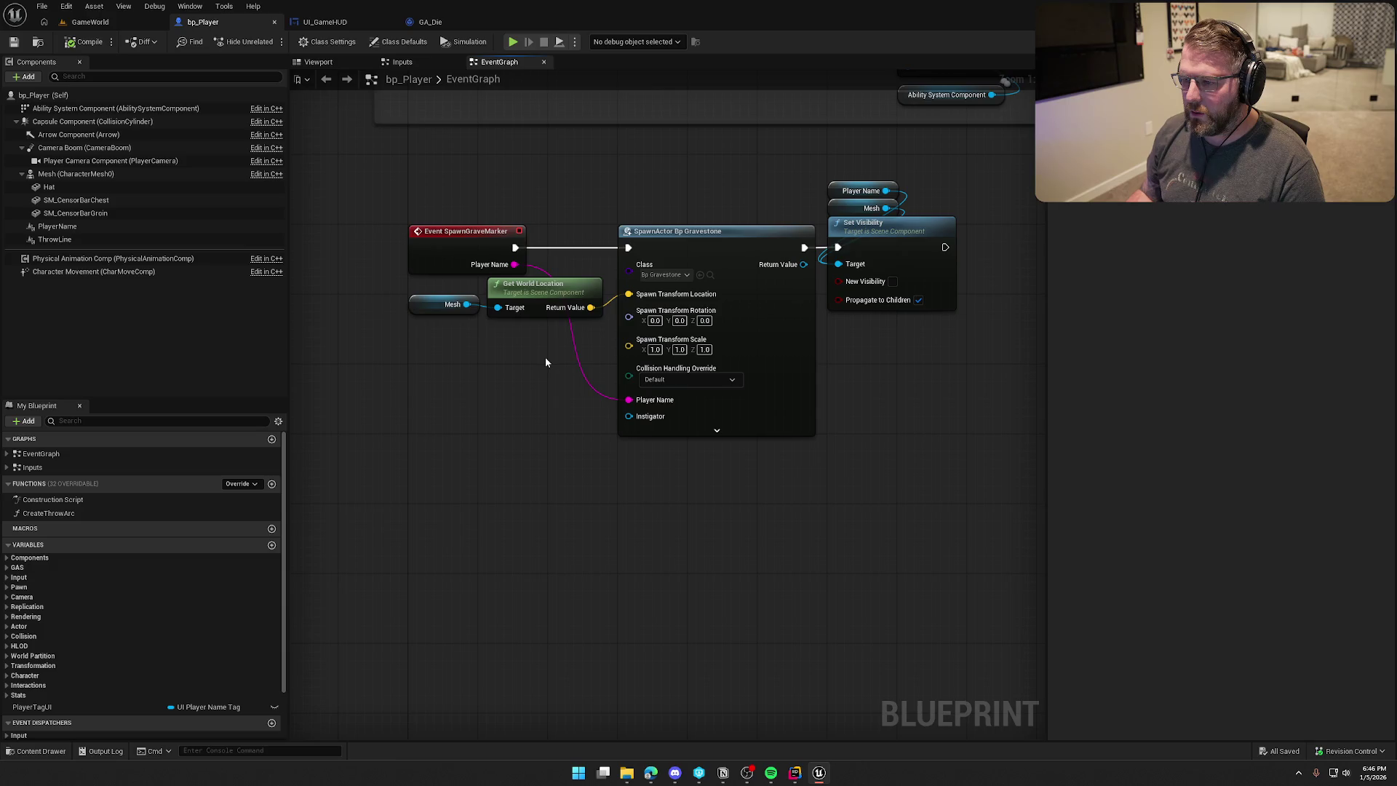
pyautogui.click(710, 275)
pyautogui.doubleClick(322, 579)
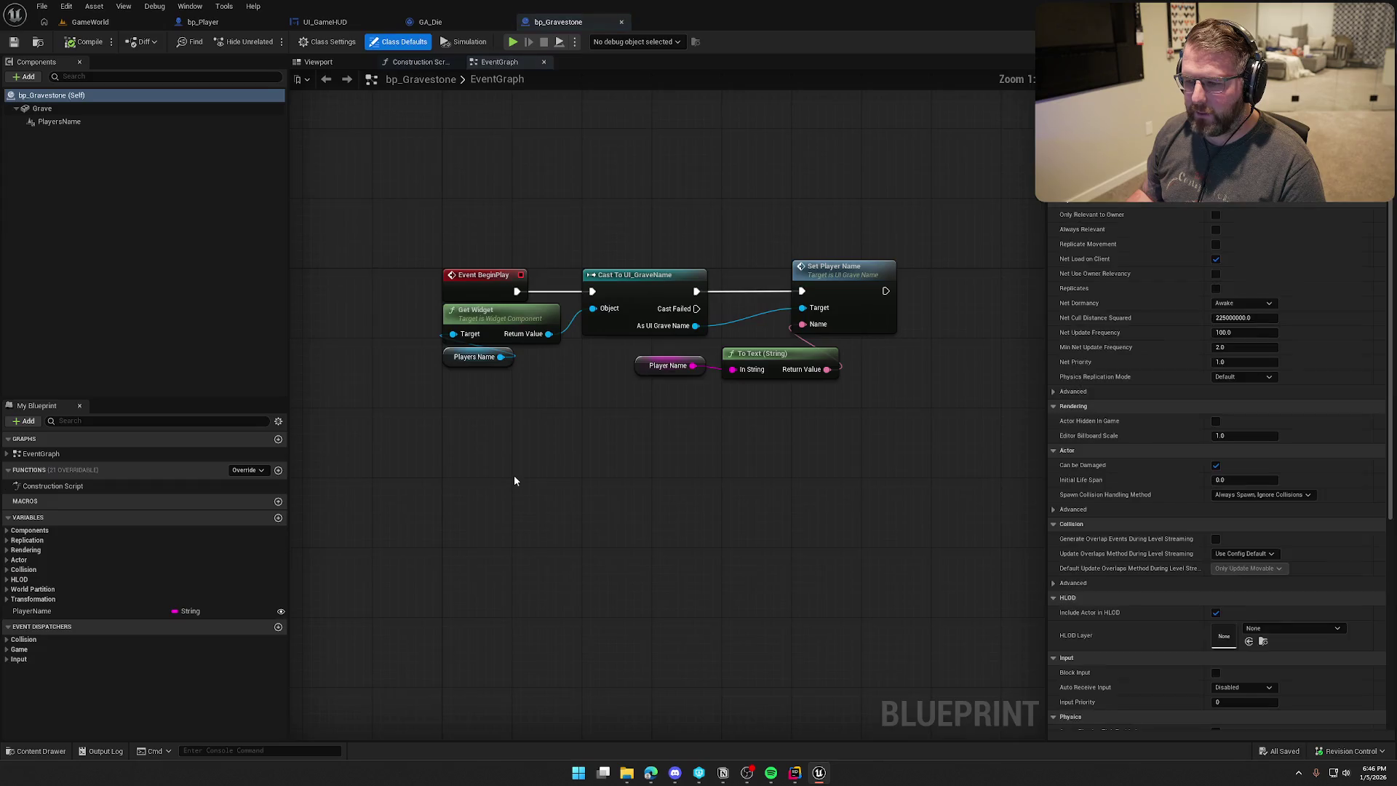
# Preview the gravestone in the Viewport with Grave selected, facing the name side, then switch to Rider.
pyautogui.click(331, 62)
pyautogui.click(664, 408)
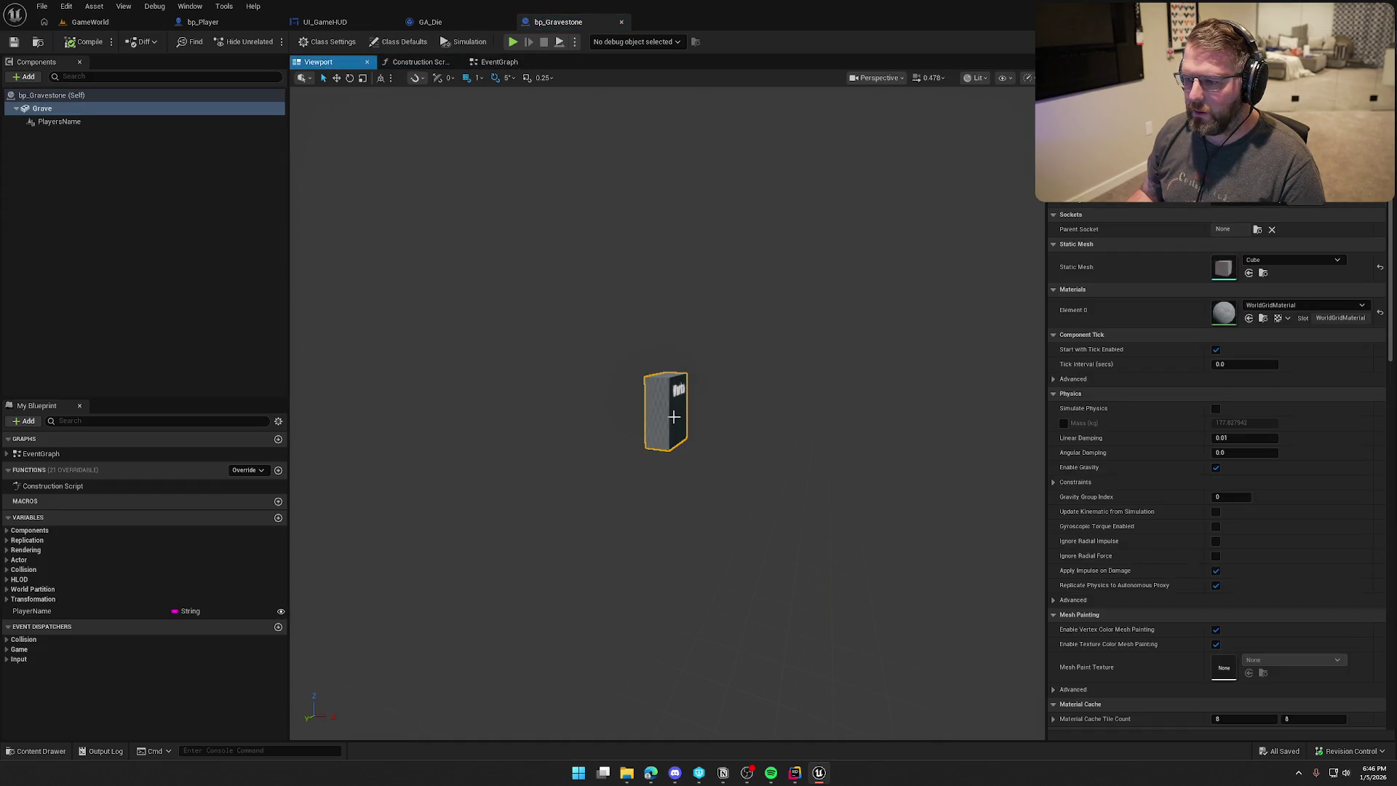
pyautogui.moveTo(473, 407); pyautogui.dragTo(553, 408)
pyautogui.moveTo(706, 467); pyautogui.dragTo(757, 468)
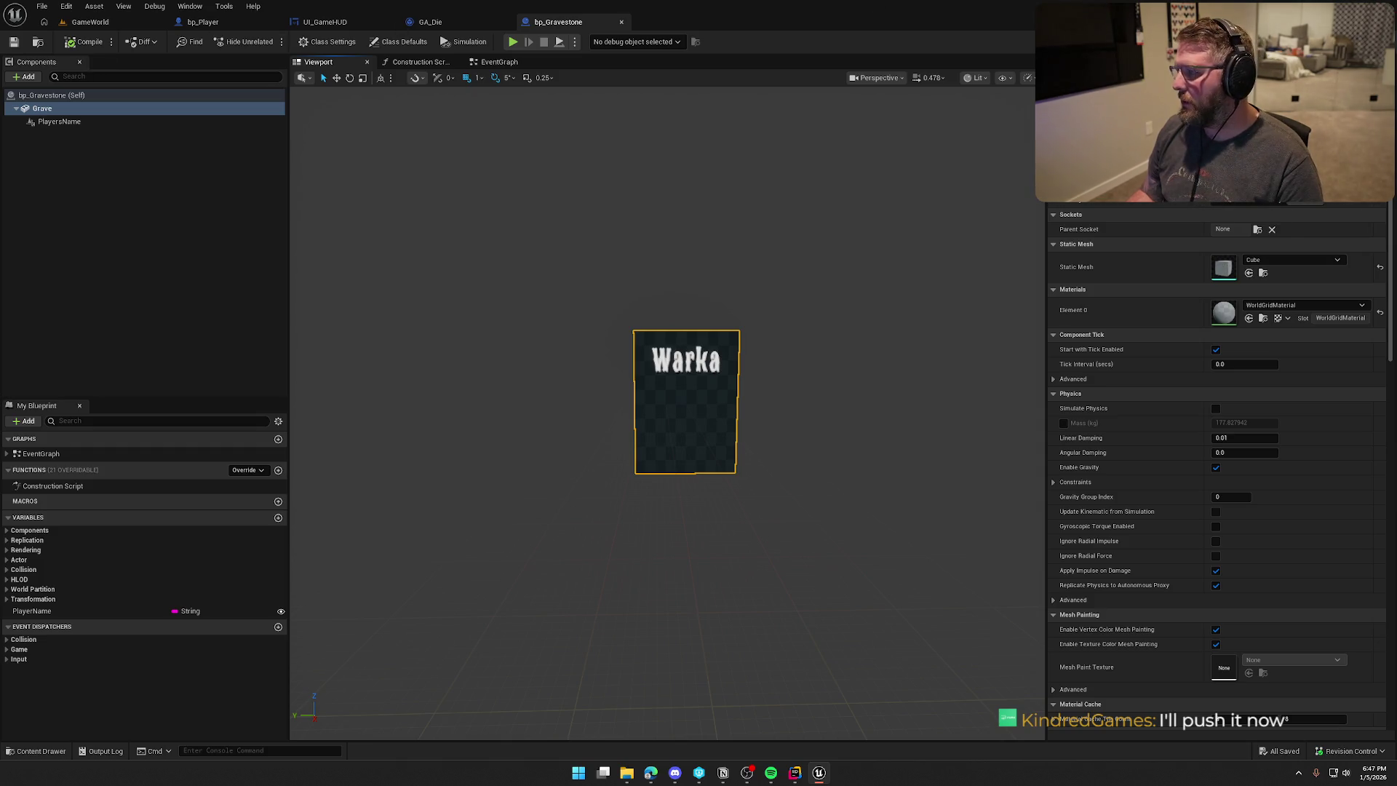
pyautogui.hotkey('alt', 'Tab')
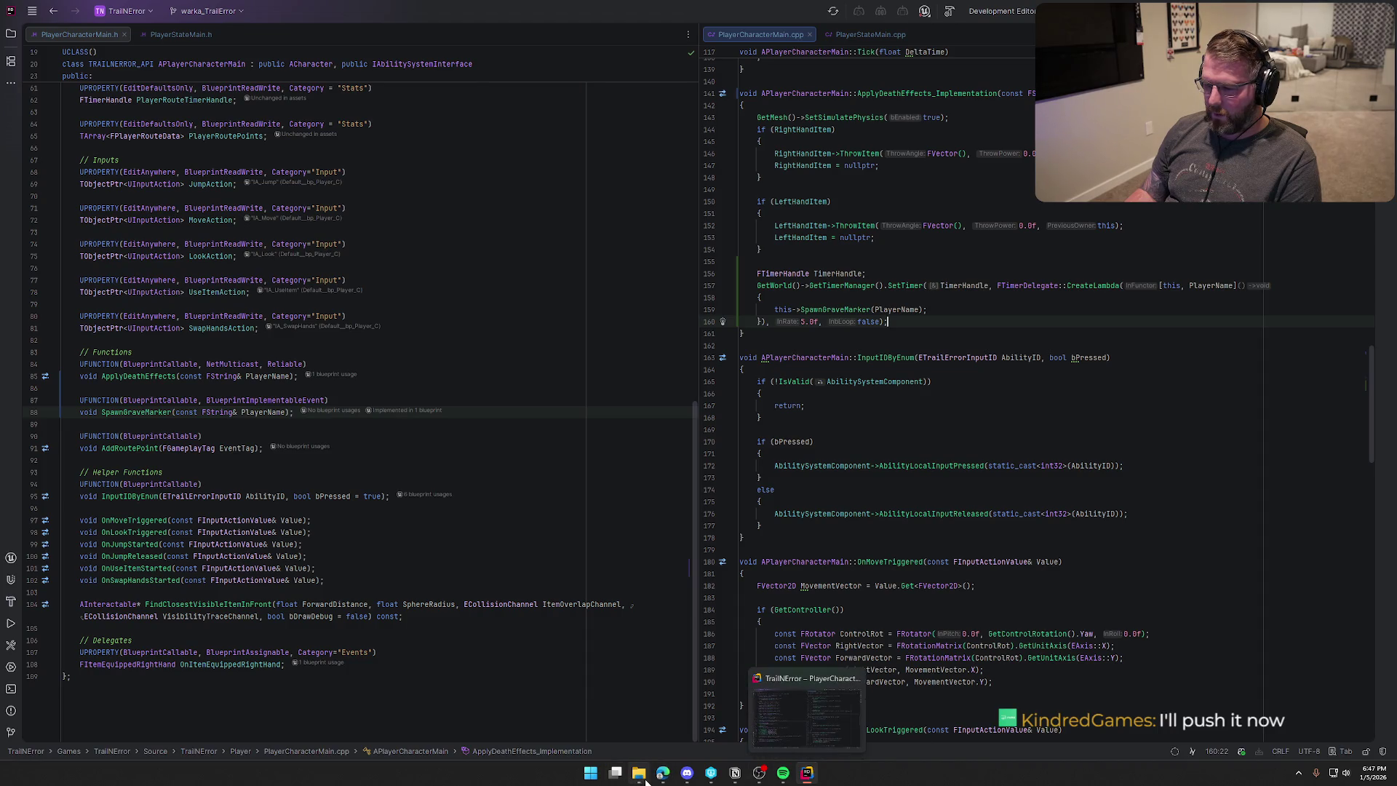
pyautogui.moveTo(644, 781)
pyautogui.click(711, 774)
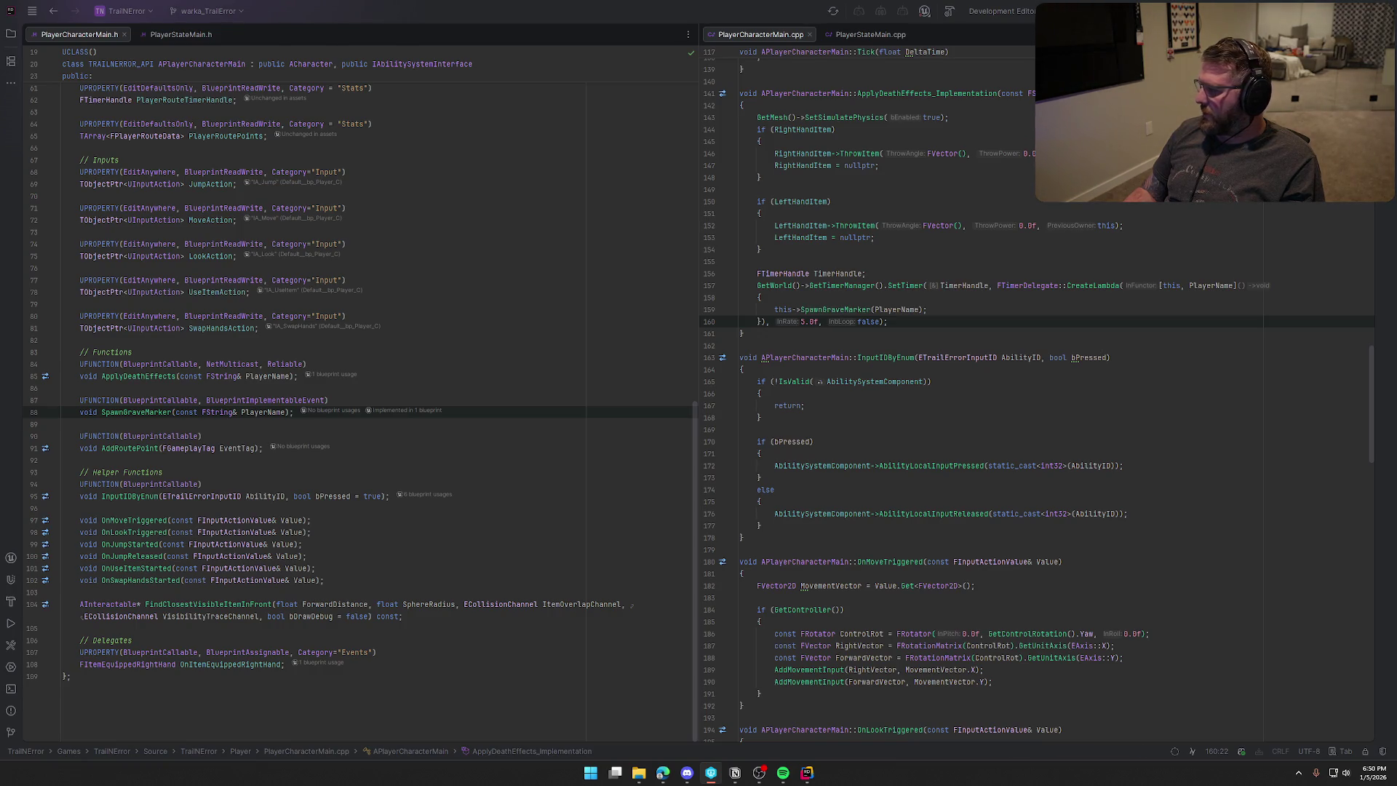
# Build the project with Ctrl+Shift+B and hide the UnrealLink build log.
pyautogui.hotkey('ctrl', 'shift', 'b')
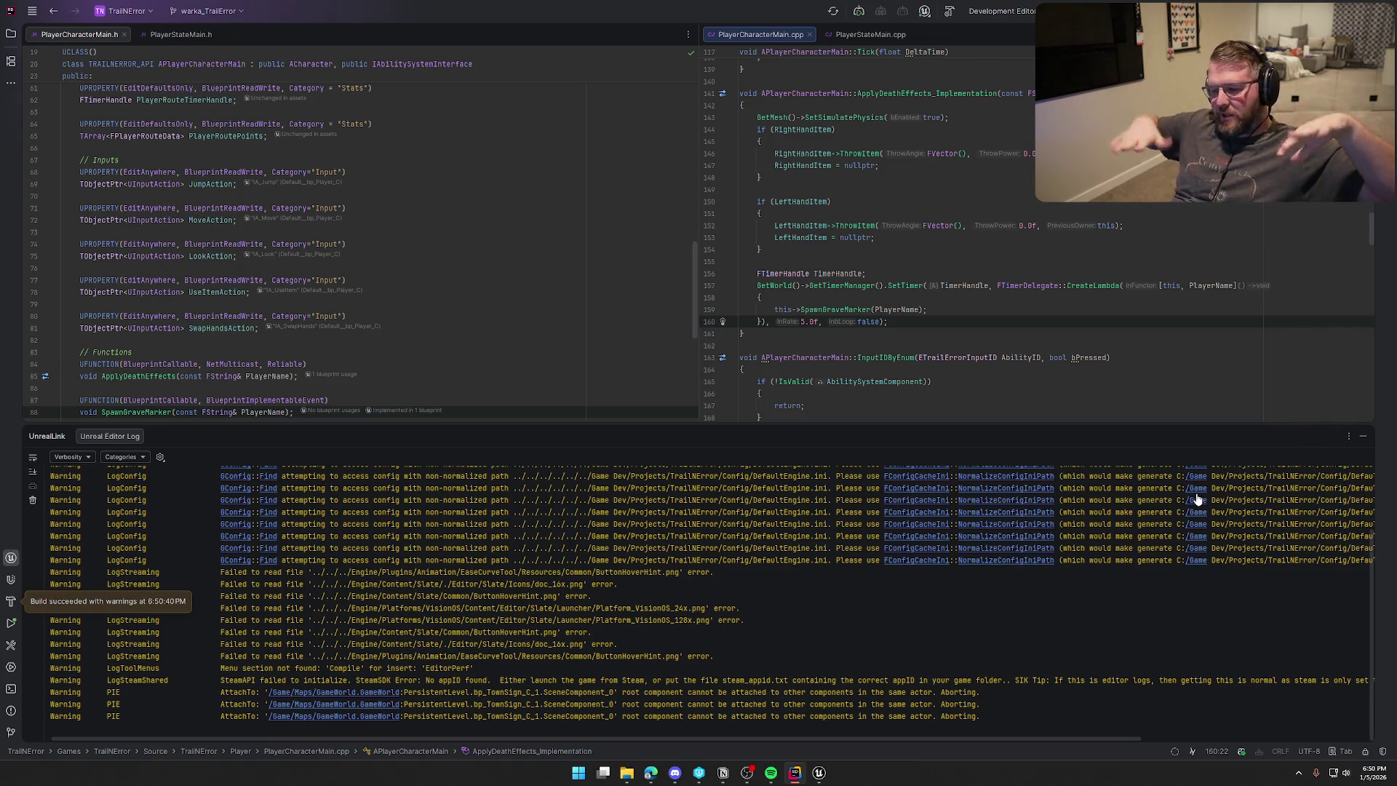
pyautogui.click(1362, 437)
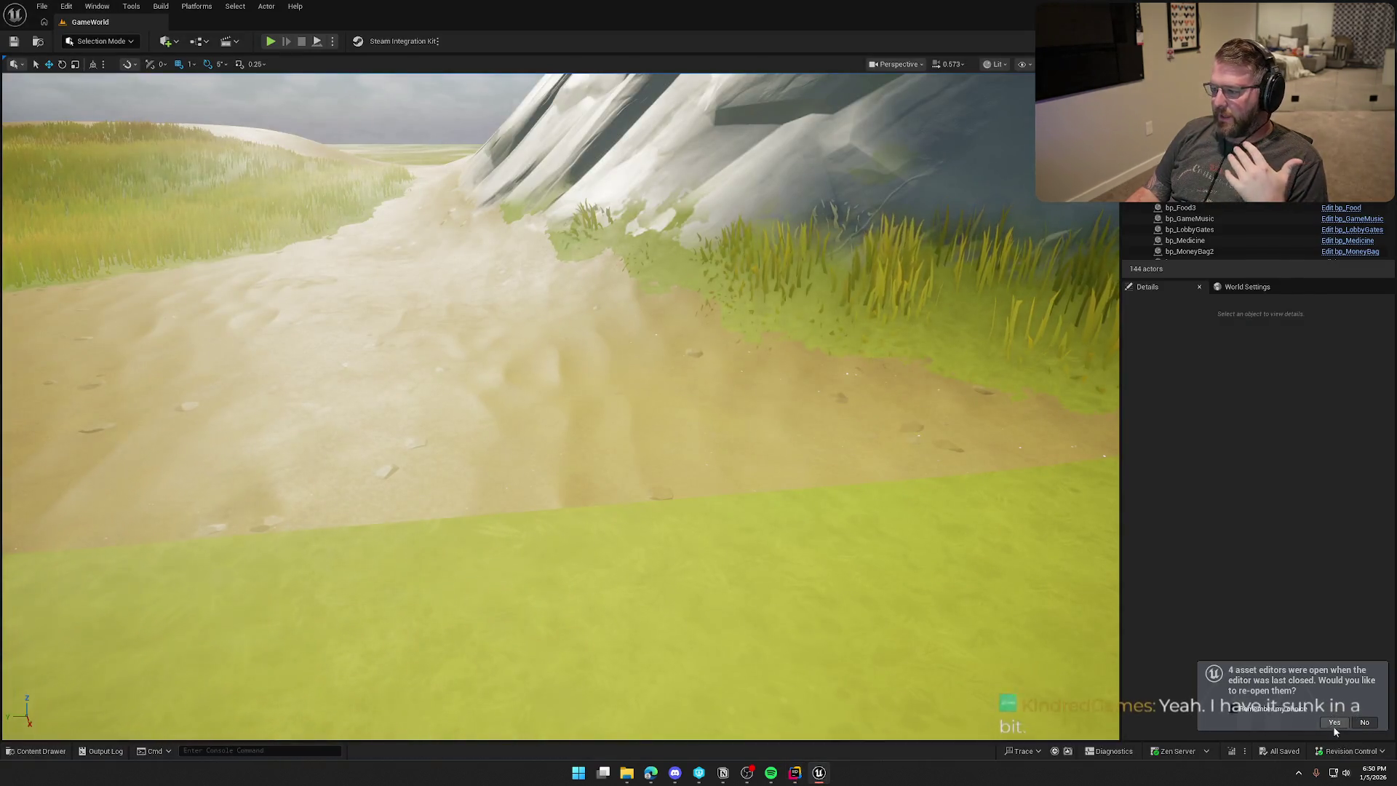
# Reopen the previous assets and change the Grave component's Static Mesh to SM_Gravestone_Dirt.
pyautogui.click(1335, 728)
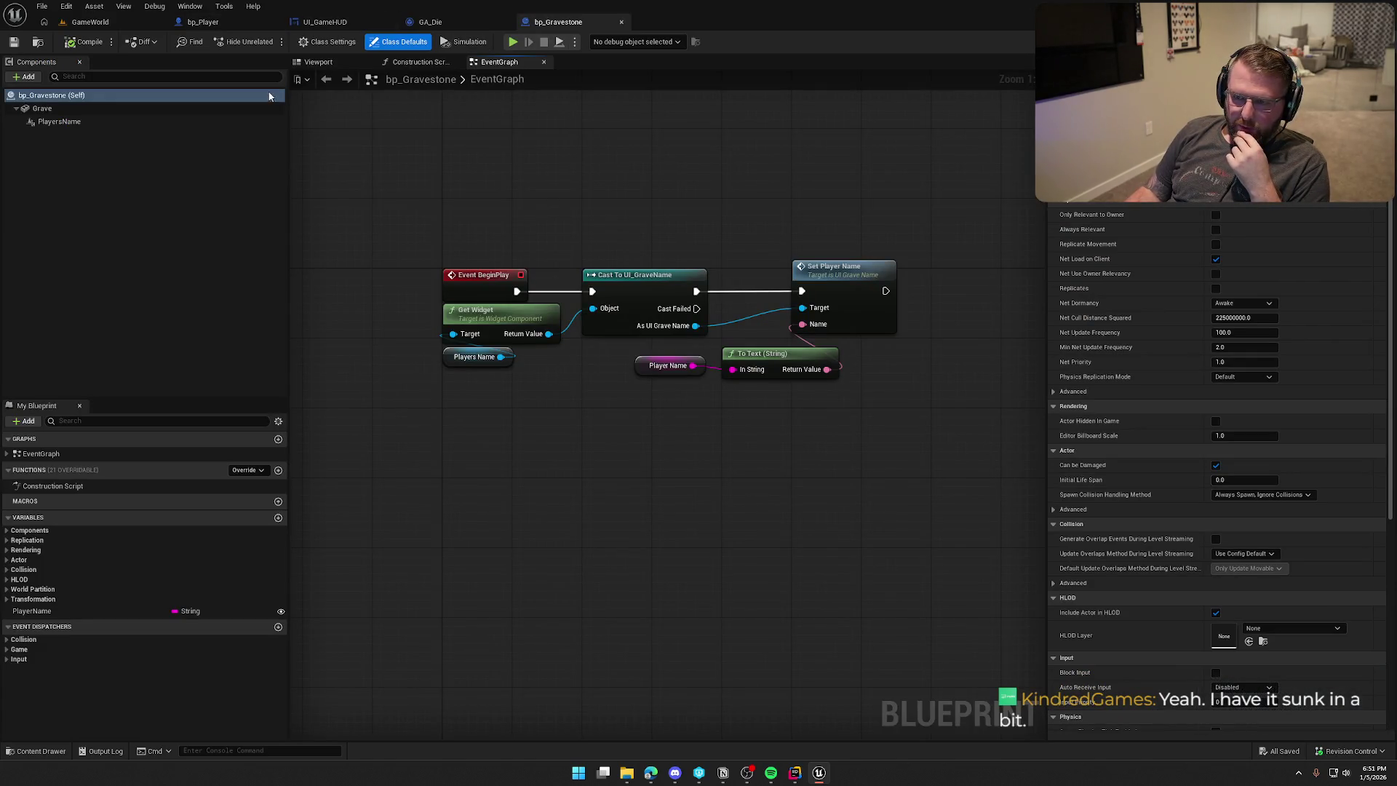
pyautogui.click(318, 61)
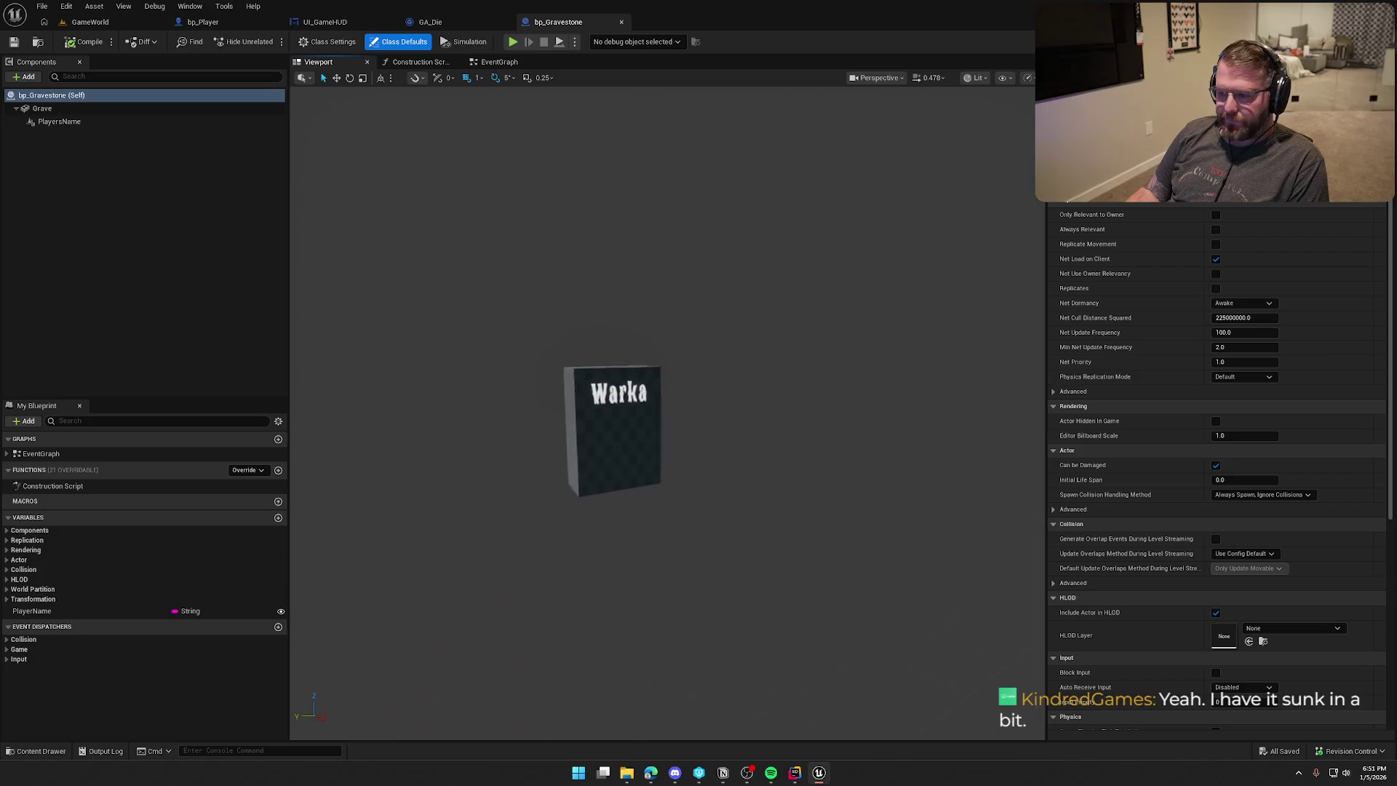
pyautogui.click(42, 108)
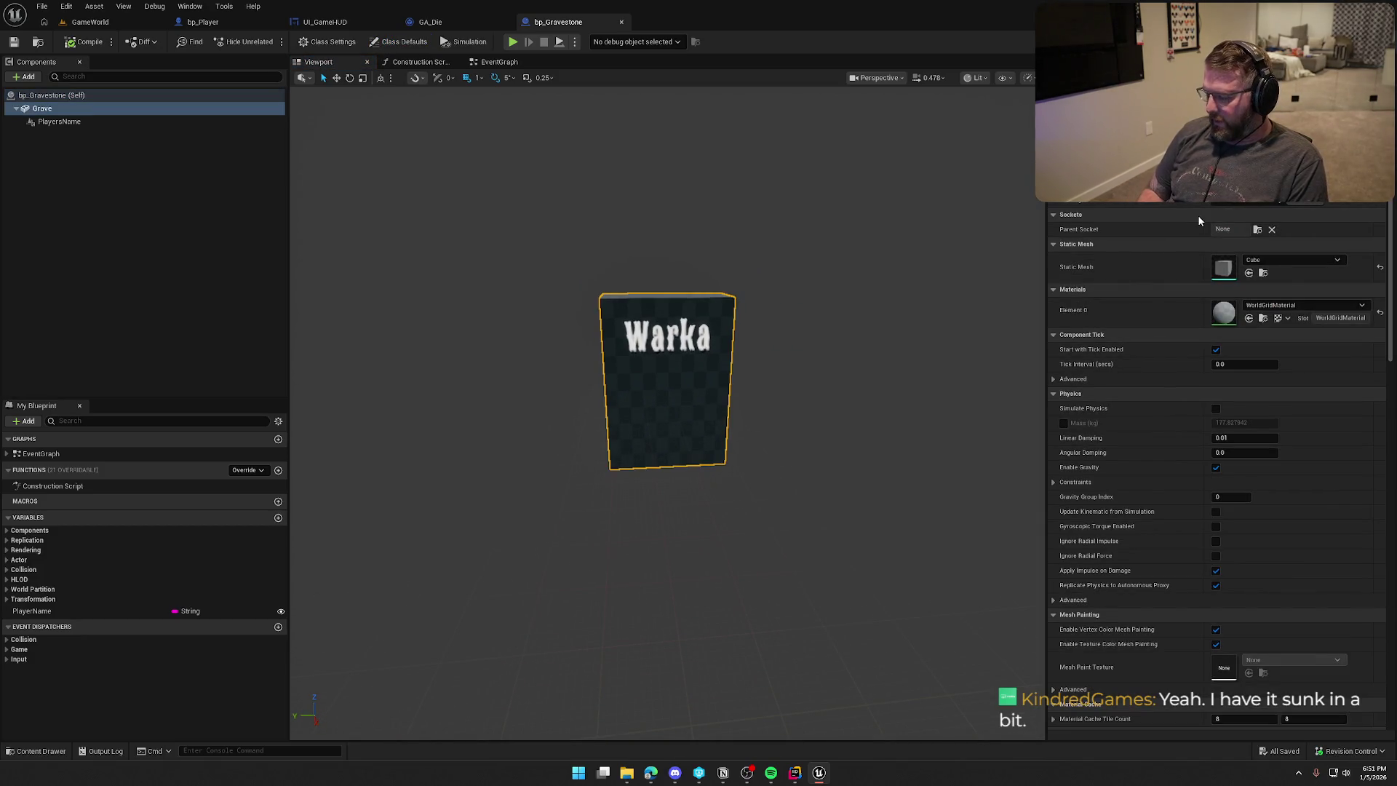
pyautogui.press('Tab')
pyautogui.press('Tab')
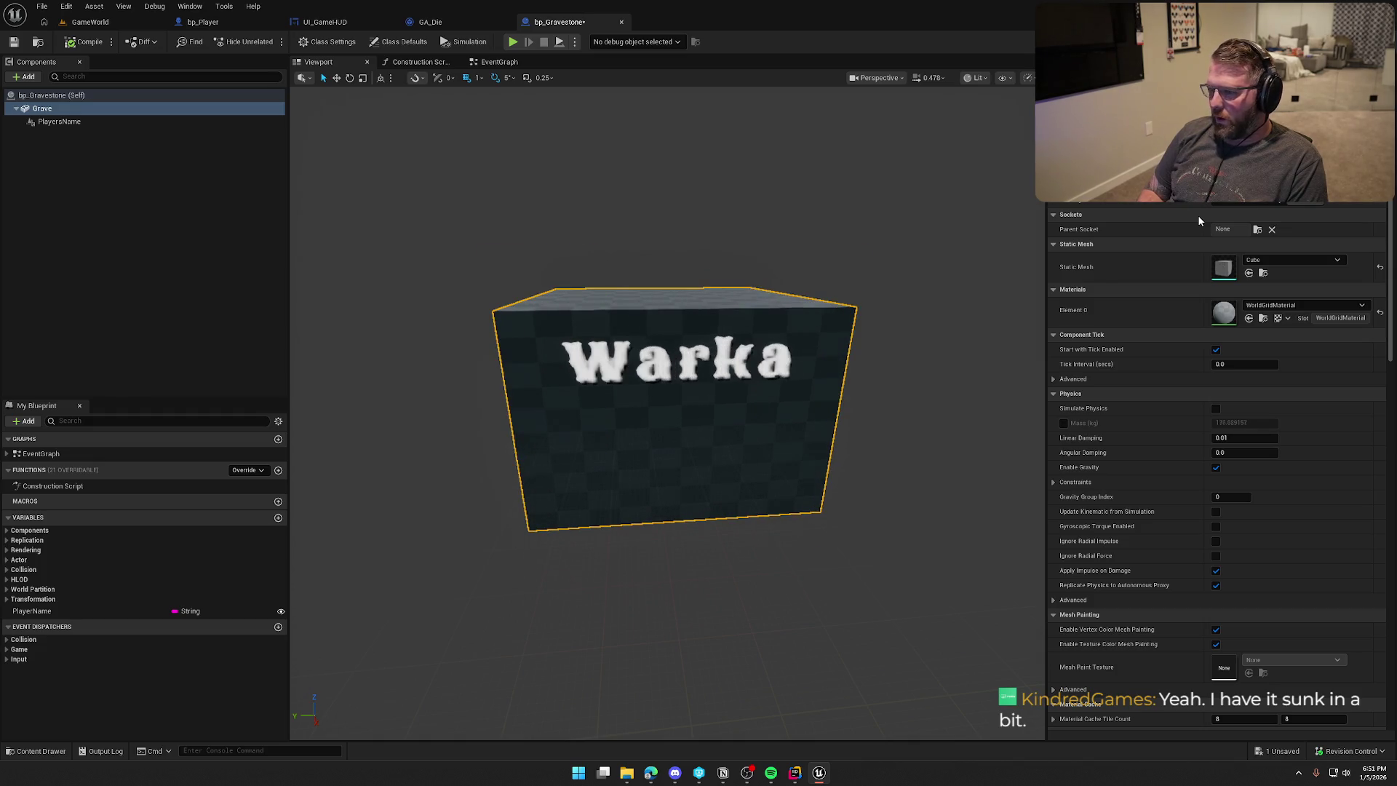
pyautogui.press('Tab')
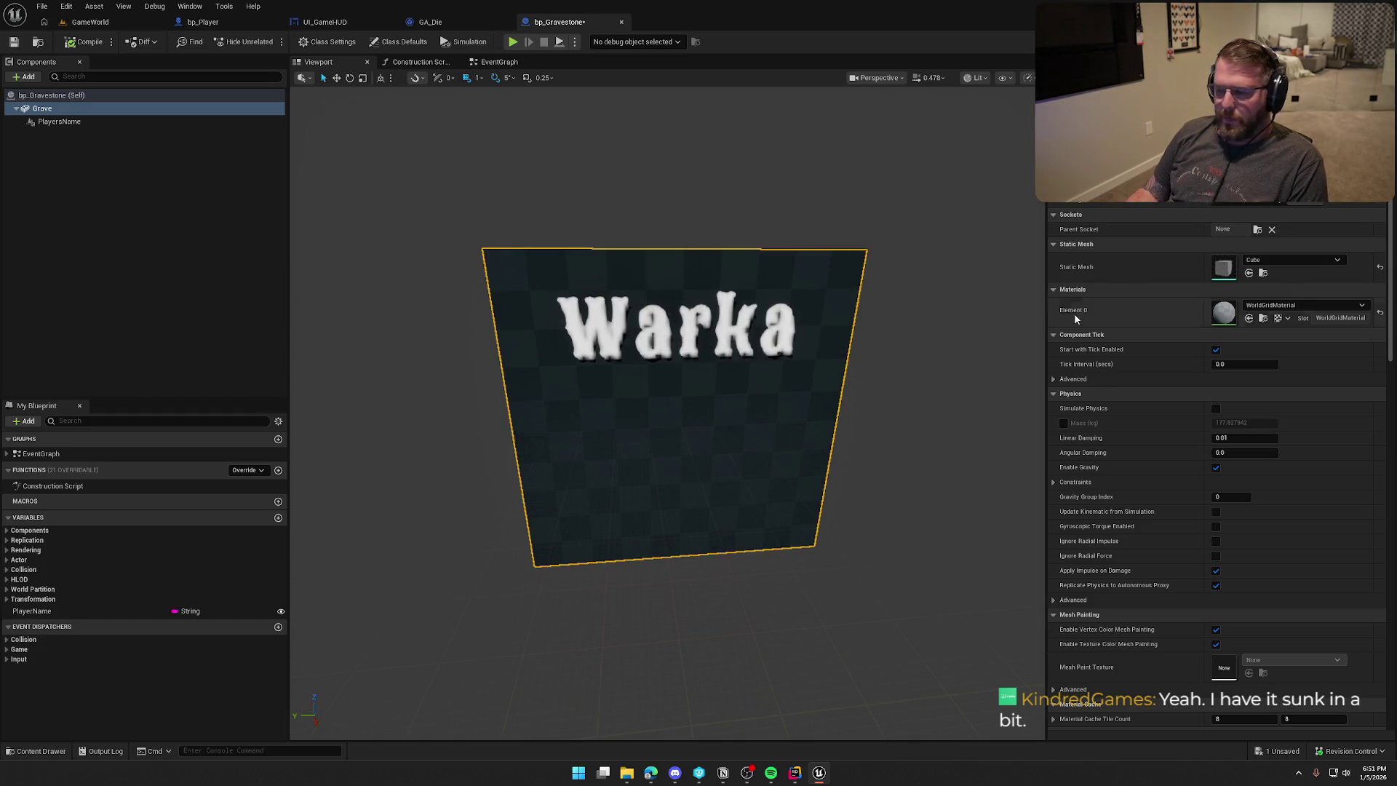
pyautogui.hotkey('ctrl', 'space')
pyautogui.click(1278, 260)
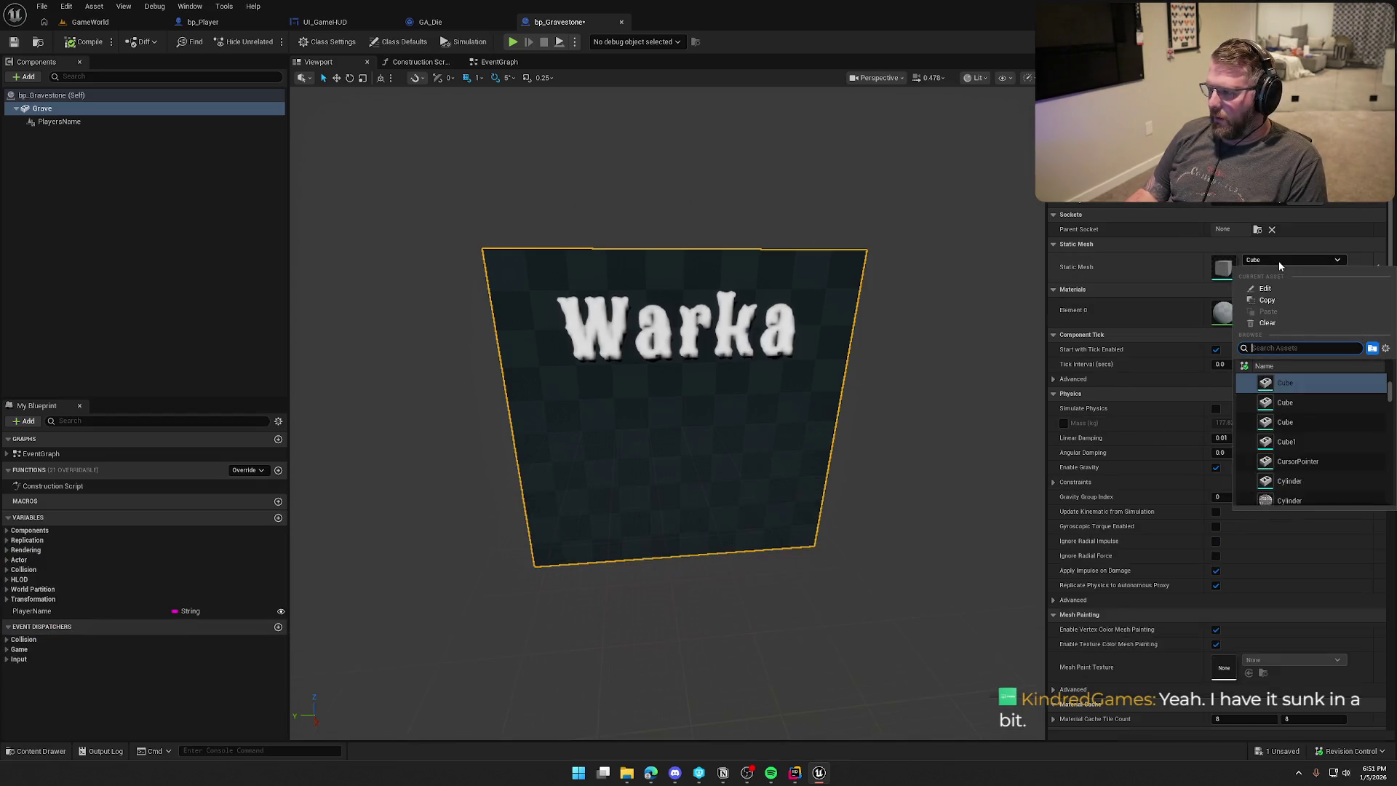
pyautogui.write('grave')
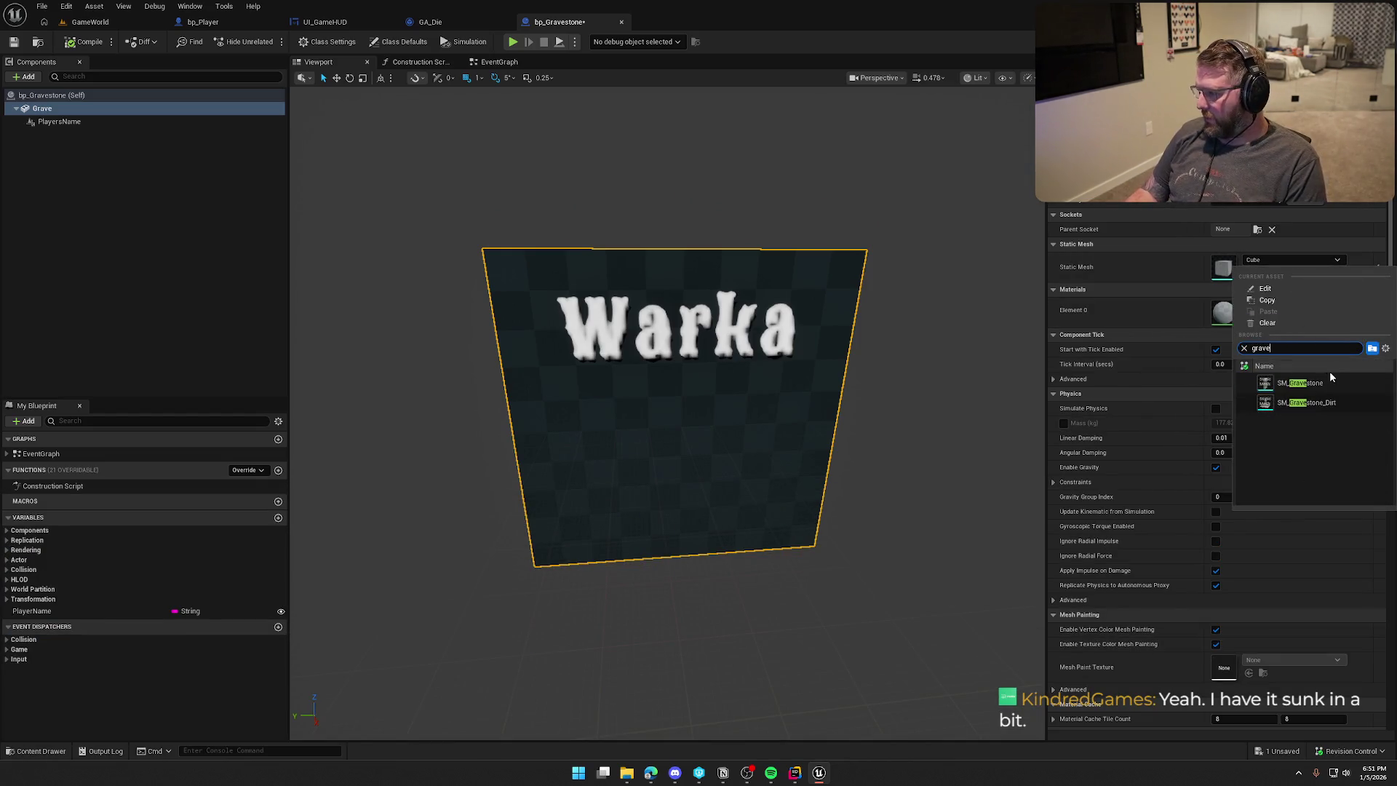
pyautogui.click(1333, 403)
pyautogui.moveTo(663, 407); pyautogui.dragTo(661, 452)
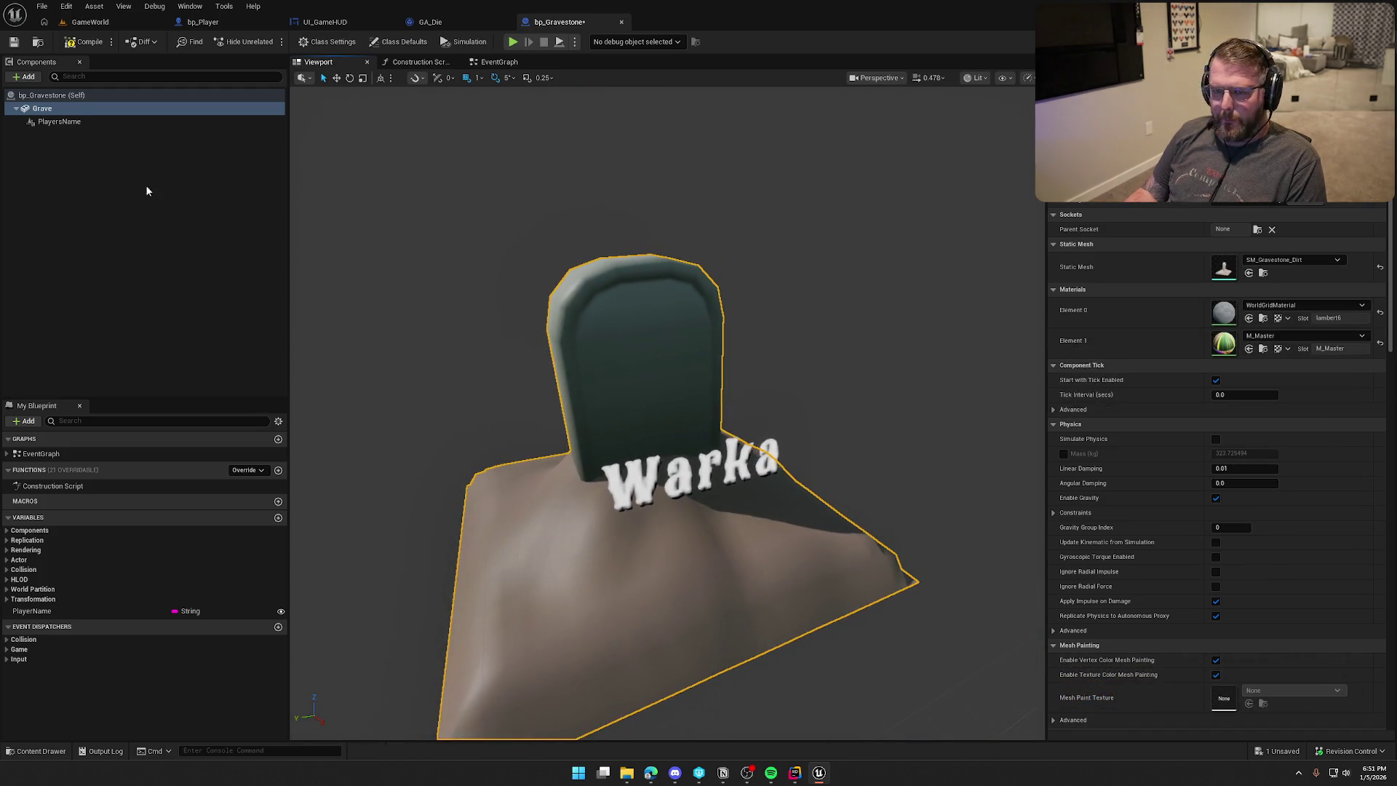
pyautogui.click(83, 123)
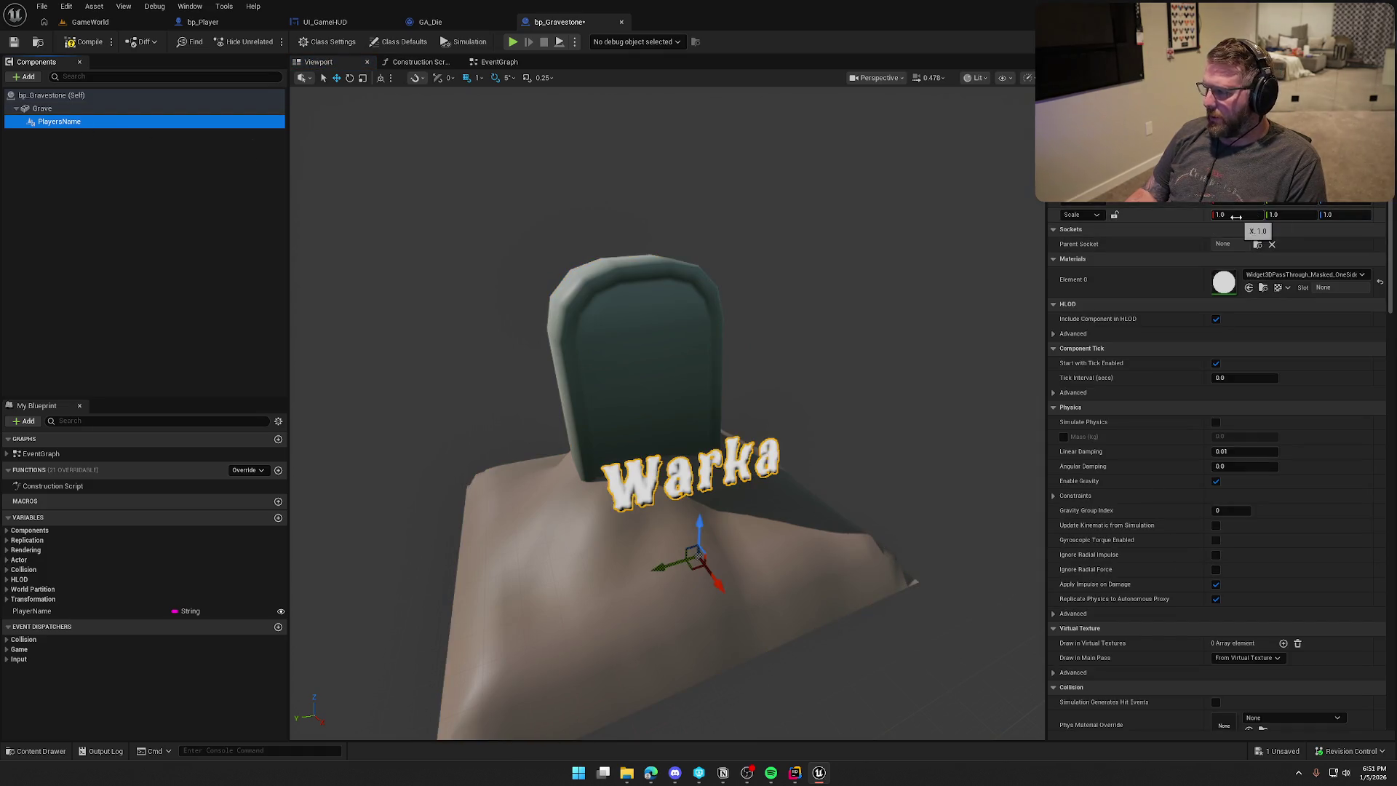
# Move and rotate the player-name text toward the gravestone's face.
pyautogui.moveTo(712, 585)
pyautogui.mouseDown()
pyautogui.moveTo(665, 521)
pyautogui.moveTo(673, 509)
pyautogui.moveTo(859, 519)
pyautogui.moveTo(632, 470)
pyautogui.moveTo(695, 440)
pyautogui.moveTo(644, 473)
pyautogui.moveTo(648, 385)
pyautogui.mouseUp()
pyautogui.press('e')
pyautogui.press('w')
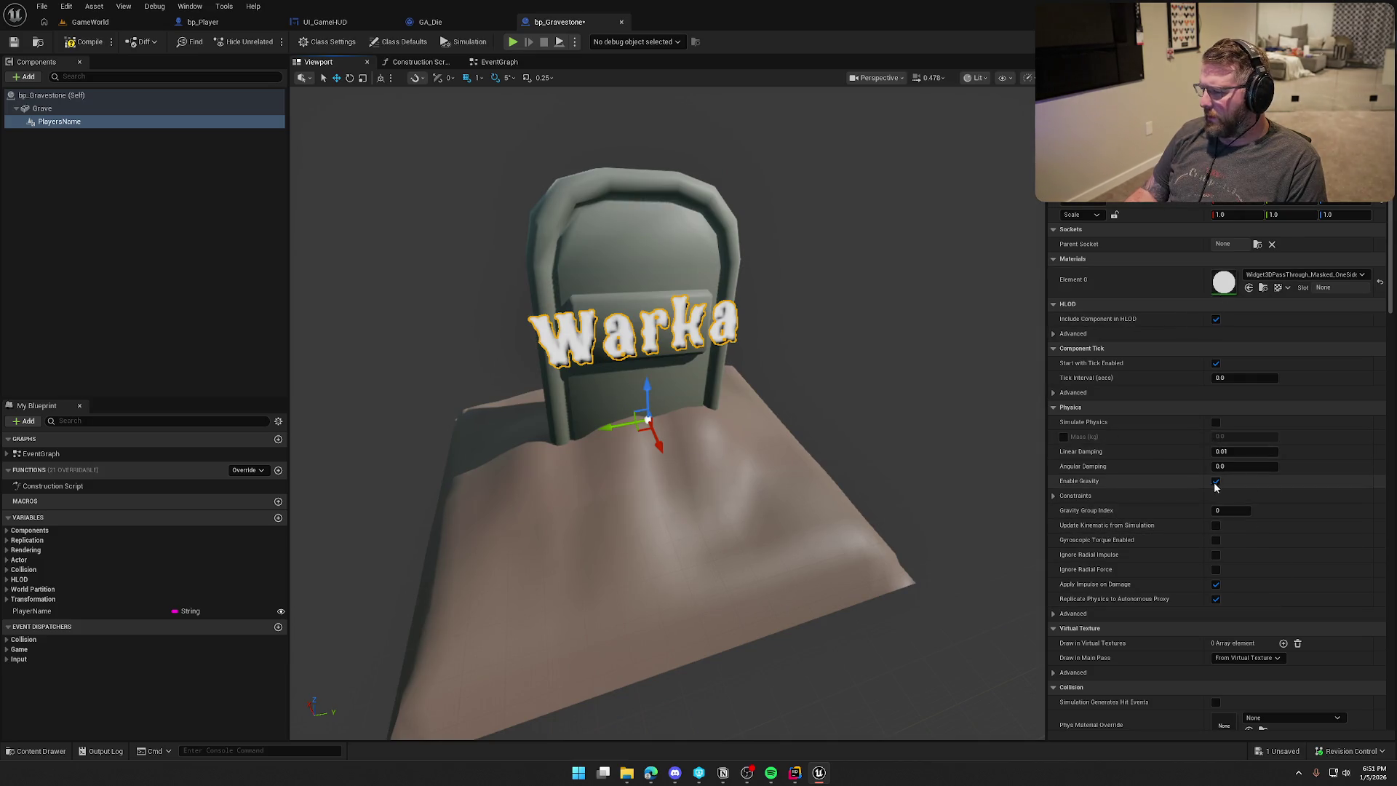
pyautogui.scroll(-2, 1264, 537)
pyautogui.scroll(2, 1263, 531)
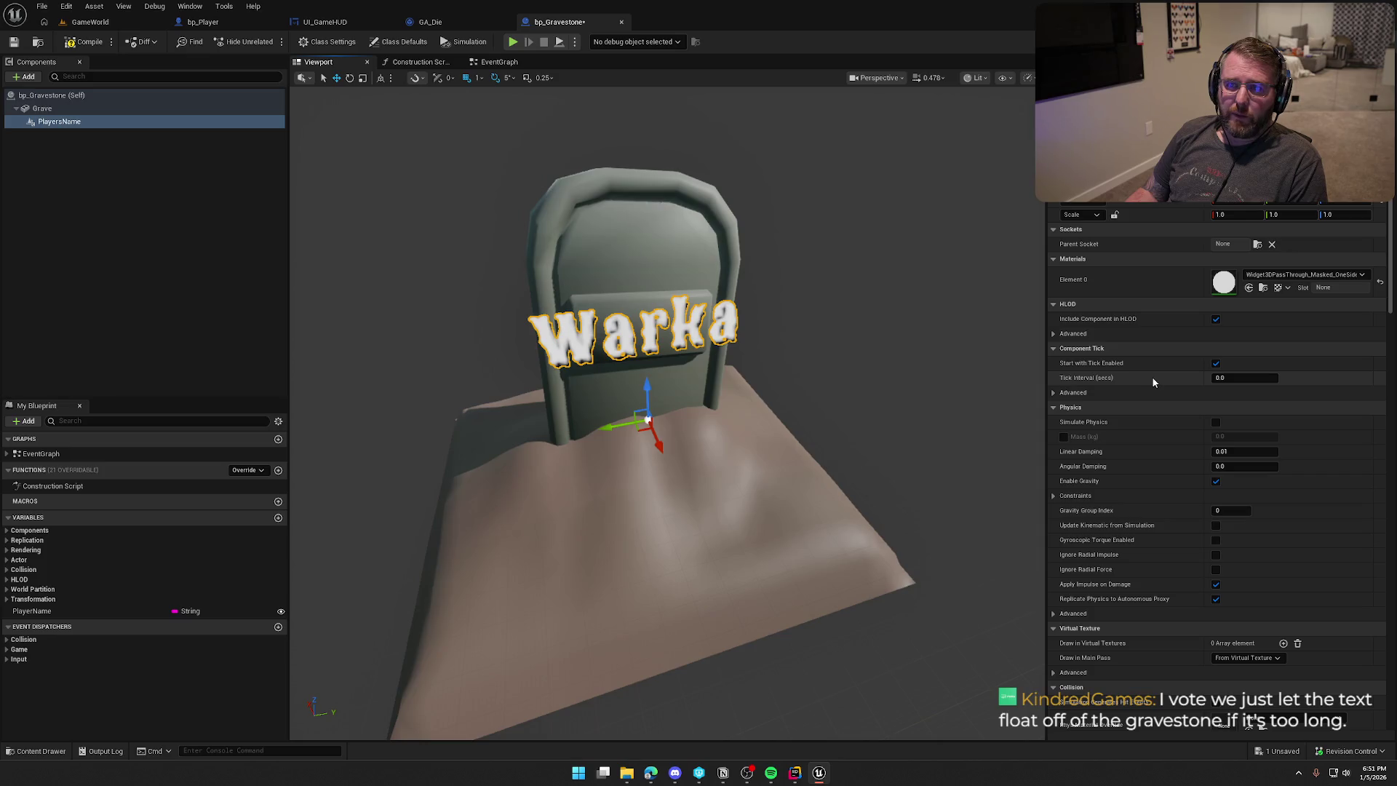
pyautogui.moveTo(655, 473); pyautogui.dragTo(666, 510)
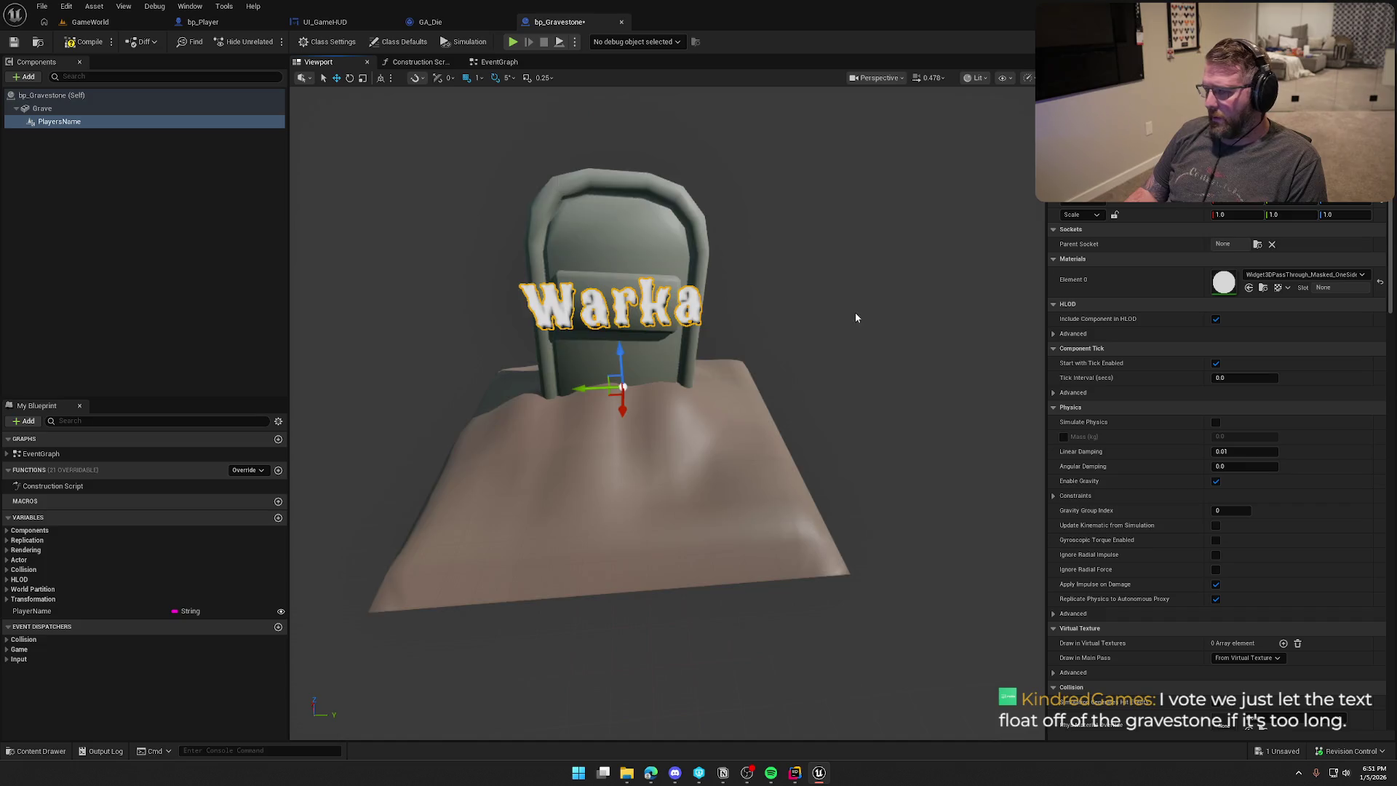
pyautogui.press('f')
pyautogui.scroll(-3, 727, 350)
pyautogui.press('e')
pyautogui.moveTo(680, 362); pyautogui.dragTo(693, 368)
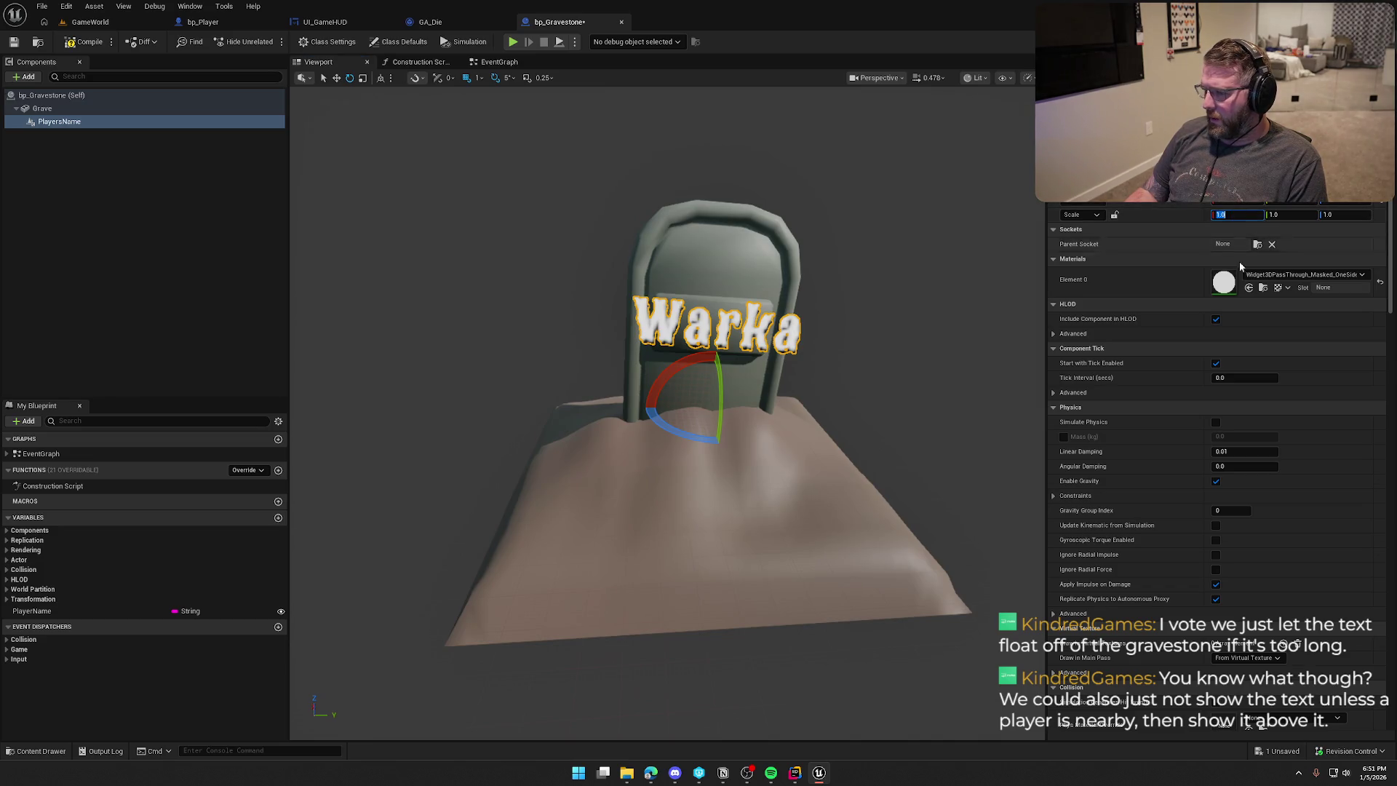
pyautogui.moveTo(718, 394); pyautogui.dragTo(714, 393)
pyautogui.press('w')
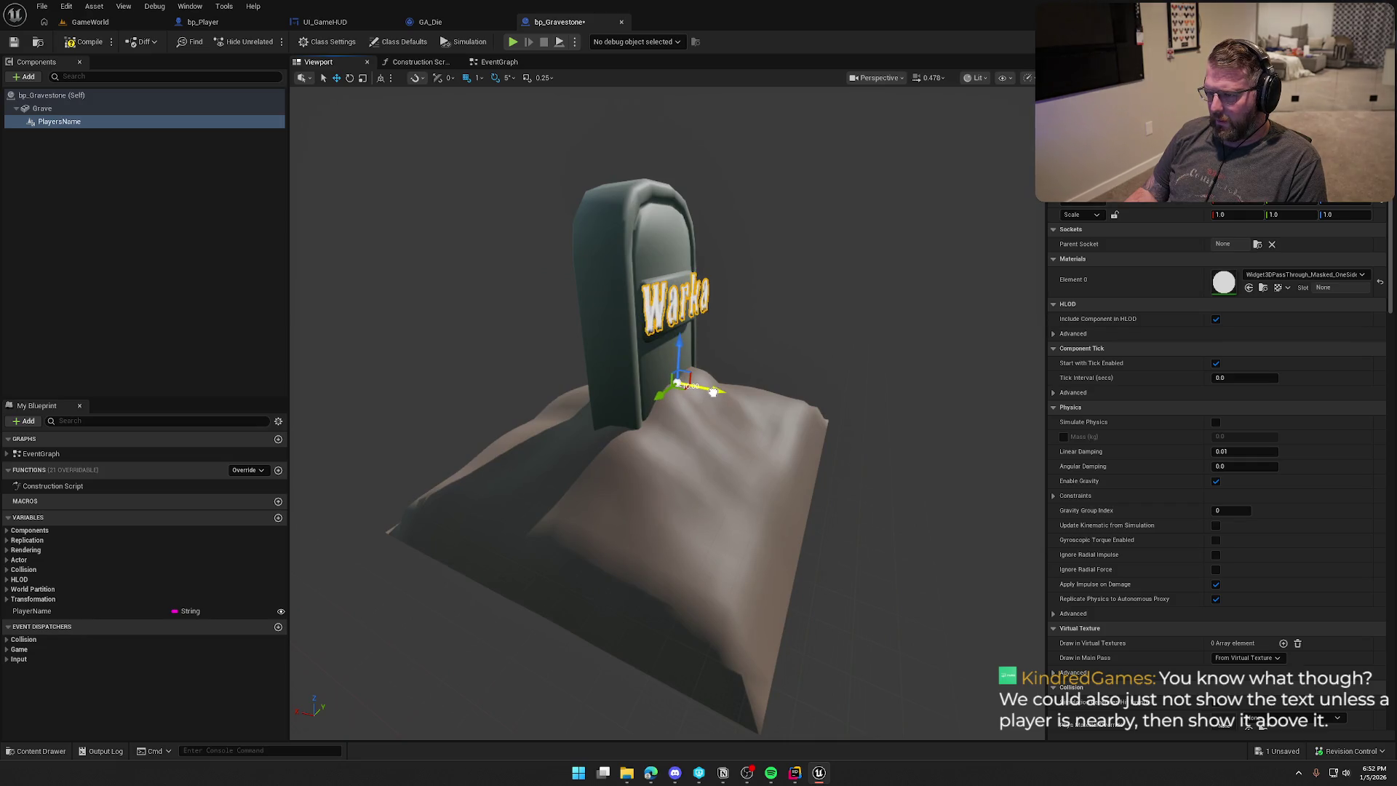
pyautogui.moveTo(800, 473); pyautogui.dragTo(720, 458)
# Set the name text's scale to 0.5 and raise it onto the front plate.
pyautogui.click(1234, 215)
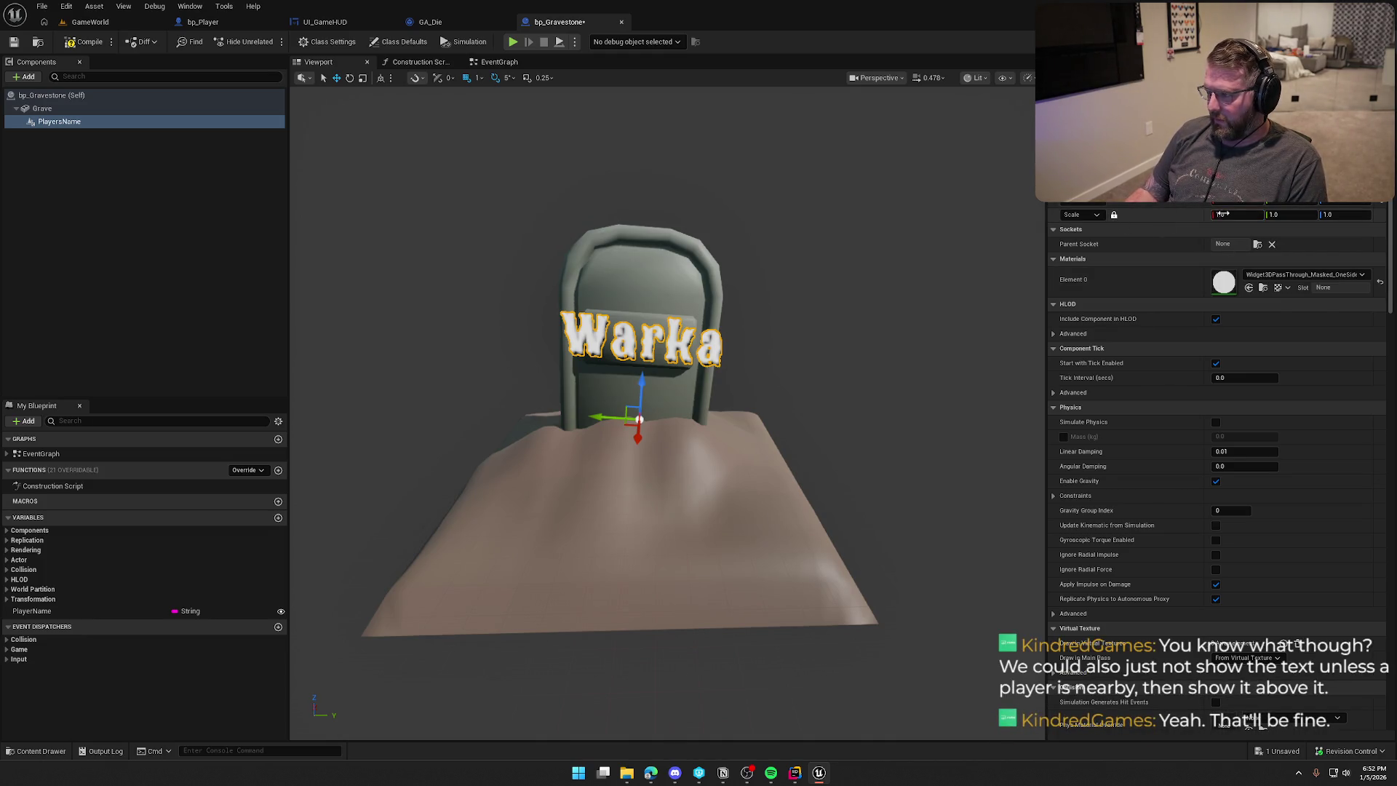
pyautogui.write('75')
pyautogui.press('Return')
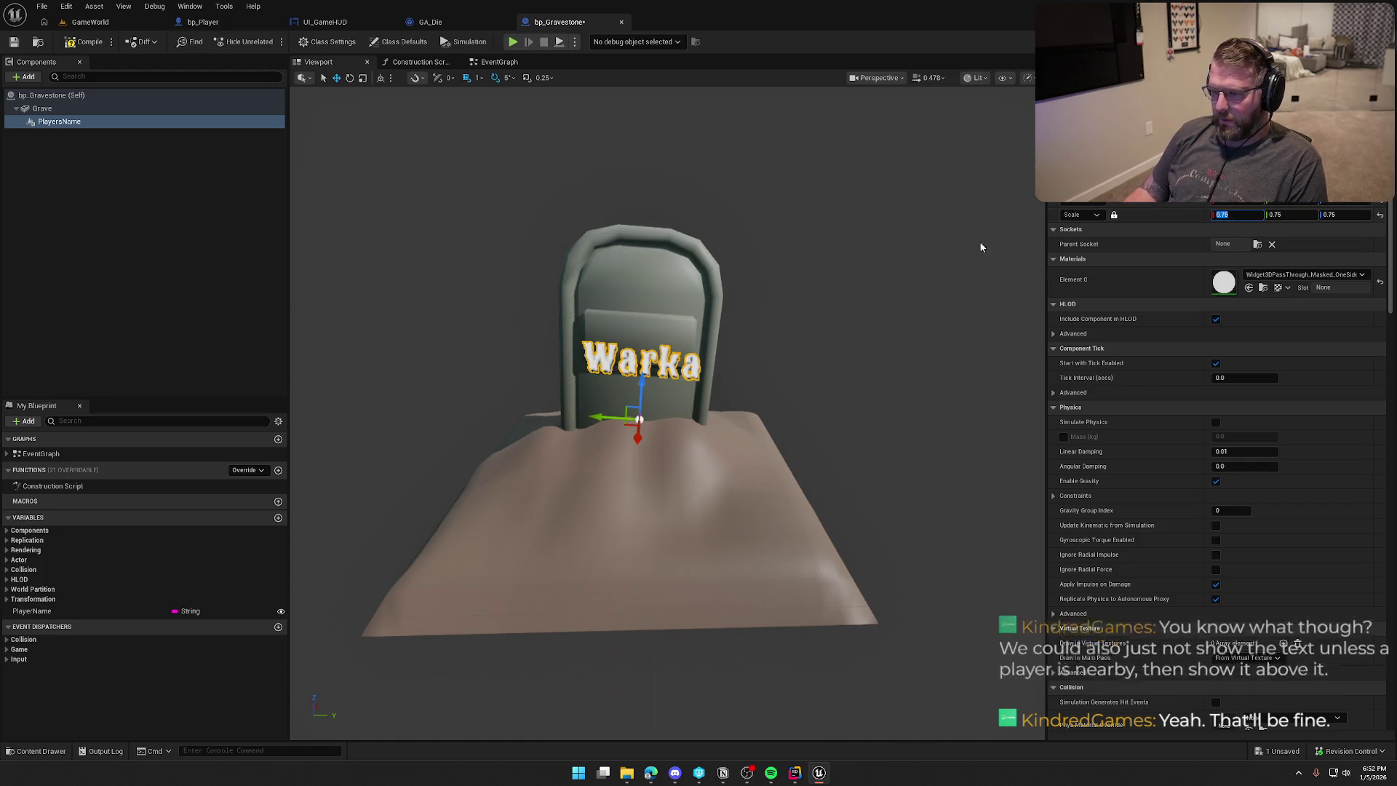
pyautogui.moveTo(642, 391); pyautogui.dragTo(648, 369)
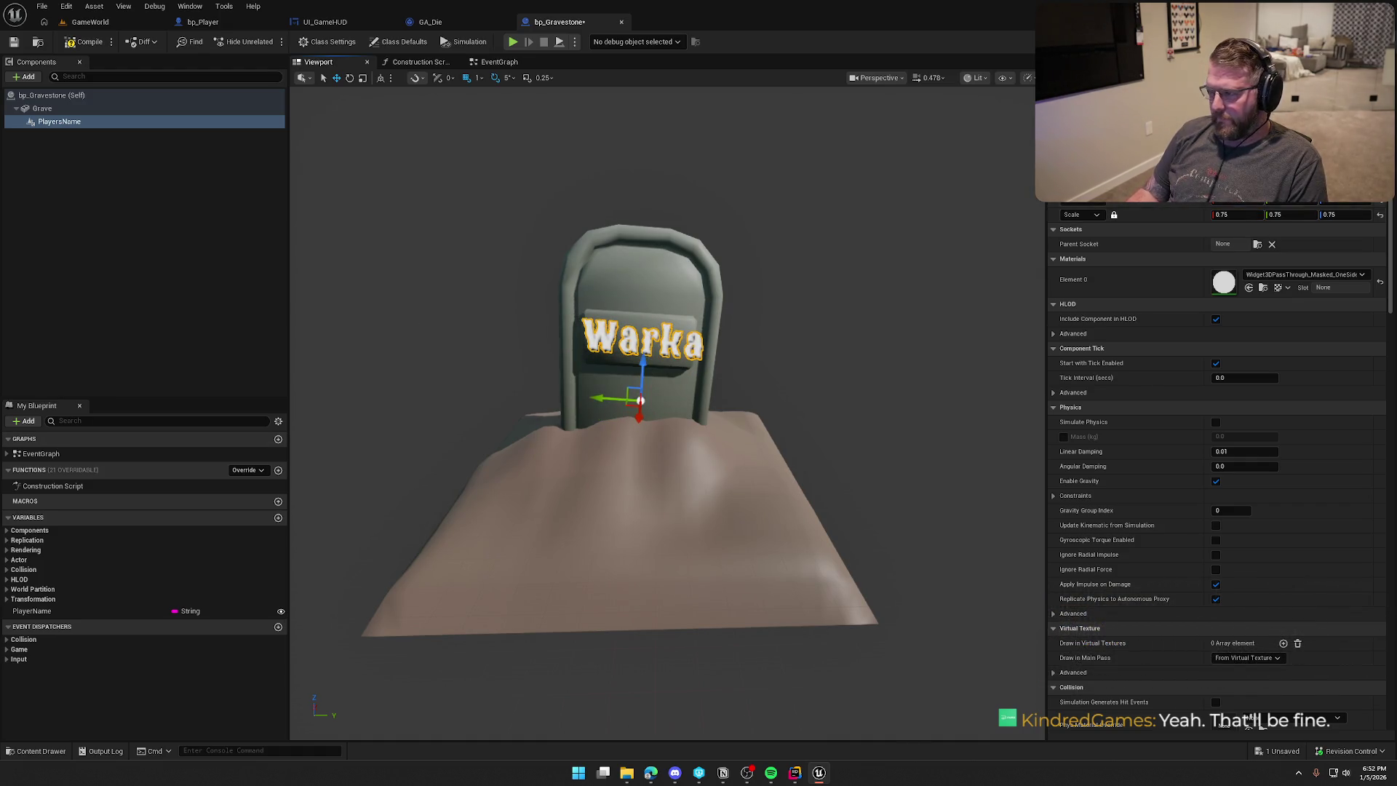
pyautogui.write('0.5')
pyautogui.press('Return')
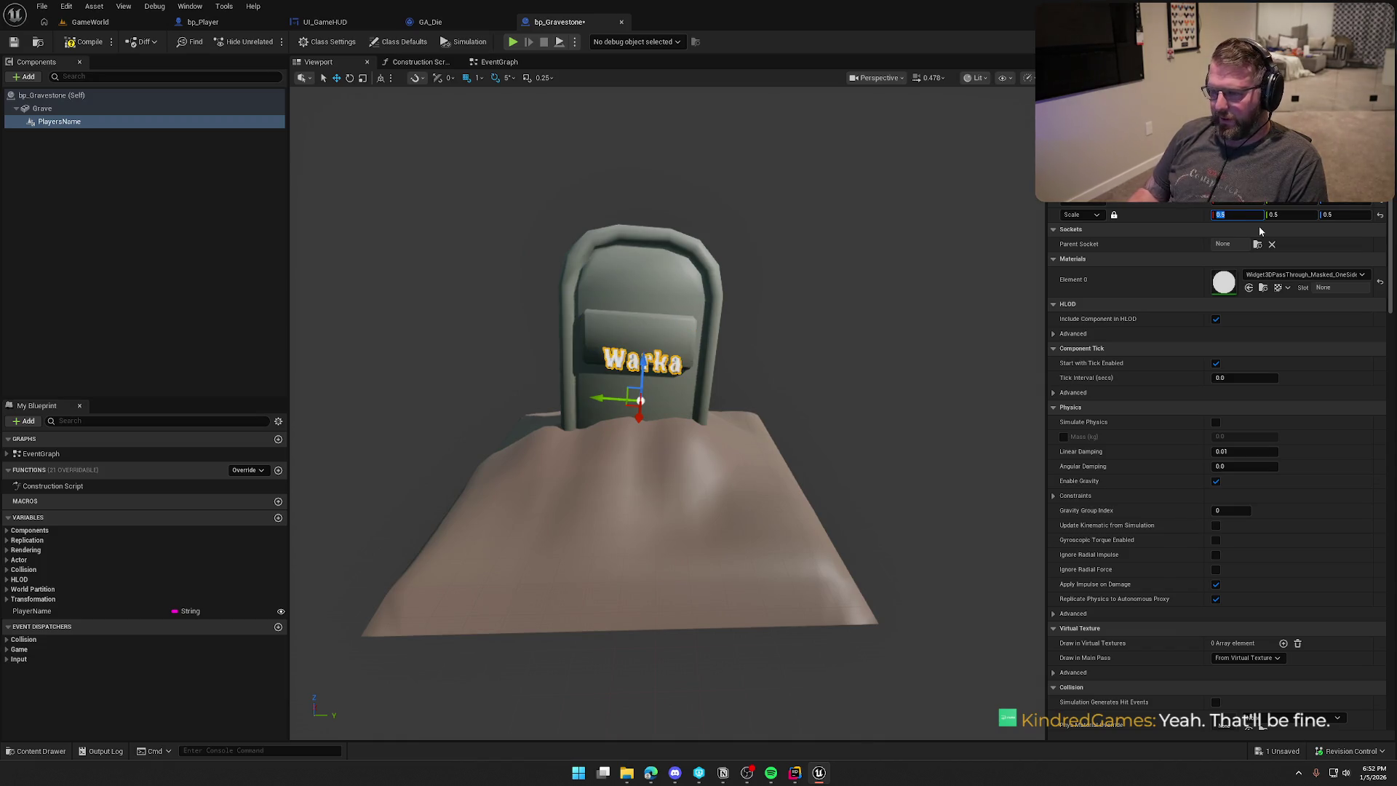
pyautogui.moveTo(643, 366); pyautogui.dragTo(648, 348)
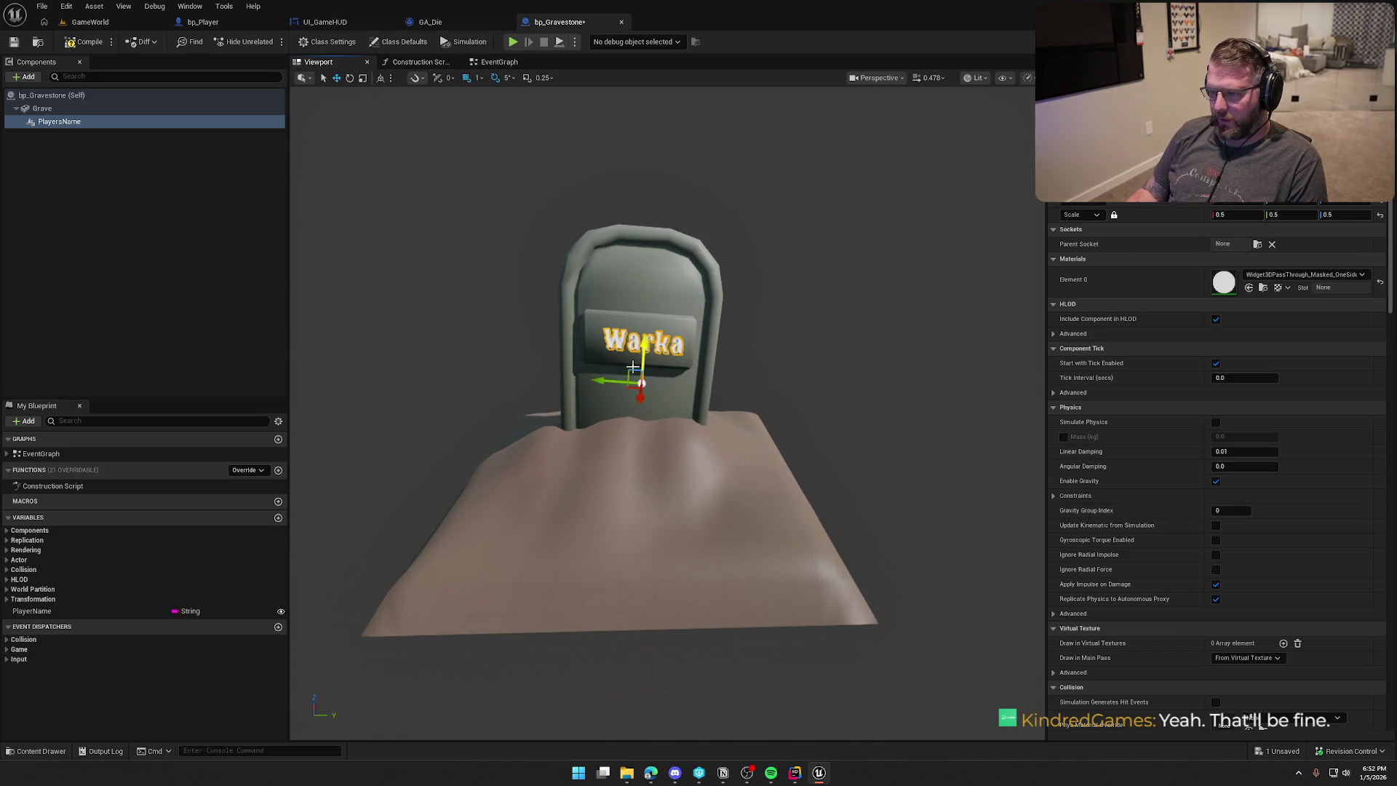
# Fine-tune the name text's rotation on the plate and frame the whole gravestone.
pyautogui.click(798, 304)
pyautogui.moveTo(799, 304)
pyautogui.mouseDown()
pyautogui.moveTo(829, 360)
pyautogui.moveTo(859, 360)
pyautogui.moveTo(859, 299)
pyautogui.mouseUp()
pyautogui.moveTo(641, 255)
pyautogui.mouseDown()
pyautogui.moveTo(629, 258)
pyautogui.moveTo(640, 254)
pyautogui.mouseUp()
pyautogui.click(644, 258)
pyautogui.moveTo(694, 332); pyautogui.dragTo(757, 290)
pyautogui.press('w')
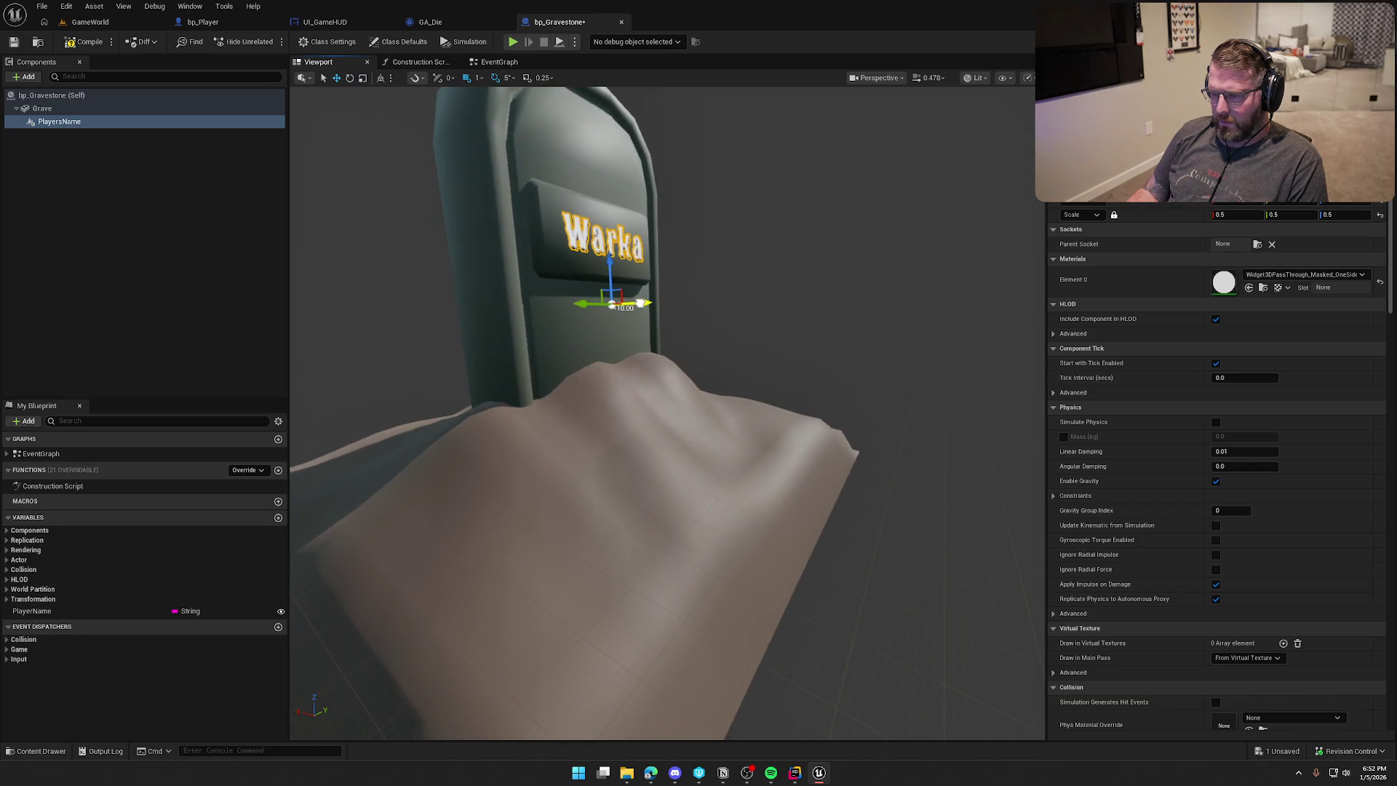
pyautogui.click(767, 262)
pyautogui.press('f')
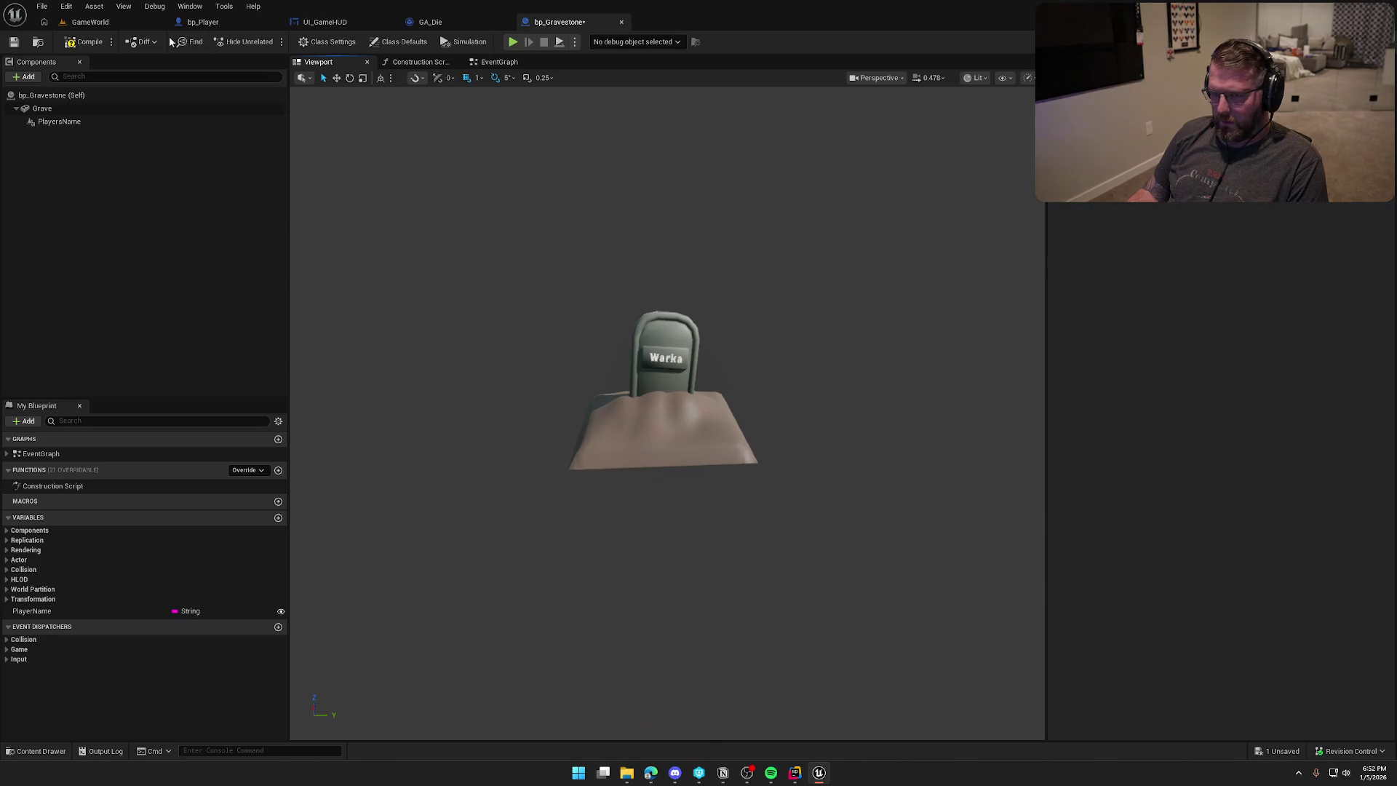
# Save bp_Gravestone, checking it out, and frame its Grave mesh.
pyautogui.hotkey('ctrl', 's')
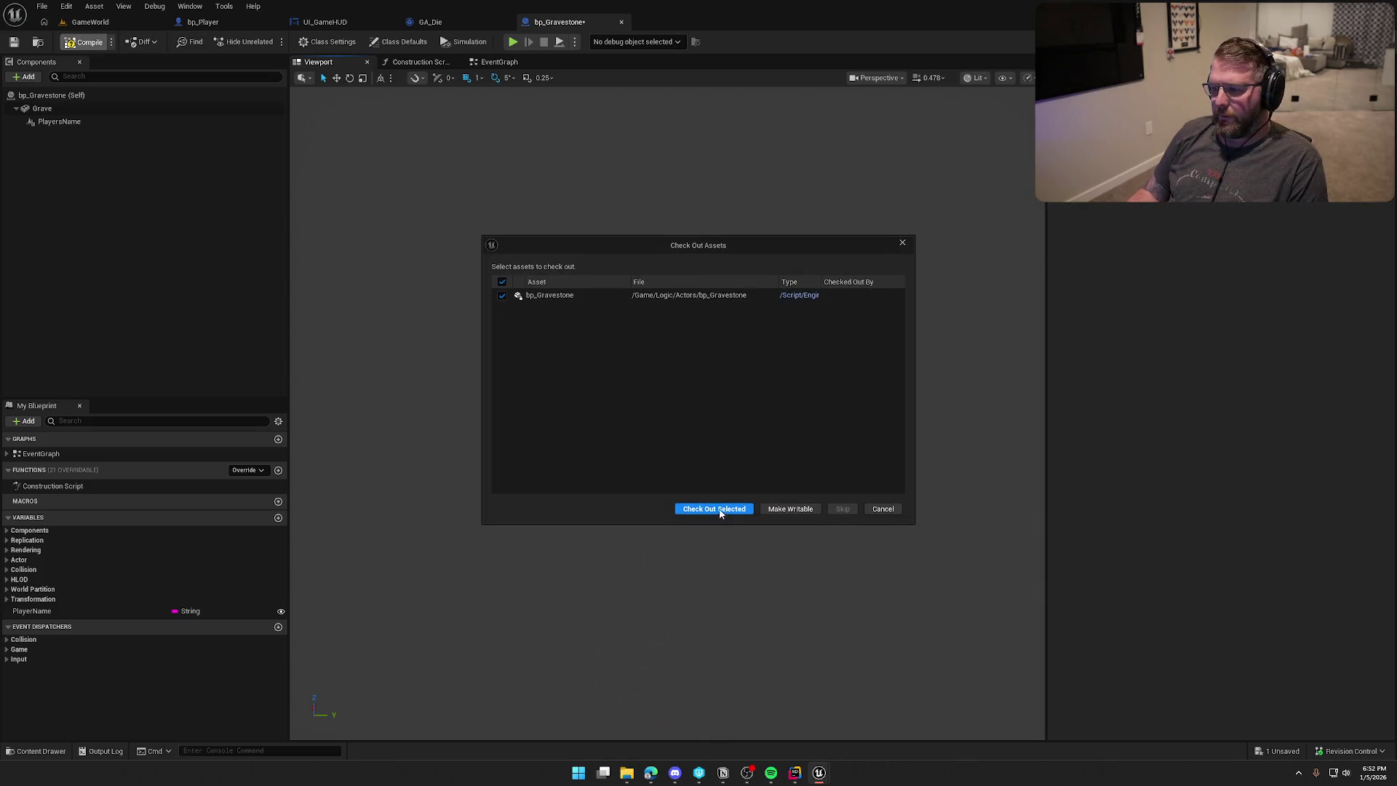
pyautogui.click(719, 511)
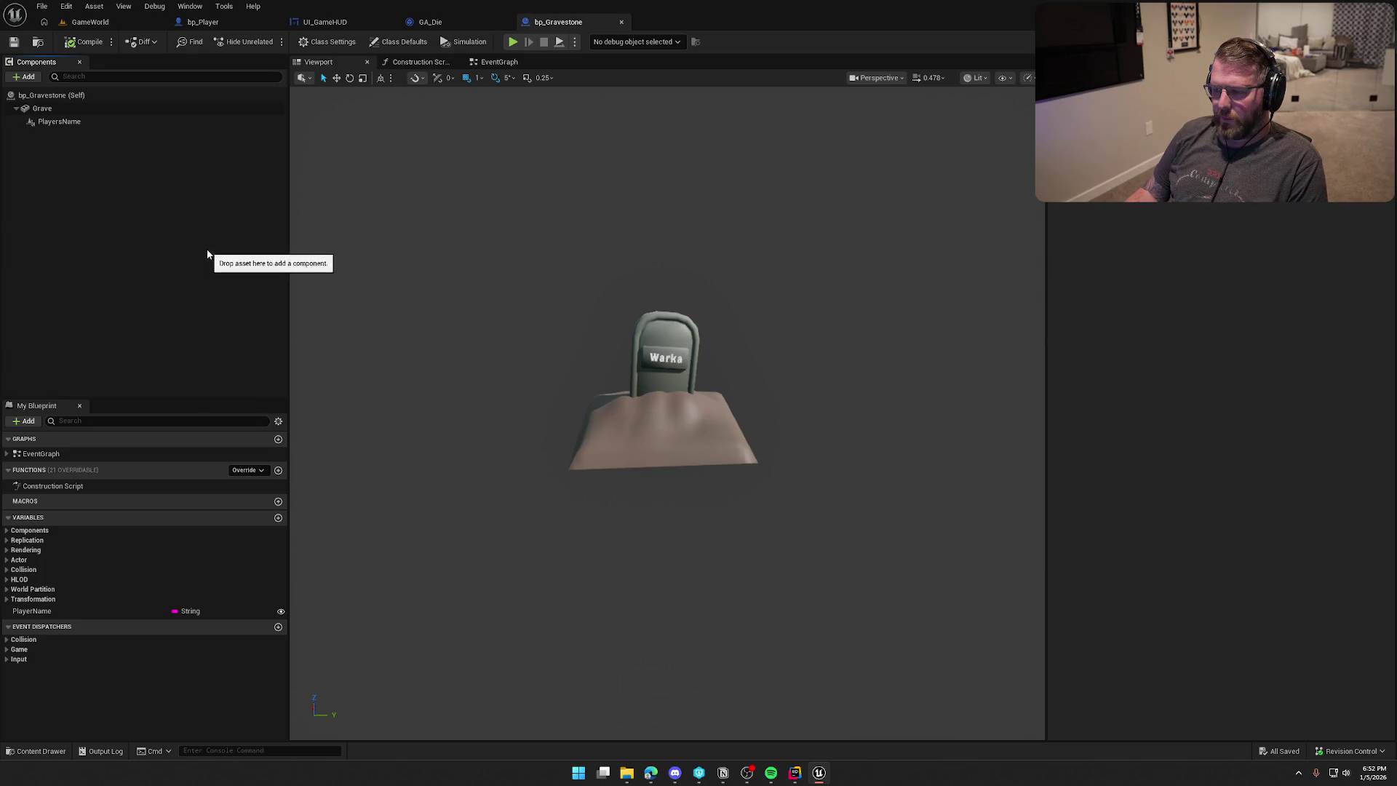
pyautogui.click(58, 109)
pyautogui.press('f')
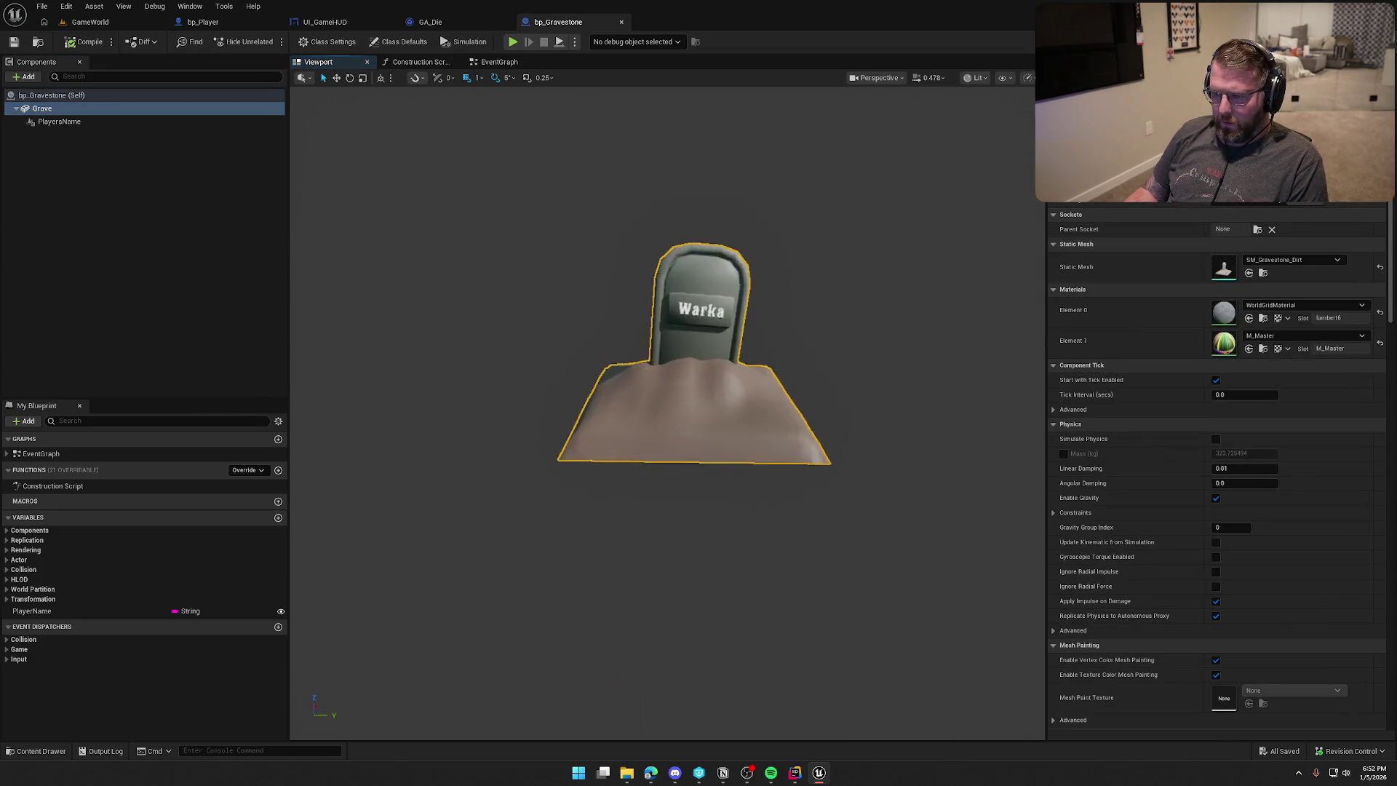
# Inspect the SM_Gravestone_Dirt mesh asset, close it, and show the Props content browser.
pyautogui.click(1264, 273)
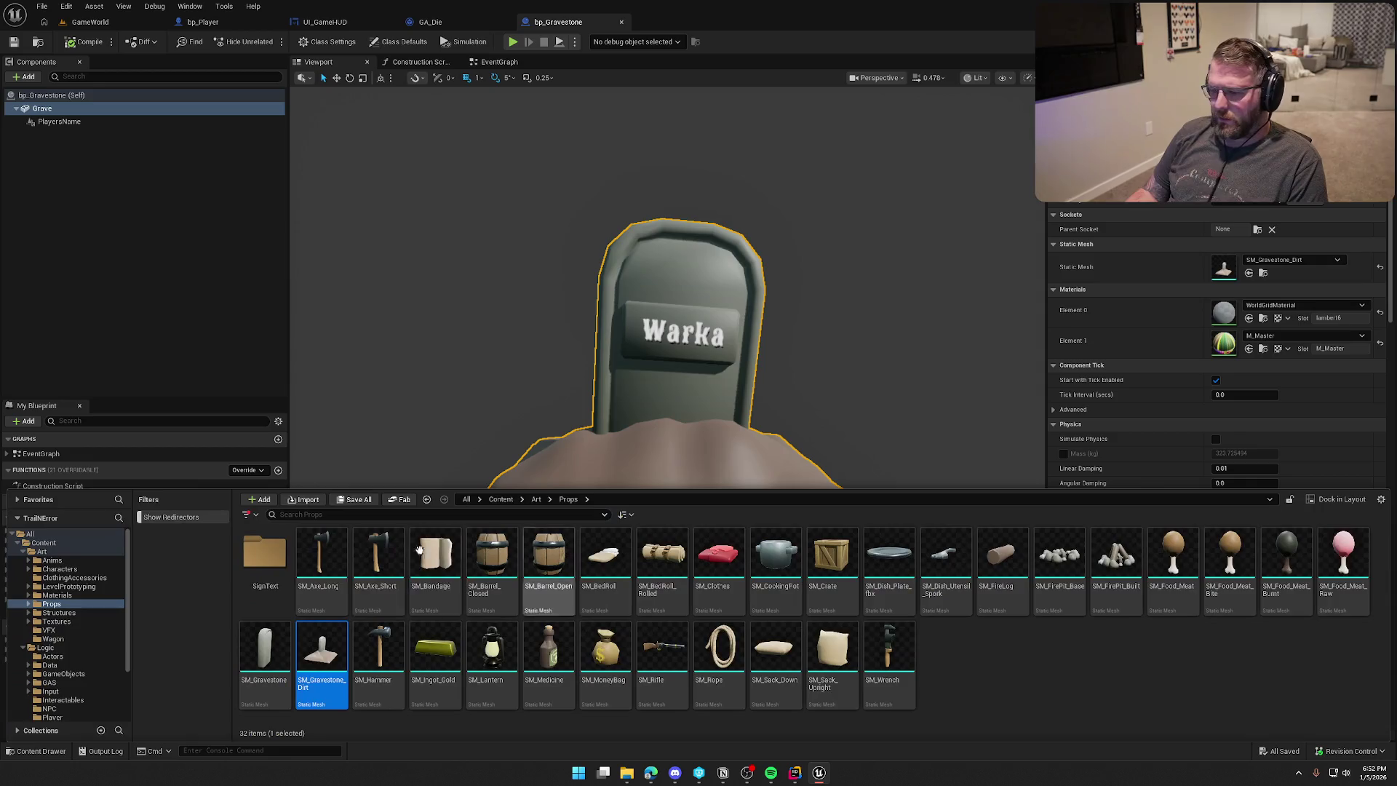
pyautogui.doubleClick(321, 648)
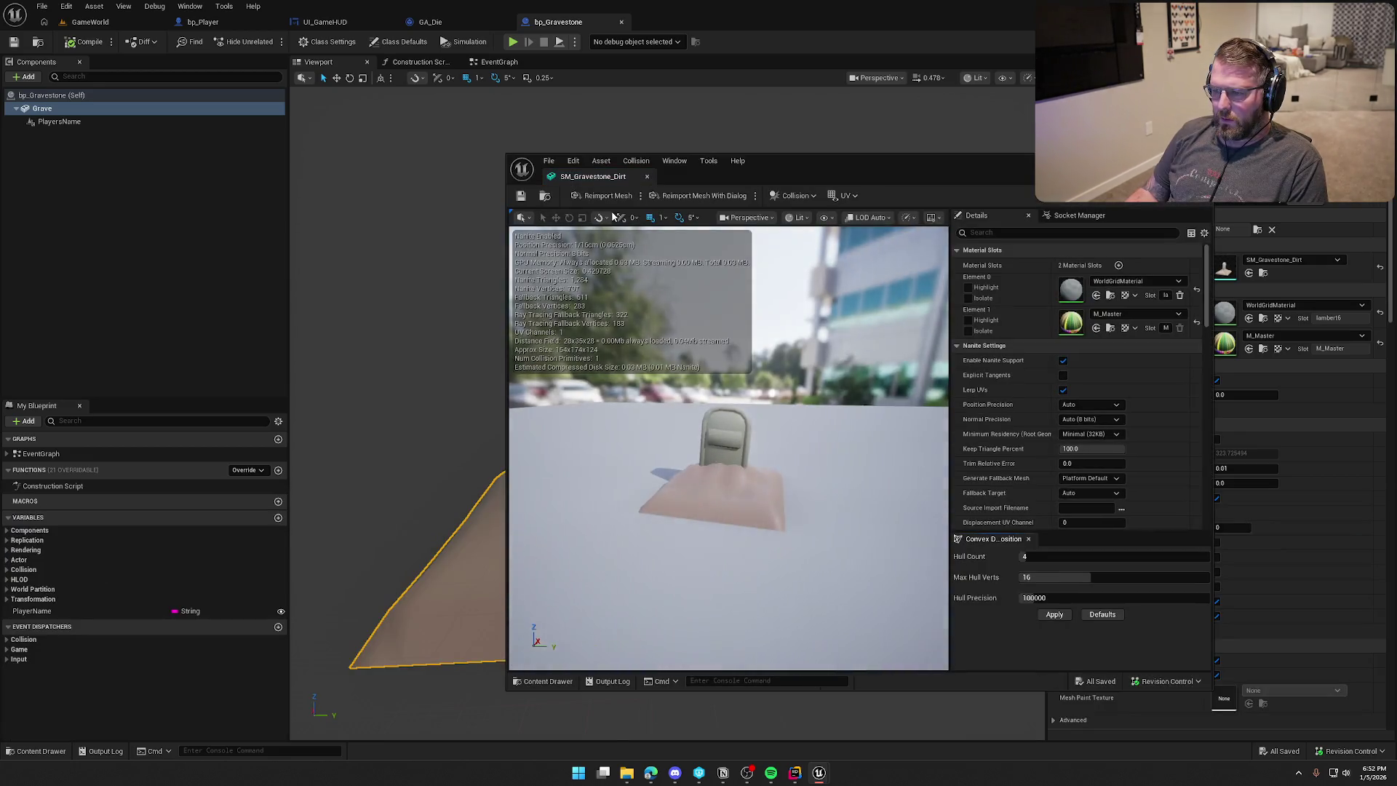
pyautogui.moveTo(582, 154)
pyautogui.mouseDown()
pyautogui.moveTo(582, 171)
pyautogui.moveTo(676, 20)
pyautogui.mouseUp()
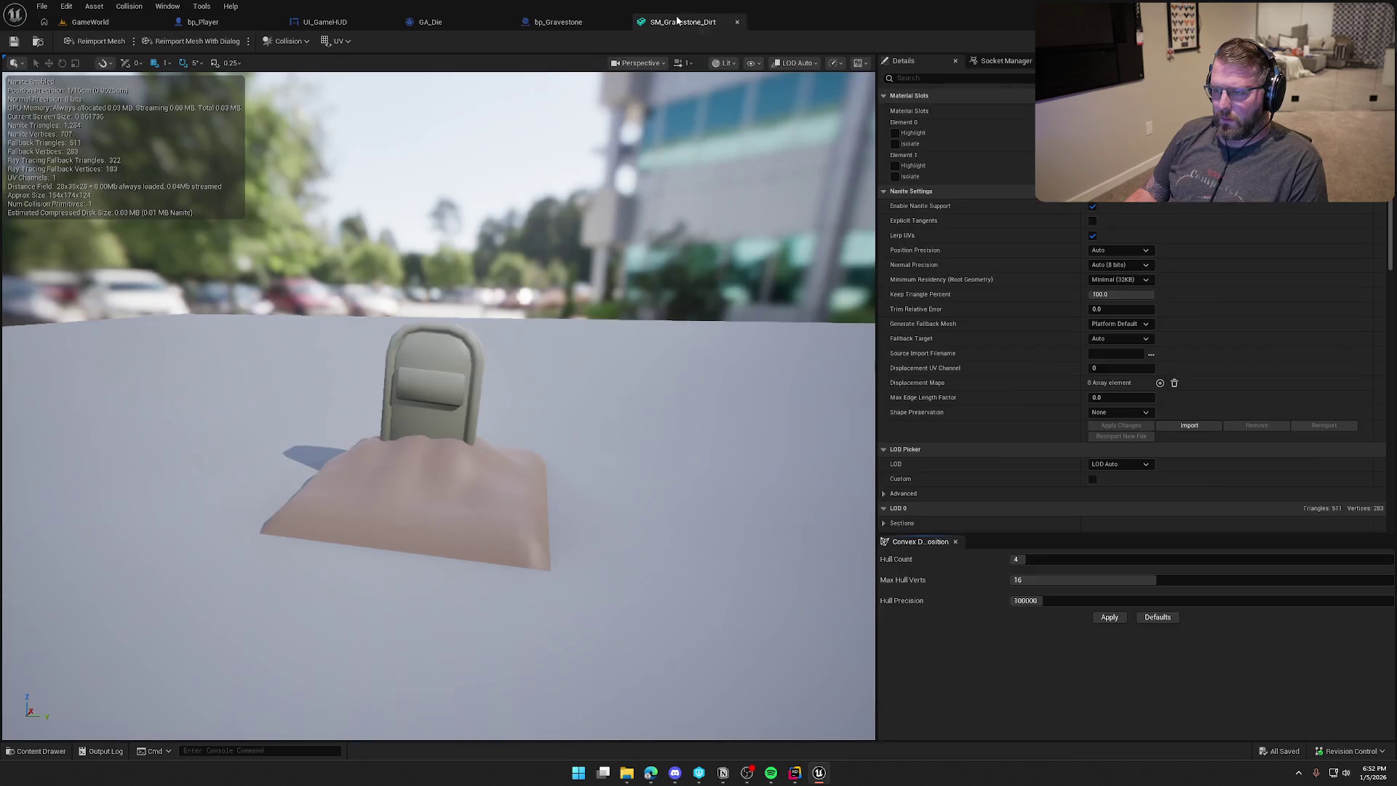
pyautogui.click(737, 22)
pyautogui.hotkey('ctrl', 'space')
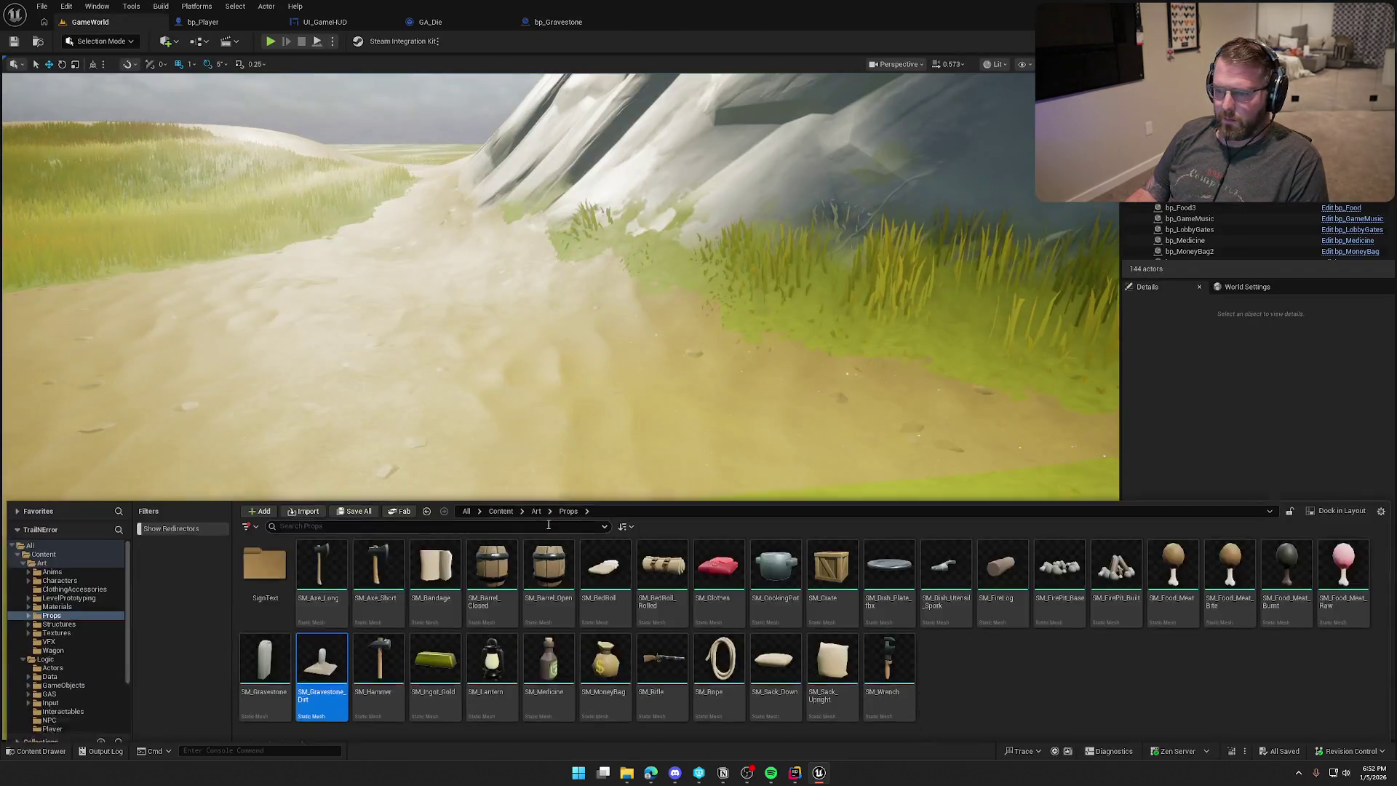
# Drag SM_Gravestone_Dirt into the GameWorld level and look it over from several angles.
pyautogui.moveTo(304, 661)
pyautogui.mouseDown()
pyautogui.moveTo(405, 374)
pyautogui.moveTo(393, 460)
pyautogui.moveTo(473, 415)
pyautogui.mouseUp()
pyautogui.moveTo(477, 521); pyautogui.dragTo(476, 522)
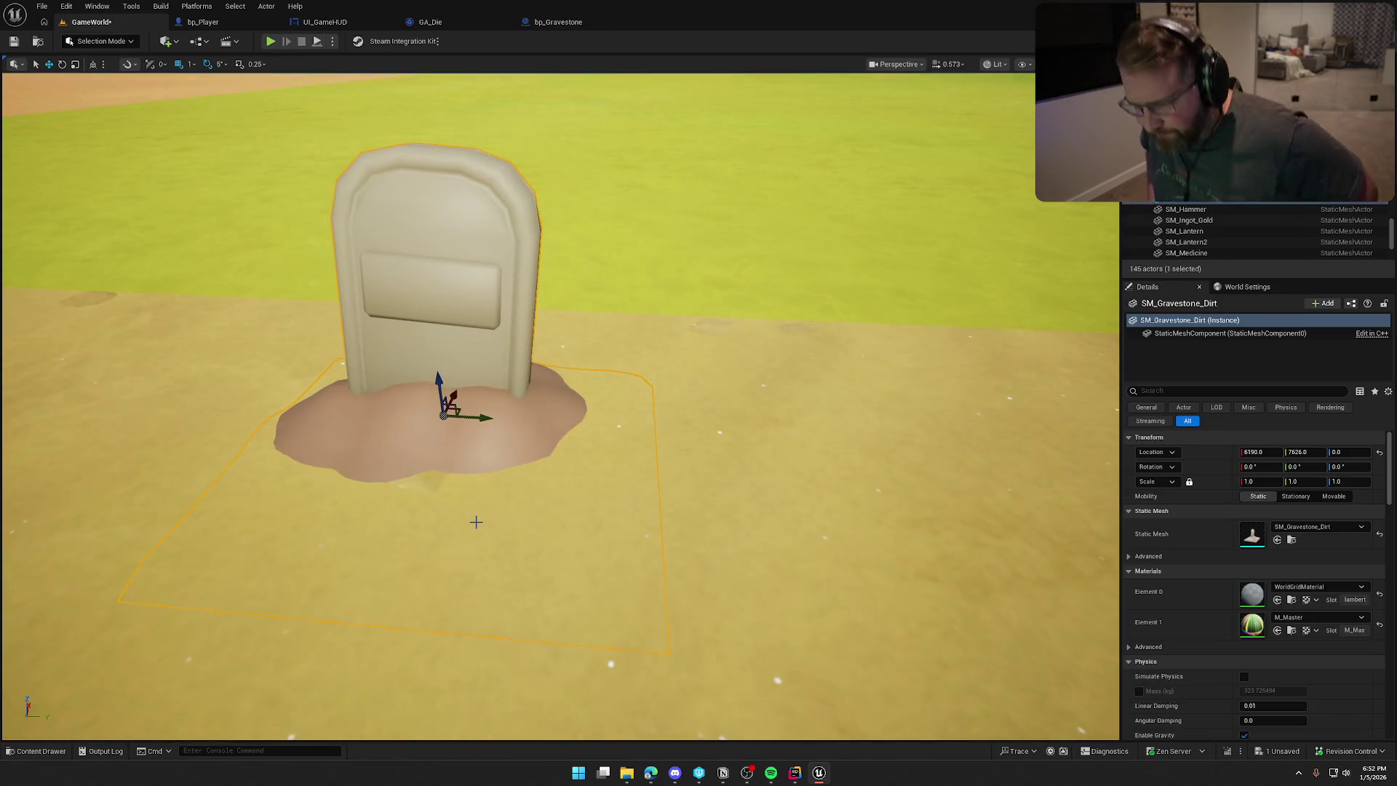
pyautogui.moveTo(484, 493)
pyautogui.mouseDown()
pyautogui.moveTo(477, 524)
pyautogui.moveTo(510, 486)
pyautogui.mouseUp()
pyautogui.moveTo(770, 450)
pyautogui.mouseDown()
pyautogui.moveTo(757, 455)
pyautogui.moveTo(837, 437)
pyautogui.mouseUp()
pyautogui.click(101, 40)
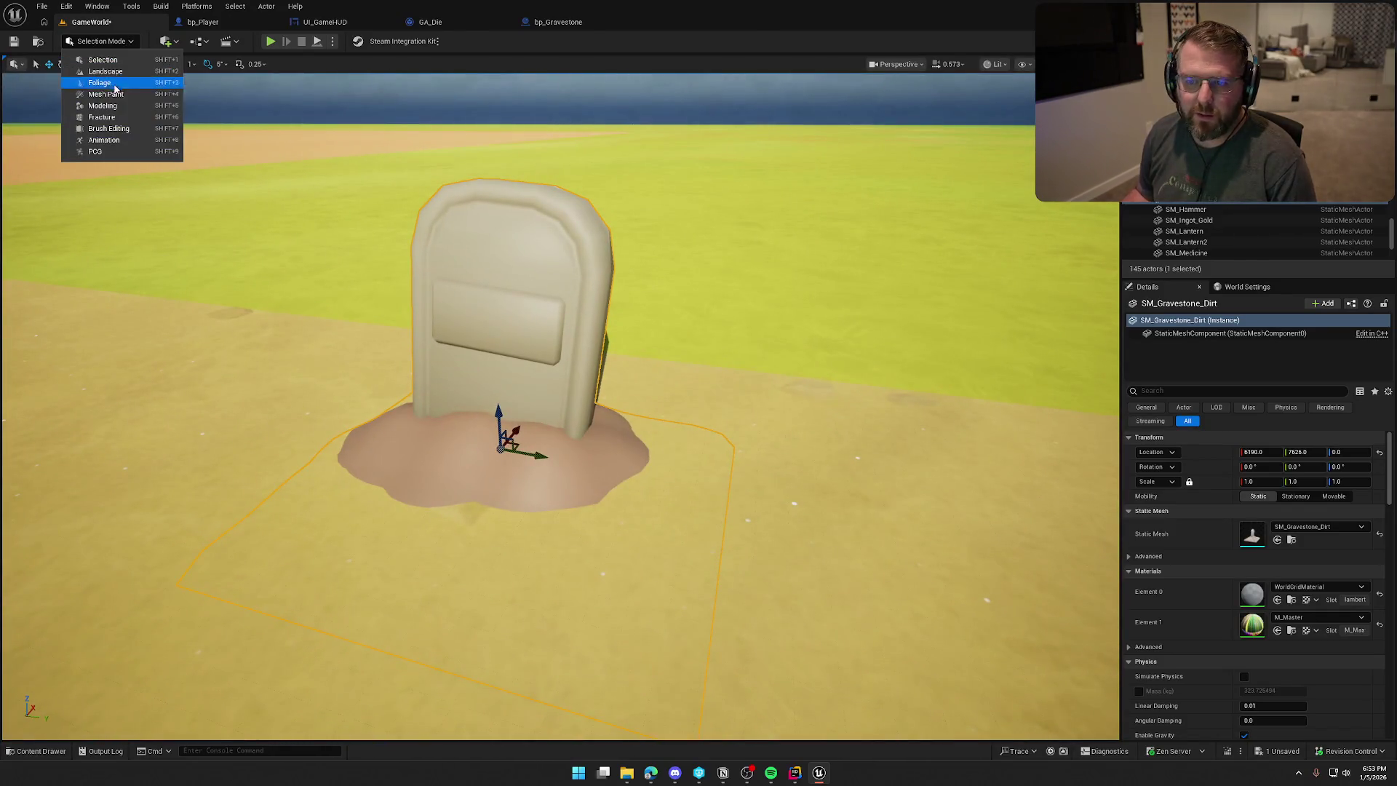
# Rotate the placed gravestone's pivot 180° using Modeling Mode's XForm Edit Pivot.
pyautogui.click(102, 106)
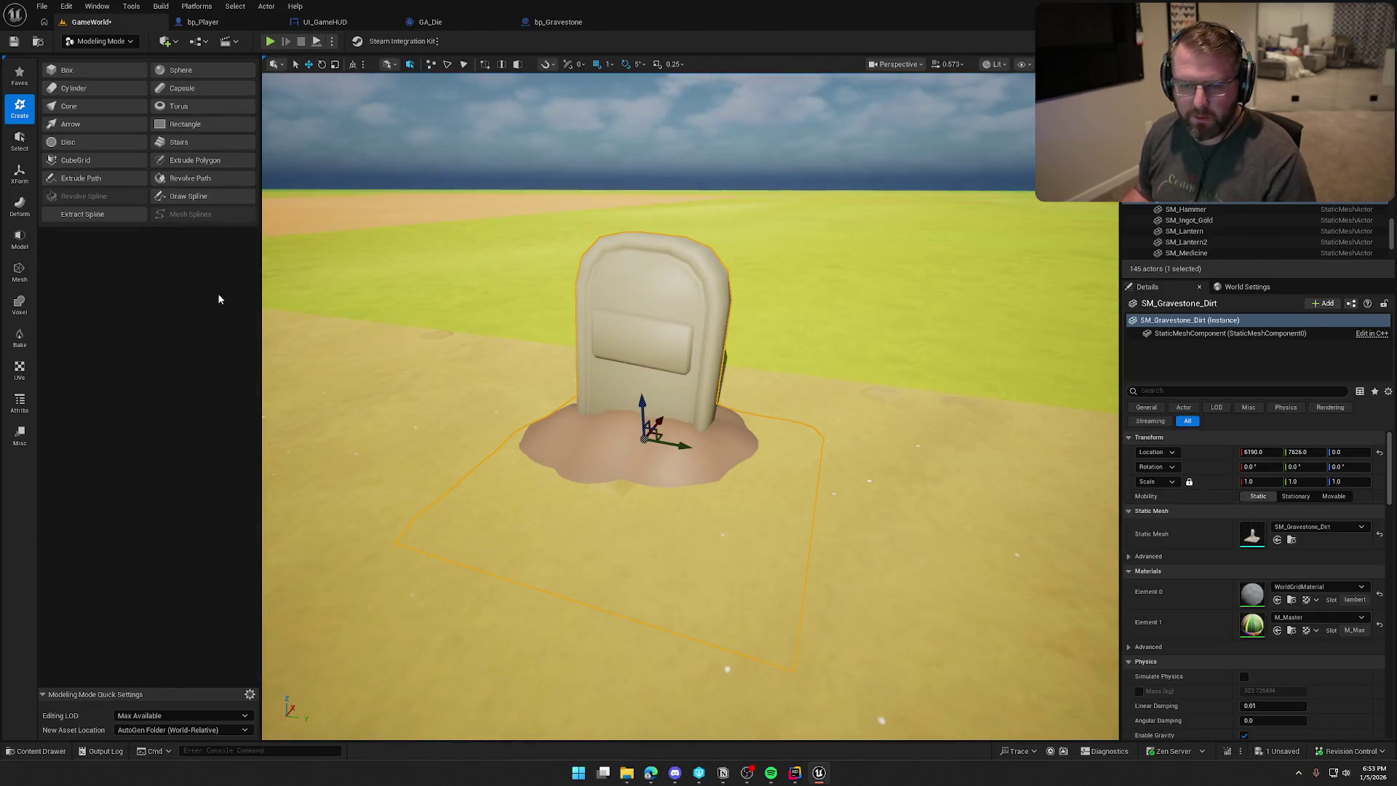
pyautogui.click(20, 174)
pyautogui.click(90, 106)
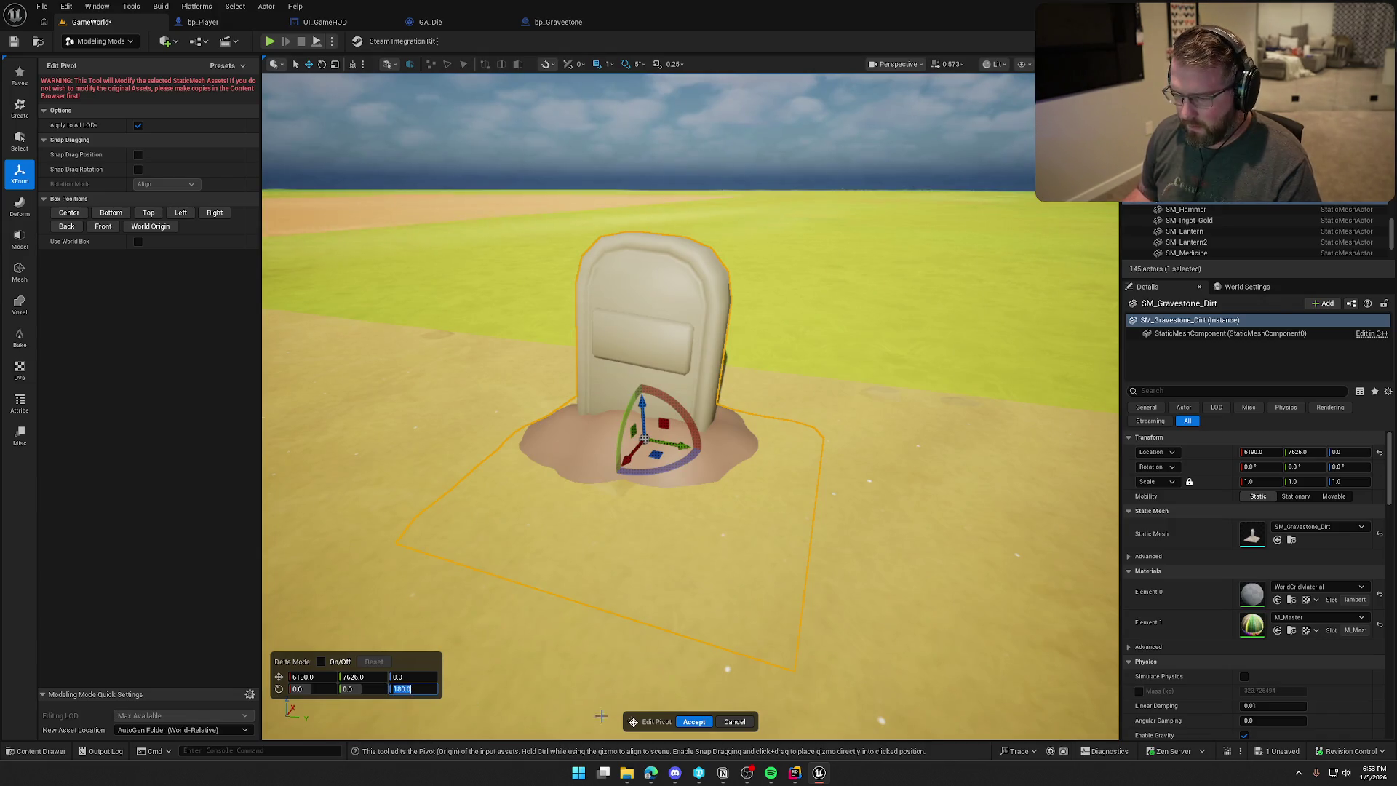
pyautogui.click(689, 723)
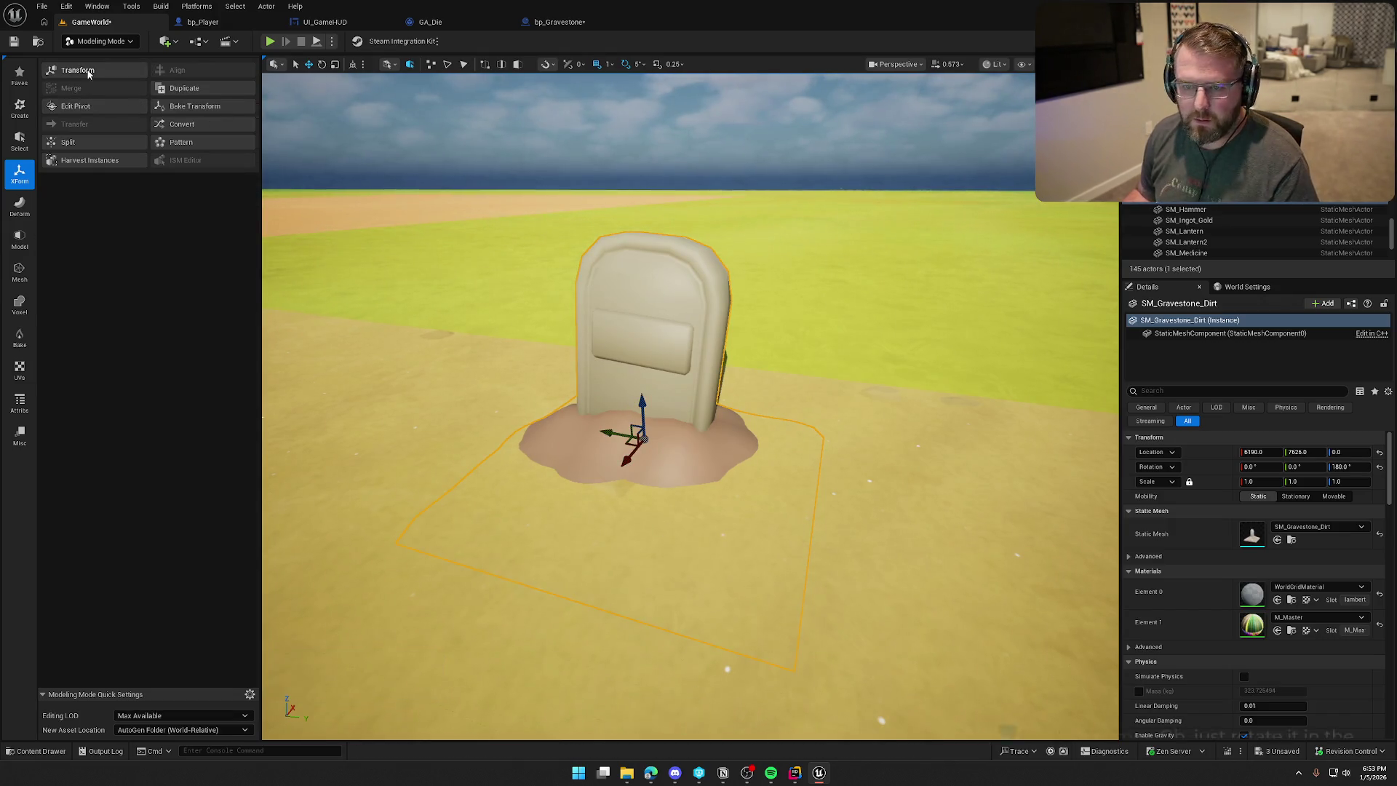
# Return to Selection Mode, select the gravestone, and check out and save the GameWorld level.
pyautogui.click(101, 40)
pyautogui.click(95, 57)
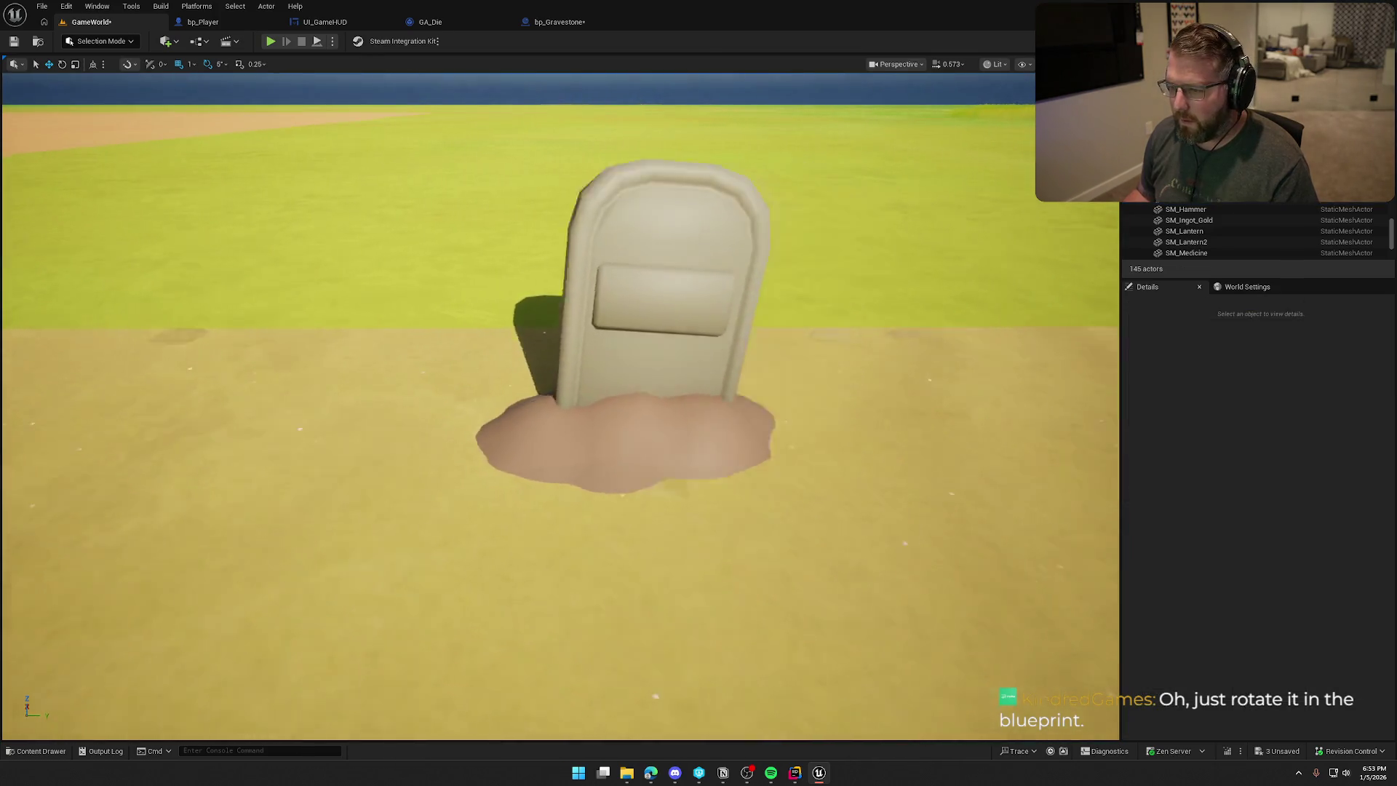
pyautogui.click(458, 512)
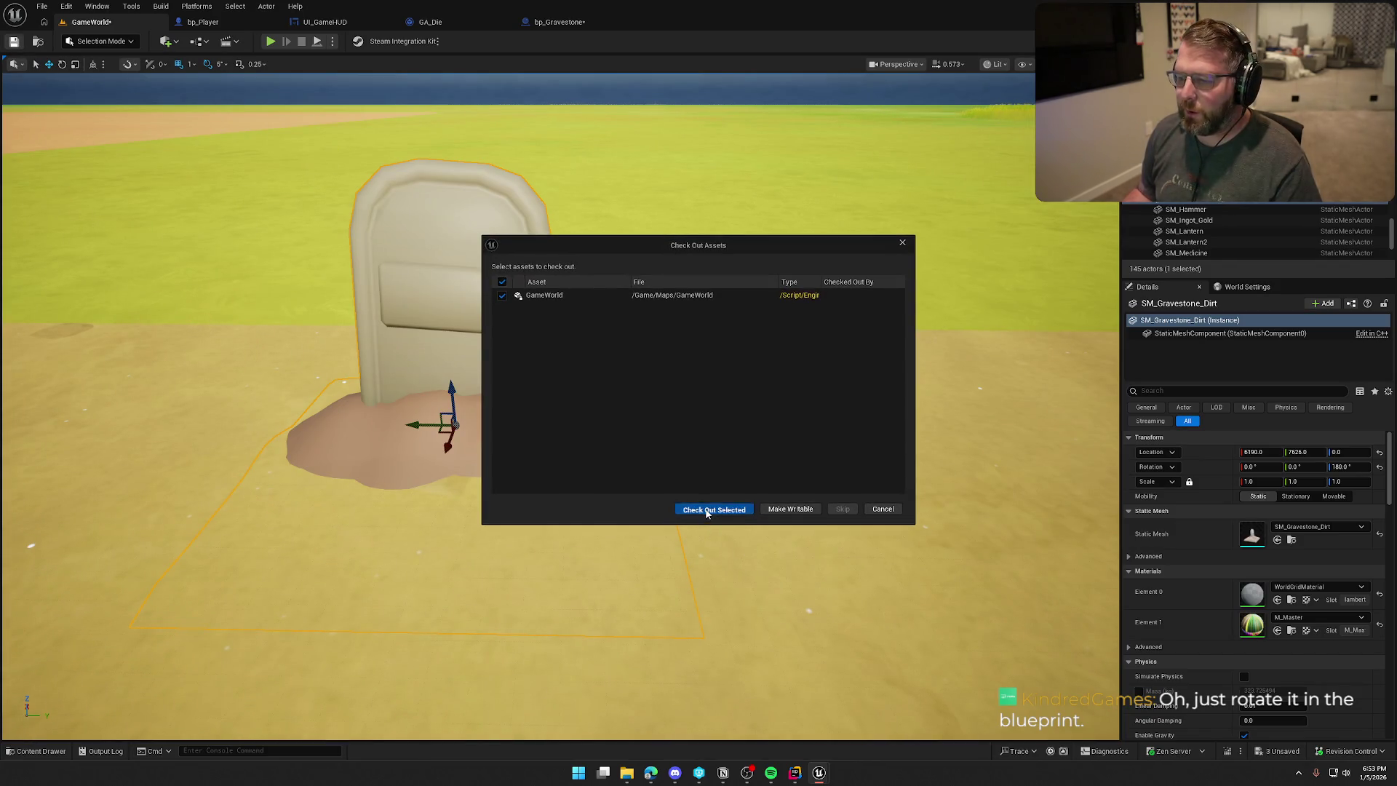
pyautogui.click(707, 511)
pyautogui.moveTo(727, 503)
pyautogui.mouseDown()
pyautogui.moveTo(709, 433)
pyautogui.moveTo(651, 396)
pyautogui.mouseUp()
pyautogui.press('f')
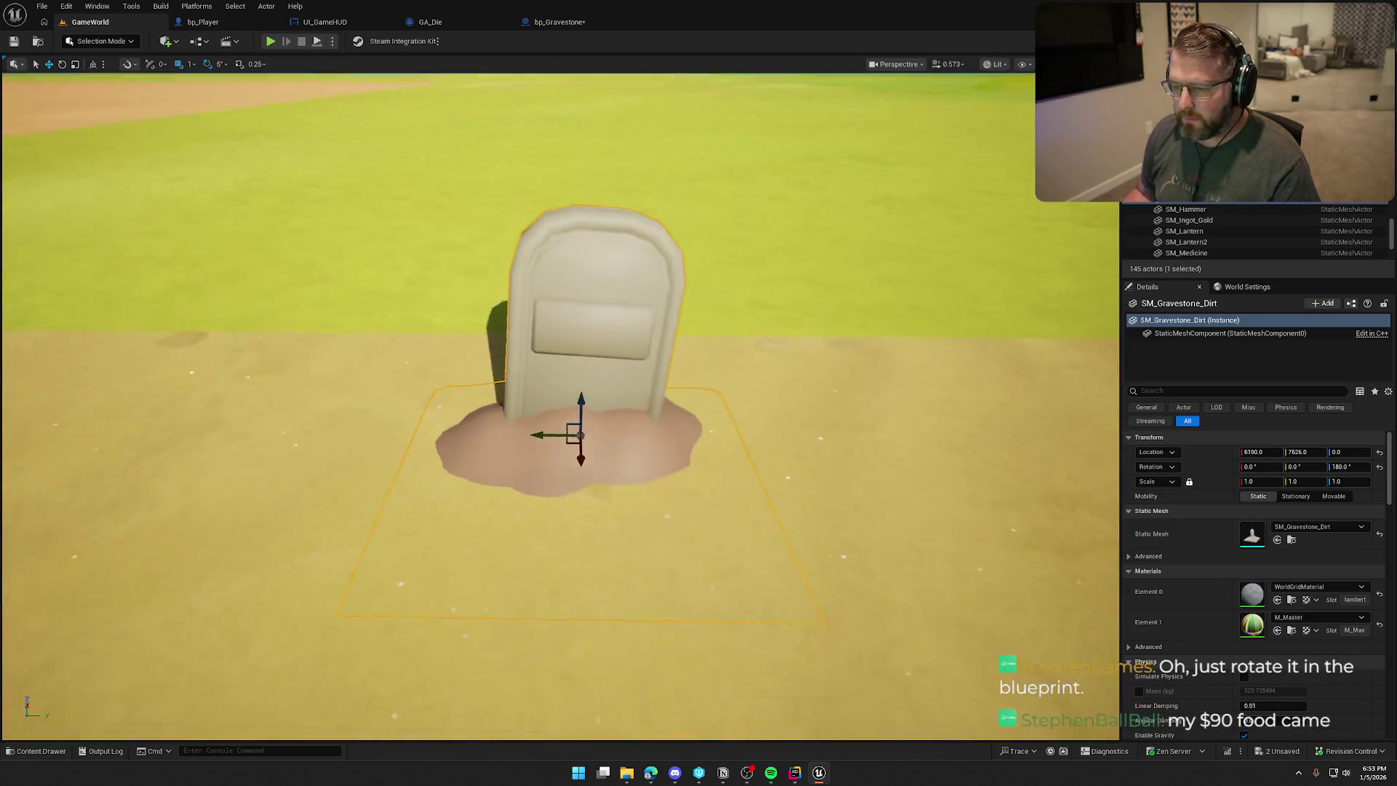
# In bp_Gravestone, set the PlayersName text's yaw to 0 and slide it sideways on the plaque.
pyautogui.click(558, 22)
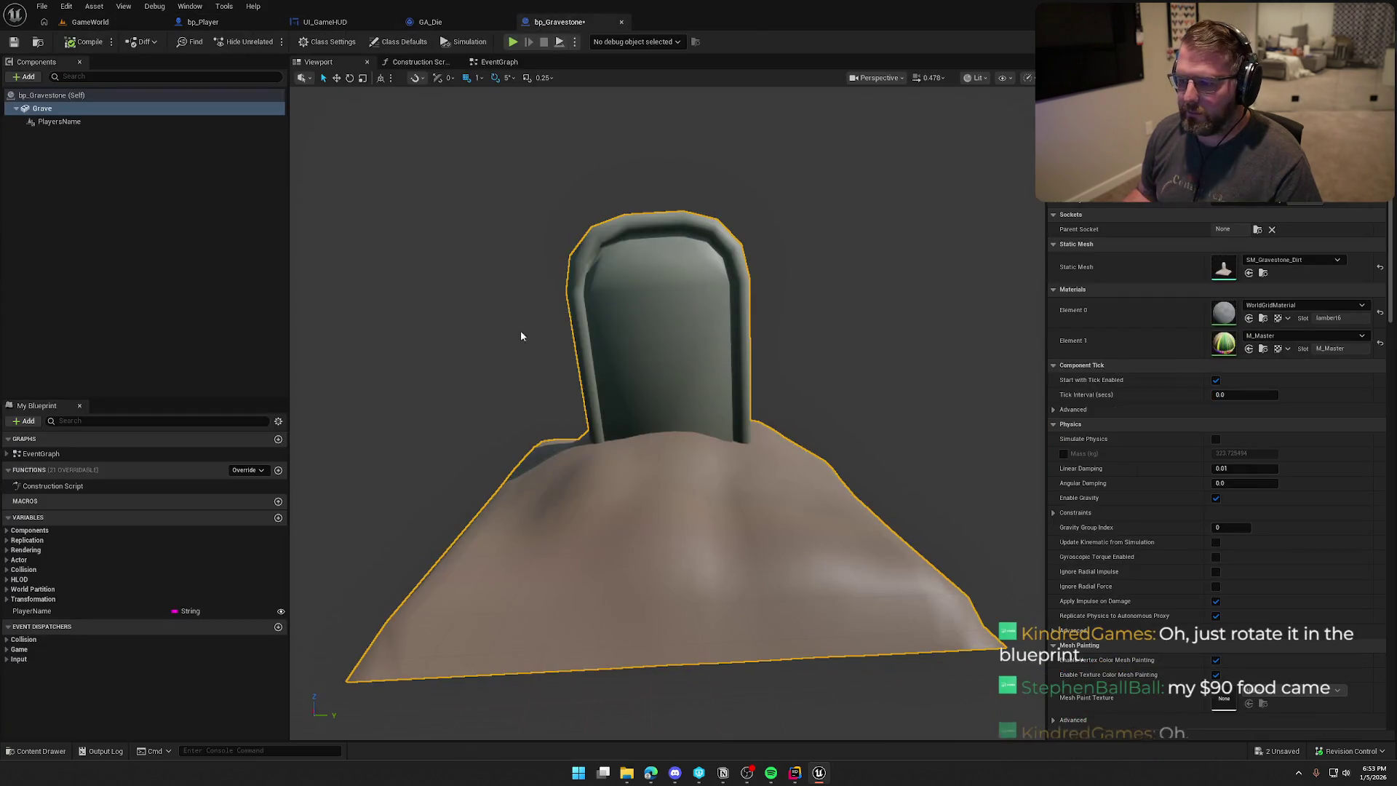
pyautogui.click(59, 121)
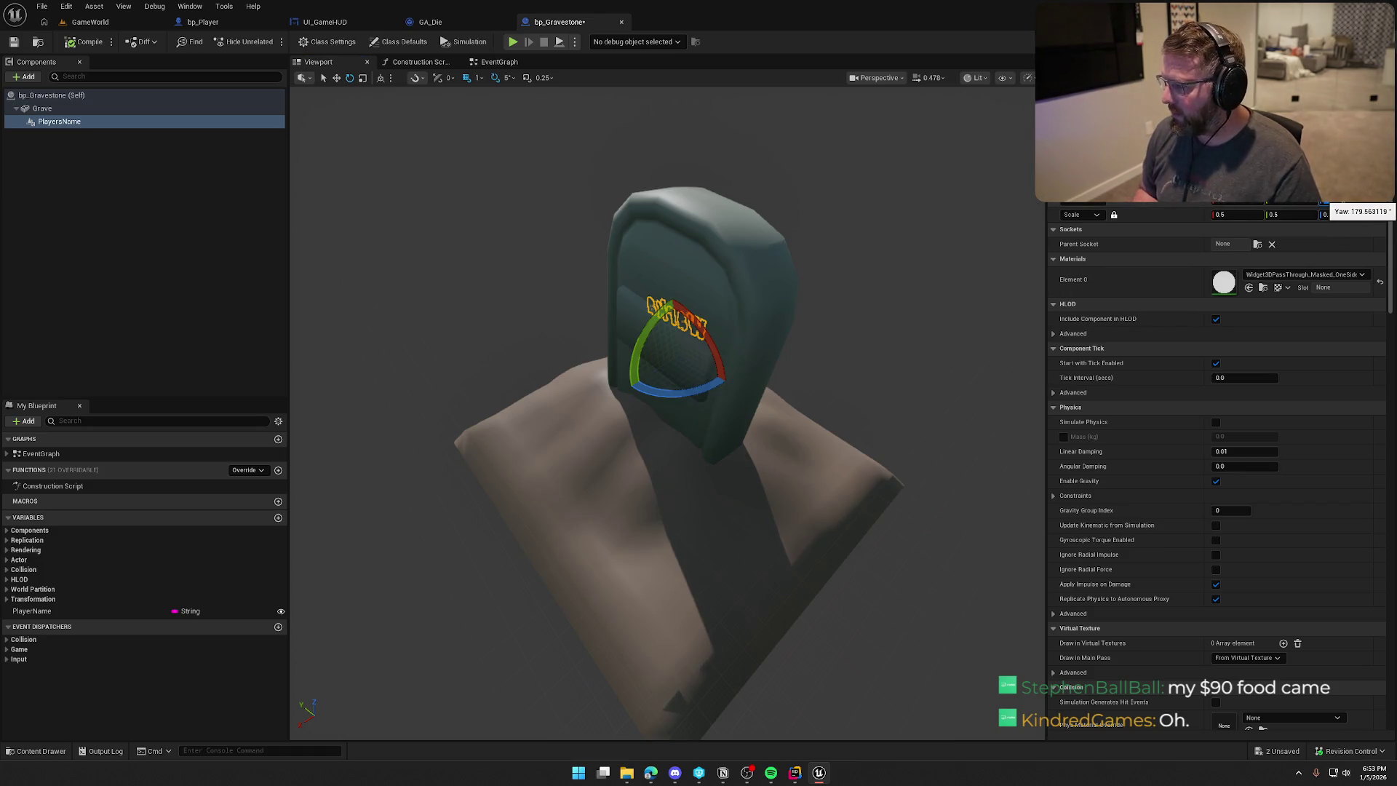
pyautogui.moveTo(1328, 206); pyautogui.dragTo(1350, 206)
pyautogui.moveTo(817, 493)
pyautogui.mouseDown()
pyautogui.moveTo(792, 364)
pyautogui.moveTo(757, 339)
pyautogui.moveTo(737, 355)
pyautogui.mouseUp()
pyautogui.moveTo(767, 413)
pyautogui.mouseDown()
pyautogui.moveTo(750, 437)
pyautogui.moveTo(766, 414)
pyautogui.mouseUp()
pyautogui.moveTo(586, 455)
pyautogui.mouseDown()
pyautogui.moveTo(652, 442)
pyautogui.moveTo(670, 455)
pyautogui.moveTo(740, 386)
pyautogui.moveTo(721, 313)
pyautogui.mouseUp()
pyautogui.click(740, 386)
pyautogui.scroll(5, 740, 385)
pyautogui.click(721, 313)
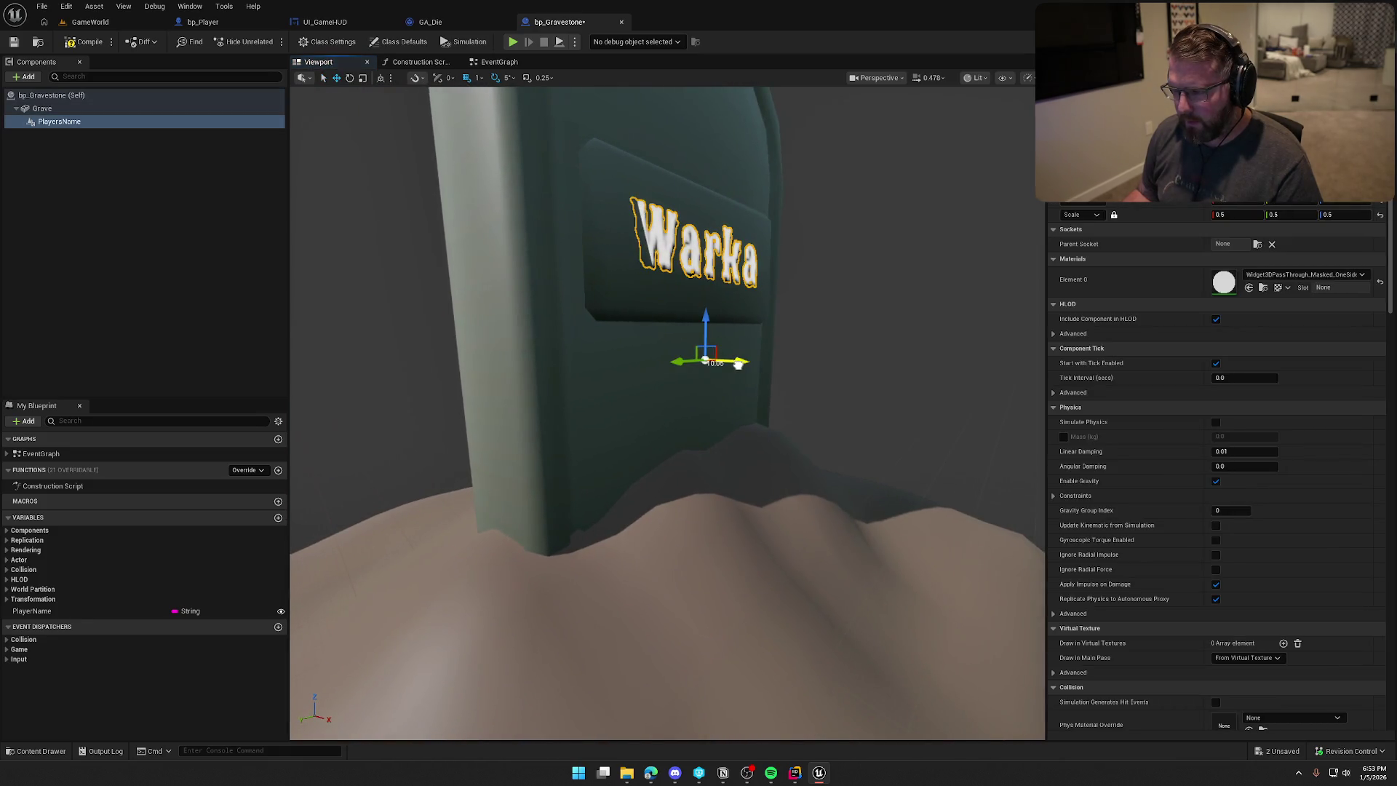
pyautogui.scroll(-10, 821, 335)
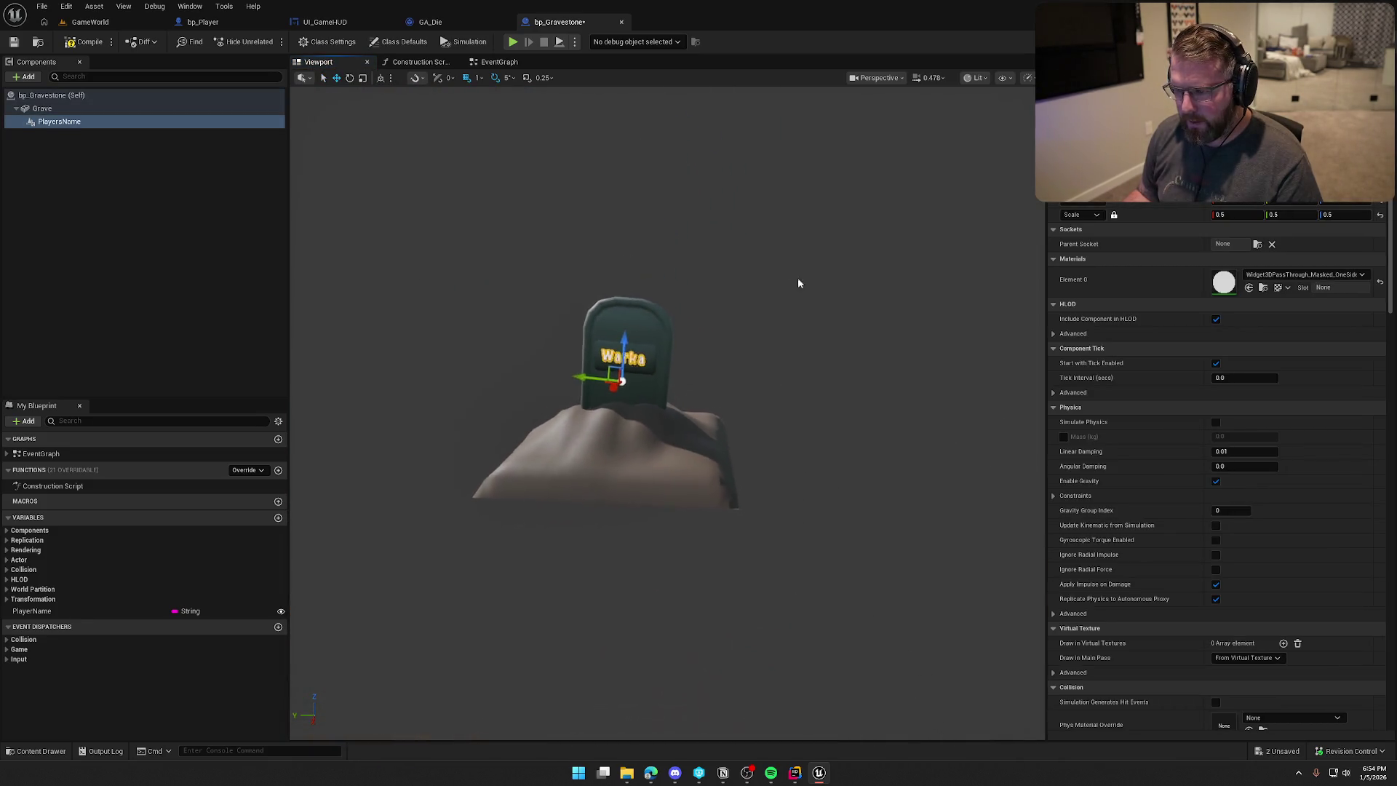
pyautogui.click(246, 148)
# Compile bp_Gravestone and delete the test gravestone from the GameWorld level.
pyautogui.click(86, 43)
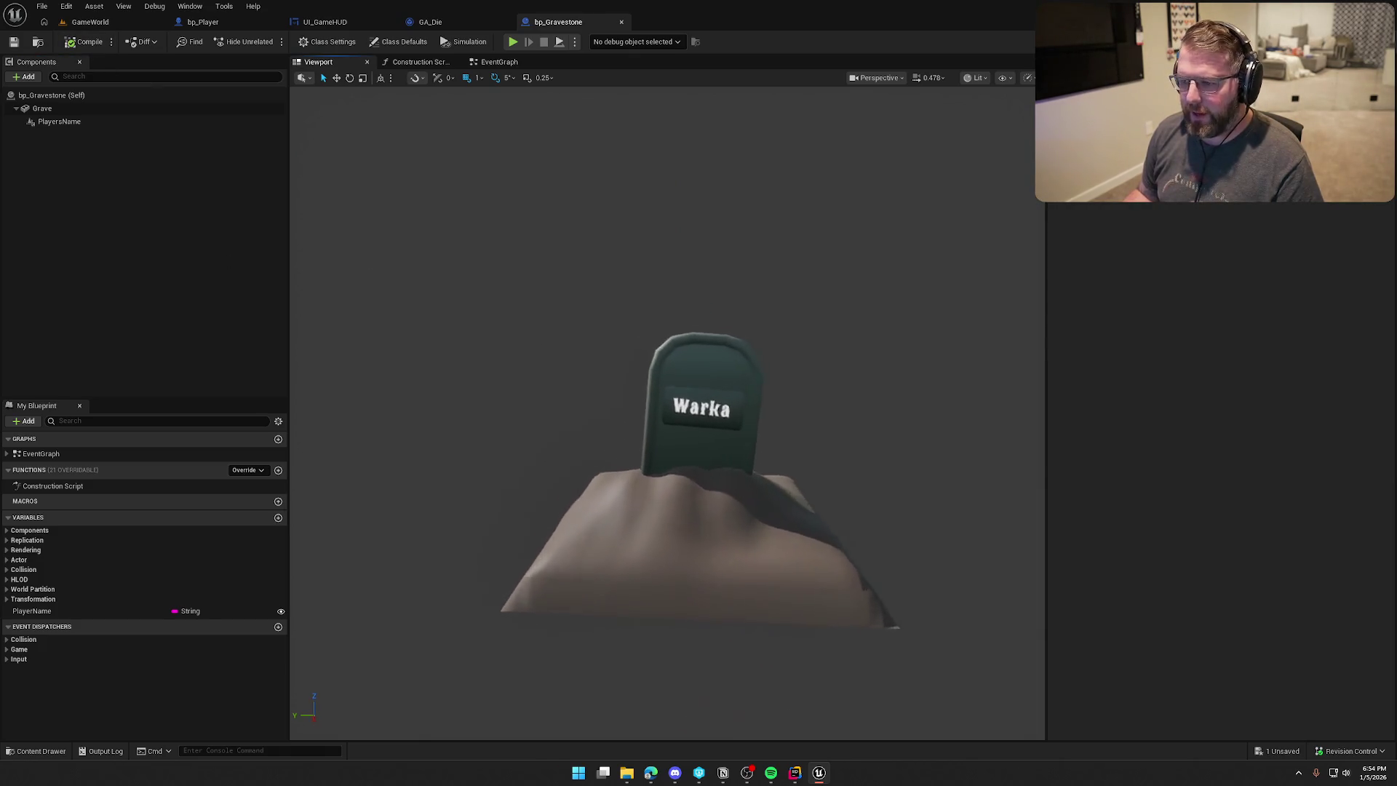
pyautogui.click(73, 24)
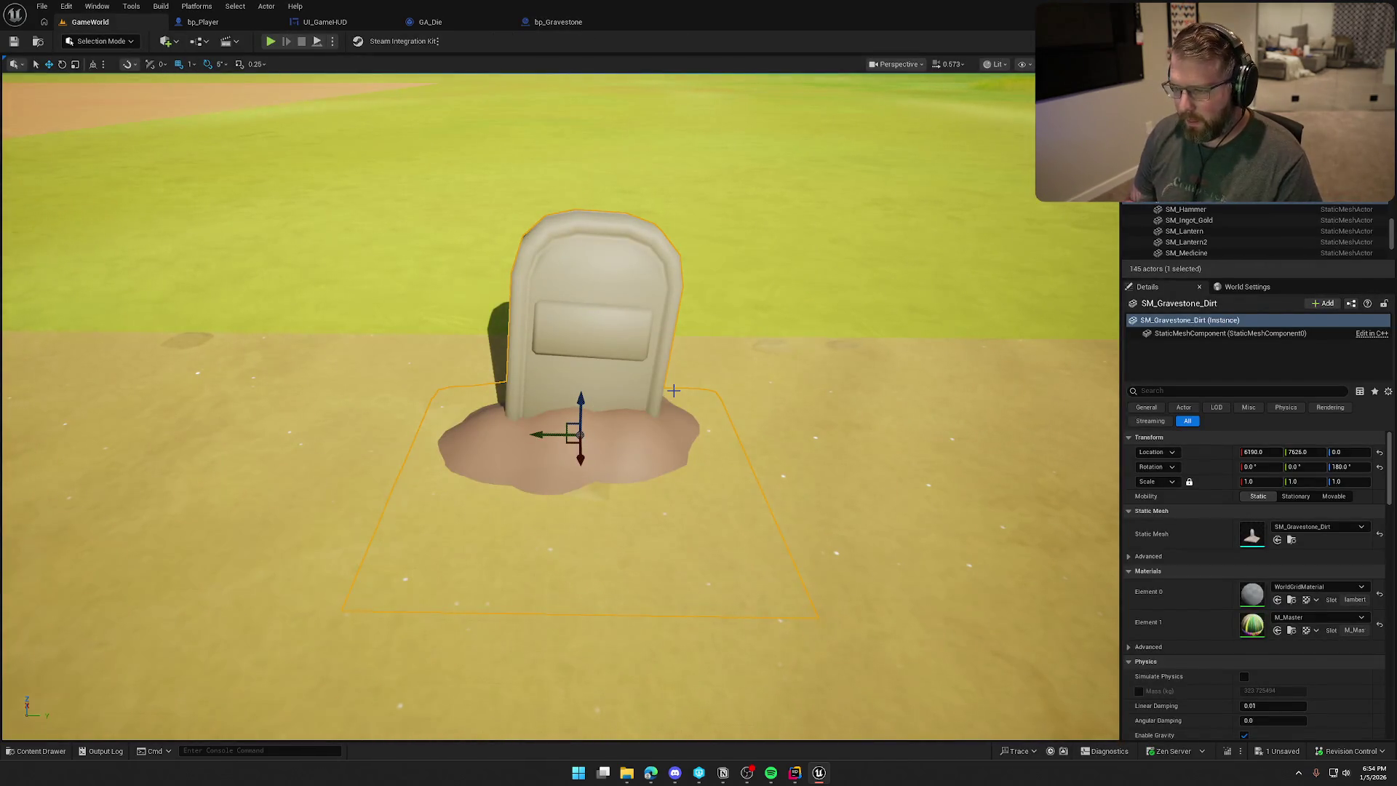
pyautogui.moveTo(675, 394); pyautogui.dragTo(679, 396)
pyautogui.press('Delete')
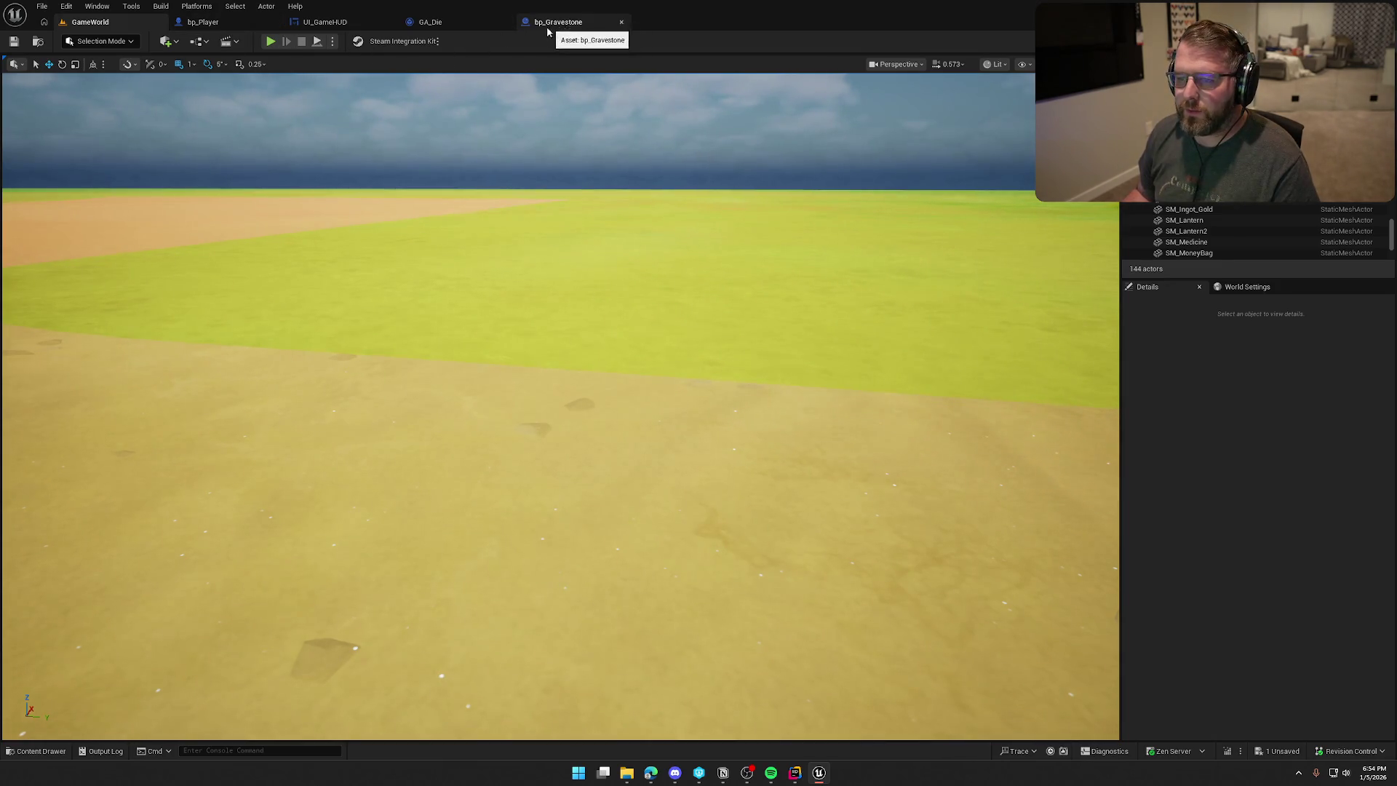
# Review bp_Player's grave-spawning EventGraph and start Play In Editor with Alt+P.
pyautogui.click(211, 22)
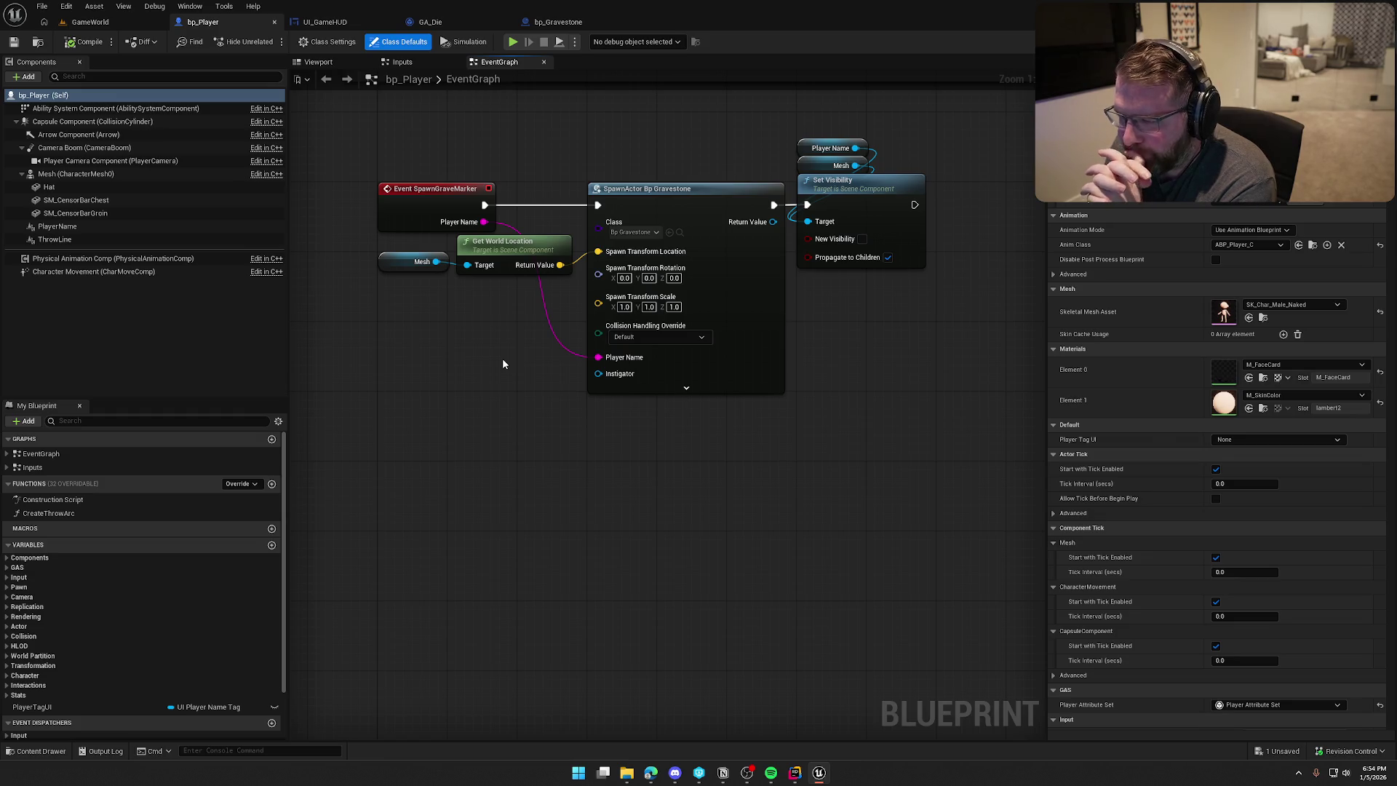
pyautogui.hotkey('alt', 'p')
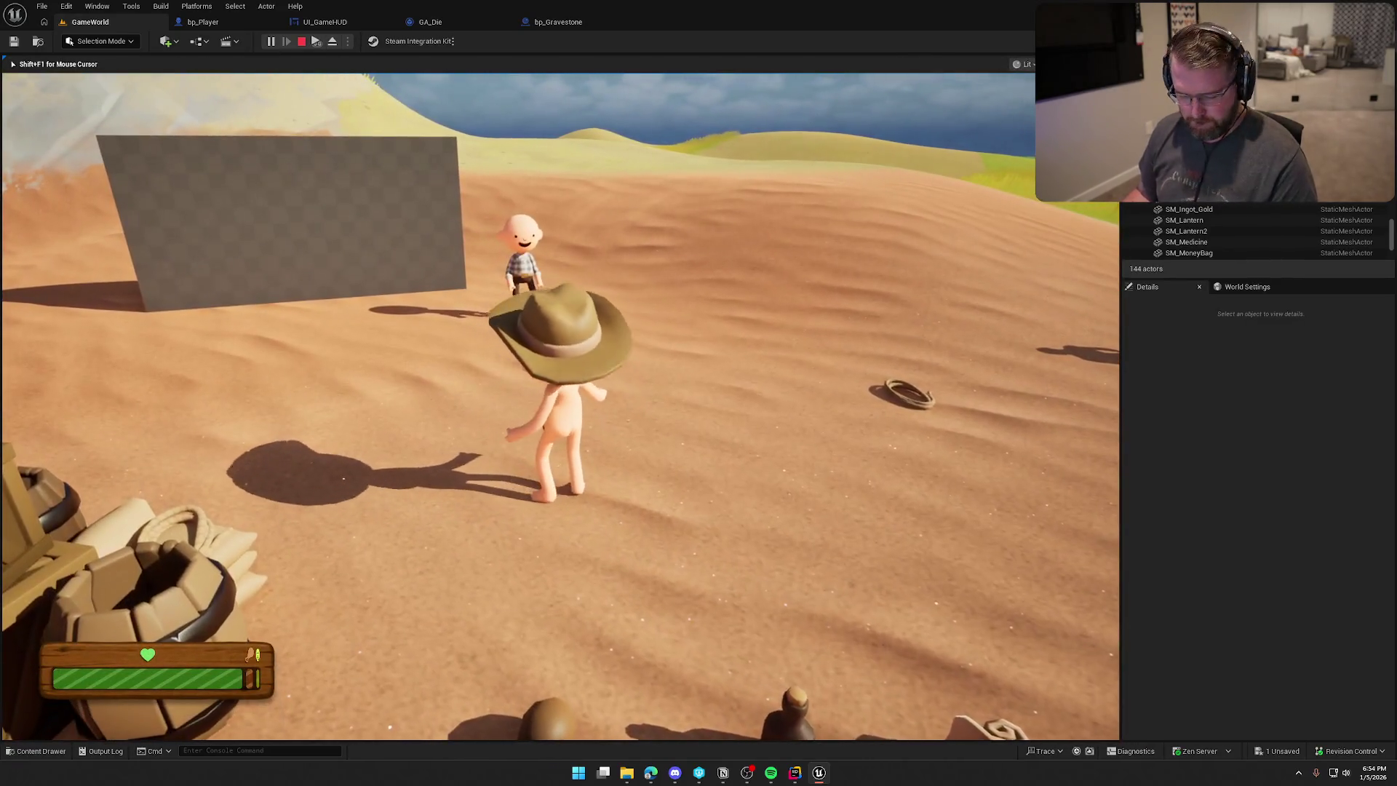
# Run the character up the dune and across the sand toward the second player on the grass.
pyautogui.press('super')
pyautogui.click(256, 87)
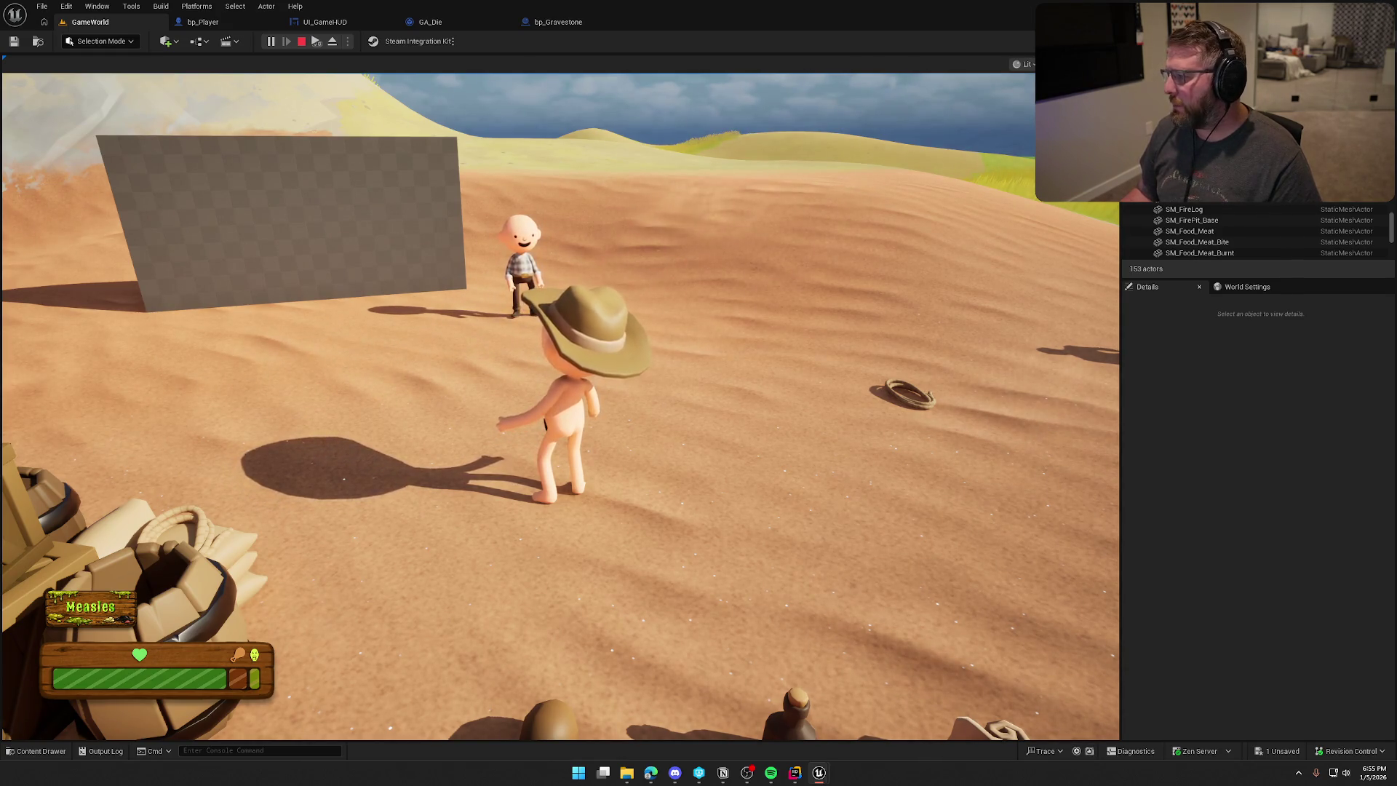
pyautogui.press('super')
pyautogui.press('Escape')
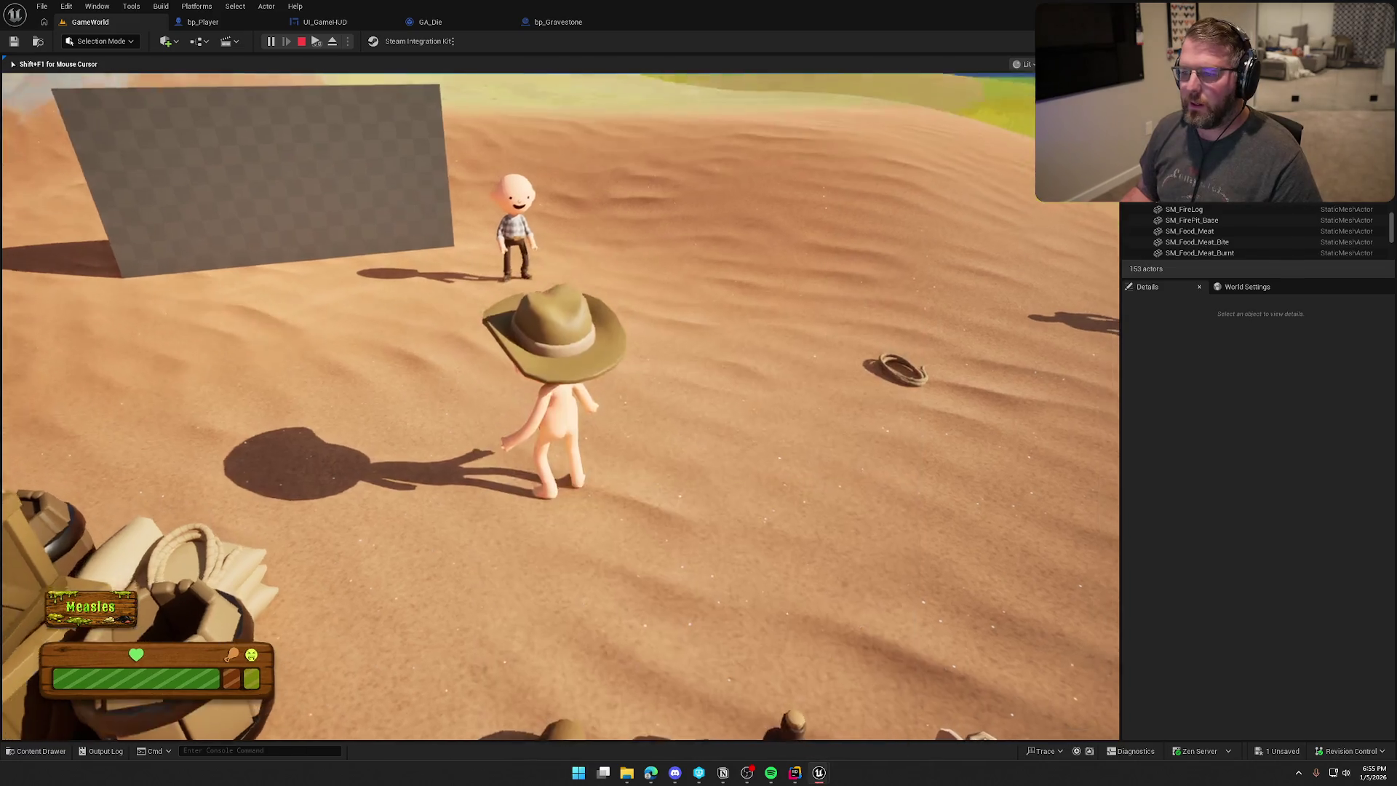
pyautogui.press('w')
pyautogui.press('d')
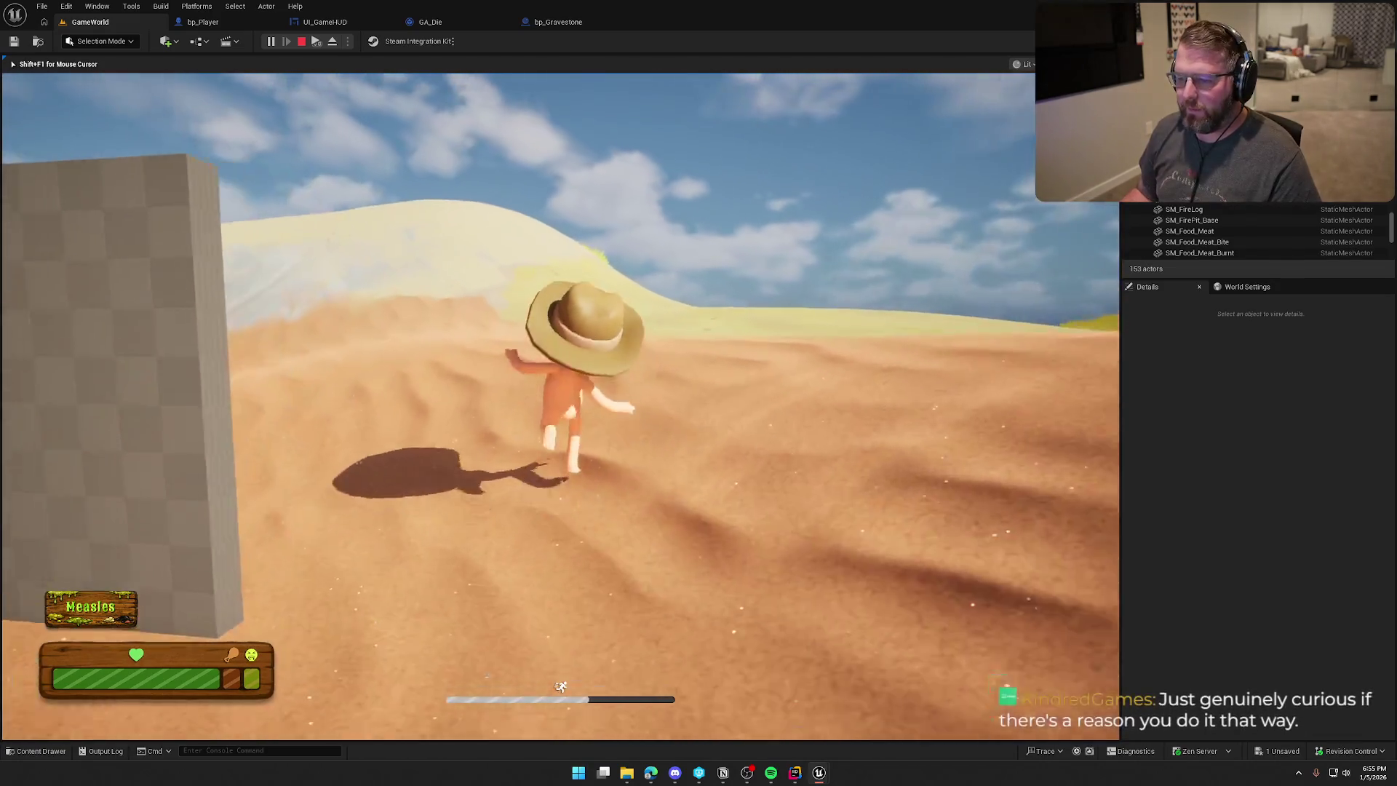
pyautogui.press('w')
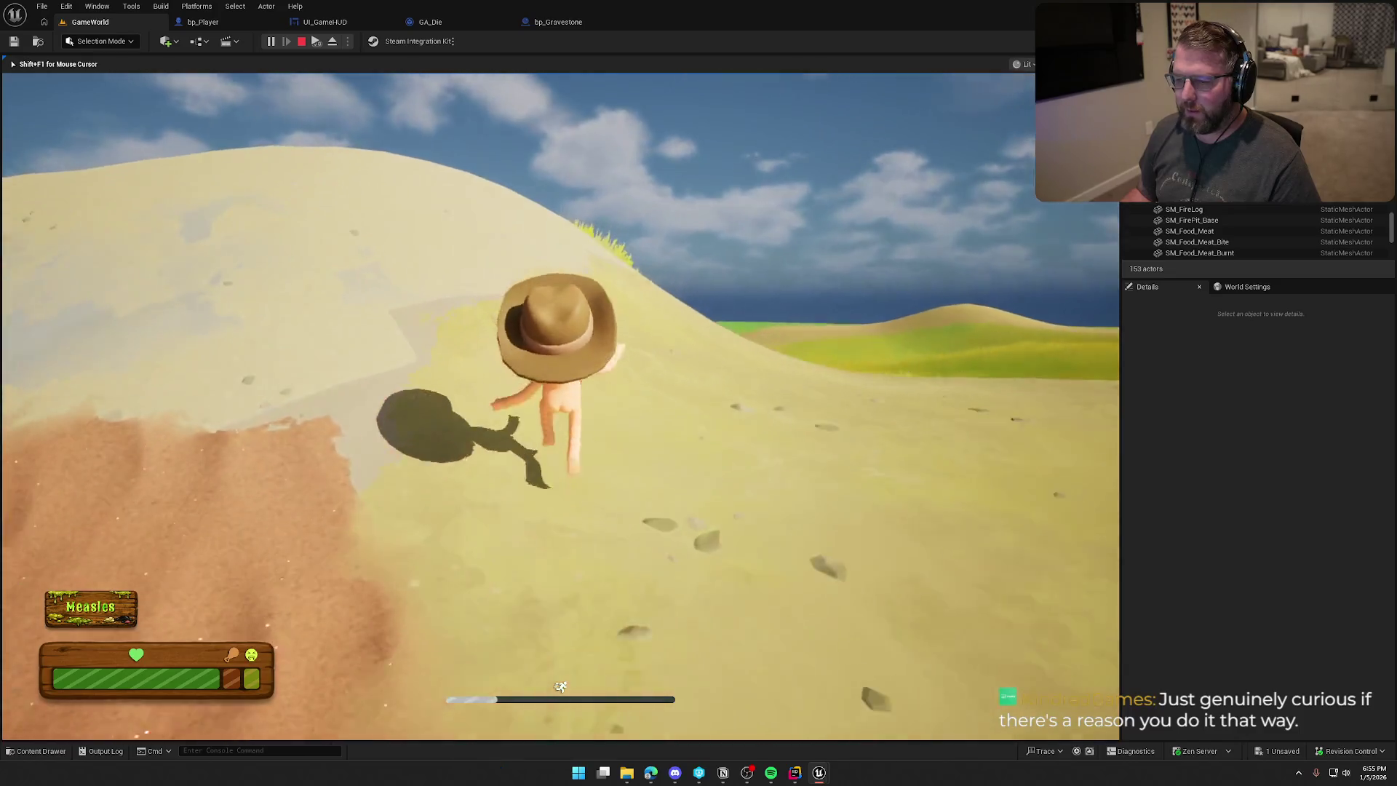
pyautogui.press('w')
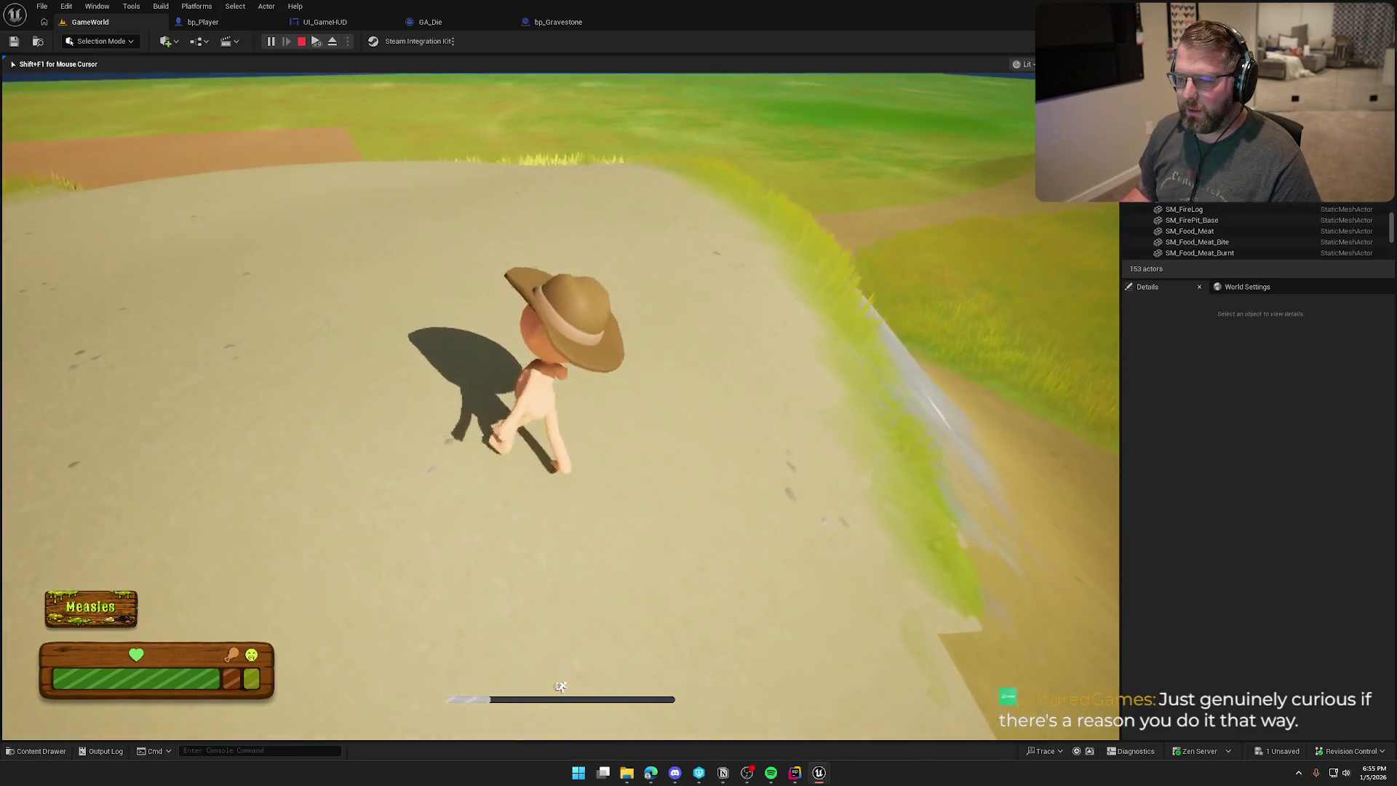
pyautogui.press('w')
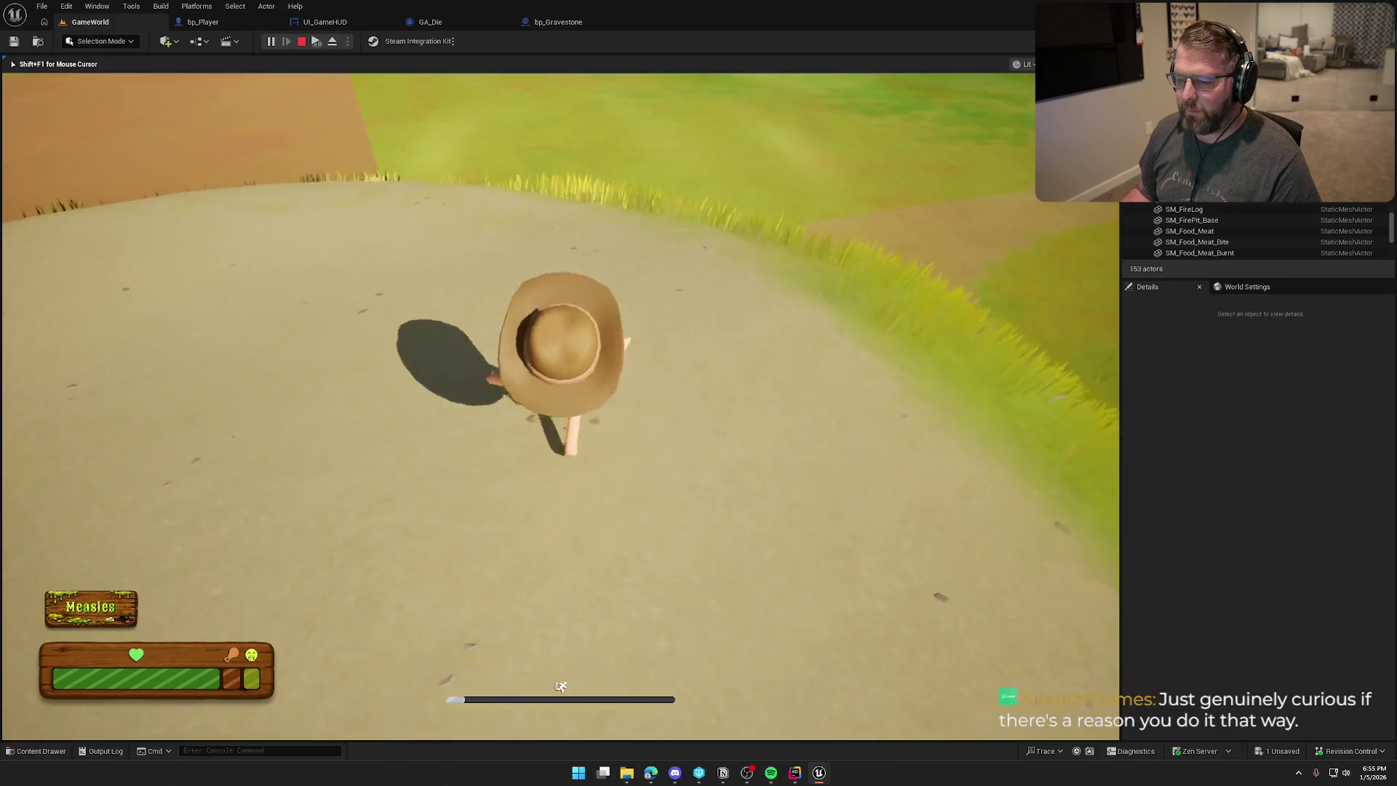
pyautogui.press('w')
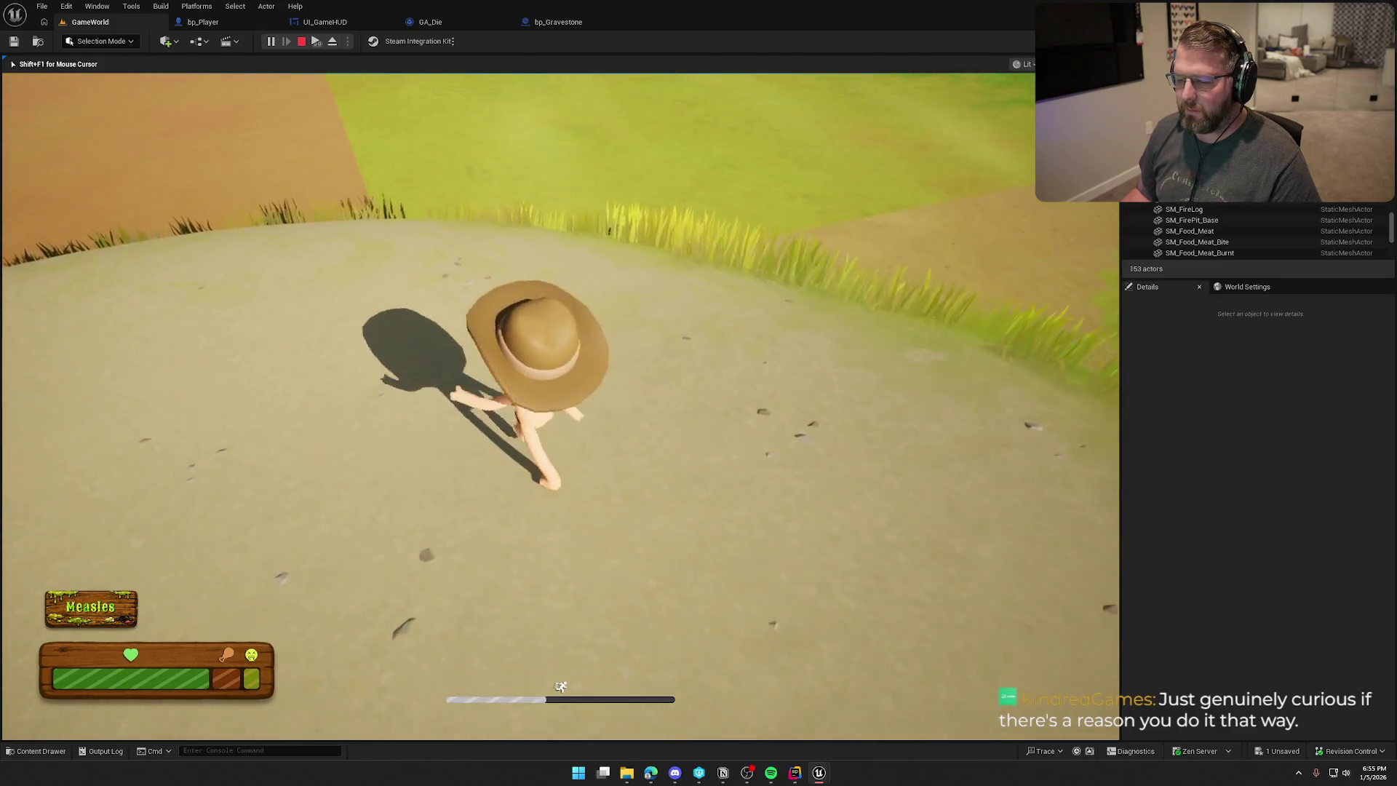
pyautogui.press('w')
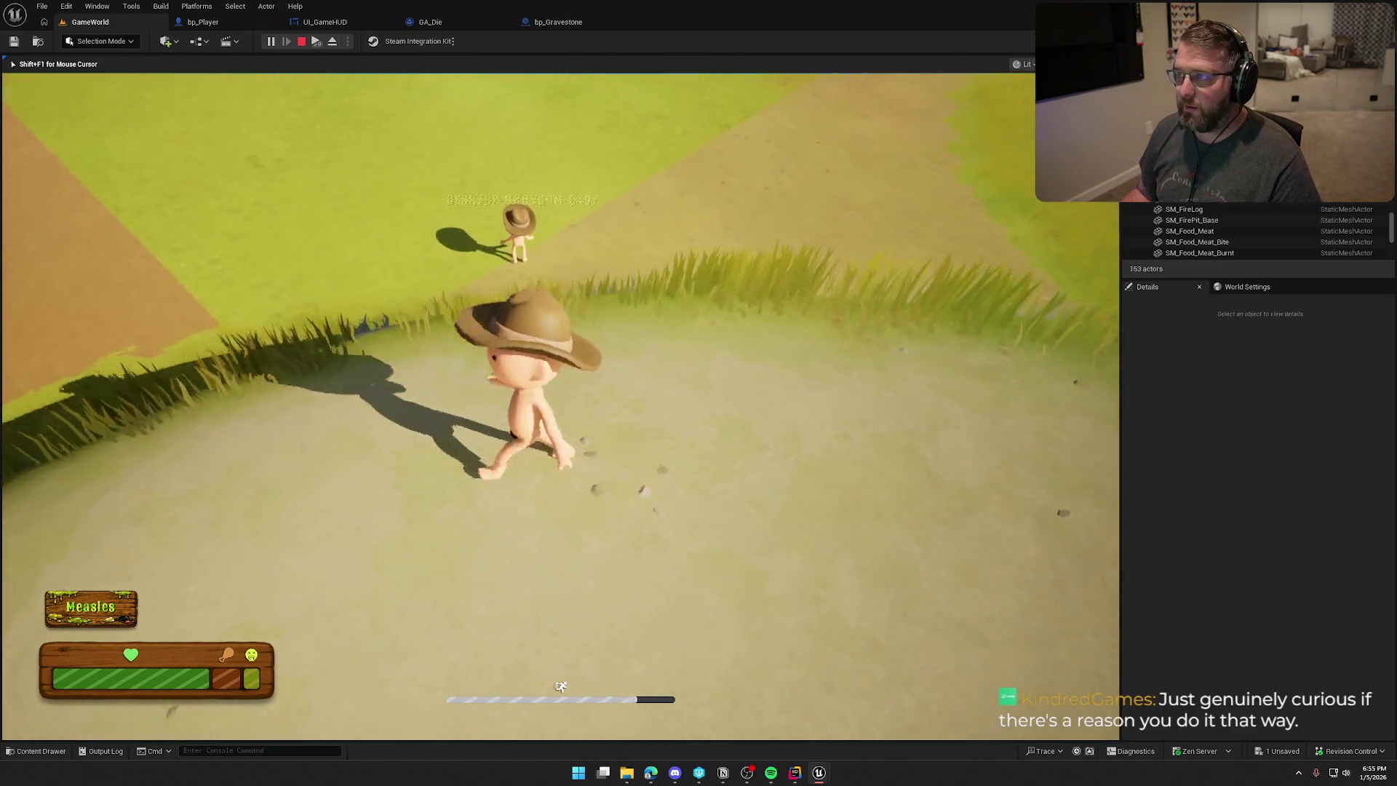
pyautogui.press('super')
pyautogui.press('Escape')
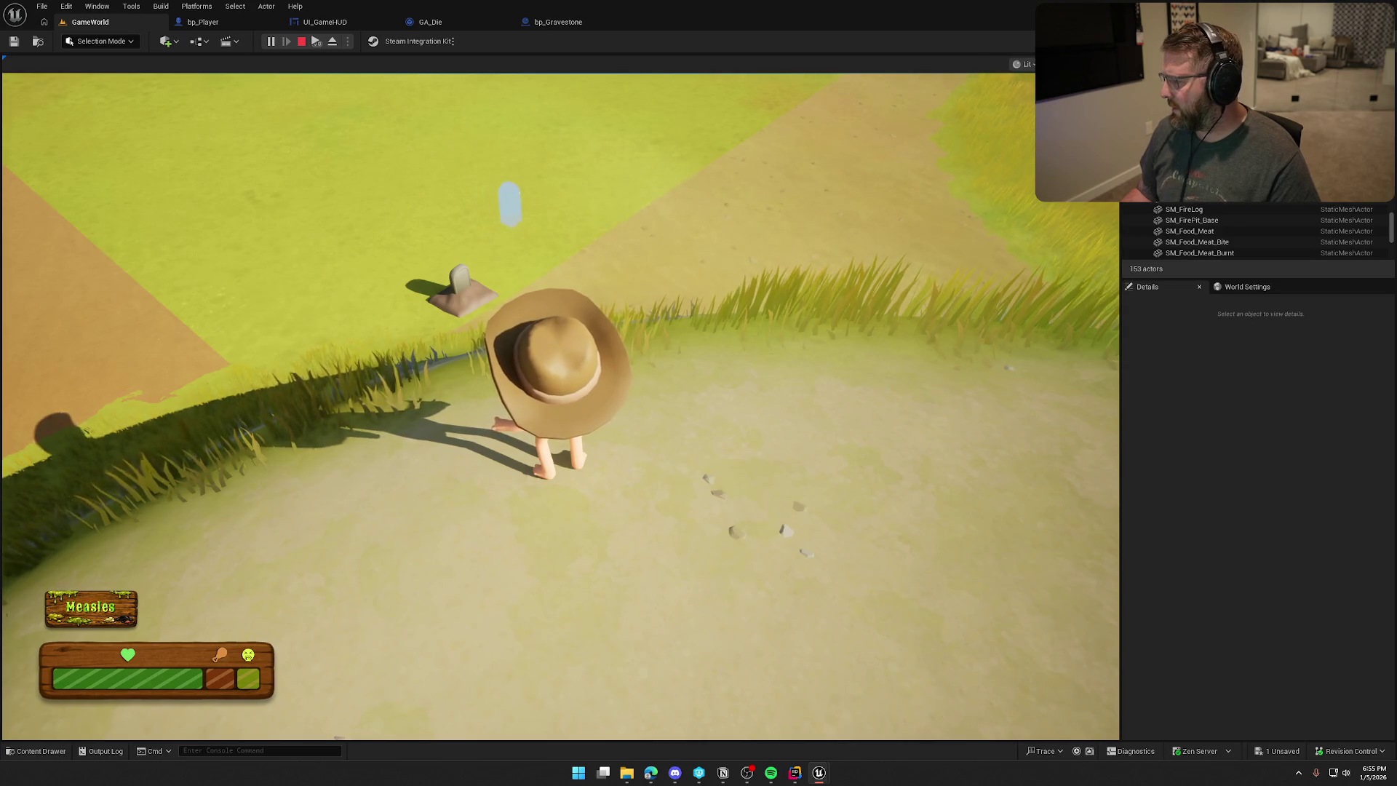
# Walk the character to the gravestone, circle the camera around it, then turn away.
pyautogui.press('super')
pyautogui.press('Escape')
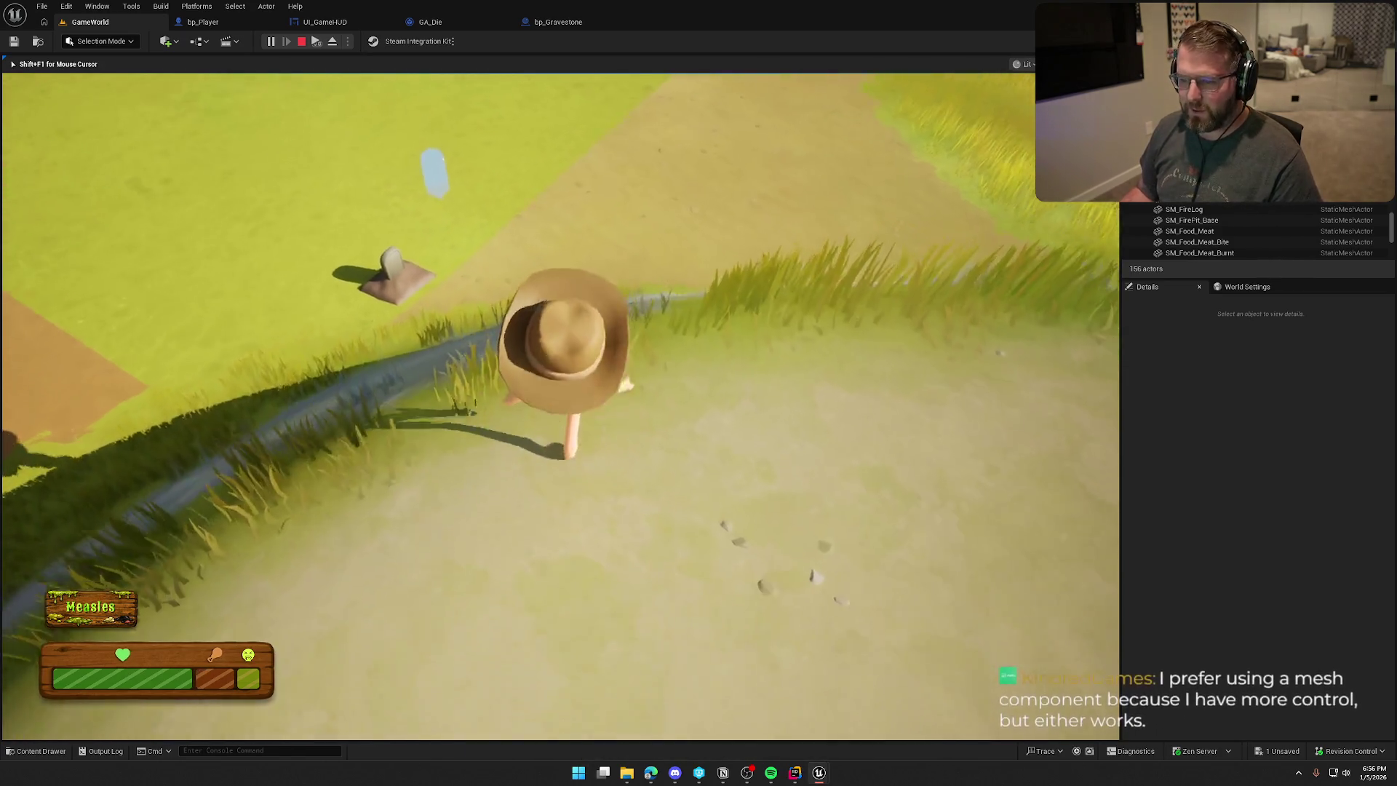
pyautogui.press('w')
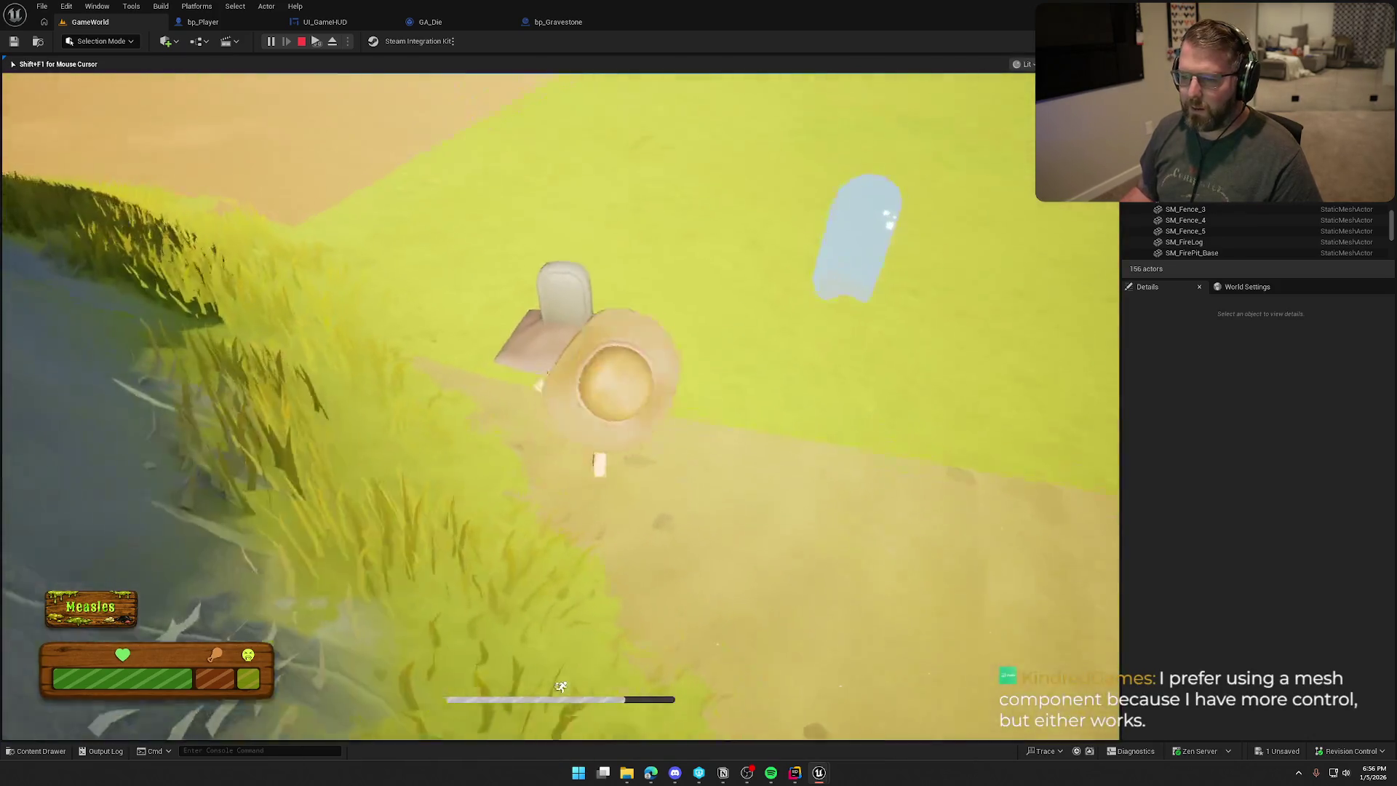
pyautogui.press('w')
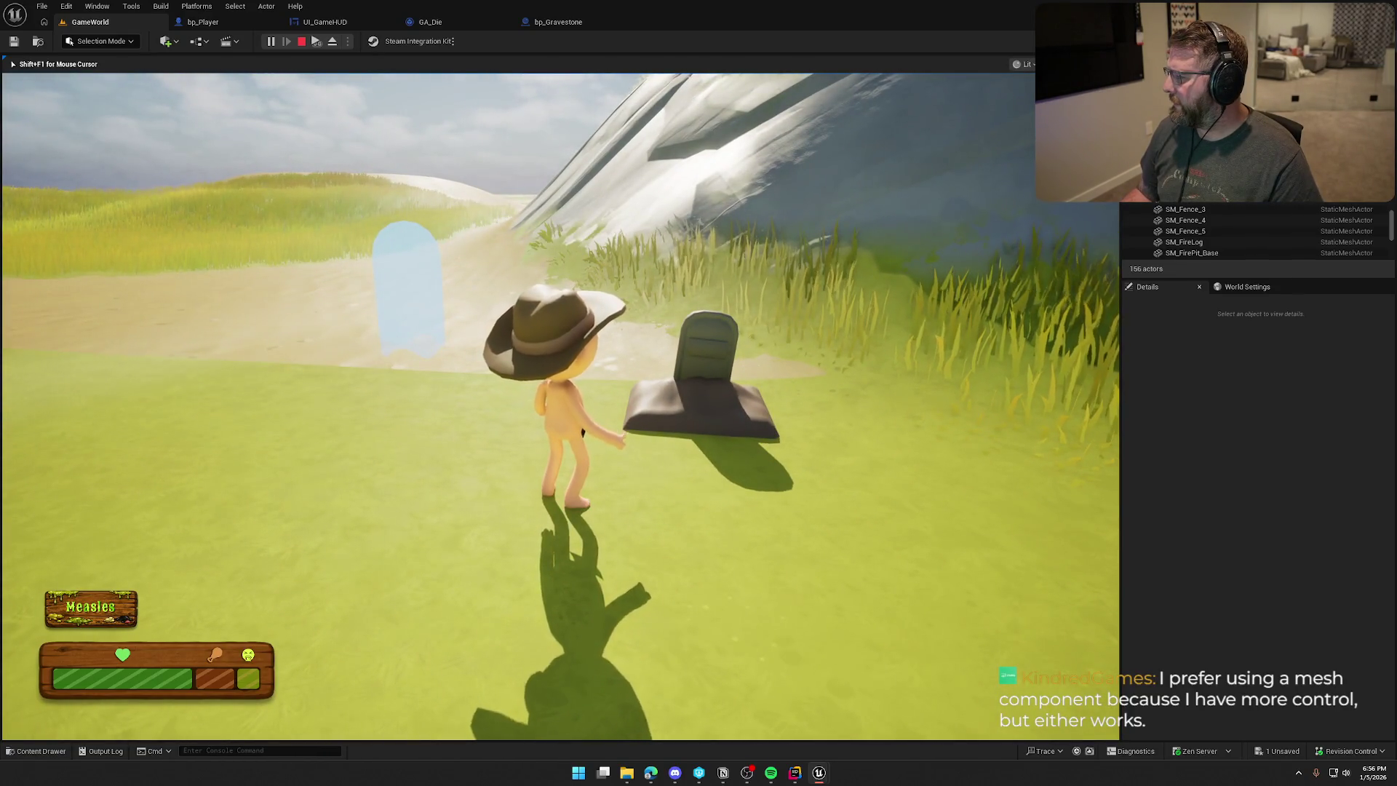
pyautogui.press('s')
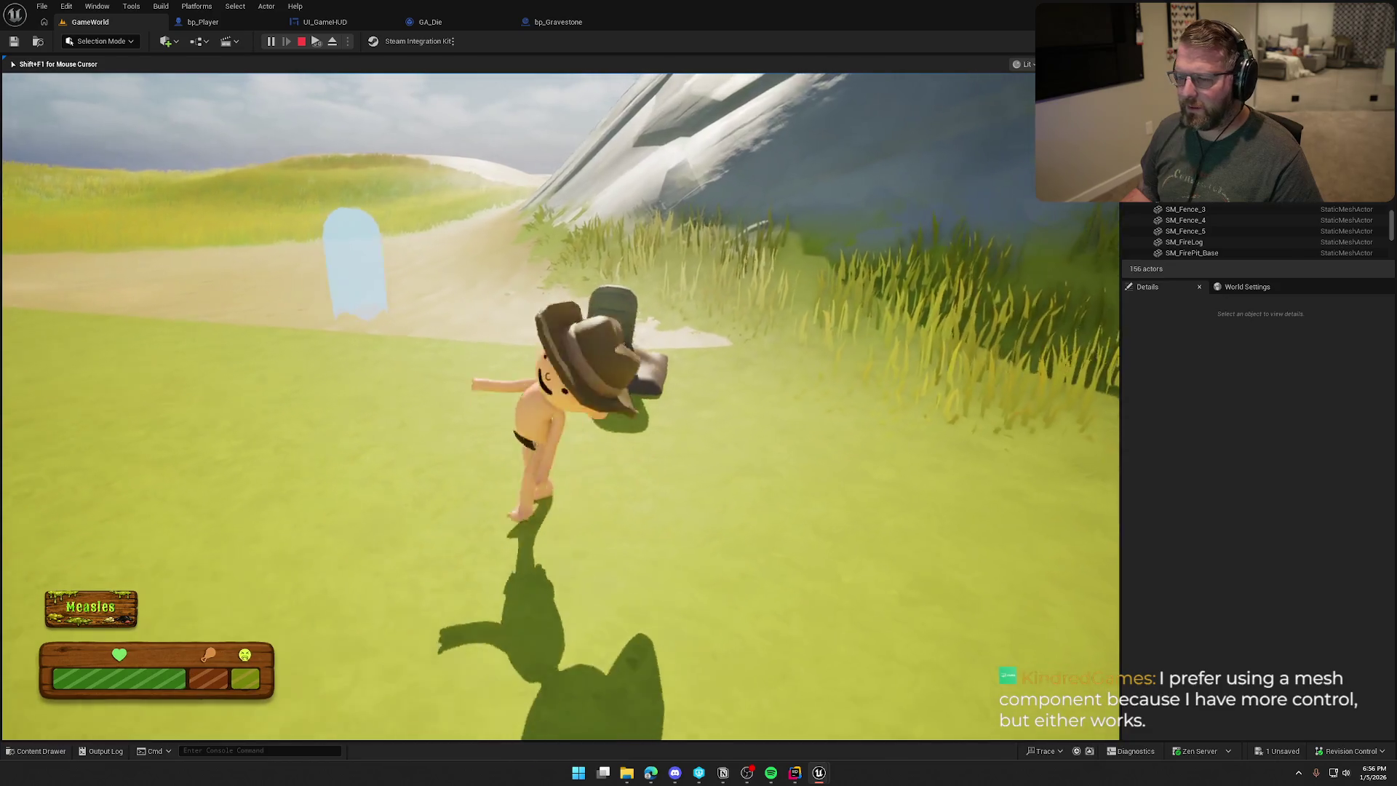
# Check the gravestone from the client preview window, then stop the play session.
pyautogui.press('super')
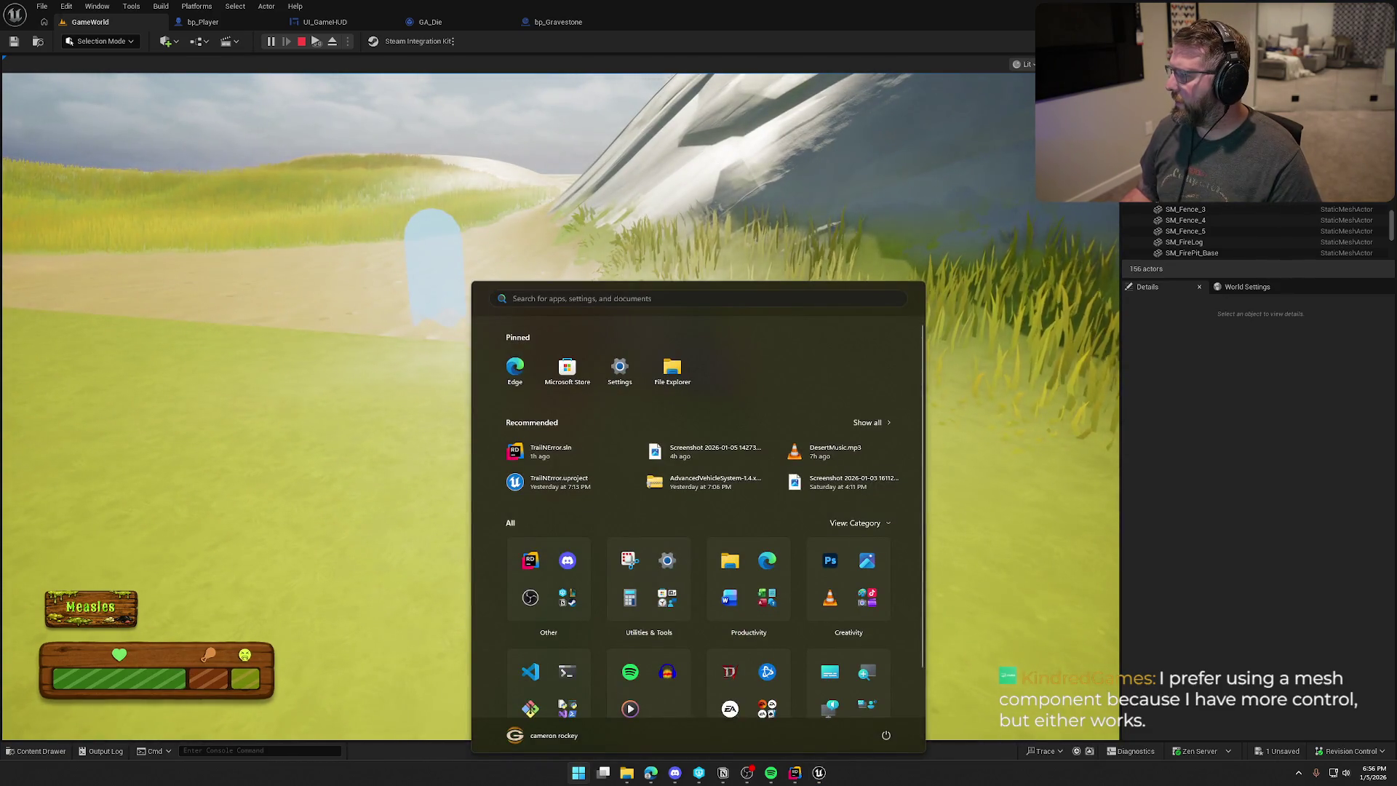
pyautogui.press('Escape')
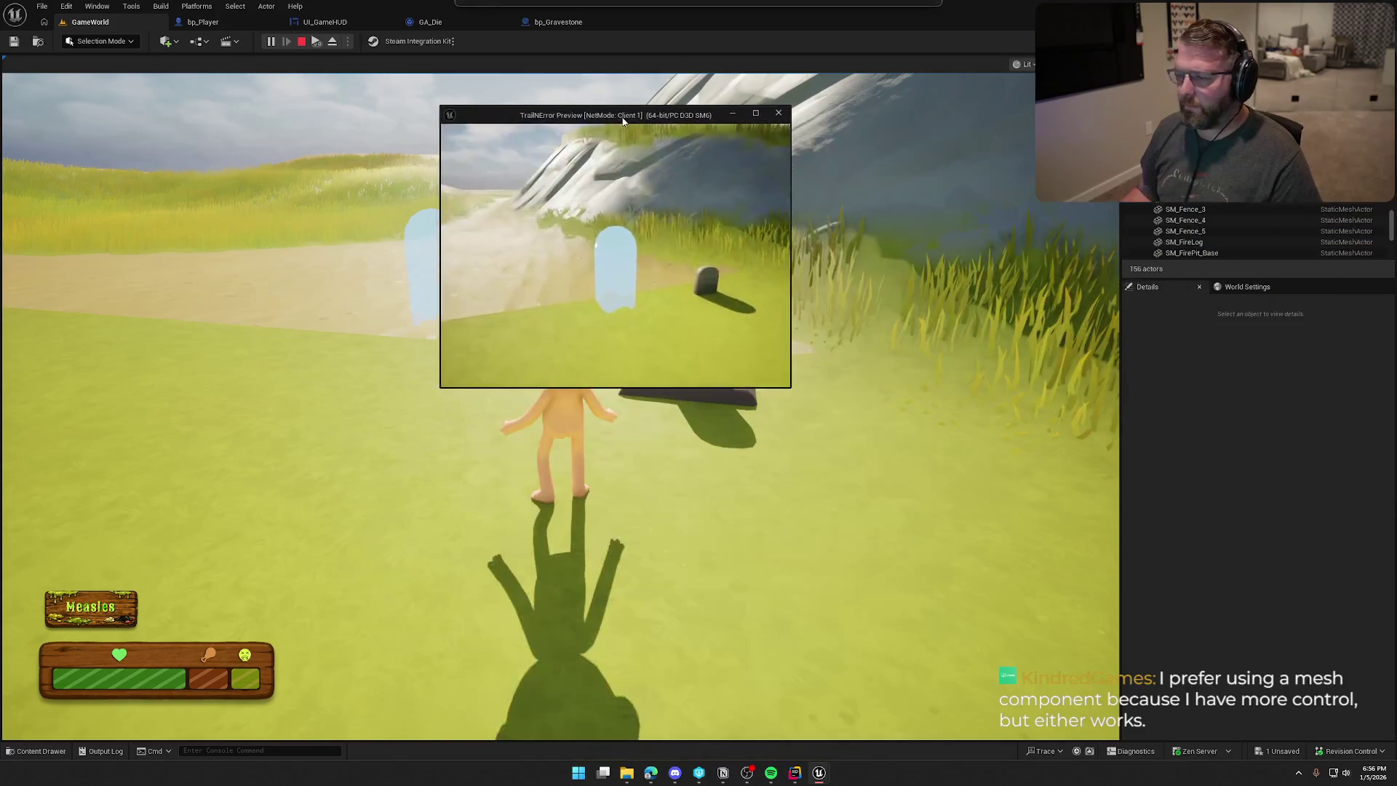
pyautogui.press('w')
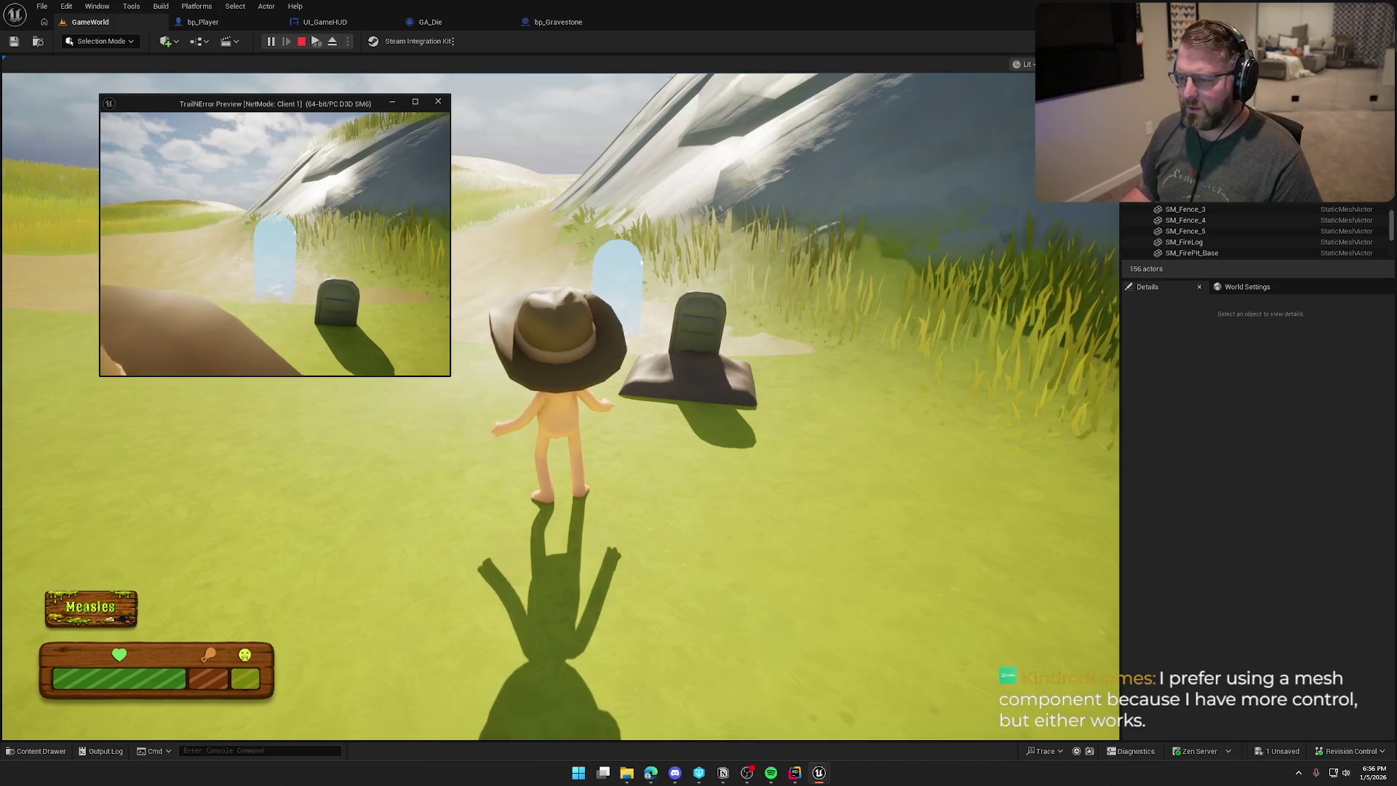
pyautogui.press('Escape')
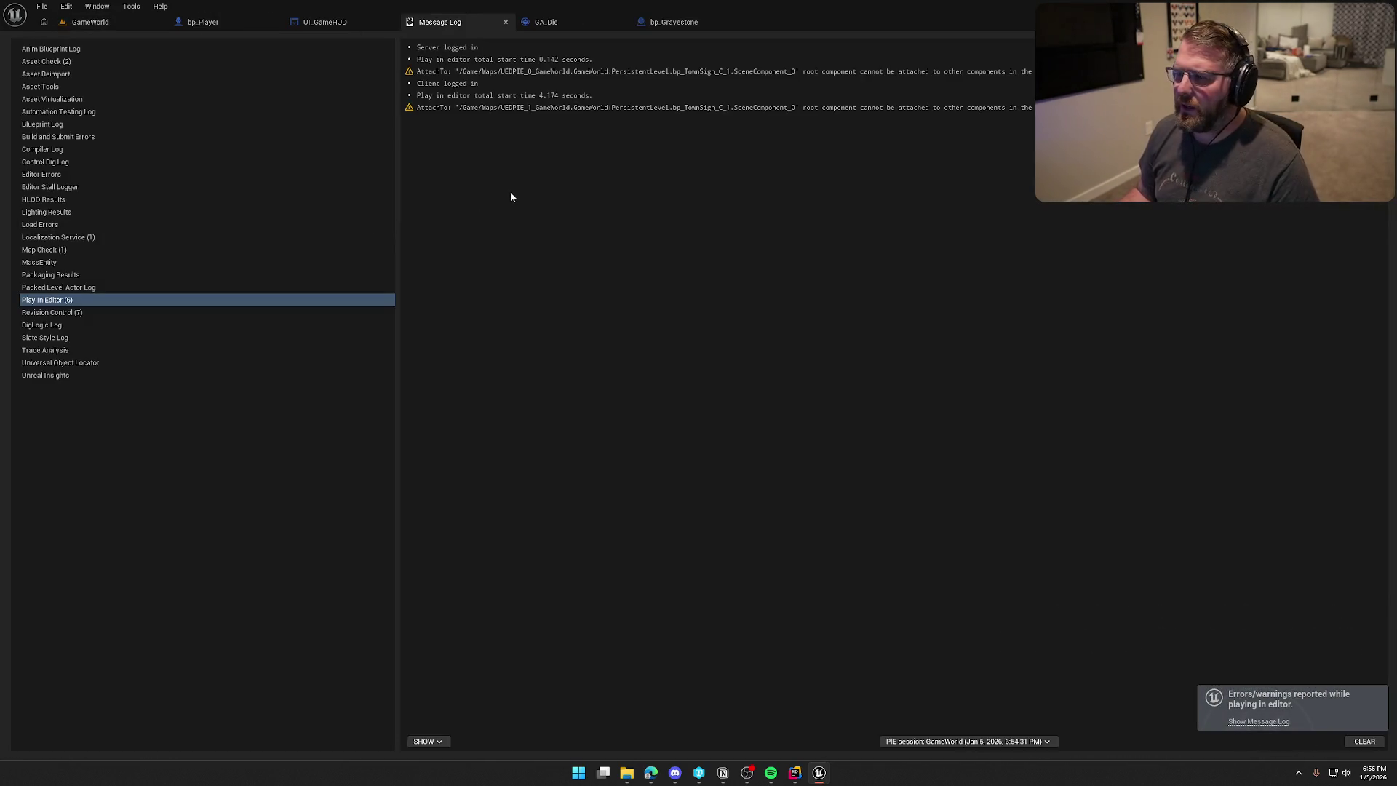
# Fly the level viewport to the cabin's town sign, open bp_TownSign briefly, then close it.
pyautogui.click(90, 22)
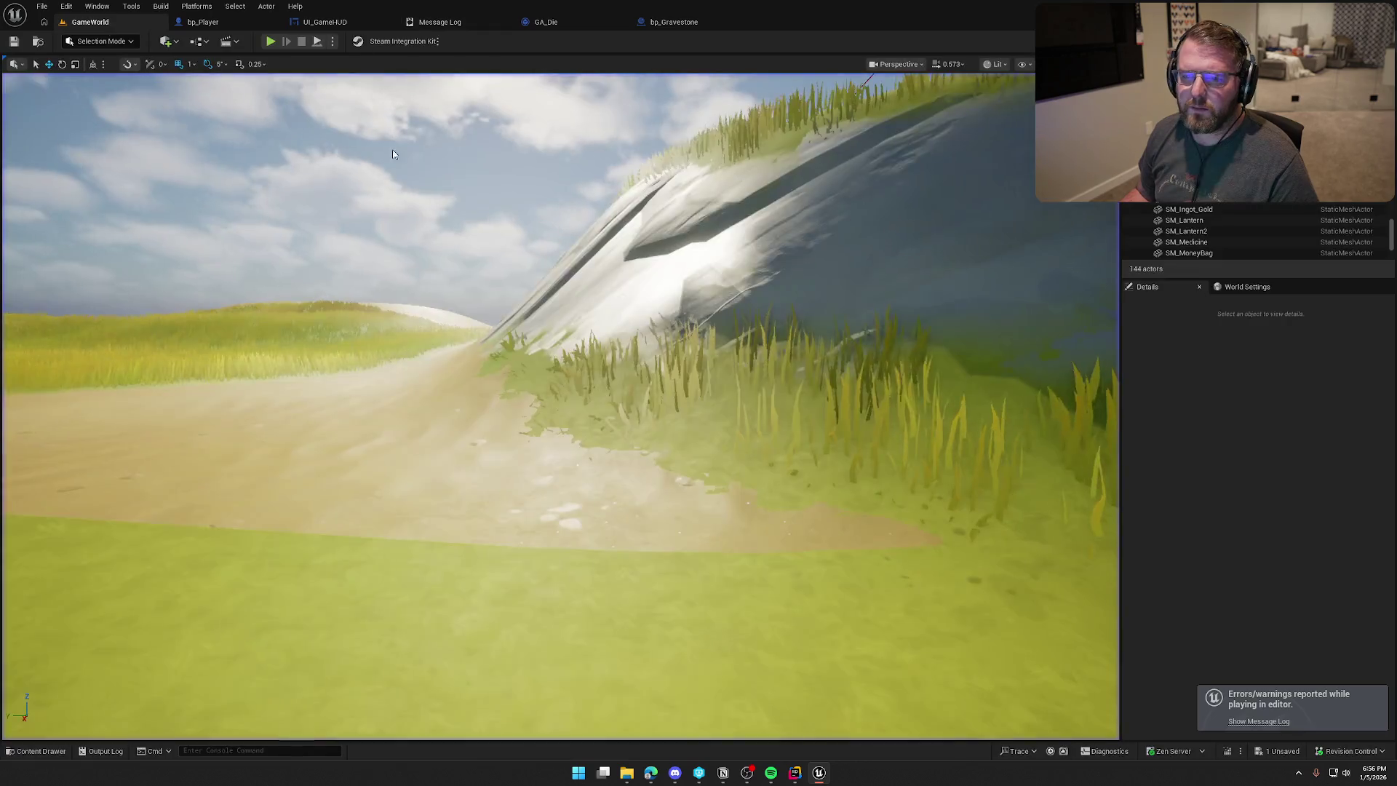
pyautogui.moveTo(560, 408)
pyautogui.mouseDown()
pyautogui.moveTo(561, 349)
pyautogui.moveTo(560, 553)
pyautogui.moveTo(560, 480)
pyautogui.mouseUp()
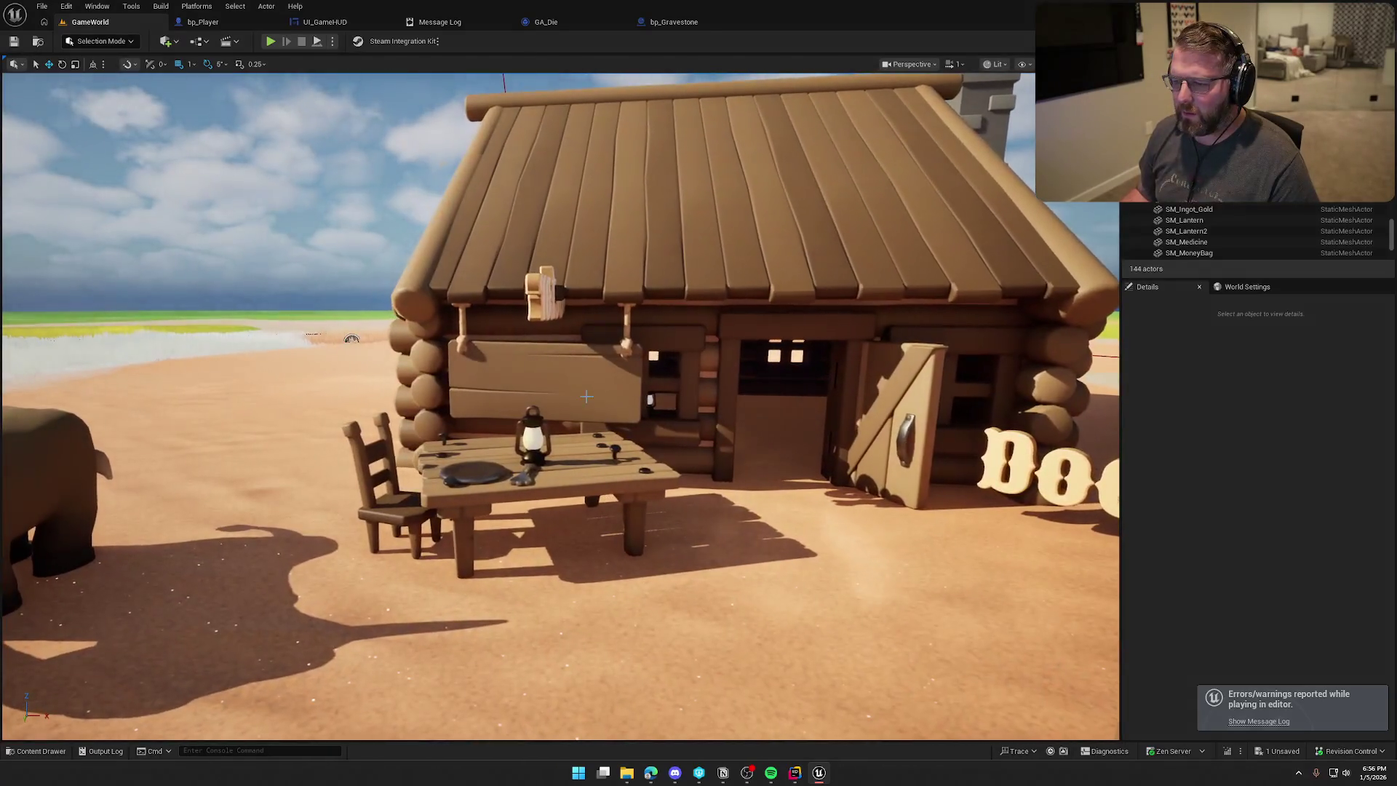
pyautogui.click(545, 382)
pyautogui.hotkey('ctrl', 'e')
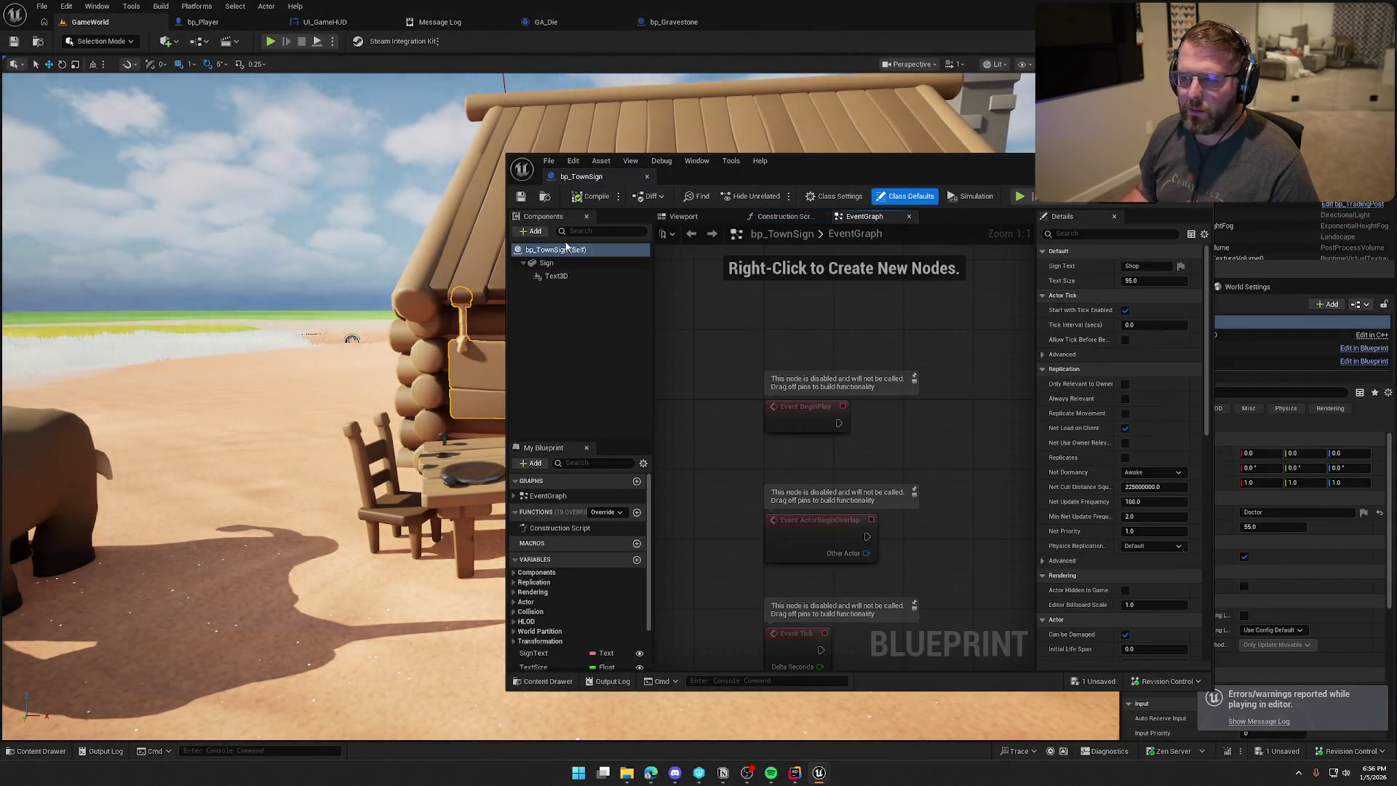
pyautogui.click(647, 178)
pyautogui.moveTo(510, 218)
pyautogui.mouseDown()
pyautogui.moveTo(437, 247)
pyautogui.moveTo(379, 218)
pyautogui.moveTo(373, 179)
pyautogui.mouseUp()
# Save all, checking out SM_Gravestone_Dirt, then select the Grave mesh in bp_Gravestone.
pyautogui.hotkey('ctrl', 'shift', 's')
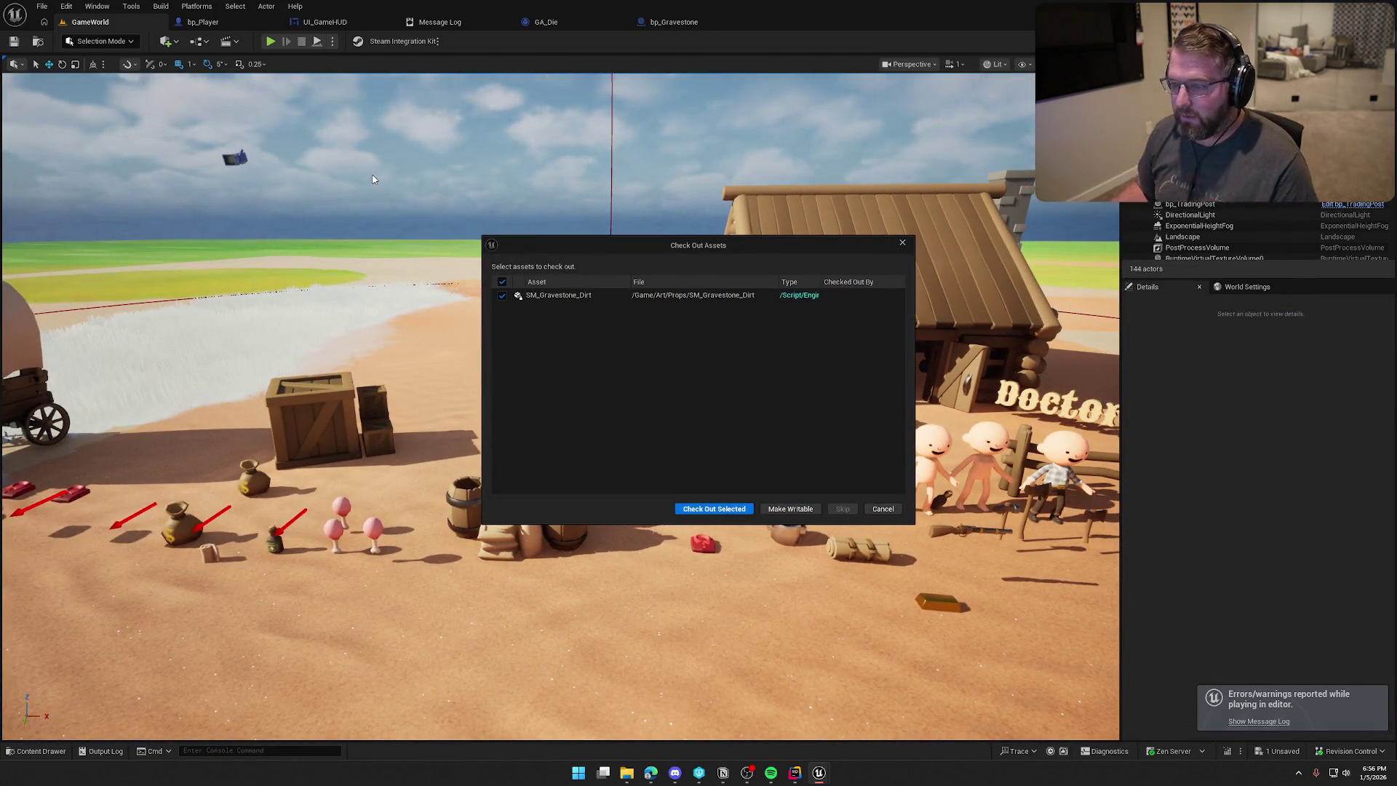
pyautogui.click(714, 508)
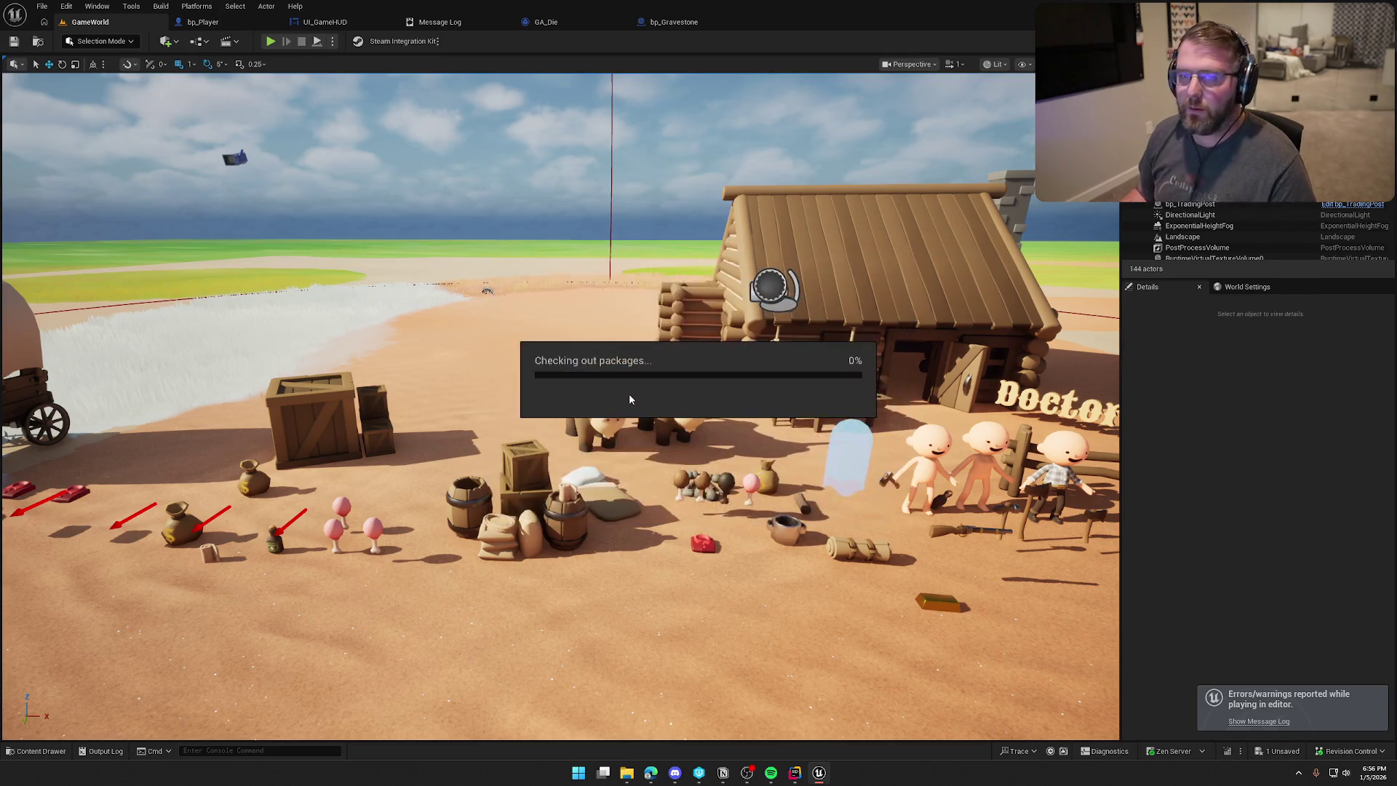
pyautogui.click(682, 23)
pyautogui.click(71, 109)
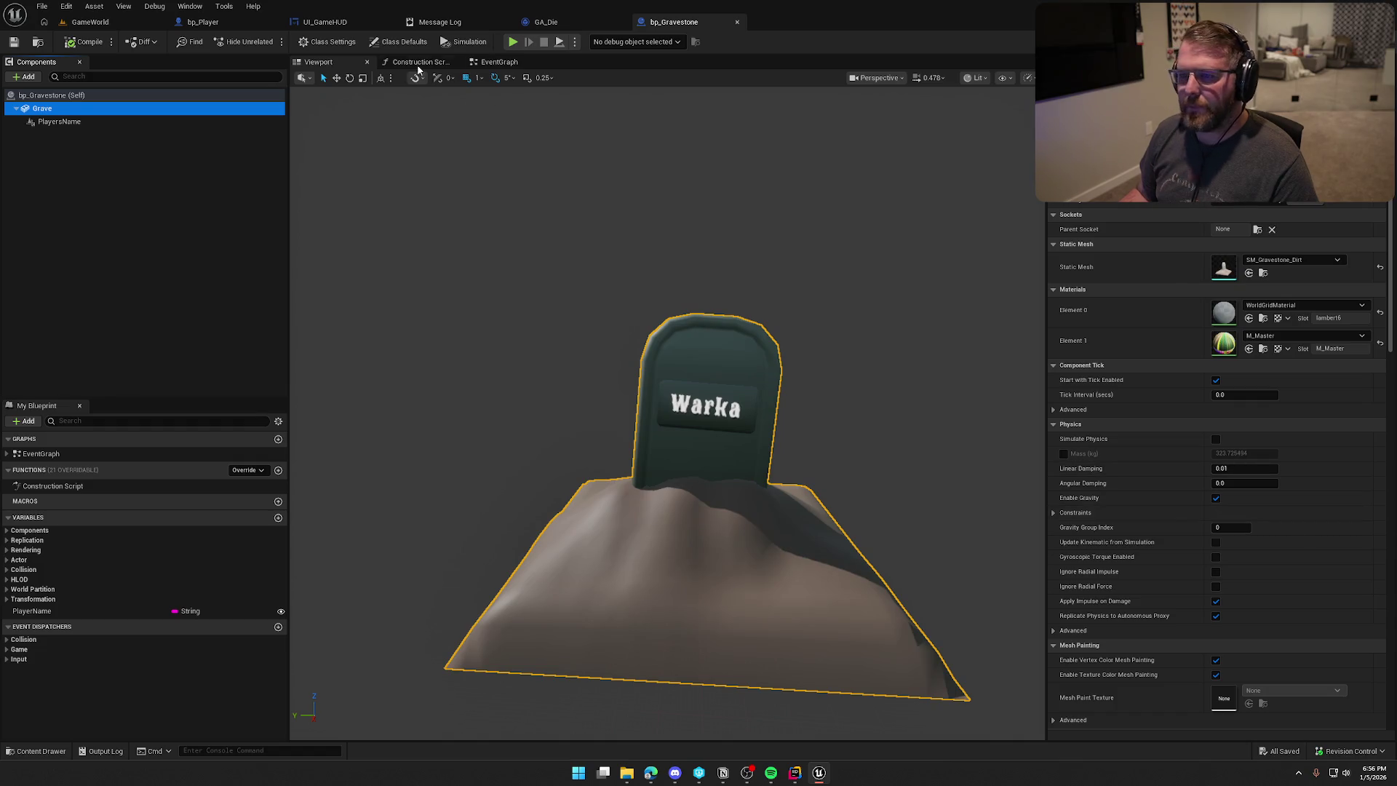
# Set bp_Player's gravestone SpawnActor to Always Spawn, Ignore Collisions, then save and check it out.
pyautogui.click(497, 62)
pyautogui.click(200, 22)
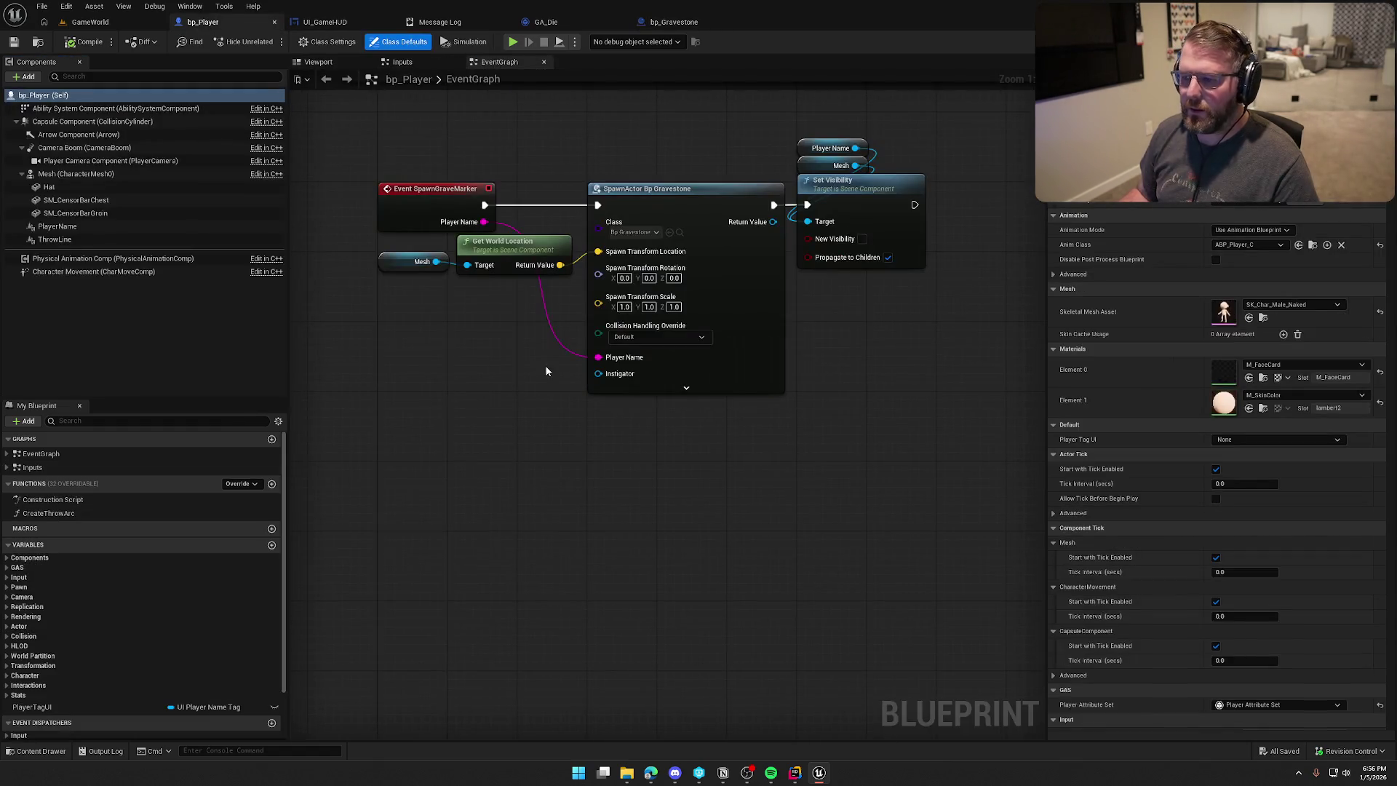
pyautogui.click(699, 338)
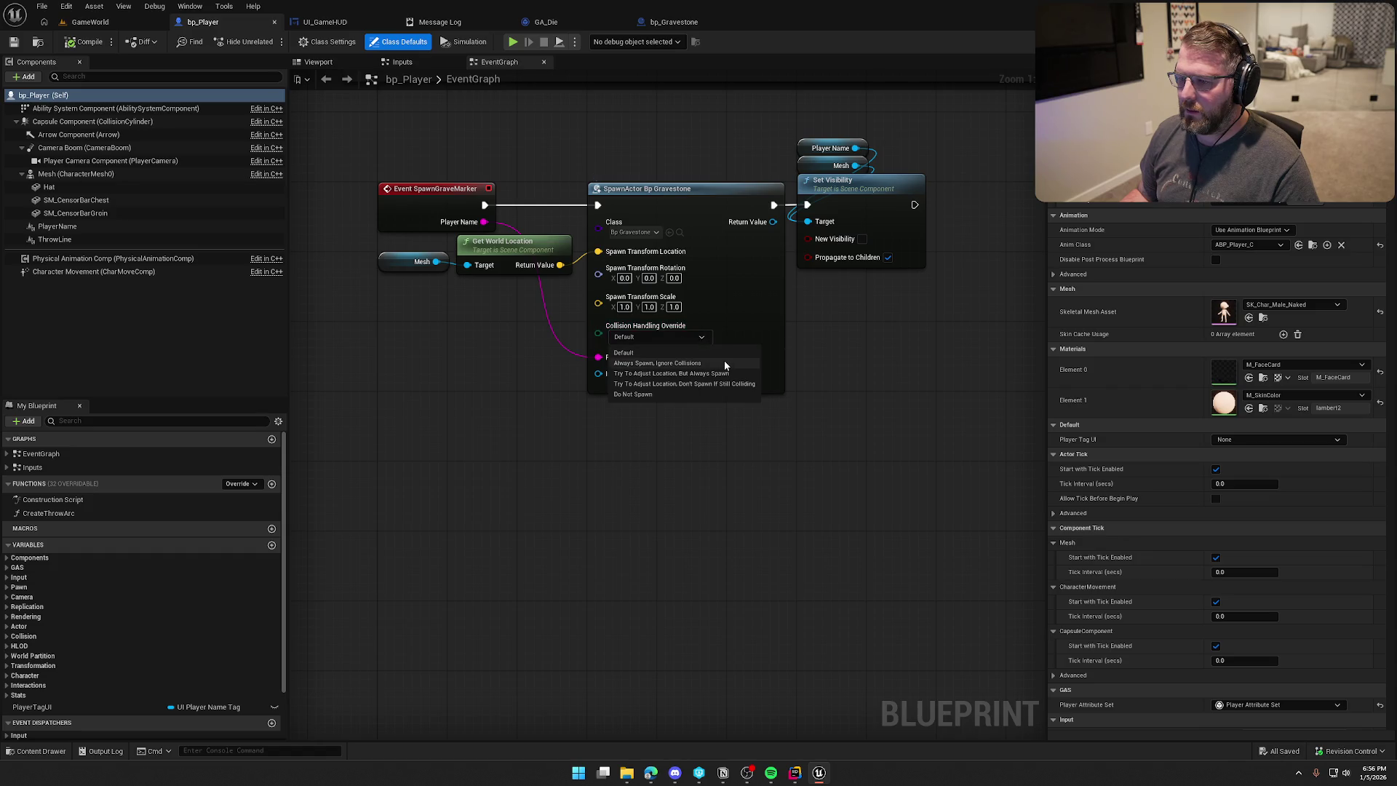
pyautogui.click(692, 363)
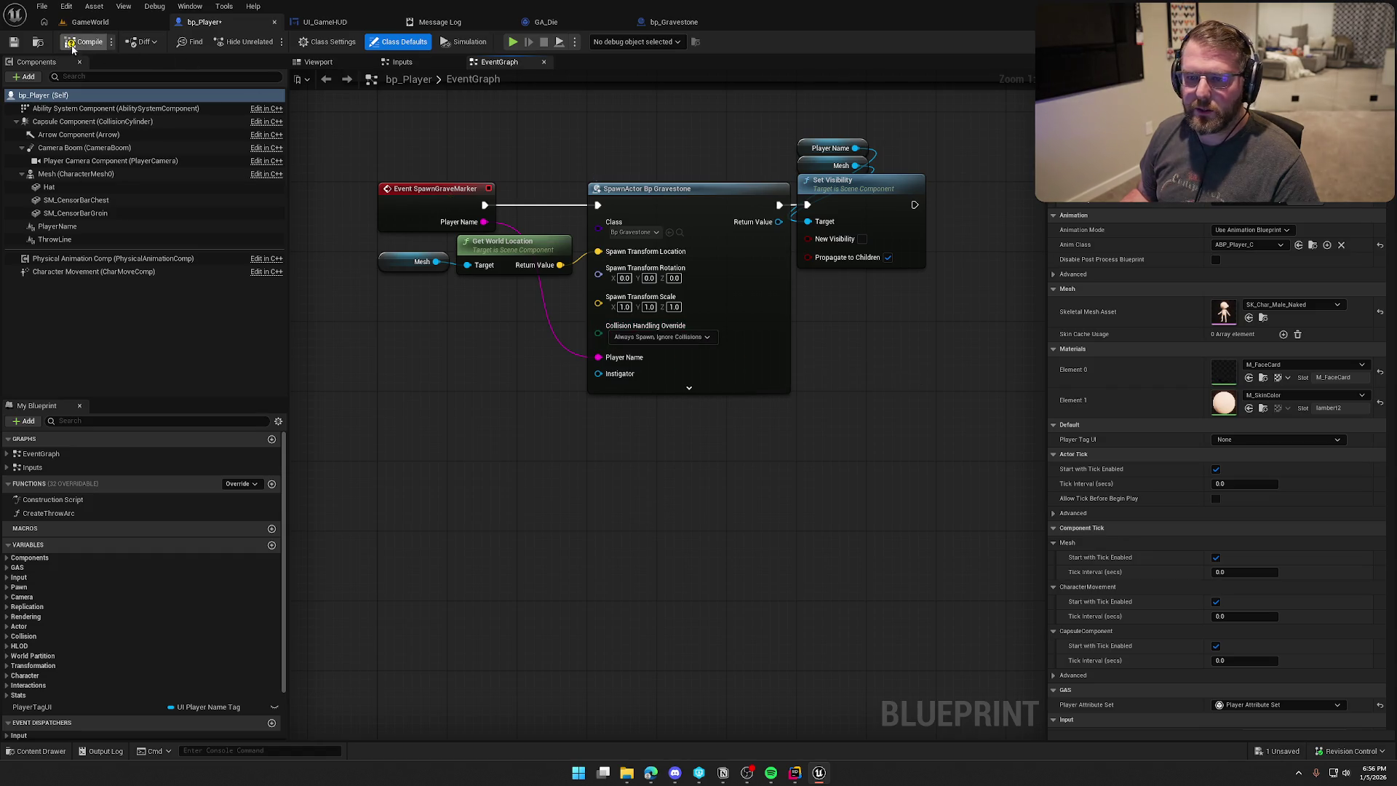
pyautogui.hotkey('ctrl', 's')
pyautogui.click(679, 513)
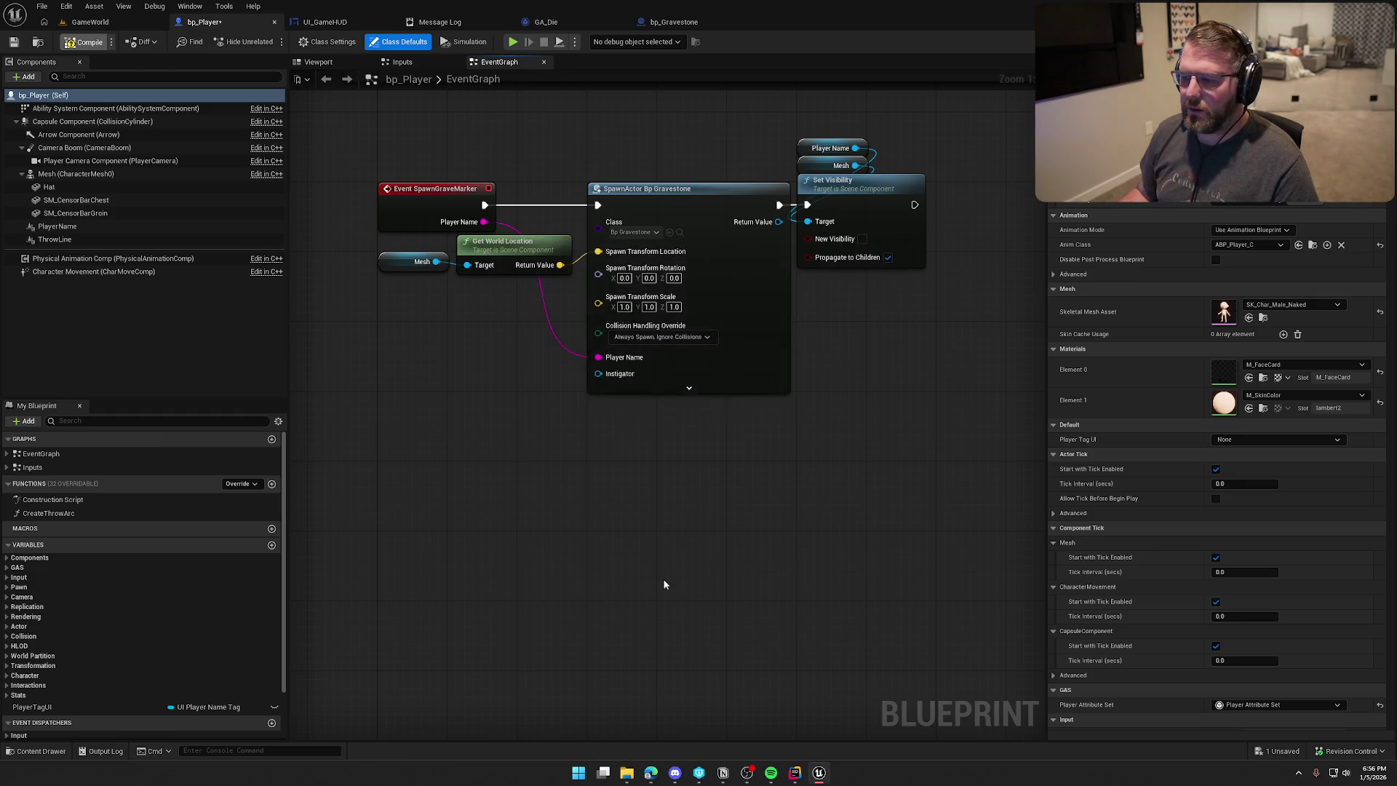
pyautogui.click(797, 775)
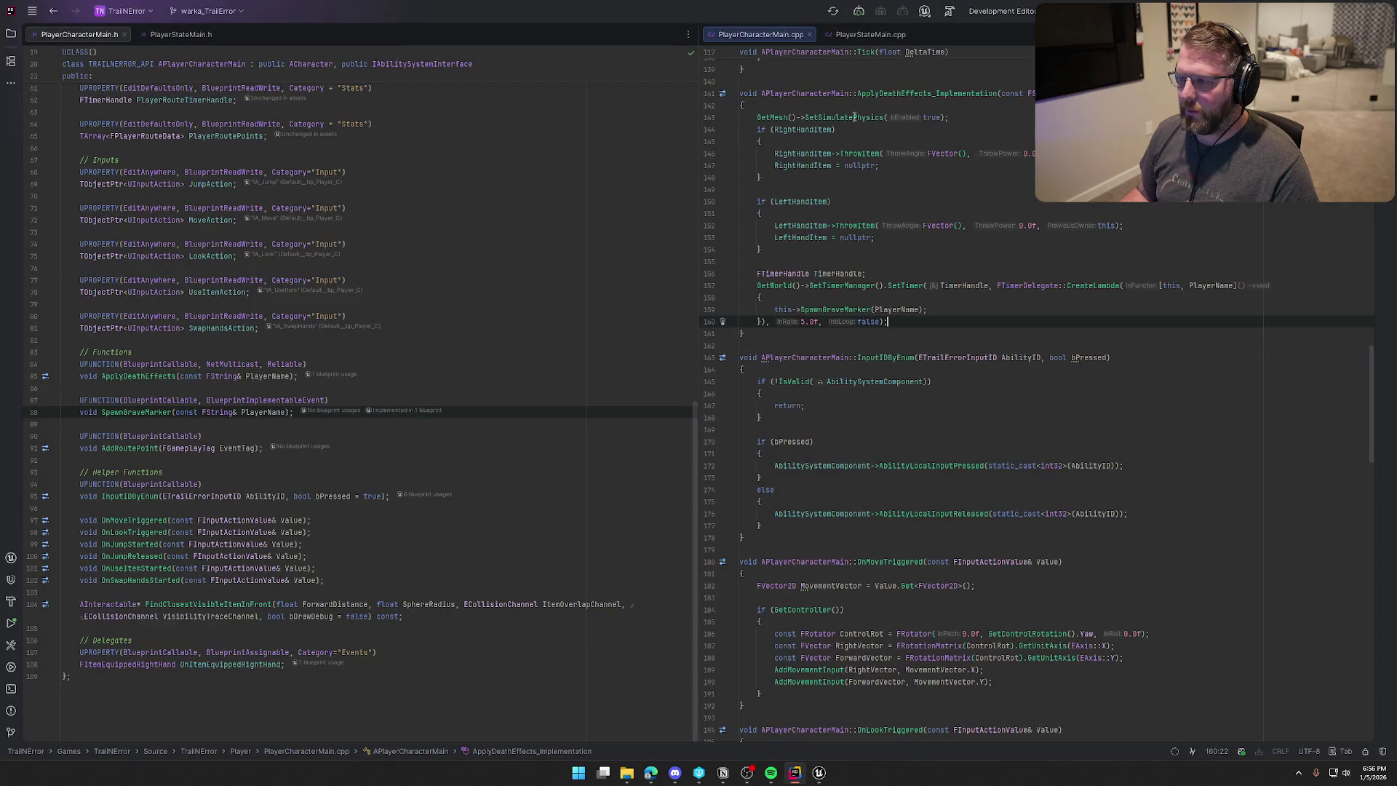
# Open TrailCheats.h and TrailCheats.cpp from the Solution explorer and arrange their editor tabs.
pyautogui.click(11, 34)
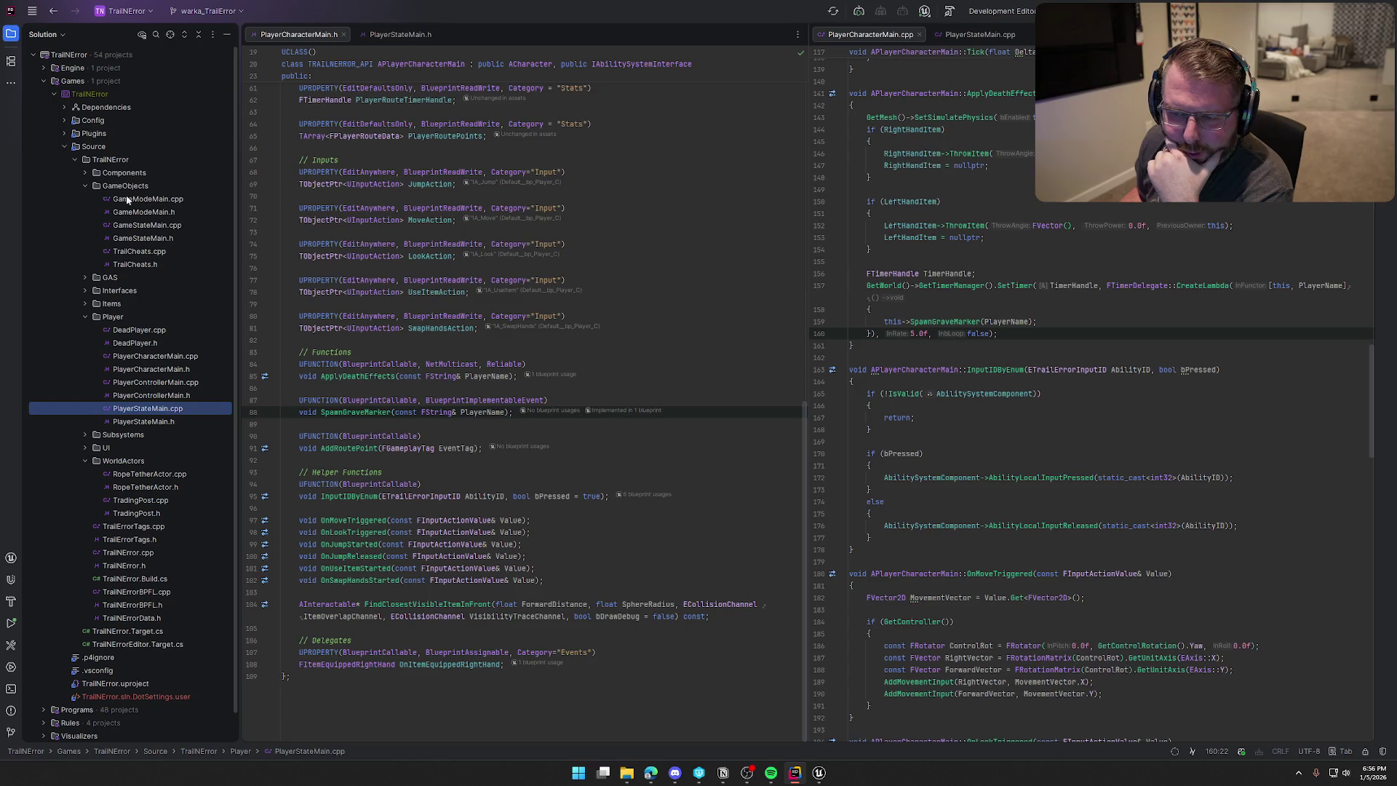
pyautogui.doubleClick(144, 264)
pyautogui.doubleClick(144, 251)
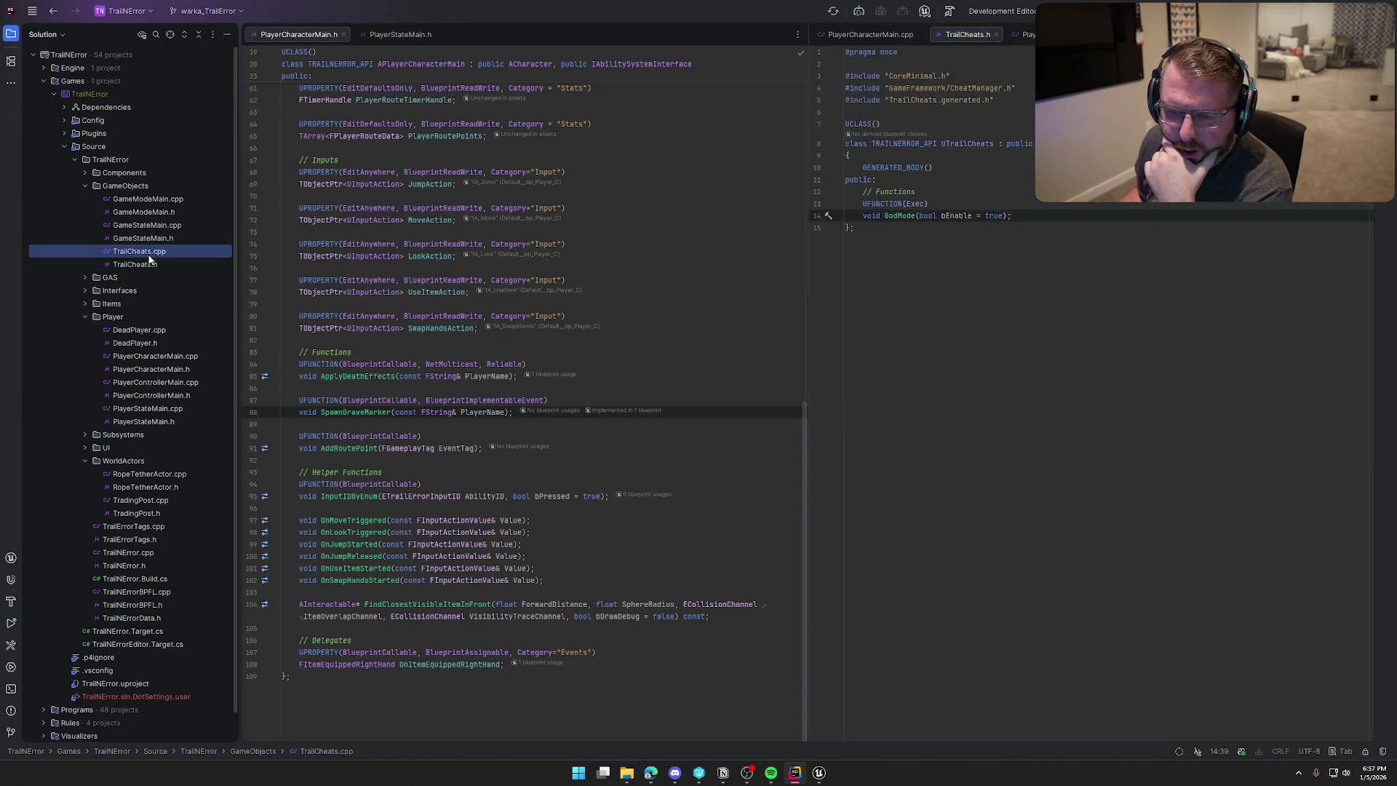
pyautogui.moveTo(858, 34); pyautogui.dragTo(262, 36)
pyautogui.moveTo(867, 34); pyautogui.dragTo(1004, 37)
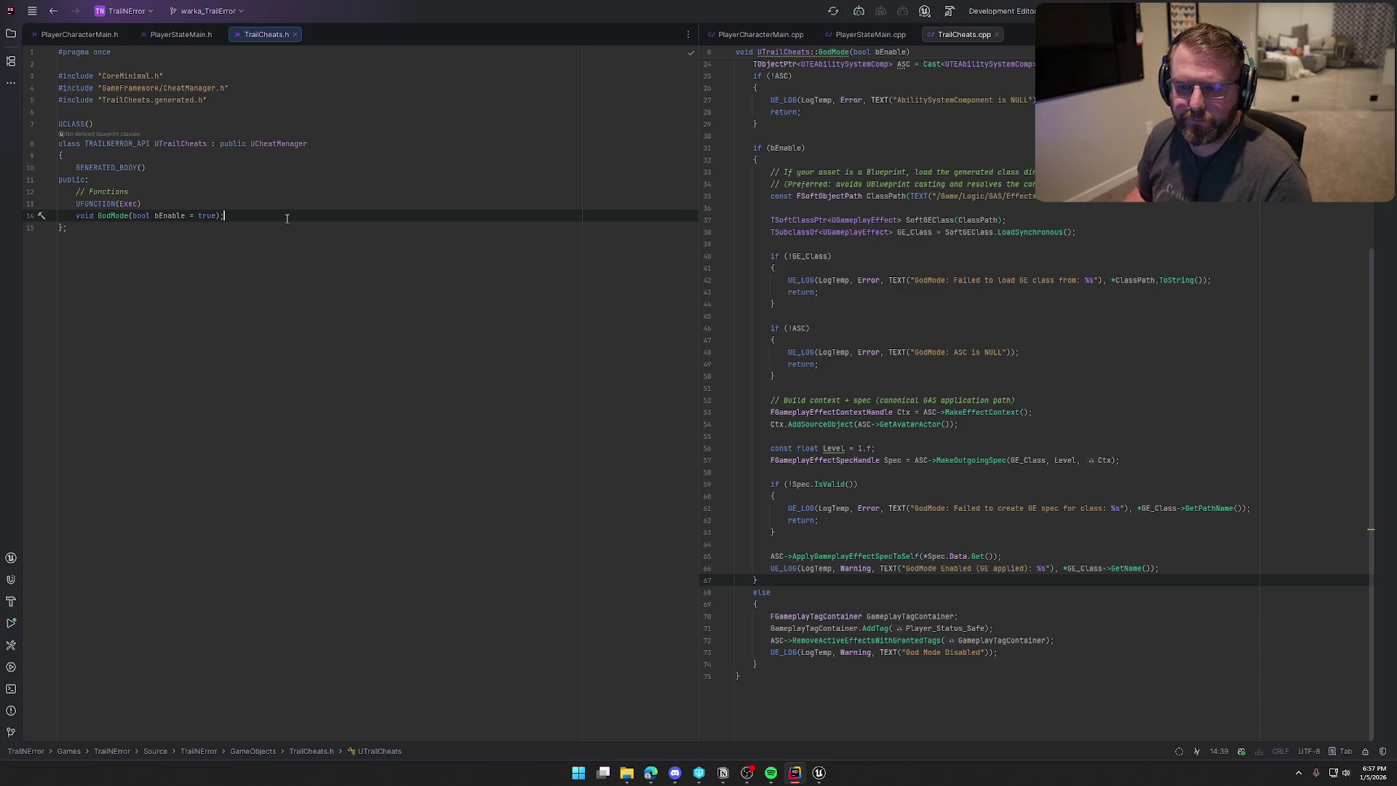
# Declare UFUNCTION(Exec) void KillPlayer() below GodMode and generate its definition.
pyautogui.press('Return')
pyautogui.press('Return')
pyautogui.write('UFUNC')
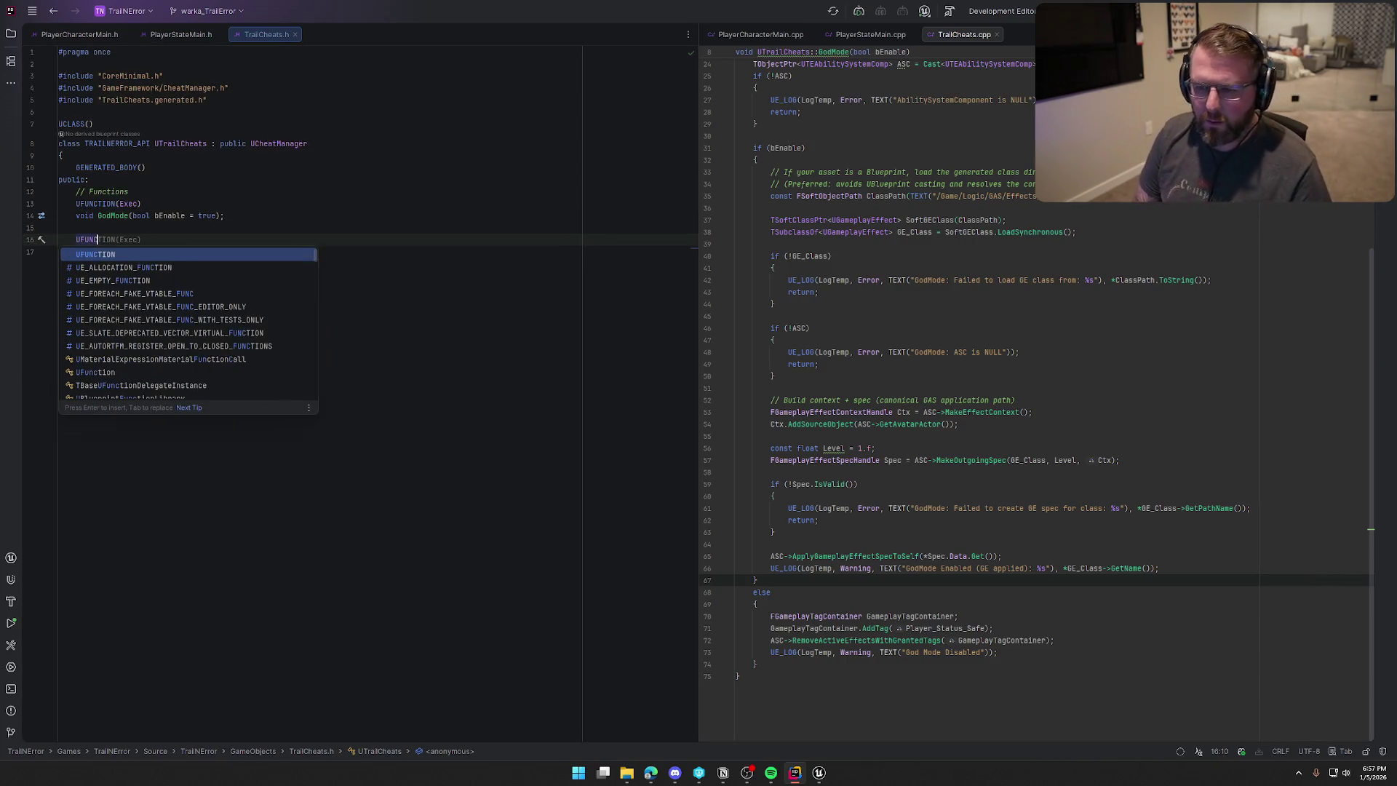
pyautogui.press('Tab')
pyautogui.press('Return')
pyautogui.write('void KillPlayer();')
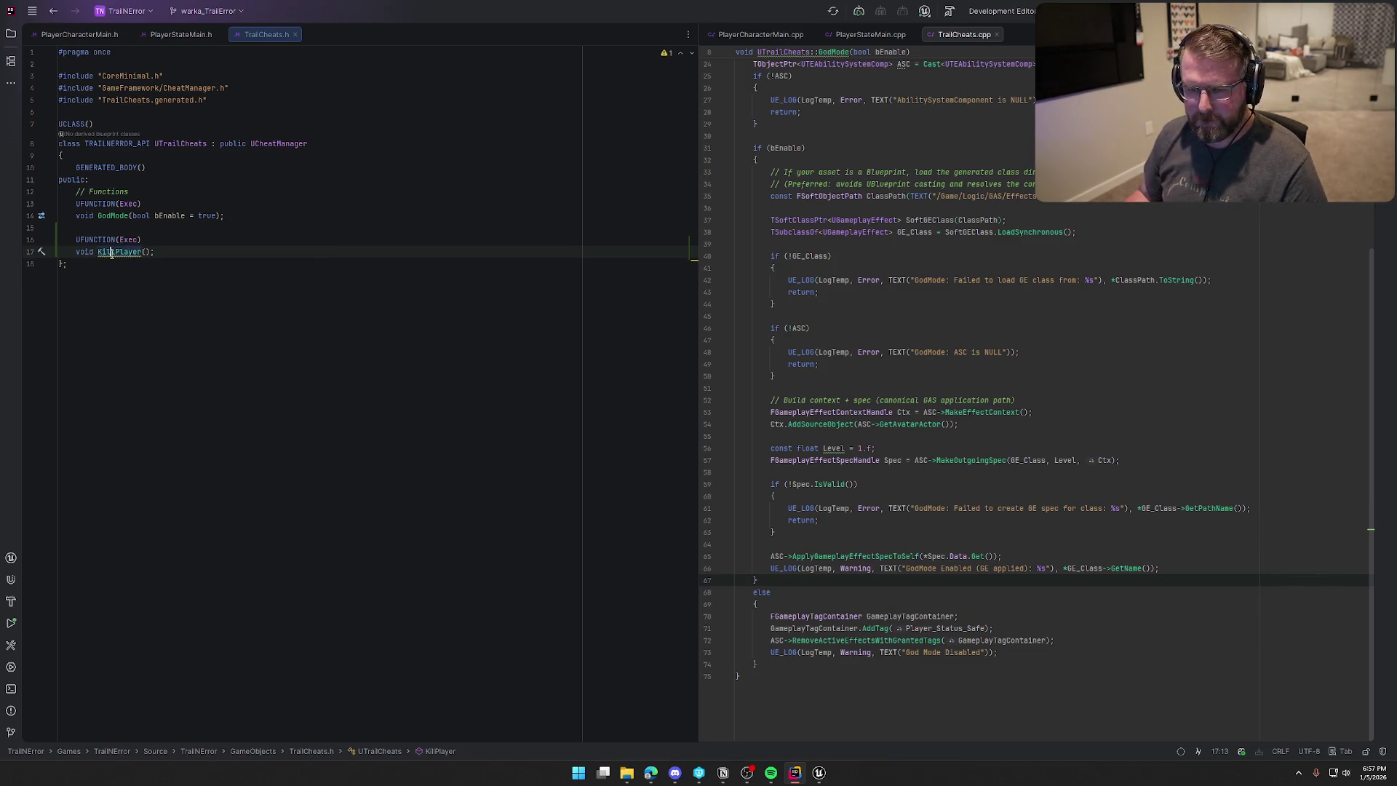
pyautogui.hotkey('alt', 'Return')
# Create the empty KillPlayer body and paste GodMode's Player cast and null check into it.
pyautogui.press('Return')
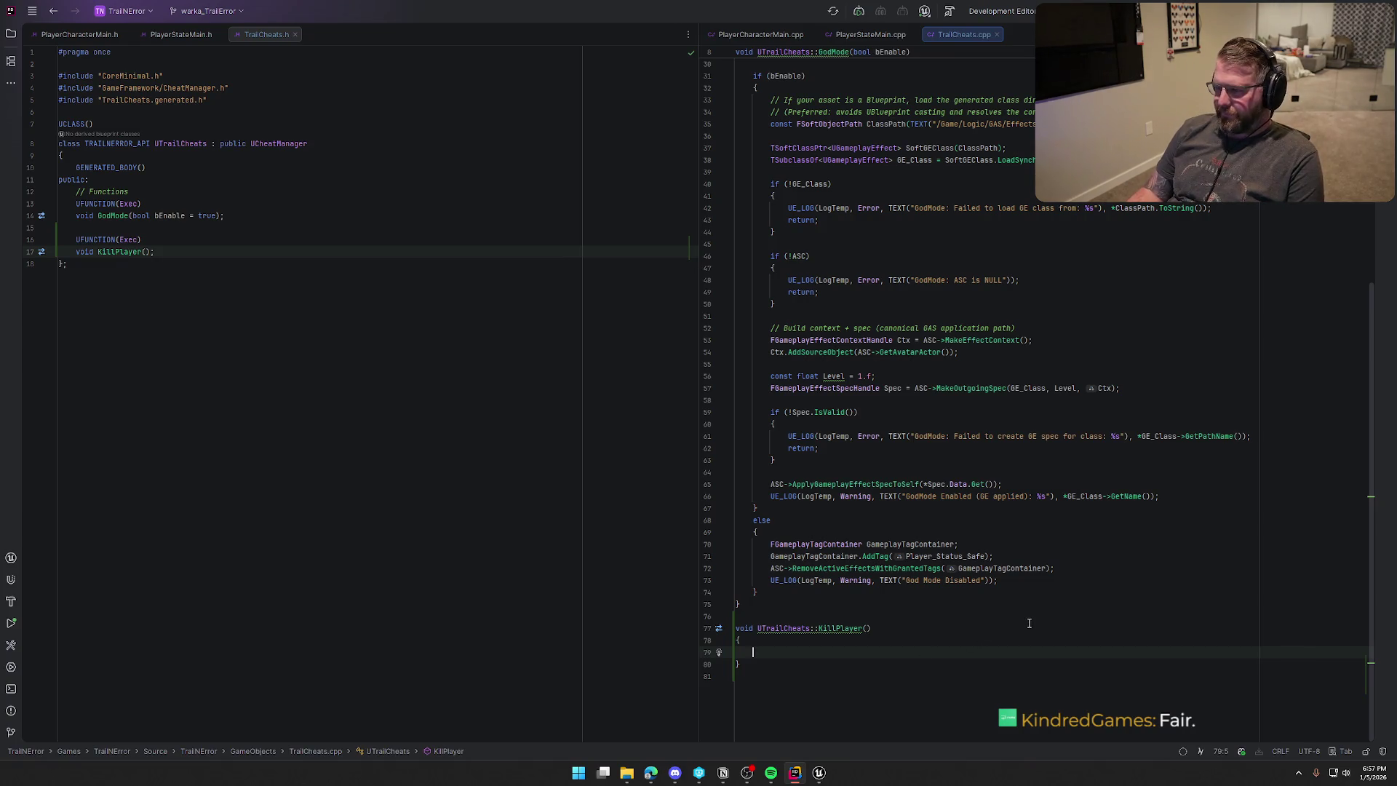
pyautogui.scroll(8, 1048, 626)
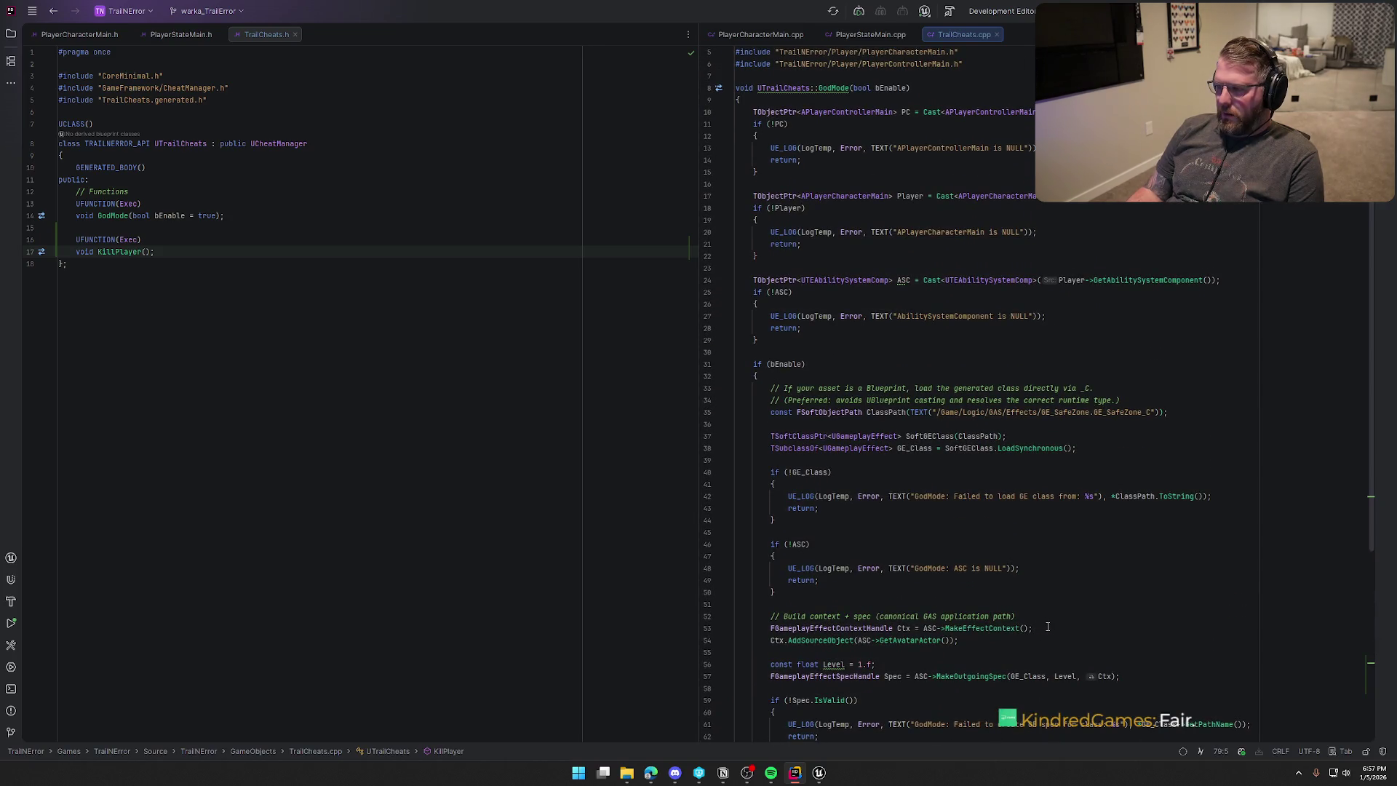
pyautogui.moveTo(754, 197); pyautogui.dragTo(788, 254)
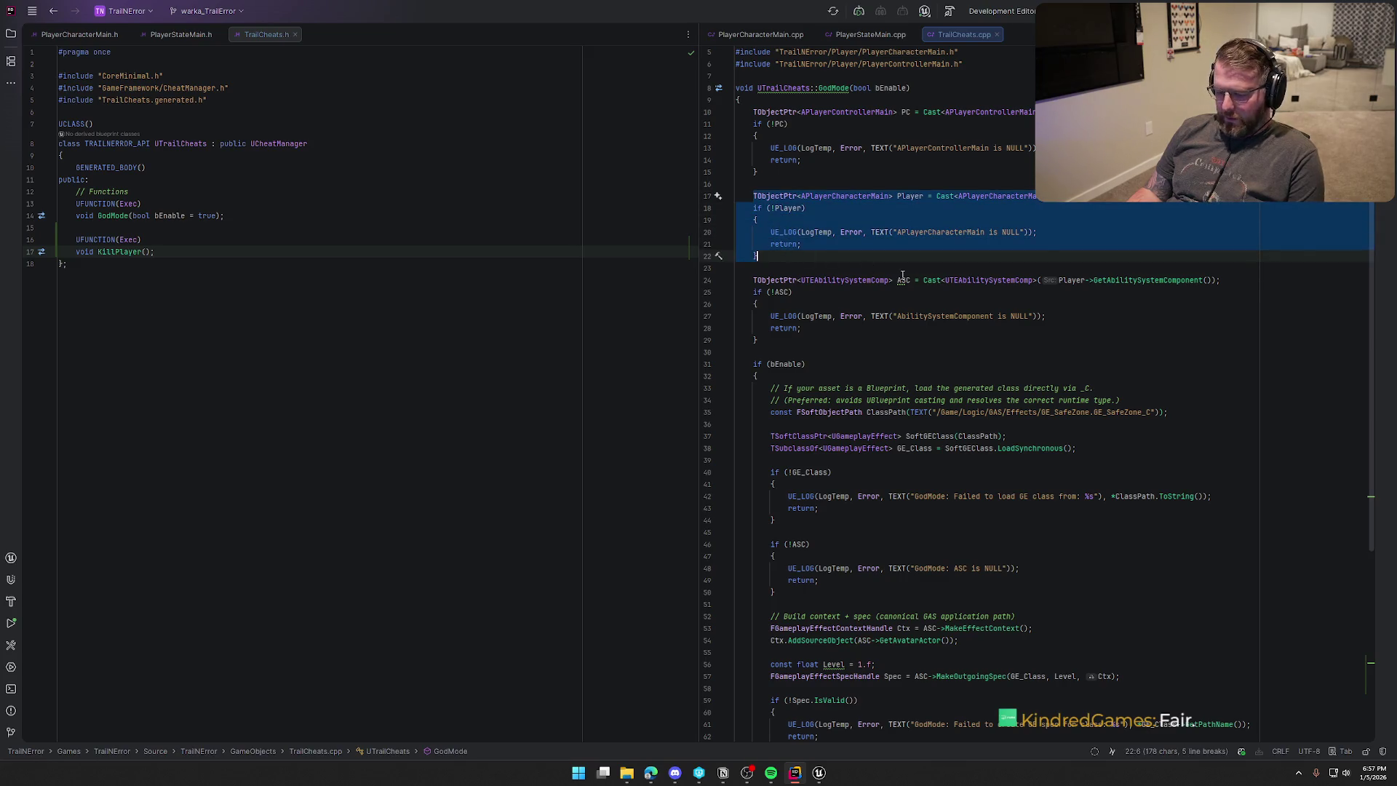
pyautogui.hotkey('ctrl', 'c')
pyautogui.scroll(-8, 880, 502)
pyautogui.click(938, 640)
pyautogui.press('Return')
pyautogui.hotkey('ctrl', 'v')
# Paste GodMode's PC cast block at the top of KillPlayer and add a line after the Player check.
pyautogui.scroll(-2, 1018, 597)
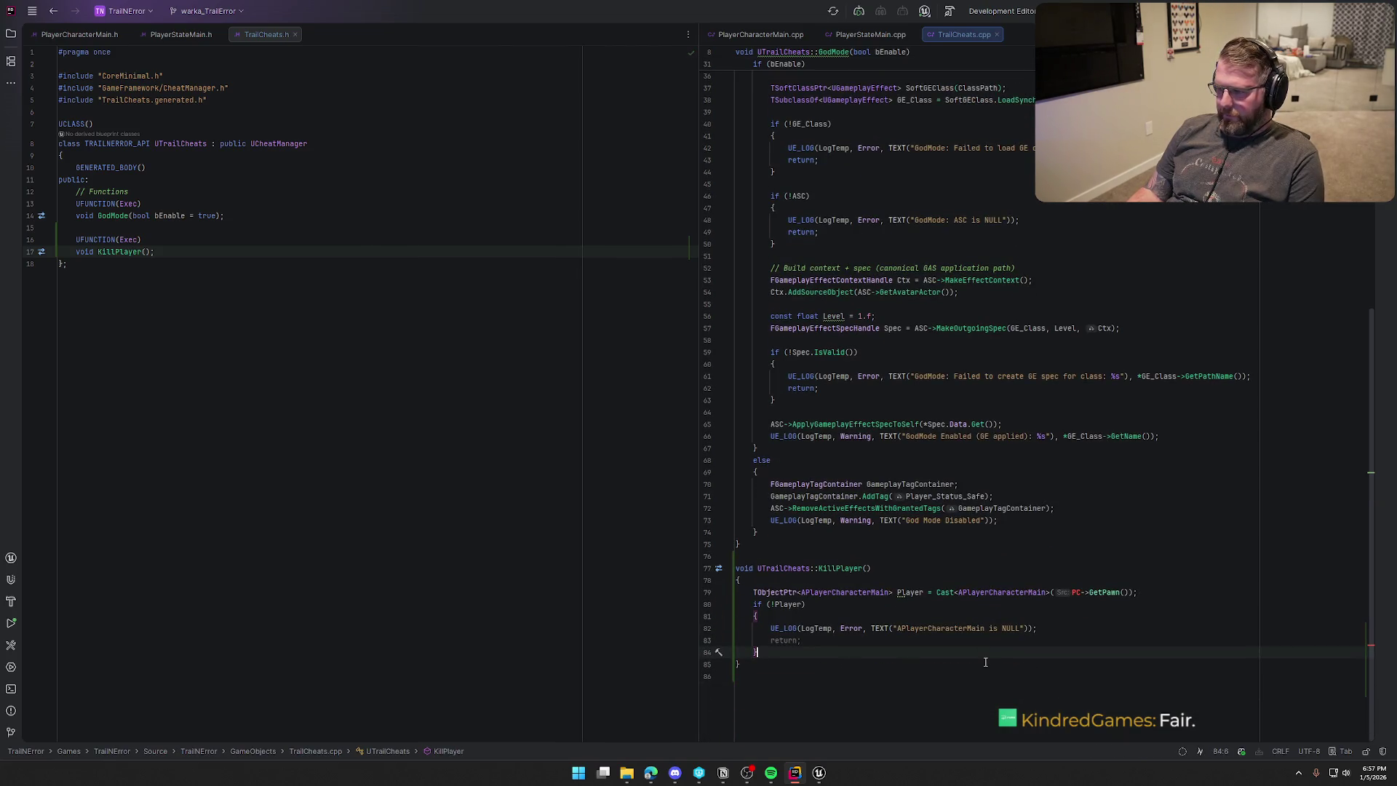
pyautogui.scroll(10, 989, 657)
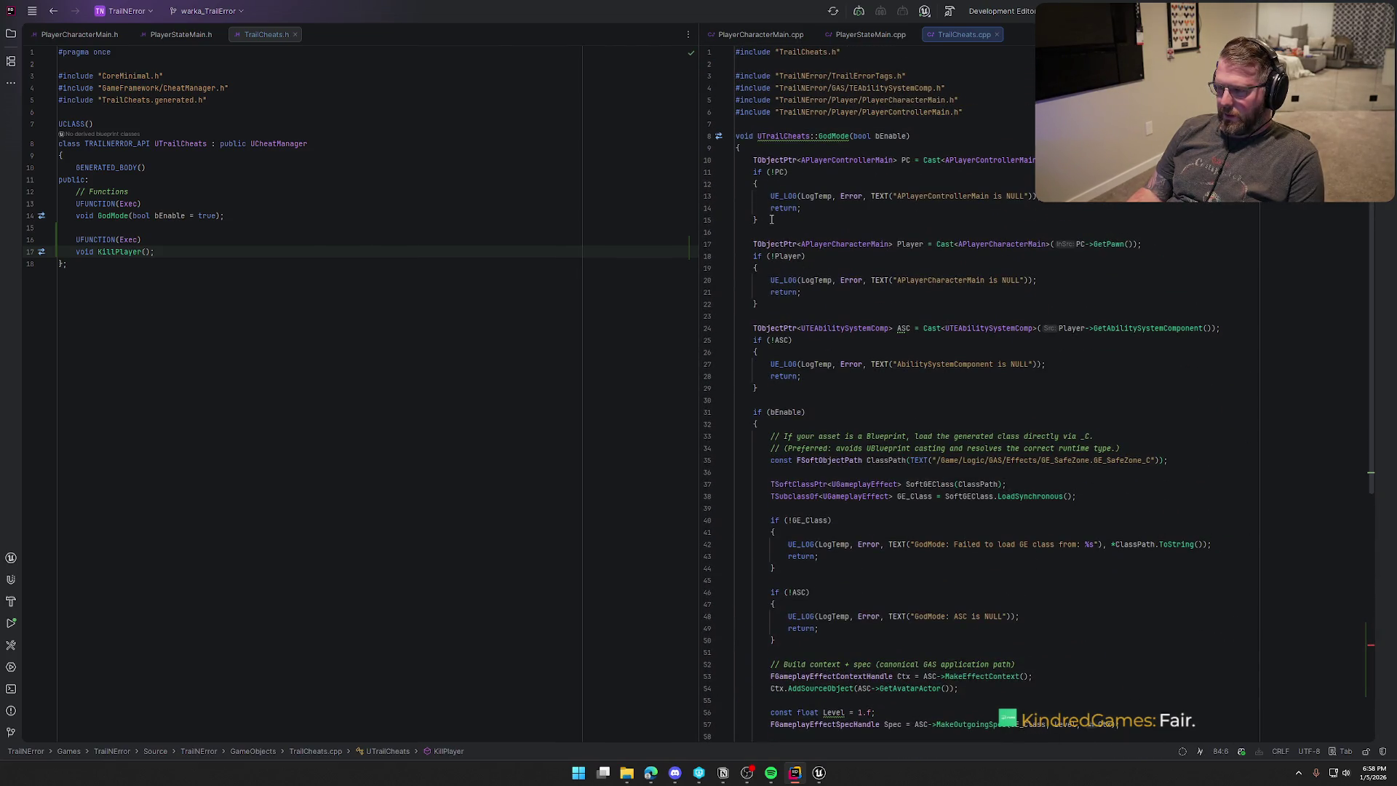
pyautogui.moveTo(773, 219); pyautogui.dragTo(753, 159)
pyautogui.scroll(-1, 907, 469)
pyautogui.scroll(-9, 907, 469)
pyautogui.click(795, 580)
pyautogui.press('Return')
pyautogui.hotkey('ctrl', 'v')
pyautogui.scroll(-2, 919, 576)
pyautogui.click(814, 654)
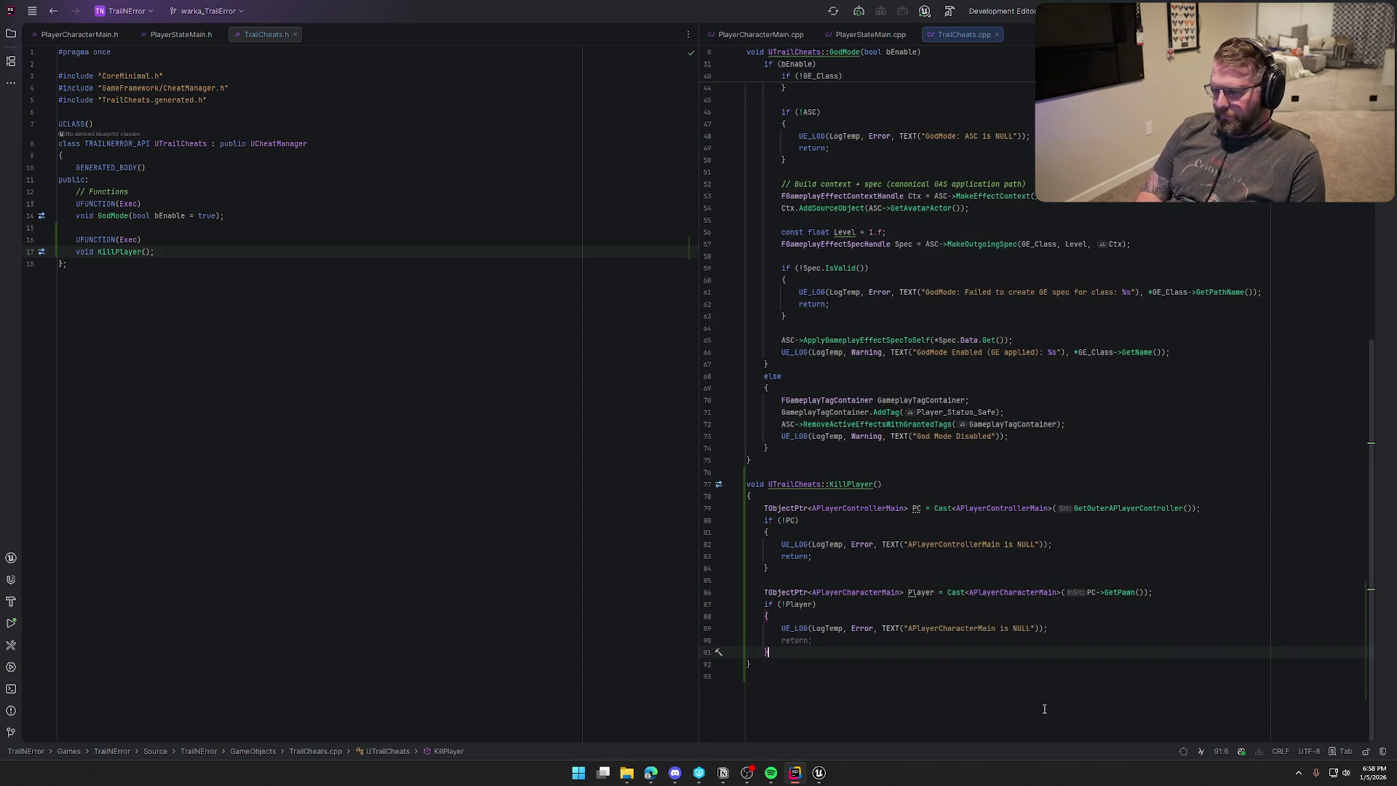
pyautogui.press('Return')
pyautogui.press('Return')
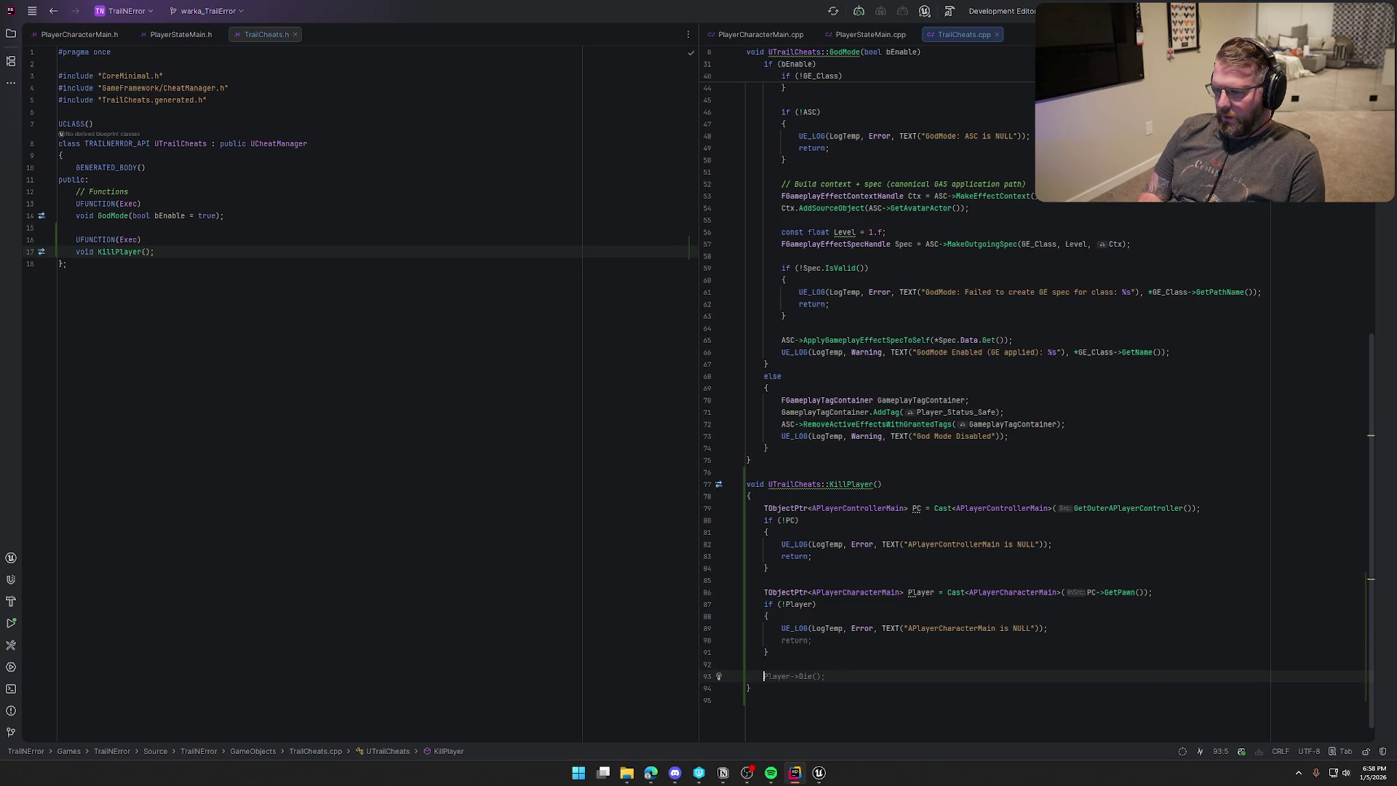
pyautogui.write('Player')
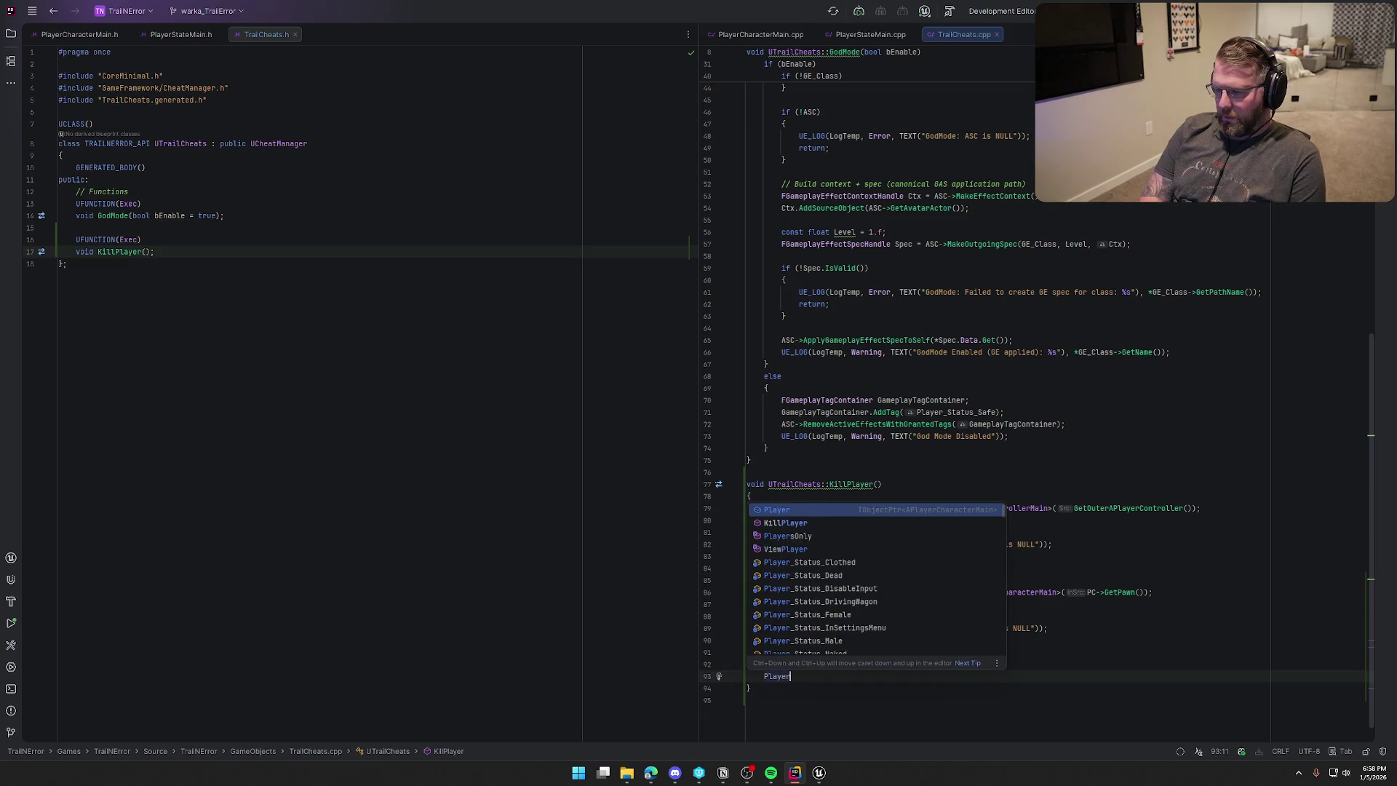
pyautogui.press('BackSpace')
pyautogui.press('BackSpace')
pyautogui.press('BackSpace')
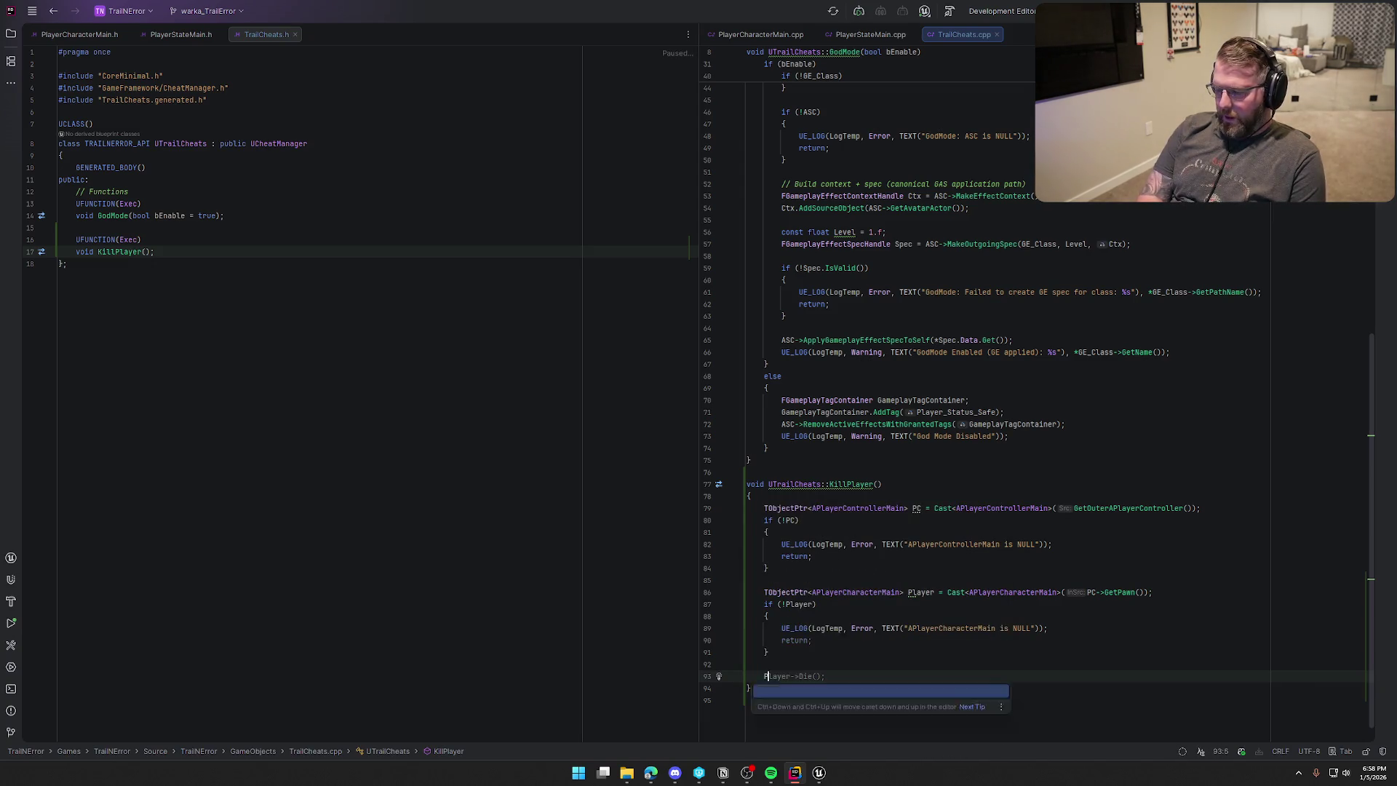
# Copy GodMode's ASC cast and null-check block into KillPlayer.
pyautogui.scroll(10, 962, 553)
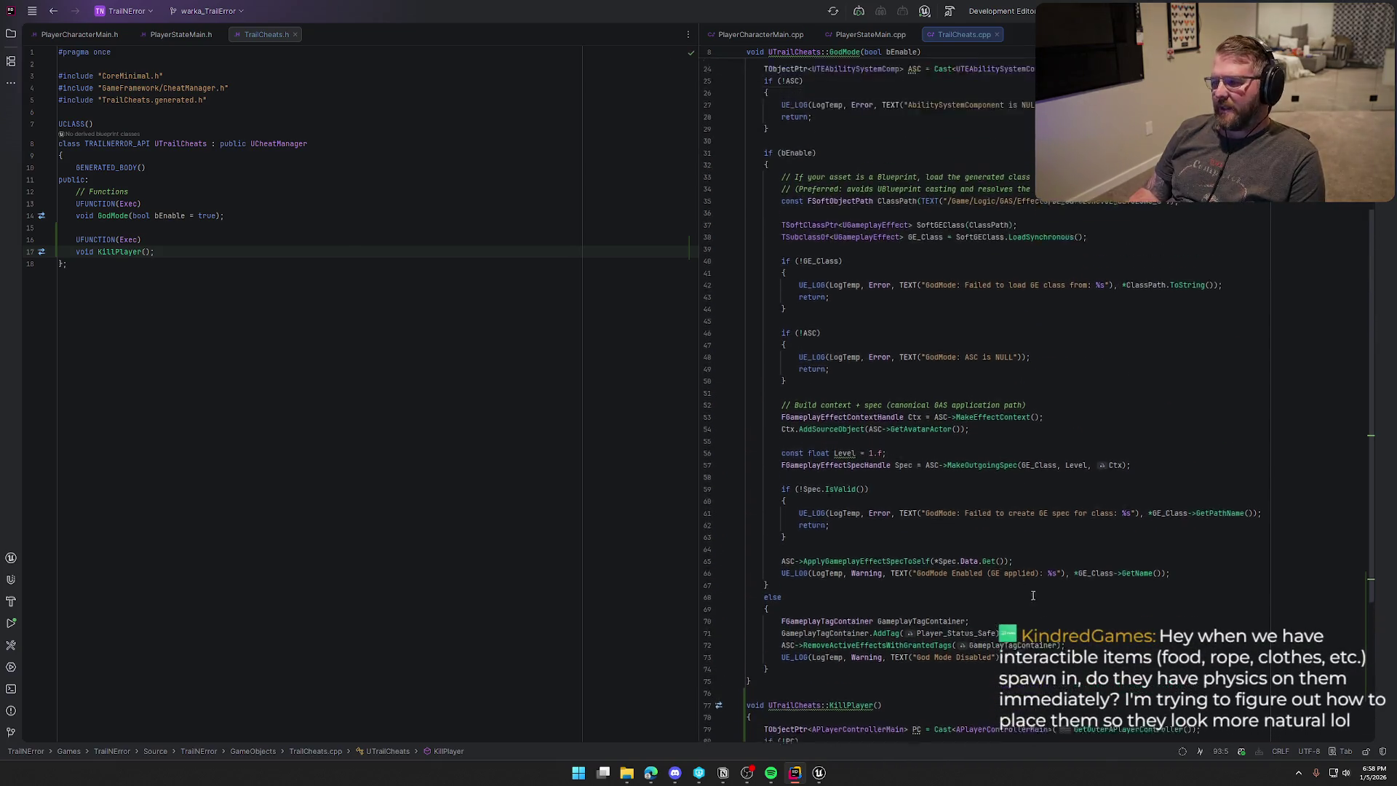
pyautogui.scroll(2, 964, 553)
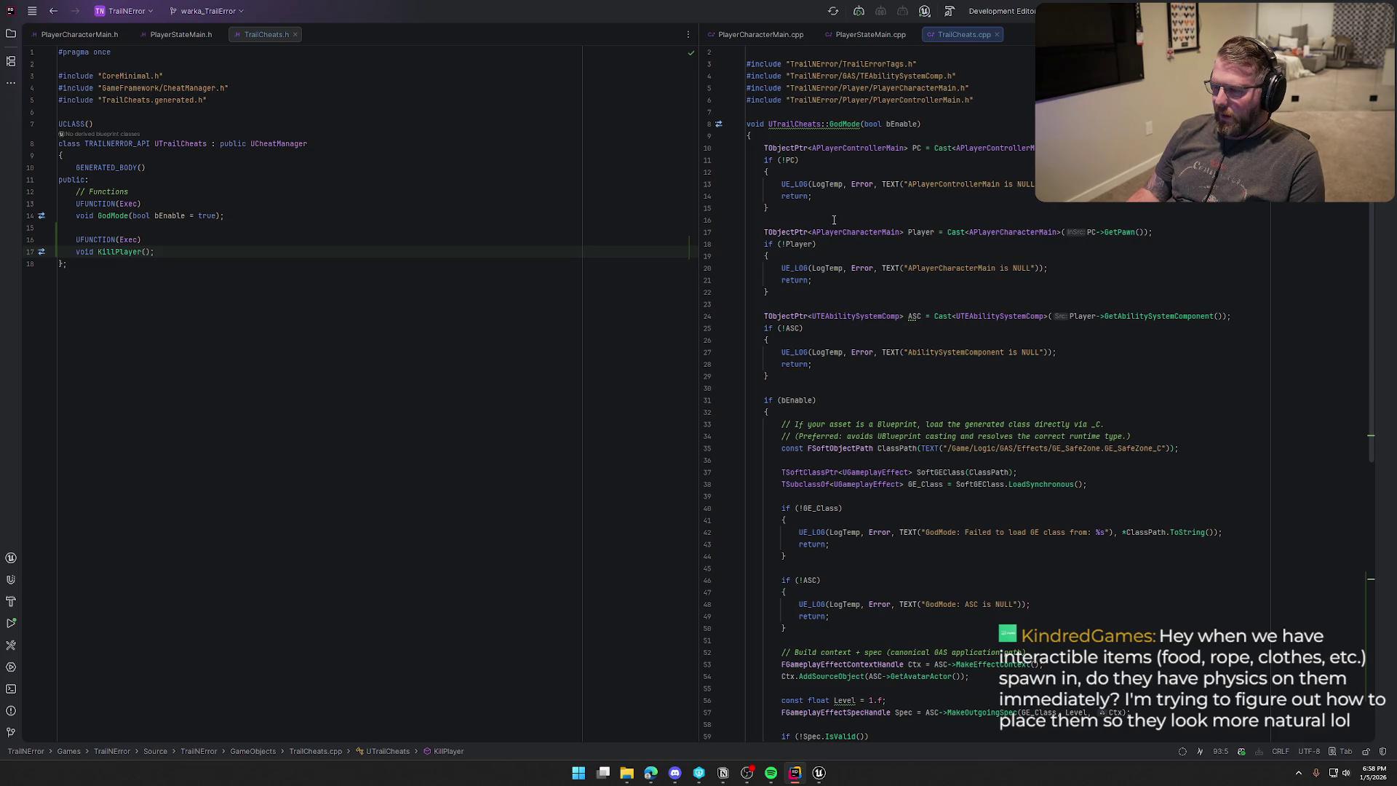
pyautogui.click(765, 316)
pyautogui.keyDown('shift'); pyautogui.click(768, 376); pyautogui.keyUp('shift')
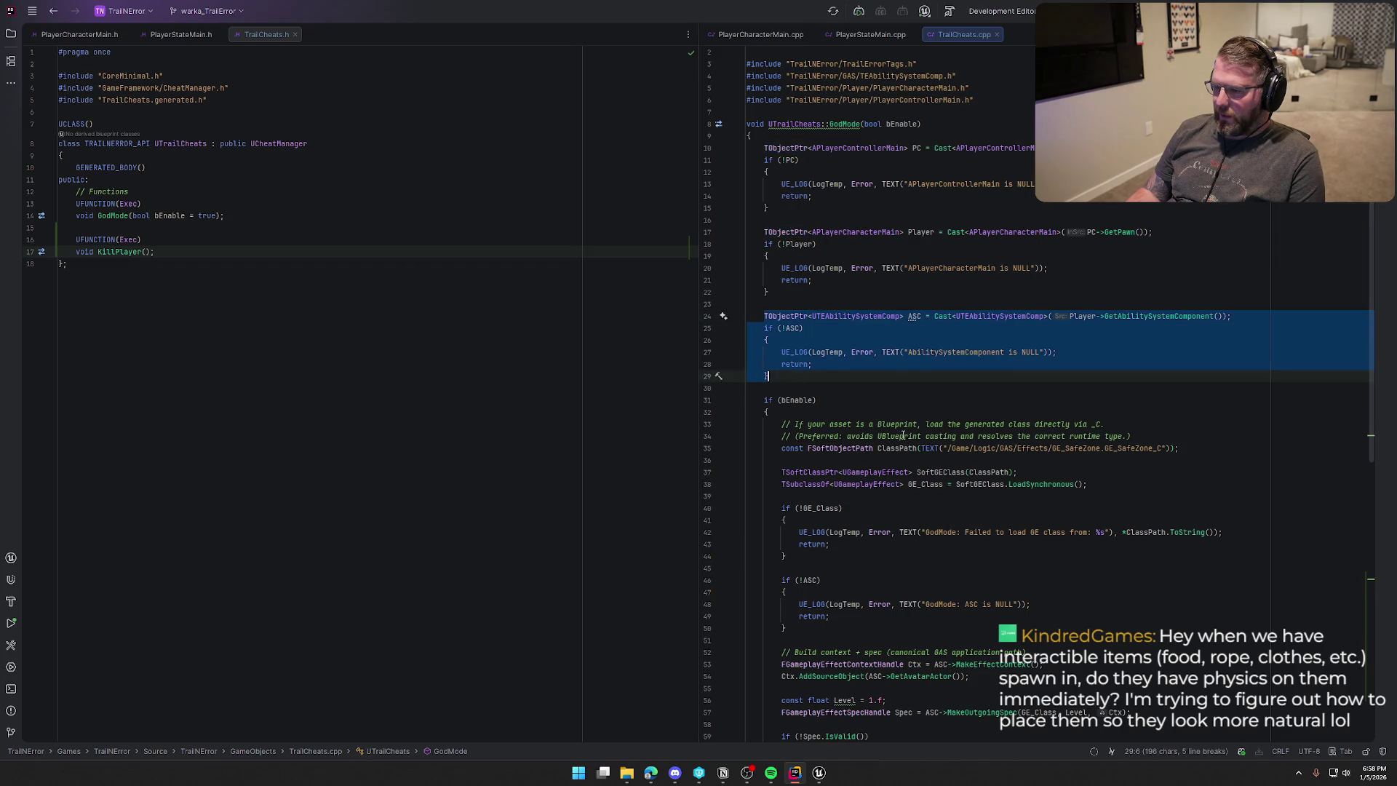
pyautogui.scroll(-10, 910, 501)
pyautogui.click(792, 642)
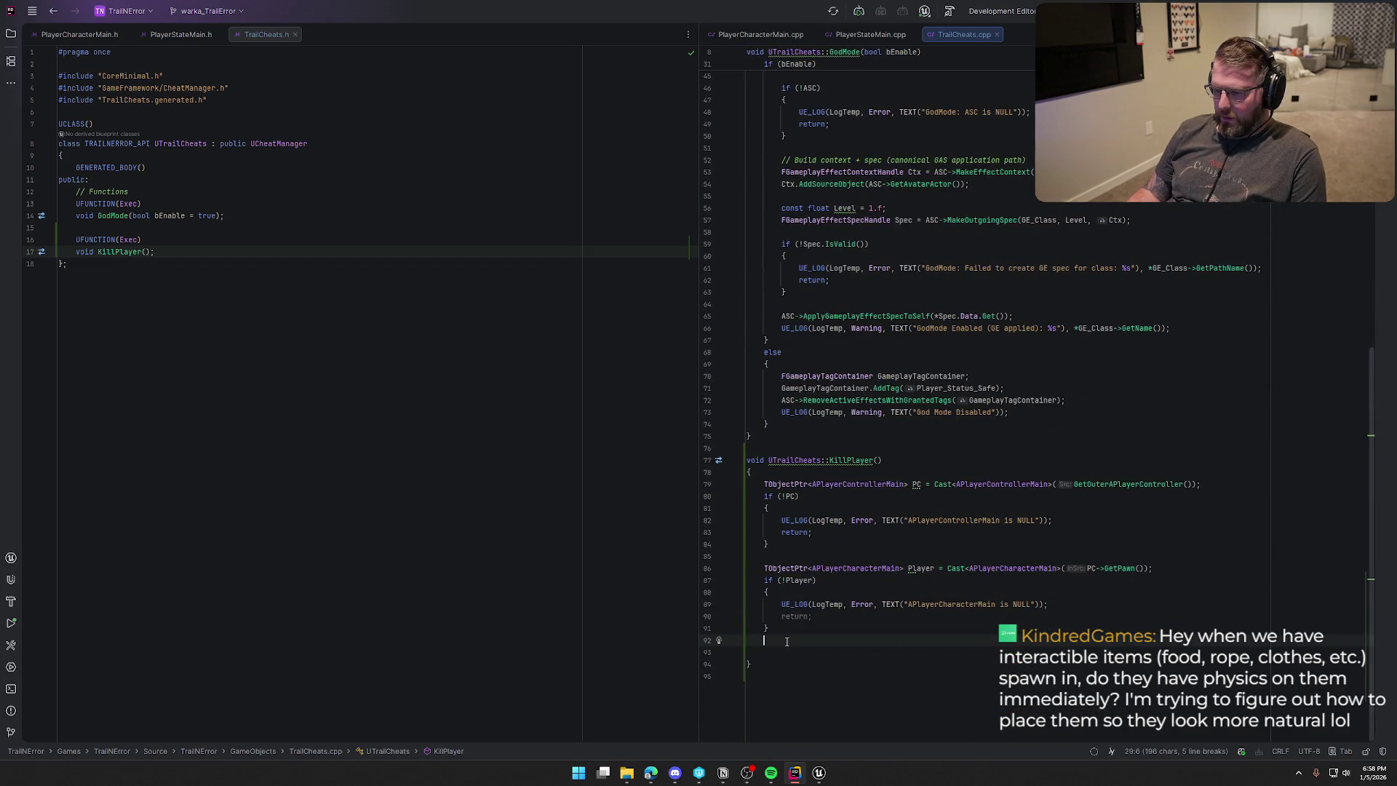
pyautogui.write('TObjectPtr<UTEAbilitySystemComp> ASC = Cast<UTEAbilitySystemComp>(Player->GetAbilitySystemComponent()); \t\tif (!ASC) \t\t{ \t\t\tUE_LOG(LogTemp, Error, TEXT("AbilitySystemComponent is NULL")); \t\t\treturn; \t\t}')
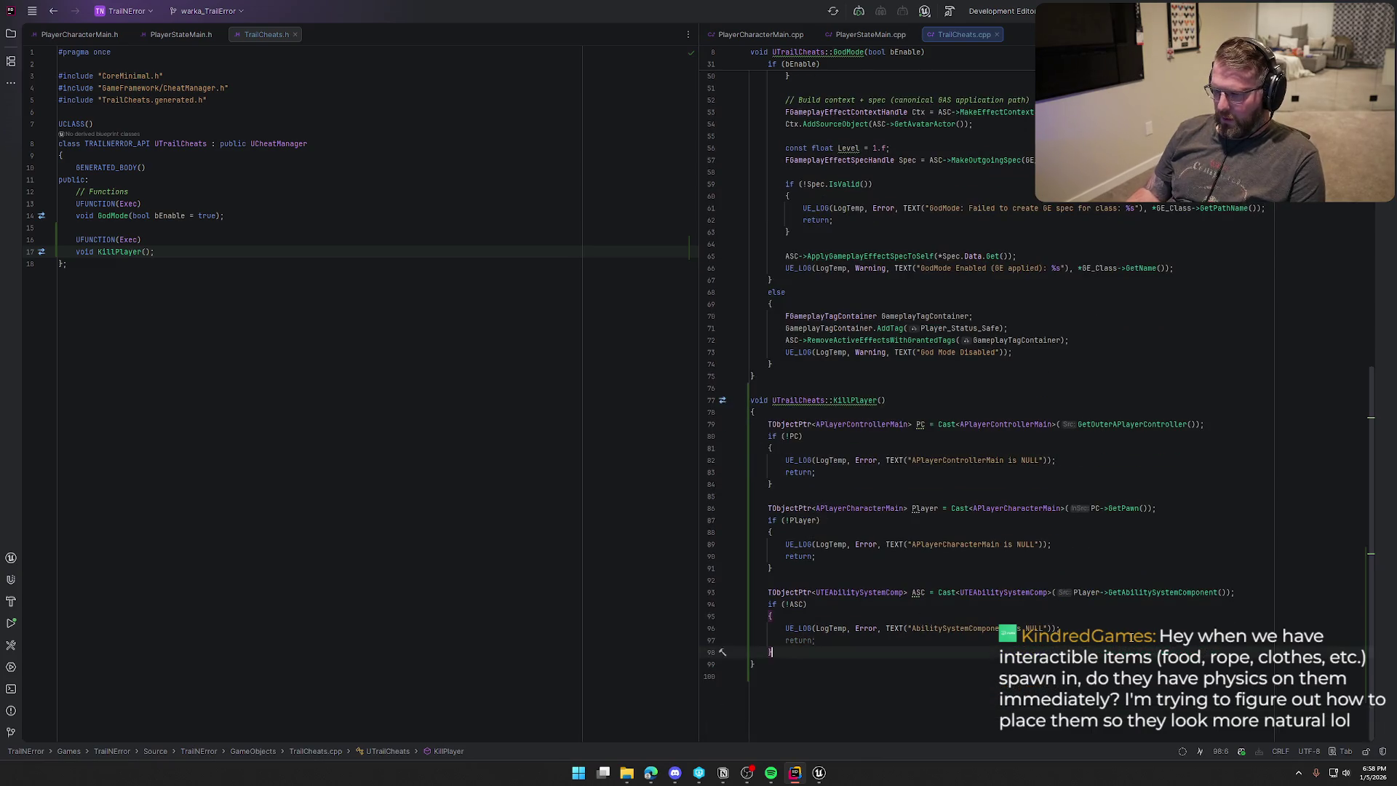
pyautogui.scroll(12, 1115, 565)
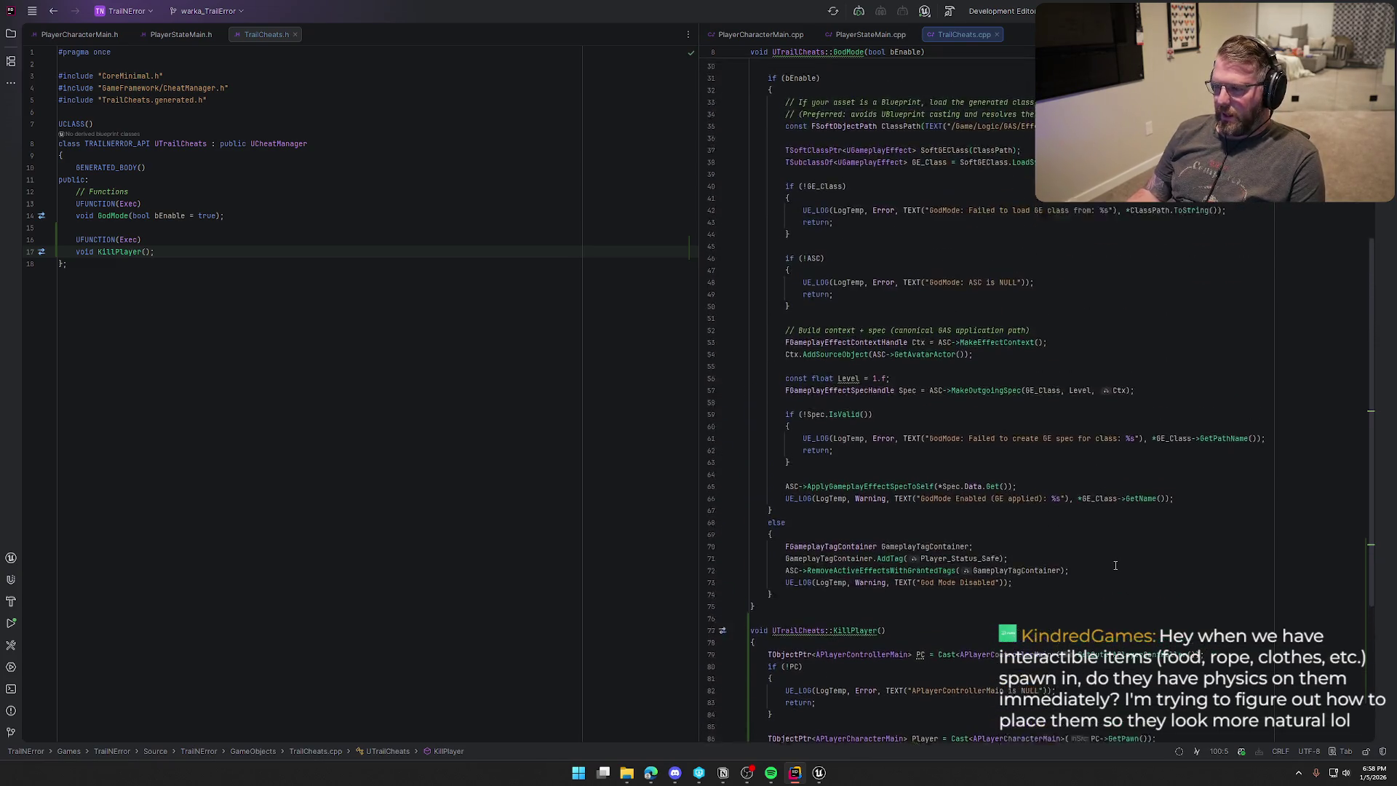
pyautogui.scroll(-4, 1115, 566)
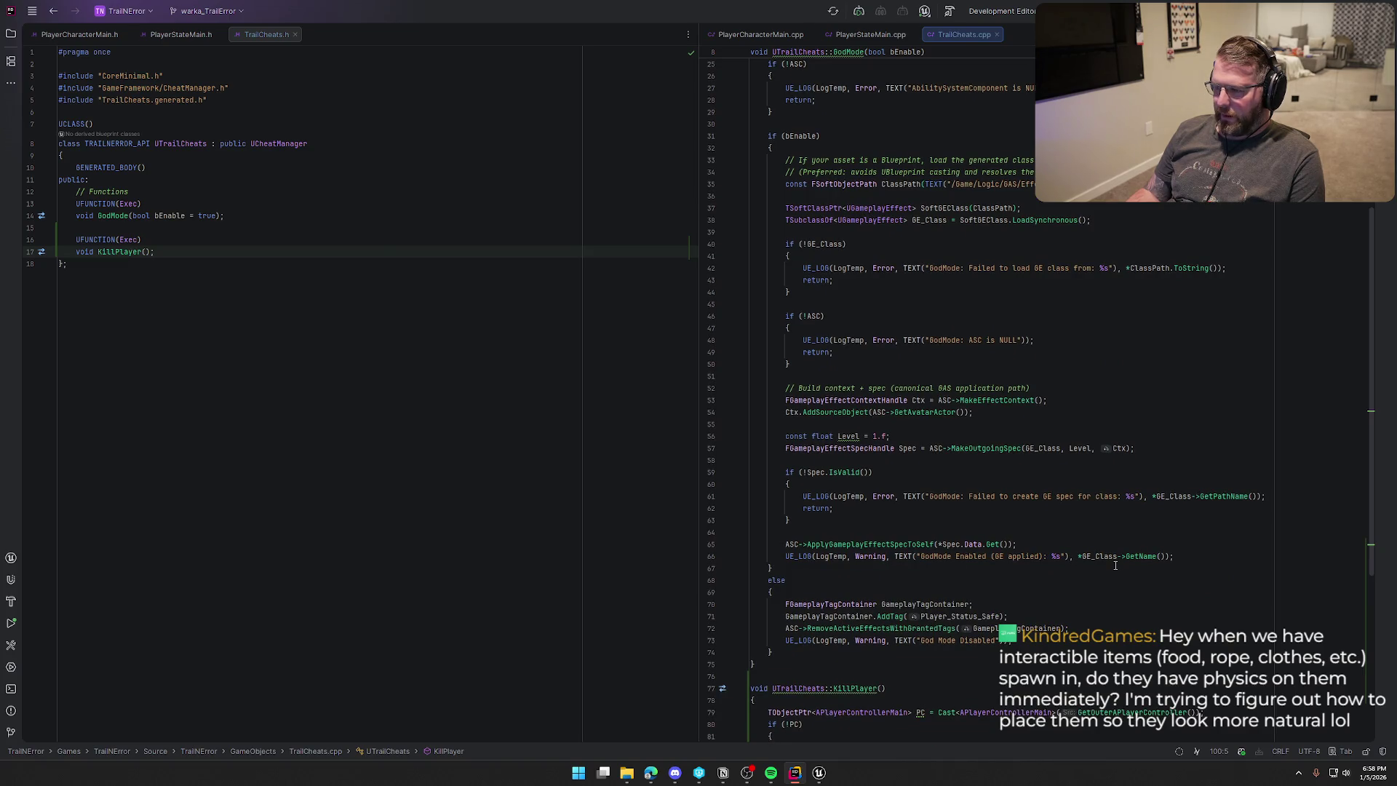
pyautogui.scroll(-6, 1115, 566)
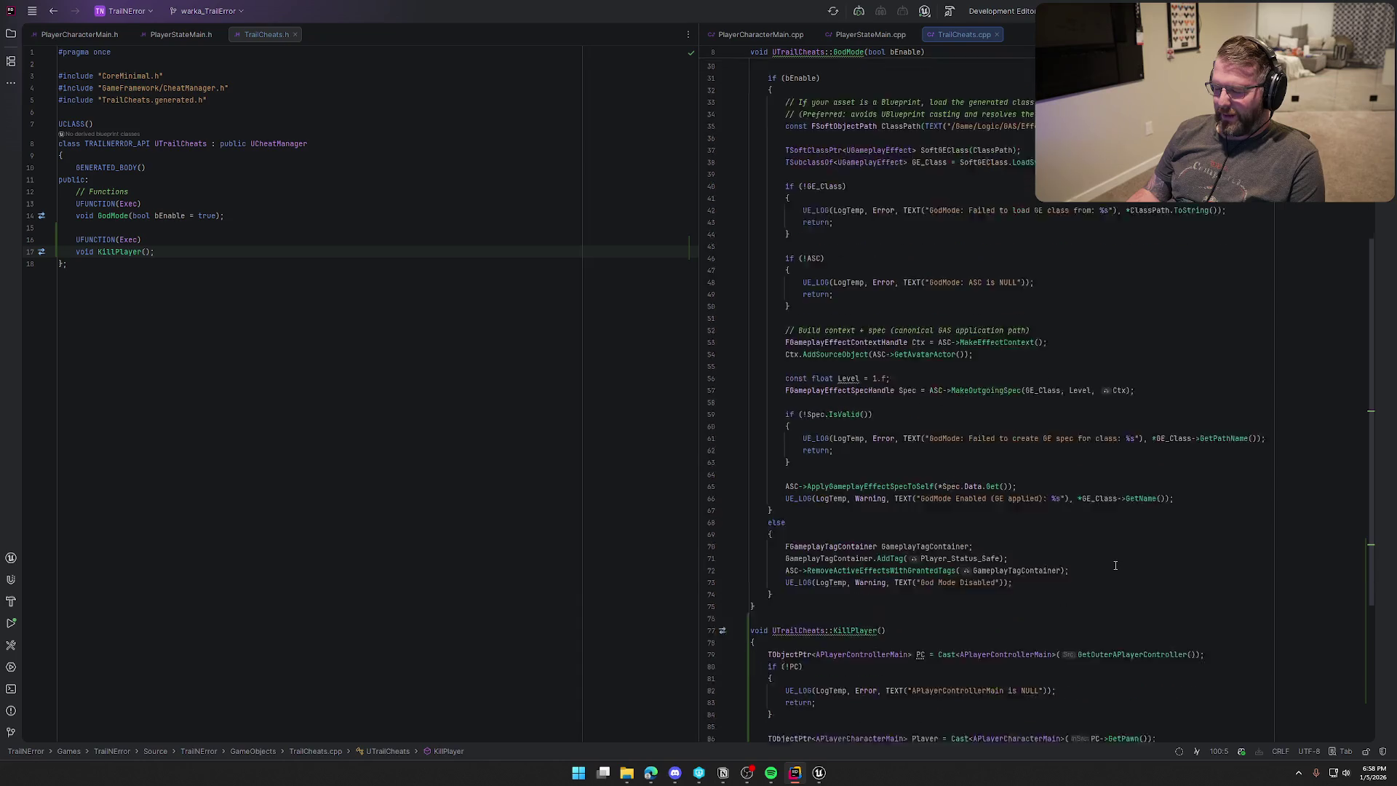
pyautogui.scroll(-4, 1115, 565)
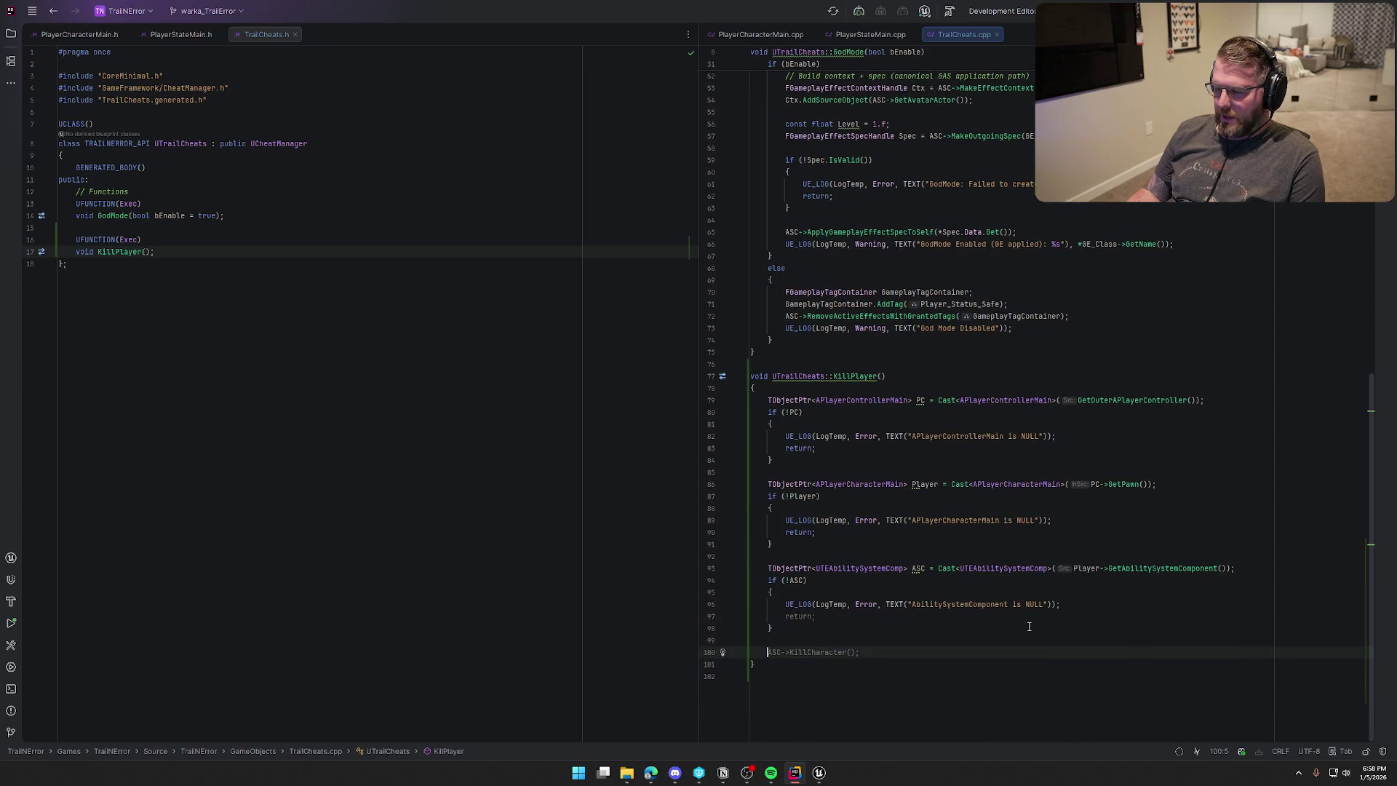
# Glance over bp_Player's event graph in Unreal, then open the UTEAbilitySystemComp declaration in Rider.
pyautogui.click(819, 773)
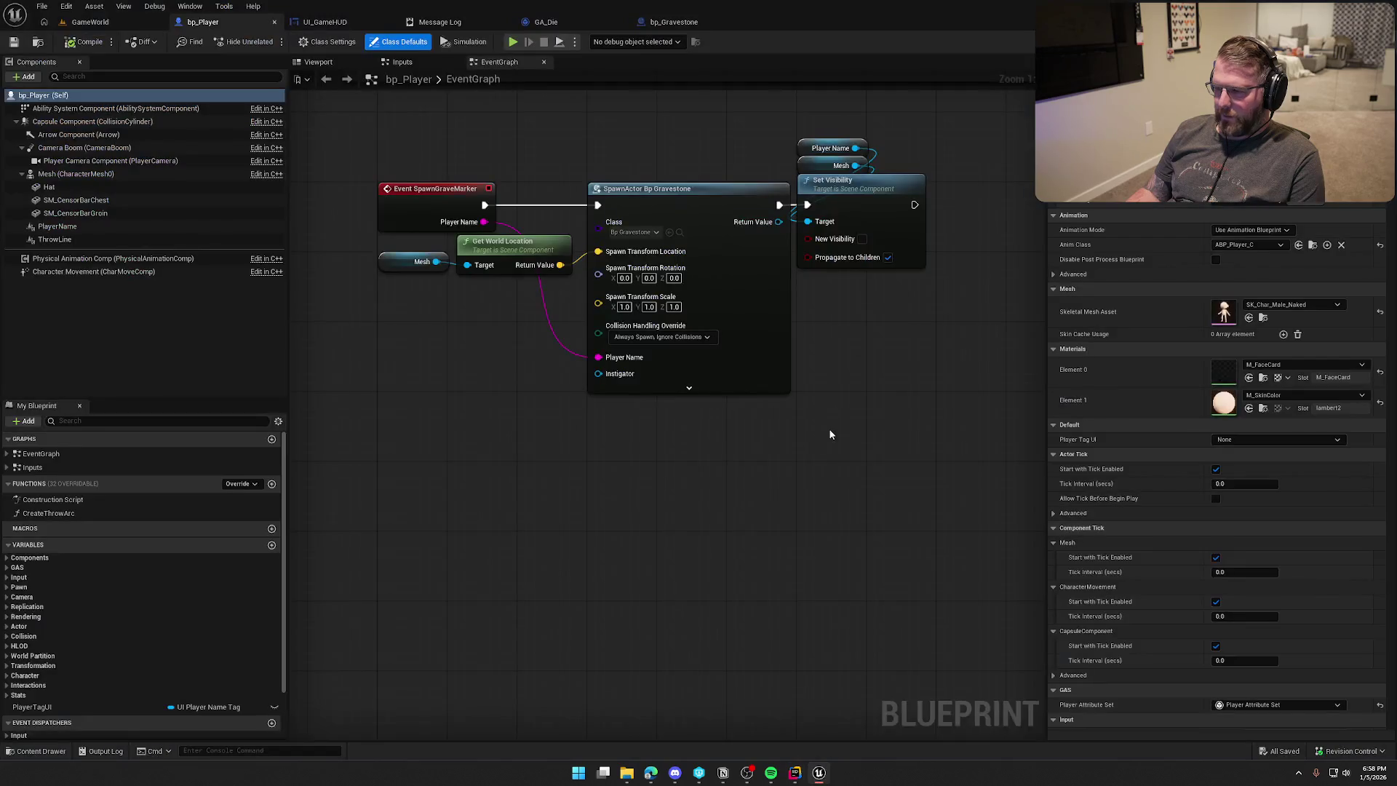
pyautogui.moveTo(647, 570)
pyautogui.mouseDown()
pyautogui.moveTo(608, 677)
pyautogui.moveTo(509, 383)
pyautogui.mouseUp()
pyautogui.moveTo(452, 292); pyautogui.dragTo(473, 465)
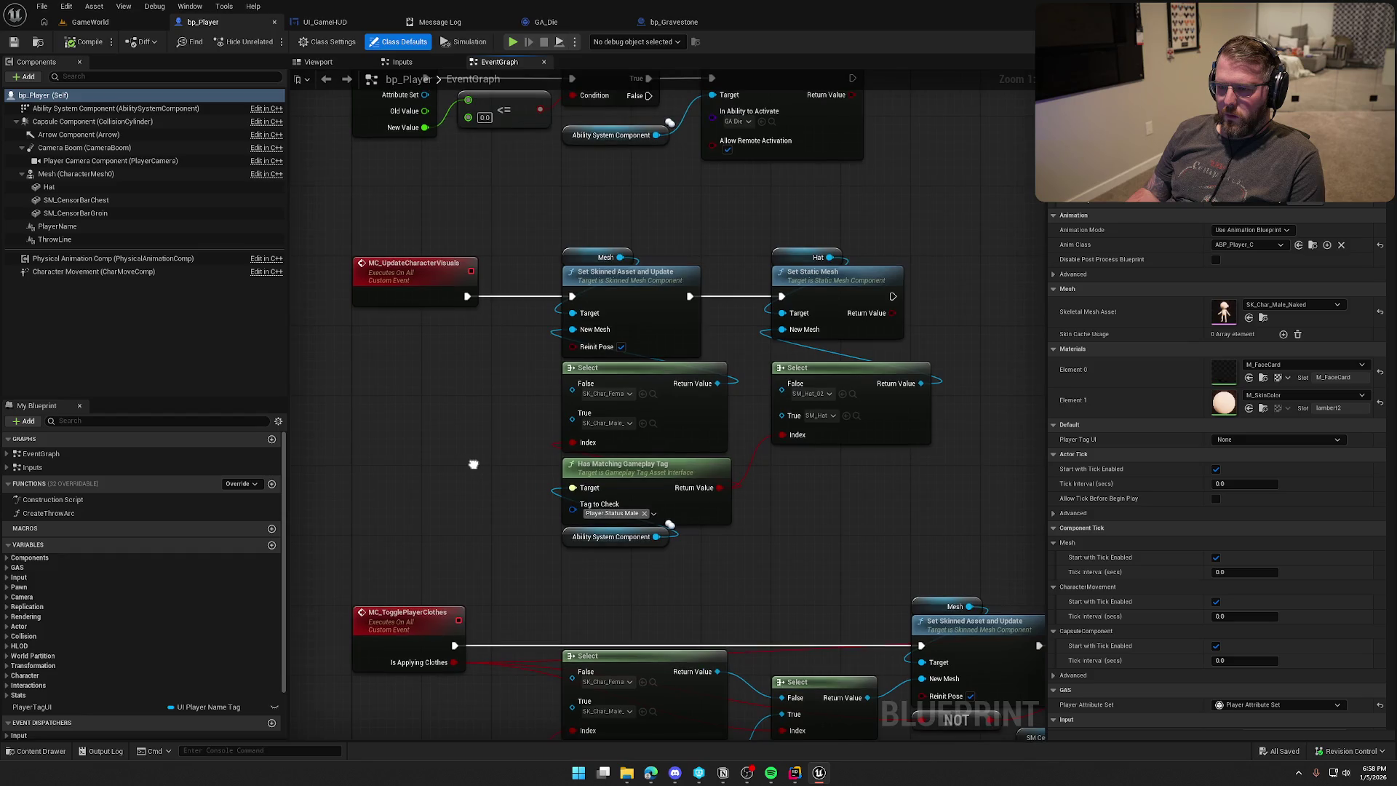
pyautogui.click(795, 773)
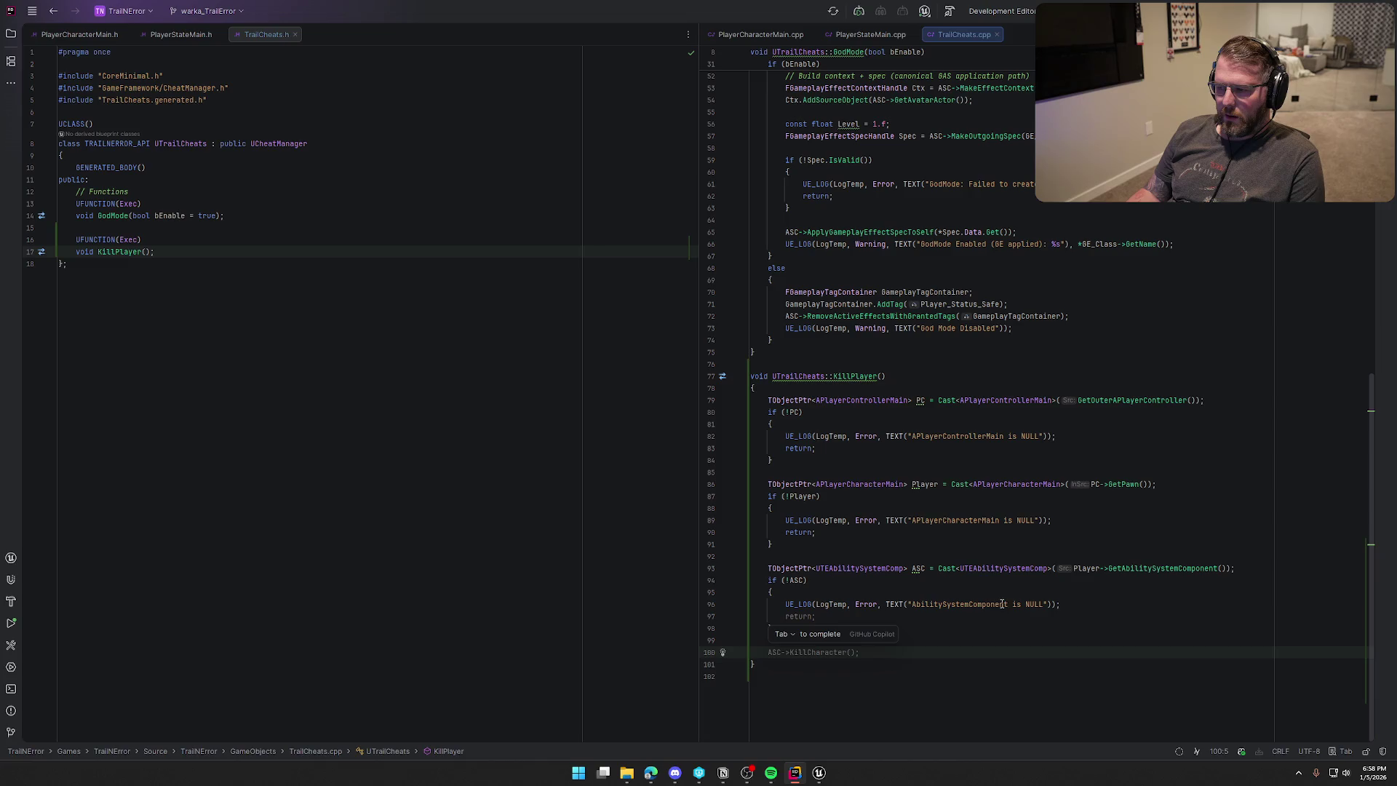
pyautogui.keyDown('ctrl'); pyautogui.click(1004, 569); pyautogui.keyUp('ctrl')
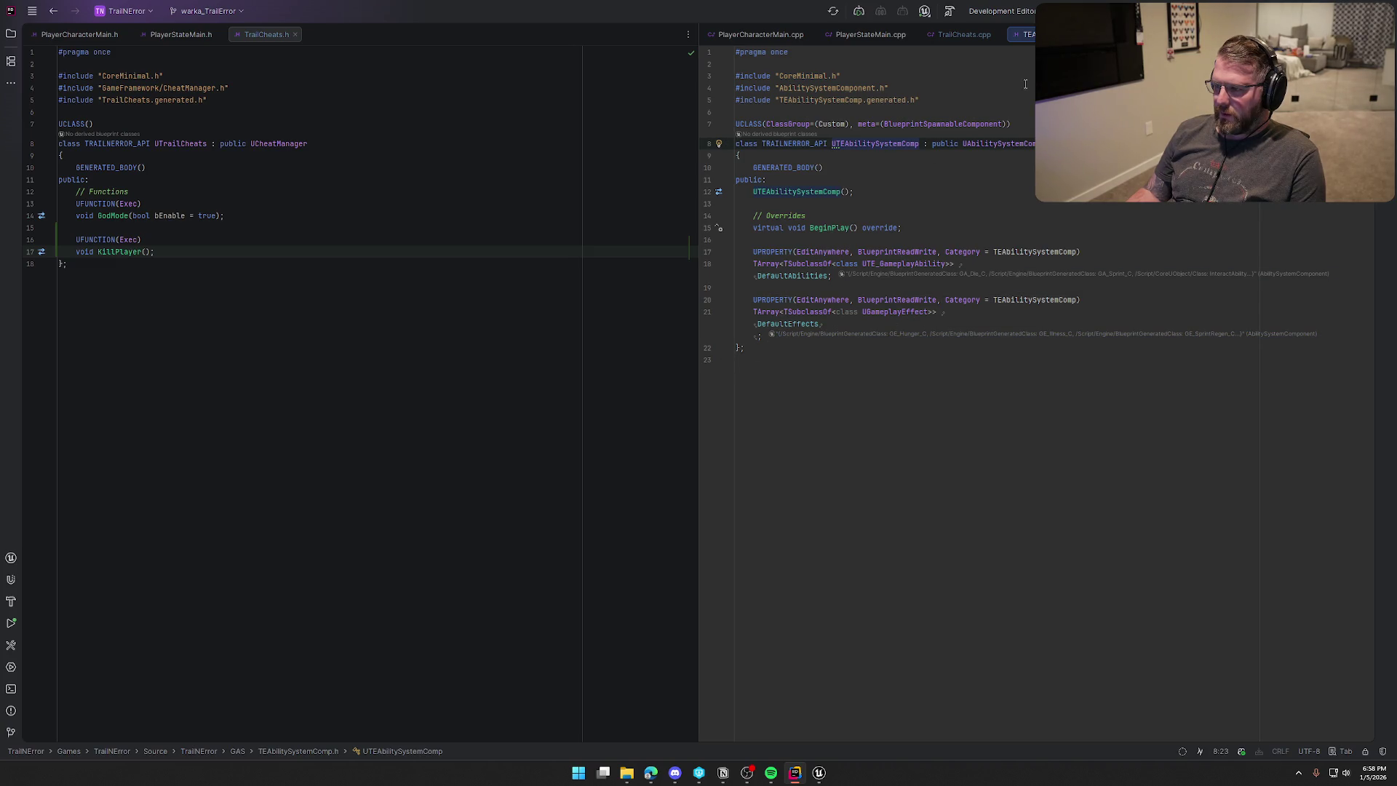
# Close the ability system header and open PlayerAttributeSet.cpp from the GAS folder to read through it.
pyautogui.hotkey('ctrl', 'F4')
pyautogui.hotkey('alt', '1')
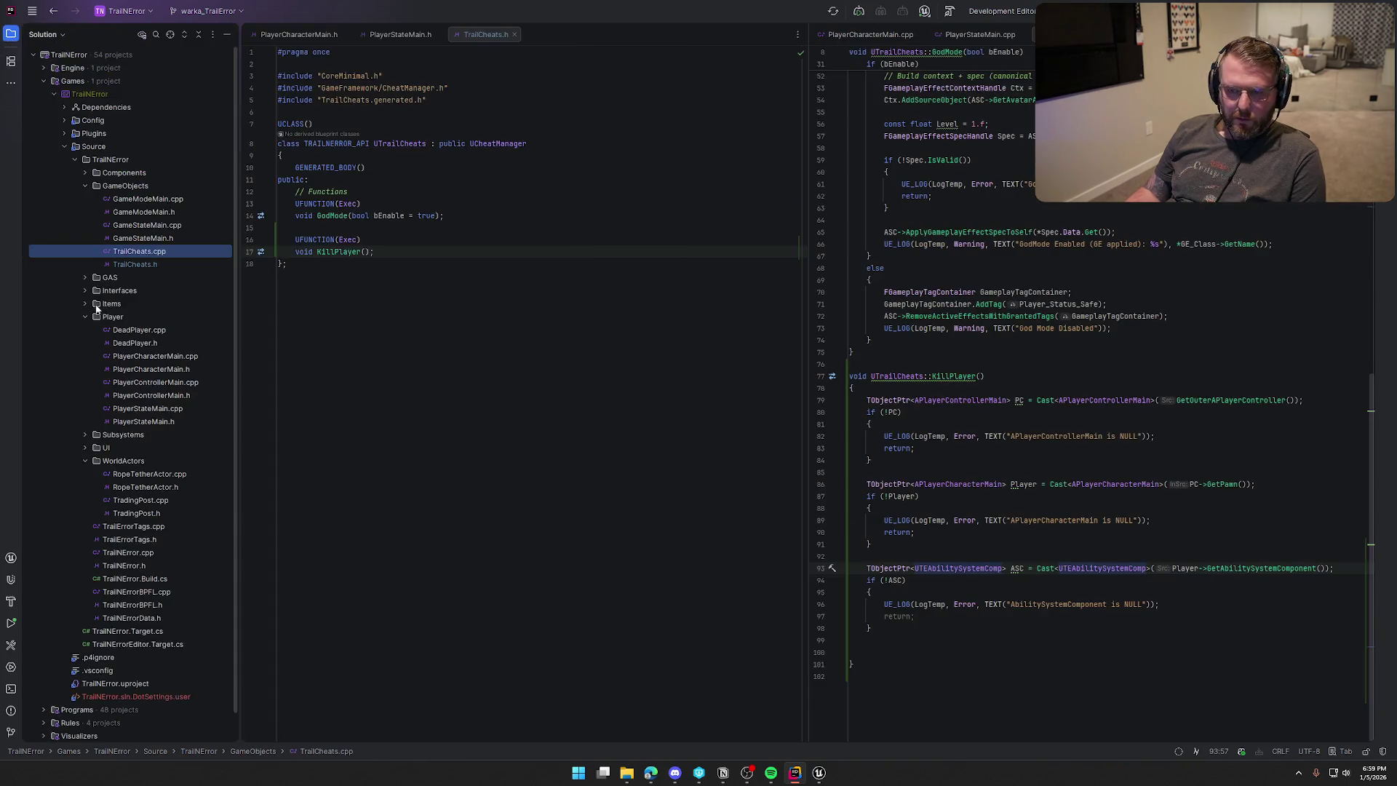
pyautogui.click(84, 277)
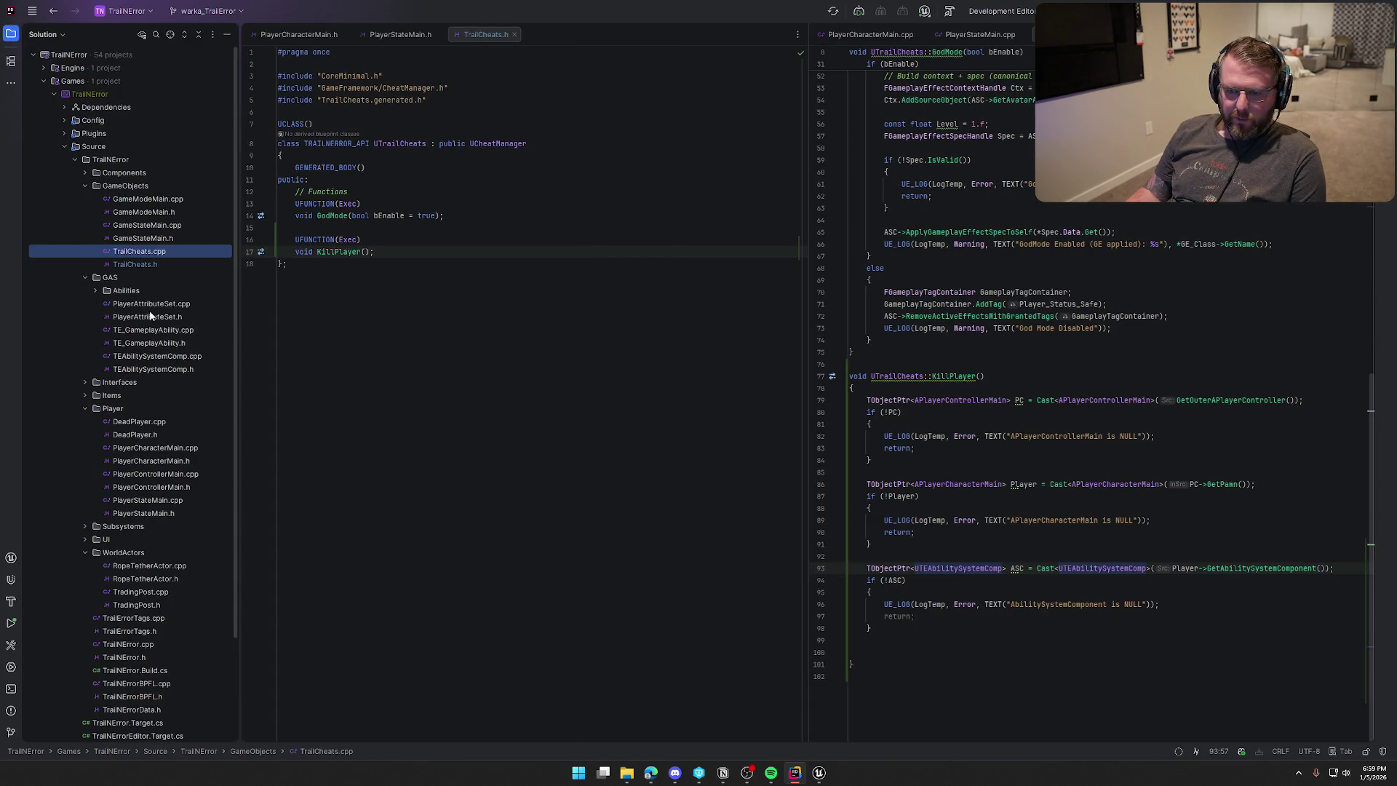
pyautogui.doubleClick(151, 304)
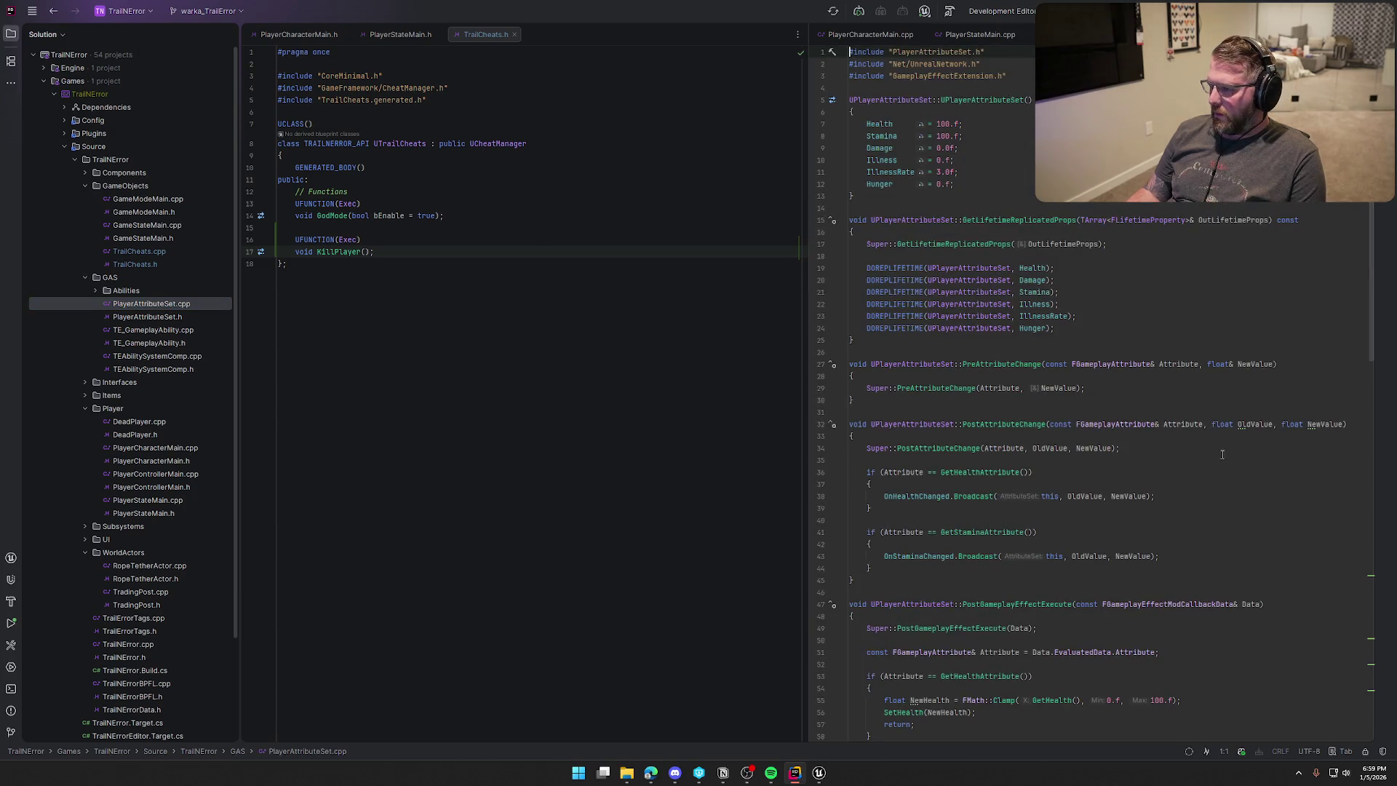
pyautogui.scroll(-8, 1269, 503)
pyautogui.scroll(-5, 1269, 503)
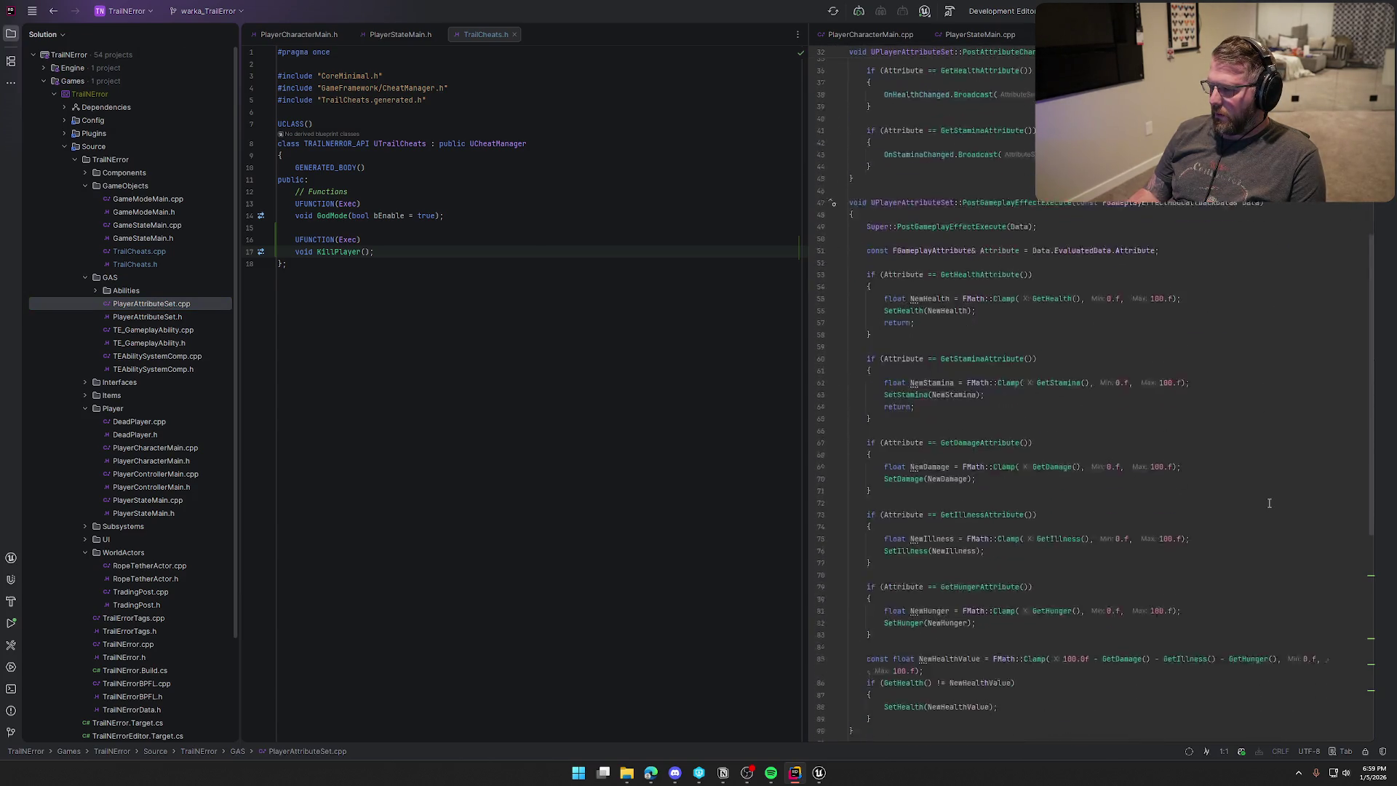
pyautogui.scroll(-2, 1247, 572)
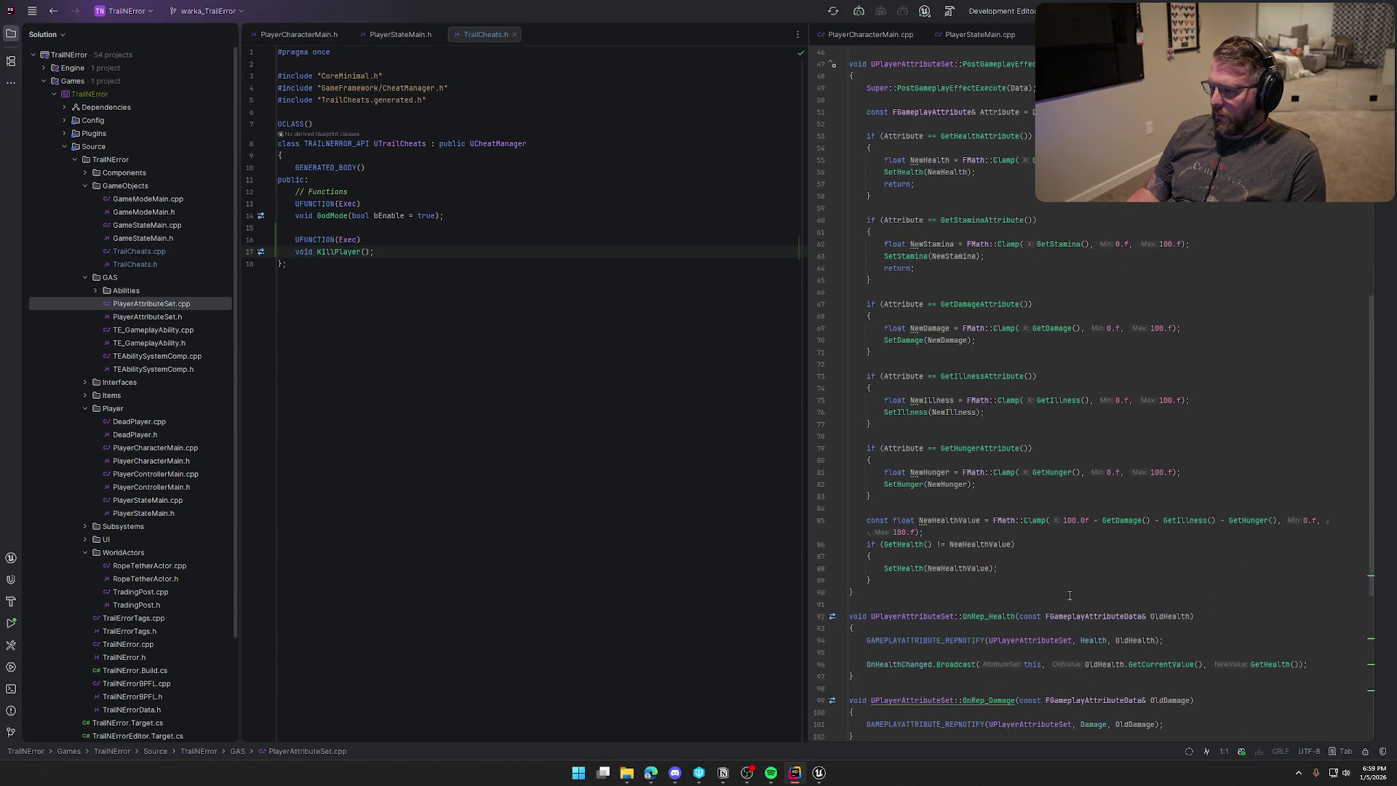
pyautogui.scroll(2, 1161, 582)
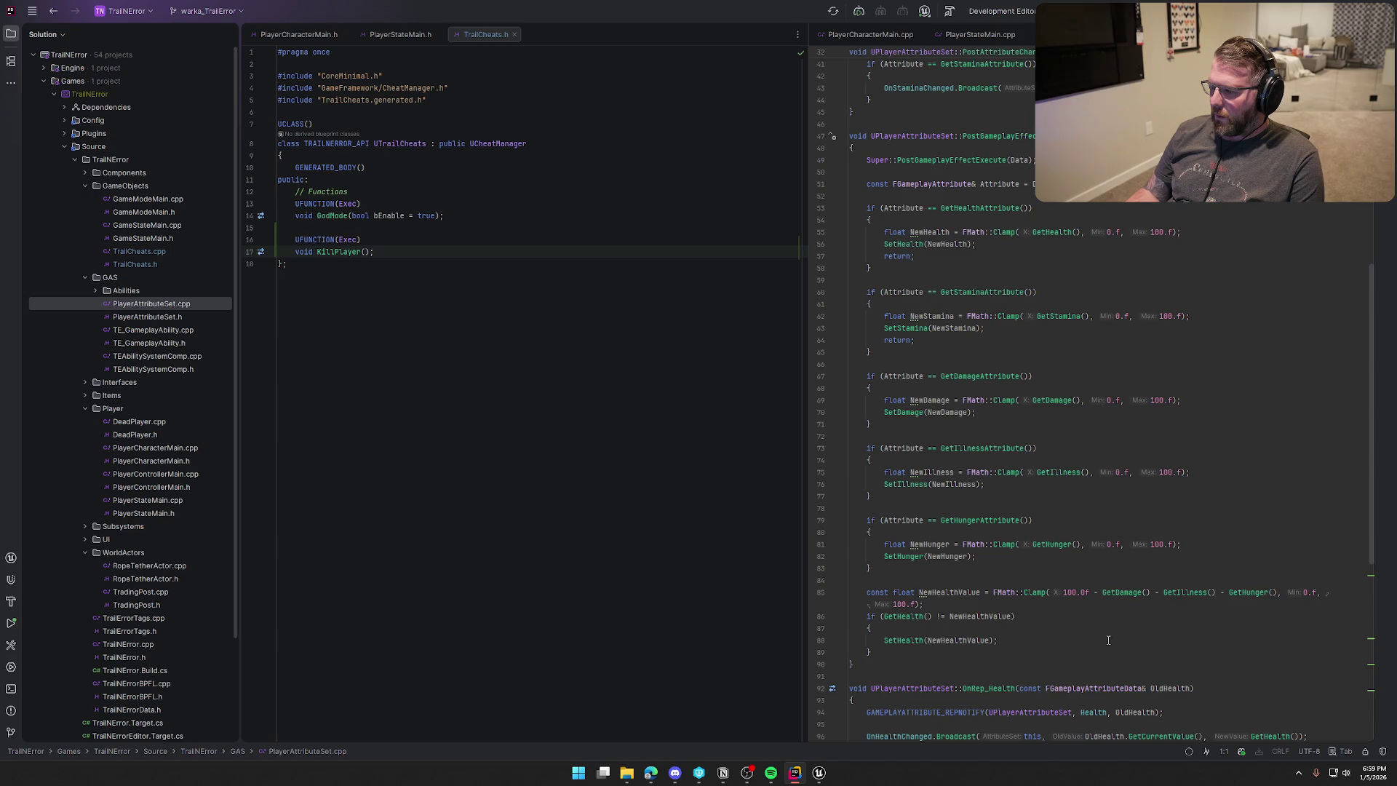
# Return to TrailCheats.cpp, then back to bp_Player's event graph in Unreal.
pyautogui.scroll(-10, 1134, 617)
pyautogui.scroll(18, 1135, 617)
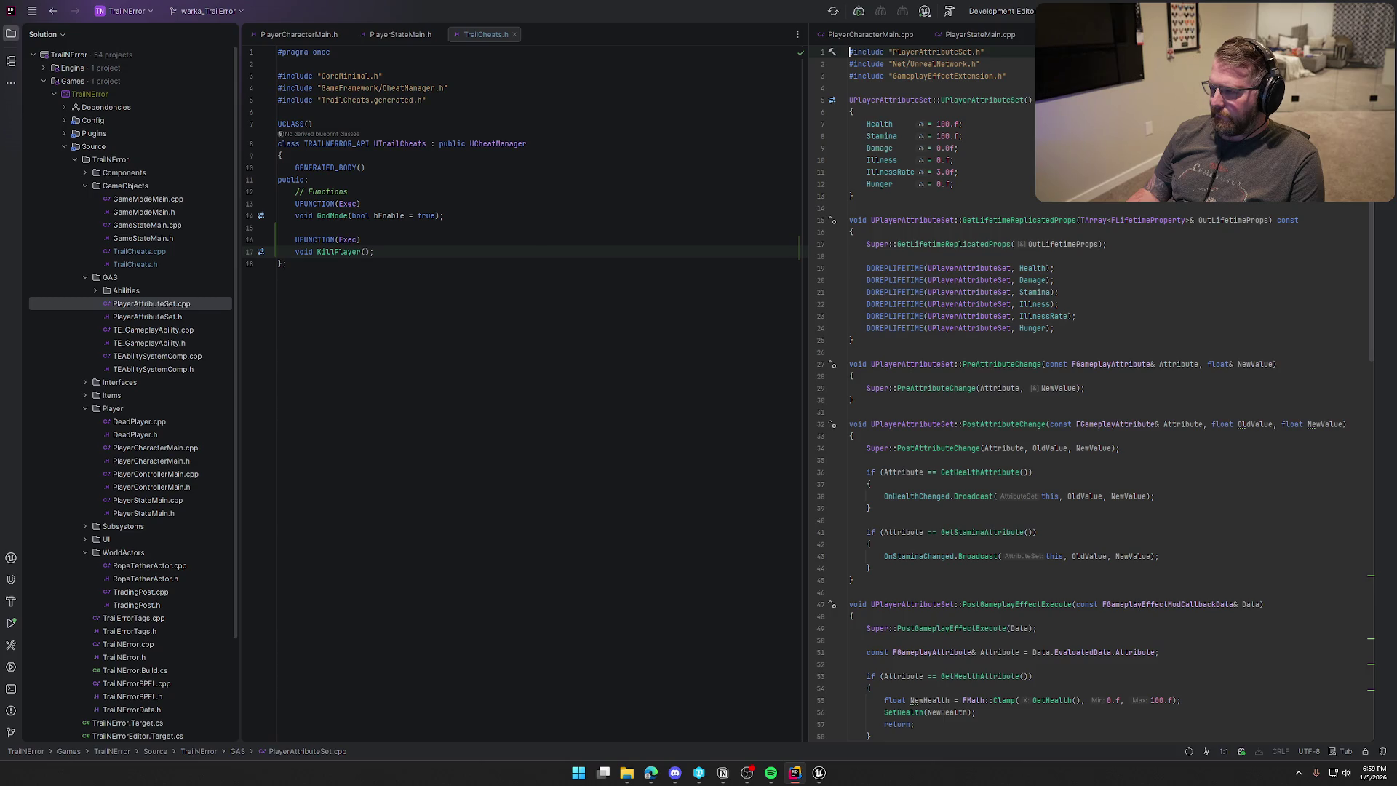
pyautogui.hotkey('ctrl', 'Tab')
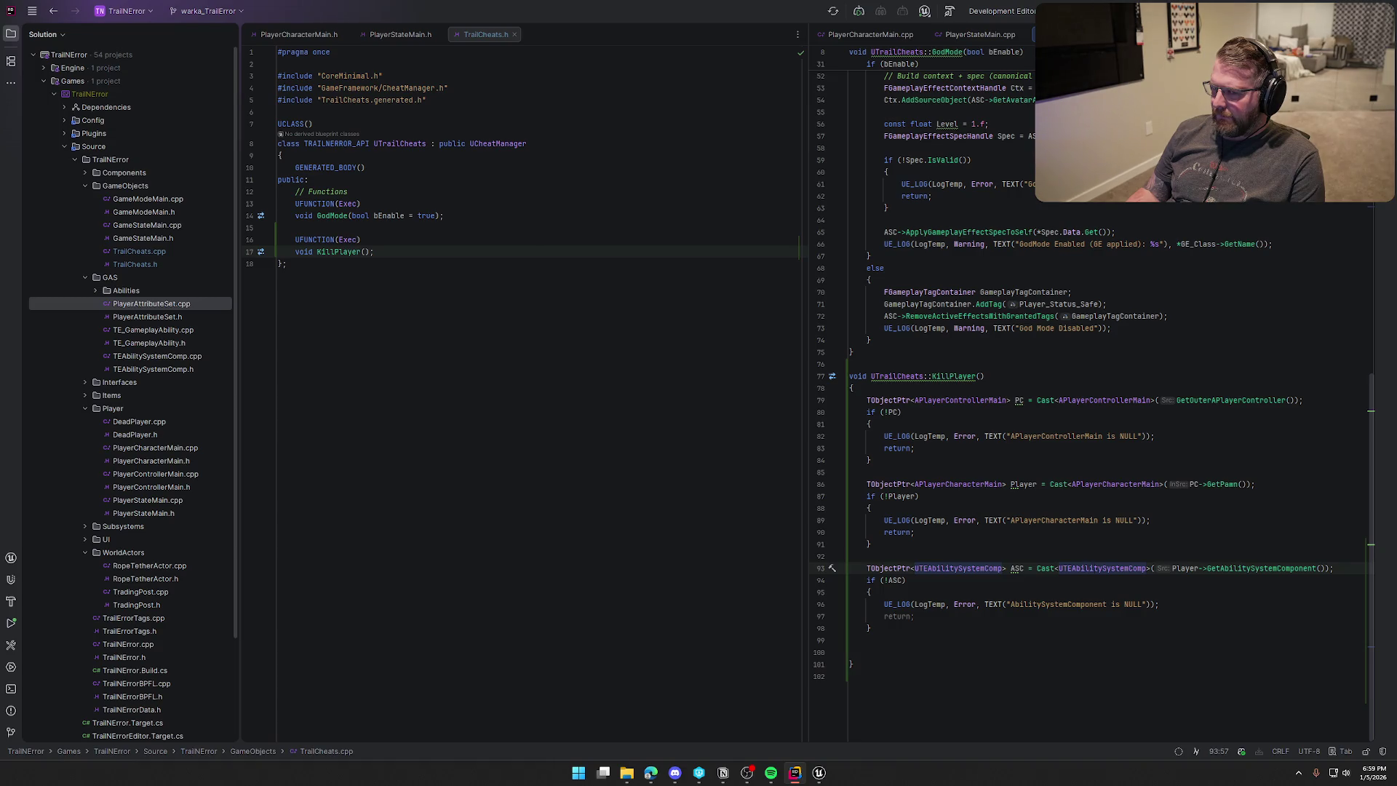
pyautogui.click(820, 773)
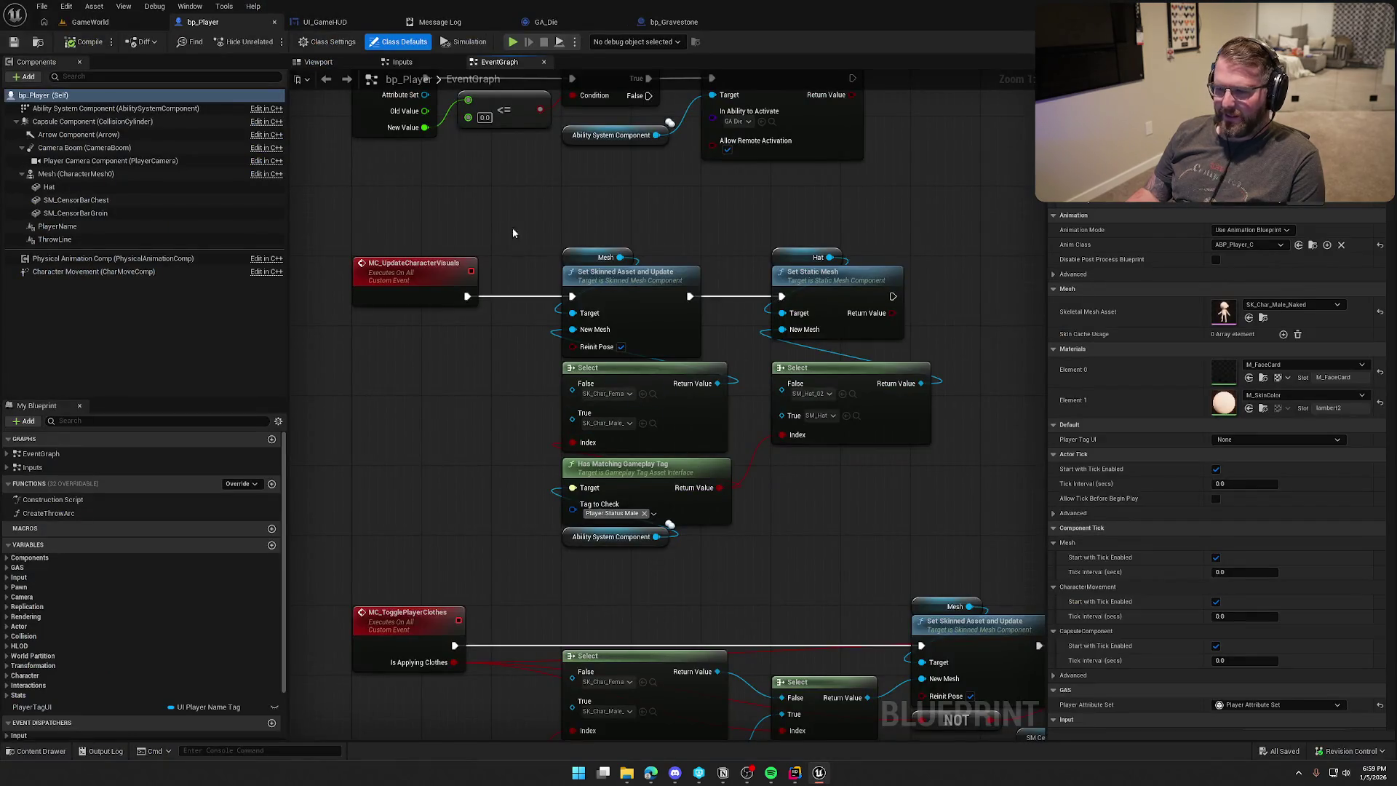
pyautogui.scroll(2, 571, 388)
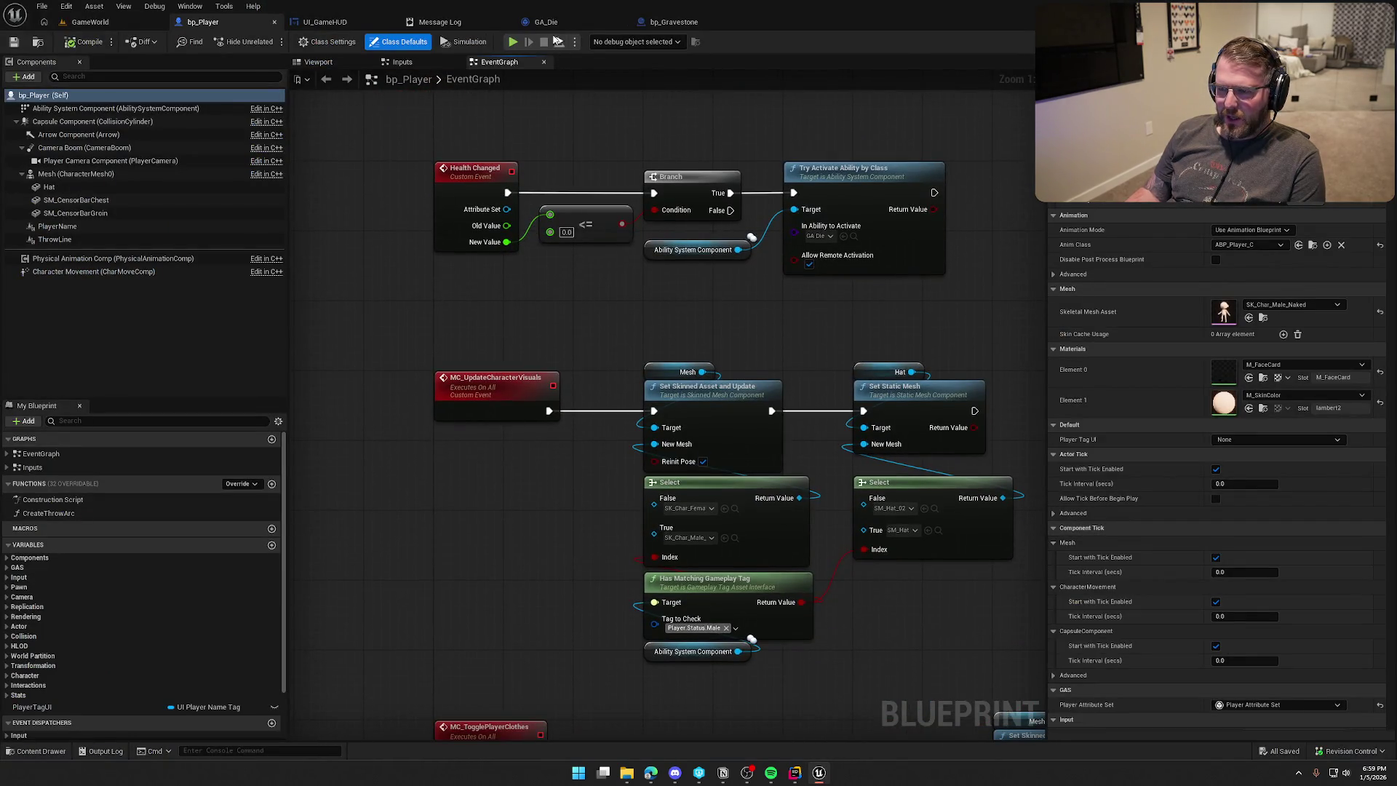
pyautogui.click(544, 22)
pyautogui.moveTo(601, 199)
pyautogui.mouseDown()
pyautogui.moveTo(319, 218)
pyautogui.moveTo(591, 539)
pyautogui.moveTo(705, 290)
pyautogui.moveTo(277, 293)
pyautogui.moveTo(607, 418)
pyautogui.mouseUp()
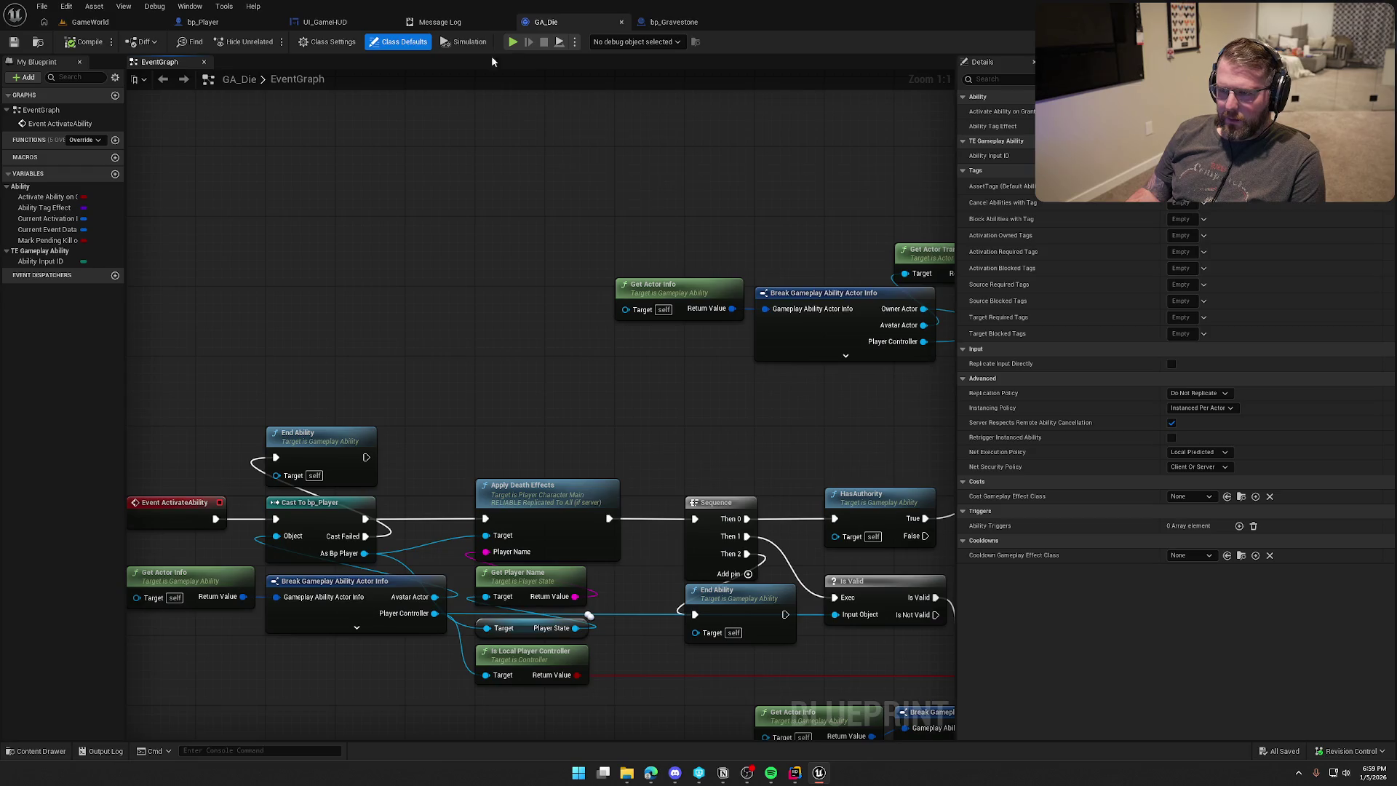
pyautogui.click(235, 24)
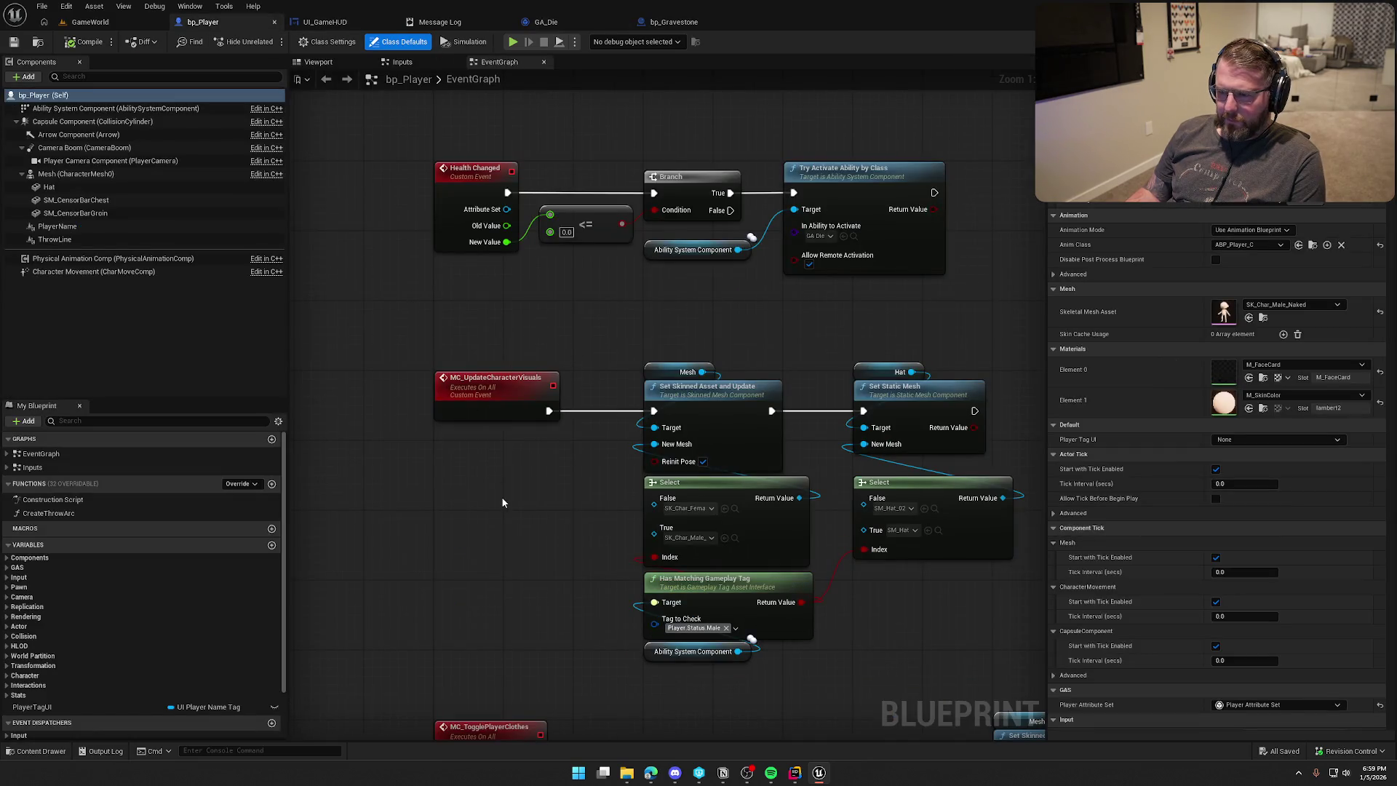
pyautogui.moveTo(504, 496); pyautogui.dragTo(587, 440)
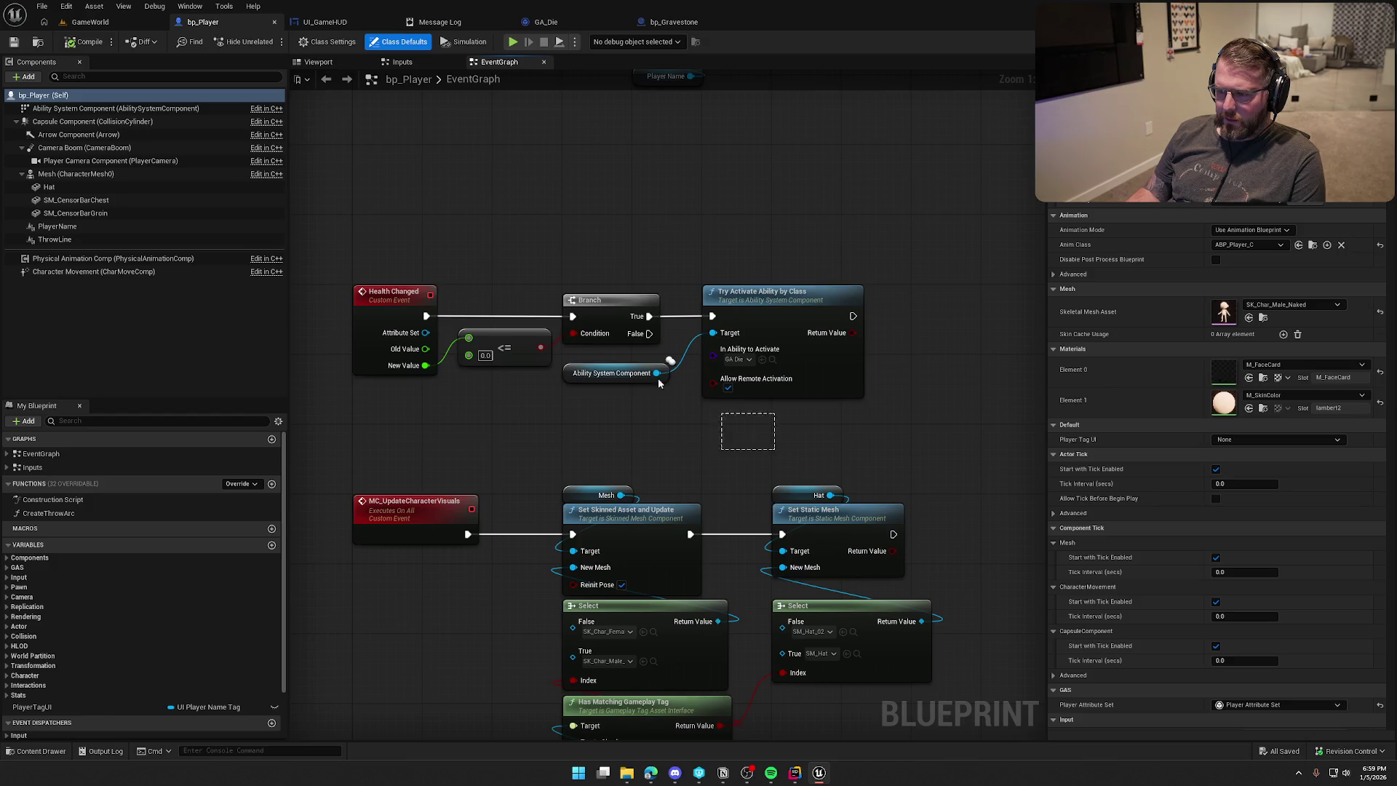
pyautogui.moveTo(708, 410); pyautogui.dragTo(408, 237)
pyautogui.click(432, 231)
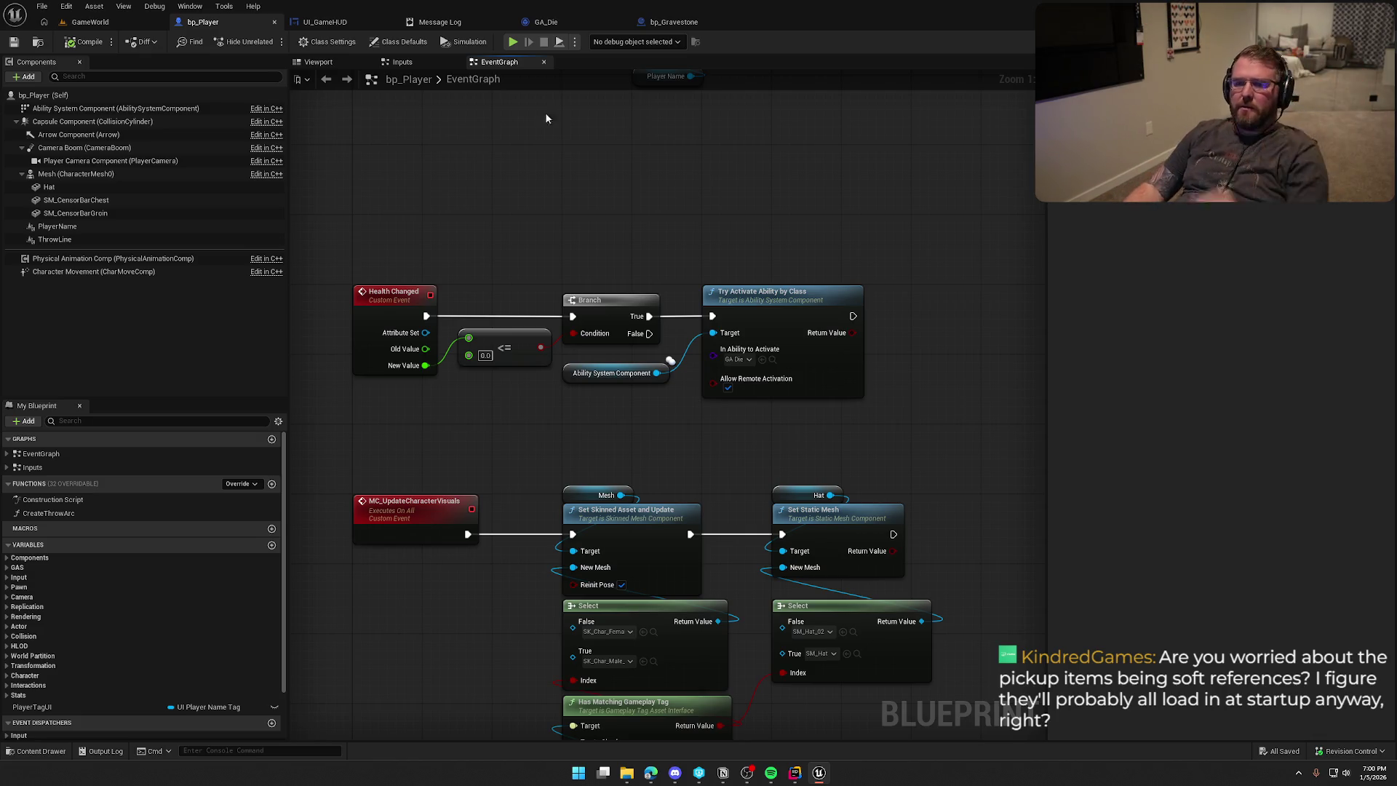
# Fly the GameWorld view to the pickup items, play-test, walk up and interact with one using E.
pyautogui.click(90, 22)
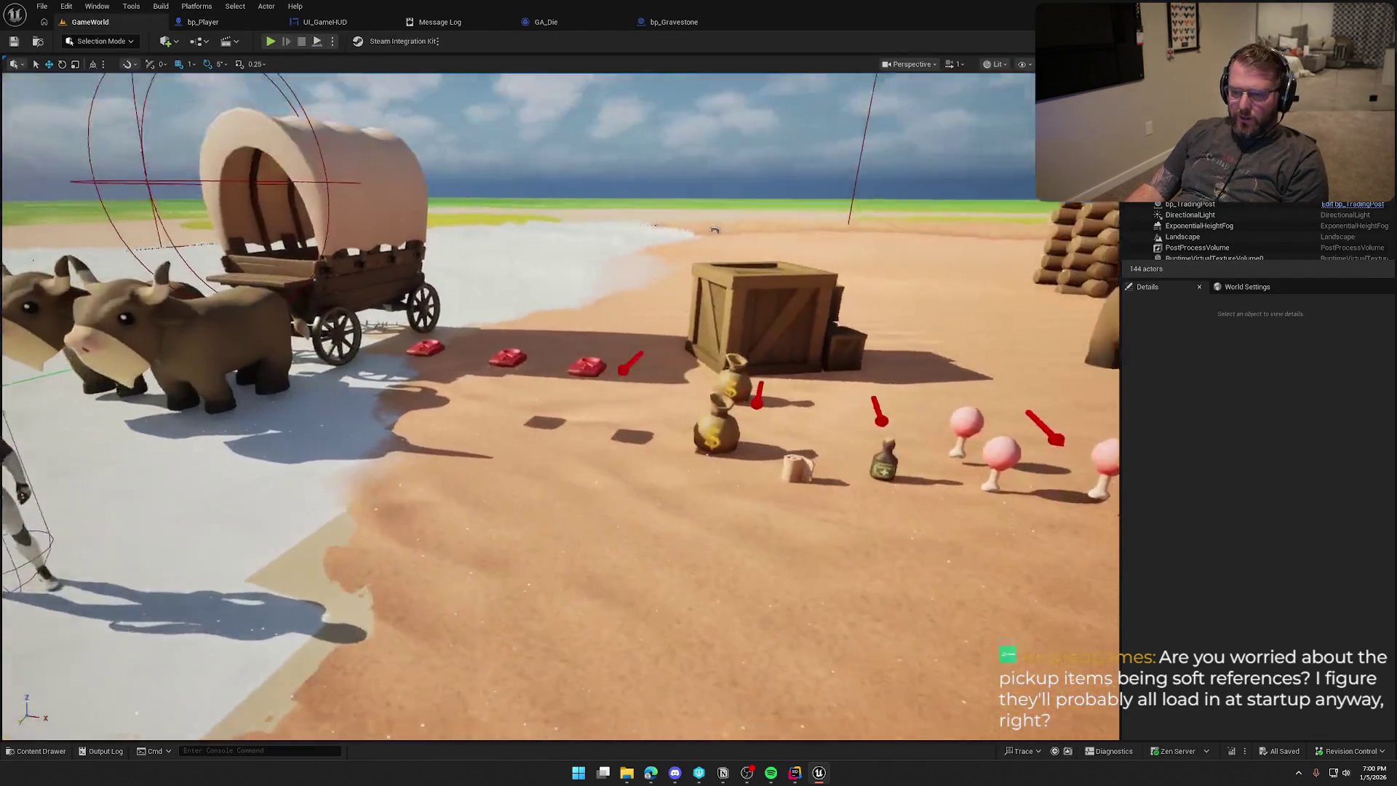
pyautogui.moveTo(714, 230)
pyautogui.mouseDown()
pyautogui.moveTo(715, 364)
pyautogui.moveTo(728, 379)
pyautogui.mouseUp()
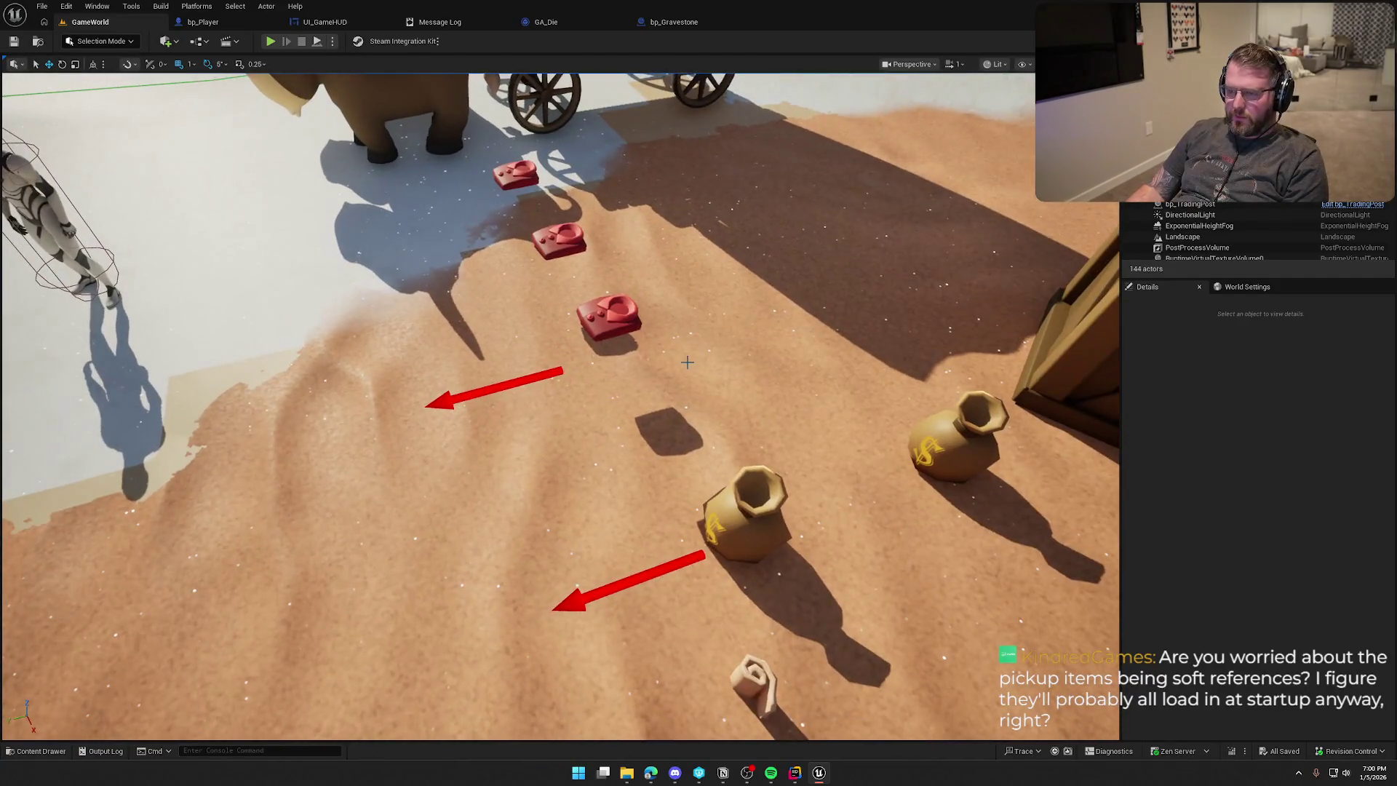
pyautogui.click(276, 44)
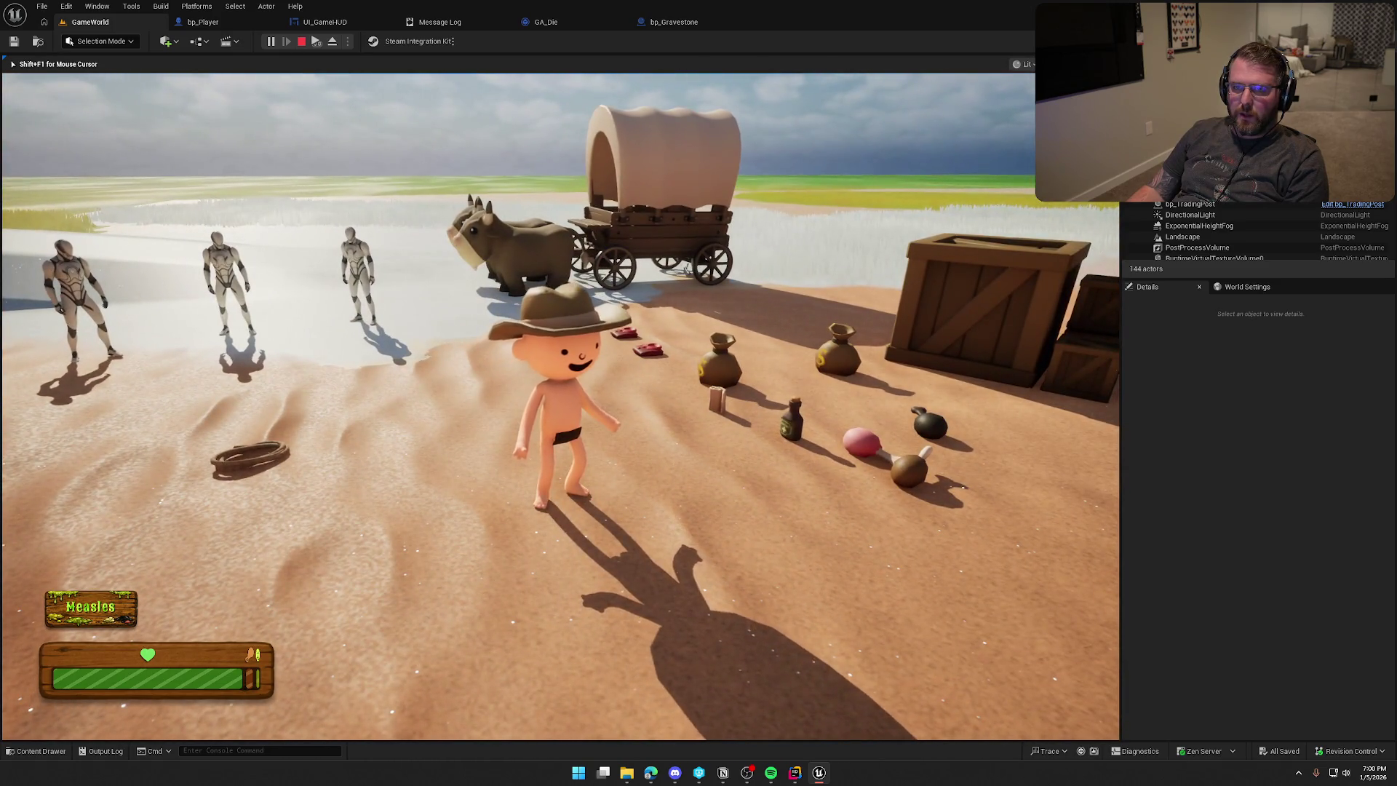
pyautogui.press('w')
pyautogui.press('w')
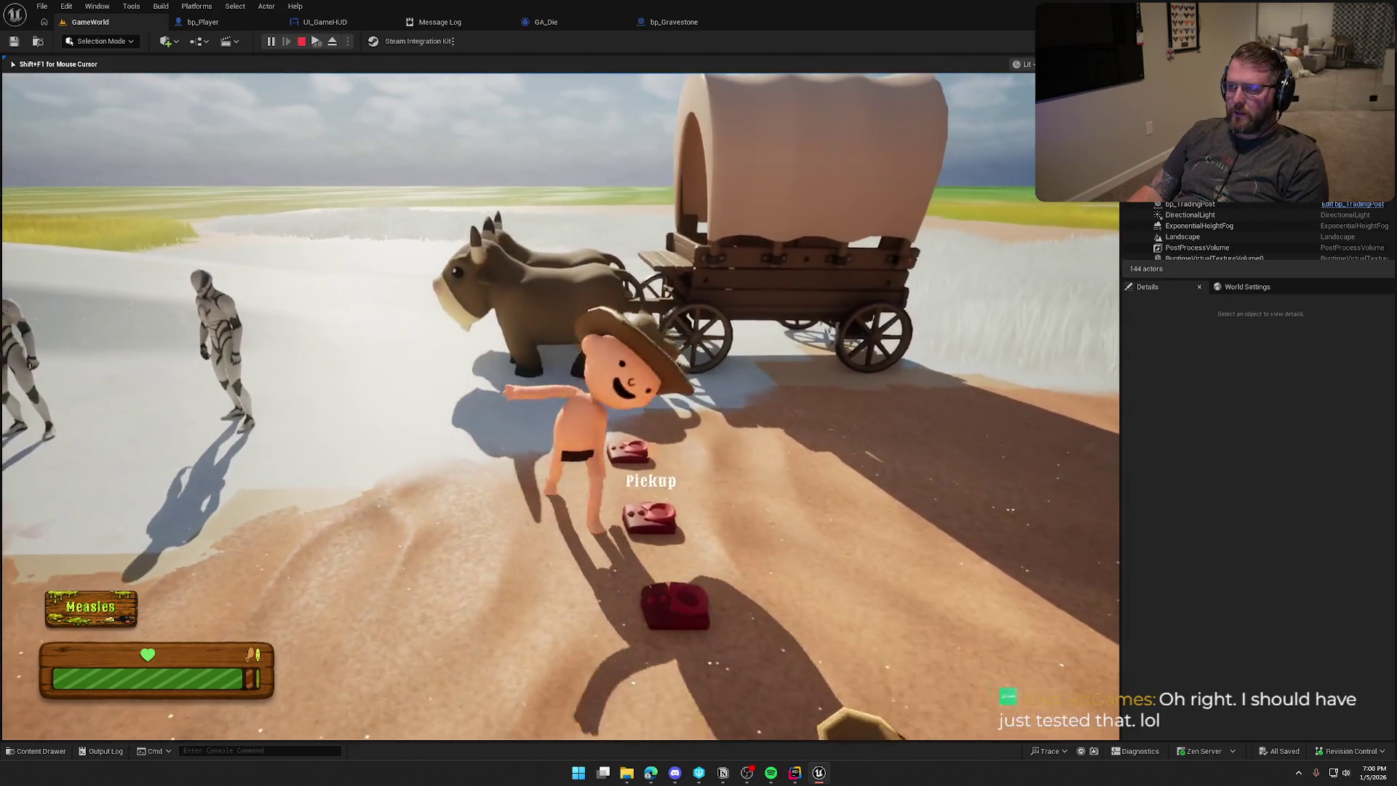
pyautogui.press('e')
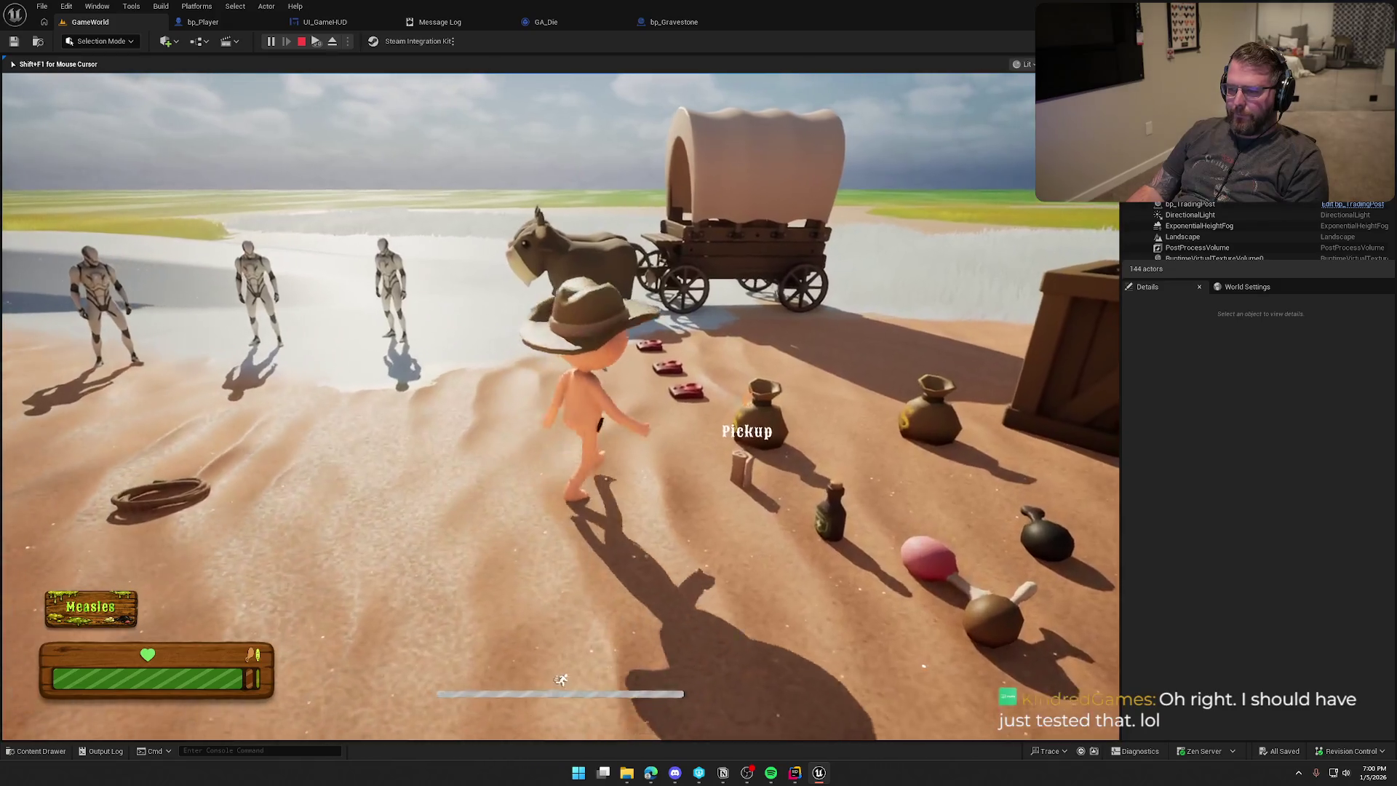
pyautogui.press('Escape')
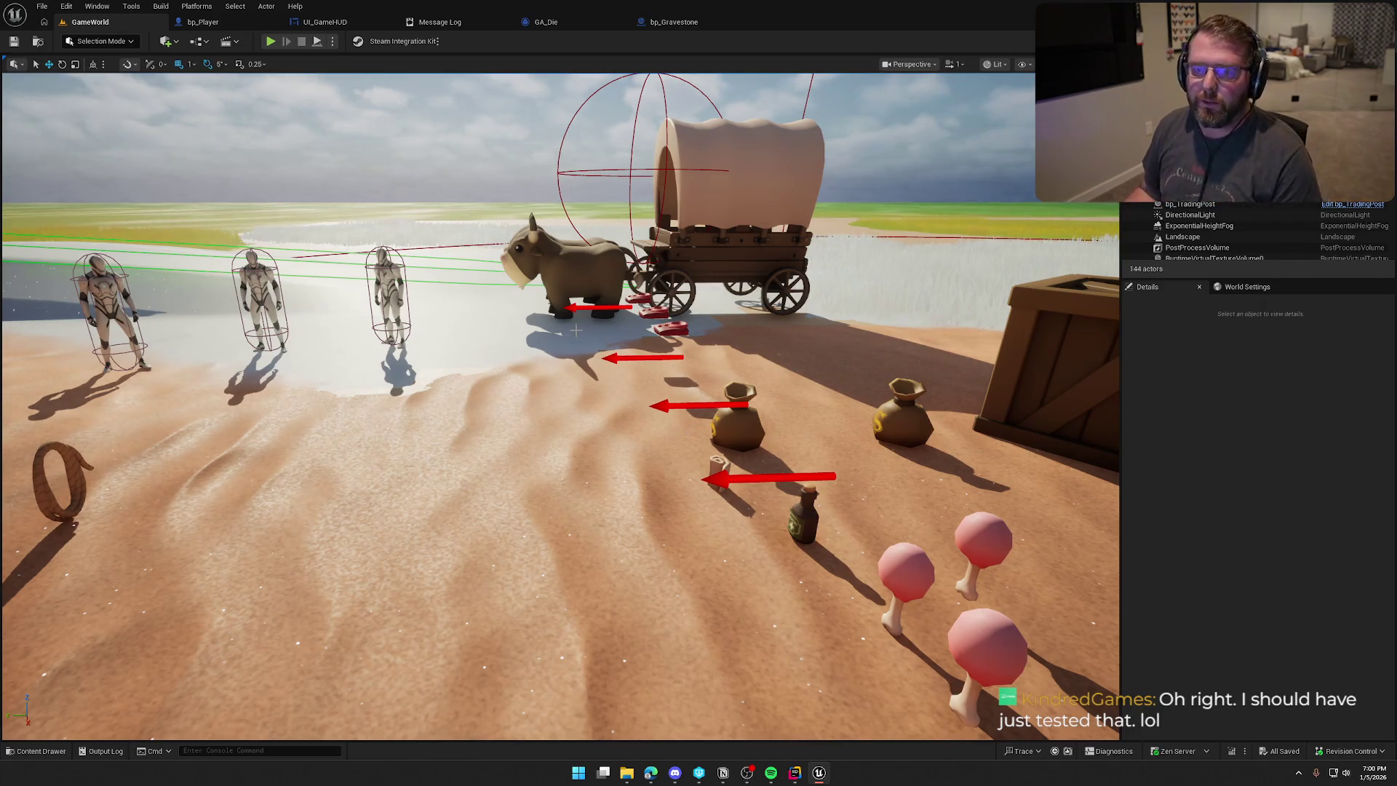
# Check the end of KillPlayer in Rider, then return to Unreal.
pyautogui.click(819, 773)
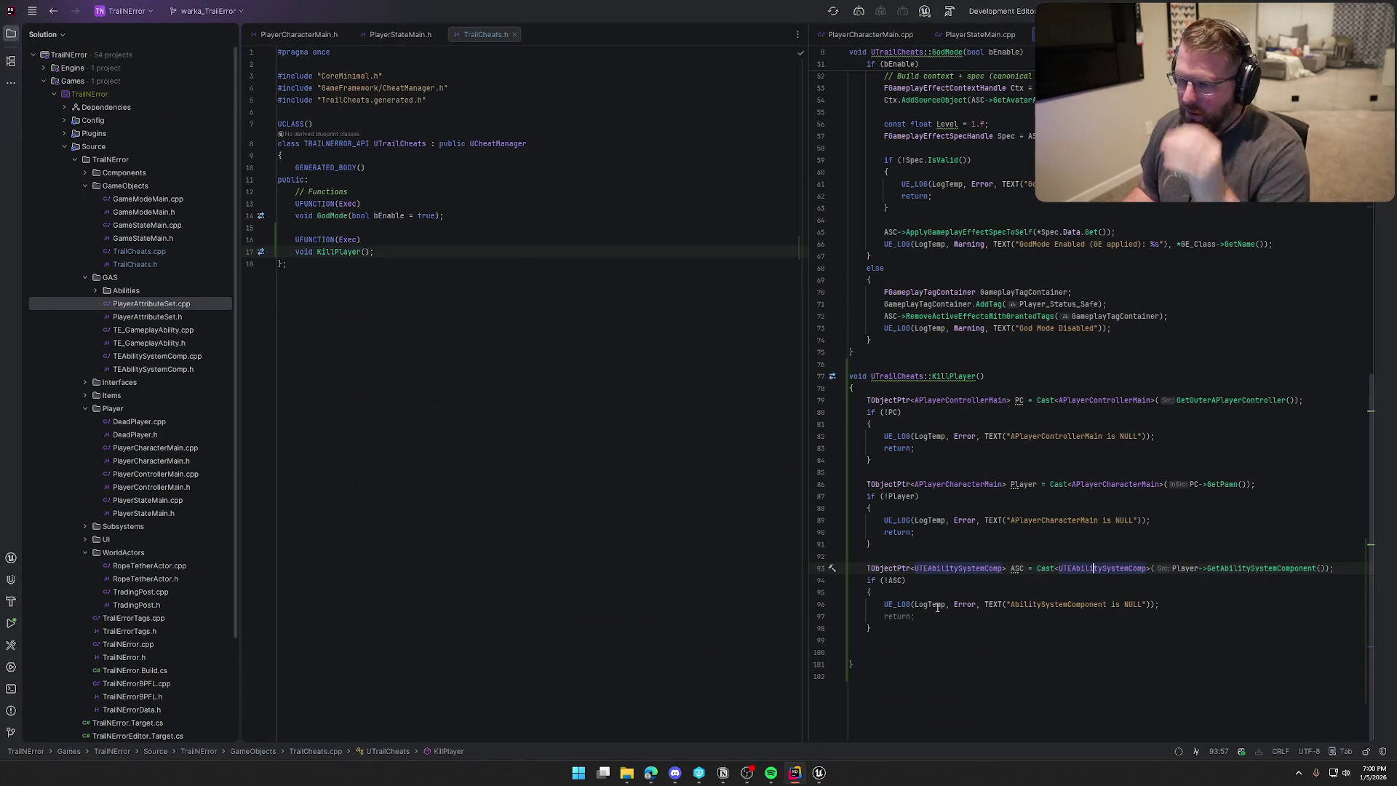
pyautogui.click(924, 640)
pyautogui.click(913, 653)
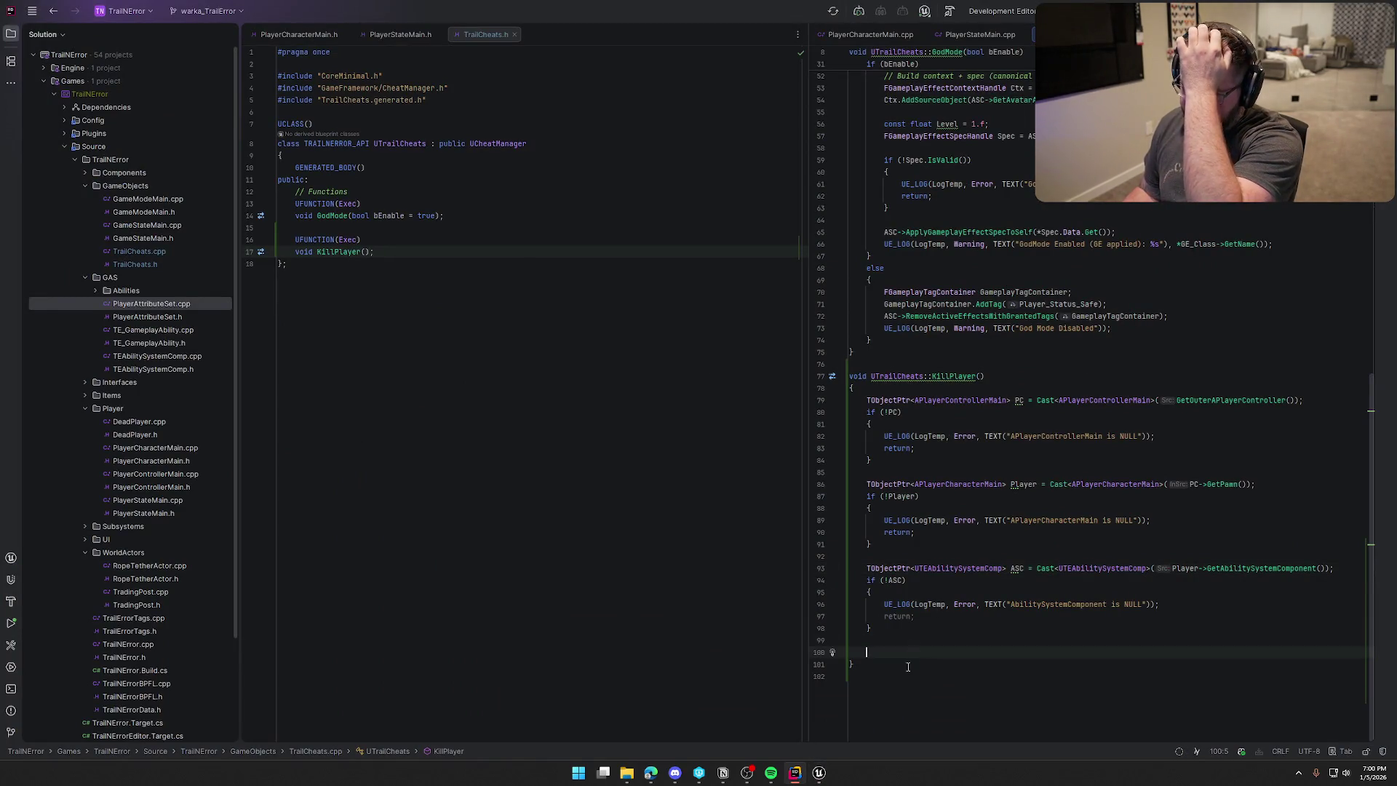
pyautogui.click(820, 773)
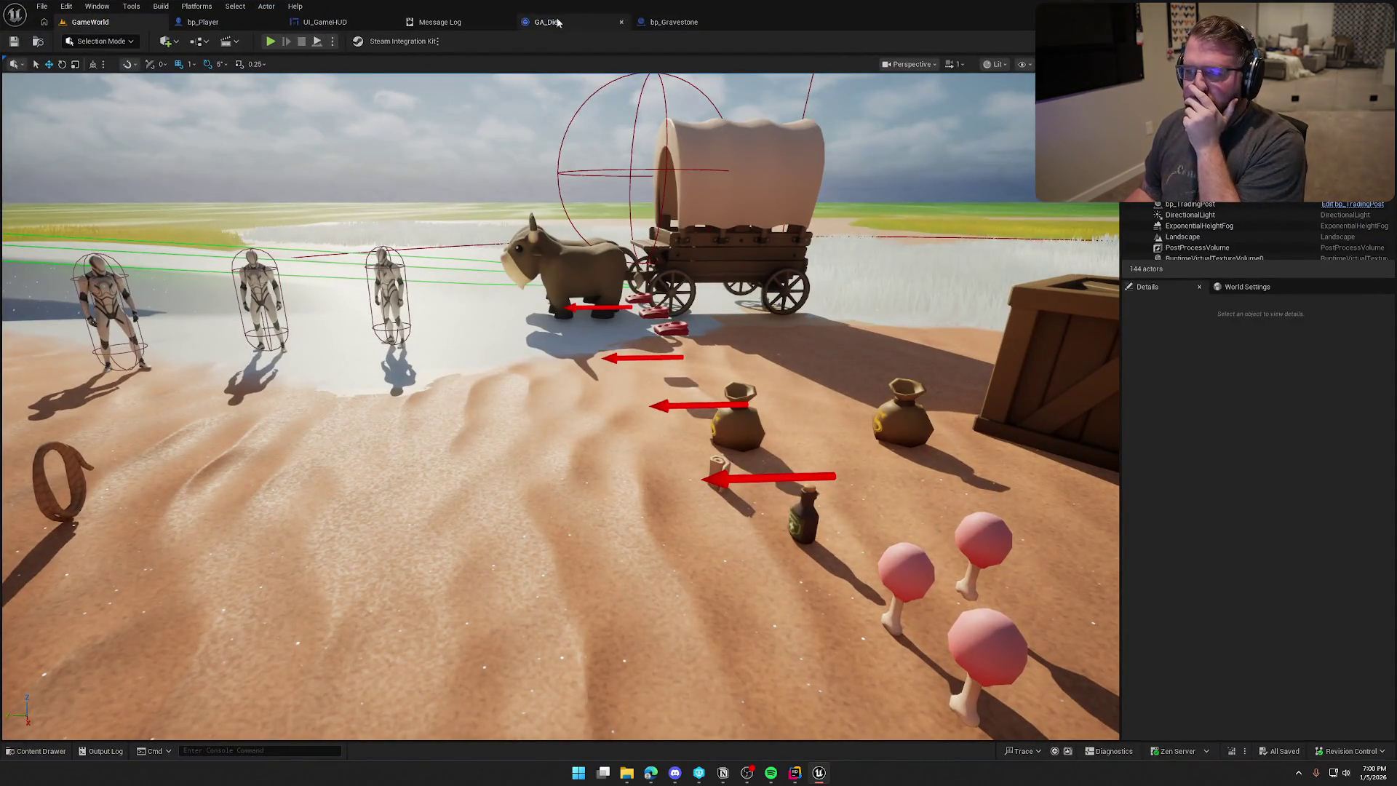
# In bp_Player's event graph, box-select the Branch and Try Activate Ability death nodes, then deselect.
pyautogui.click(203, 22)
pyautogui.moveTo(838, 455)
pyautogui.mouseDown()
pyautogui.moveTo(540, 278)
pyautogui.moveTo(362, 229)
pyautogui.mouseUp()
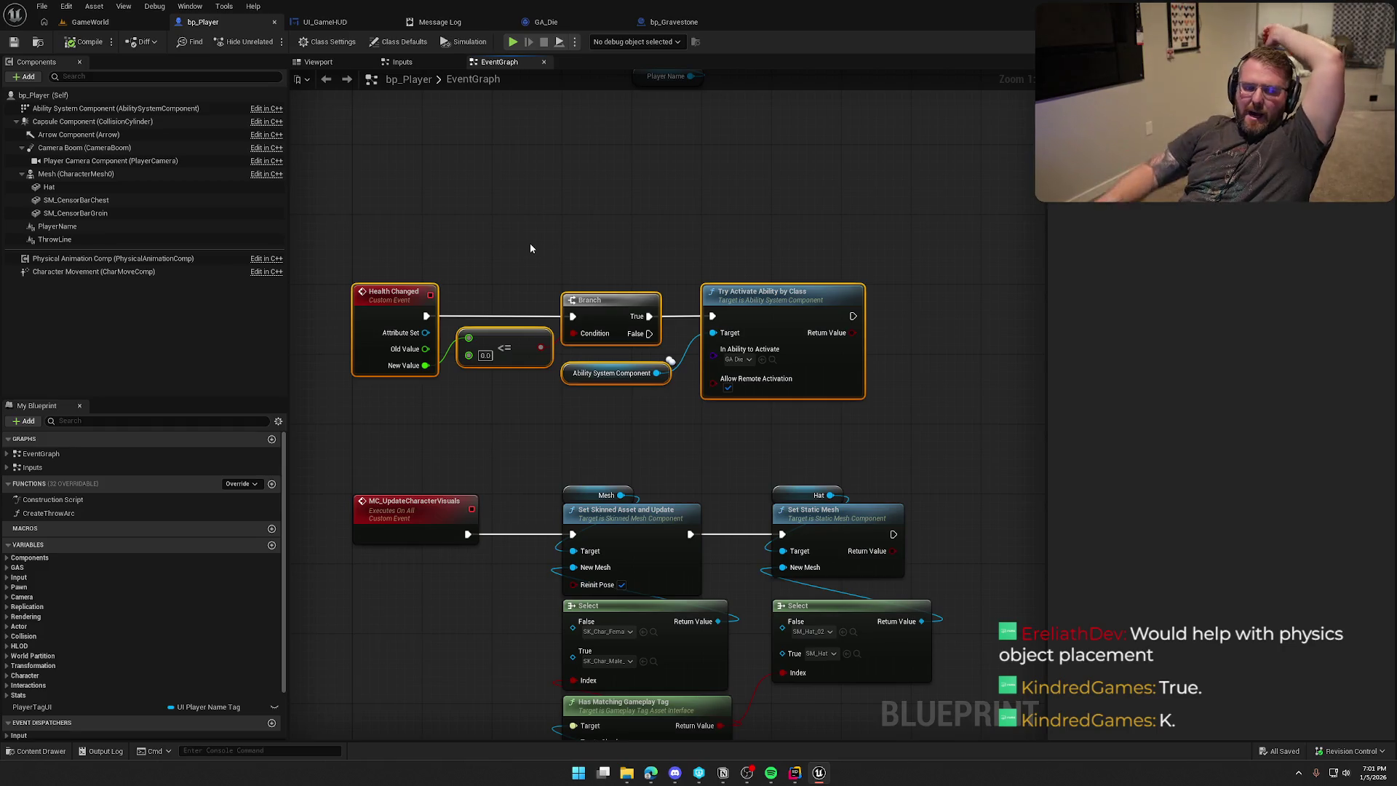
pyautogui.moveTo(500, 187); pyautogui.dragTo(521, 206)
pyautogui.click(521, 209)
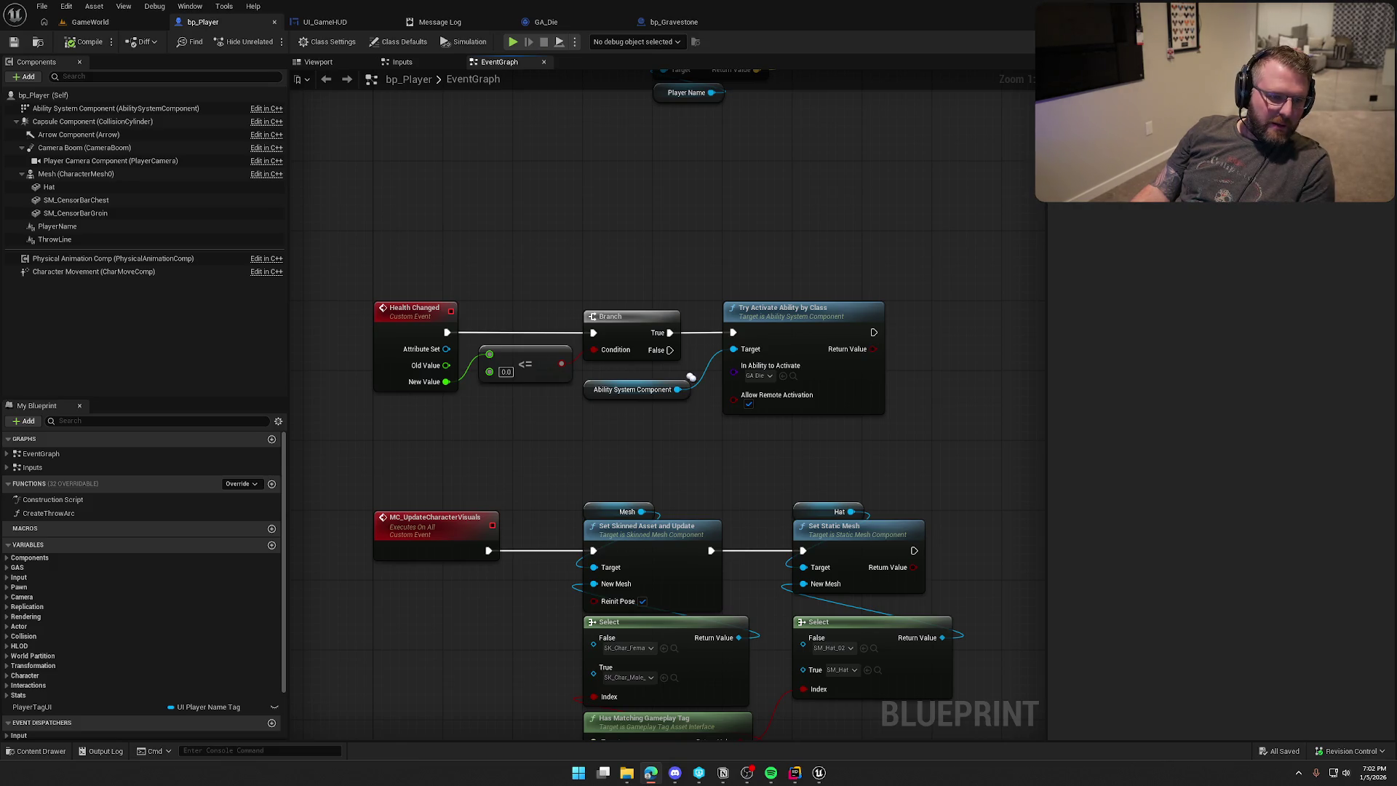
pyautogui.hotkey('alt', 'Tab')
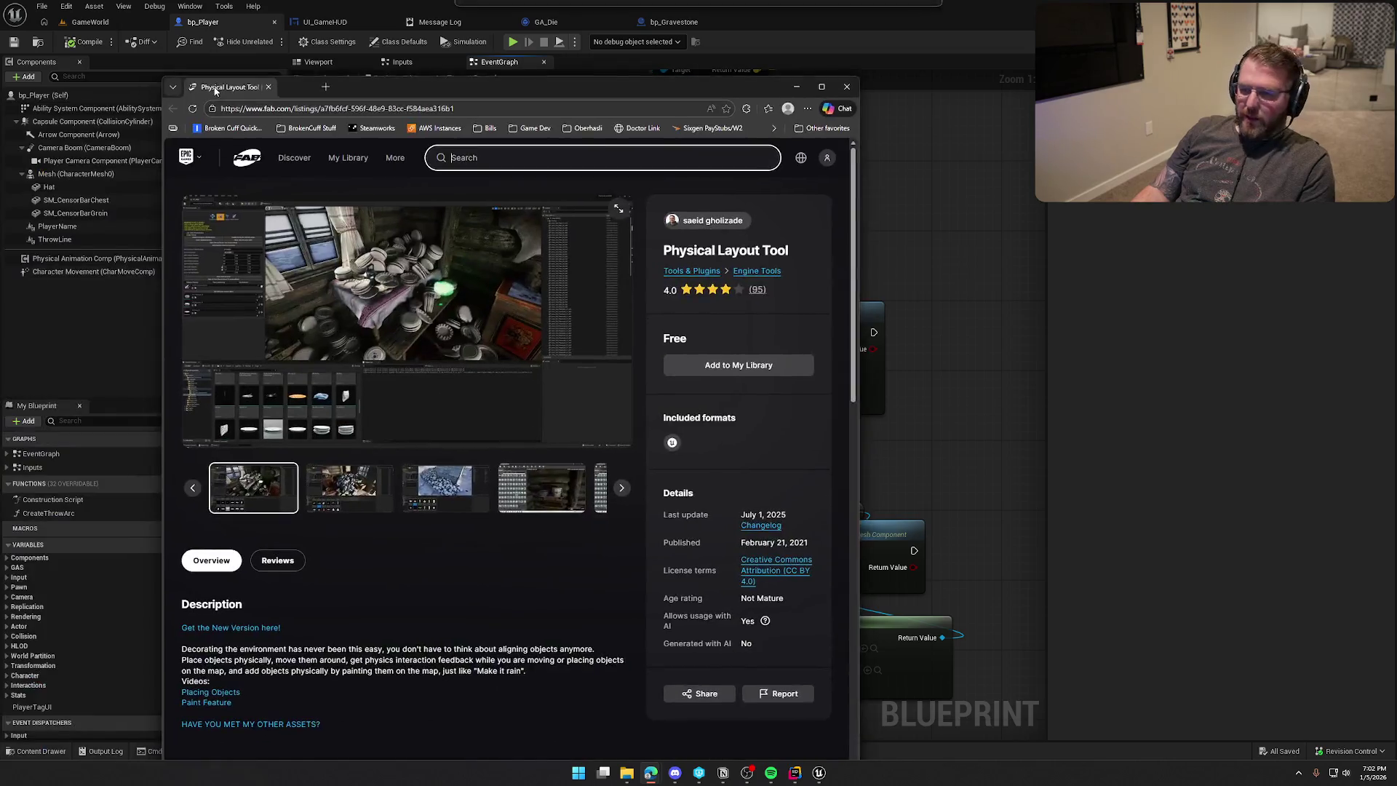
# Maximize the browser and page through the Physical Layout Tool screenshots, ending on the pillows scene.
pyautogui.doubleClick(398, 82)
pyautogui.click(475, 528)
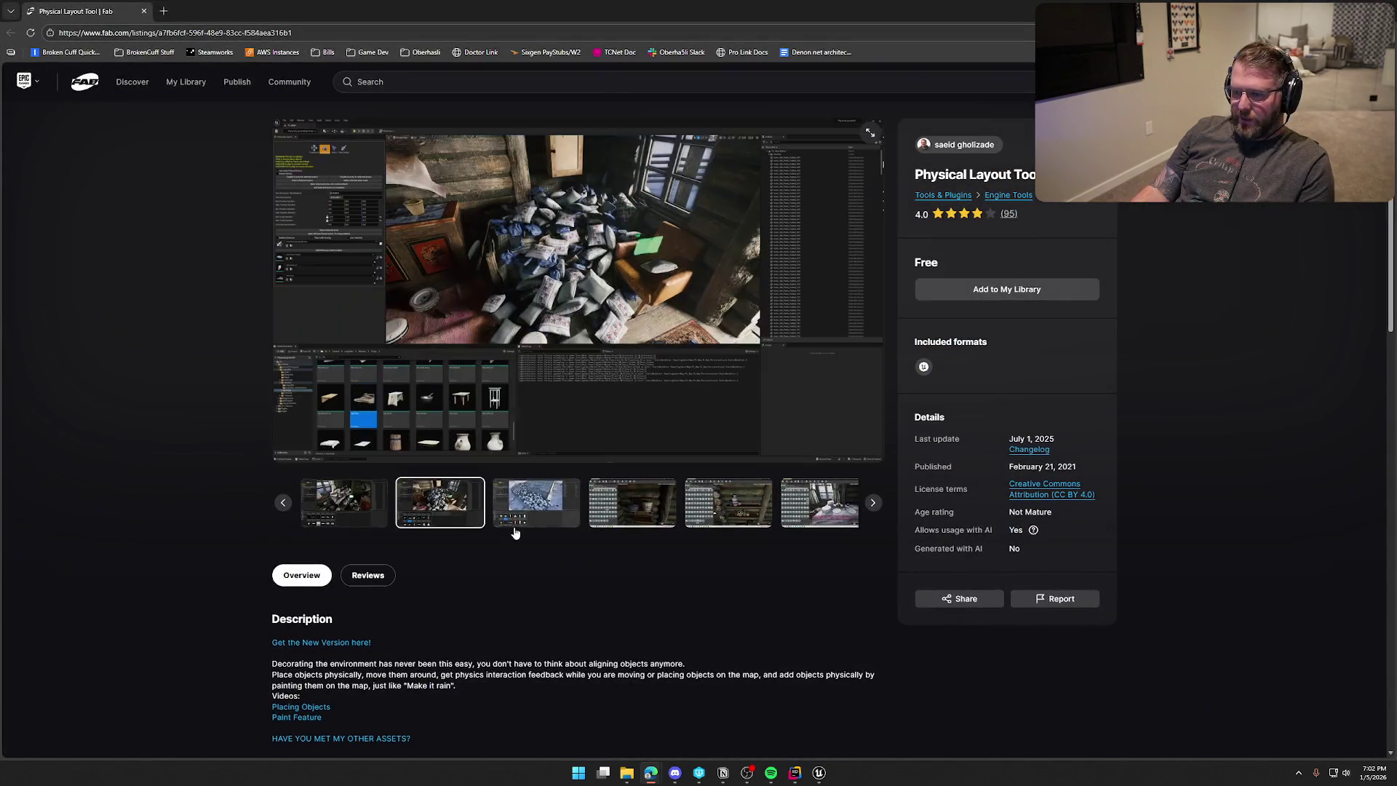
pyautogui.click(542, 531)
pyautogui.click(632, 519)
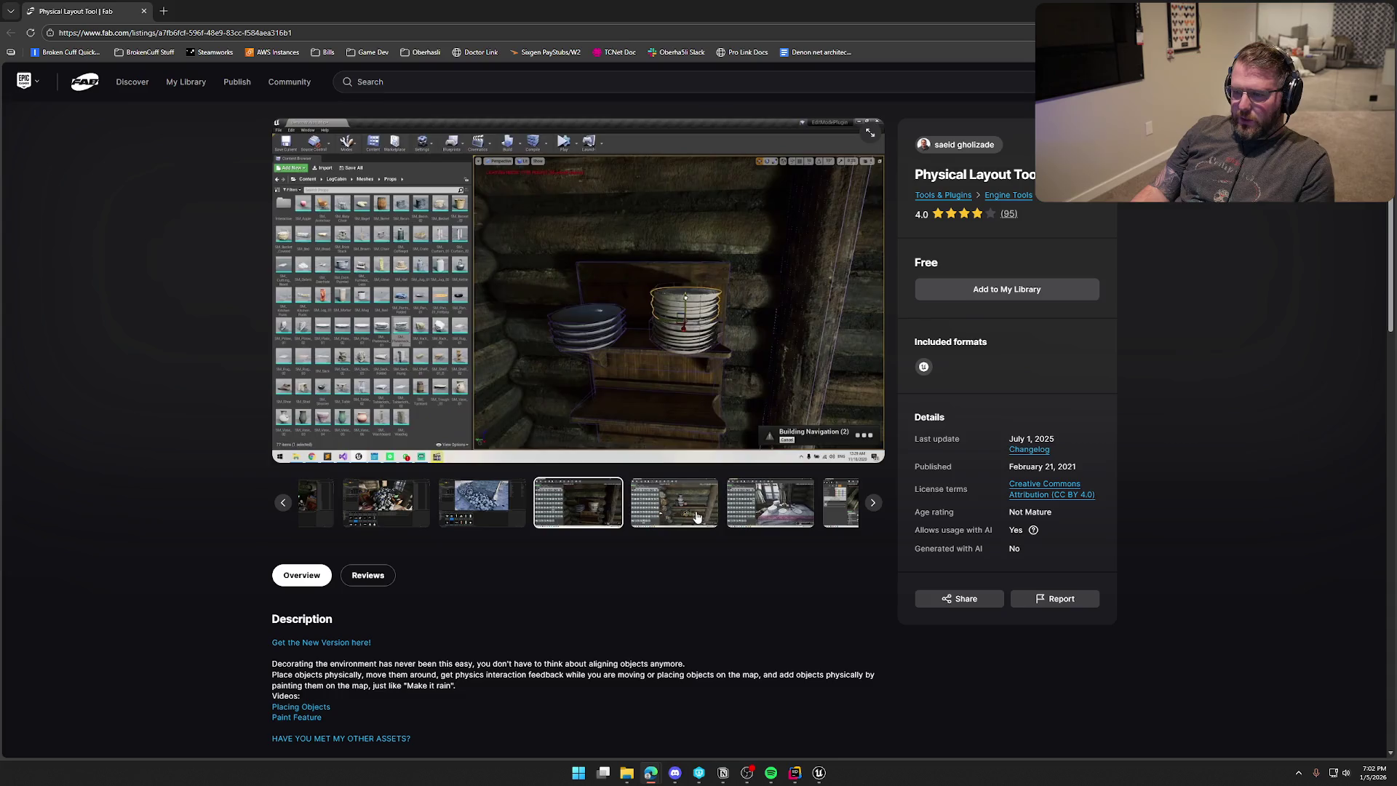
pyautogui.click(678, 523)
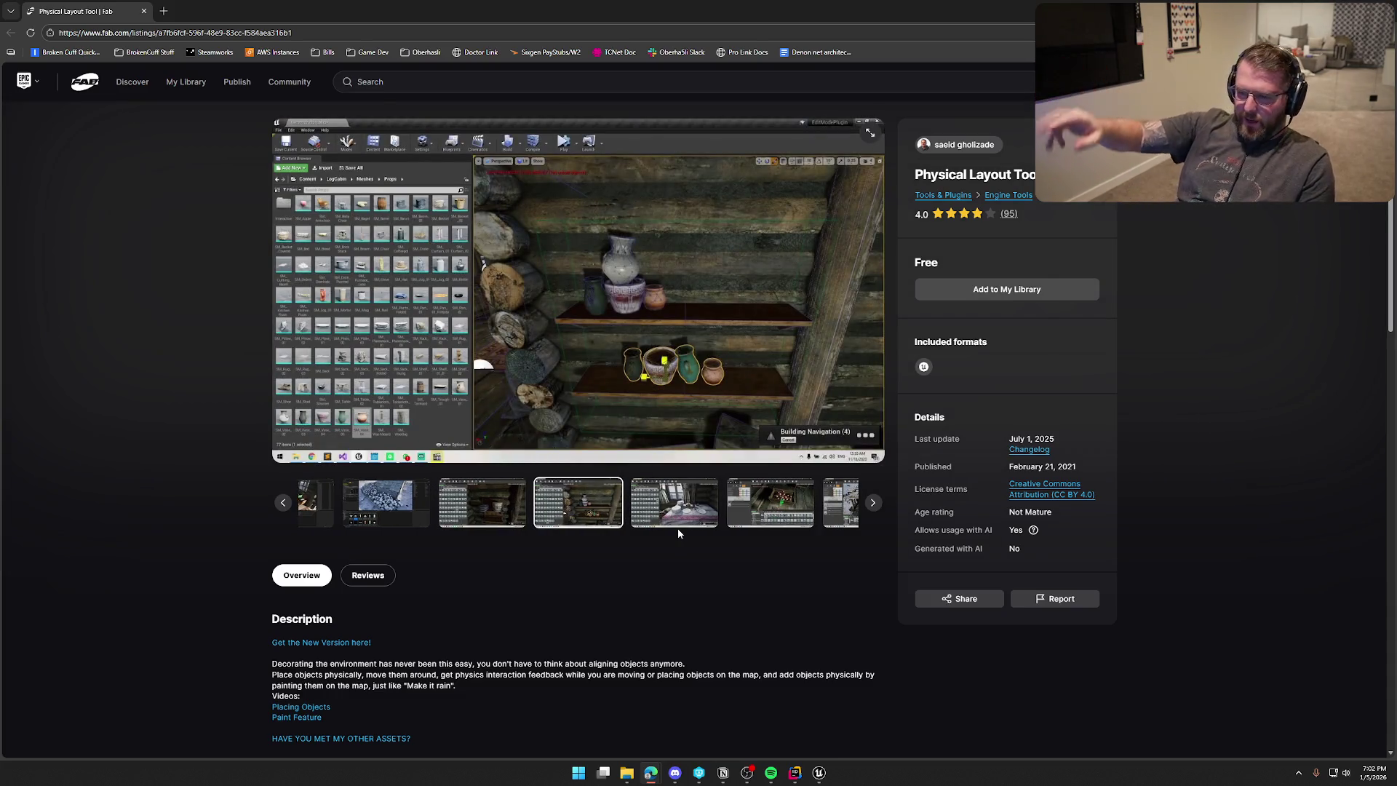
pyautogui.click(754, 508)
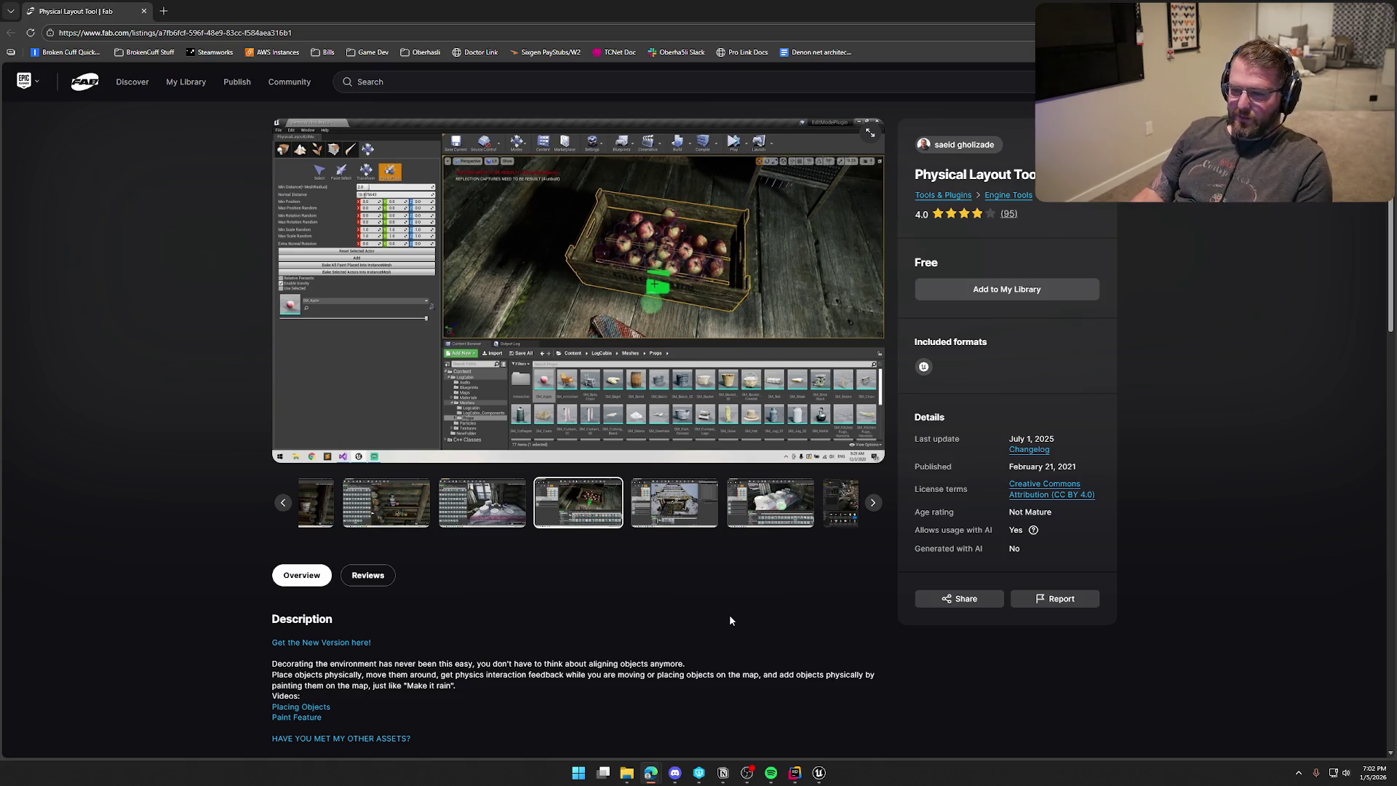
pyautogui.click(676, 510)
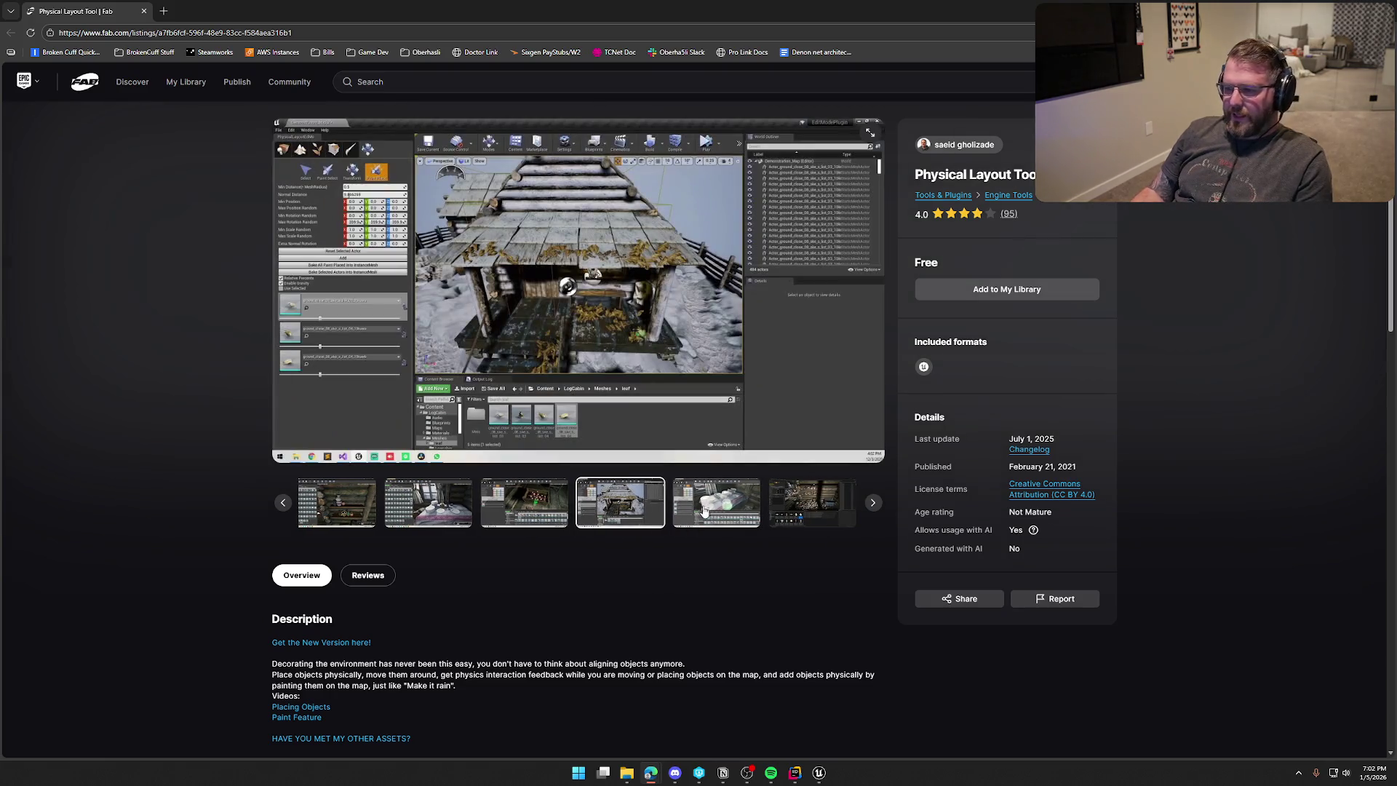
pyautogui.click(715, 513)
pyautogui.press('Right')
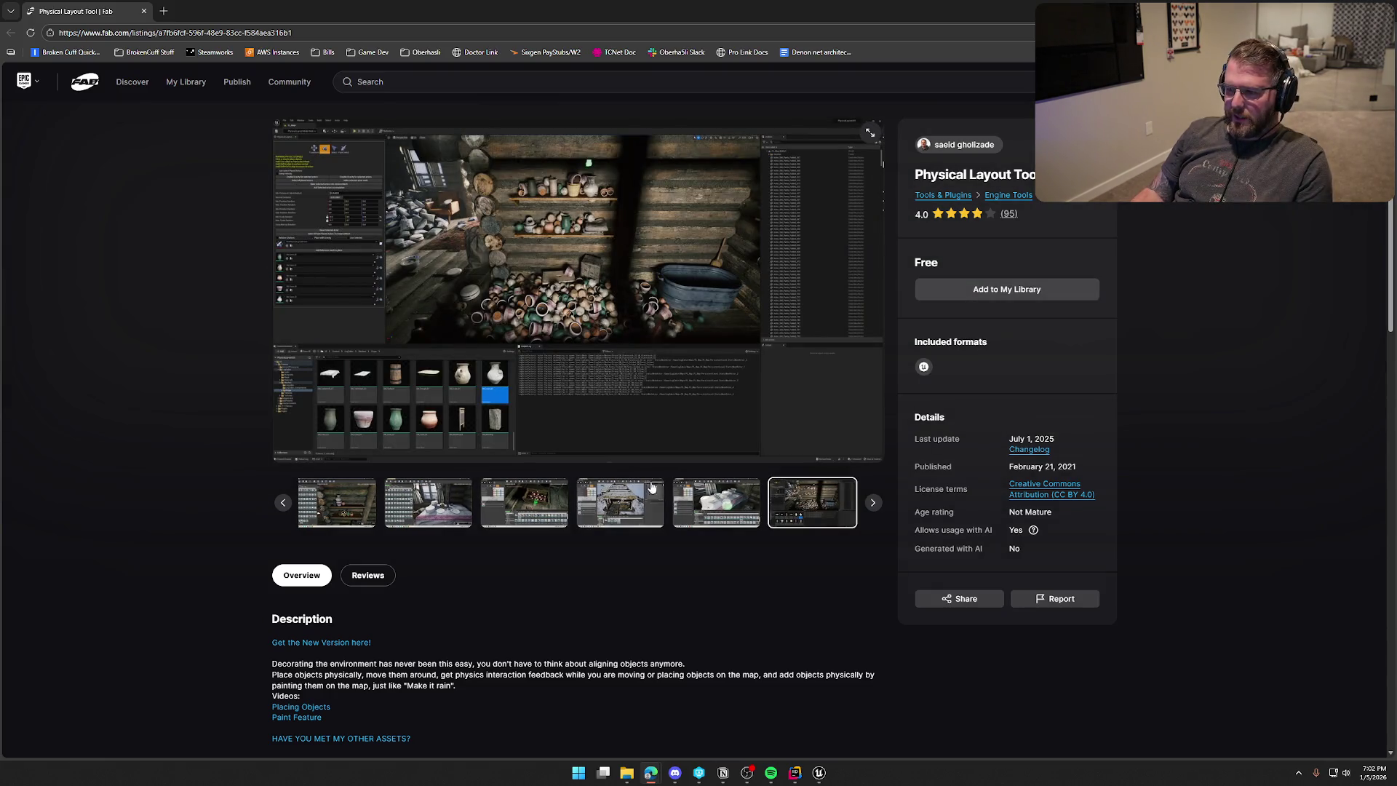
pyautogui.press('Left')
pyautogui.press('Left')
pyautogui.click(381, 519)
pyautogui.click(439, 515)
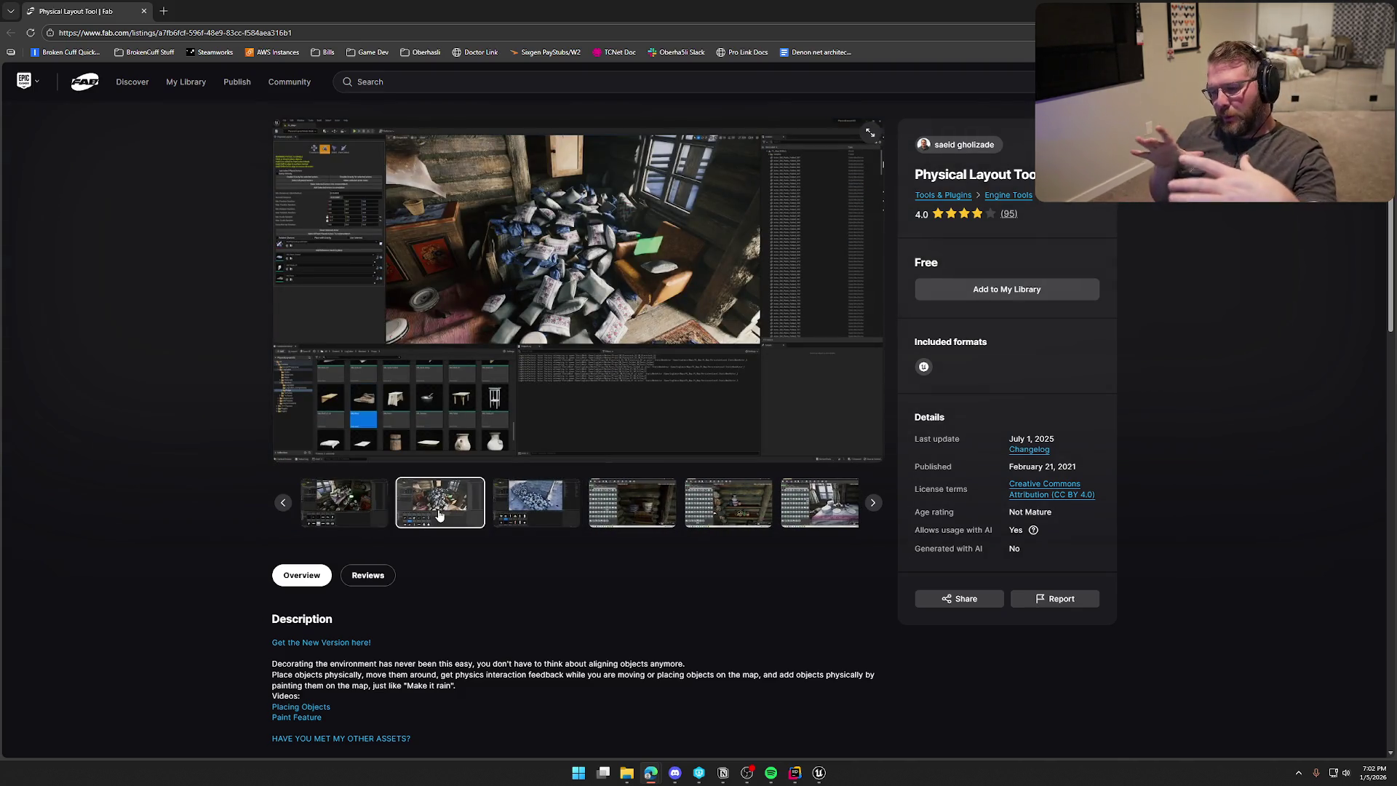
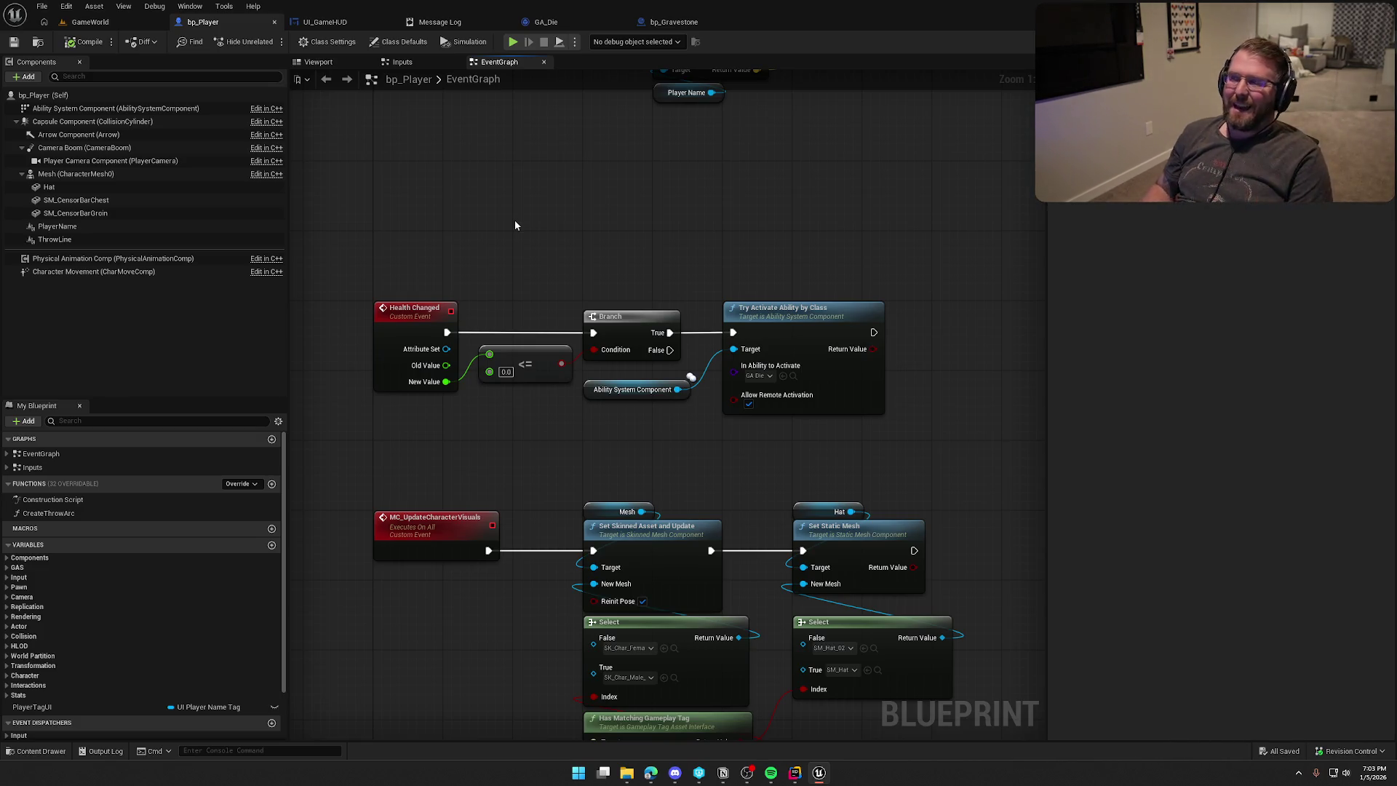
# Pan the bp_Player graph to review the Health Changed and visuals nodes, then switch to Rider.
pyautogui.moveTo(486, 238)
pyautogui.mouseDown()
pyautogui.moveTo(455, 216)
pyautogui.moveTo(500, 202)
pyautogui.mouseUp()
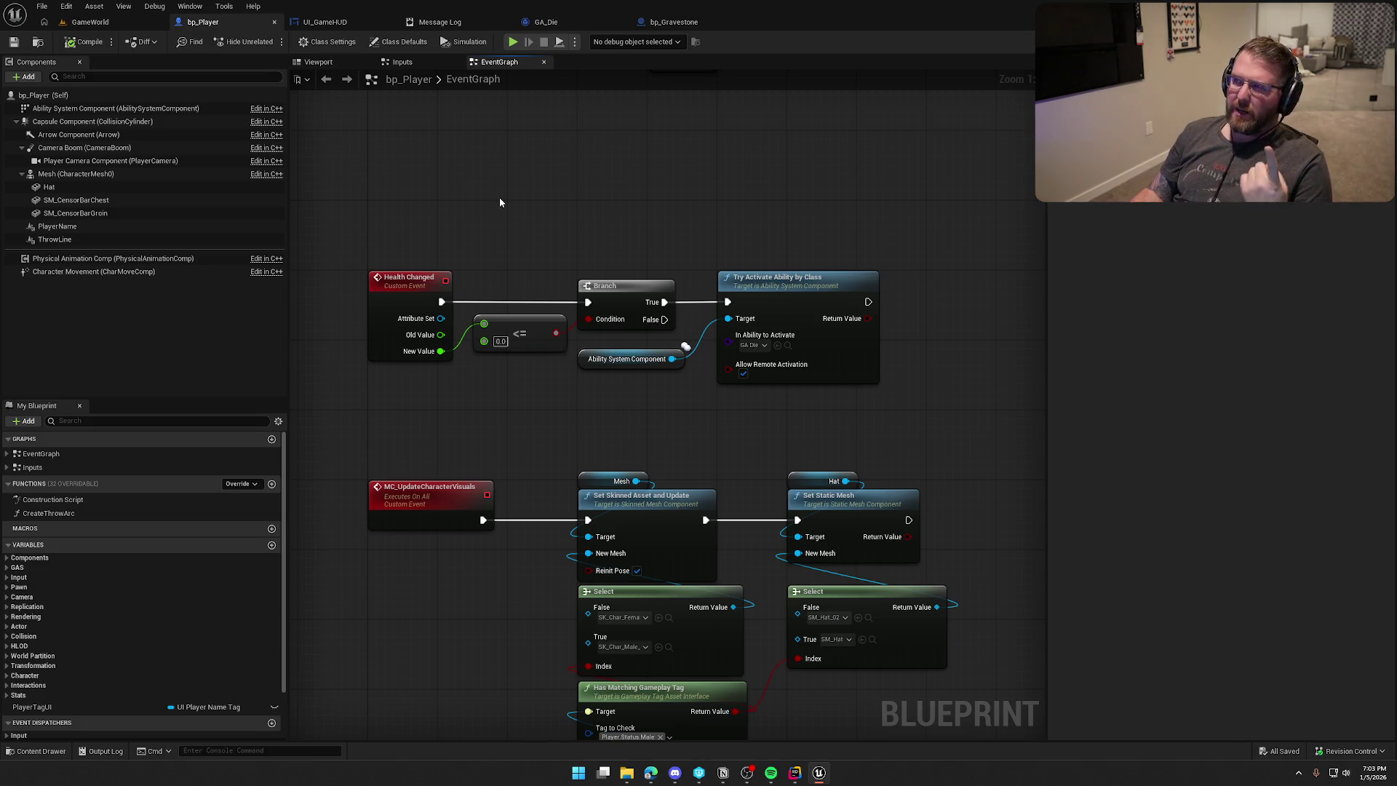
pyautogui.moveTo(556, 239)
pyautogui.mouseDown()
pyautogui.moveTo(587, 177)
pyautogui.moveTo(544, 189)
pyautogui.mouseUp()
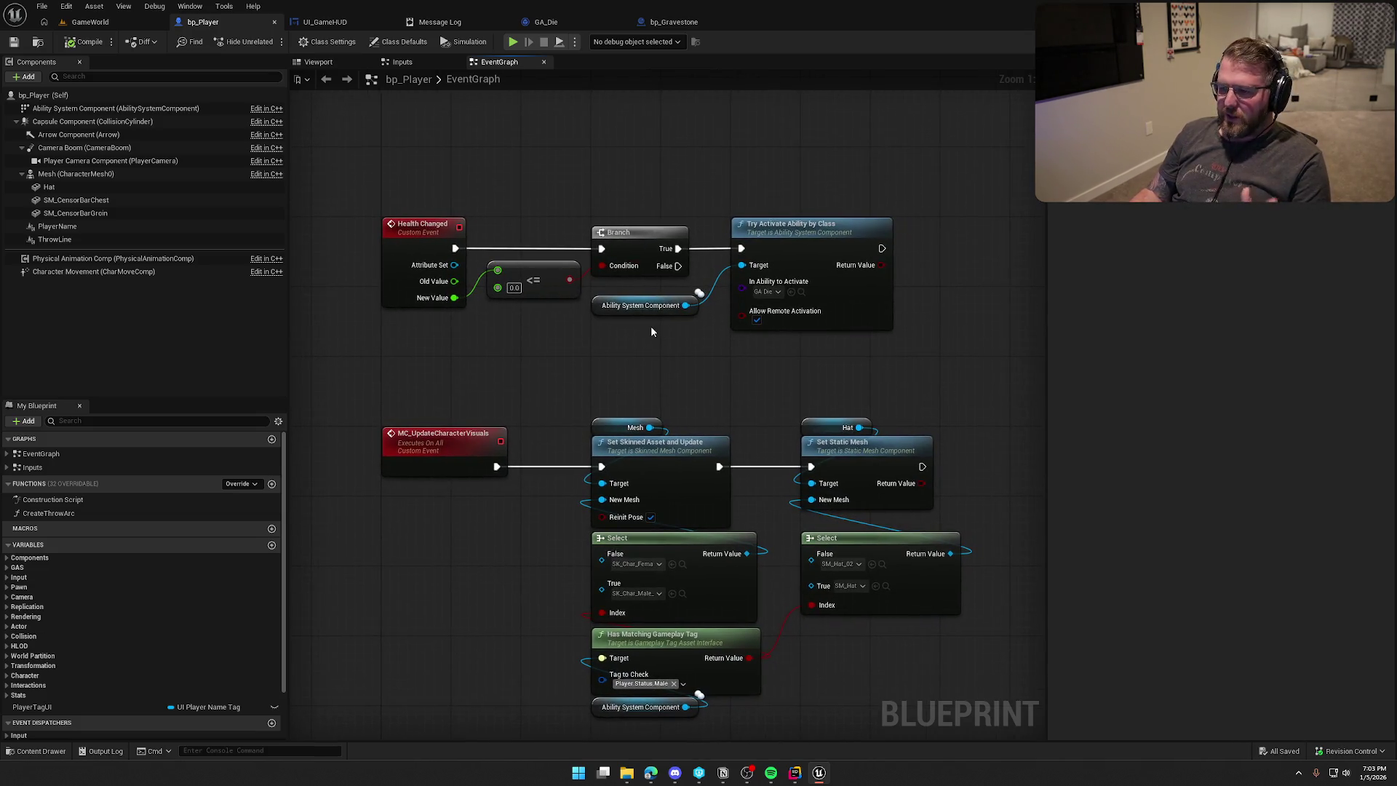
pyautogui.moveTo(651, 331); pyautogui.dragTo(619, 337)
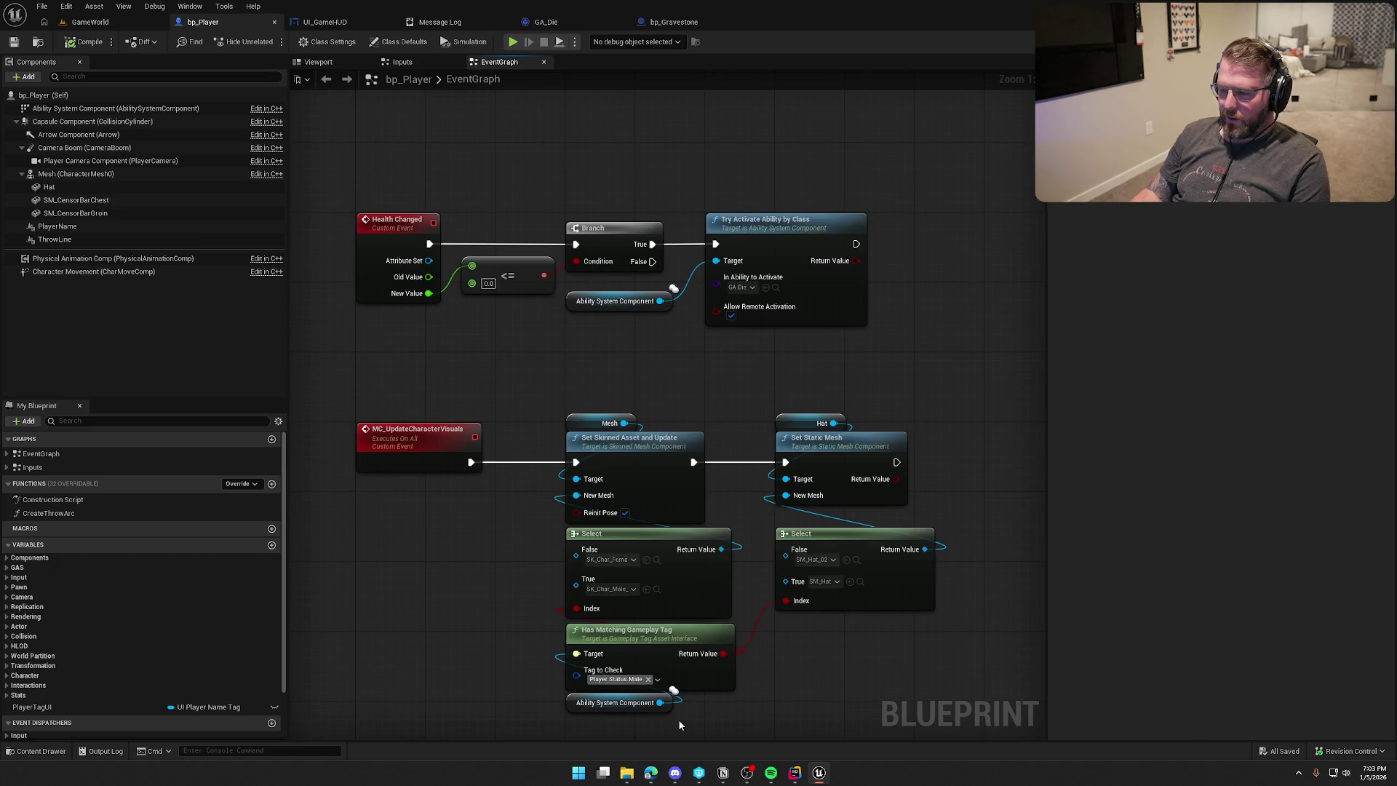
pyautogui.click(795, 773)
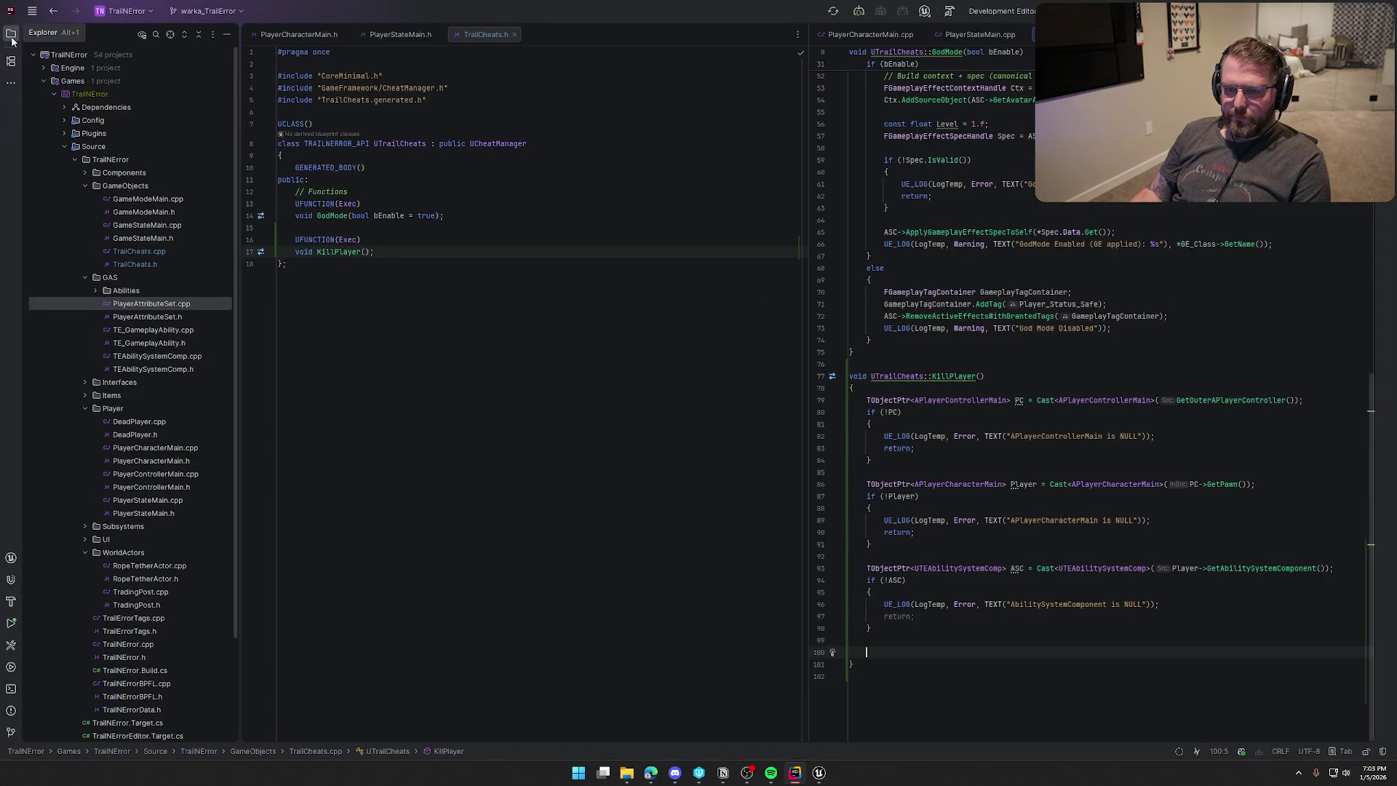
# In PlayerCharacterMain.h, add UPROPERTY(EditDefaultsOnly, BlueprintReadWrite, Category="GAS") below PlayerAttributeSet.
pyautogui.click(12, 40)
pyautogui.hotkey('ctrl', 'Tab')
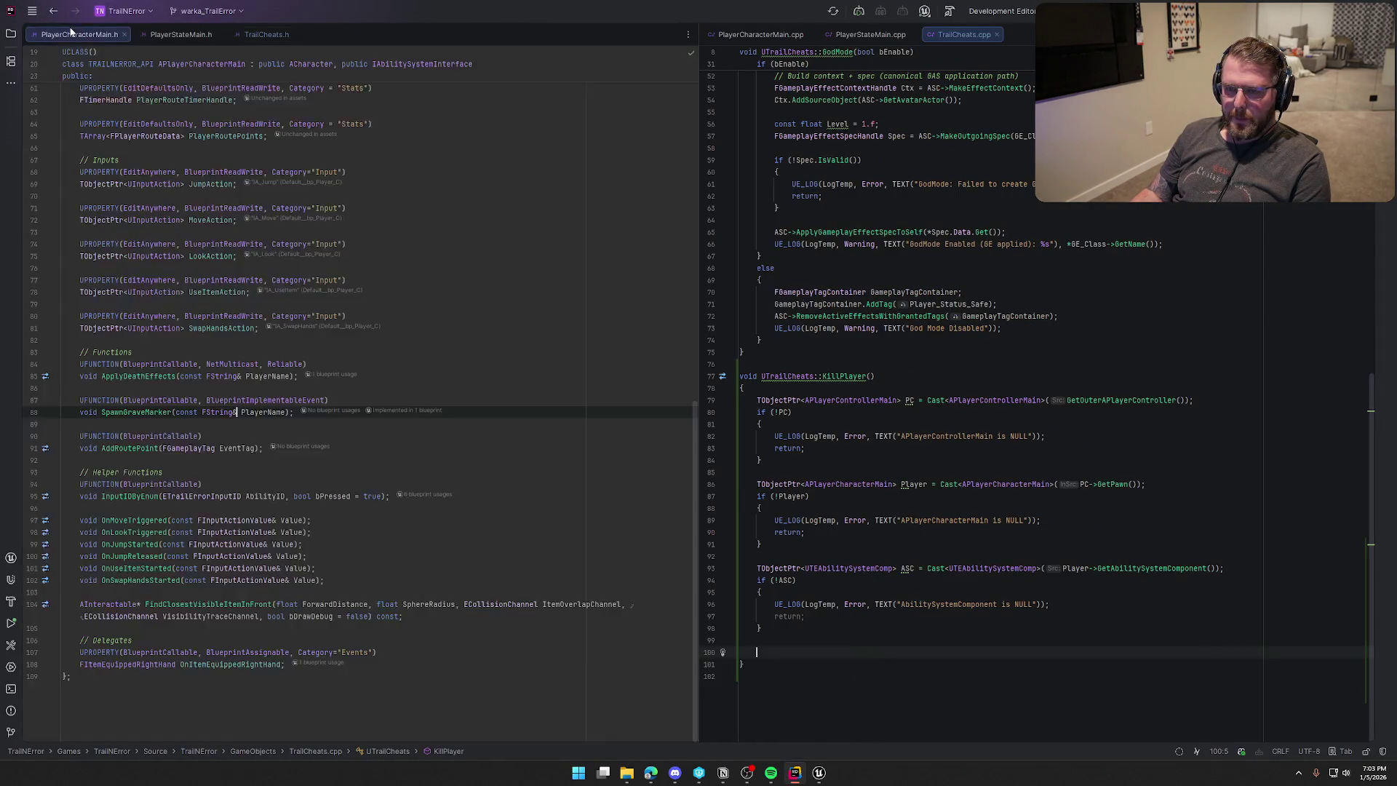
pyautogui.scroll(10, 336, 434)
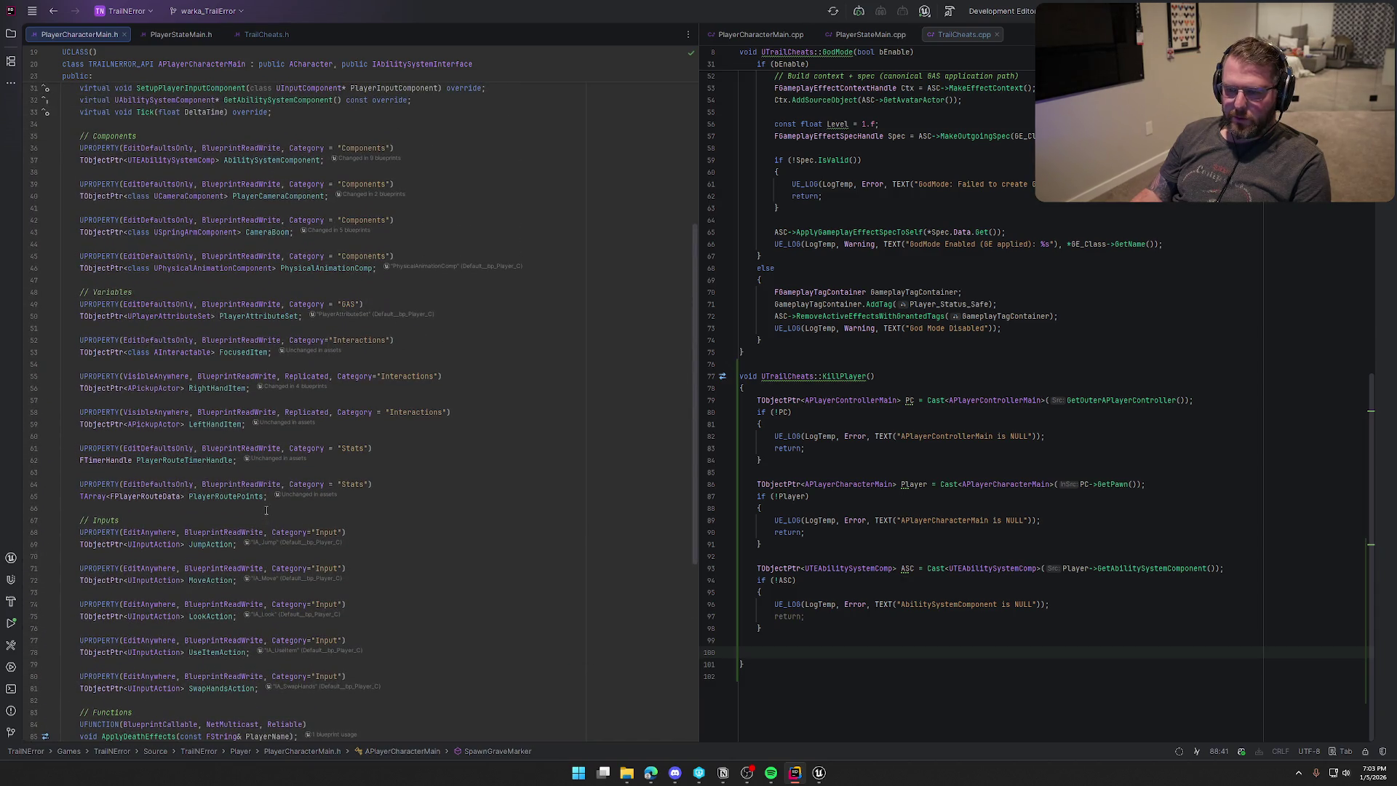
pyautogui.click(302, 317)
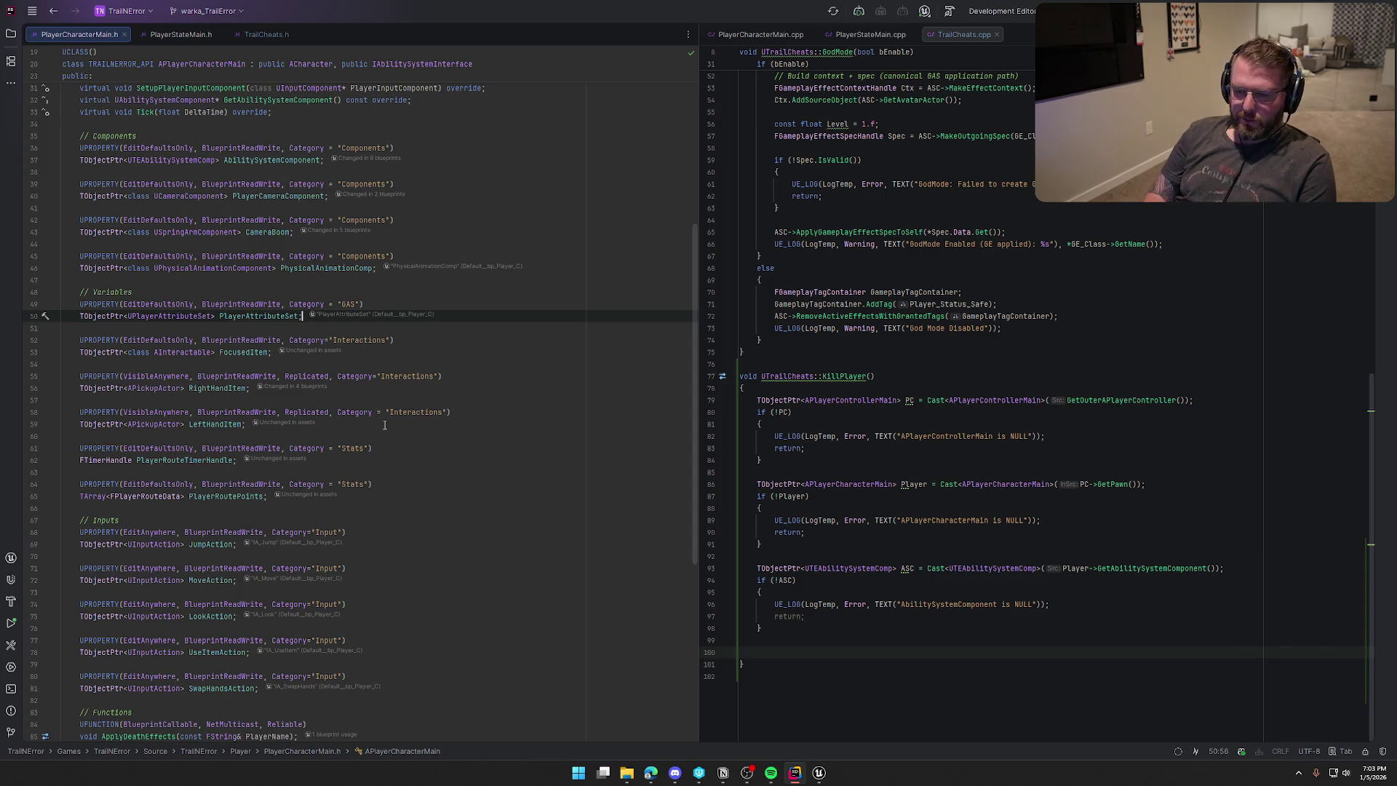
pyautogui.press('Return')
pyautogui.press('Return')
pyautogui.write('UPROPERTY(Edi')
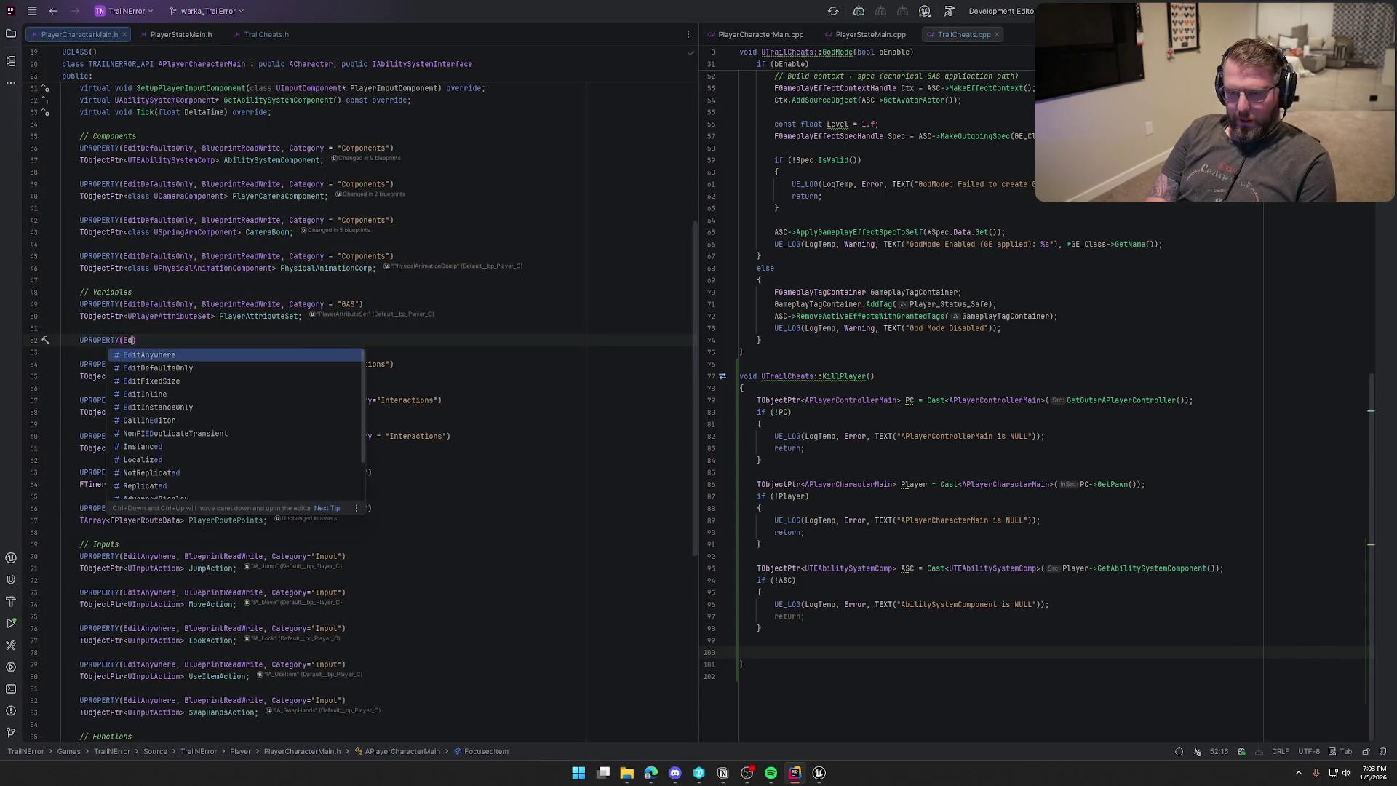
pyautogui.press('Tab')
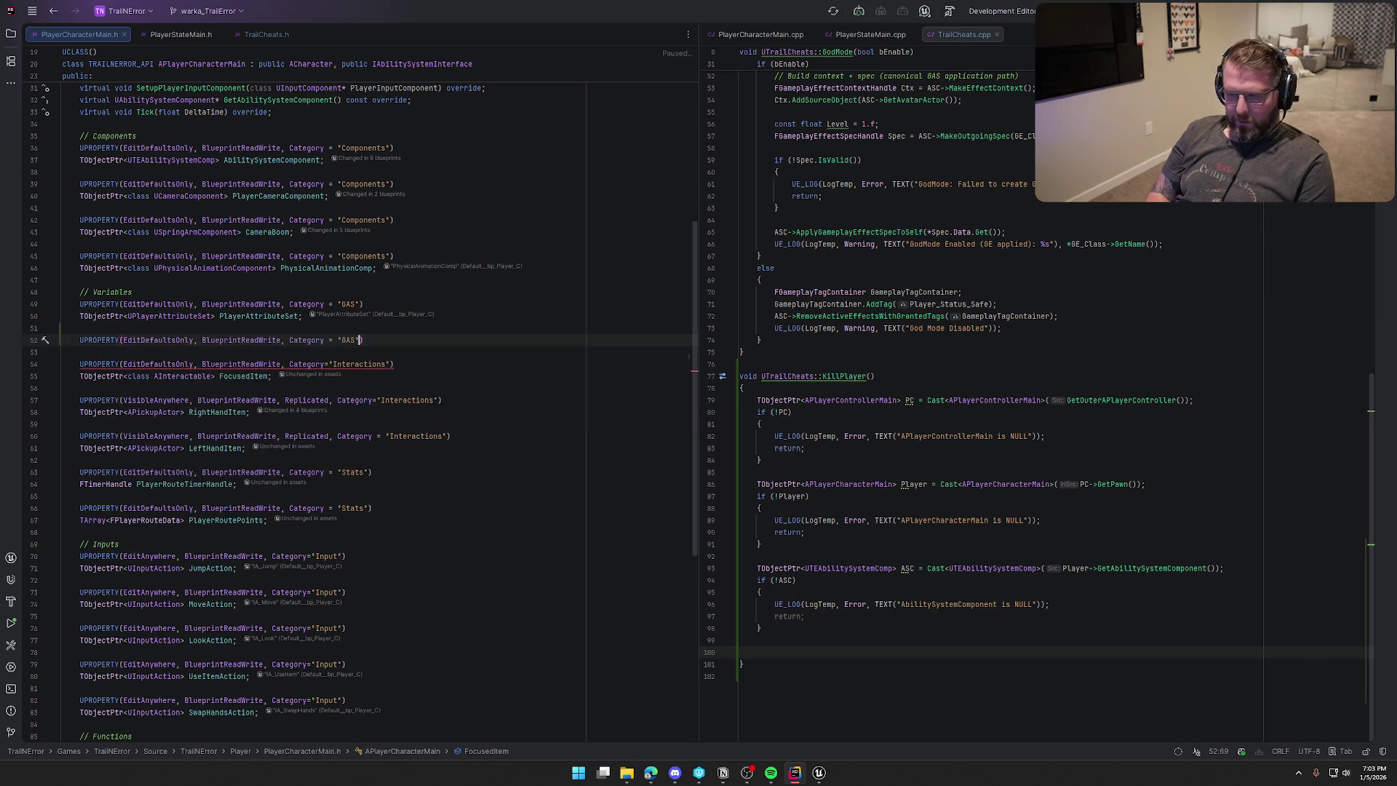
# Begin the property type as TSubclassOf<, trying several ability class names, and show the file tree.
pyautogui.press('Return')
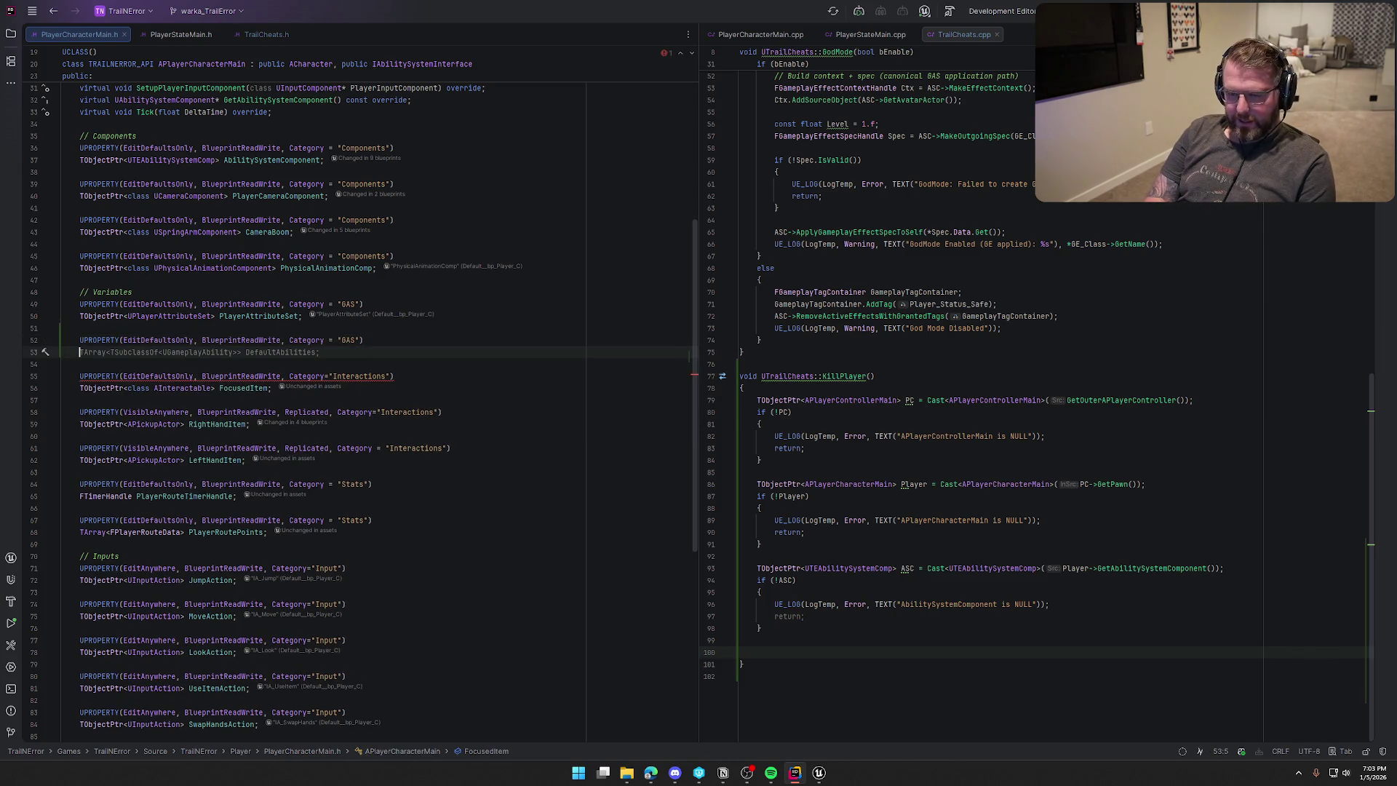
pyautogui.write('TSubclassOf<')
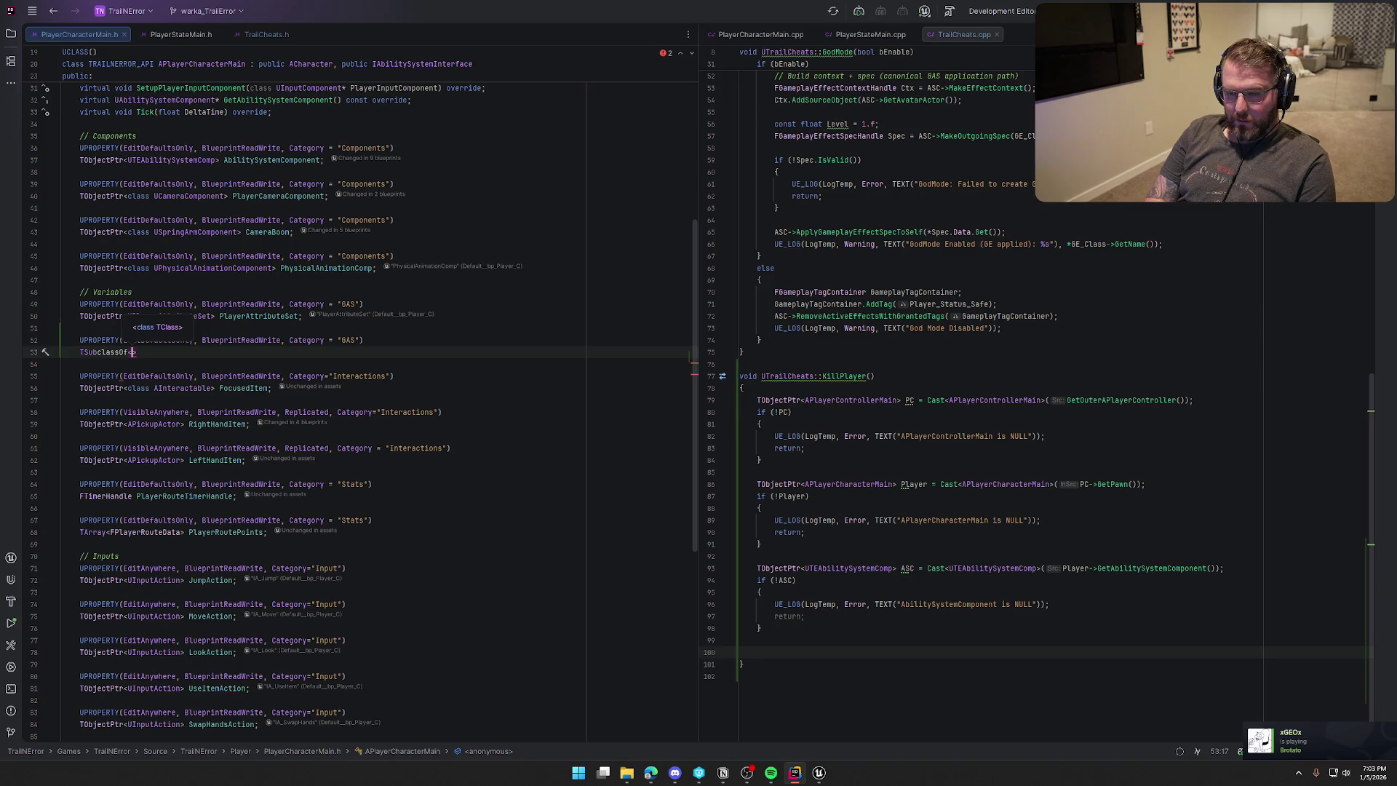
pyautogui.write('ATH')
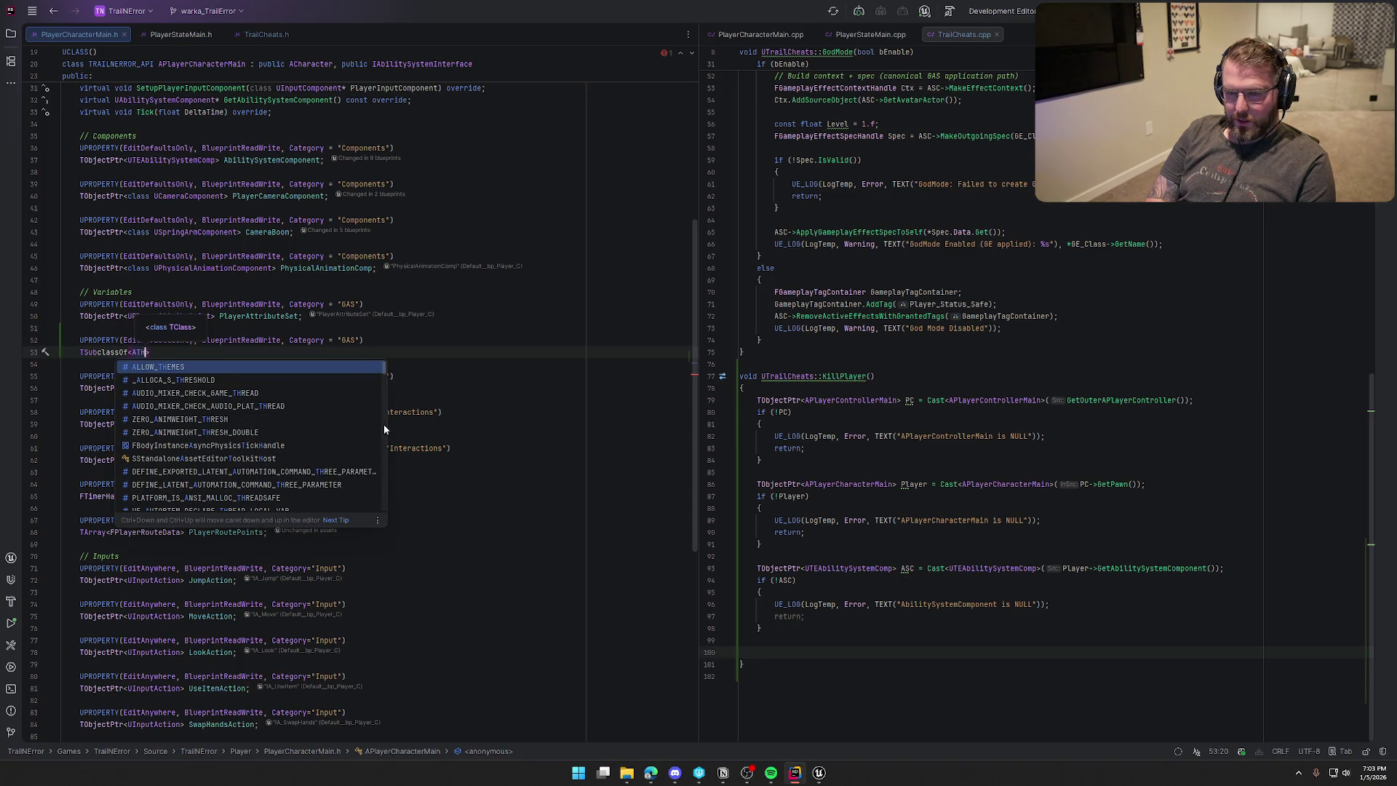
pyautogui.write('_G')
pyautogui.press('BackSpace')
pyautogui.press('BackSpace')
pyautogui.press('BackSpace')
pyautogui.write('Gamepa')
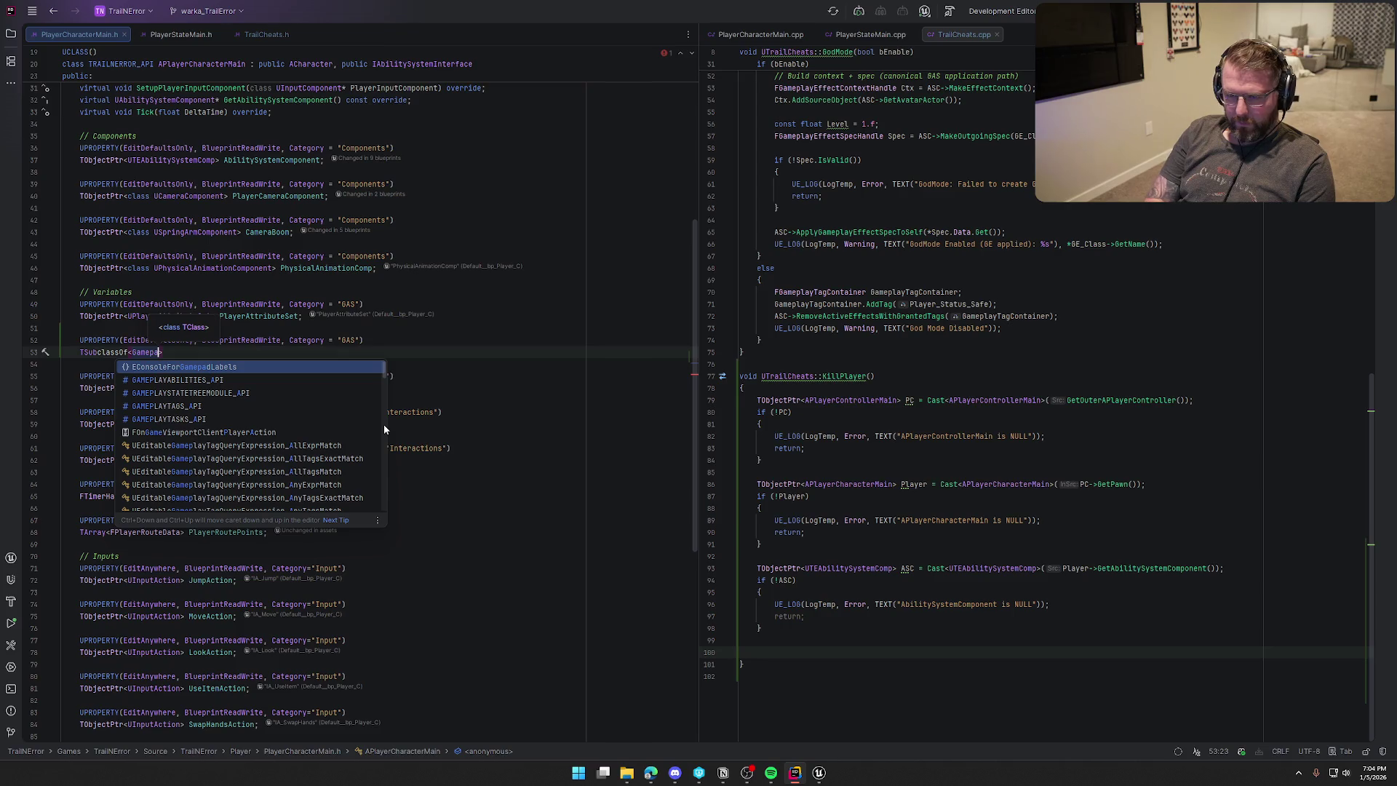
pyautogui.press('BackSpace')
pyautogui.write('layabili')
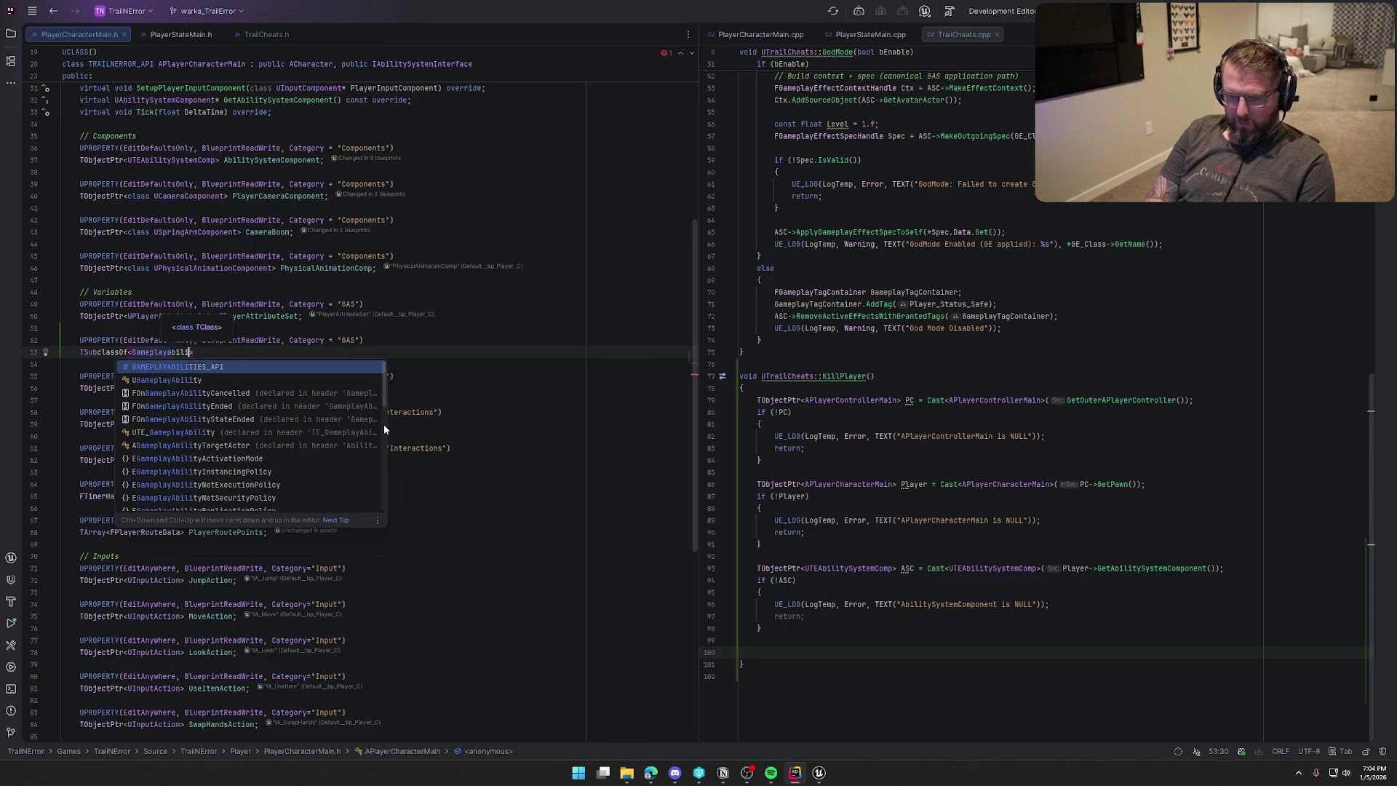
pyautogui.press('BackSpace')
pyautogui.press('BackSpace')
pyautogui.press('BackSpace')
pyautogui.write('U')
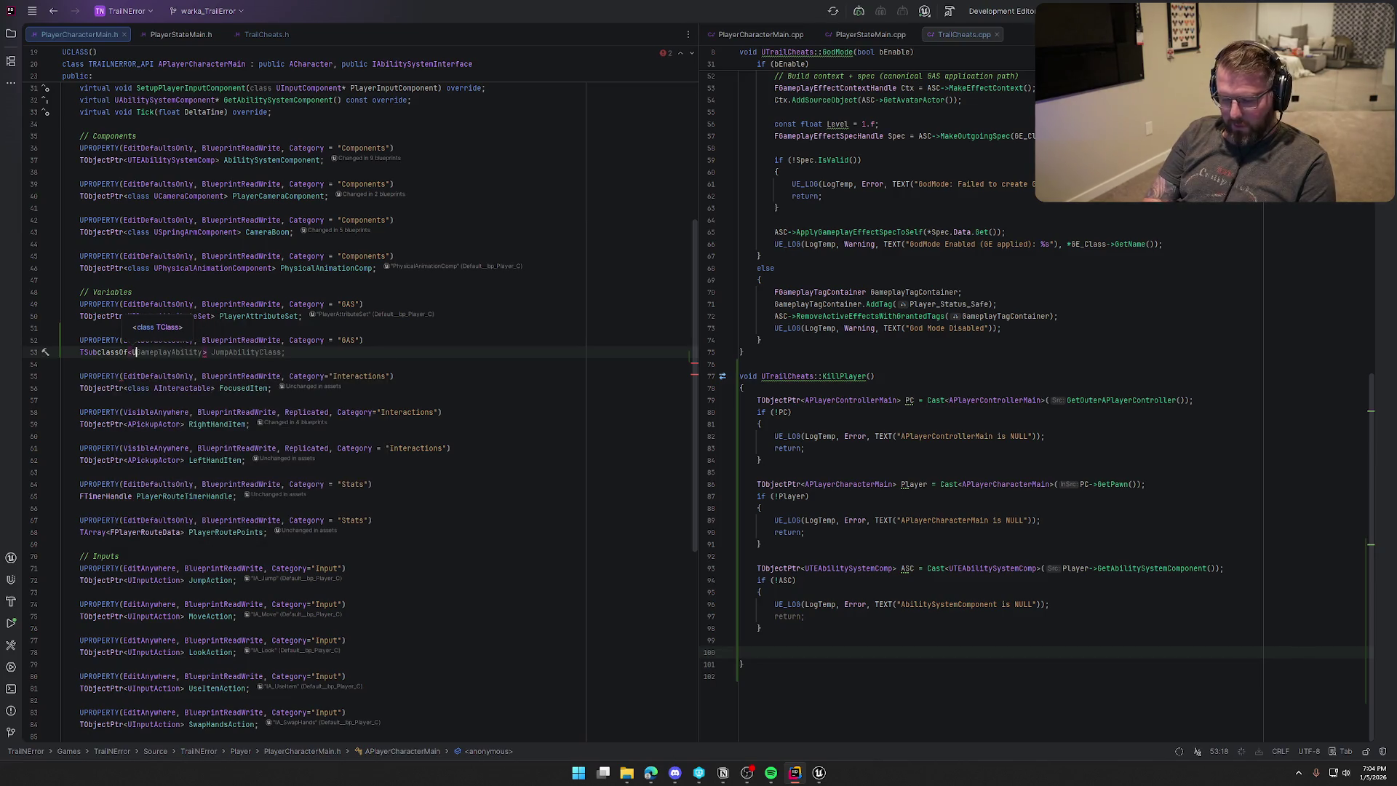
pyautogui.write('TH_Game')
pyautogui.press('BackSpace')
pyautogui.press('BackSpace')
pyautogui.press('BackSpace')
pyautogui.write('Game')
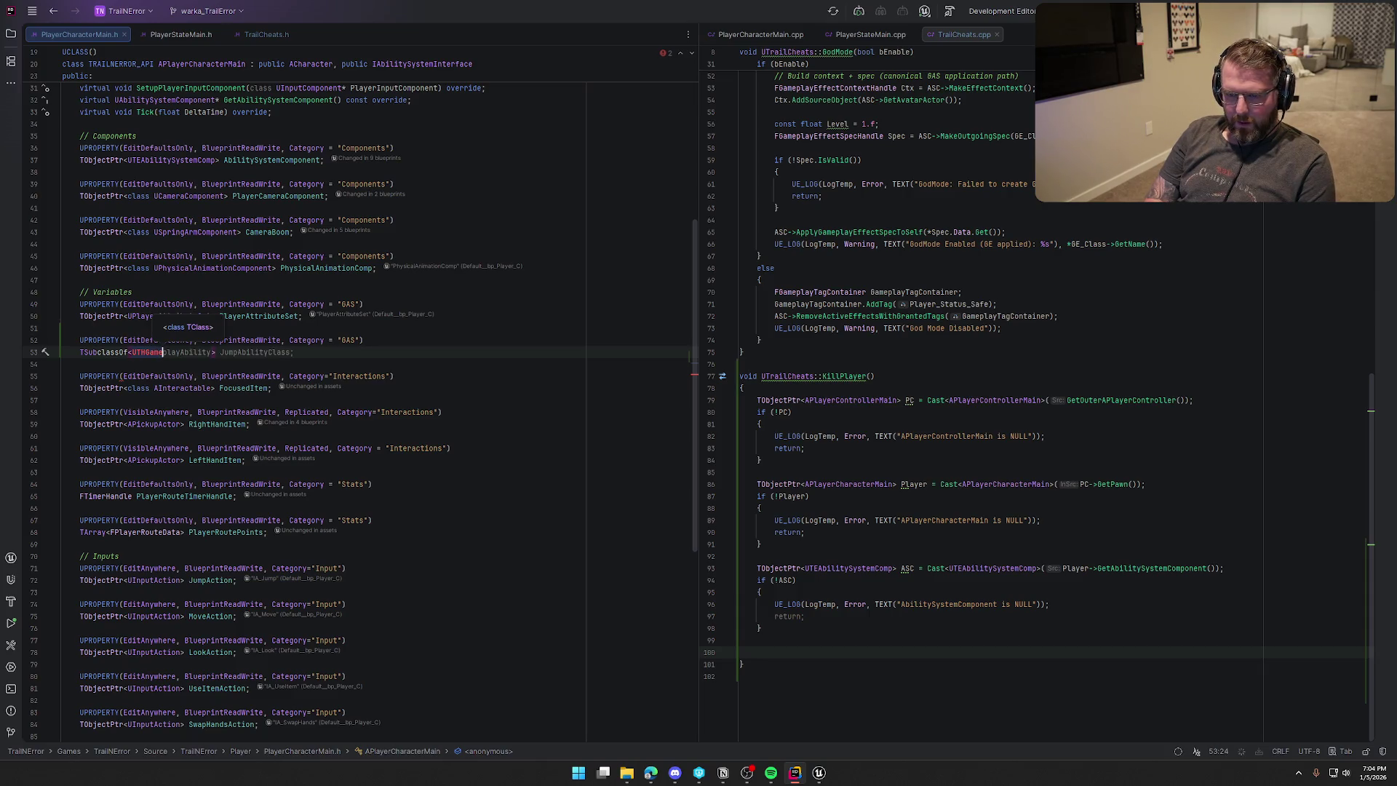
pyautogui.press('BackSpace')
pyautogui.press('BackSpace')
pyautogui.press('BackSpace')
pyautogui.write('Hg>')
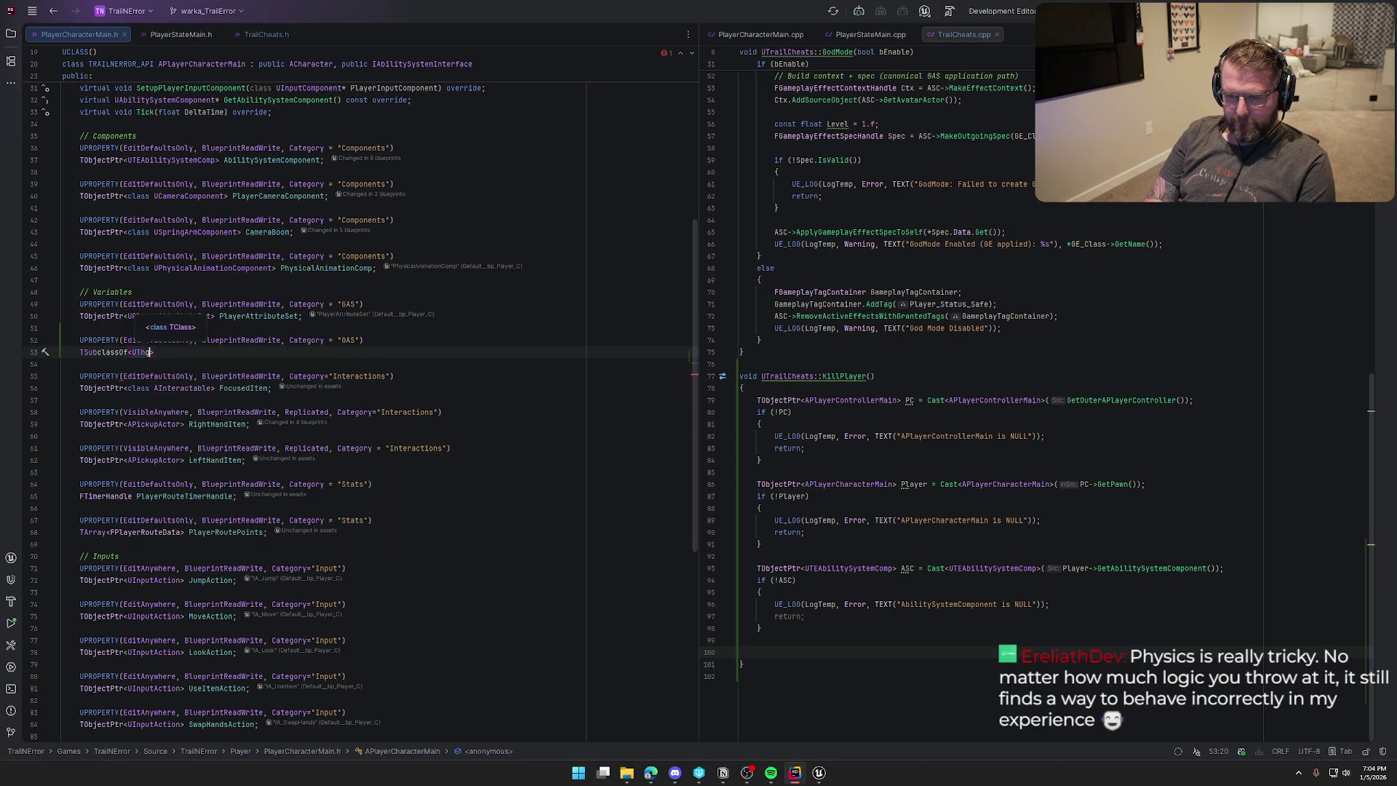
pyautogui.press('BackSpace')
pyautogui.press('BackSpace')
pyautogui.press('BackSpace')
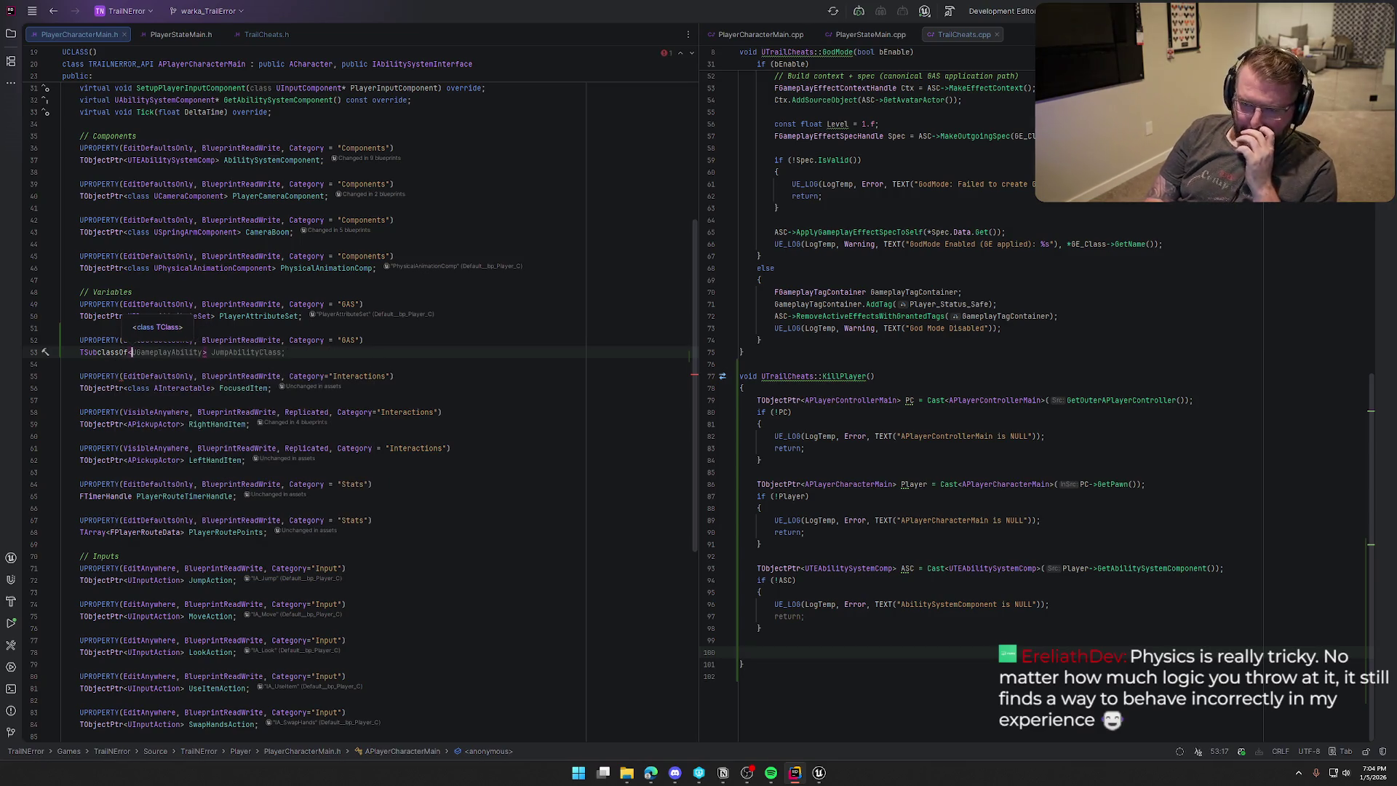
pyautogui.click(11, 34)
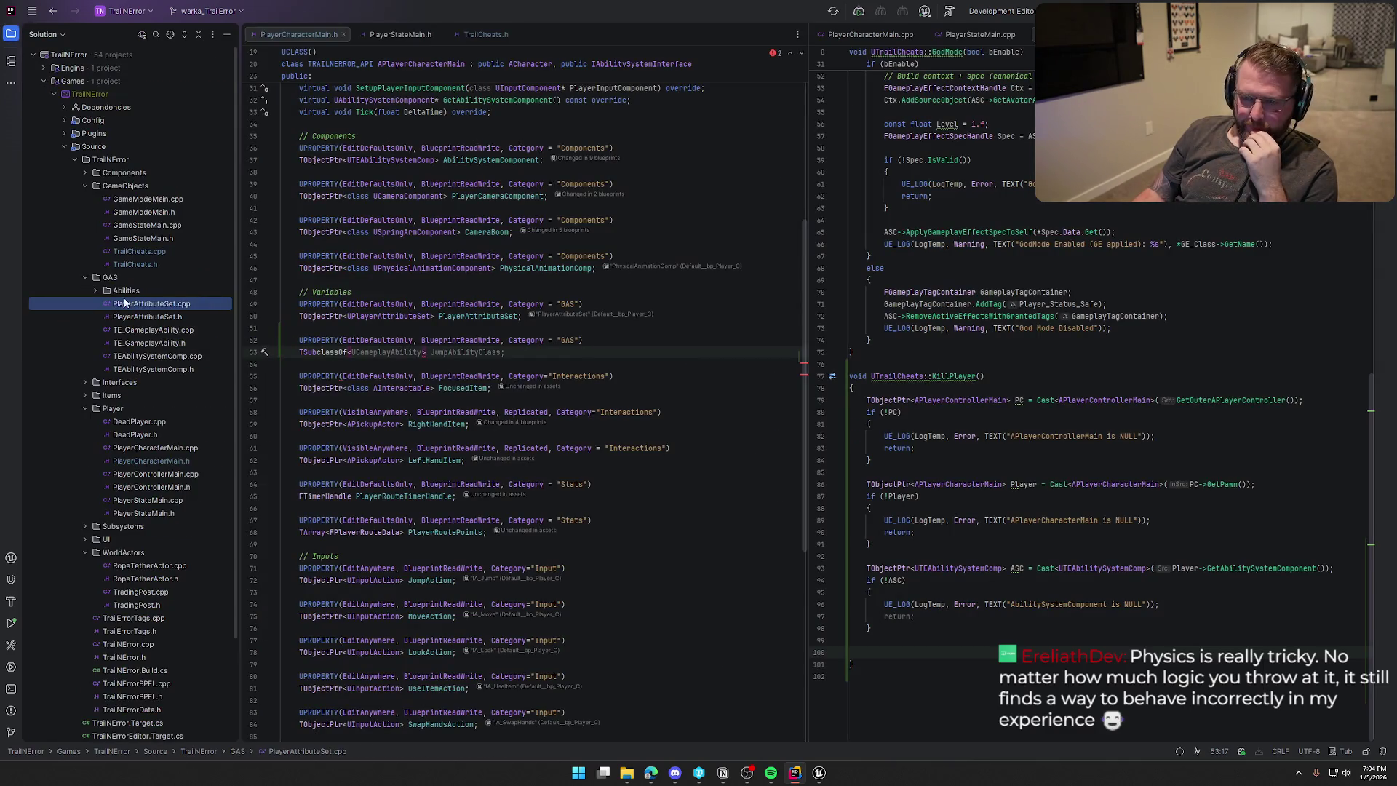
# Declare TSubclassOf<UTE_GameplayAbility> DeathAbilityClass with its include, then return to KillPlayer.
pyautogui.click(96, 290)
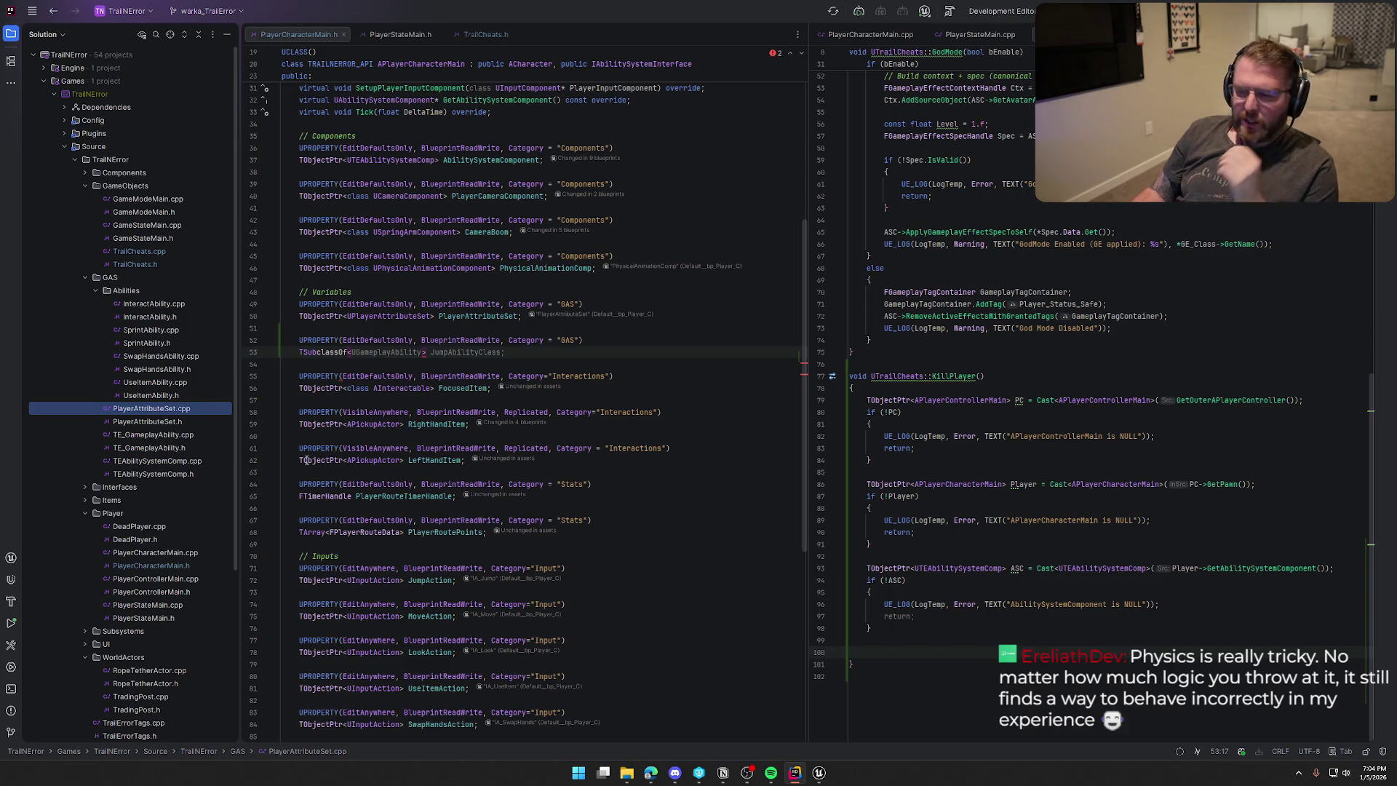
pyautogui.click(382, 352)
pyautogui.write('U')
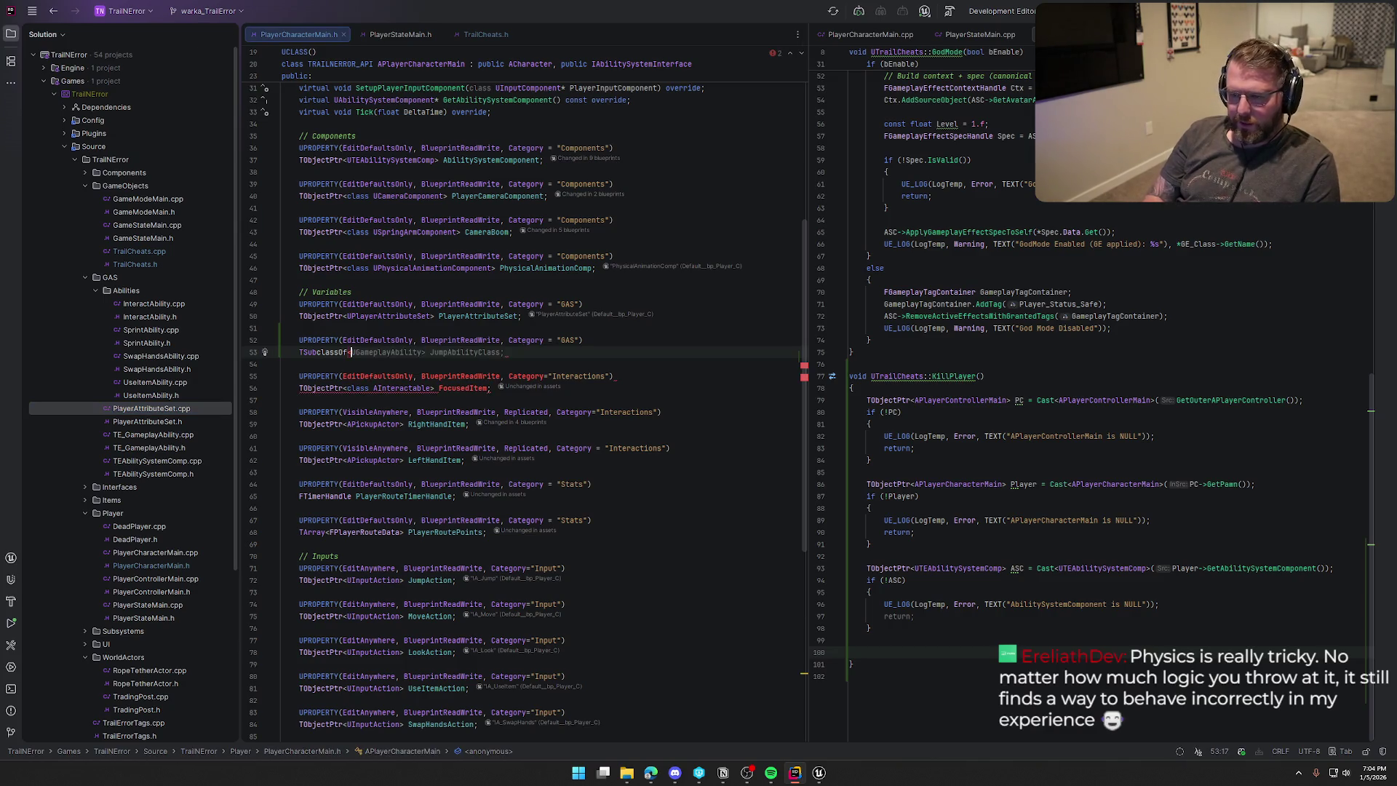
pyautogui.write('TE')
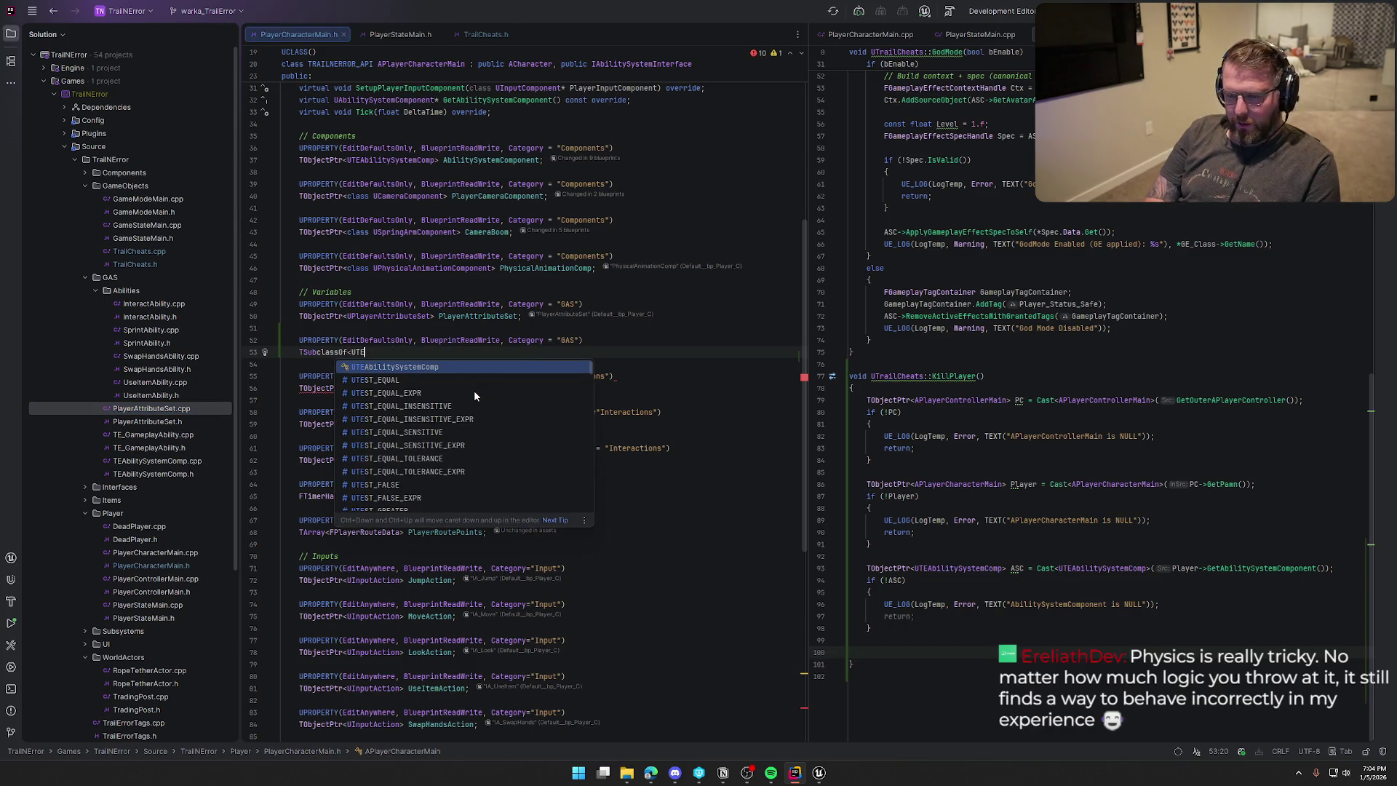
pyautogui.write('_Gampl')
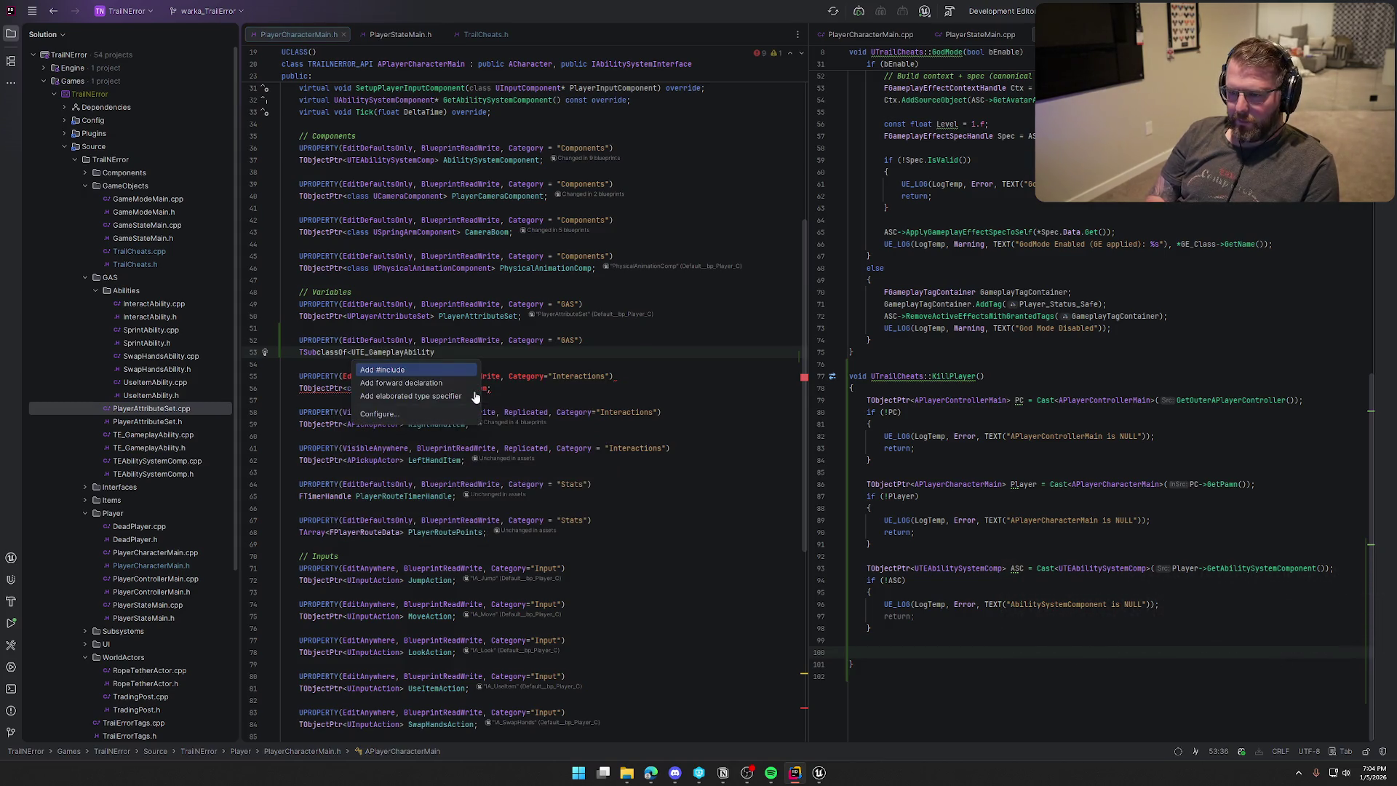
pyautogui.press('Return')
pyautogui.write('> DeathAbility')
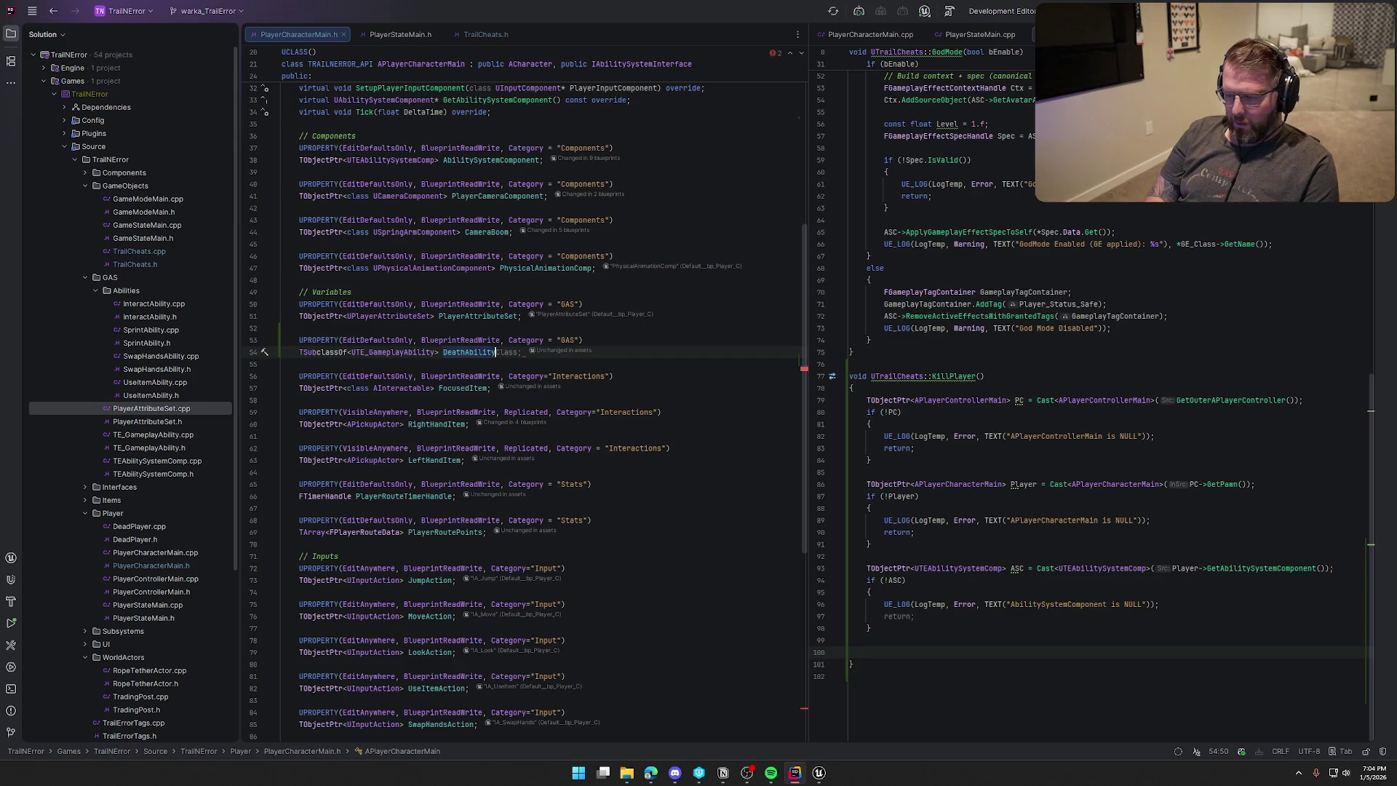
pyautogui.press('Tab')
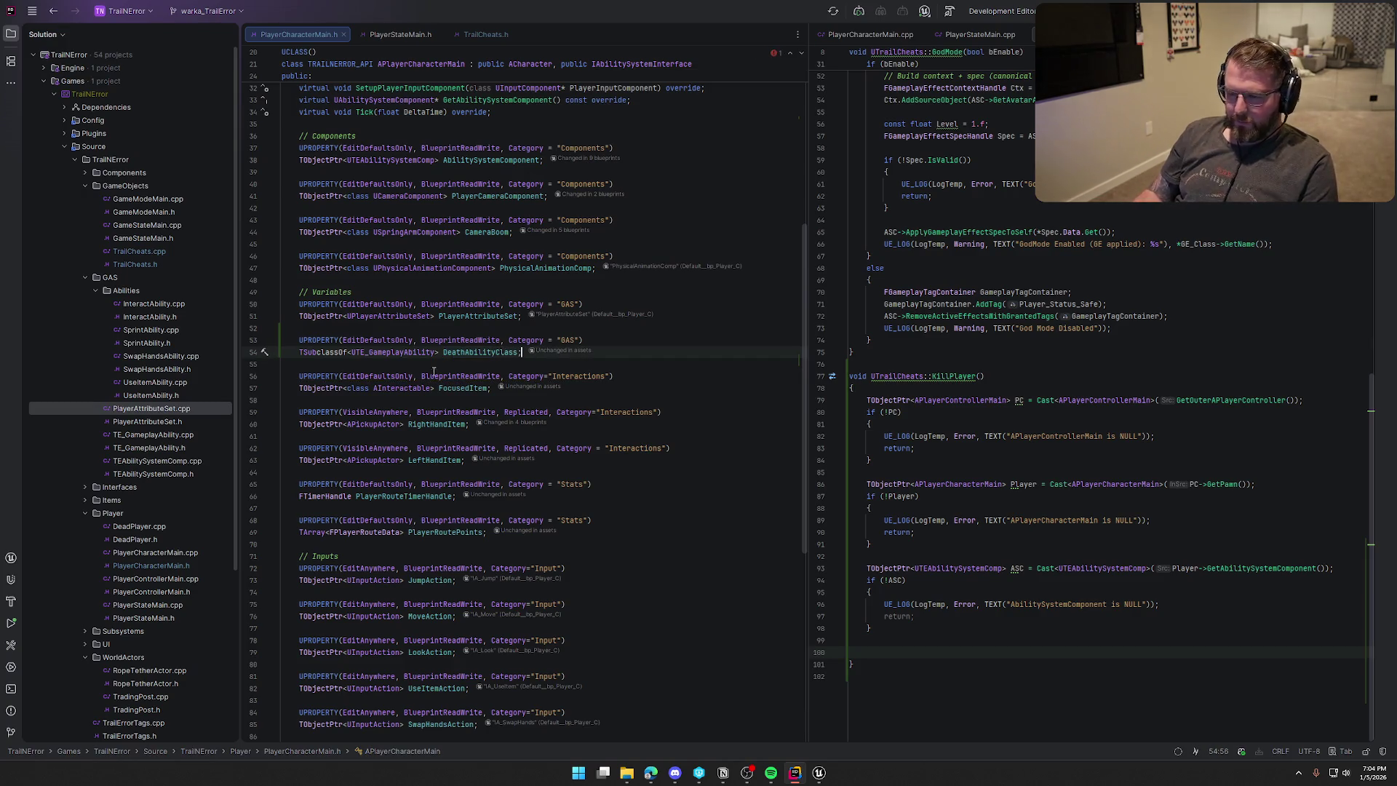
pyautogui.click(11, 34)
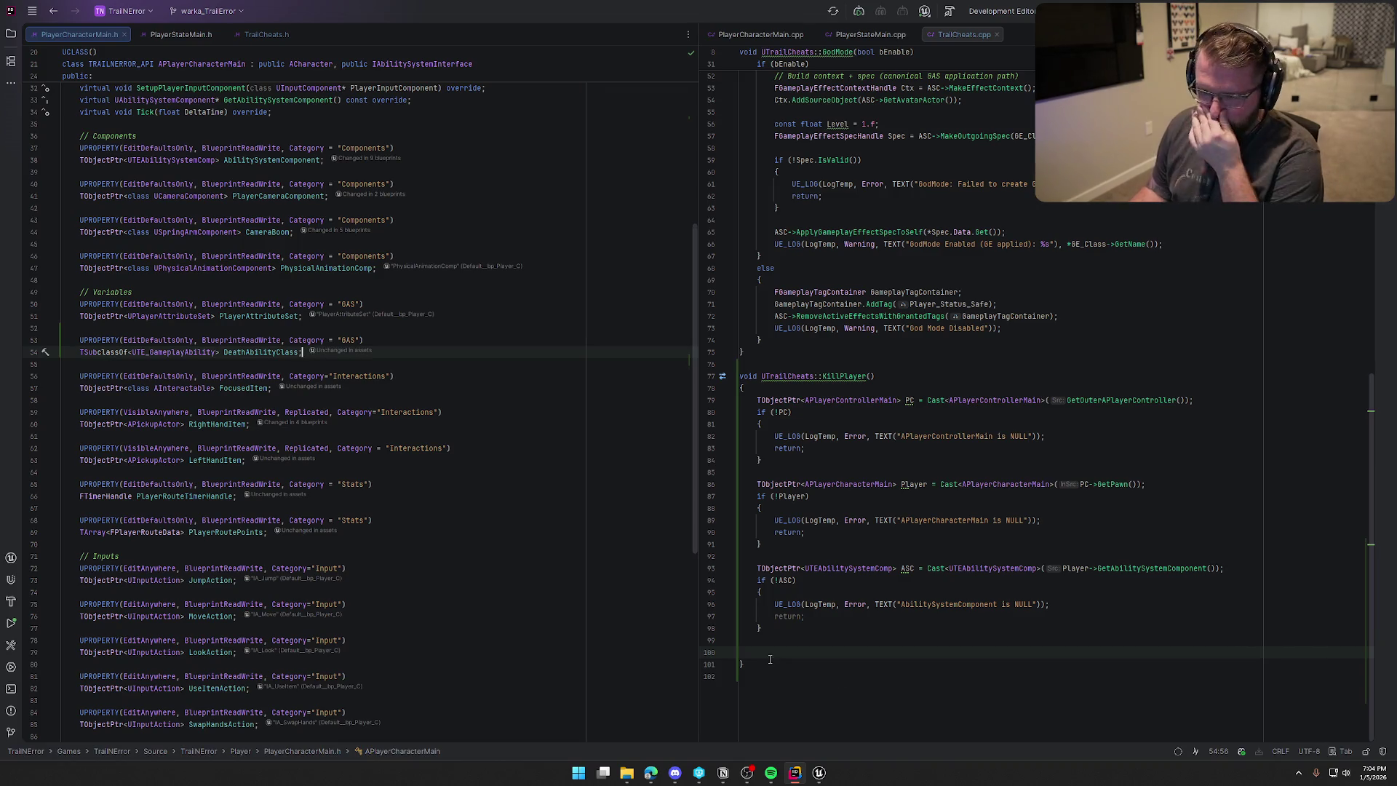
pyautogui.click(800, 653)
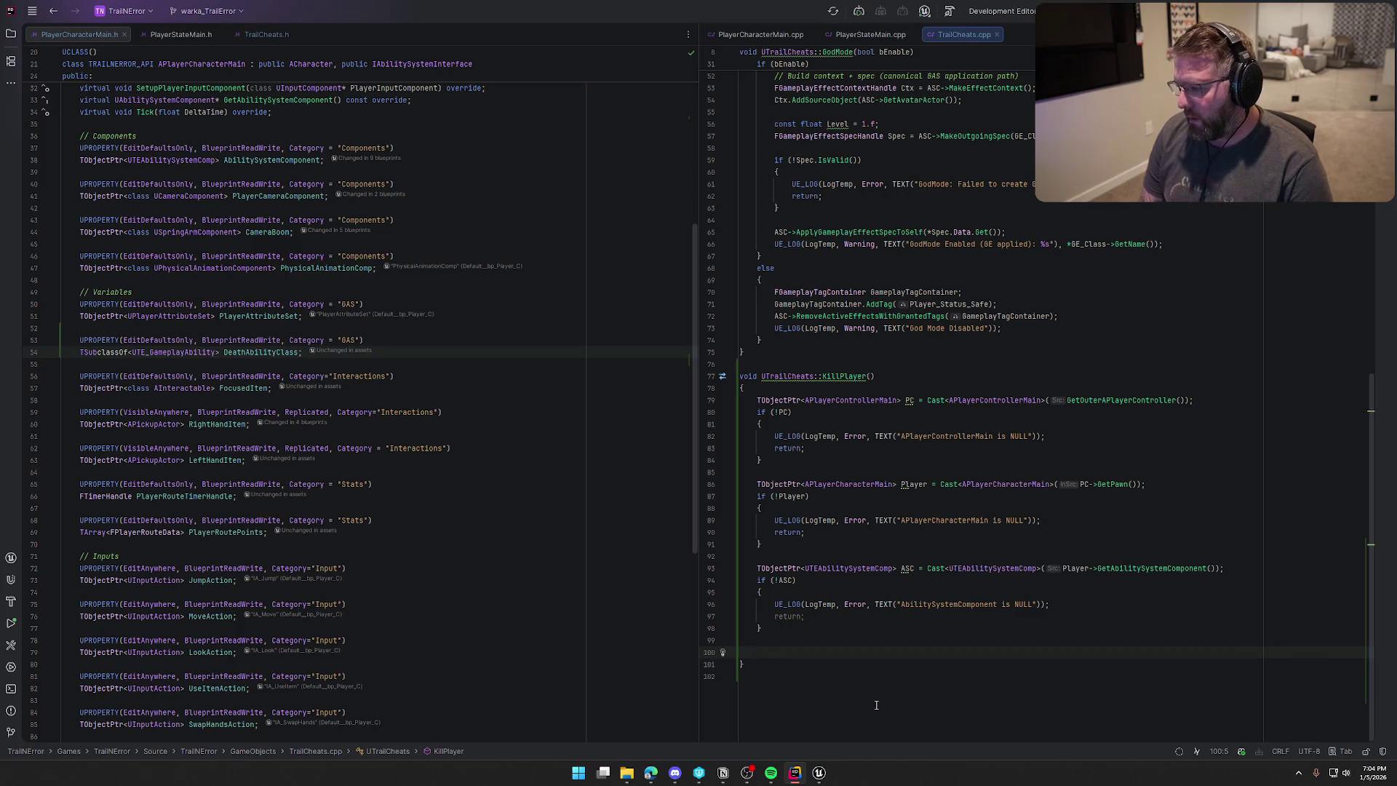
# End KillPlayer with ASC->TryActivateAbilityByClass(Player->DeathAbilityClass);.
pyautogui.write('ASC')
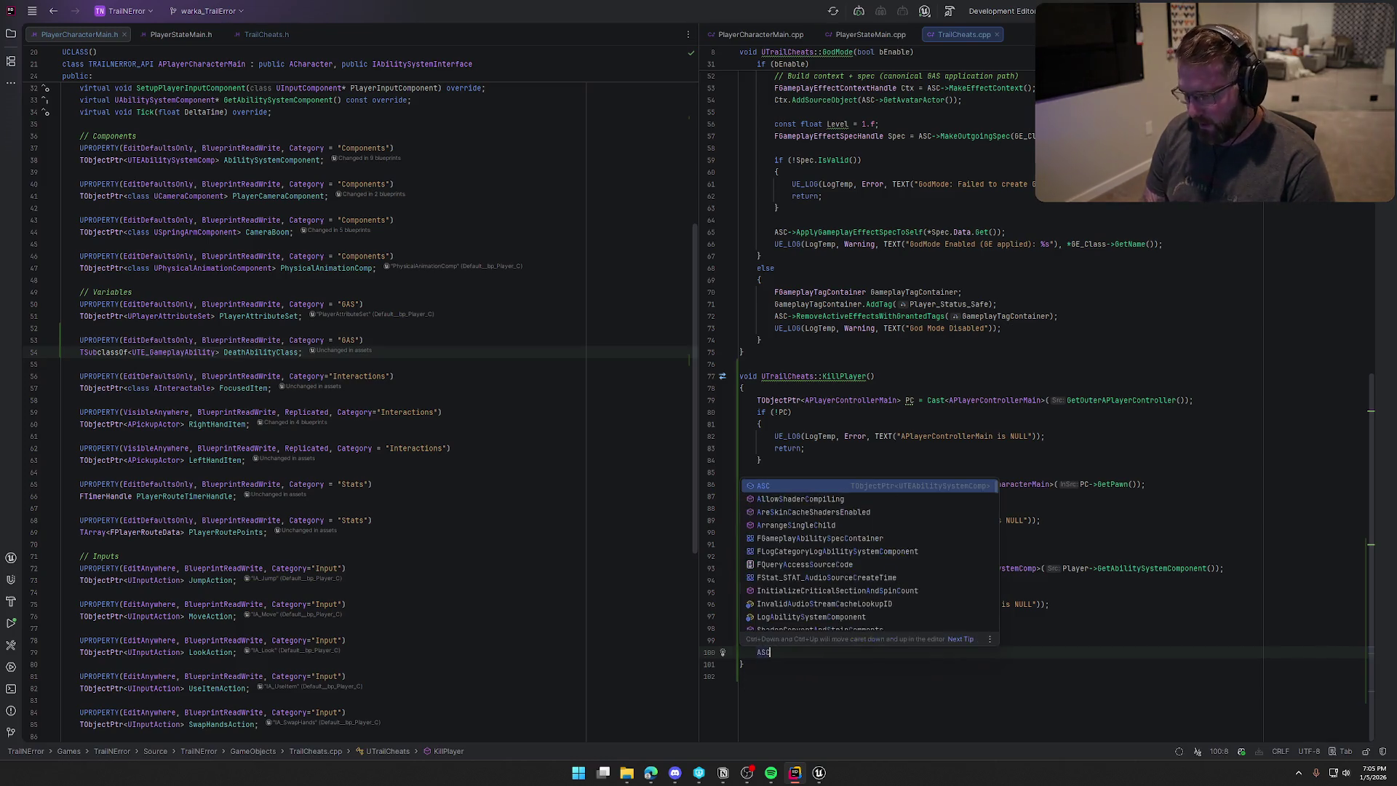
pyautogui.write('->Try')
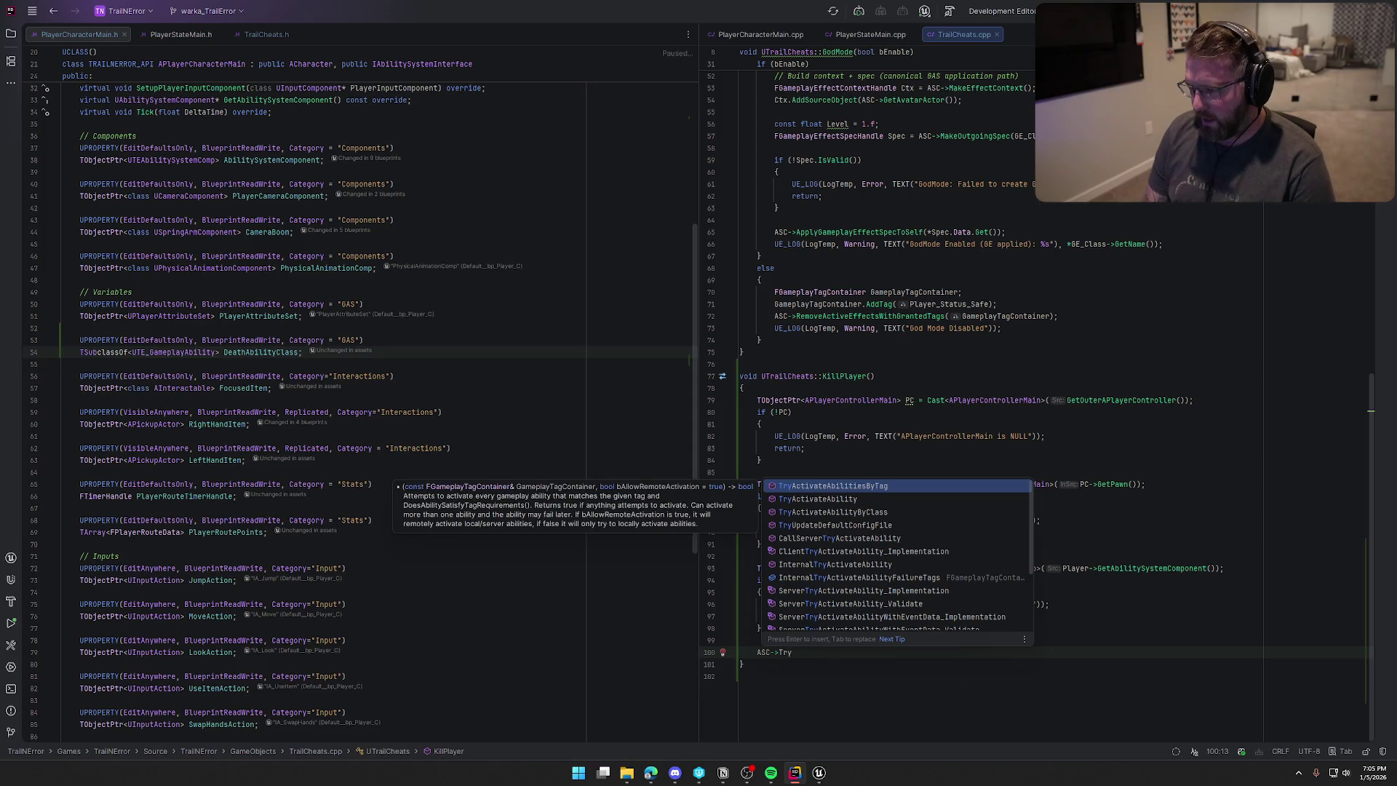
pyautogui.press('Down')
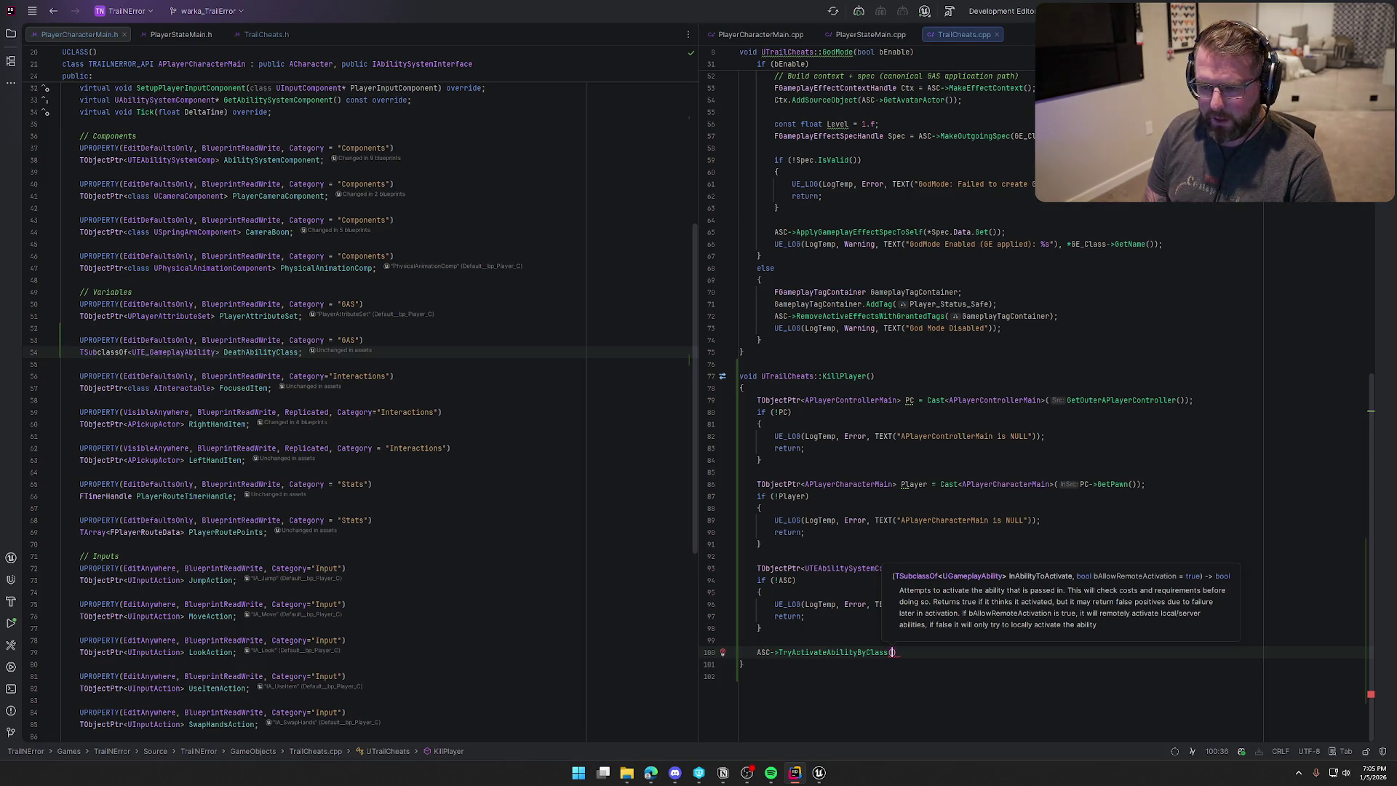
pyautogui.write('Dea')
pyautogui.write('thA')
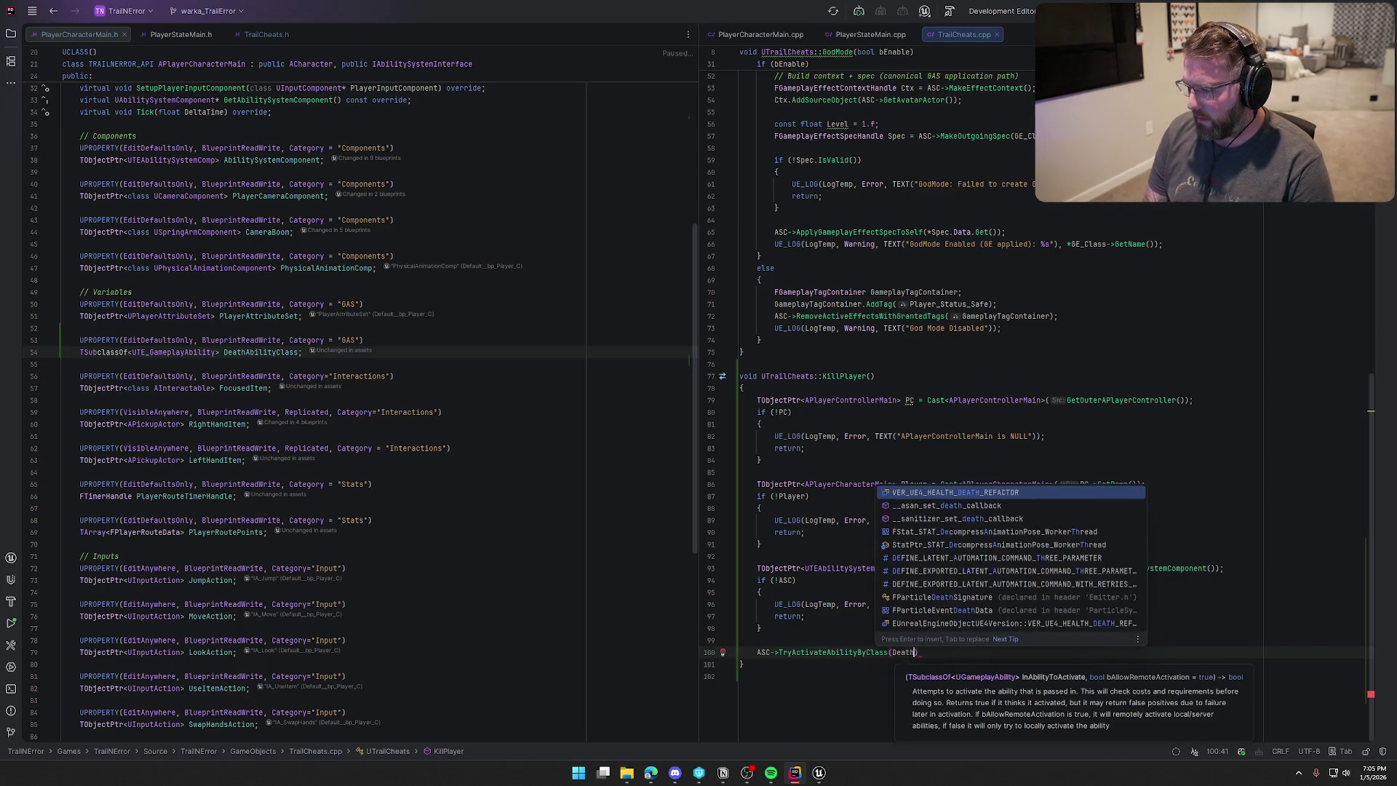
pyautogui.press('BackSpace')
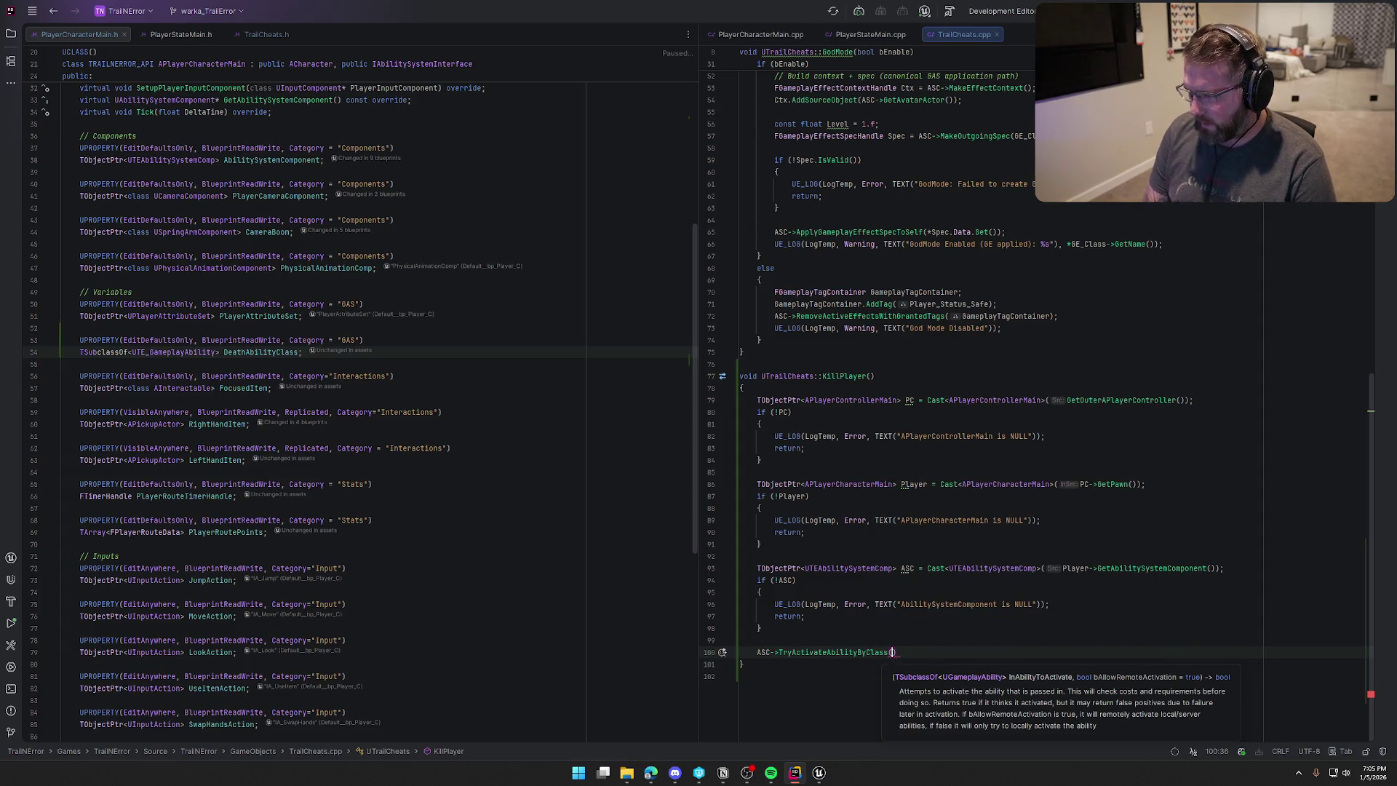
pyautogui.press('Tab')
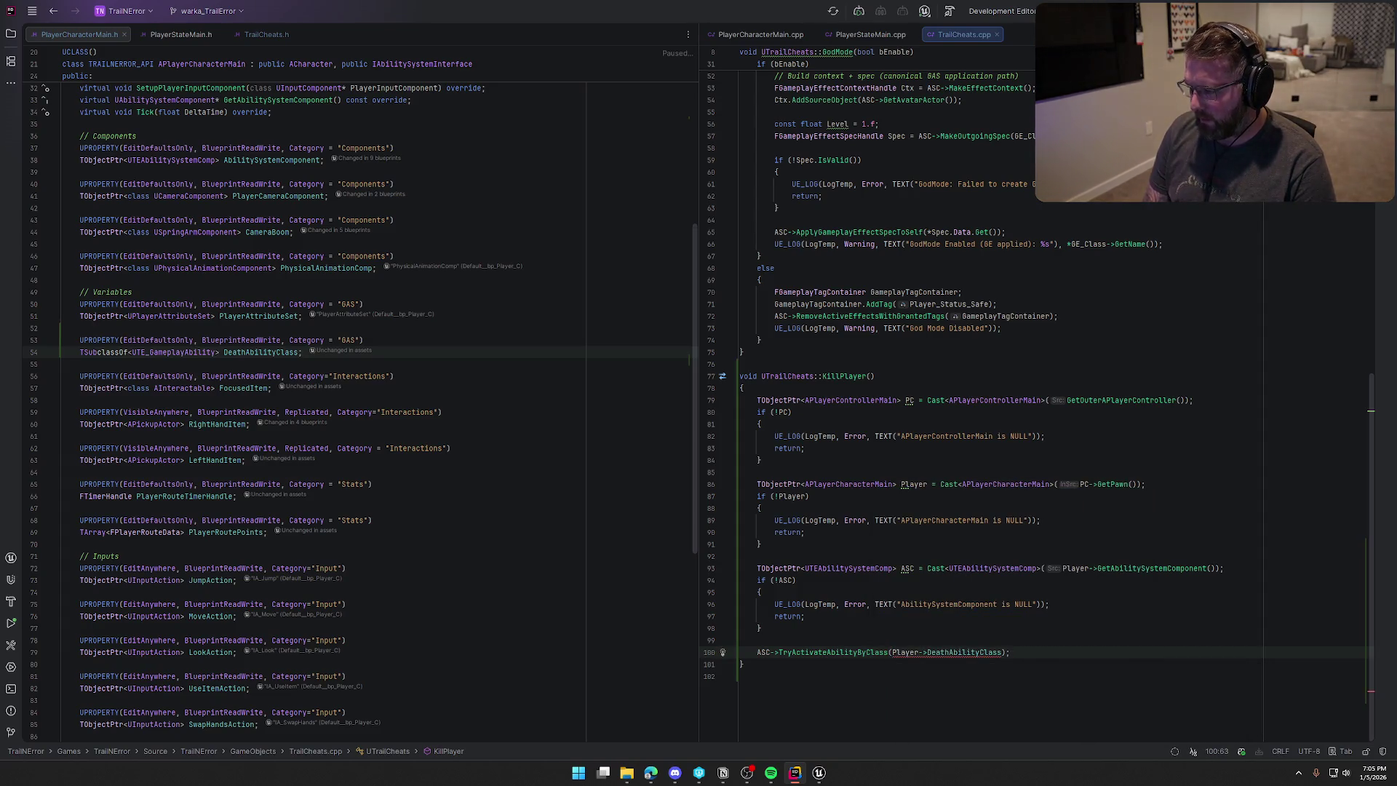
pyautogui.write(',')
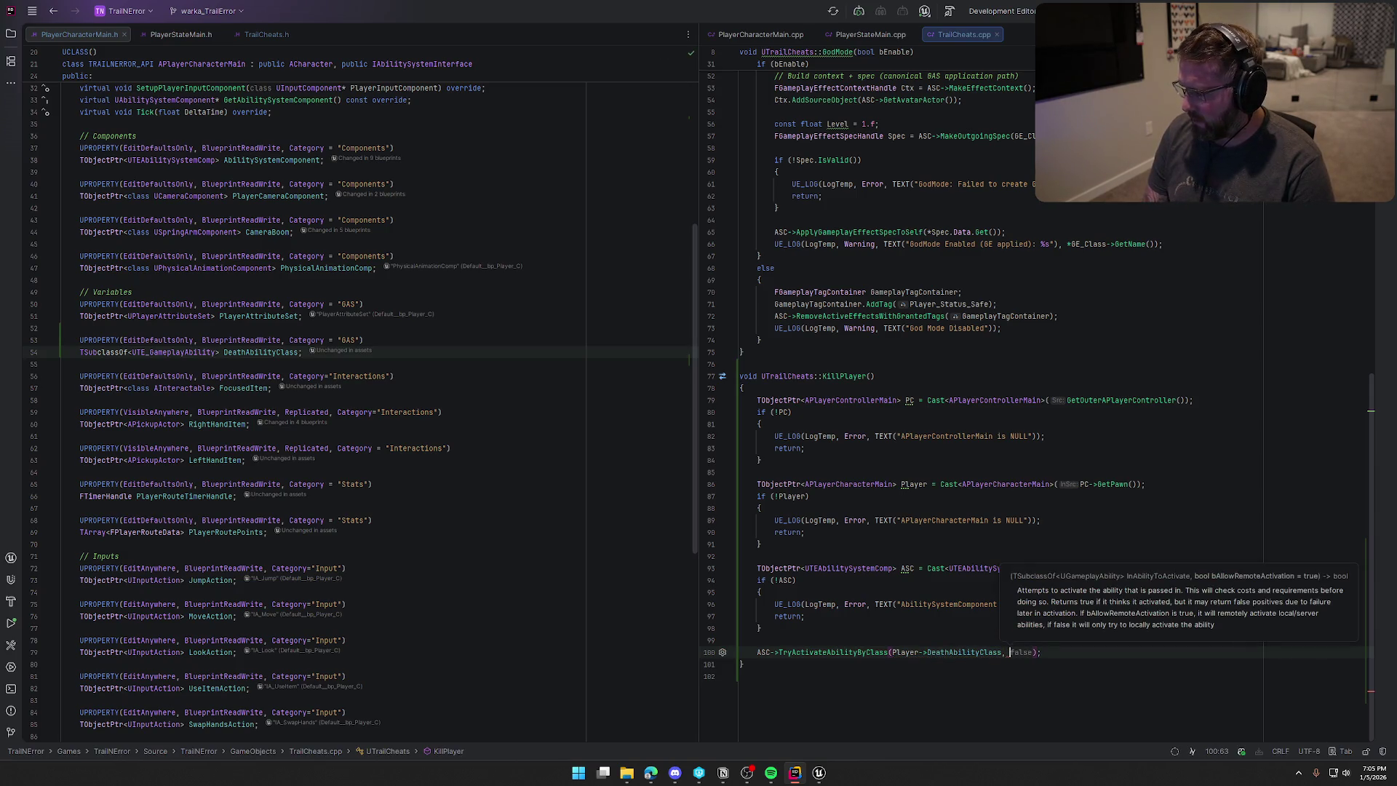
pyautogui.press('BackSpace')
pyautogui.press('BackSpace')
pyautogui.press('Right')
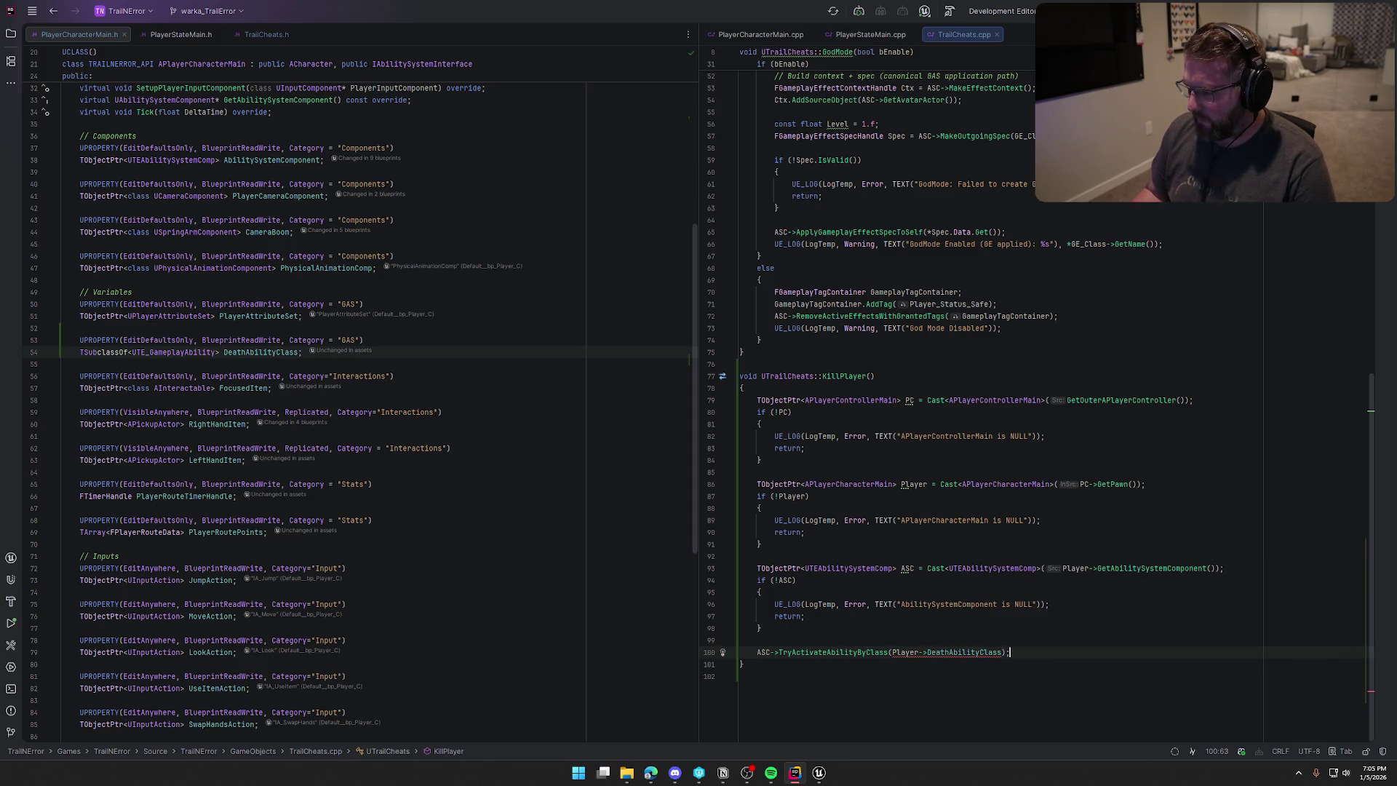
pyautogui.moveTo(941, 653)
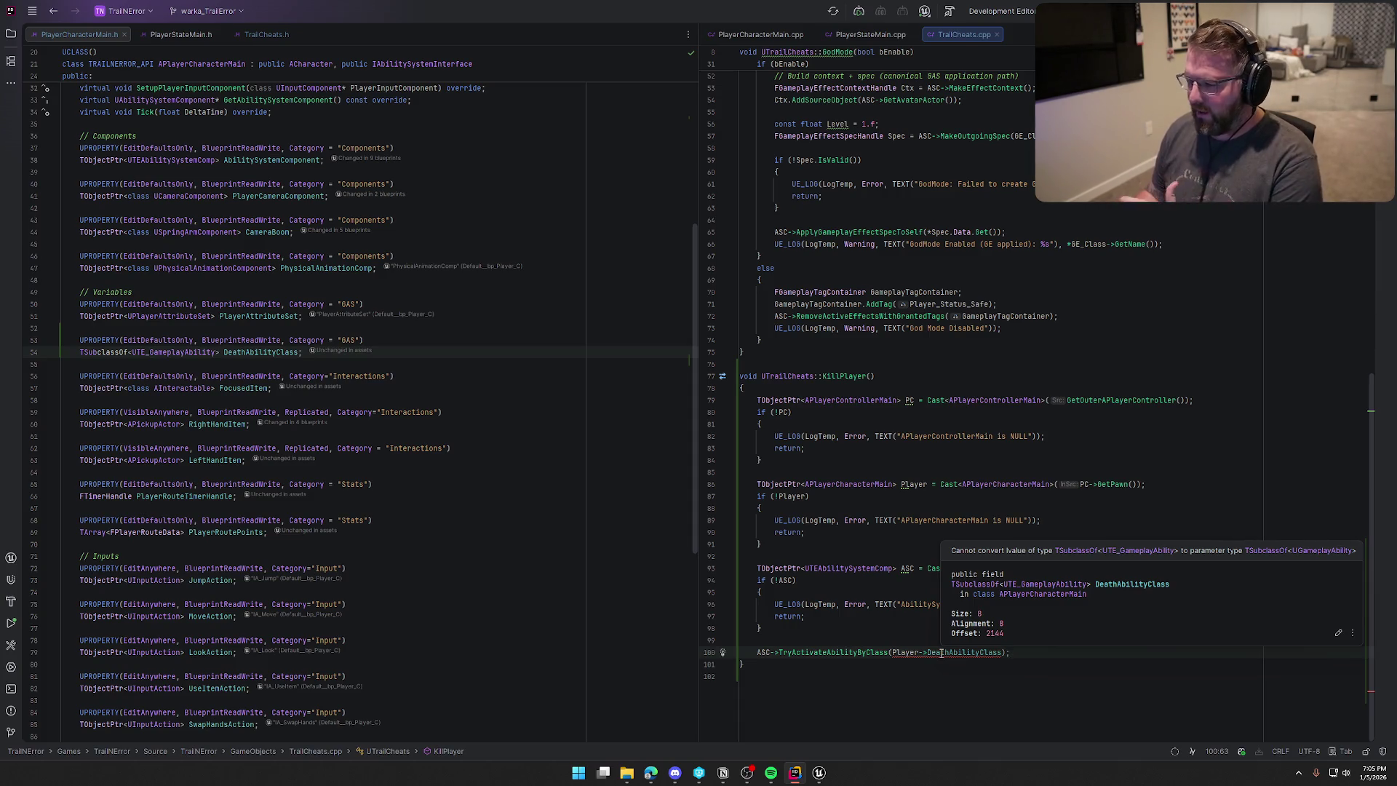
# Change DeathAbilityClass's type to UGameplayAbility and delete the UTE_GameplayAbility forward declaration.
pyautogui.doubleClick(187, 355)
pyautogui.write('UG')
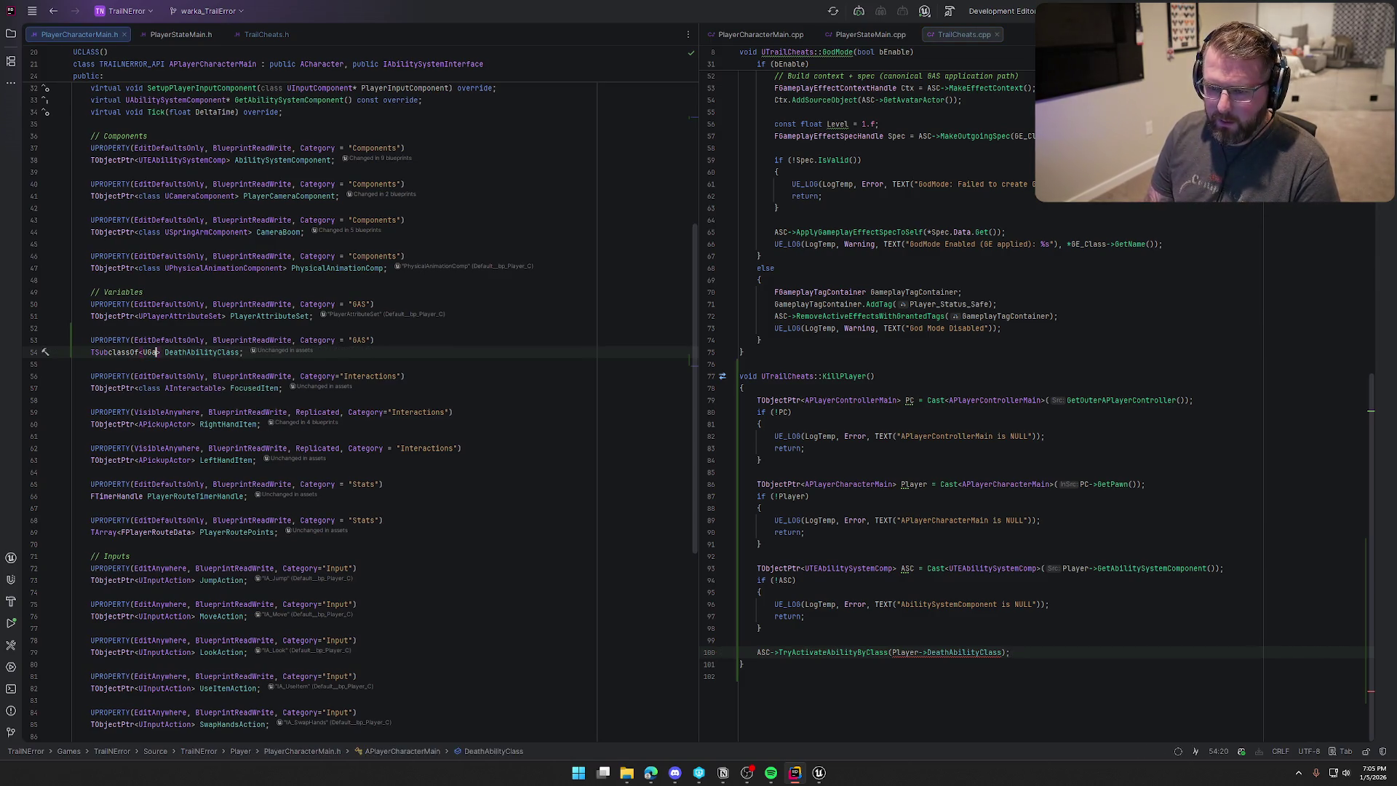
pyautogui.press('Return')
pyautogui.scroll(10, 338, 367)
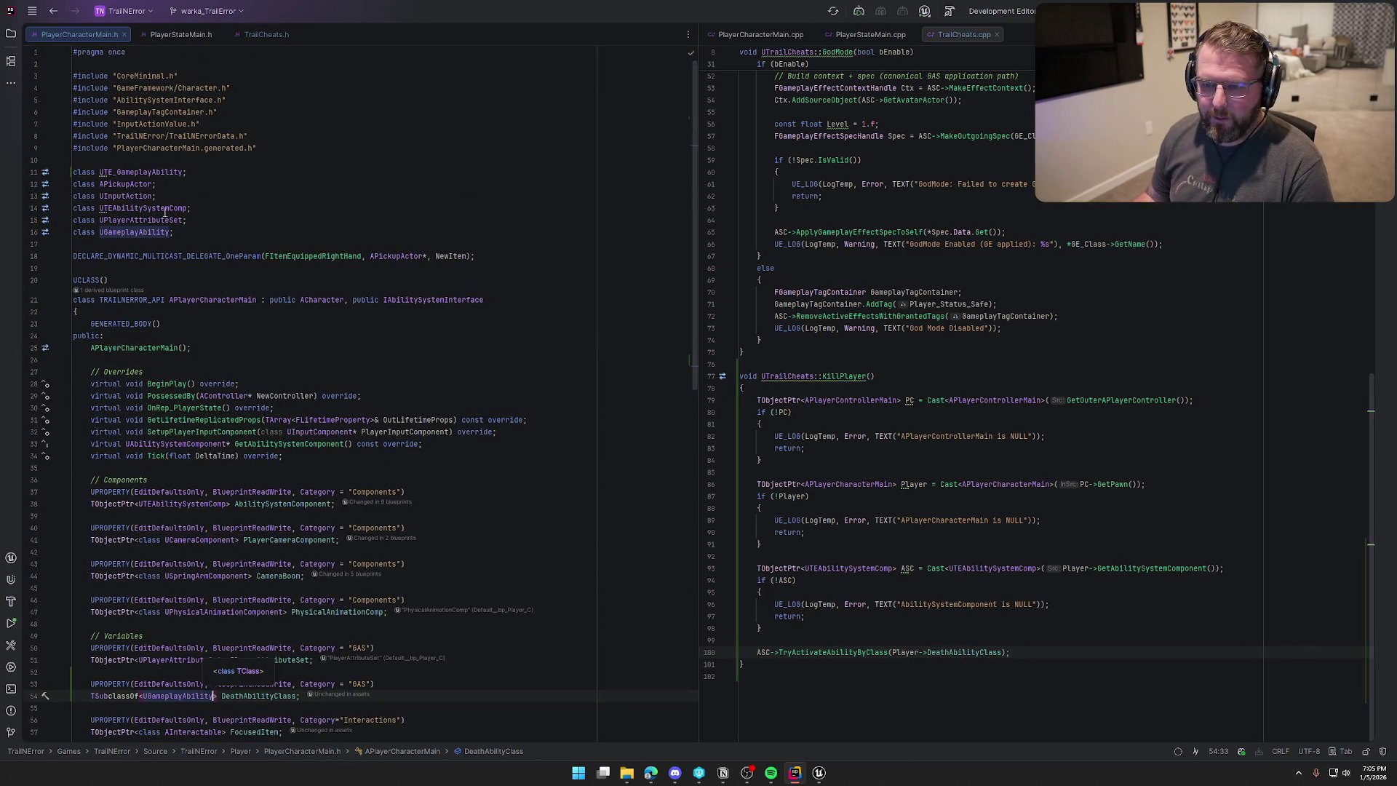
pyautogui.click(190, 172)
pyautogui.hotkey('shift', 'Up')
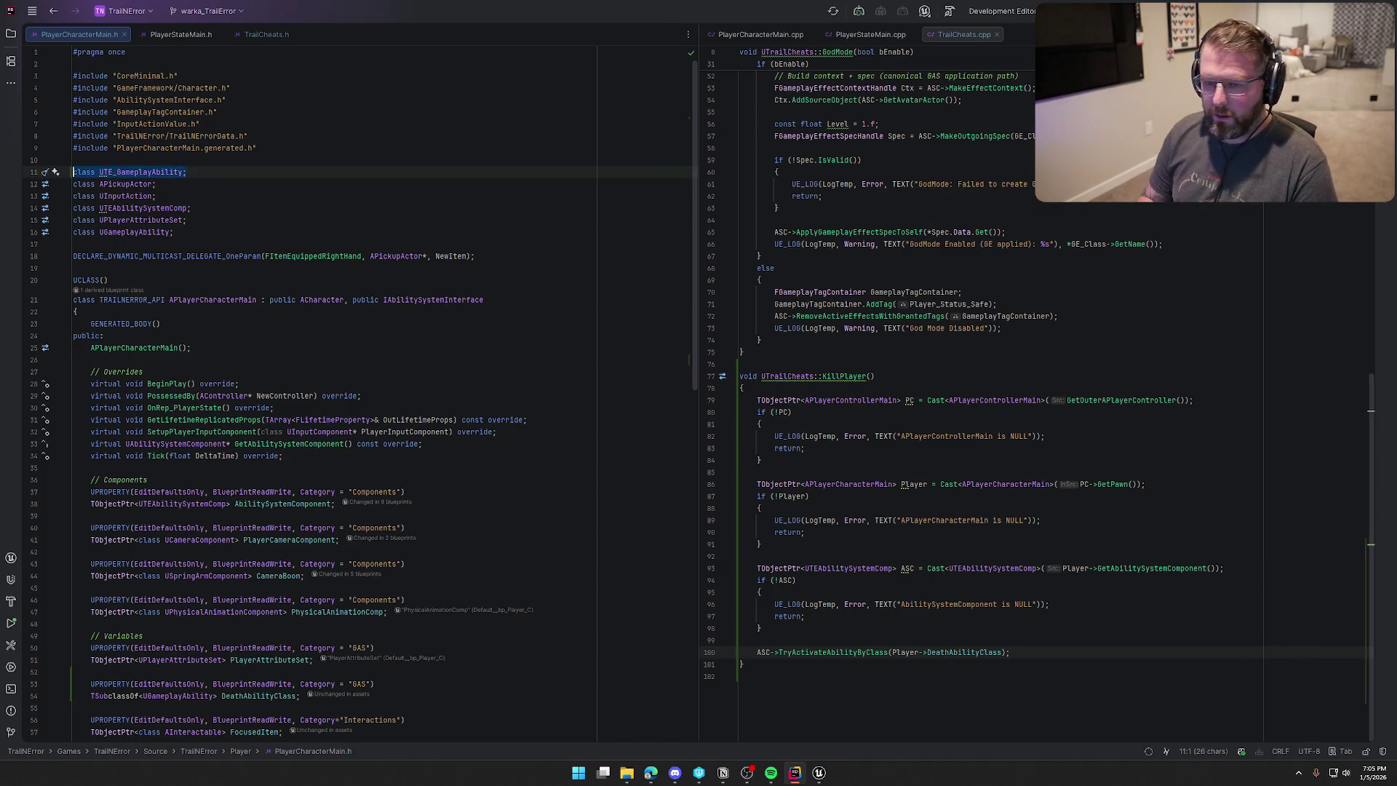
pyautogui.press('BackSpace')
# Remove the empty trailing line in TrailCheats.cpp and switch to Unreal Editor.
pyautogui.scroll(-10, 357, 393)
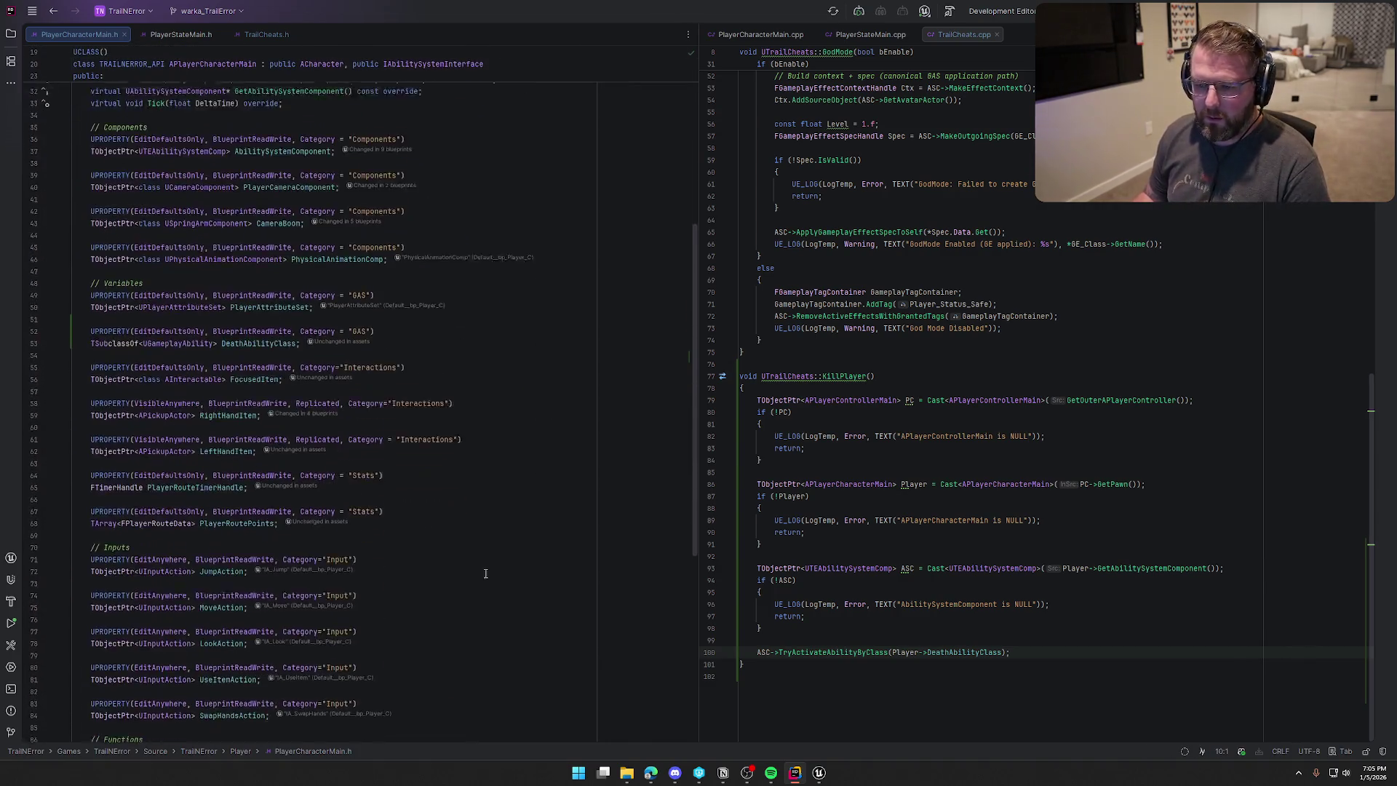
pyautogui.click(1054, 648)
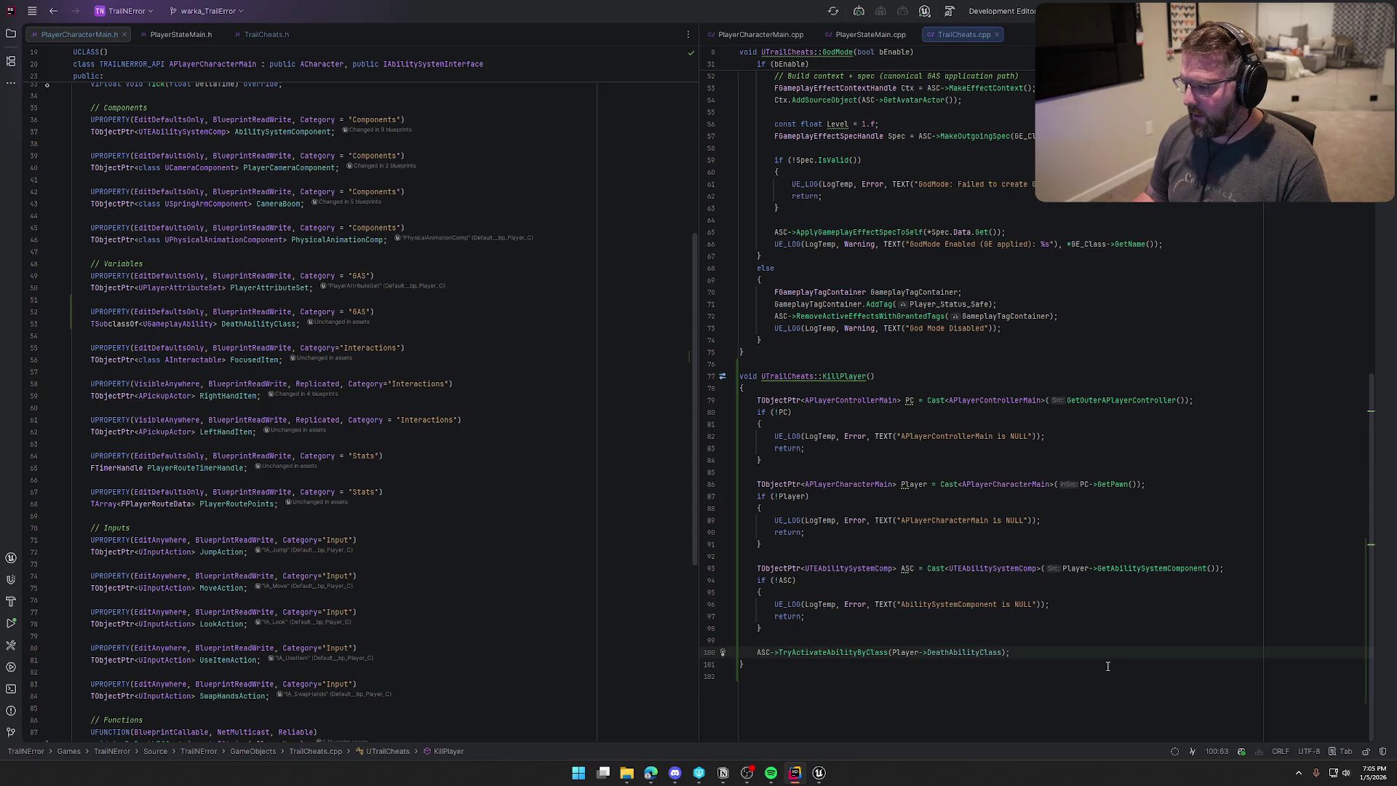
pyautogui.click(1025, 717)
pyautogui.press('BackSpace')
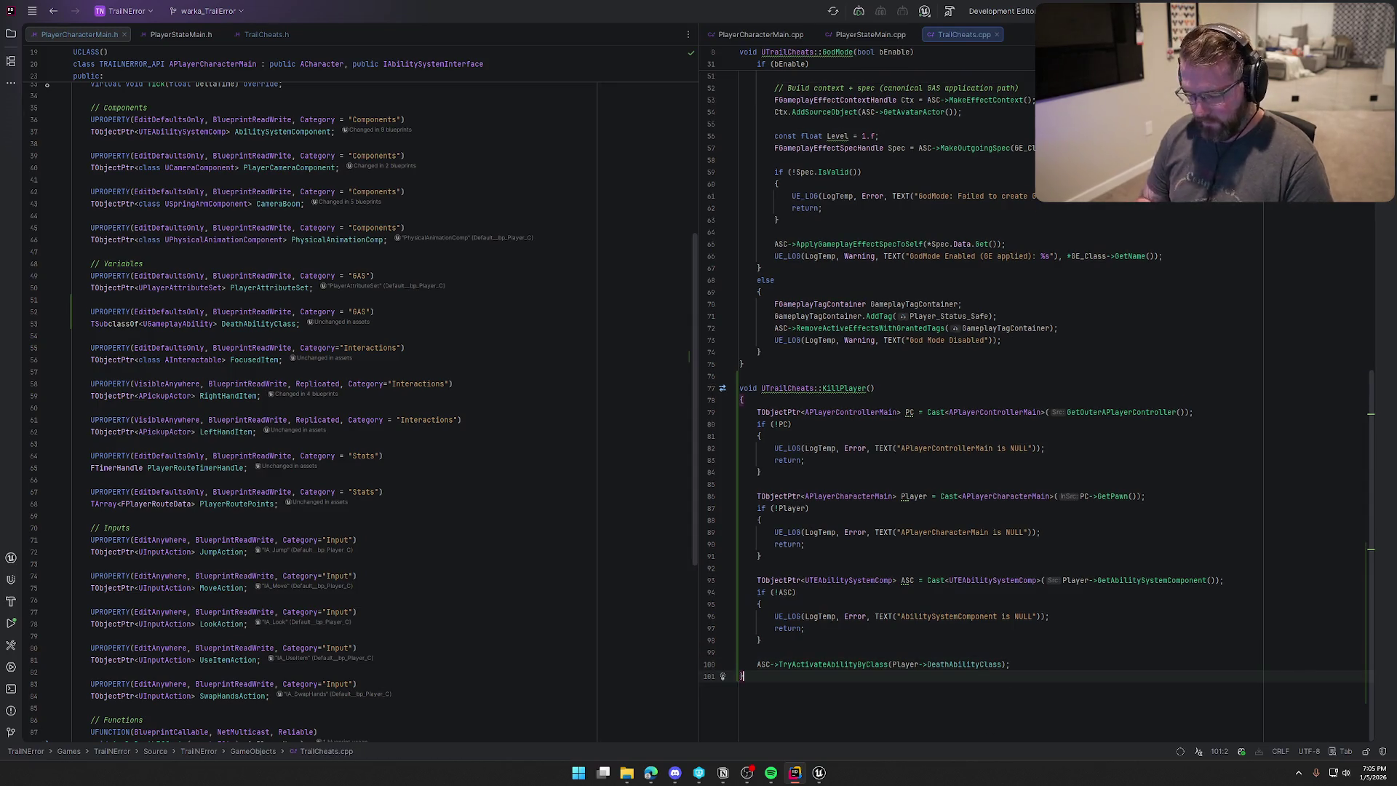
pyautogui.click(825, 776)
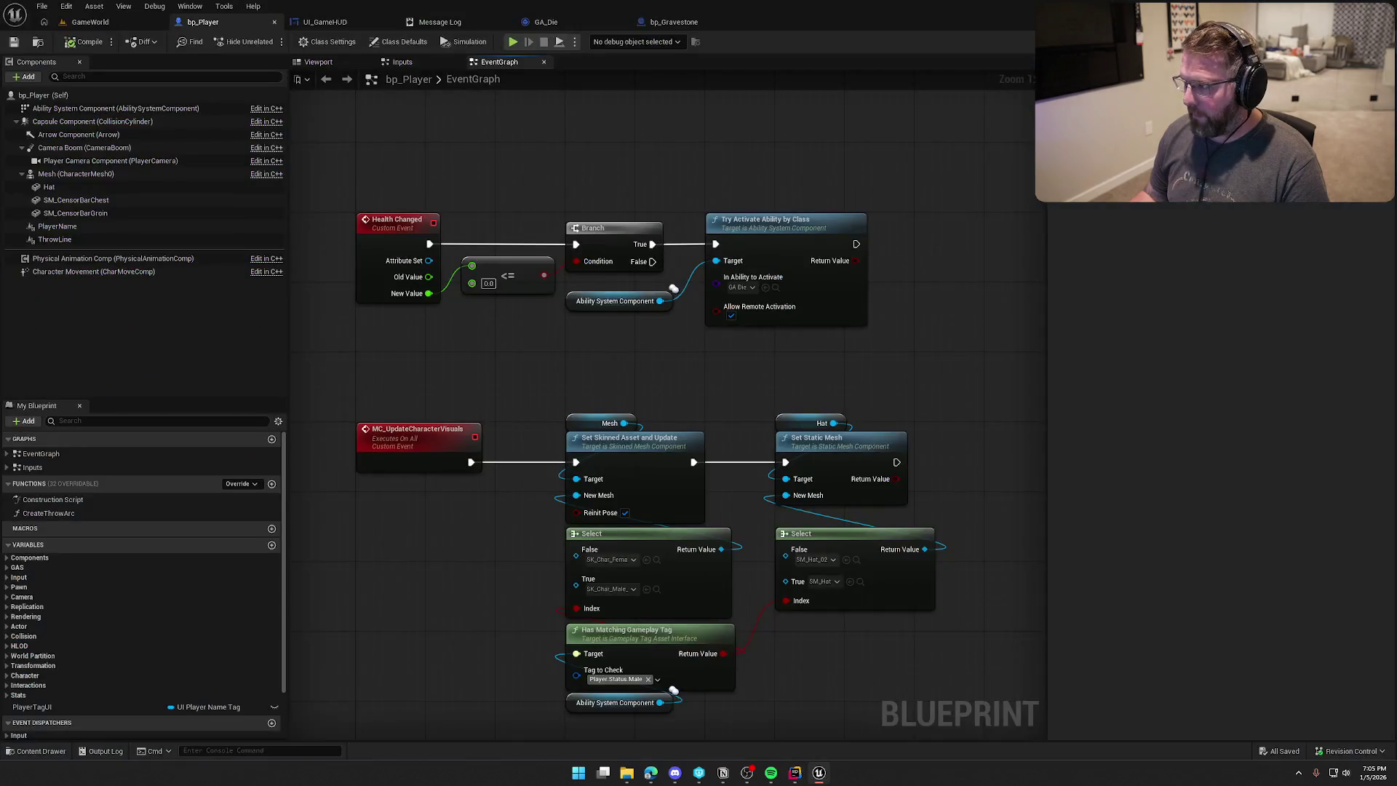
# Return to Rider and build the project with Ctrl+Shift+B.
pyautogui.hotkey('alt', 'Tab')
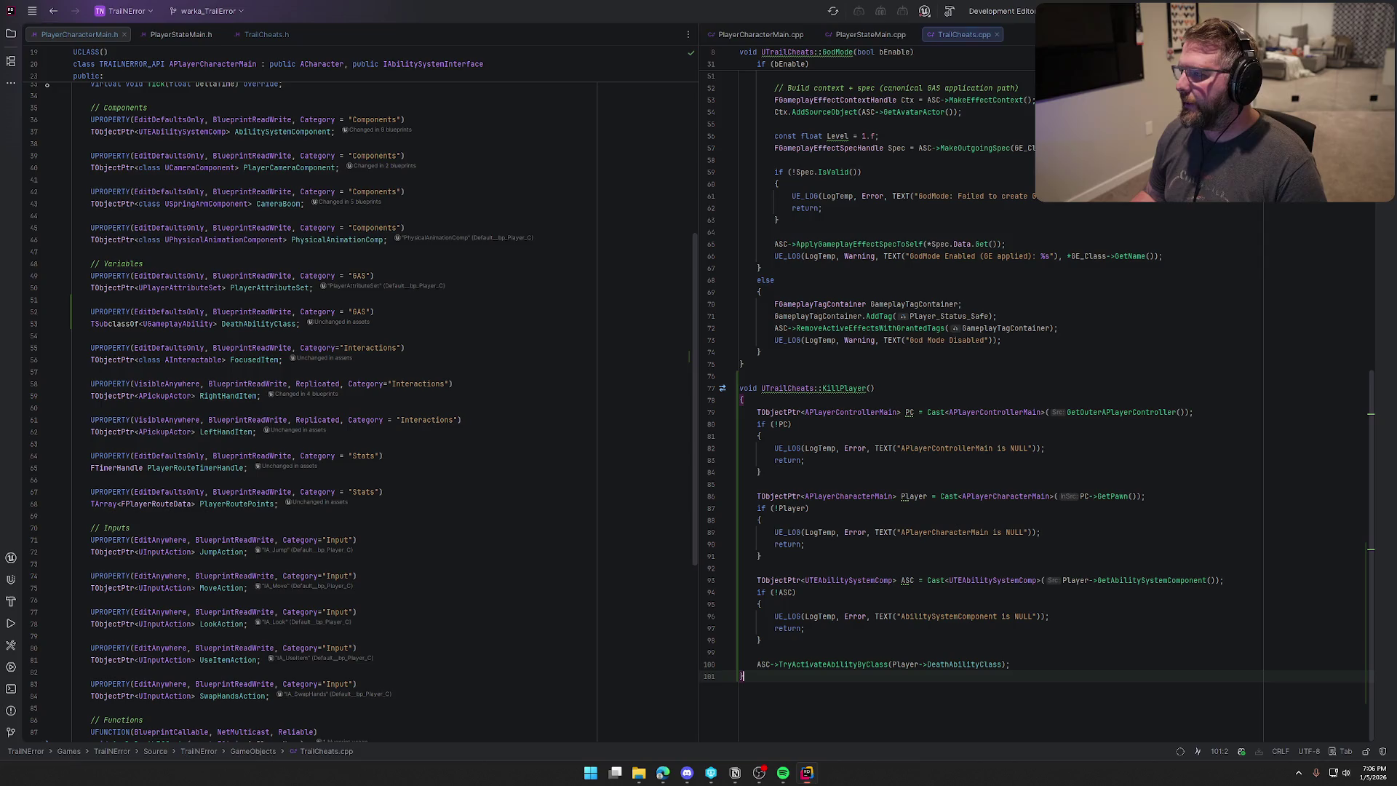
pyautogui.hotkey('ctrl', 'shift', 'b')
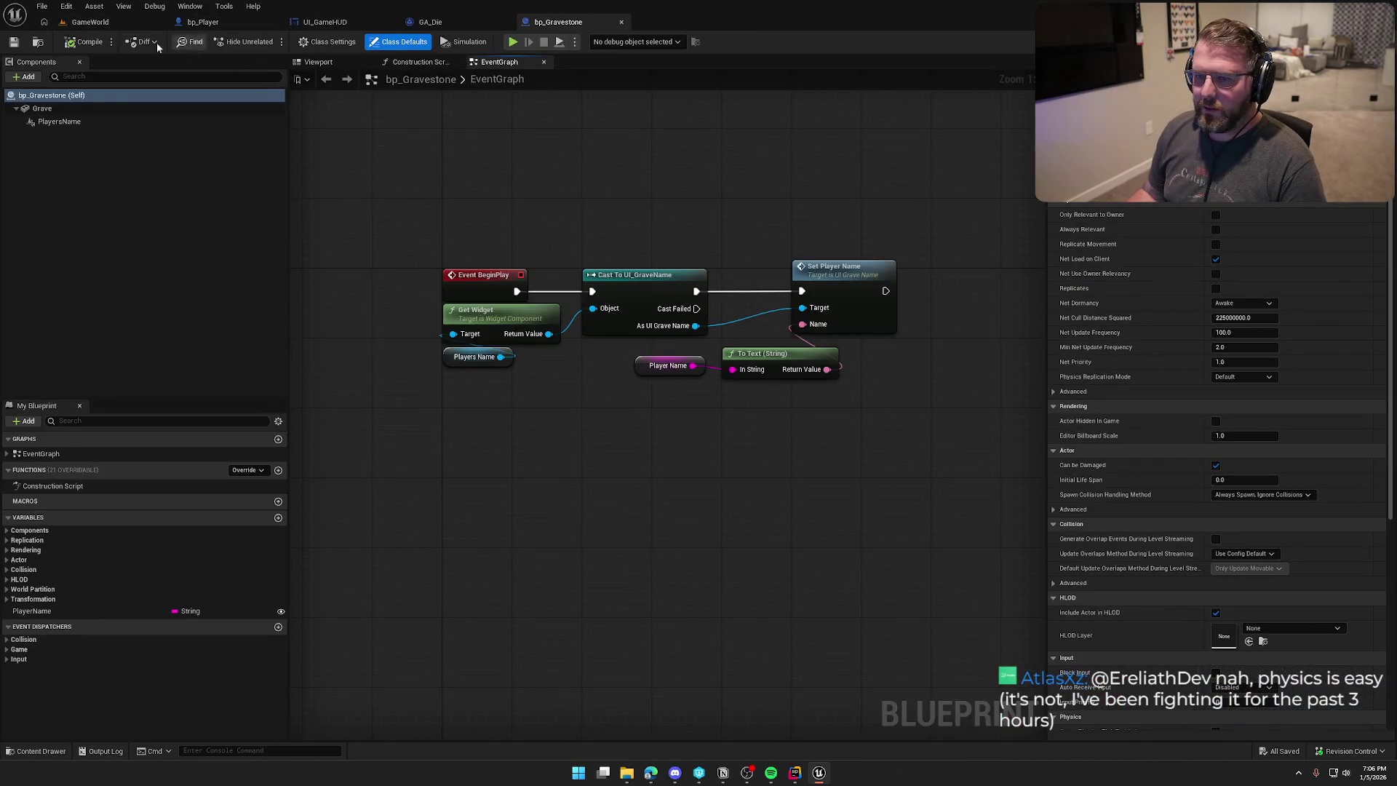
# Play in editor, walk the client toward the host, run KillPlayer in its console, then stop.
pyautogui.click(90, 22)
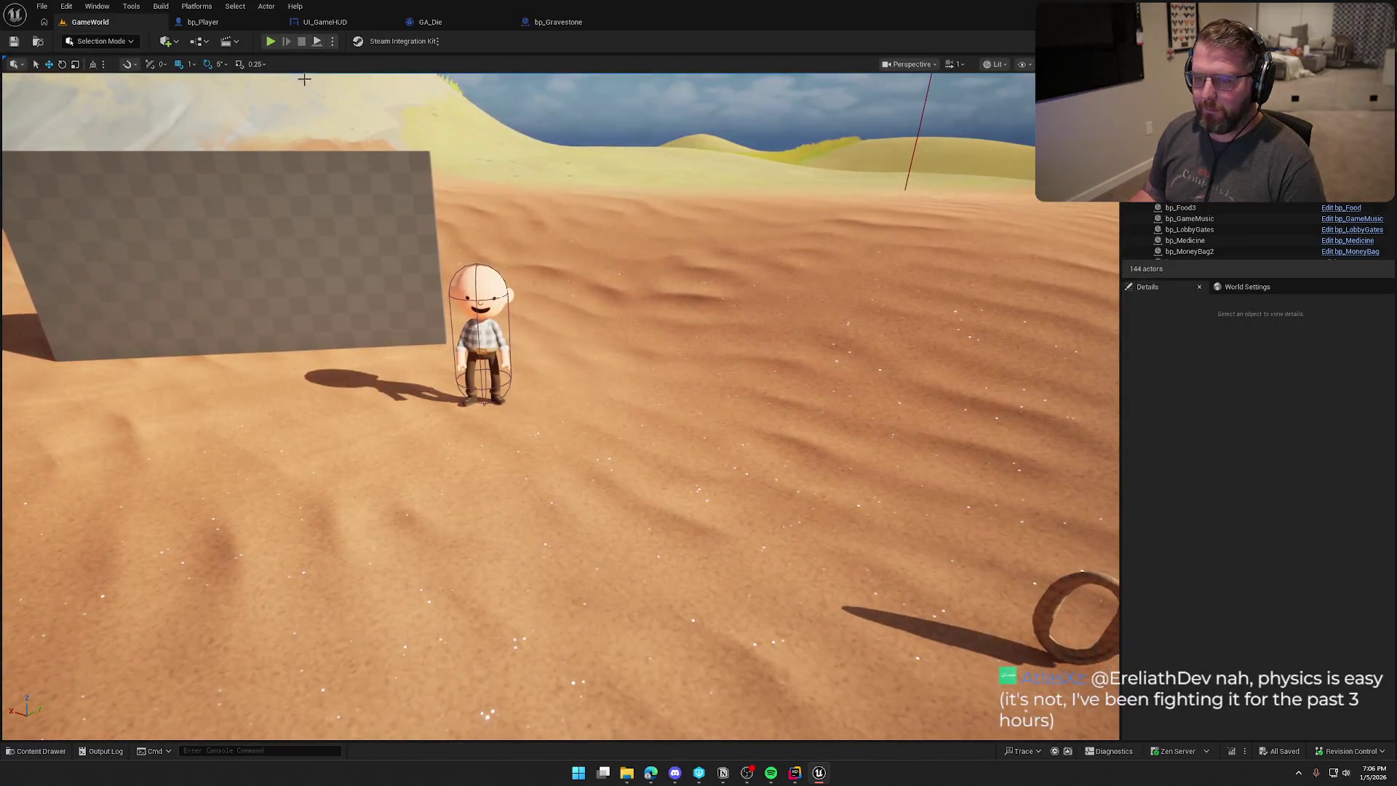
pyautogui.click(270, 41)
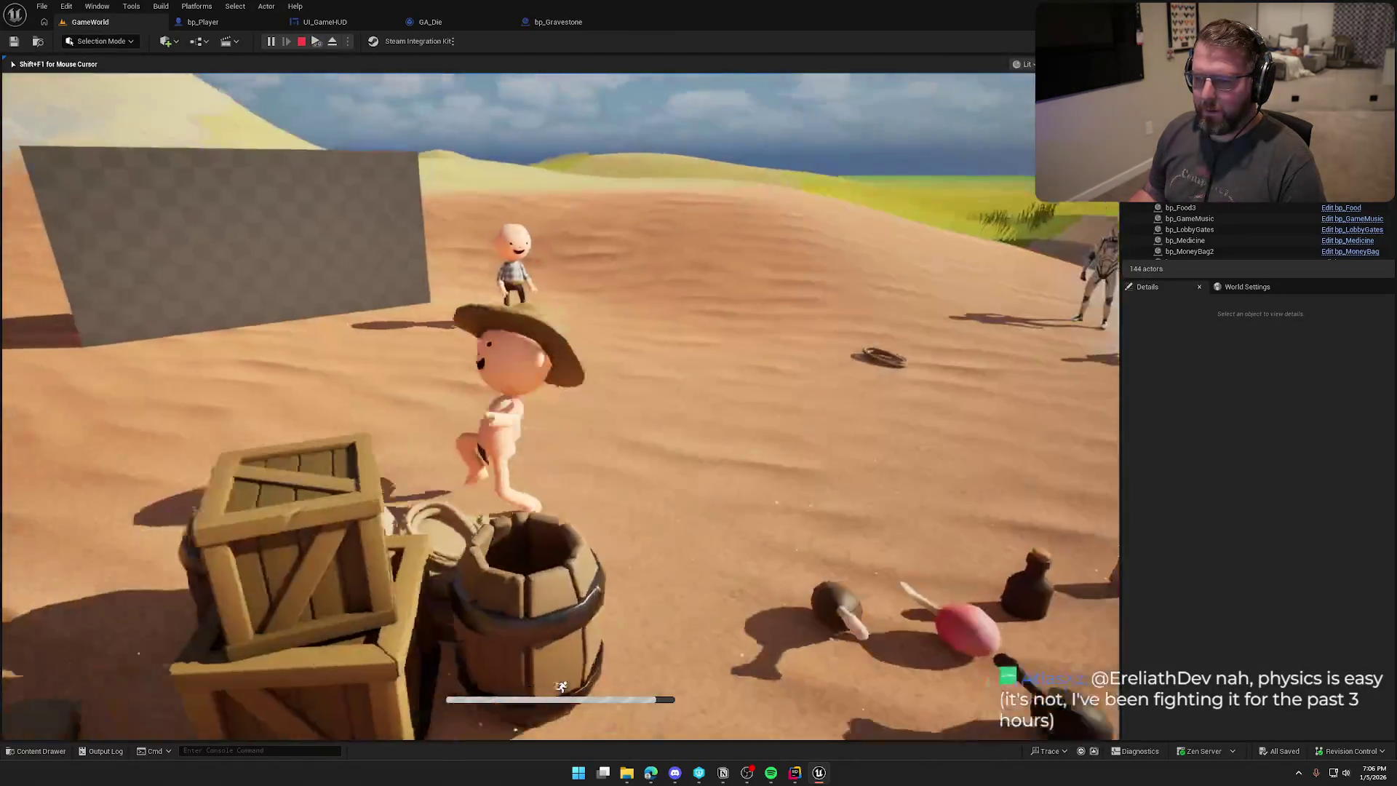
pyautogui.press('super')
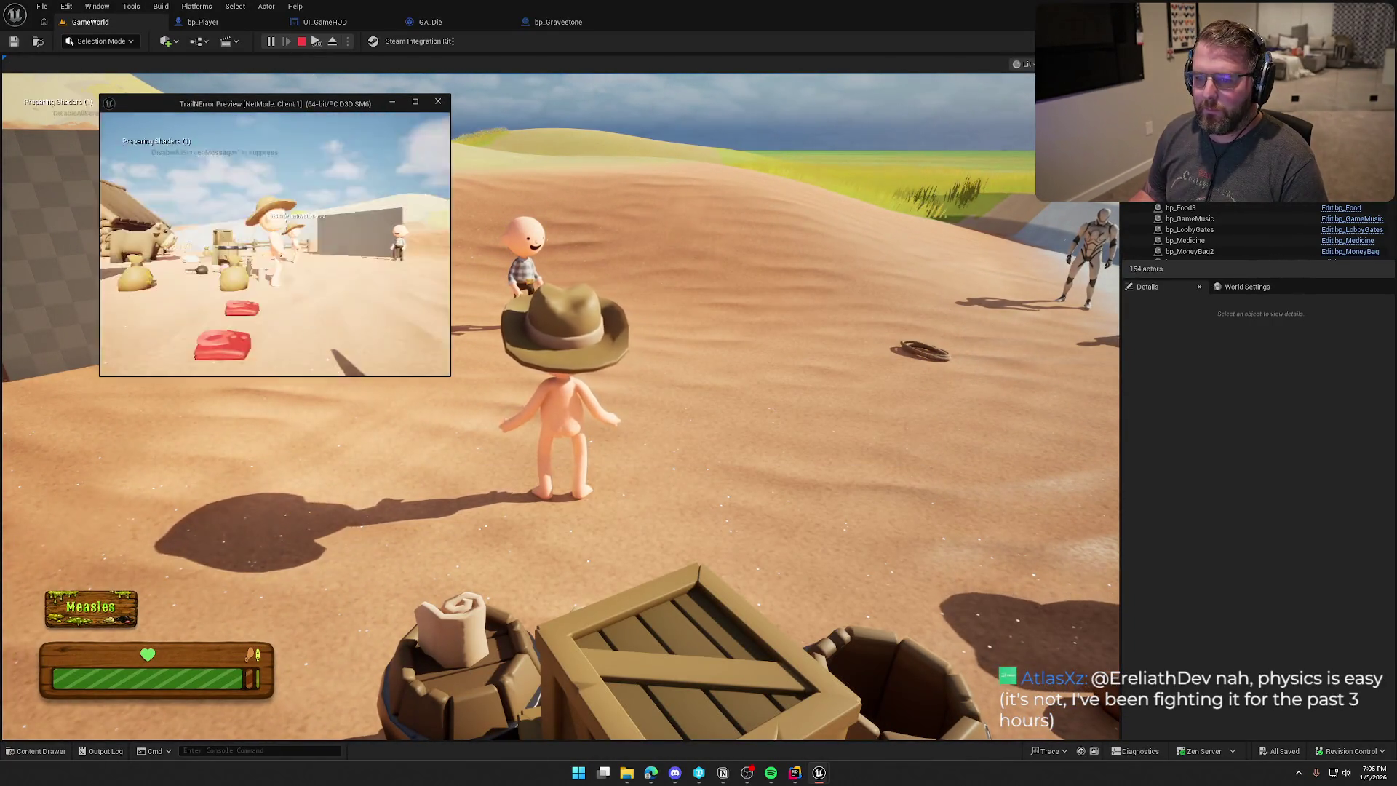
pyautogui.press('w')
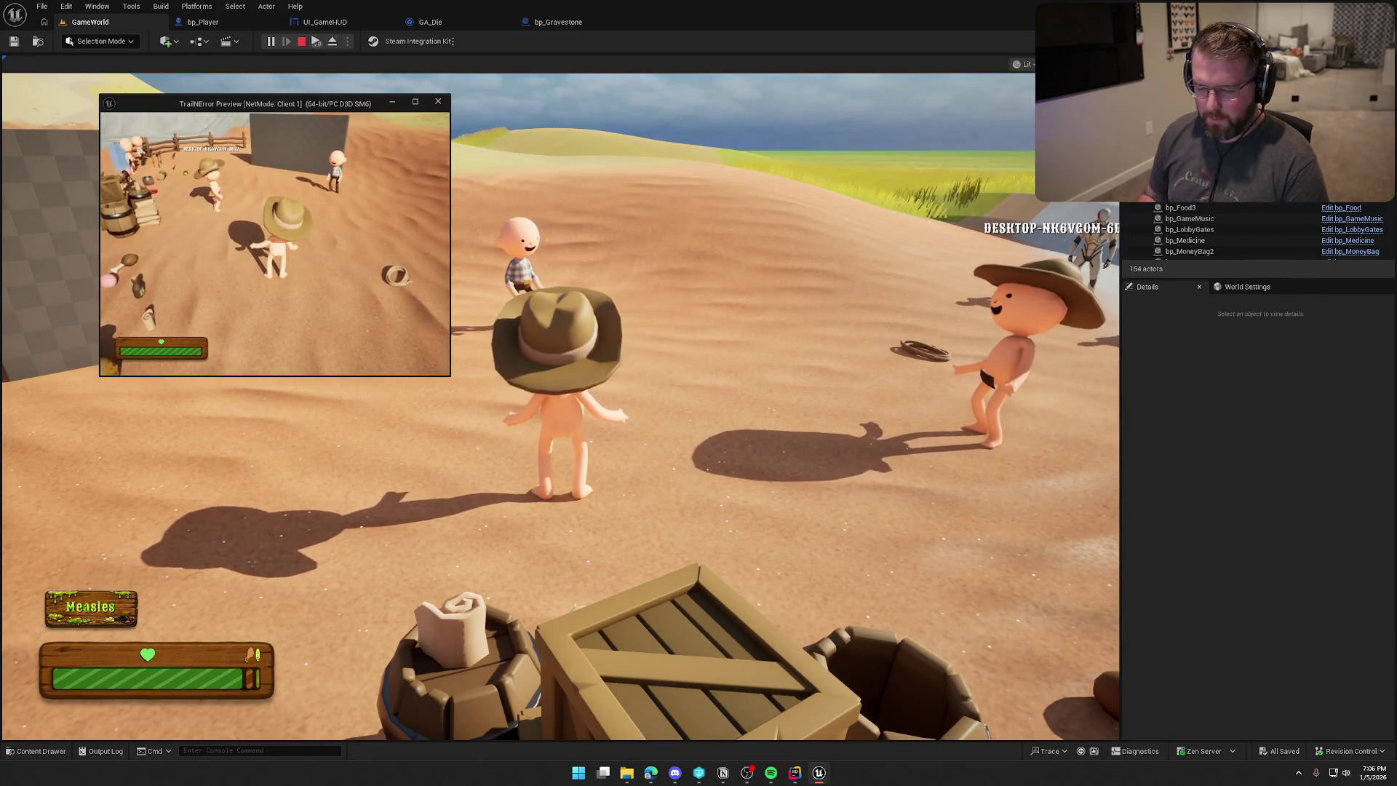
pyautogui.press('`')
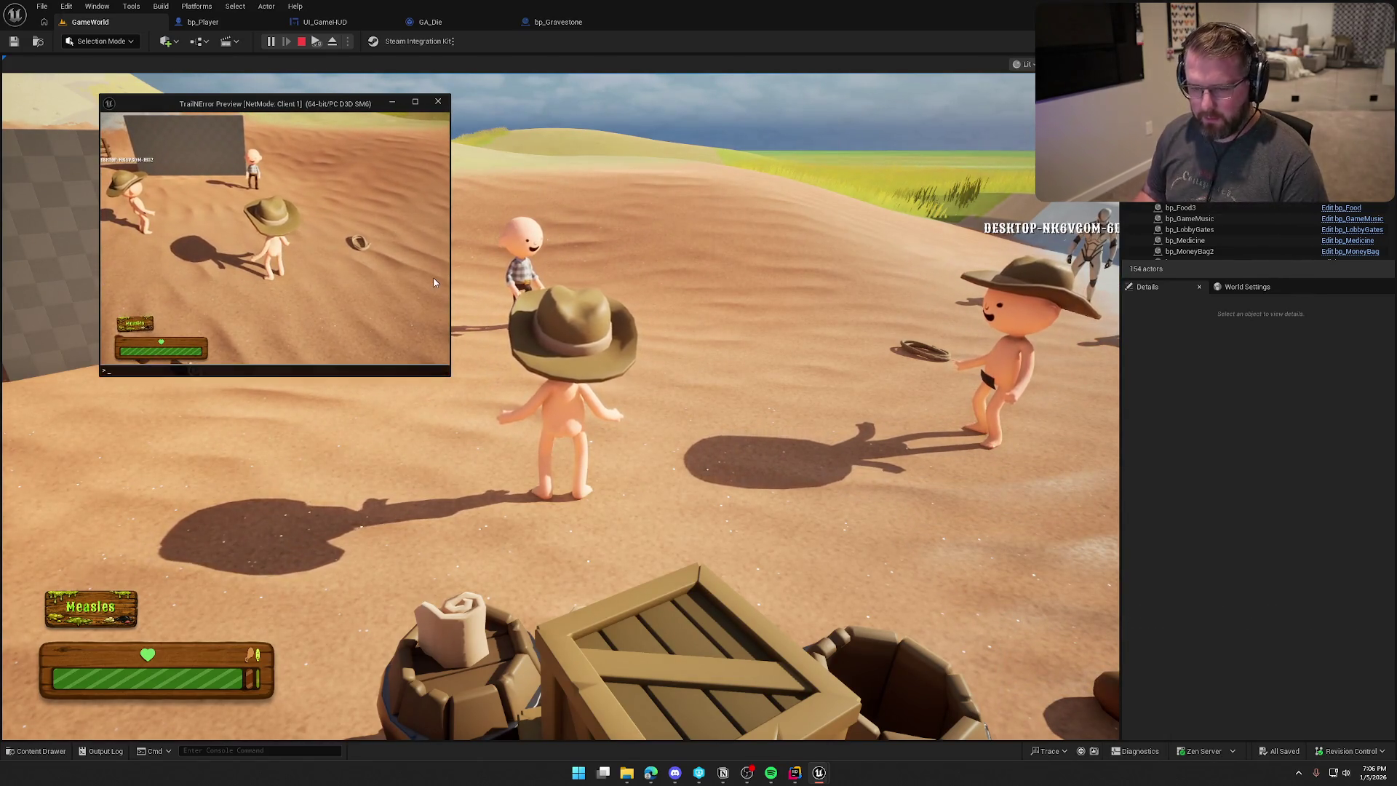
pyautogui.write('KillPlayer')
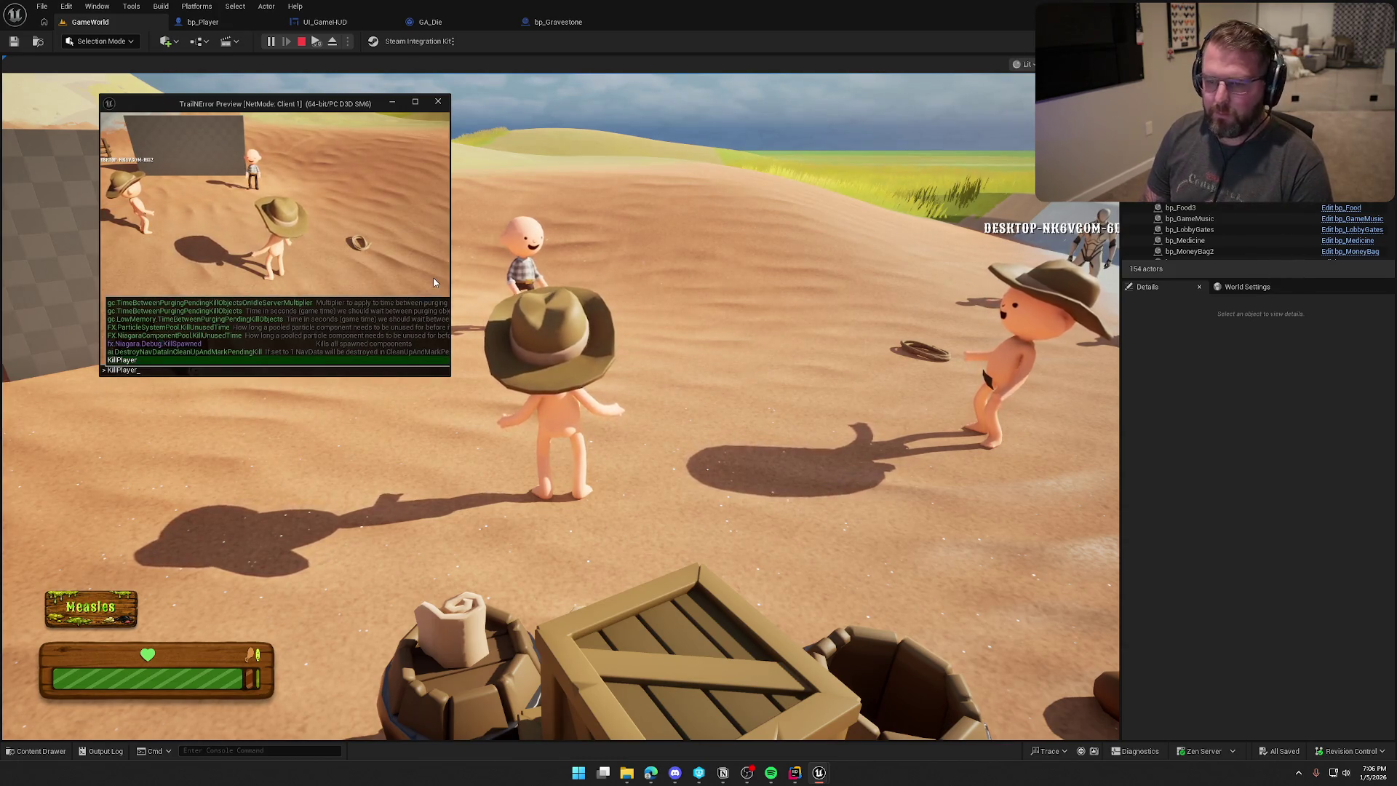
pyautogui.press('Return')
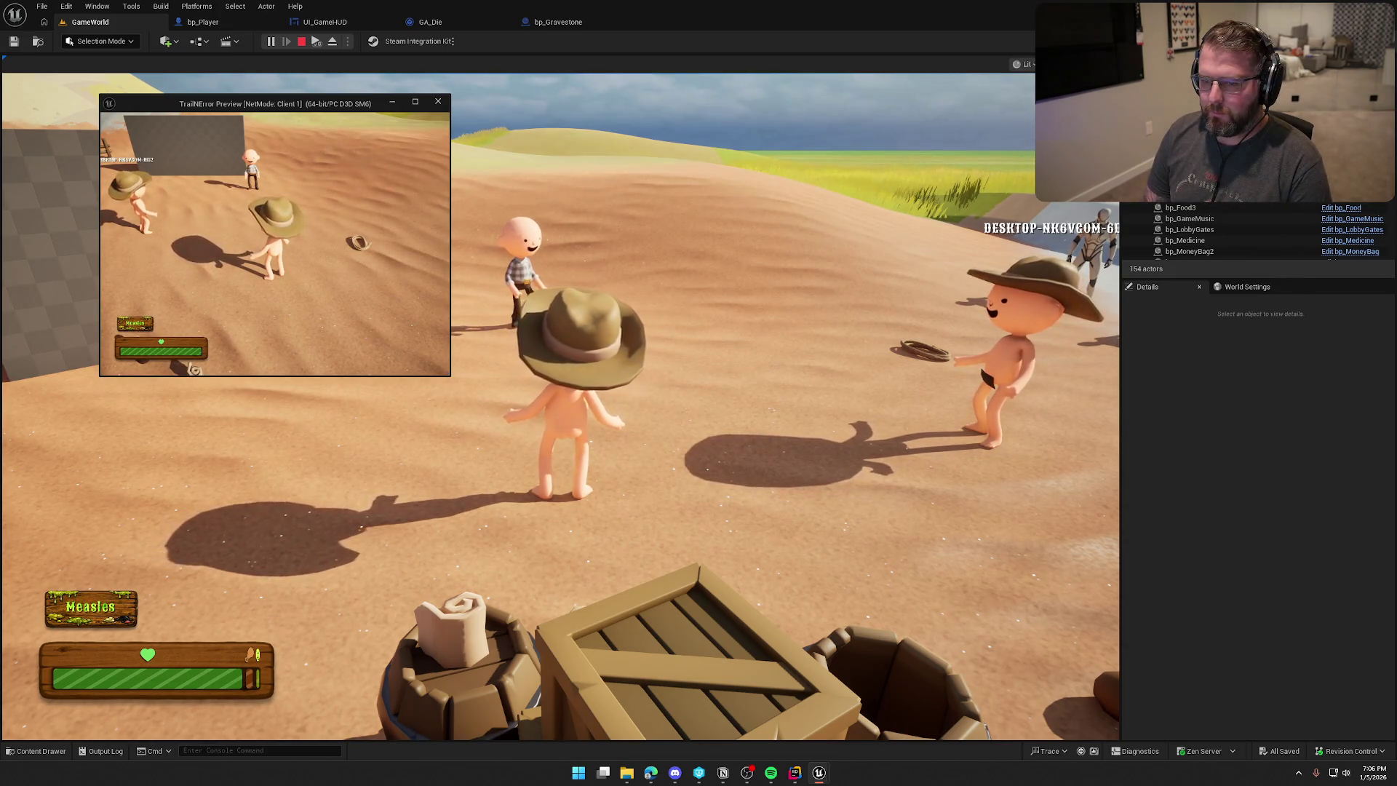
pyautogui.press('Escape')
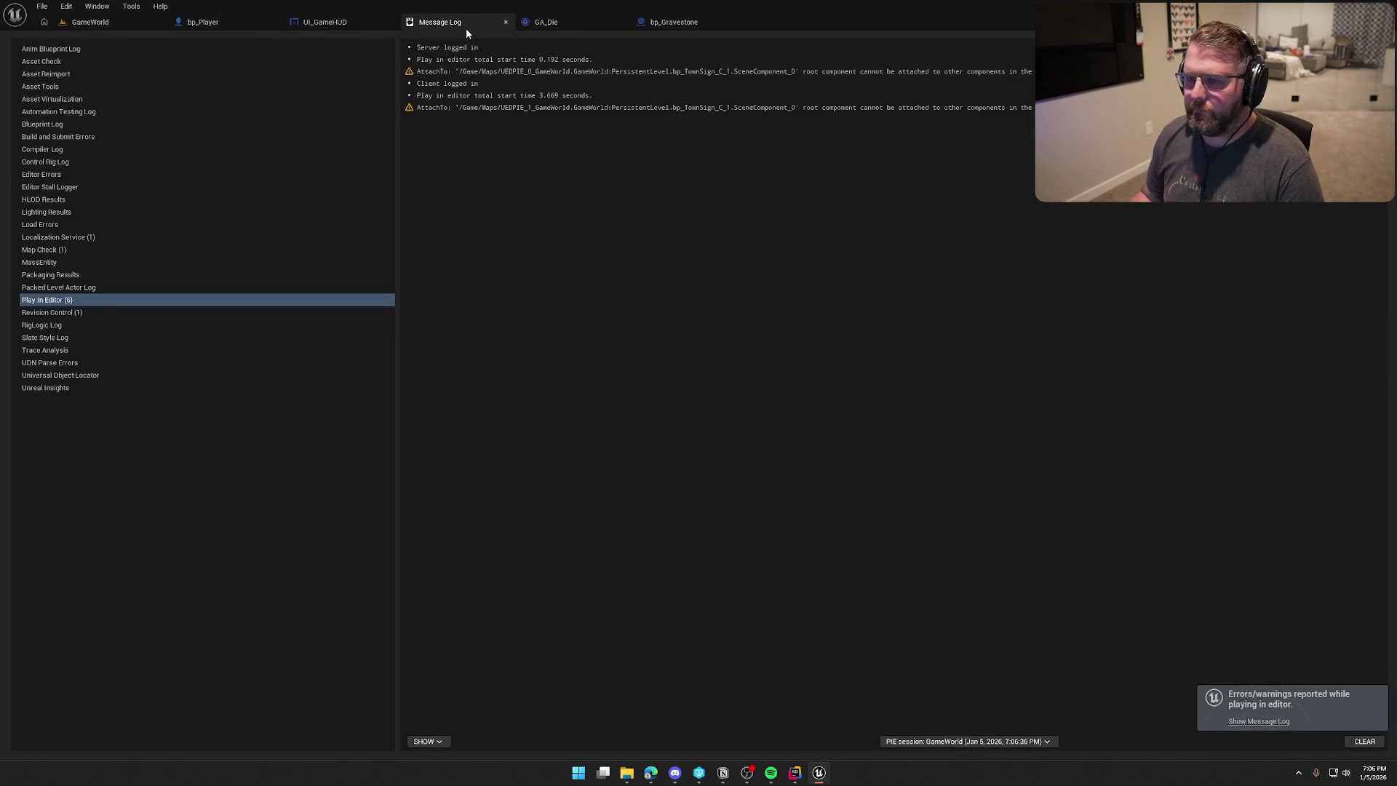
# Delete the bp_TownSign actor from GameWorld, confirming the referenced-actor deletion.
pyautogui.click(506, 22)
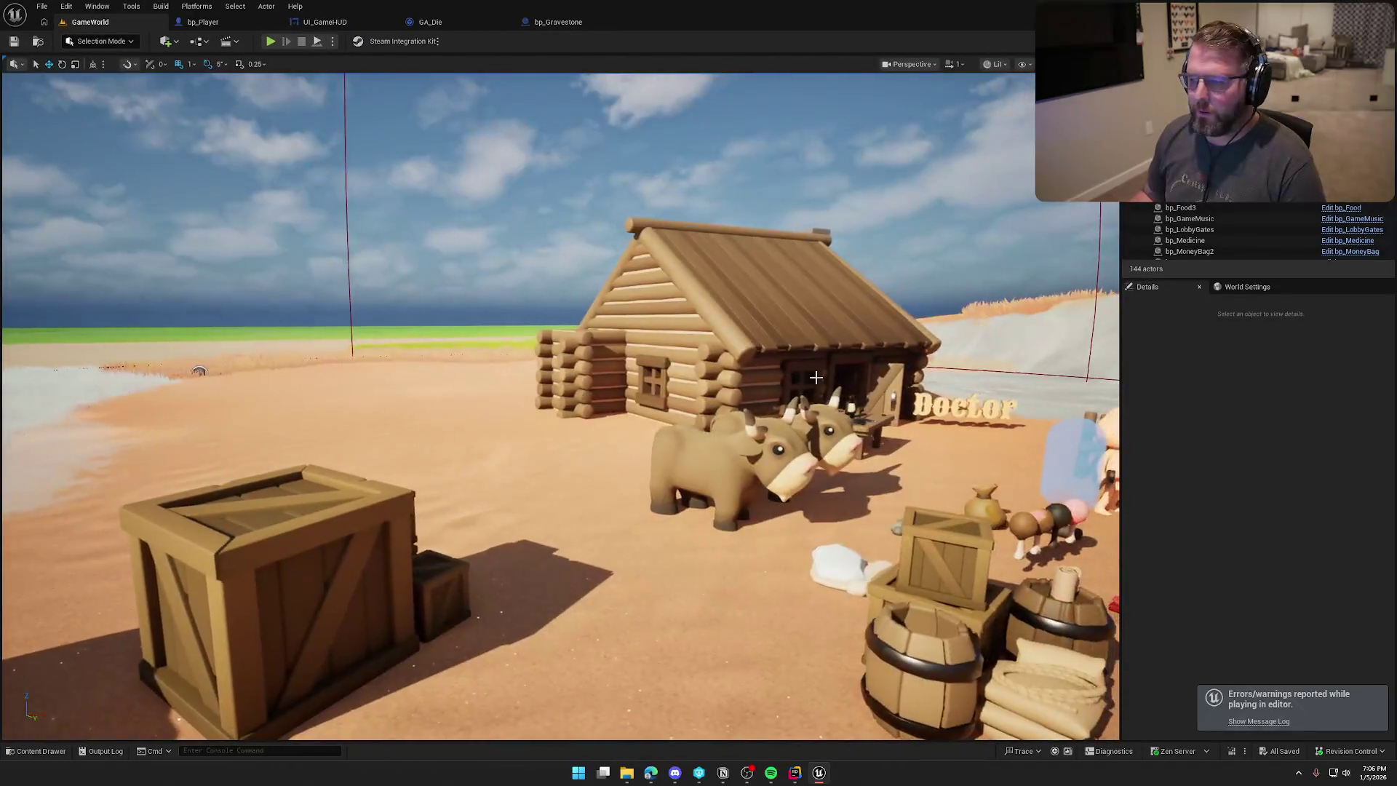
pyautogui.moveTo(816, 377)
pyautogui.mouseDown()
pyautogui.moveTo(866, 291)
pyautogui.moveTo(714, 313)
pyautogui.moveTo(793, 306)
pyautogui.mouseUp()
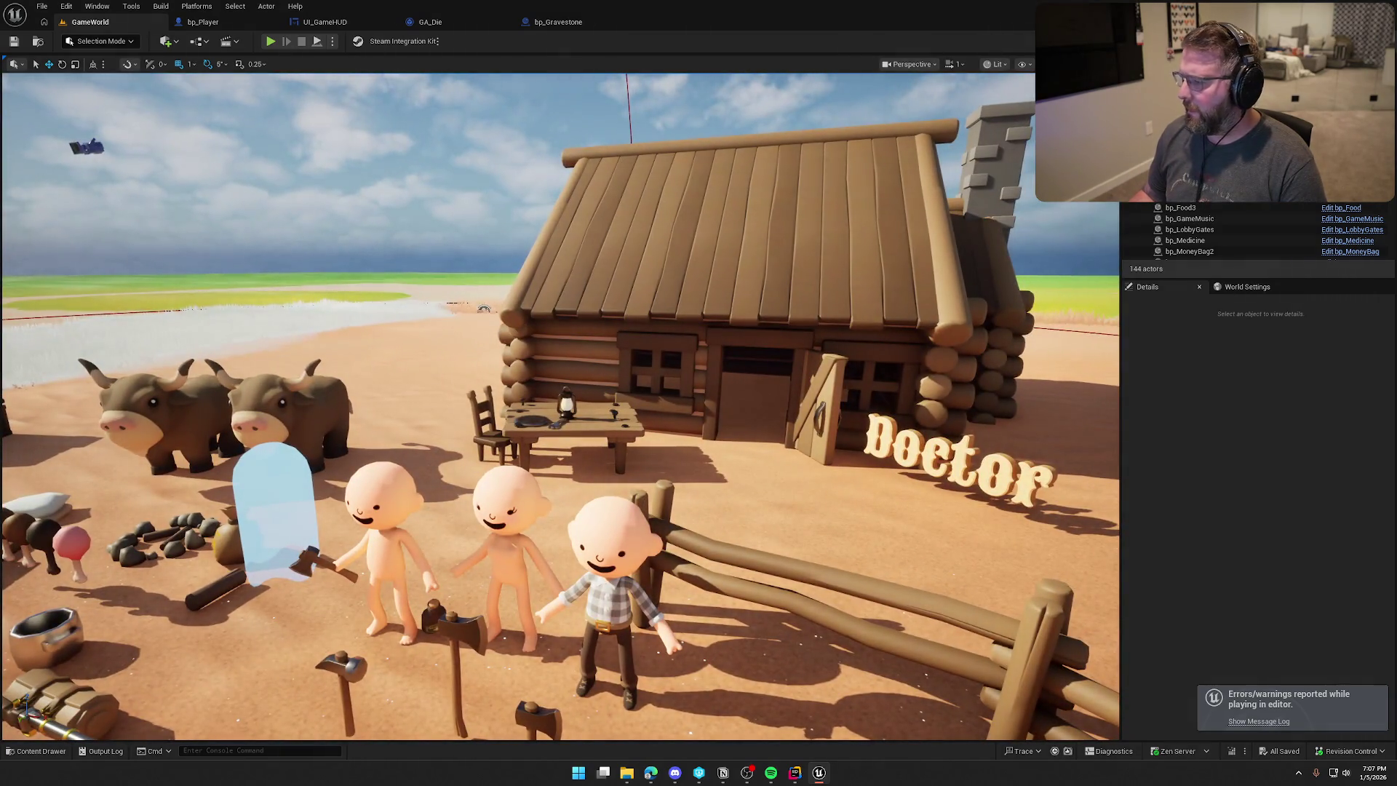
pyautogui.write('grave')
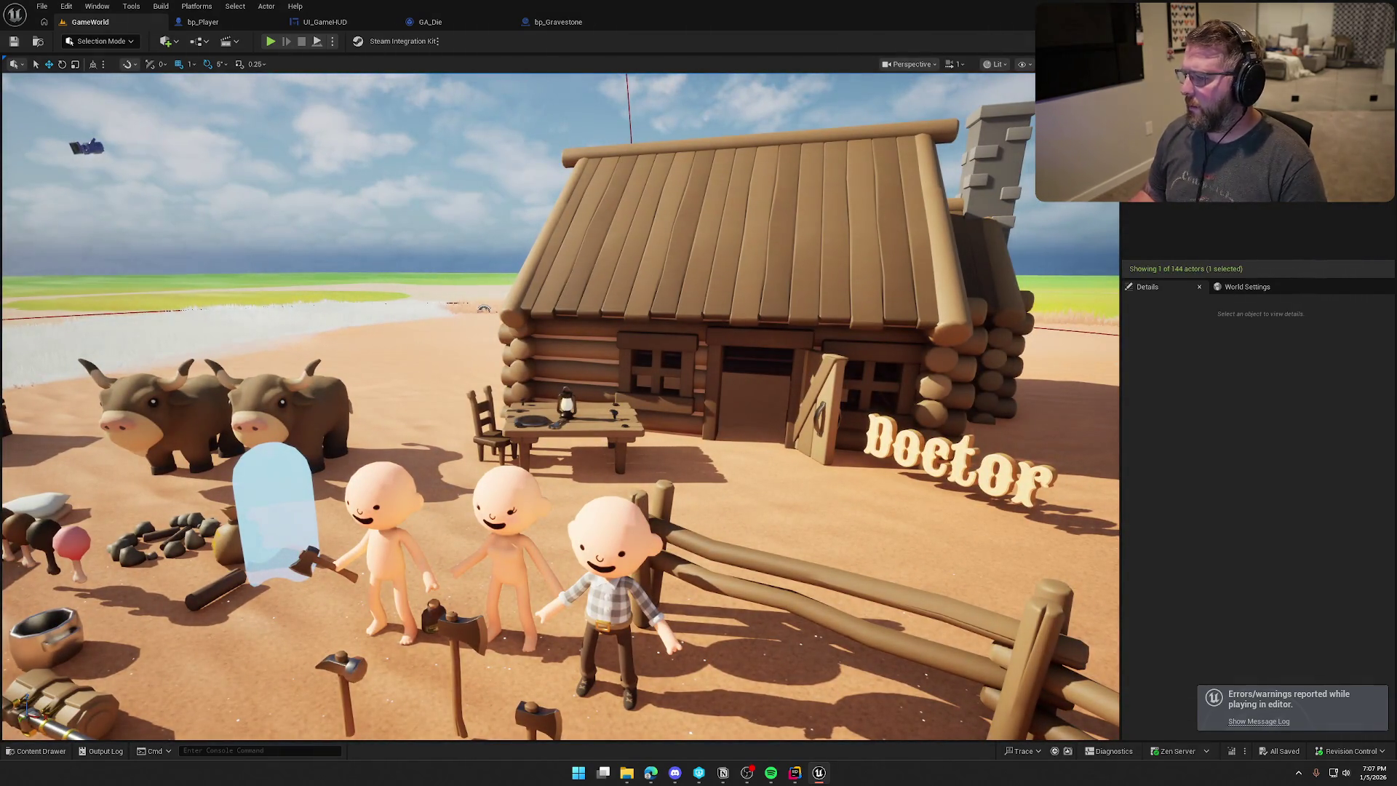
pyautogui.doubleClick(1179, 106)
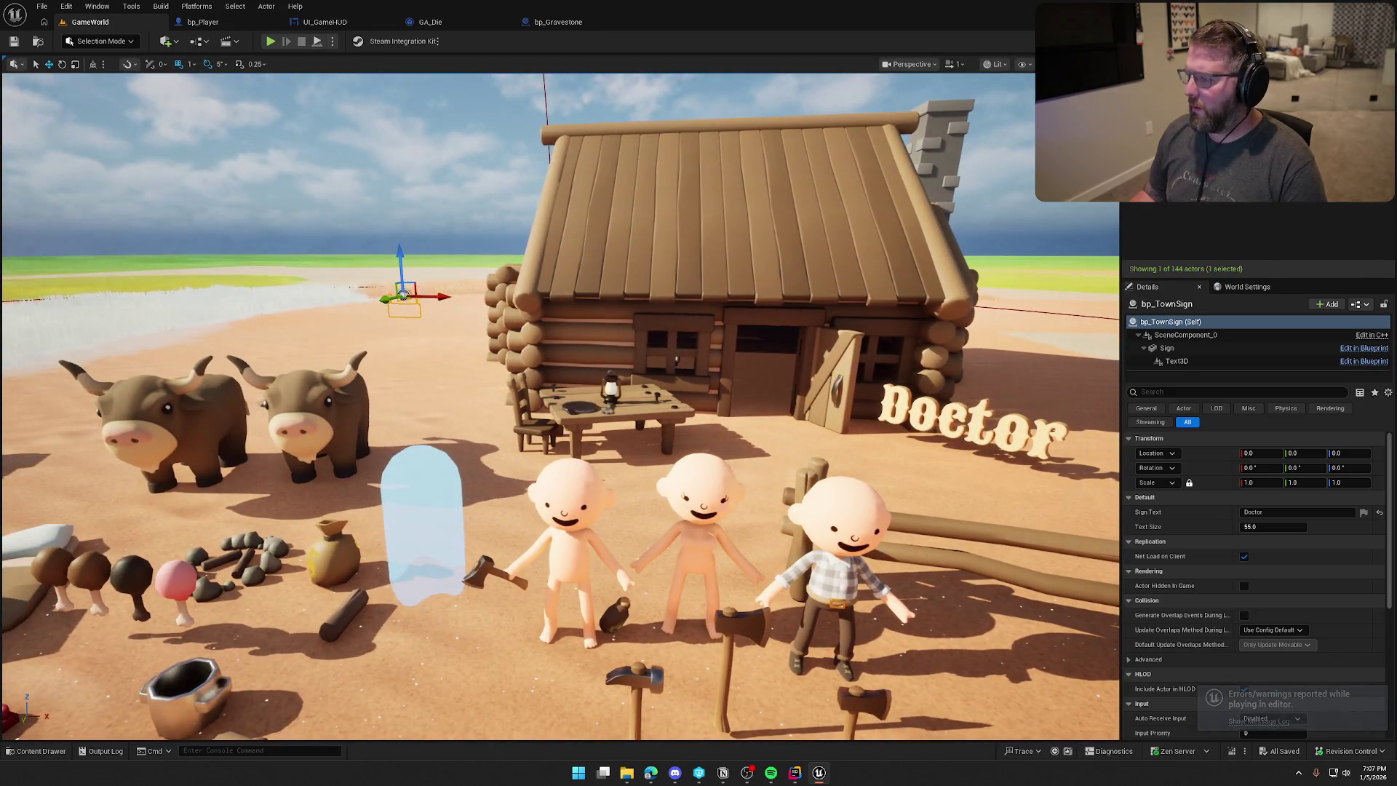
pyautogui.press('Delete')
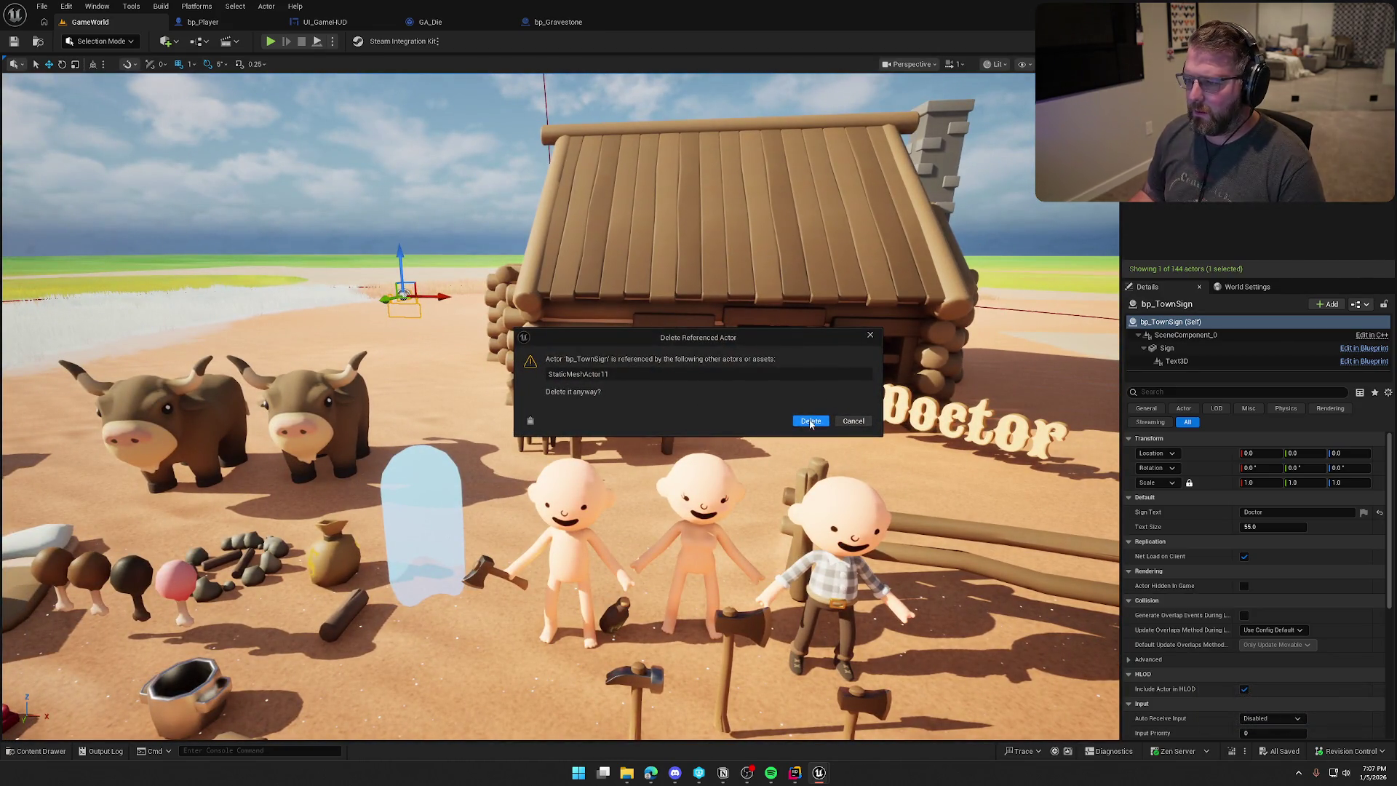
pyautogui.click(810, 422)
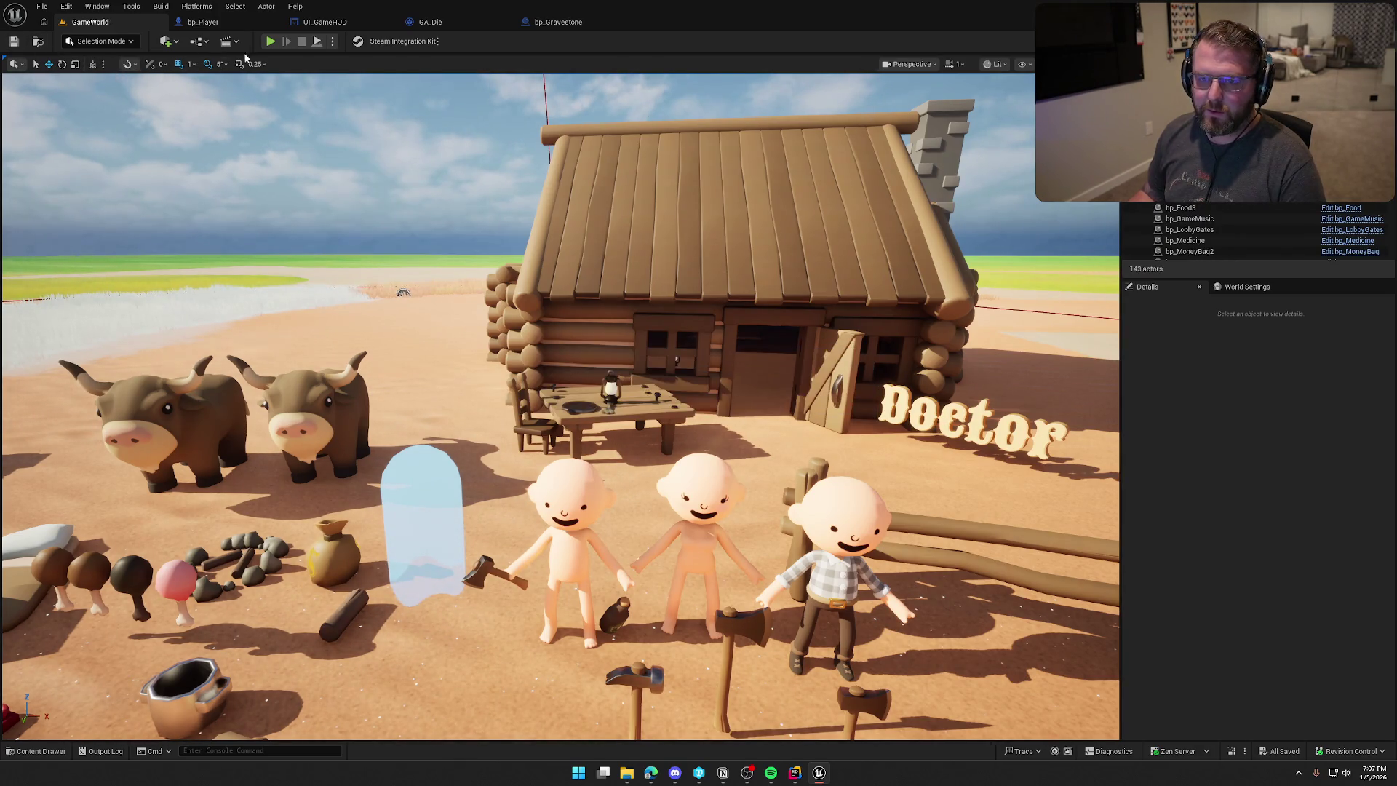
pyautogui.click(270, 42)
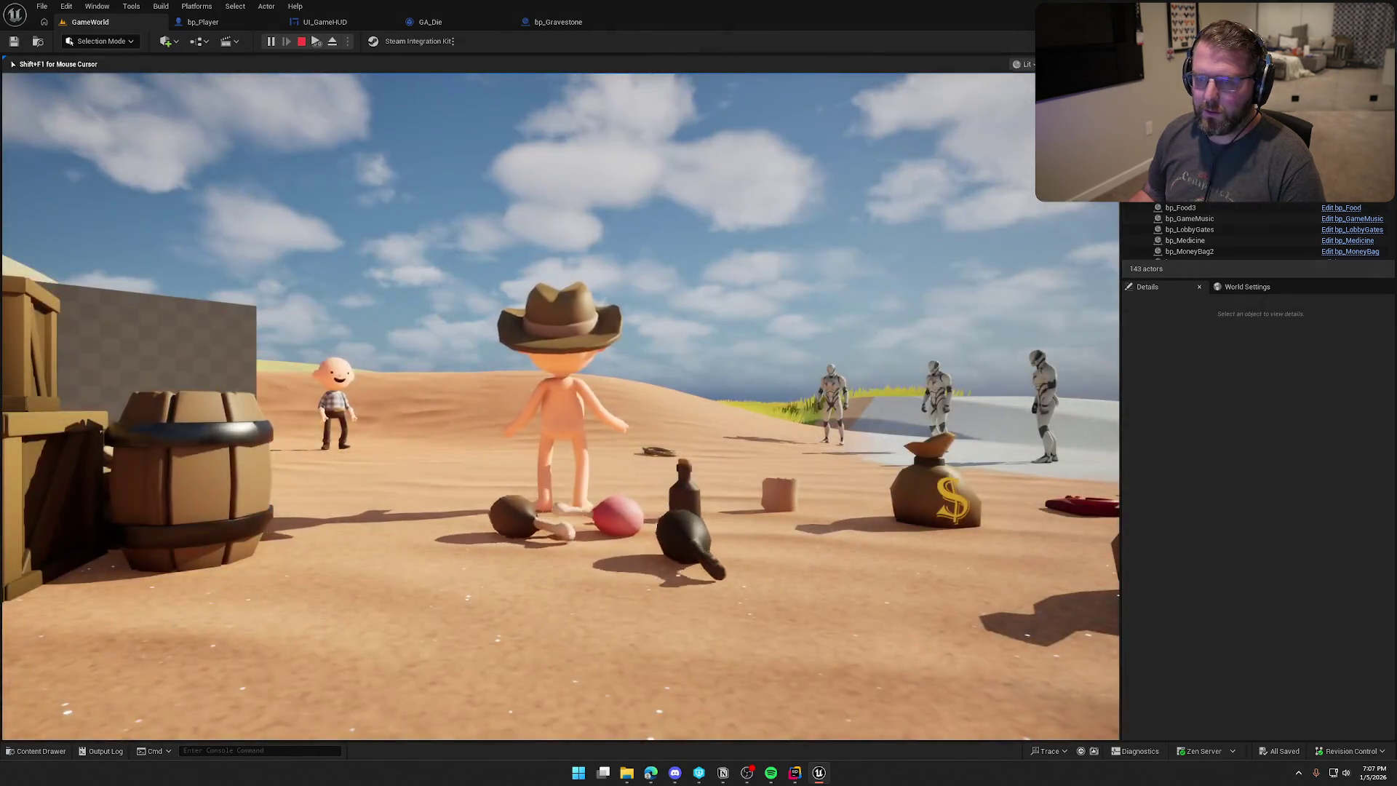
# Stop the running session and briefly open, then close, the Output Log.
pyautogui.click(299, 42)
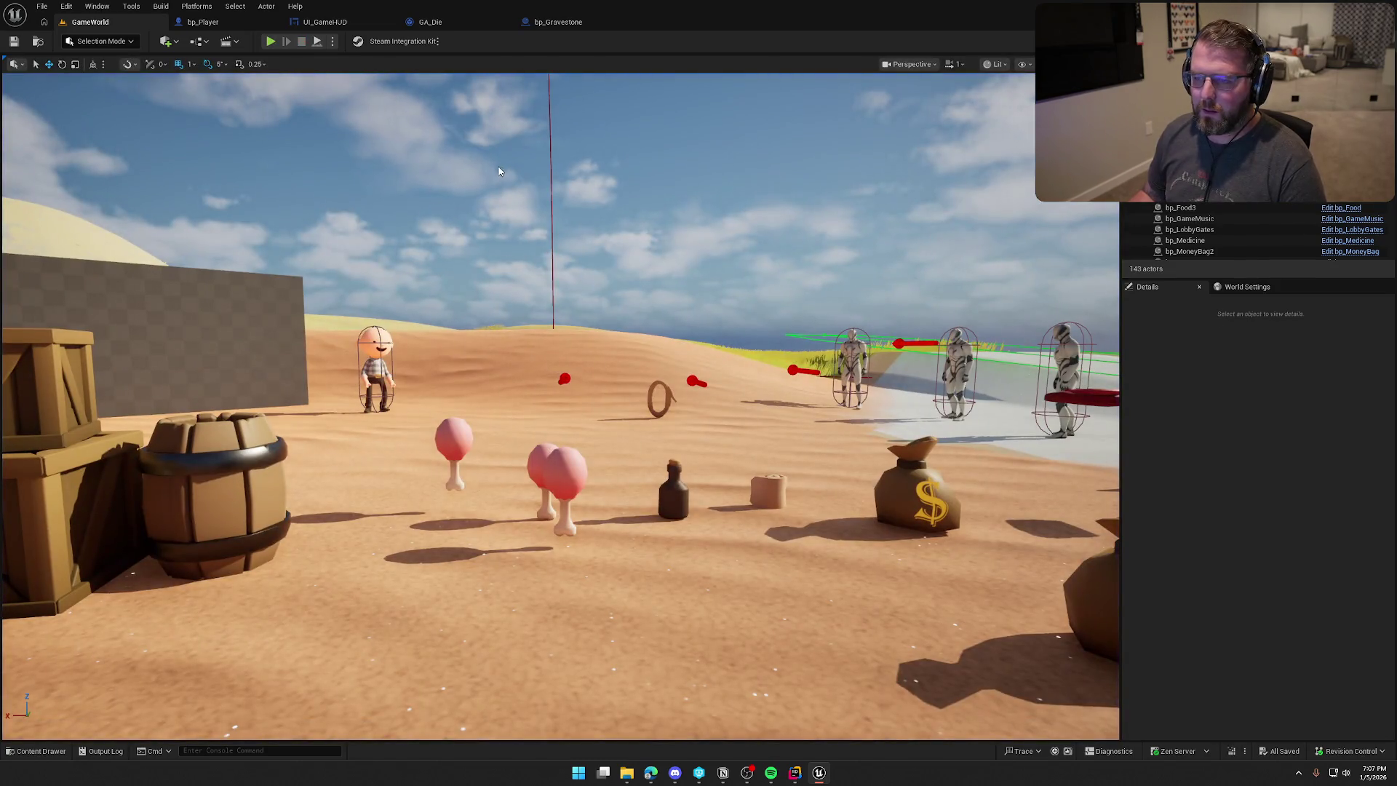
pyautogui.click(40, 751)
pyautogui.click(83, 754)
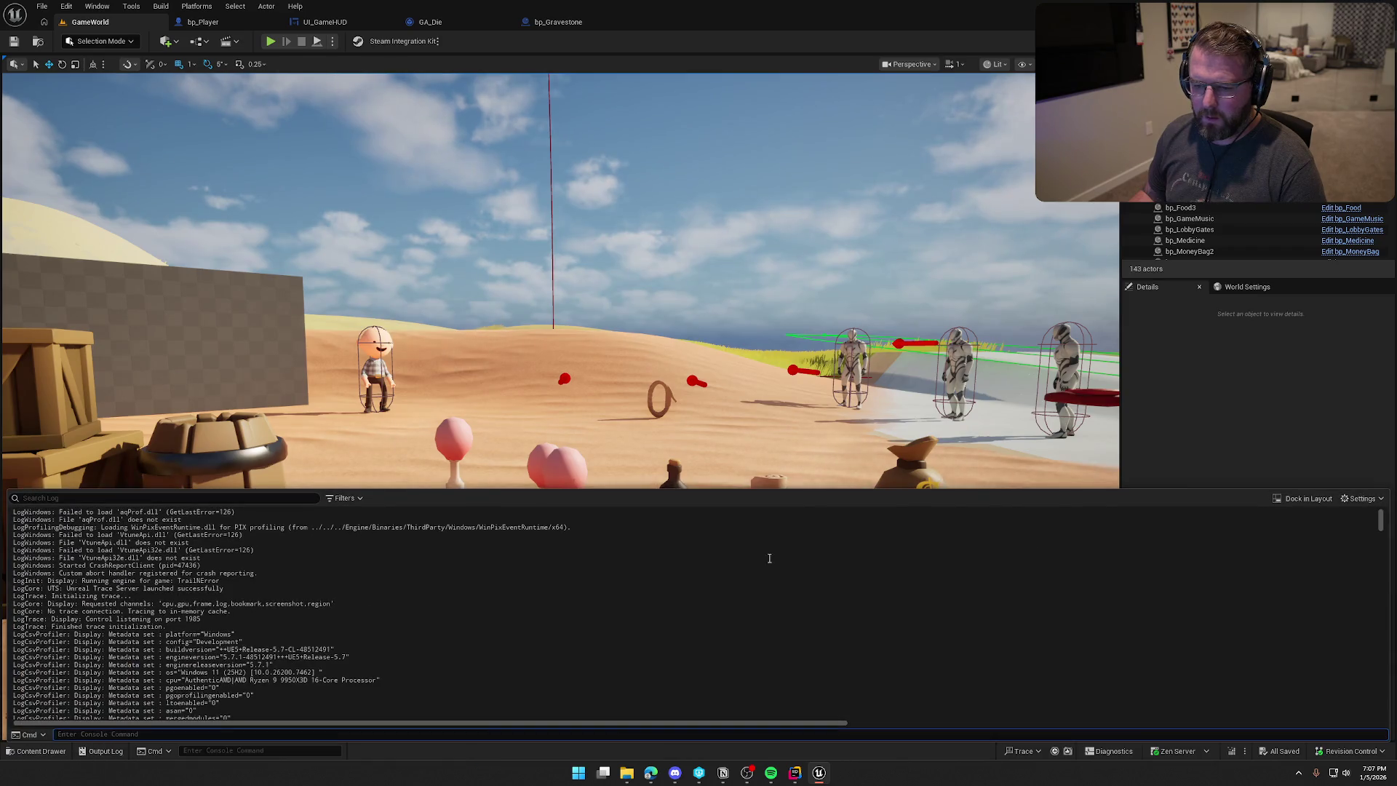
pyautogui.click(776, 465)
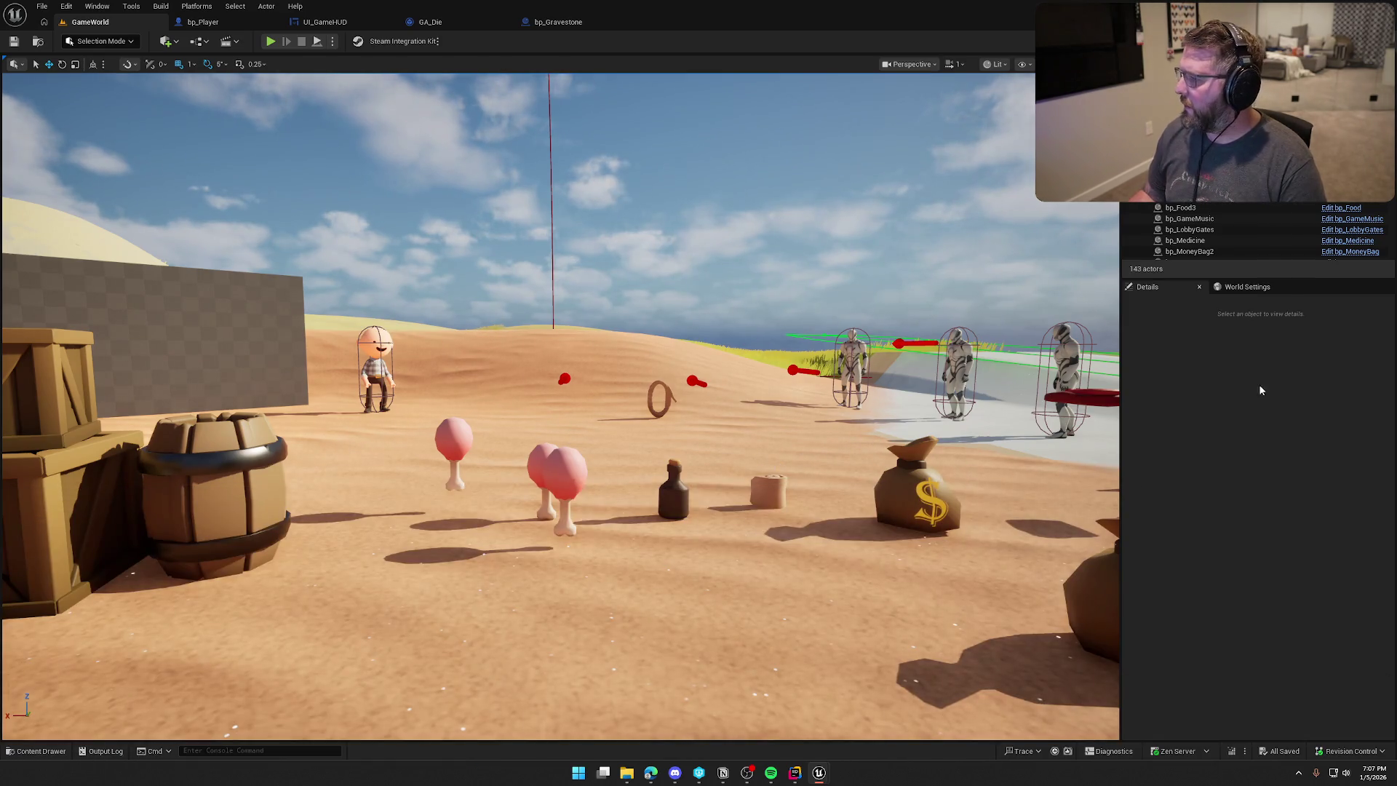
# Playtest again, run KillPlayer from the client window's console, stop, and return to Rider.
pyautogui.hotkey('alt', 'p')
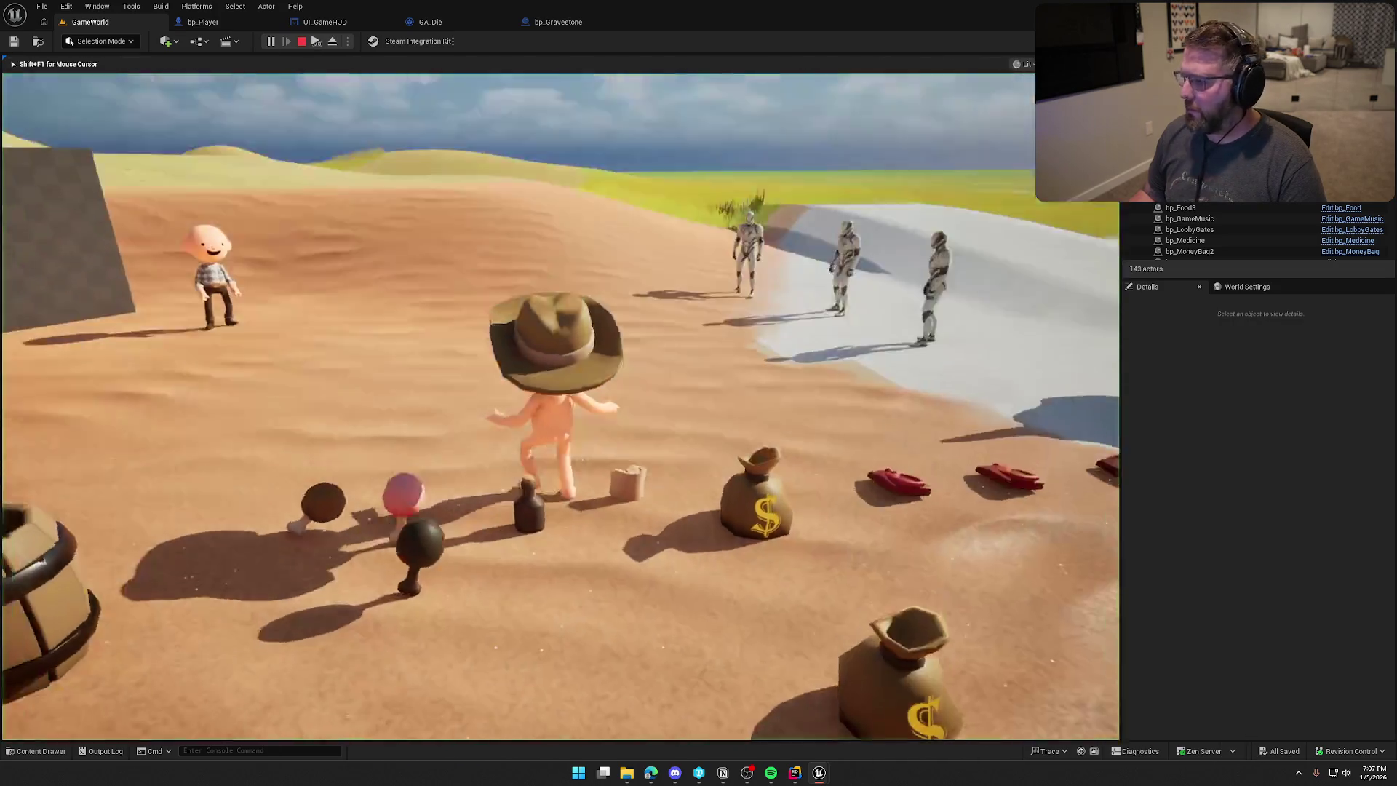
pyautogui.press('super')
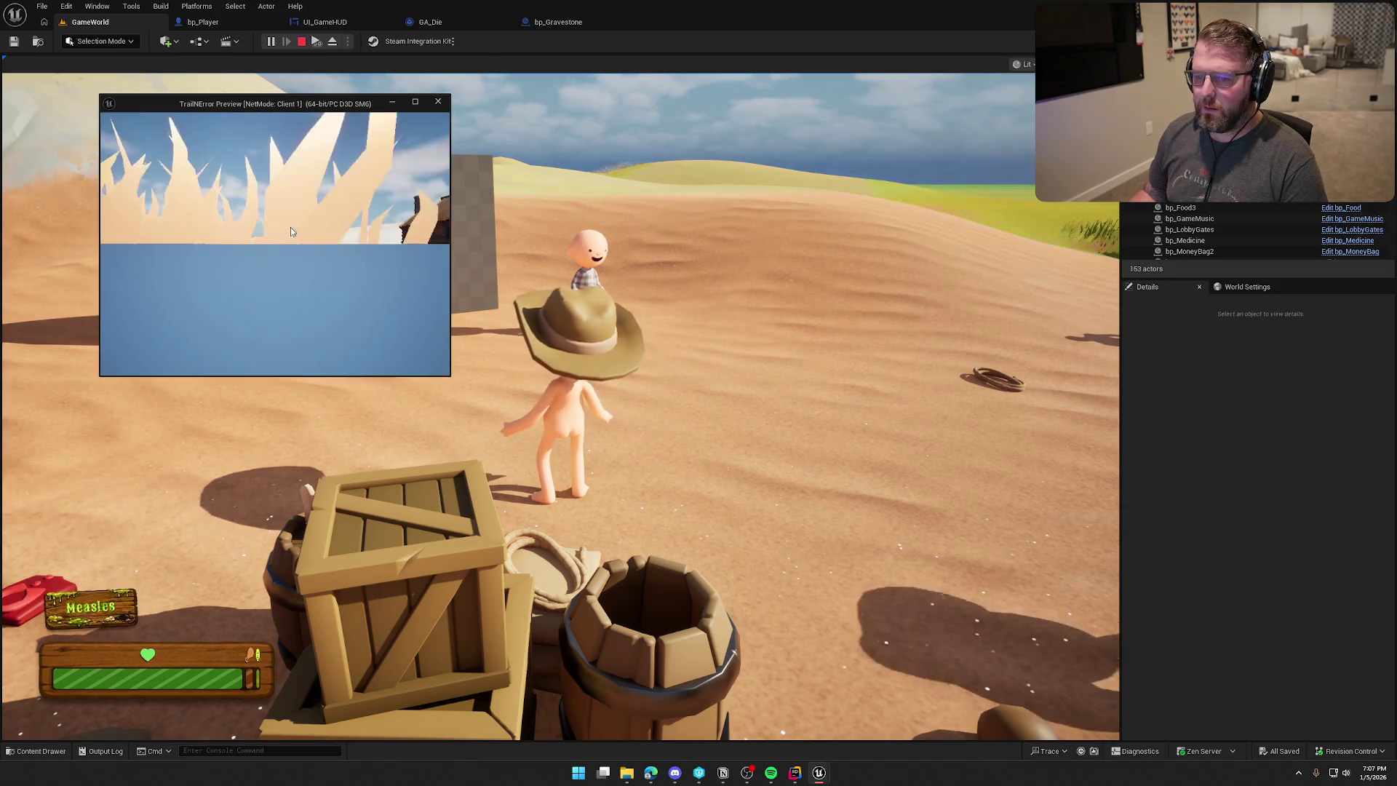
pyautogui.click(290, 232)
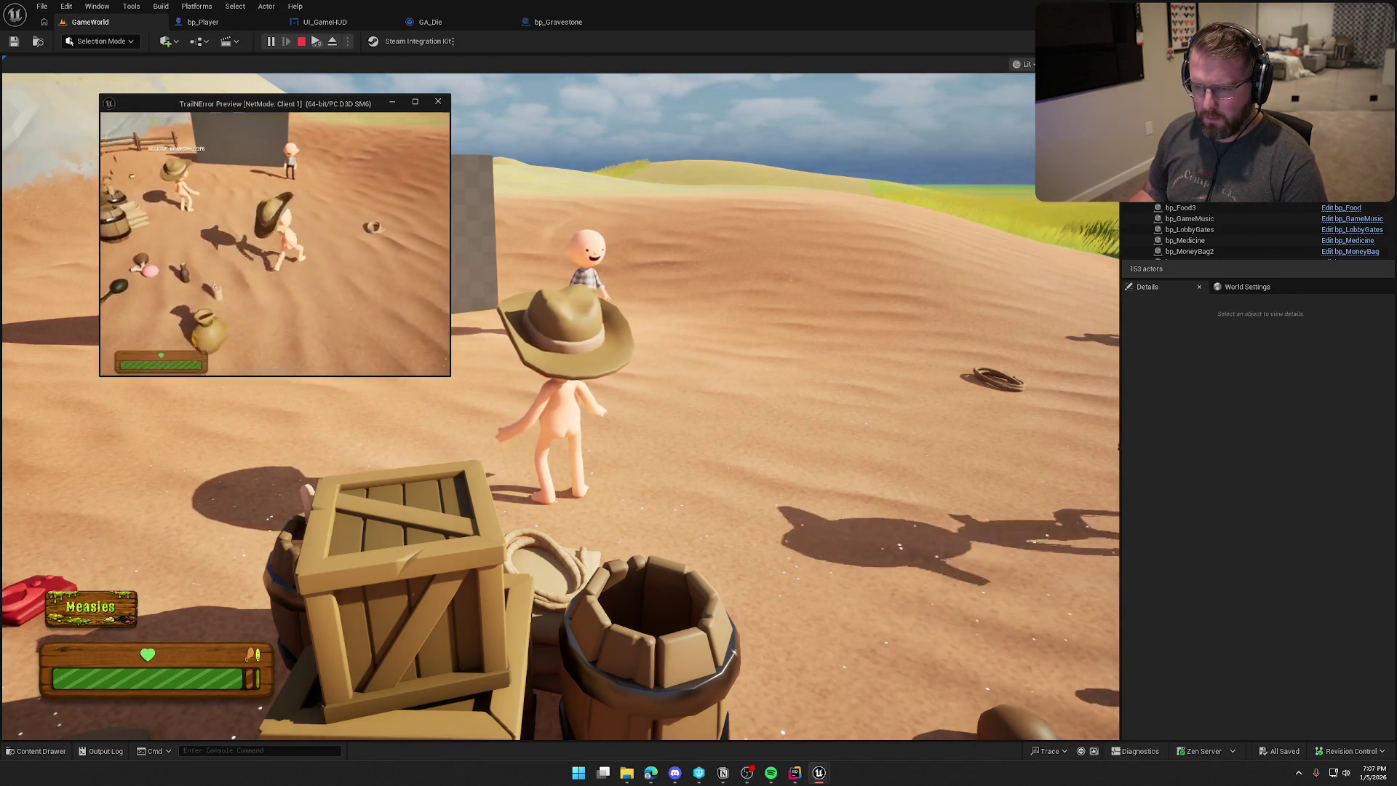
pyautogui.press('`')
pyautogui.write('KillPlayer')
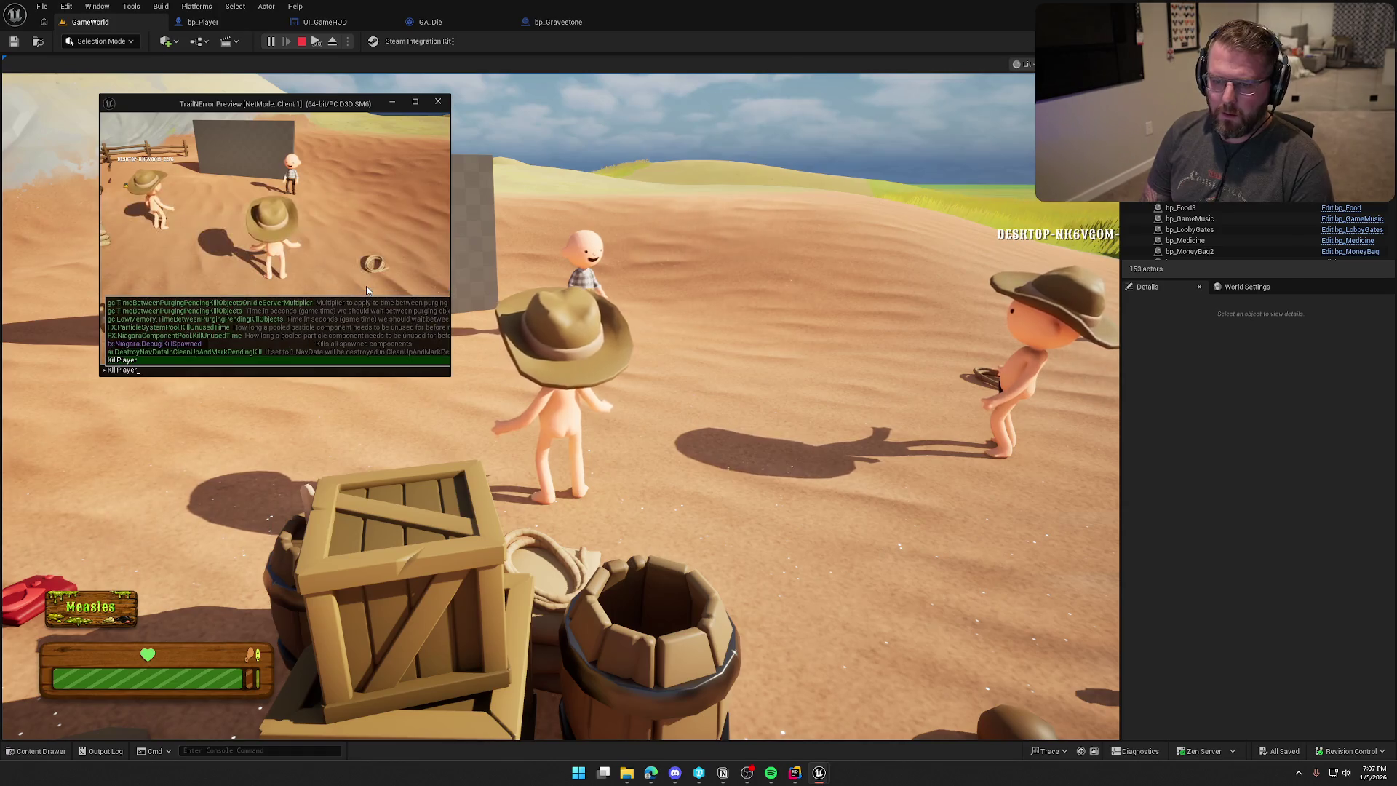
pyautogui.press('Return')
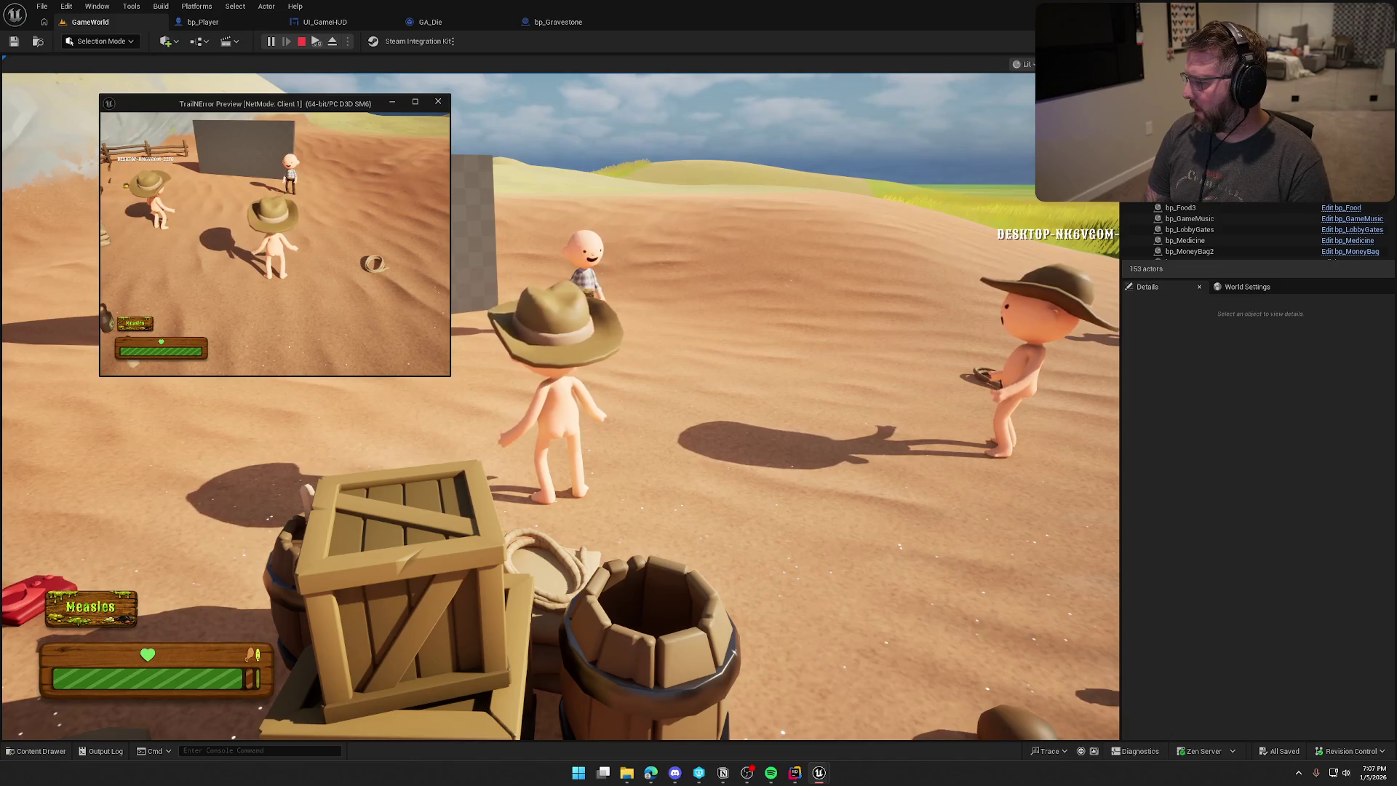
pyautogui.press('Escape')
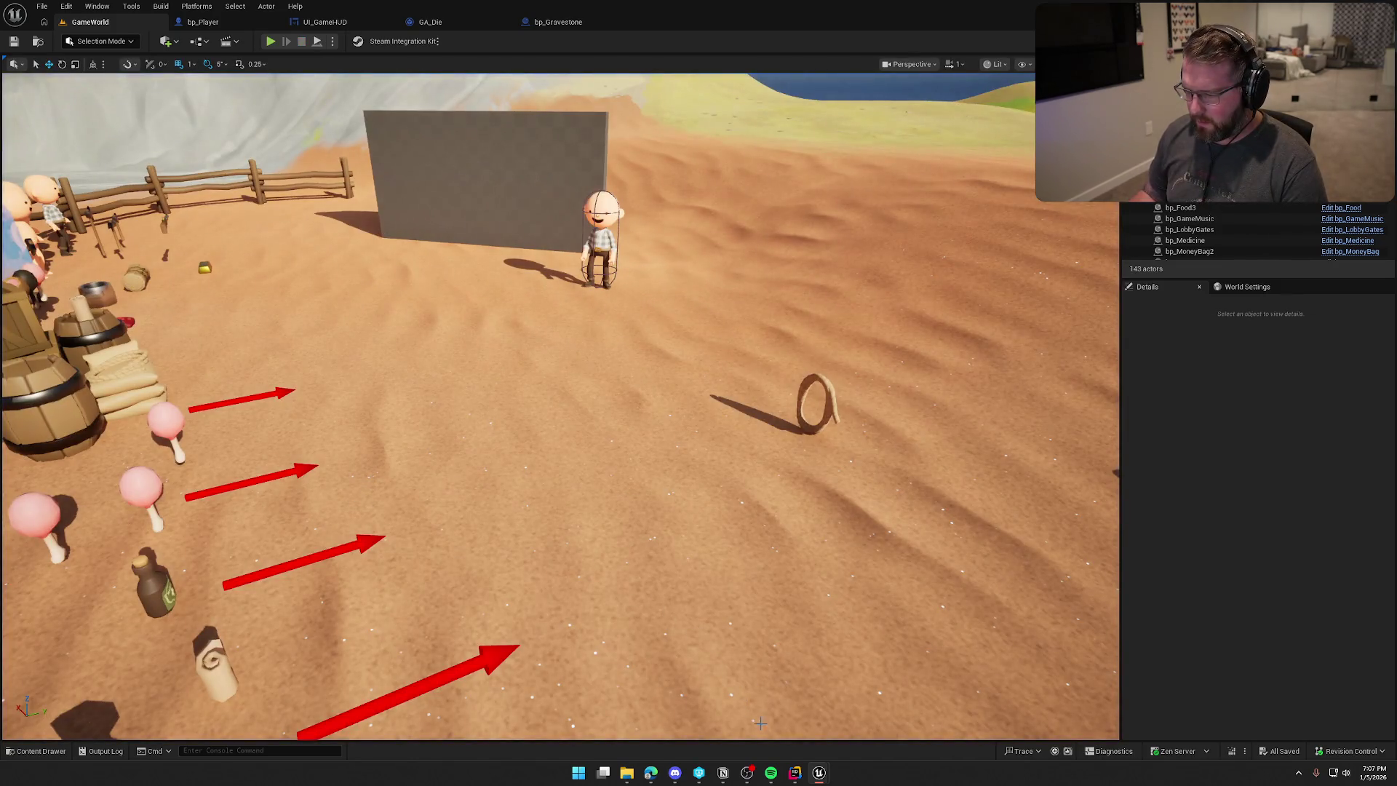
pyautogui.click(794, 772)
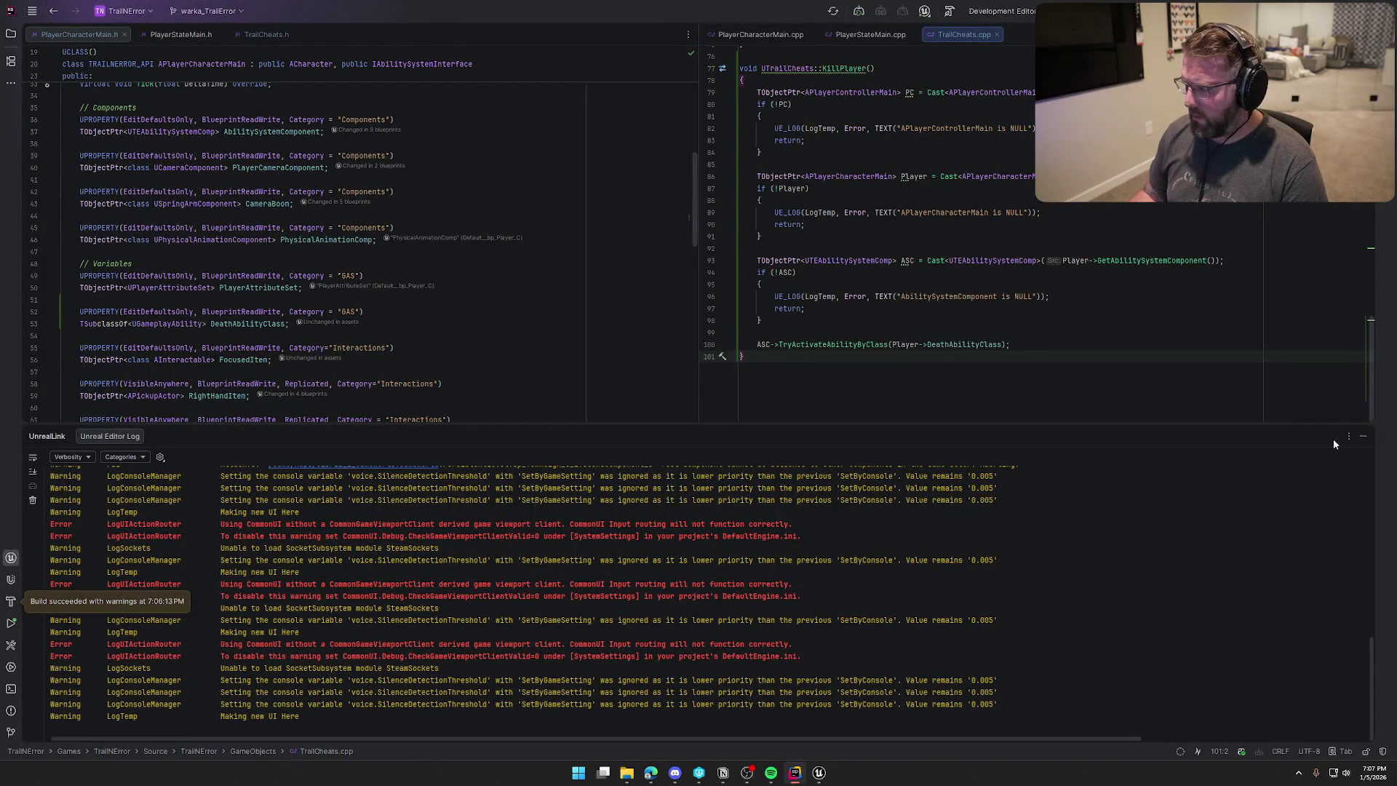
# Collapse the log panel, view TrailCheats.h, then return to the bp_Player blueprint.
pyautogui.click(1363, 436)
pyautogui.click(266, 34)
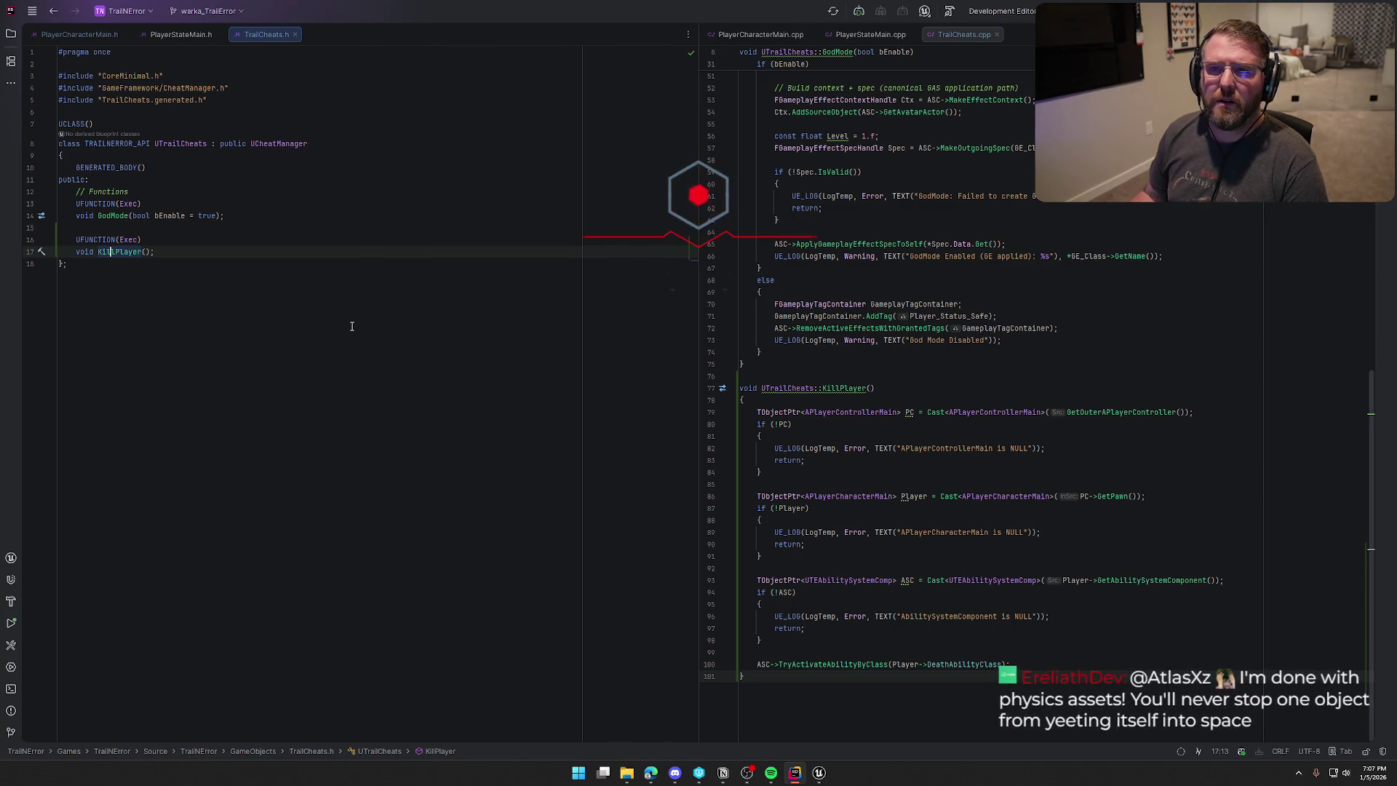
pyautogui.hotkey('alt', 'Tab')
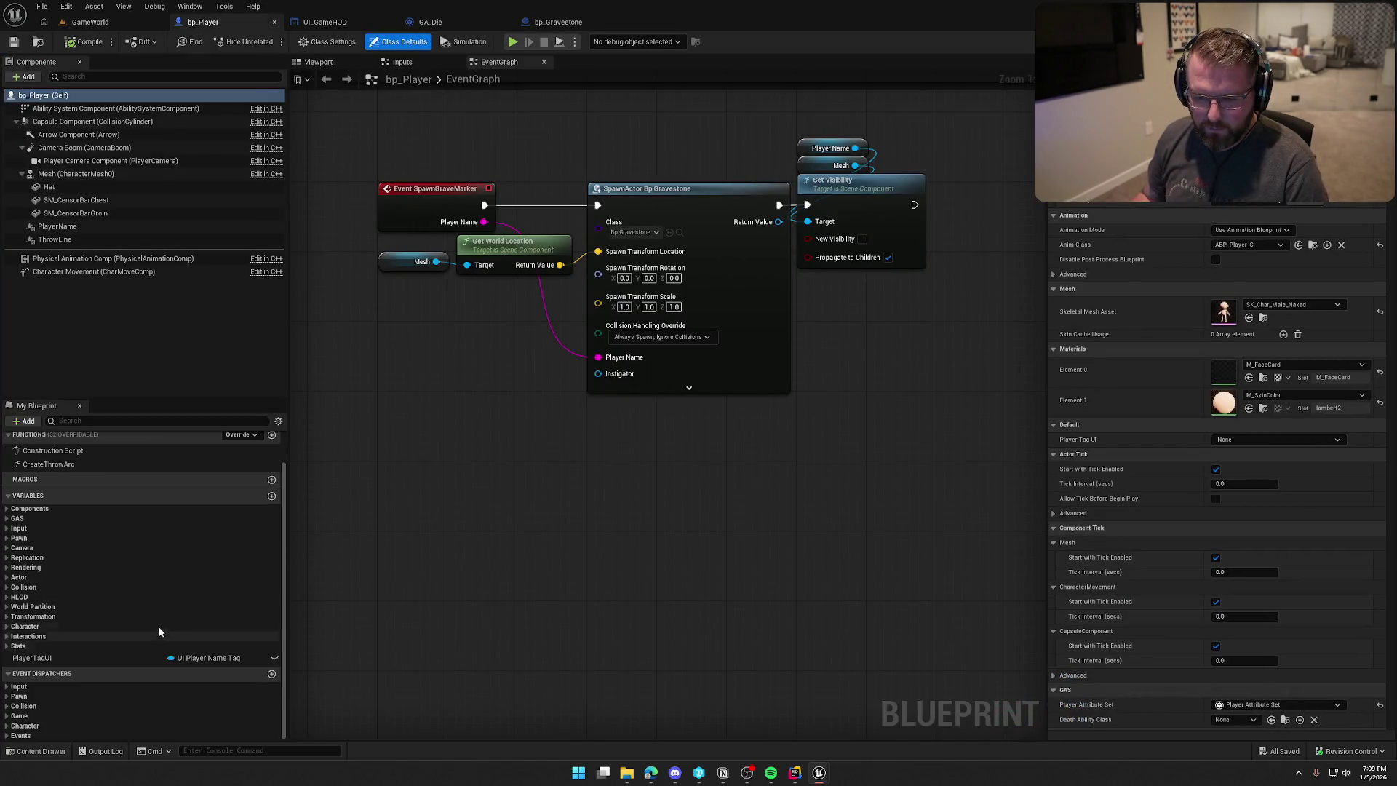
# Set bp_Player's Death Ability Class default to GA_Die, then compile and save.
pyautogui.click(16, 567)
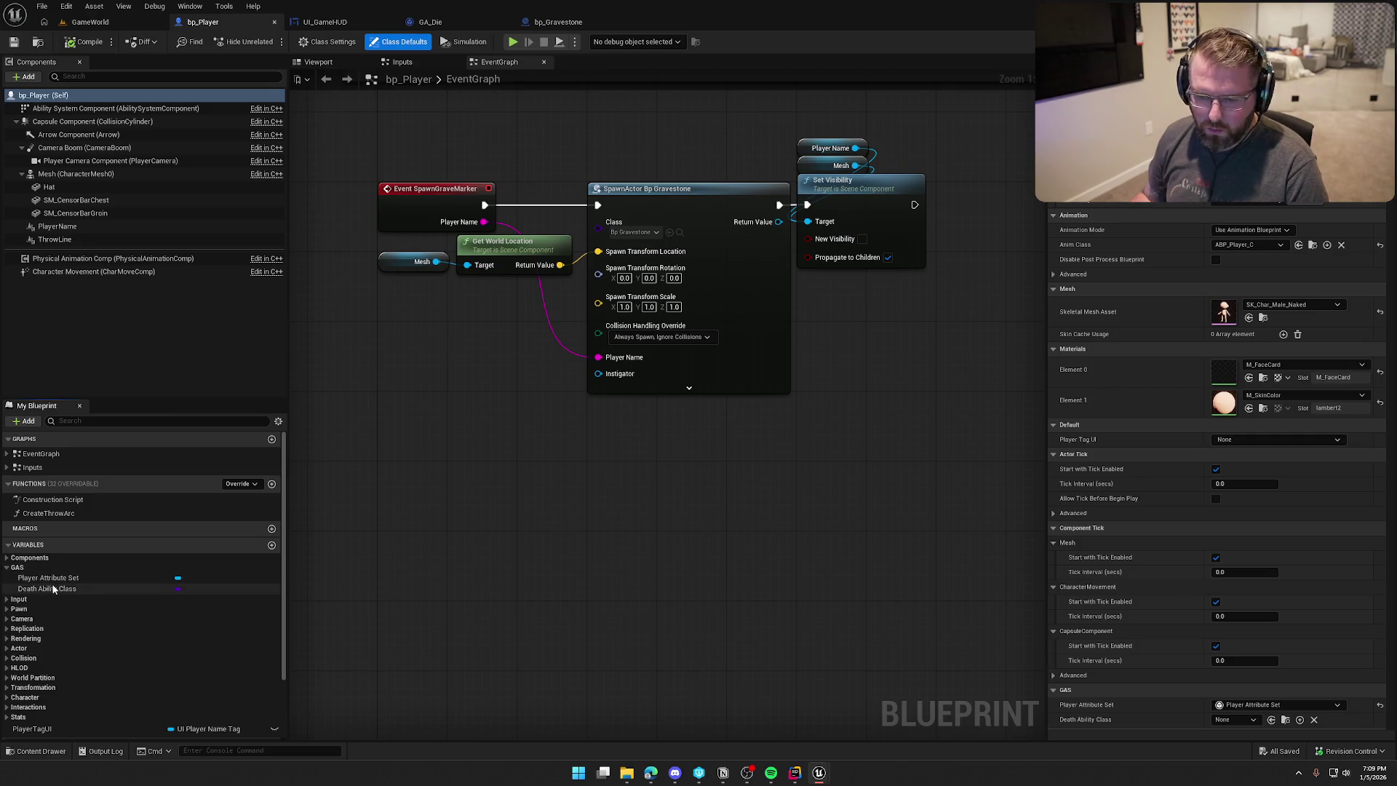
pyautogui.click(47, 588)
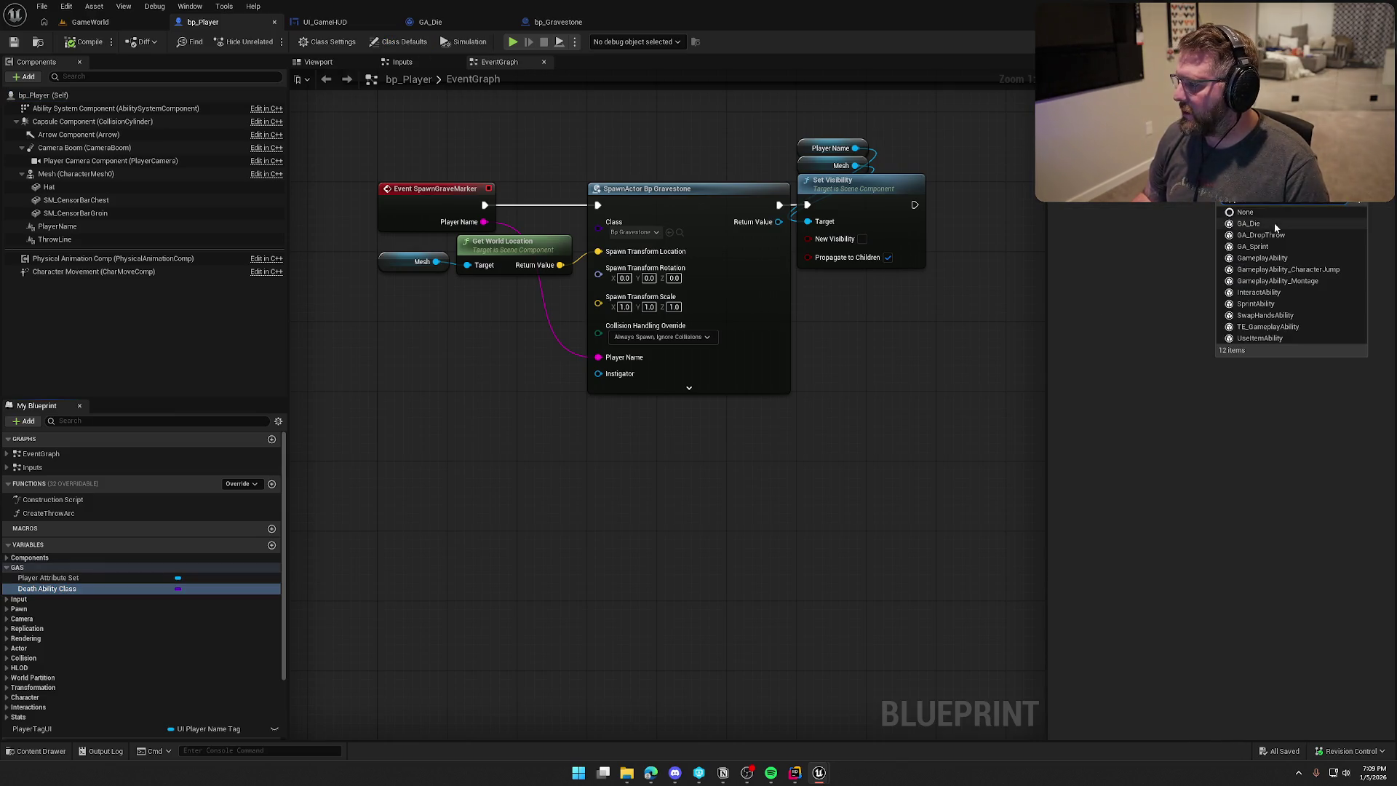
pyautogui.click(1277, 224)
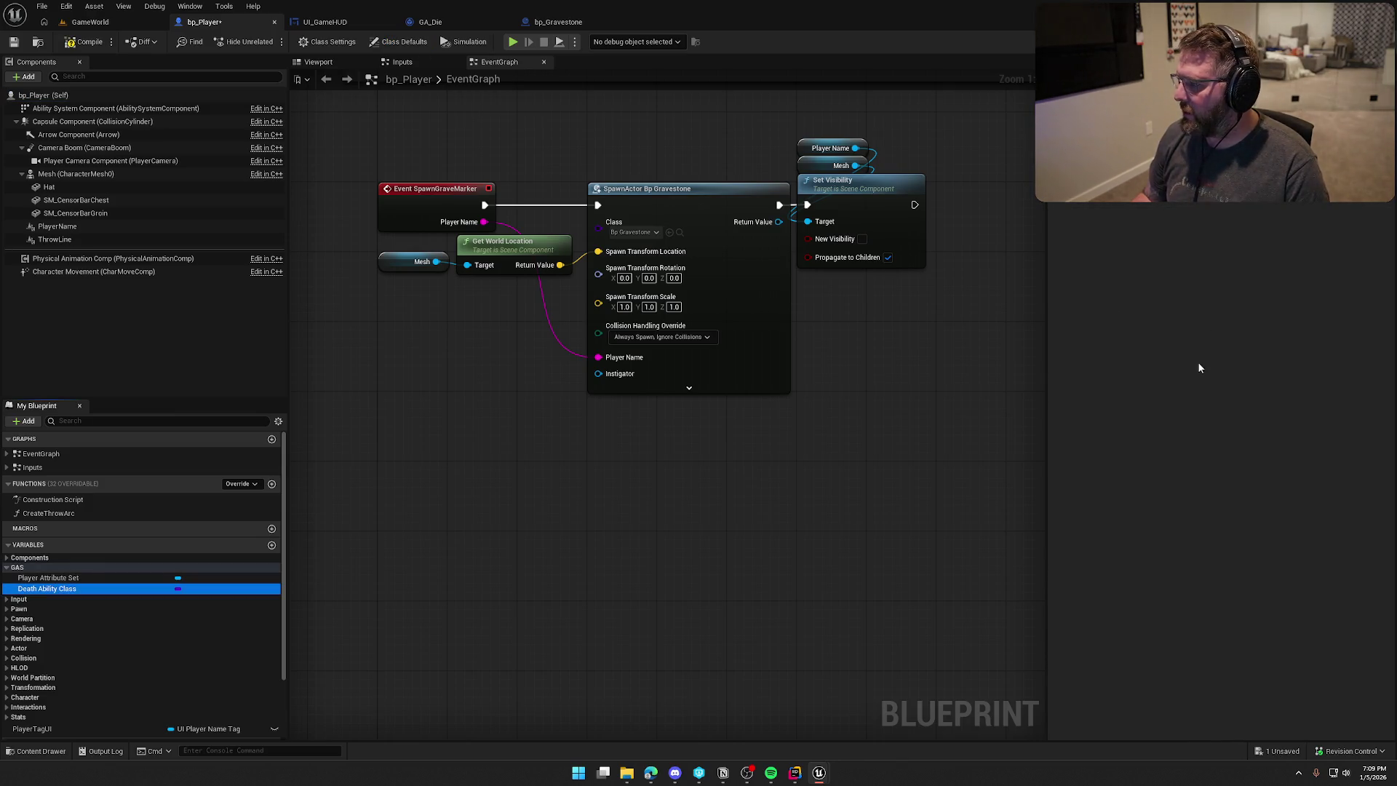
pyautogui.click(84, 42)
pyautogui.hotkey('ctrl', 's')
# Wire Death Ability Class into the Health Changed ability activation and compile.
pyautogui.click(402, 62)
pyautogui.click(482, 62)
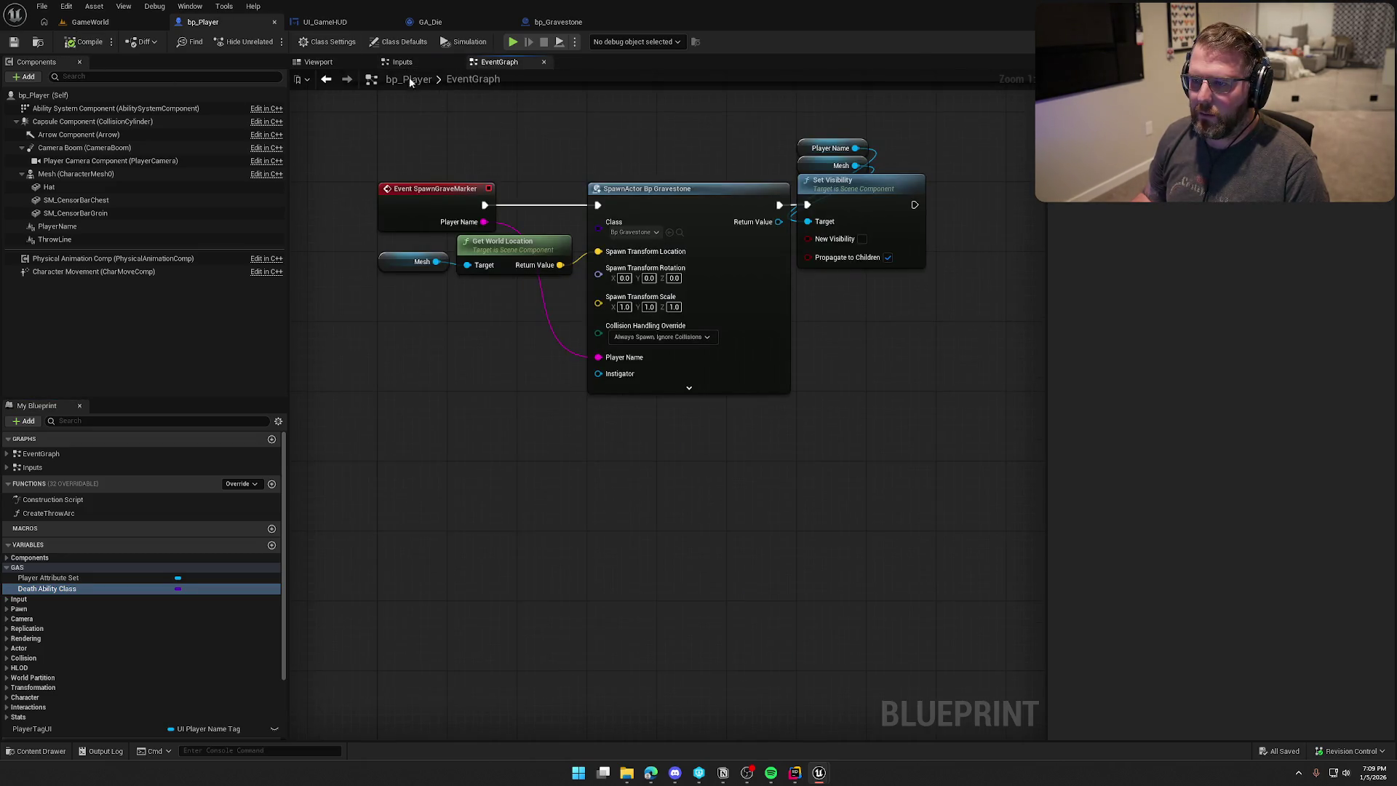
pyautogui.moveTo(638, 637); pyautogui.dragTo(652, 318)
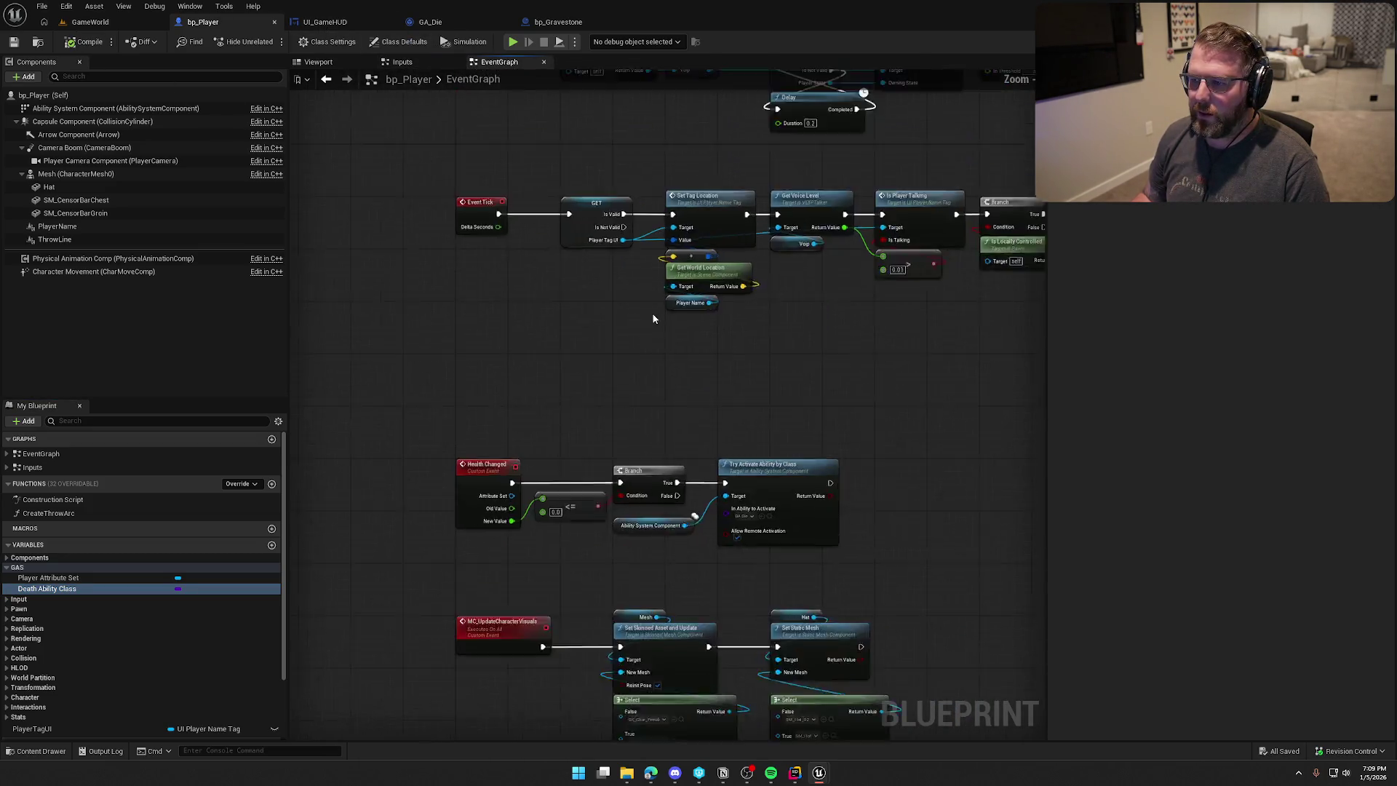
pyautogui.scroll(2, 683, 452)
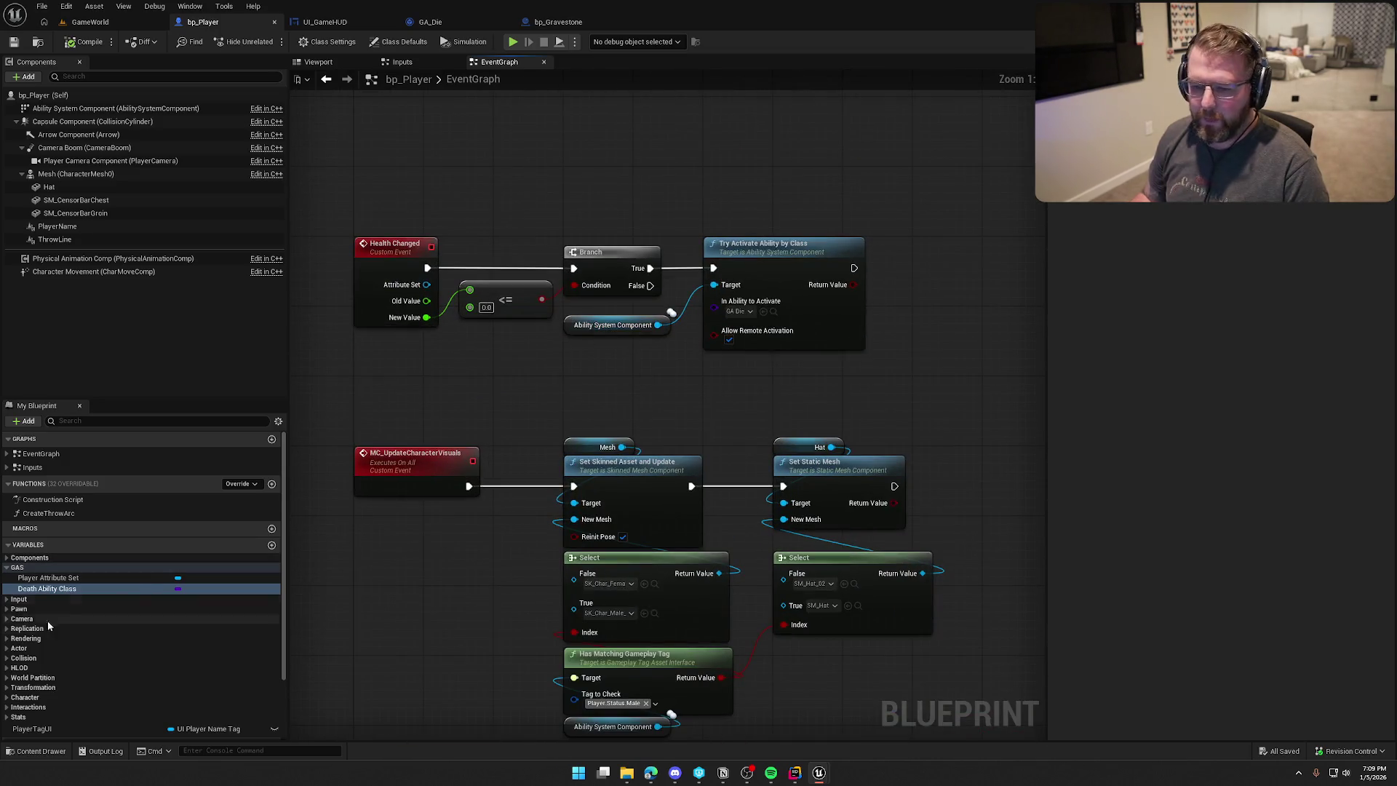
pyautogui.moveTo(32, 593)
pyautogui.mouseDown()
pyautogui.moveTo(555, 391)
pyautogui.moveTo(559, 373)
pyautogui.moveTo(680, 358)
pyautogui.moveTo(714, 300)
pyautogui.mouseUp()
pyautogui.moveTo(593, 377); pyautogui.dragTo(619, 351)
pyautogui.click(451, 255)
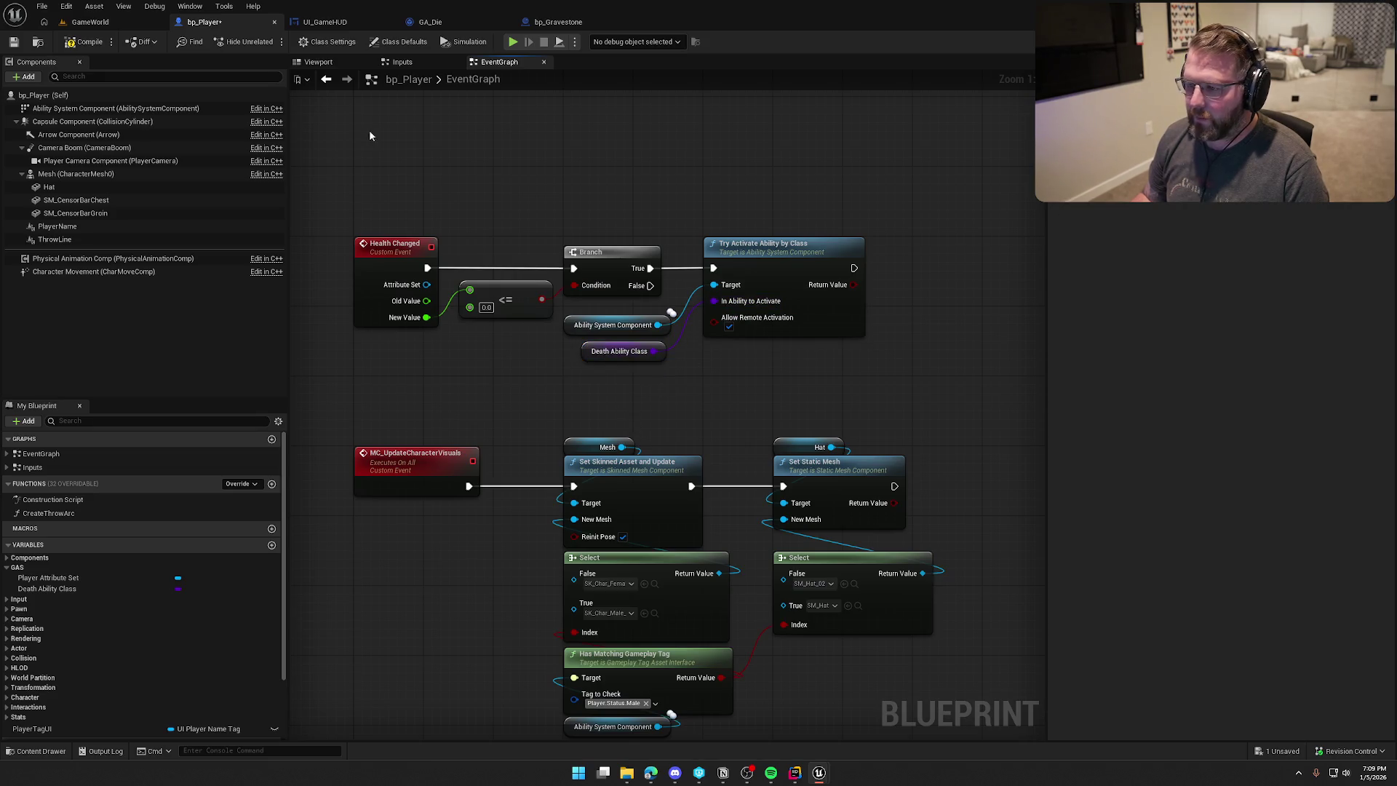
pyautogui.click(112, 46)
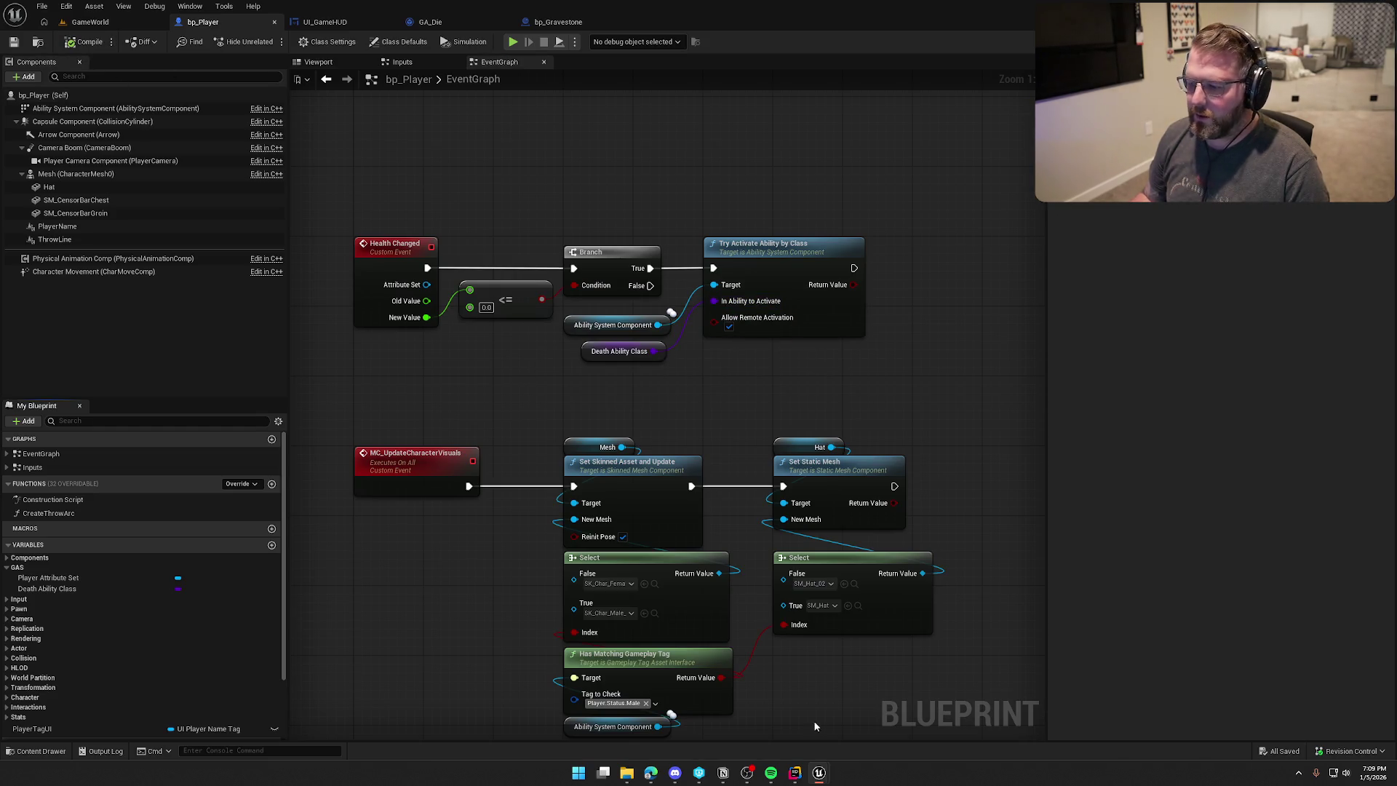
# Glance at the code in Rider, then return to the GameWorld level in Unreal.
pyautogui.click(797, 776)
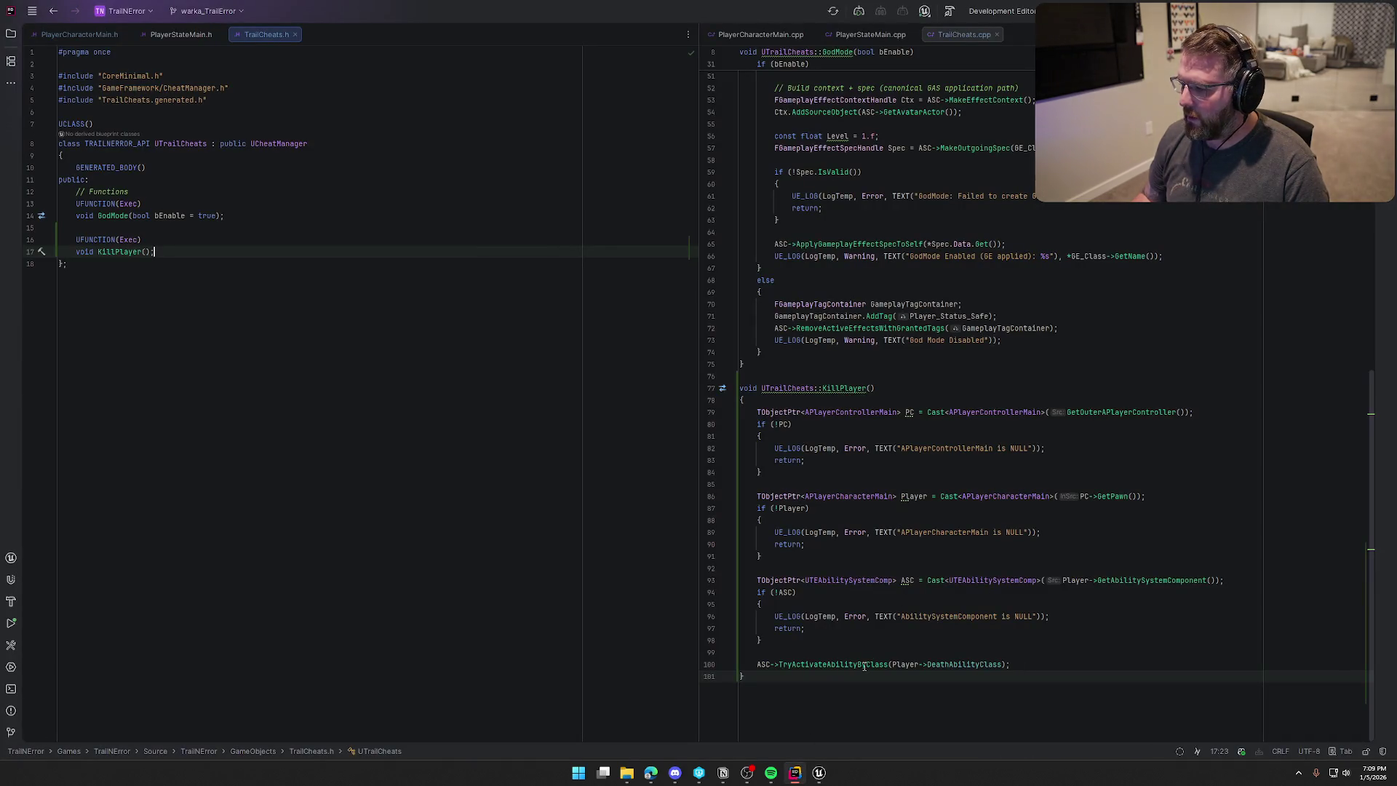
pyautogui.moveTo(865, 666)
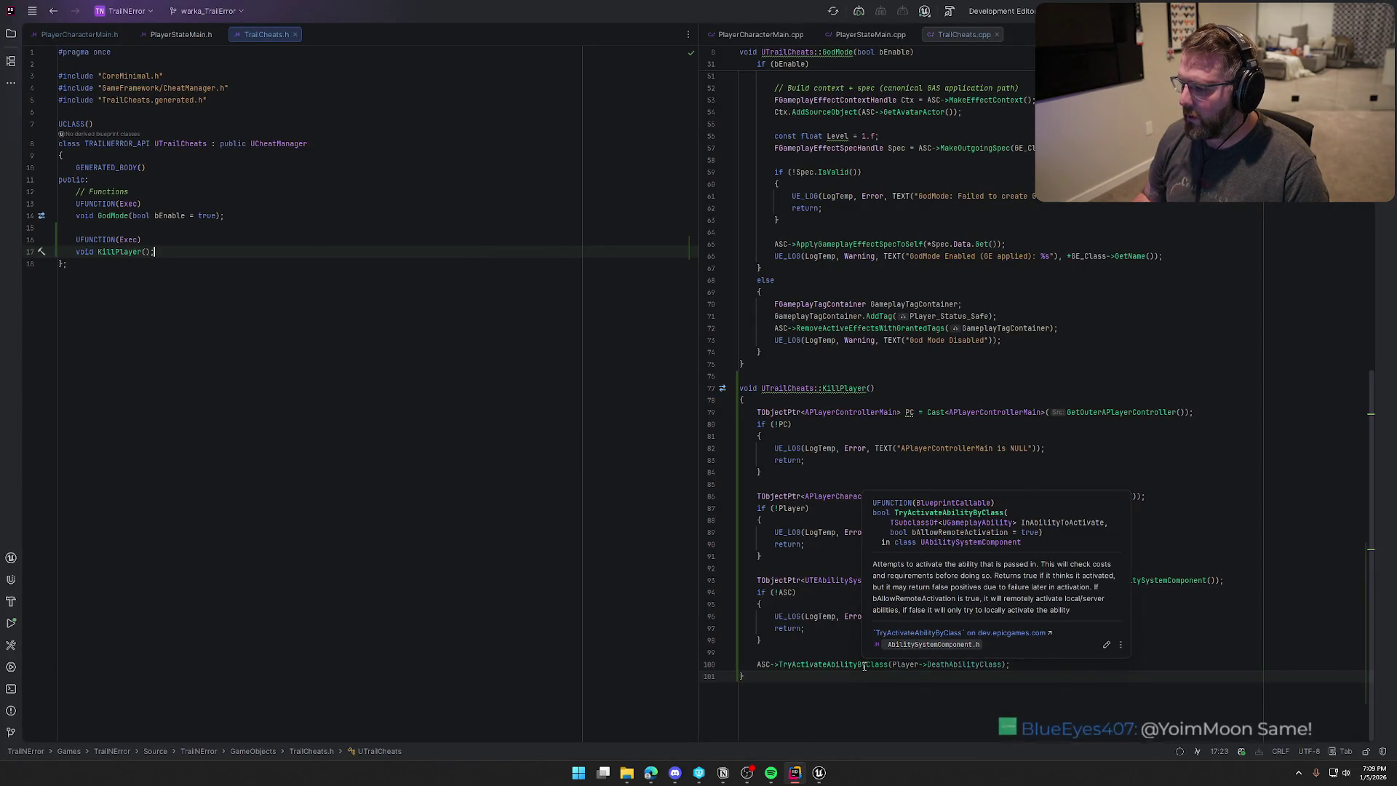
pyautogui.click(820, 774)
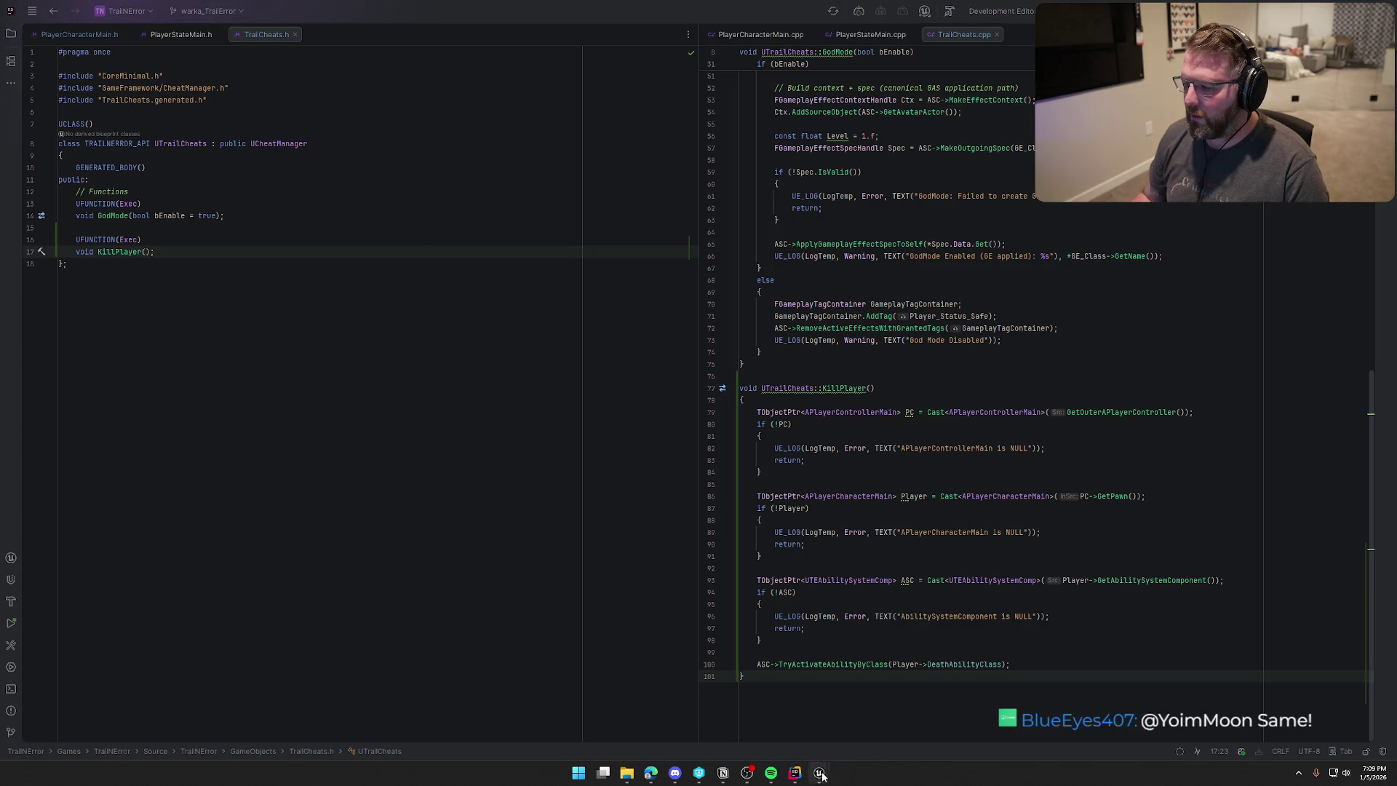
pyautogui.click(754, 711)
pyautogui.click(94, 22)
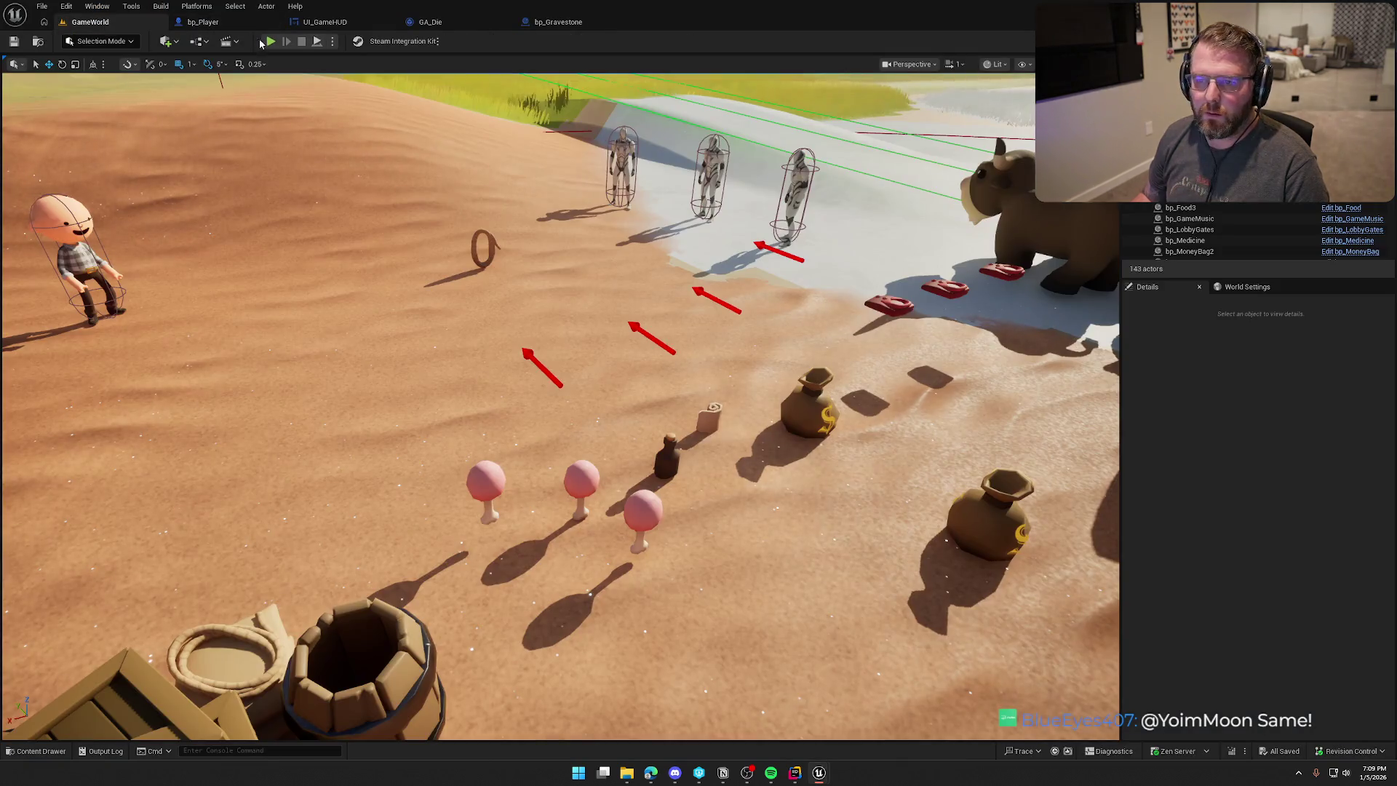
# Start a play test, run the KillPlayer console command, and stop the session.
pyautogui.click(270, 42)
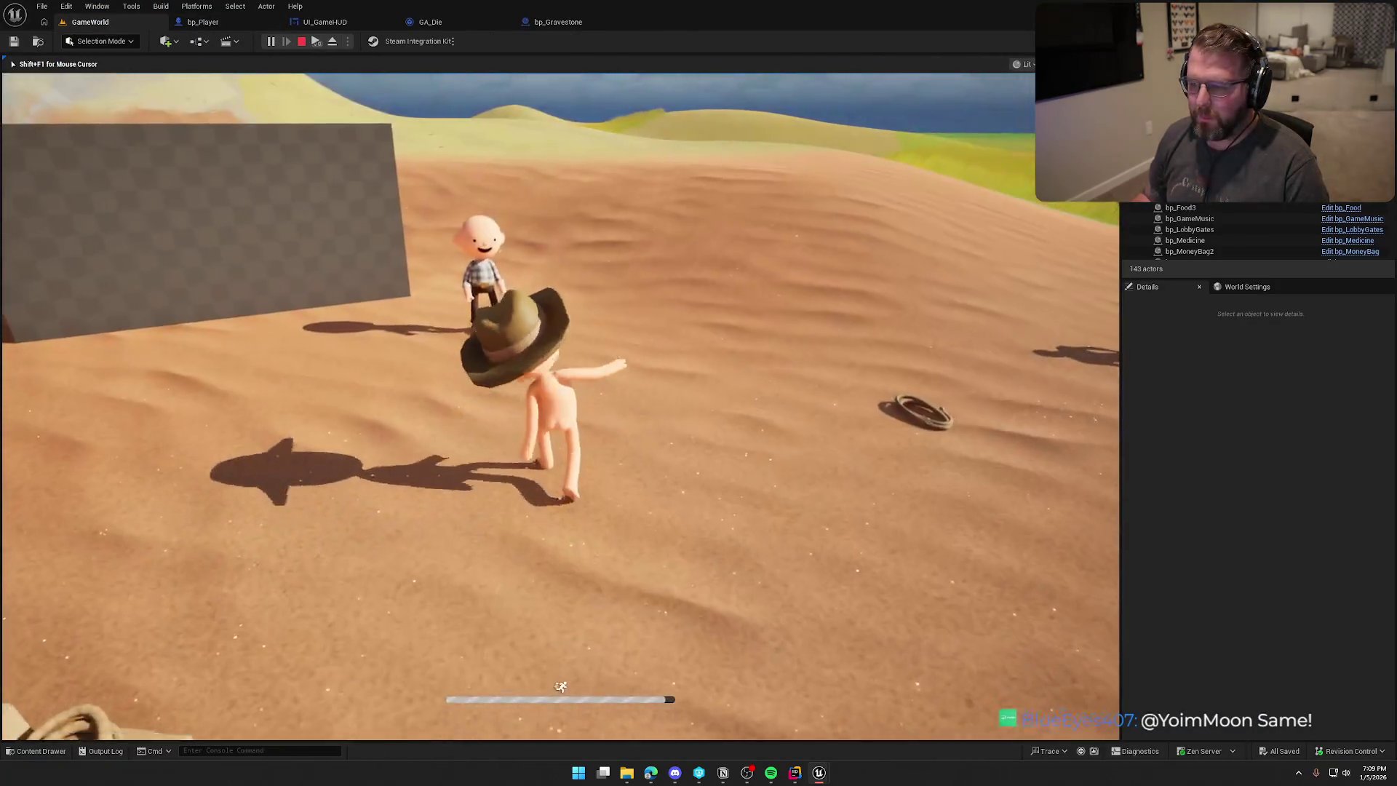
pyautogui.press('`')
pyautogui.press('Return')
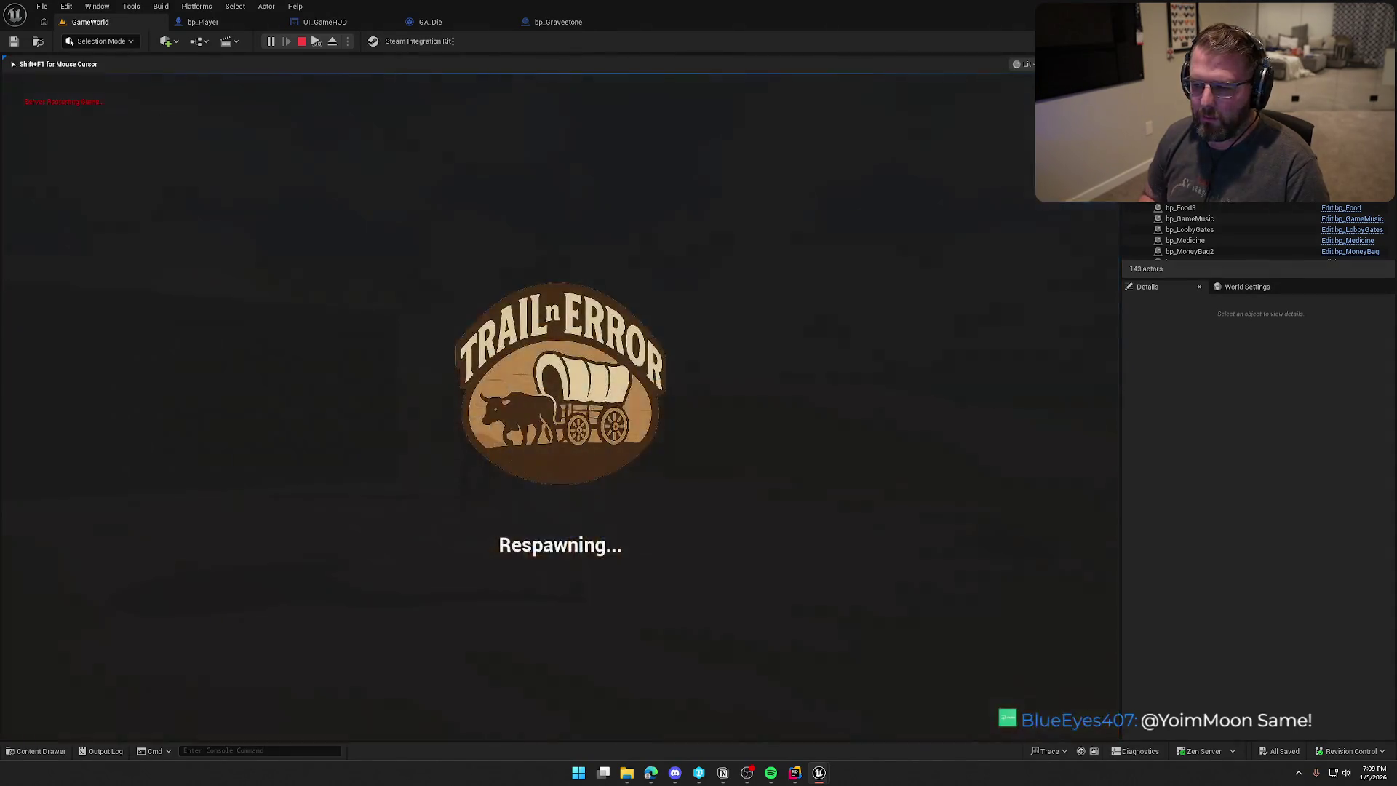
pyautogui.press('Escape')
# Play again, move the character around, and watch the ghost and gravestone spawn.
pyautogui.click(276, 45)
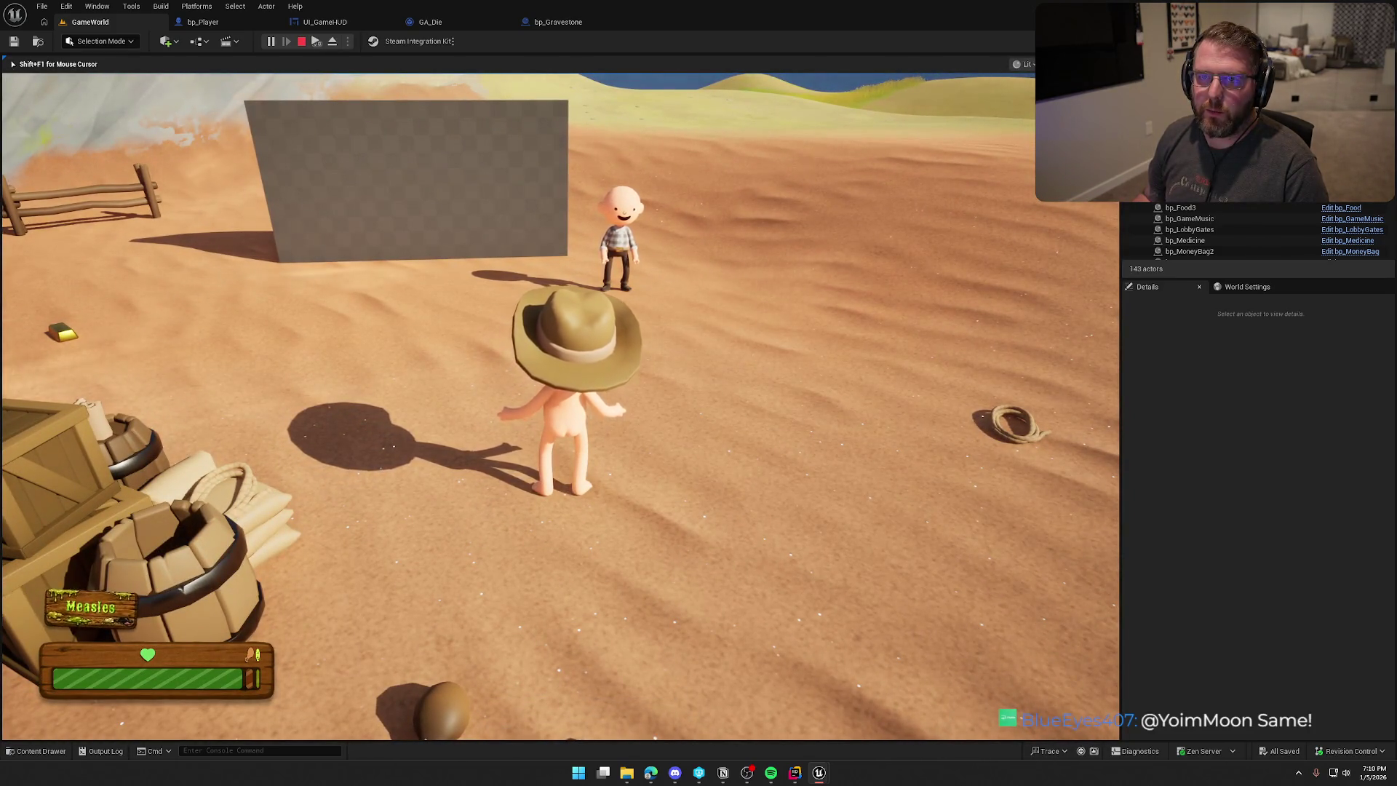
pyautogui.press('a')
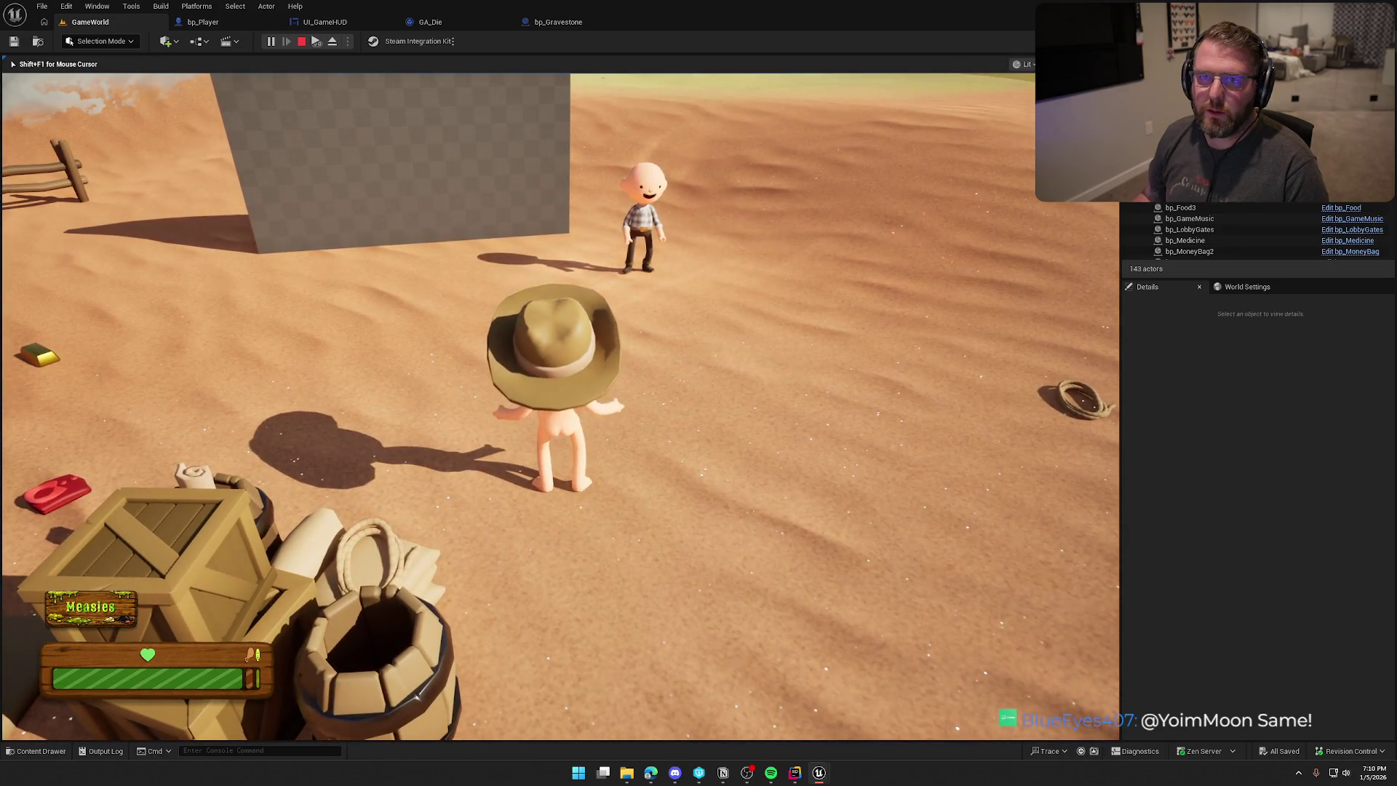
pyautogui.press('super')
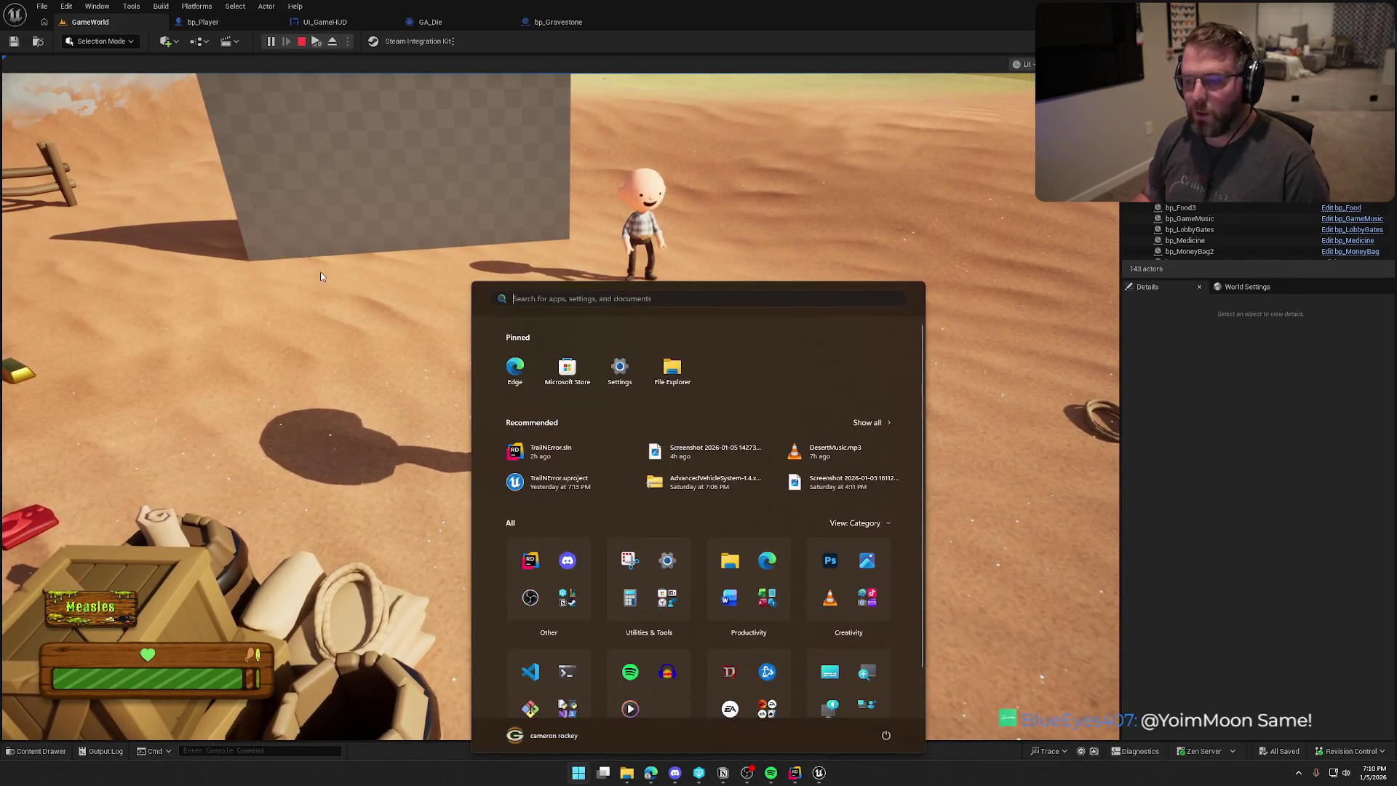
pyautogui.press('super')
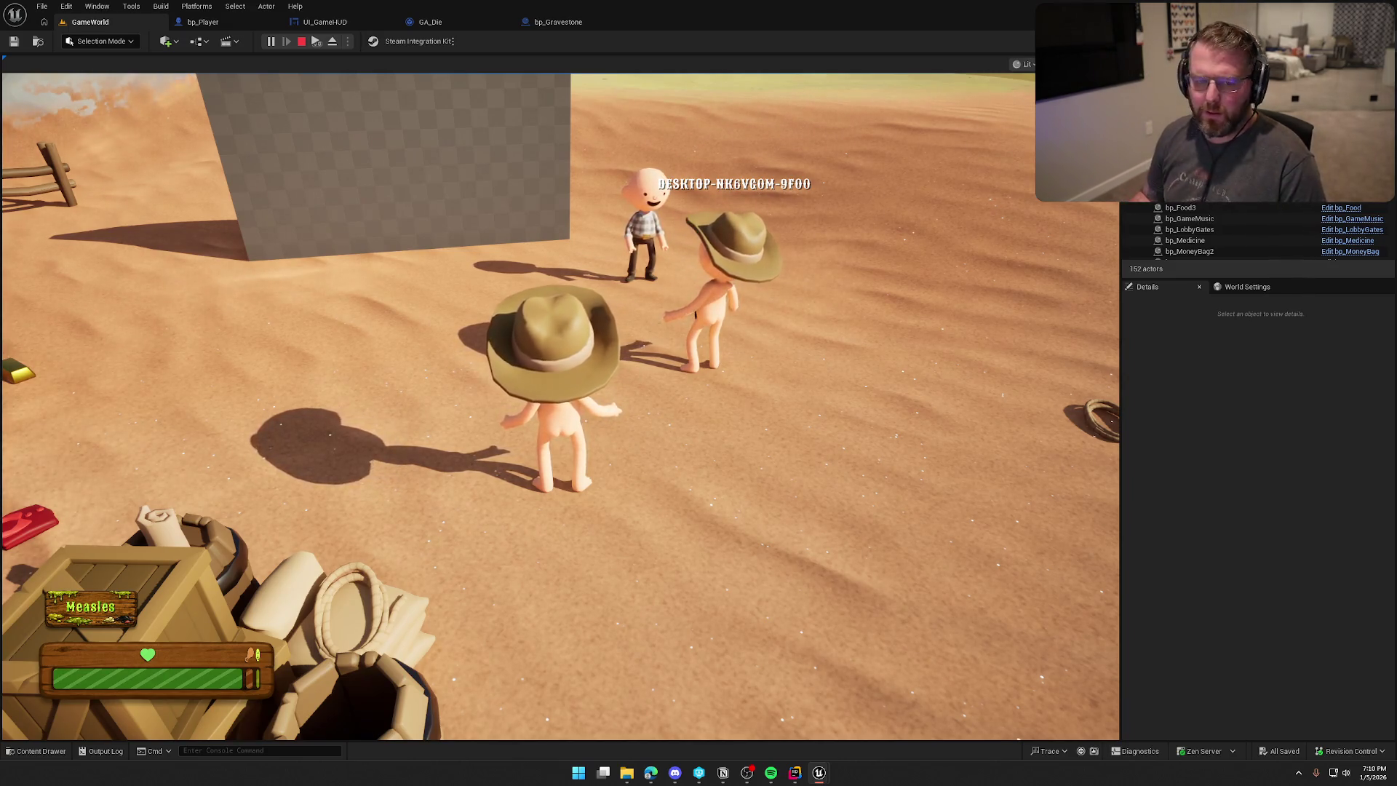
pyautogui.press('super')
pyautogui.click(447, 347)
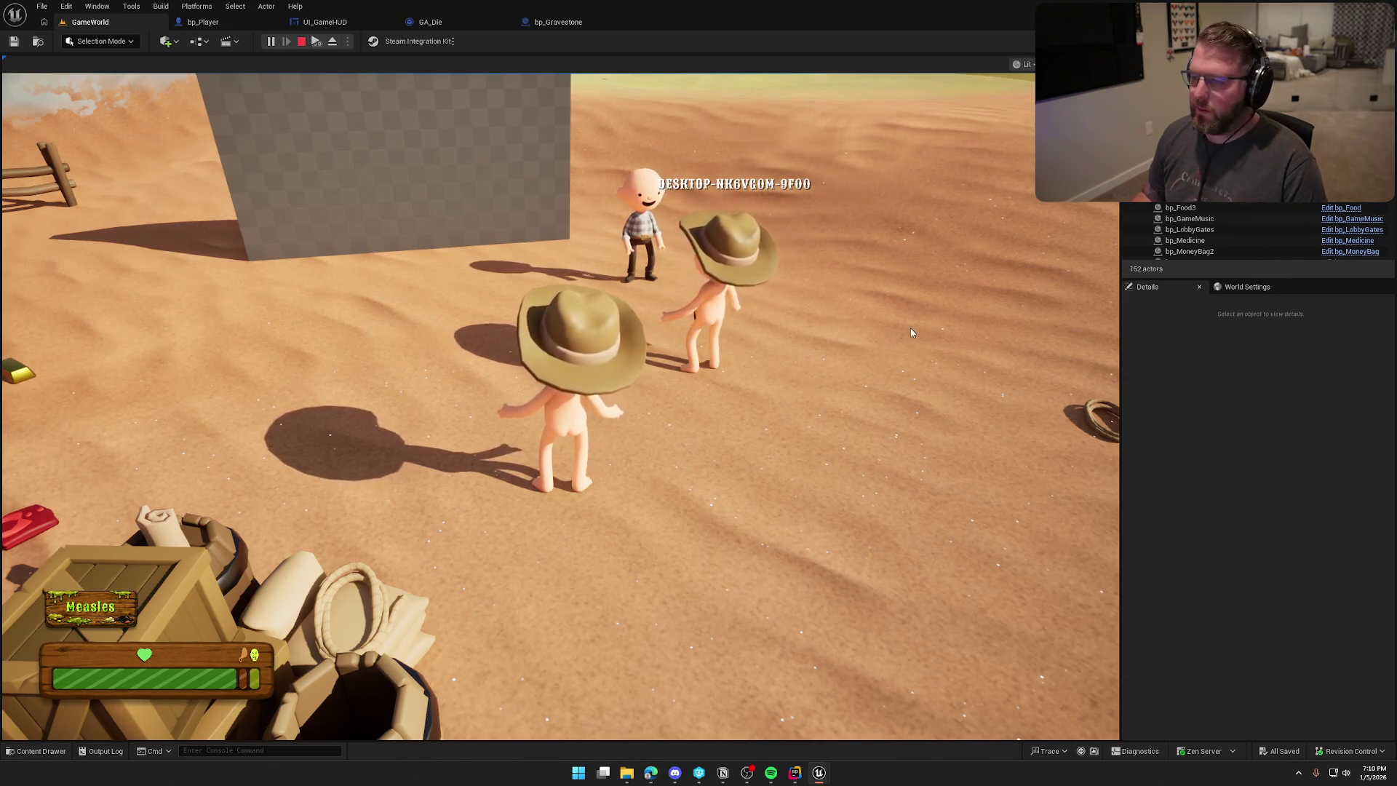
pyautogui.click(560, 407)
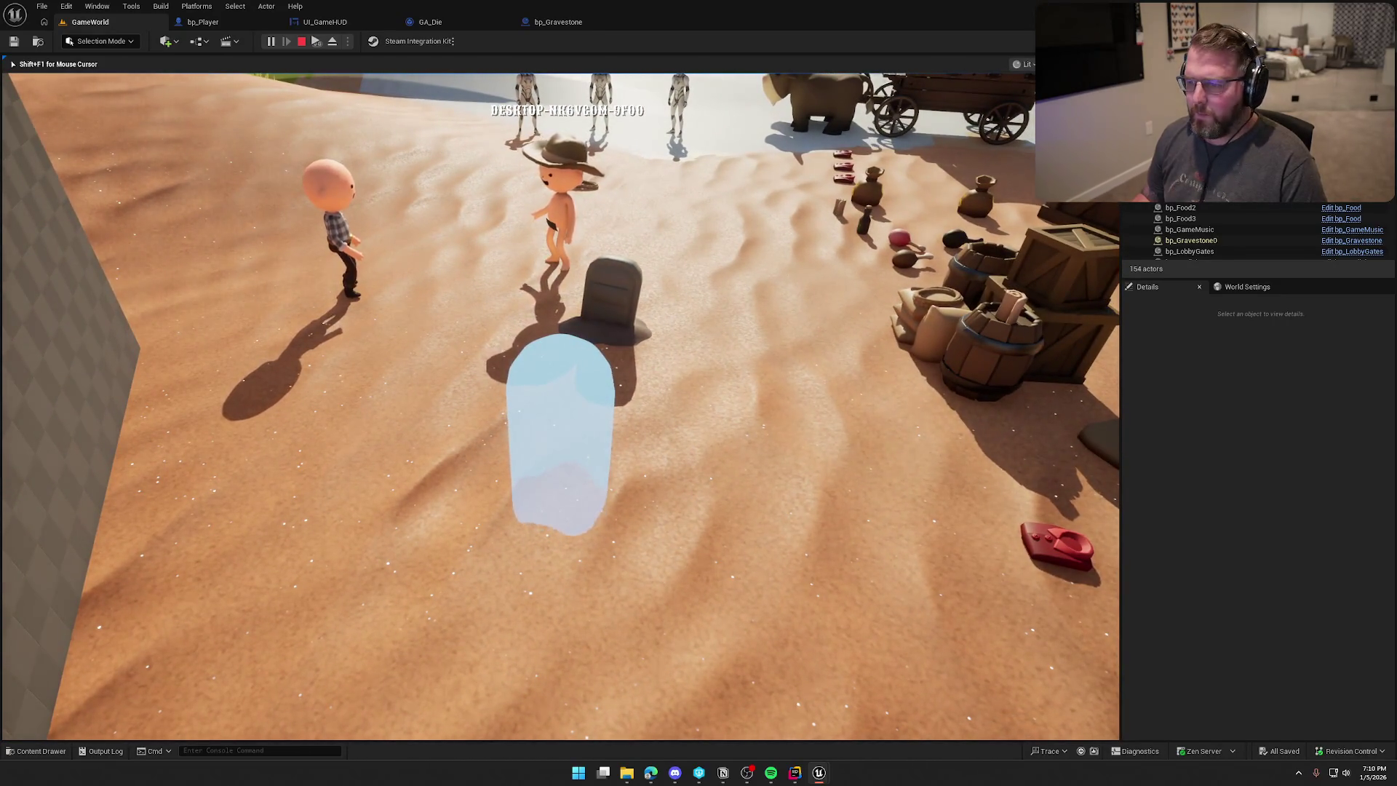
pyautogui.press('super')
pyautogui.click(1026, 400)
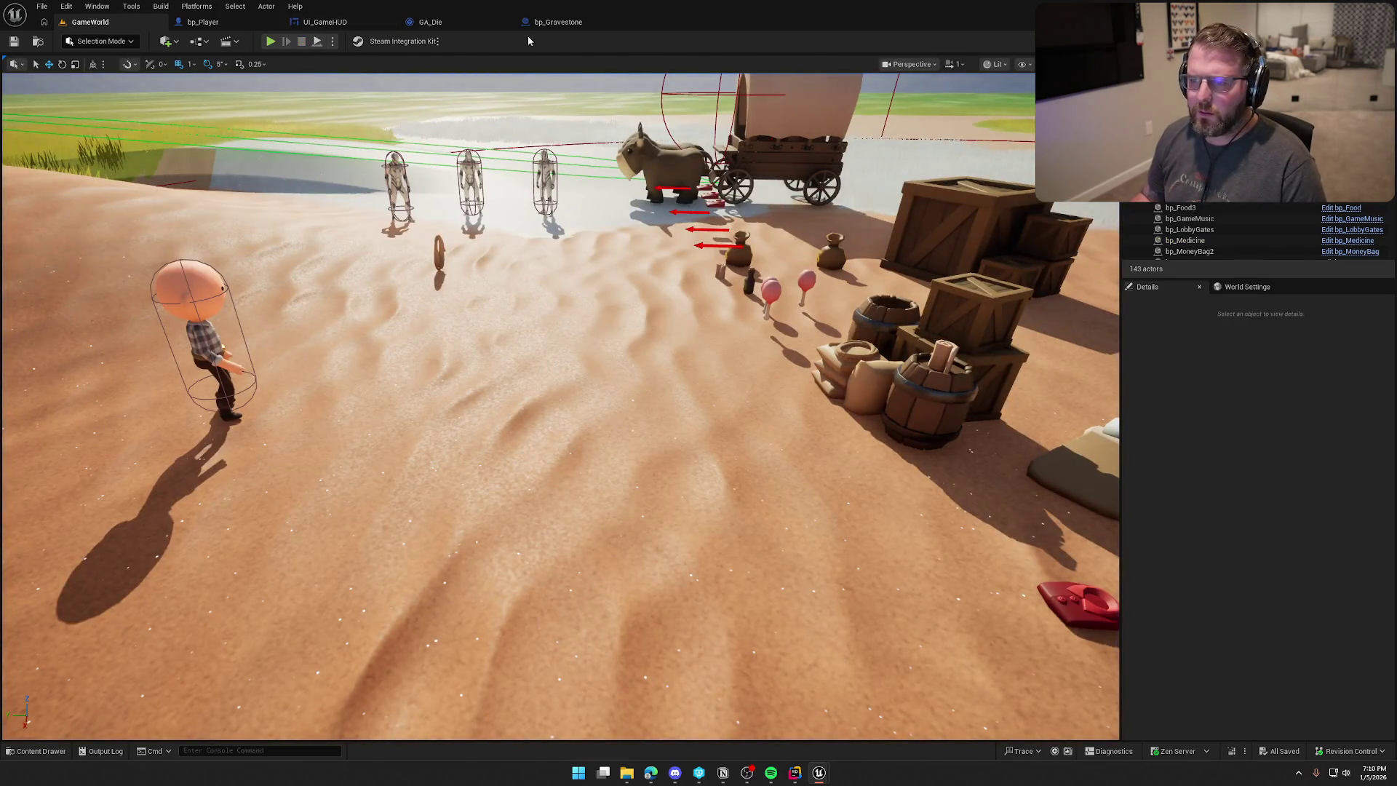
# Show simple collision on bp_Gravestone's Grave mesh and delete the existing hull.
pyautogui.click(558, 22)
pyautogui.click(55, 107)
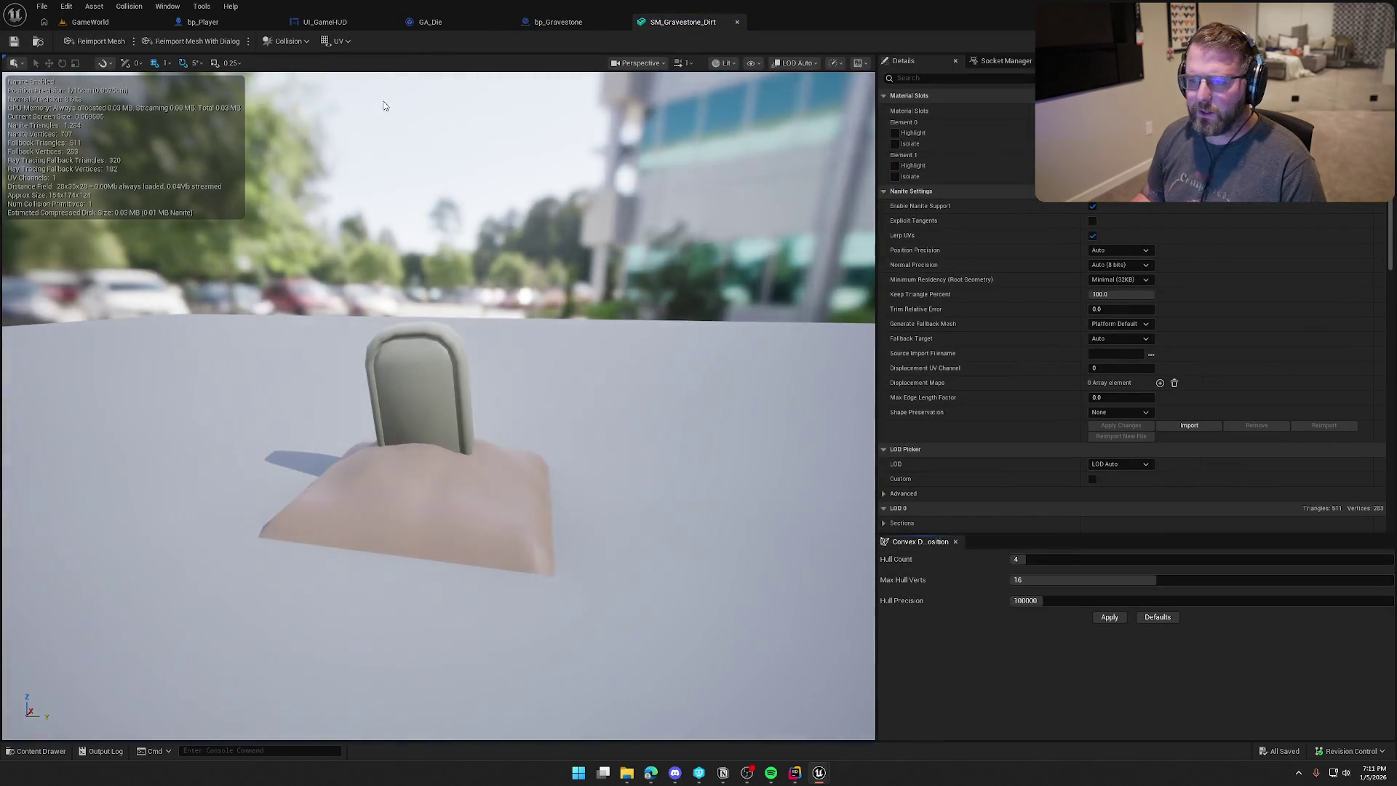
pyautogui.click(753, 63)
pyautogui.click(768, 275)
pyautogui.moveTo(437, 401); pyautogui.dragTo(618, 393)
pyautogui.scroll(5, 618, 393)
pyautogui.scroll(-5, 600, 374)
pyautogui.press('Delete')
# Try a 26DOP simplified collision on the gravestone, then undo it.
pyautogui.click(286, 41)
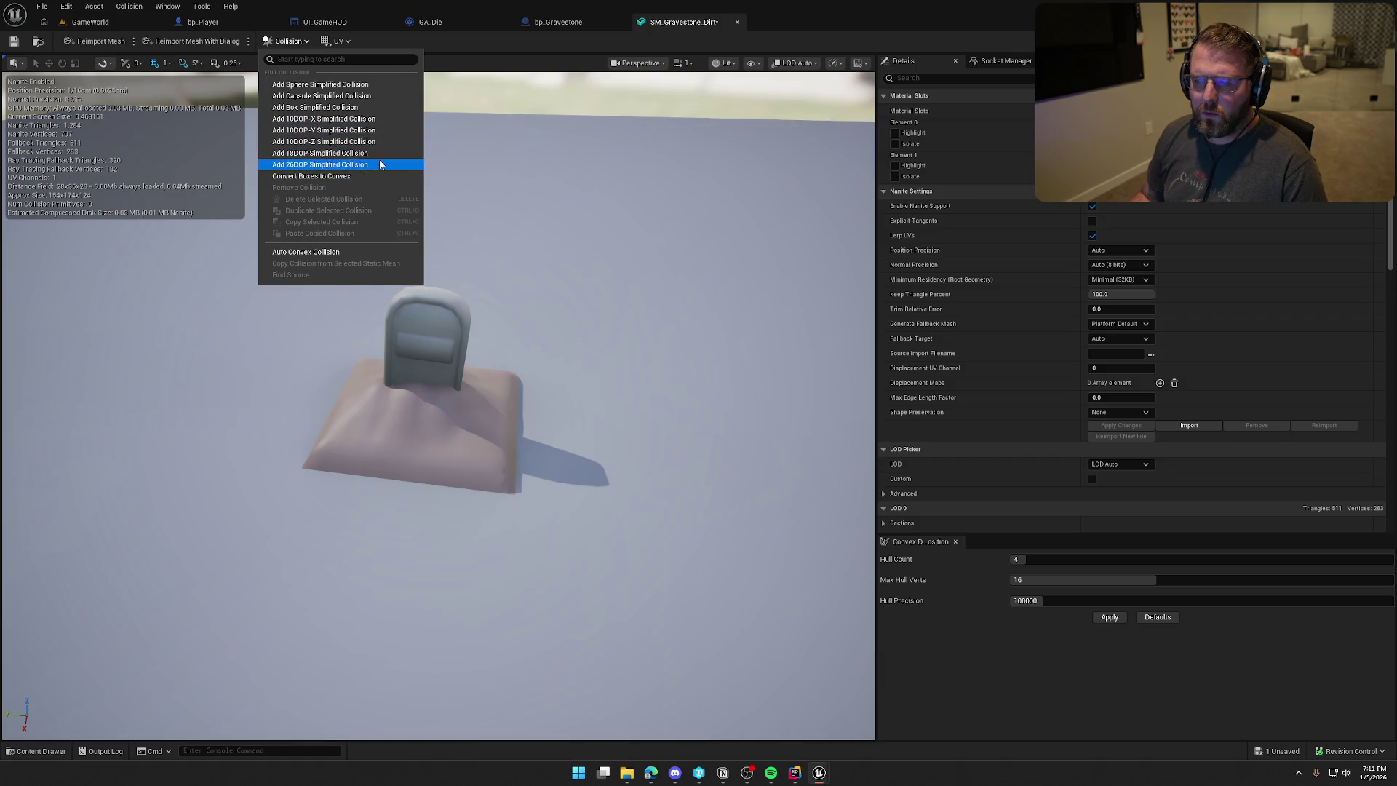
pyautogui.click(383, 170)
pyautogui.moveTo(382, 169)
pyautogui.mouseDown()
pyautogui.moveTo(452, 218)
pyautogui.moveTo(393, 270)
pyautogui.mouseUp()
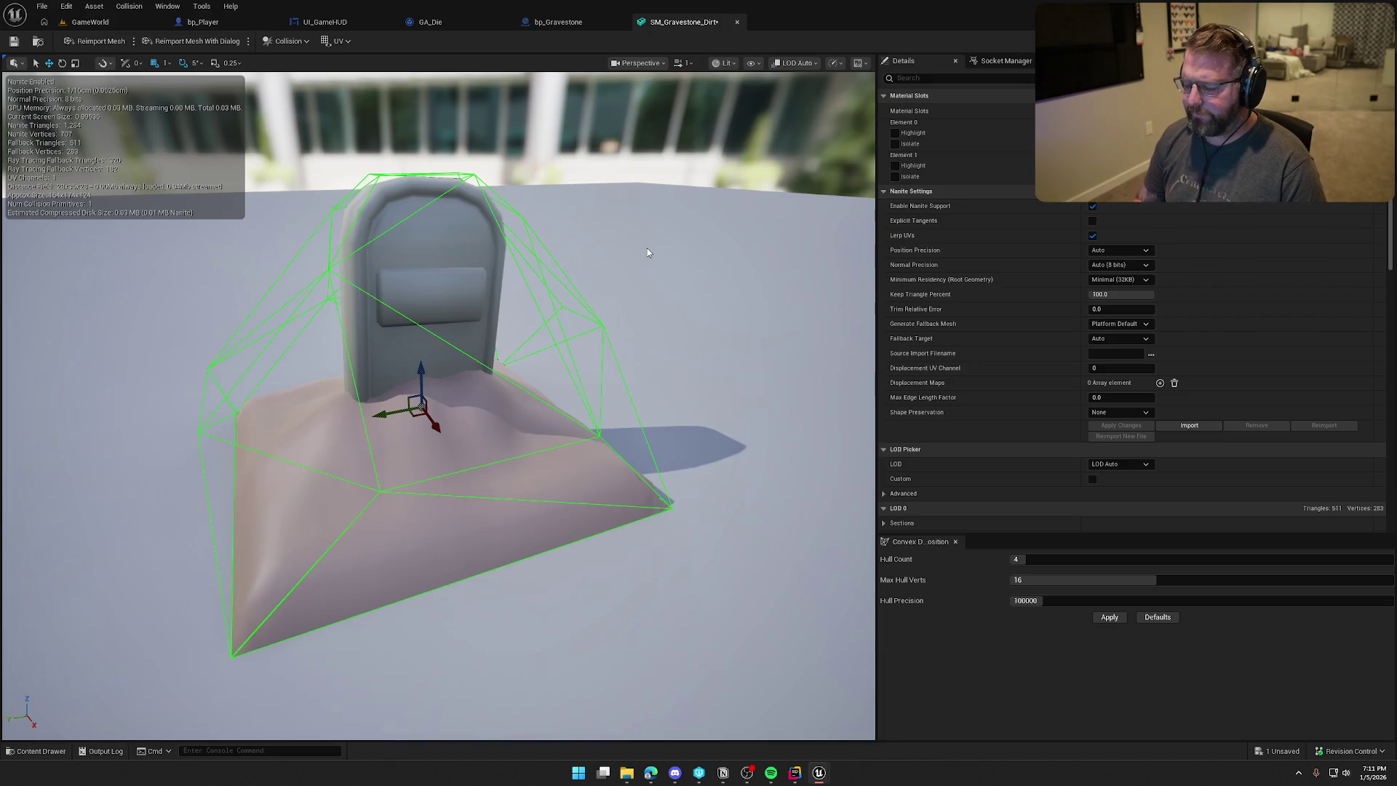
pyautogui.hotkey('ctrl', 'z')
# Apply auto convex collision hulls around the gravestone and dirt mound.
pyautogui.click(286, 42)
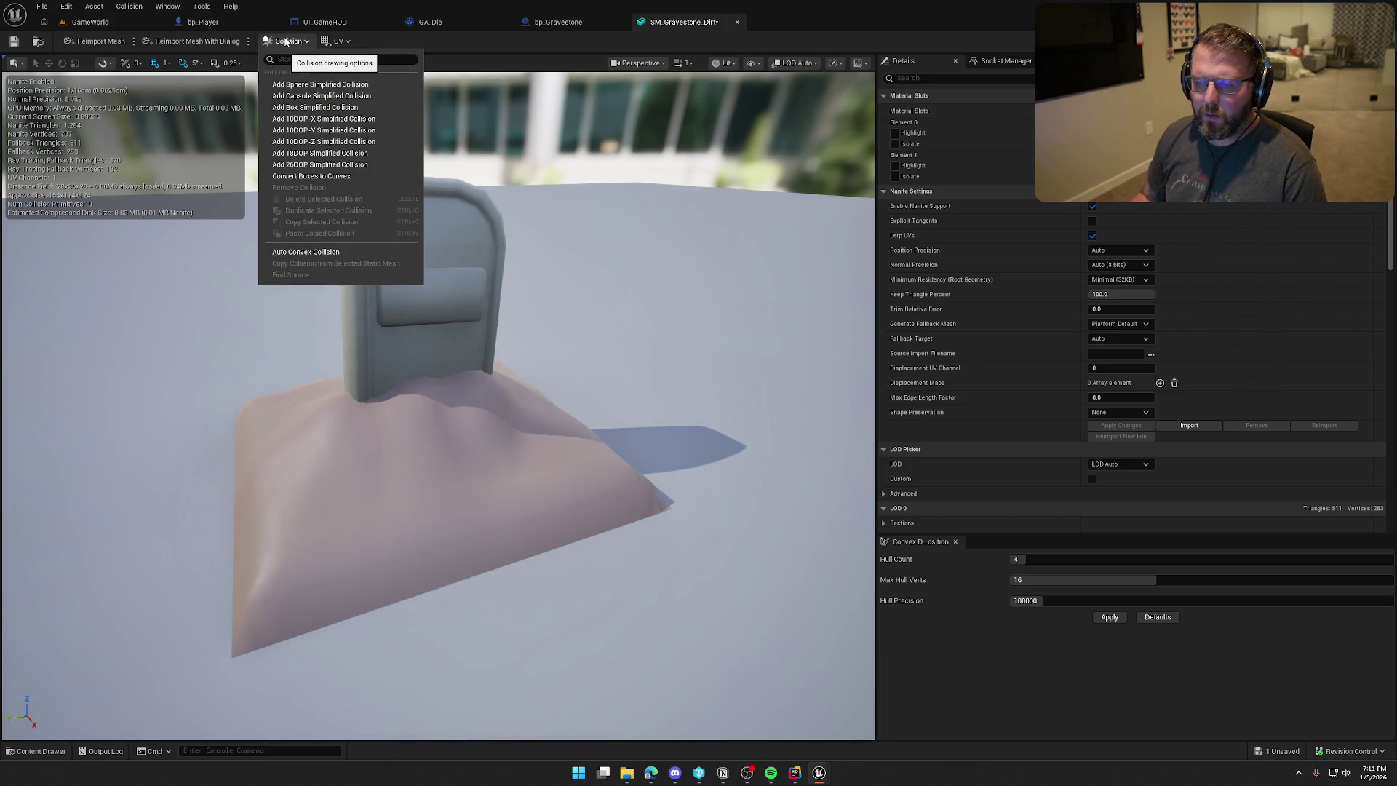
pyautogui.click(308, 253)
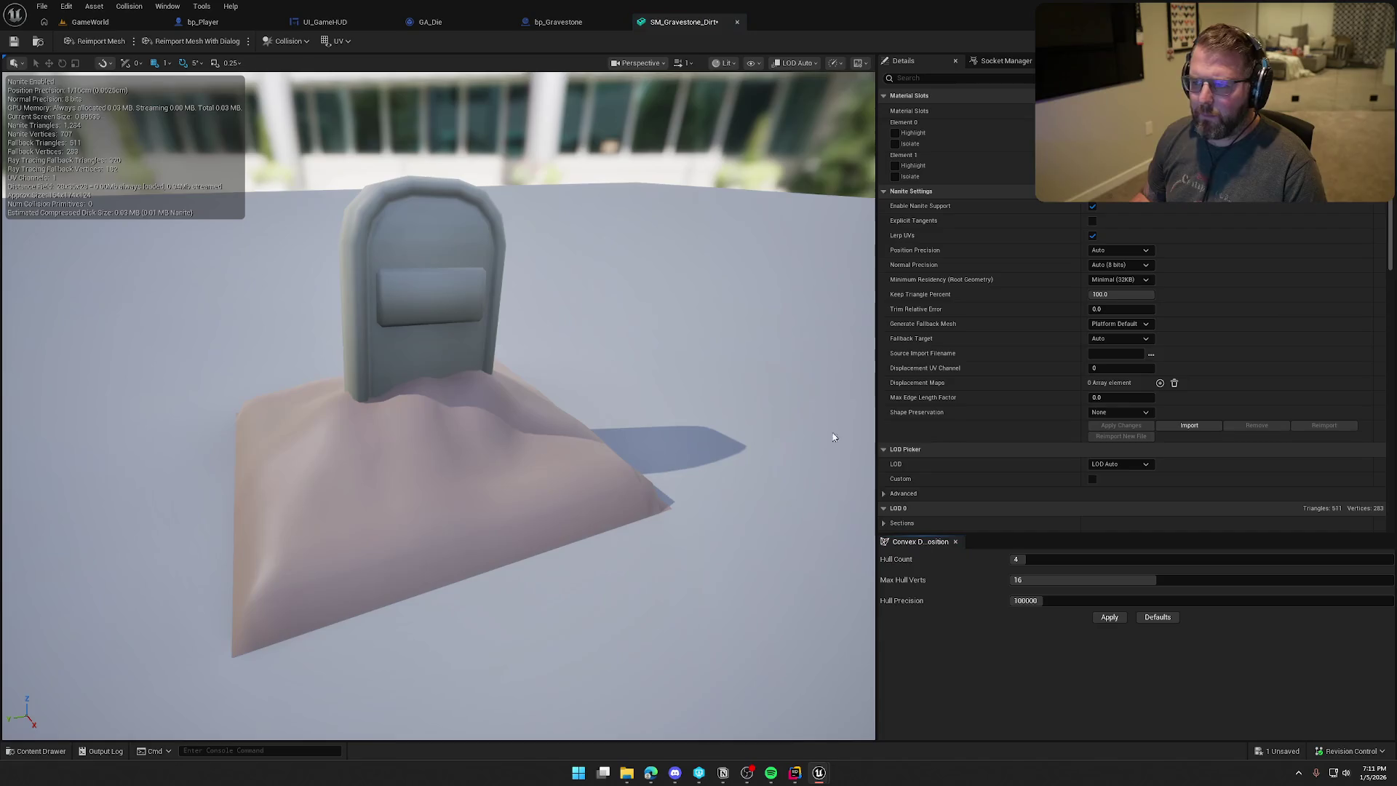
pyautogui.click(1110, 617)
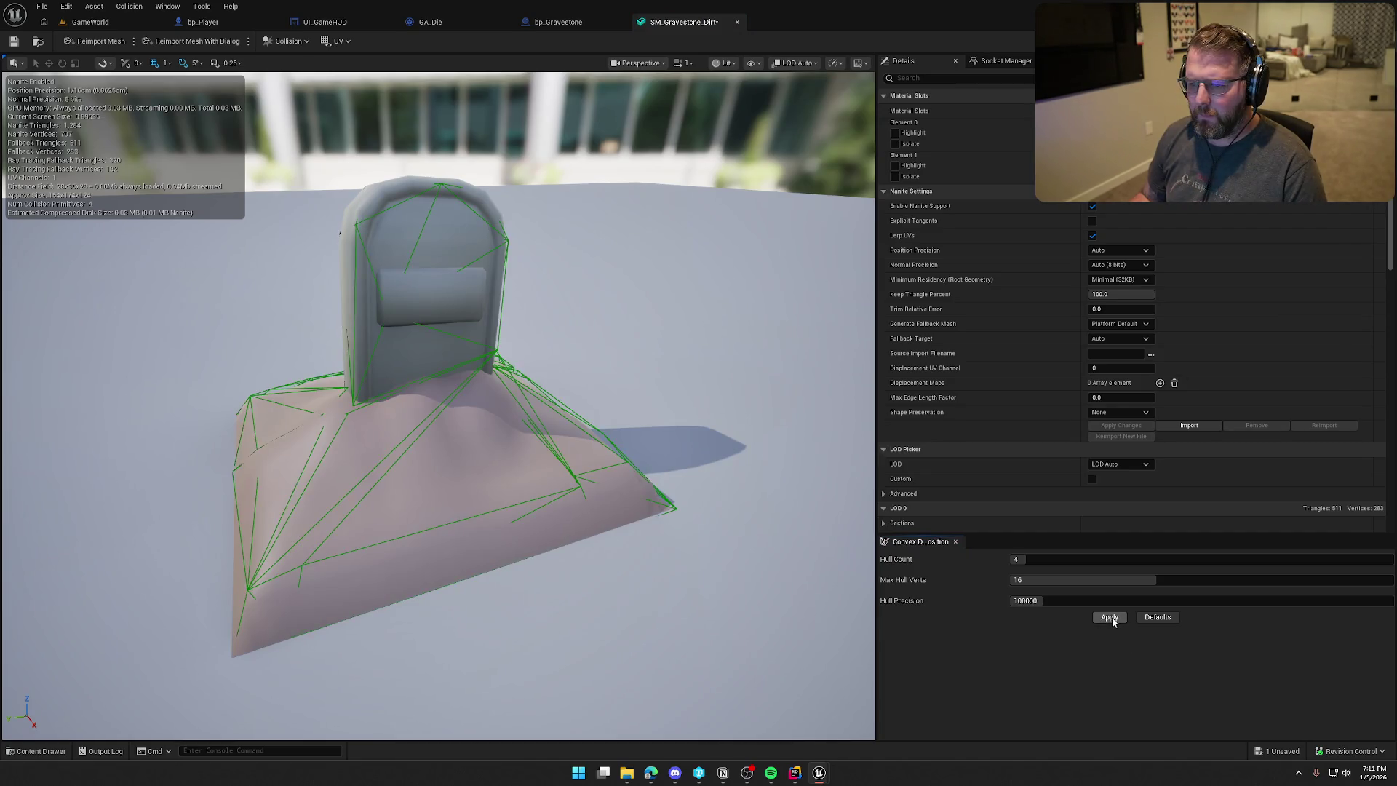
pyautogui.moveTo(437, 400)
pyautogui.mouseDown()
pyautogui.moveTo(531, 375)
pyautogui.moveTo(494, 407)
pyautogui.moveTo(495, 381)
pyautogui.mouseUp()
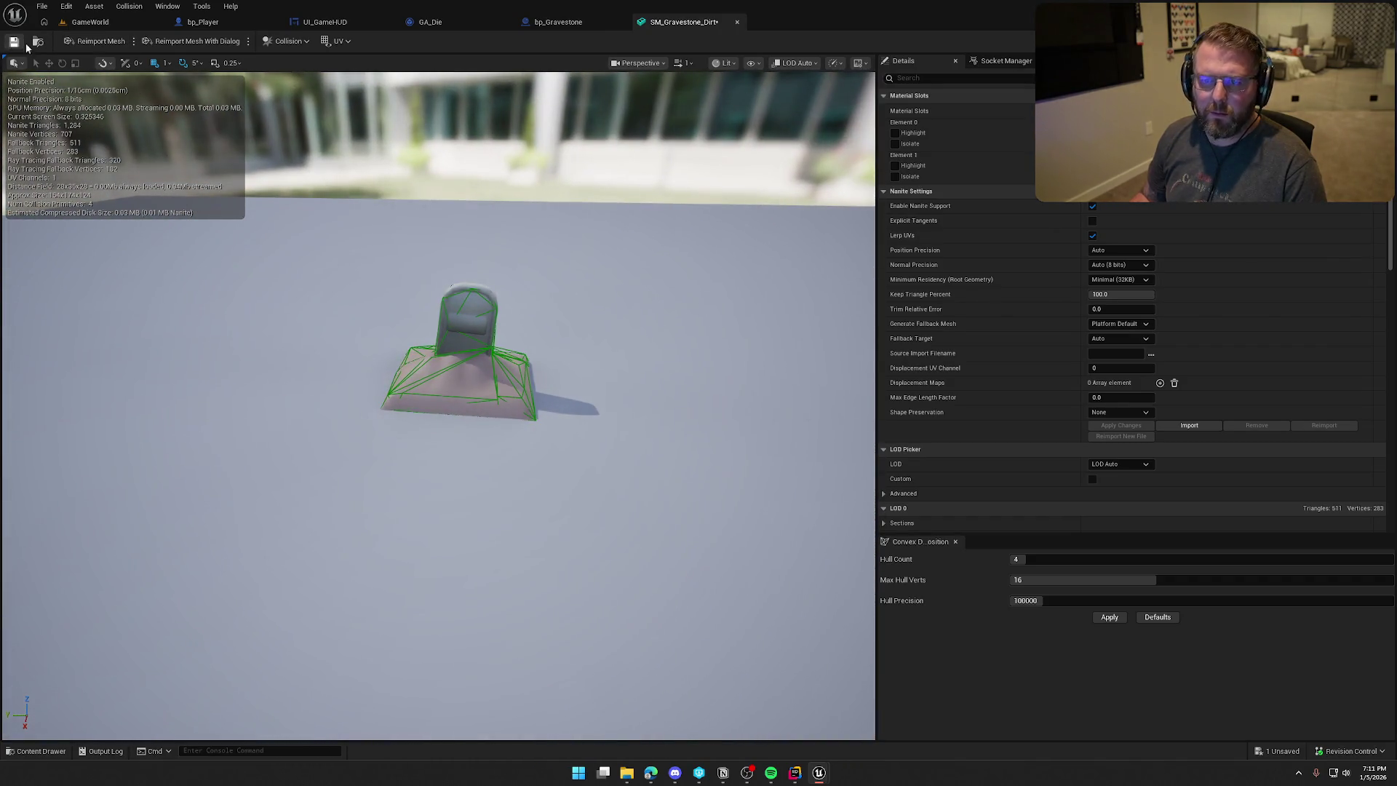
pyautogui.click(95, 24)
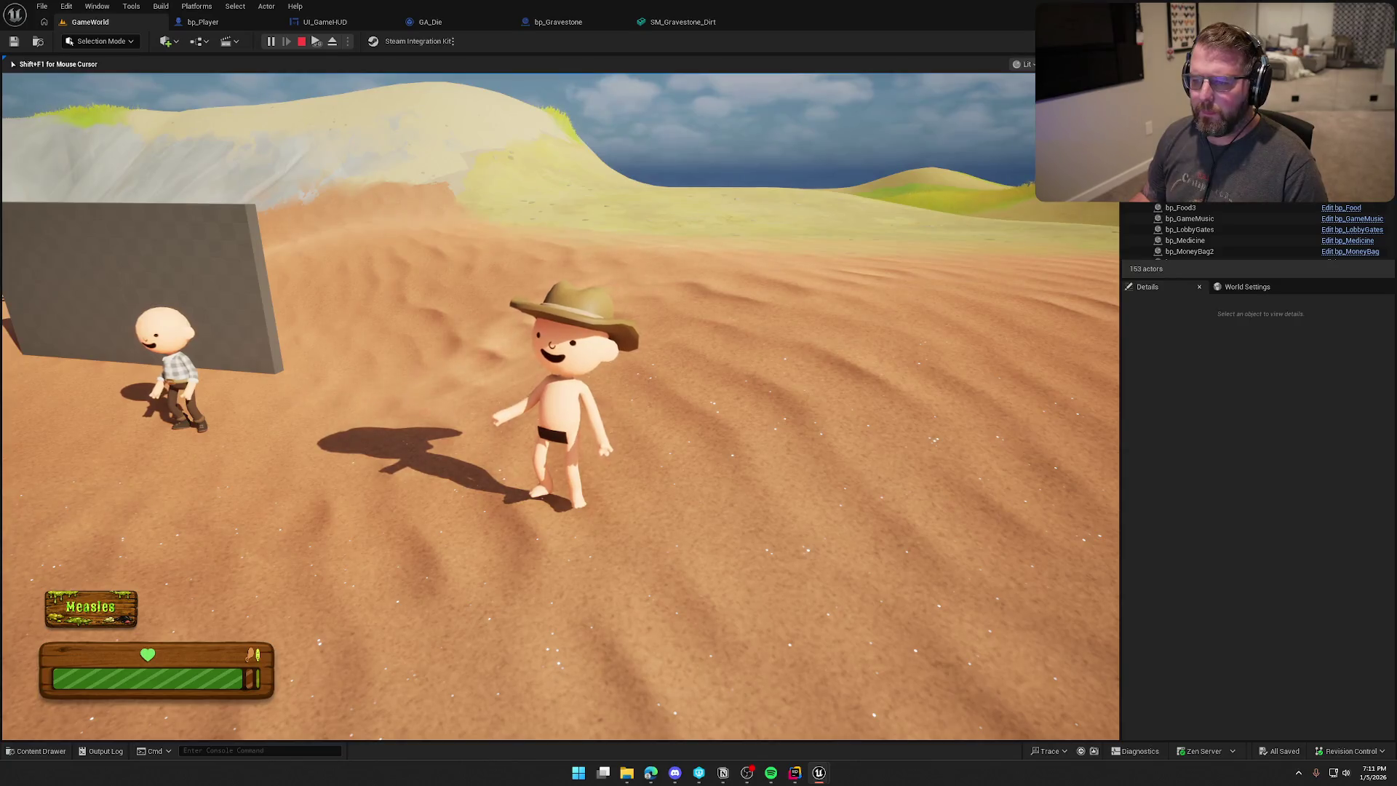
# During play, stand on the now-solid gravestone, then stop the session.
pyautogui.press('super')
pyautogui.press('super')
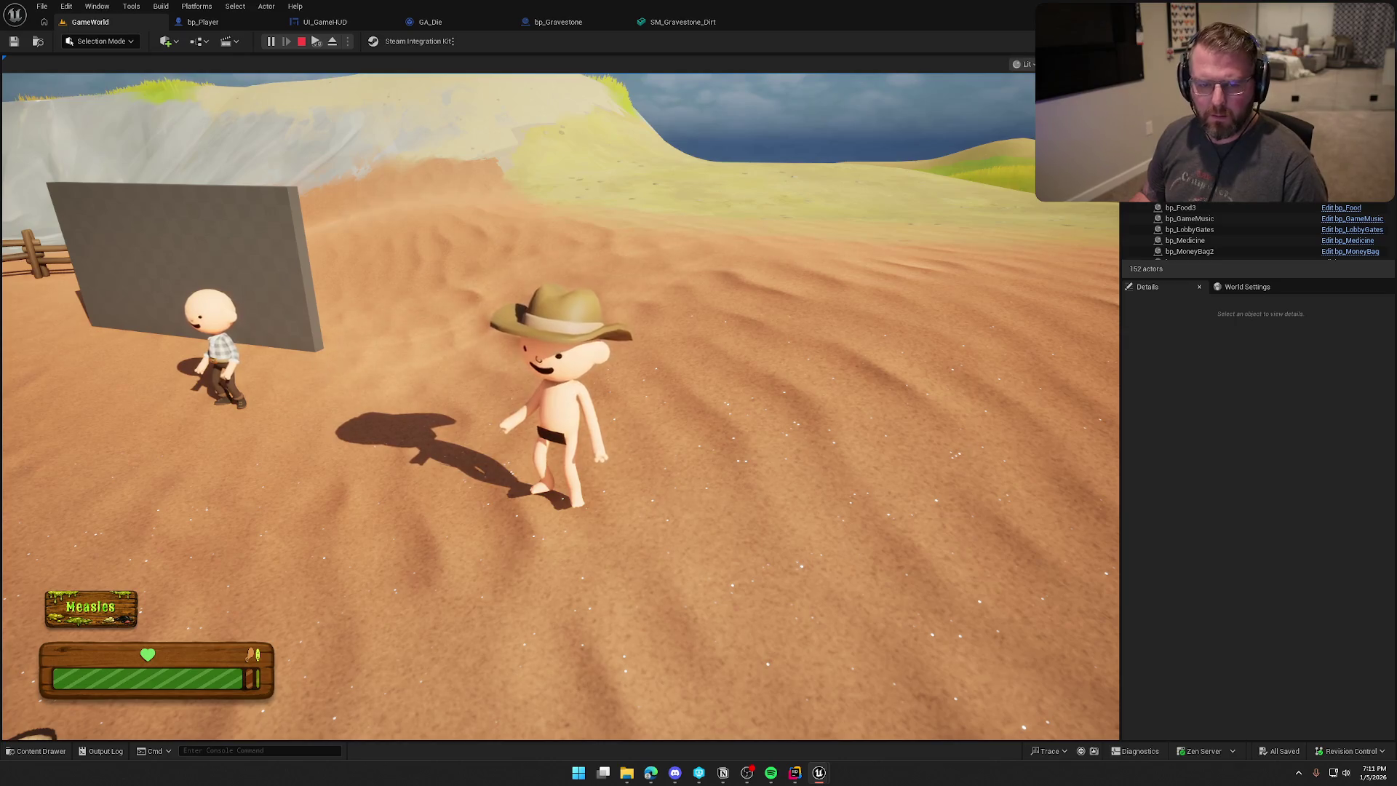
pyautogui.click(639, 163)
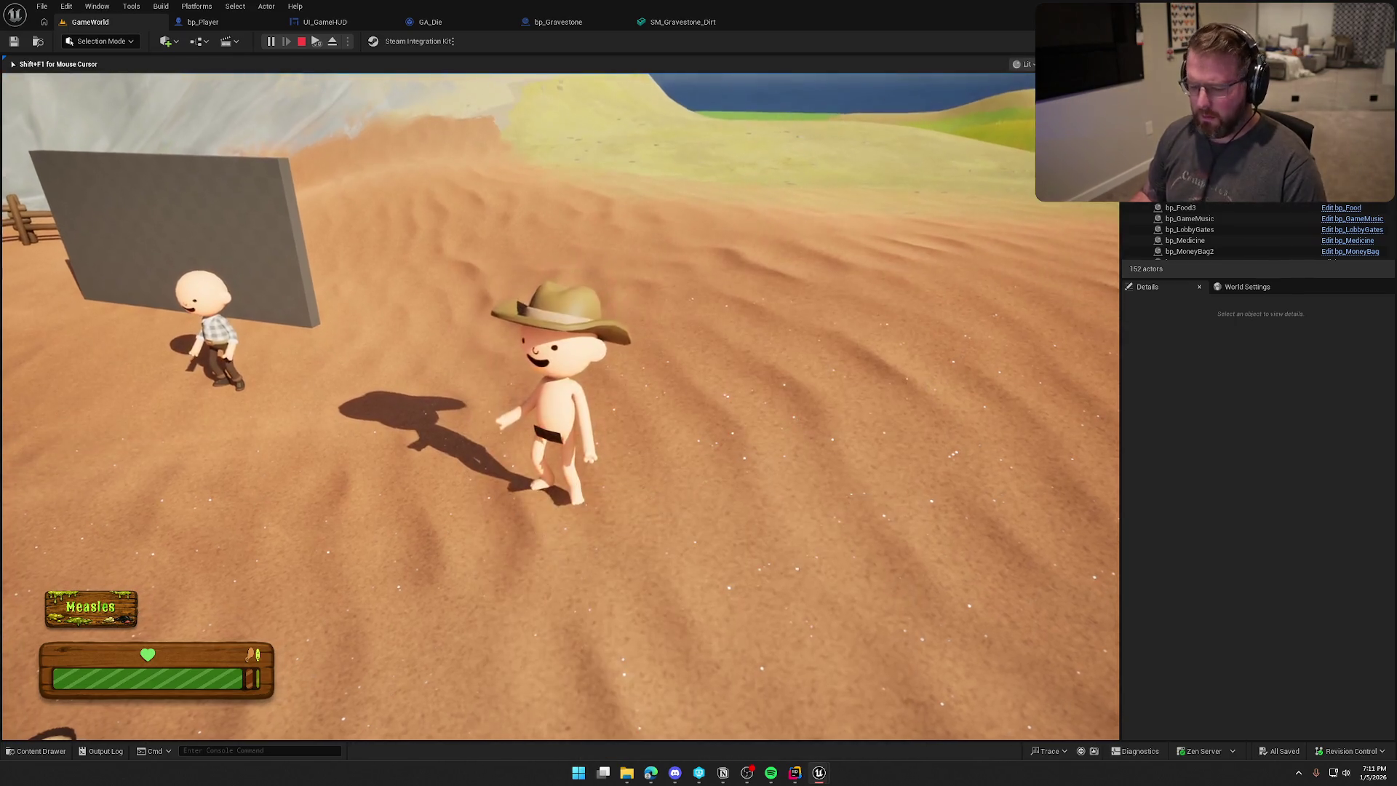
pyautogui.click(639, 170)
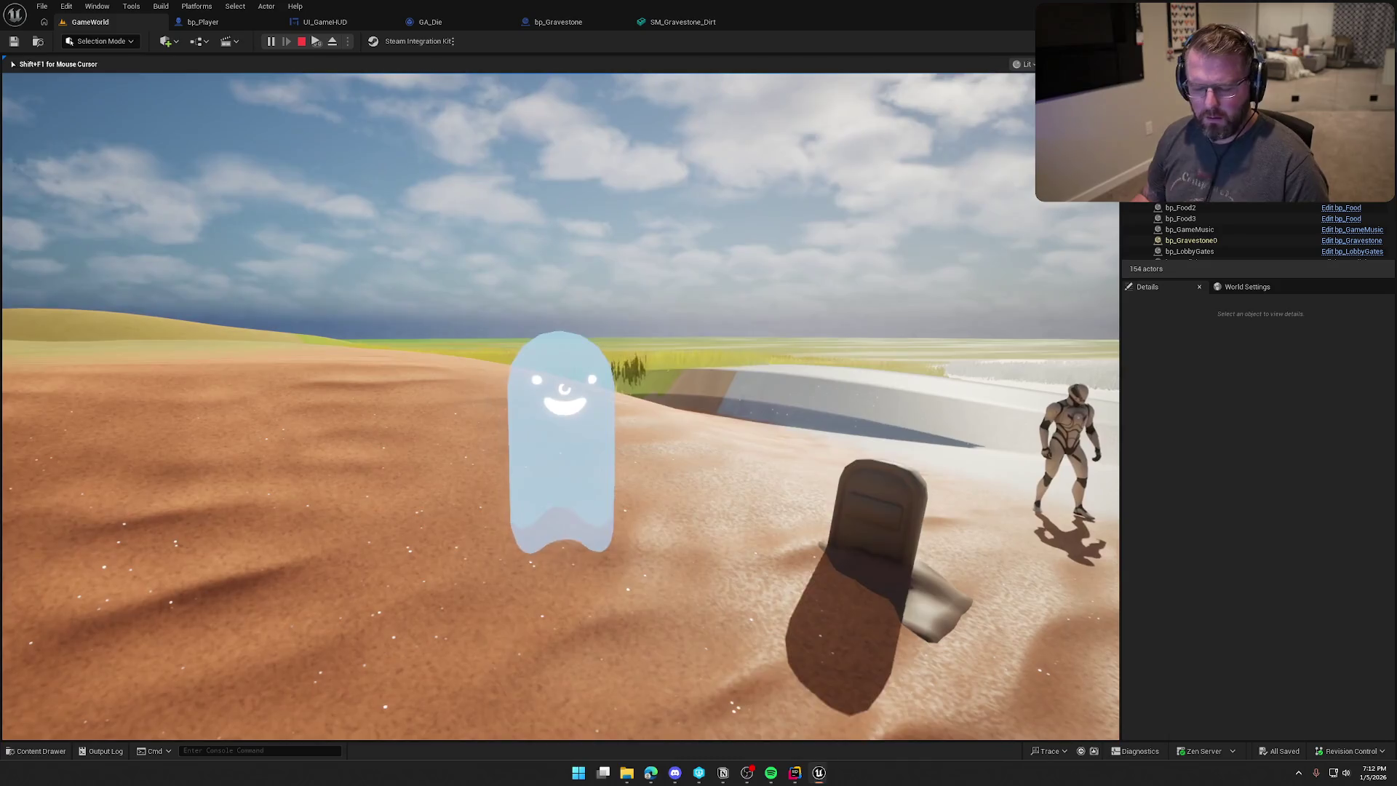
pyautogui.press('super')
pyautogui.press('Escape')
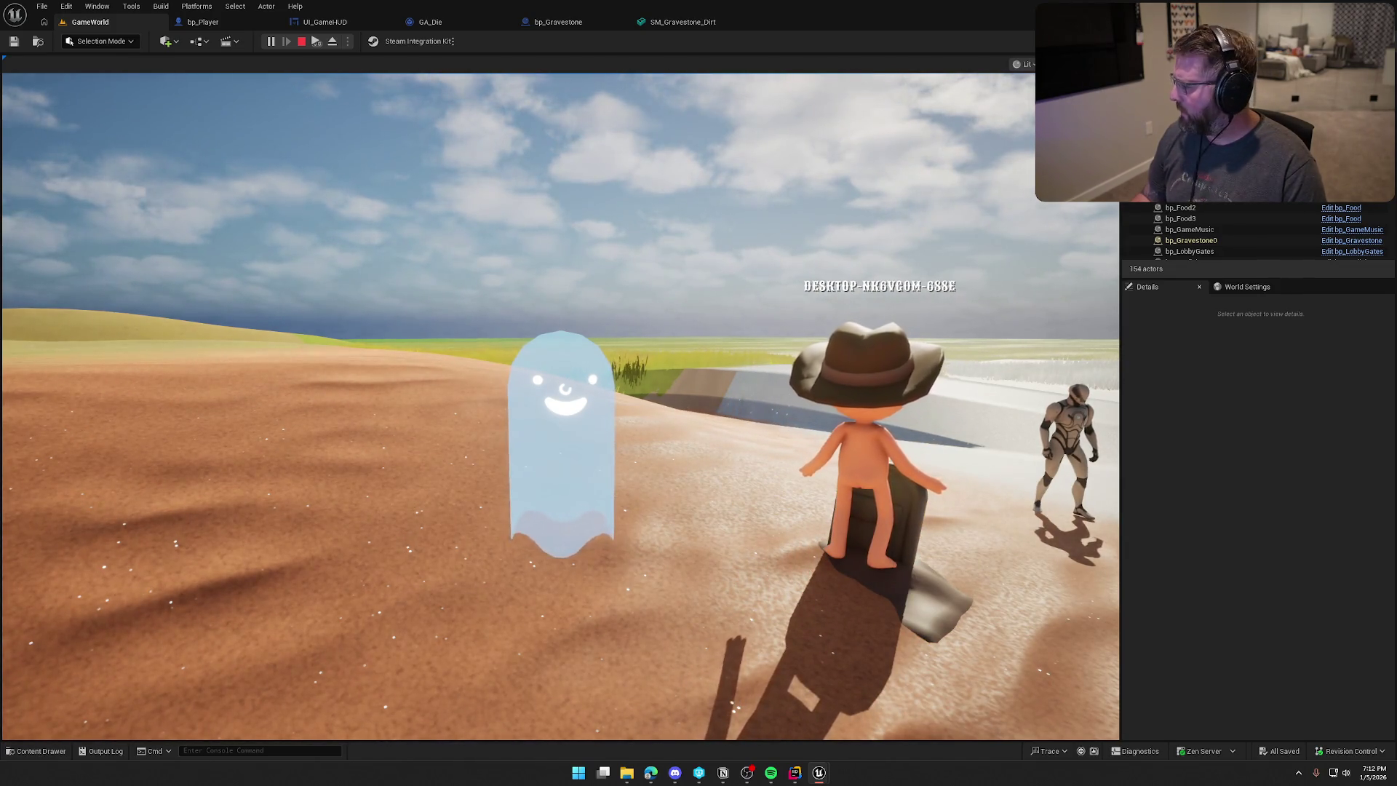
pyautogui.press('Escape')
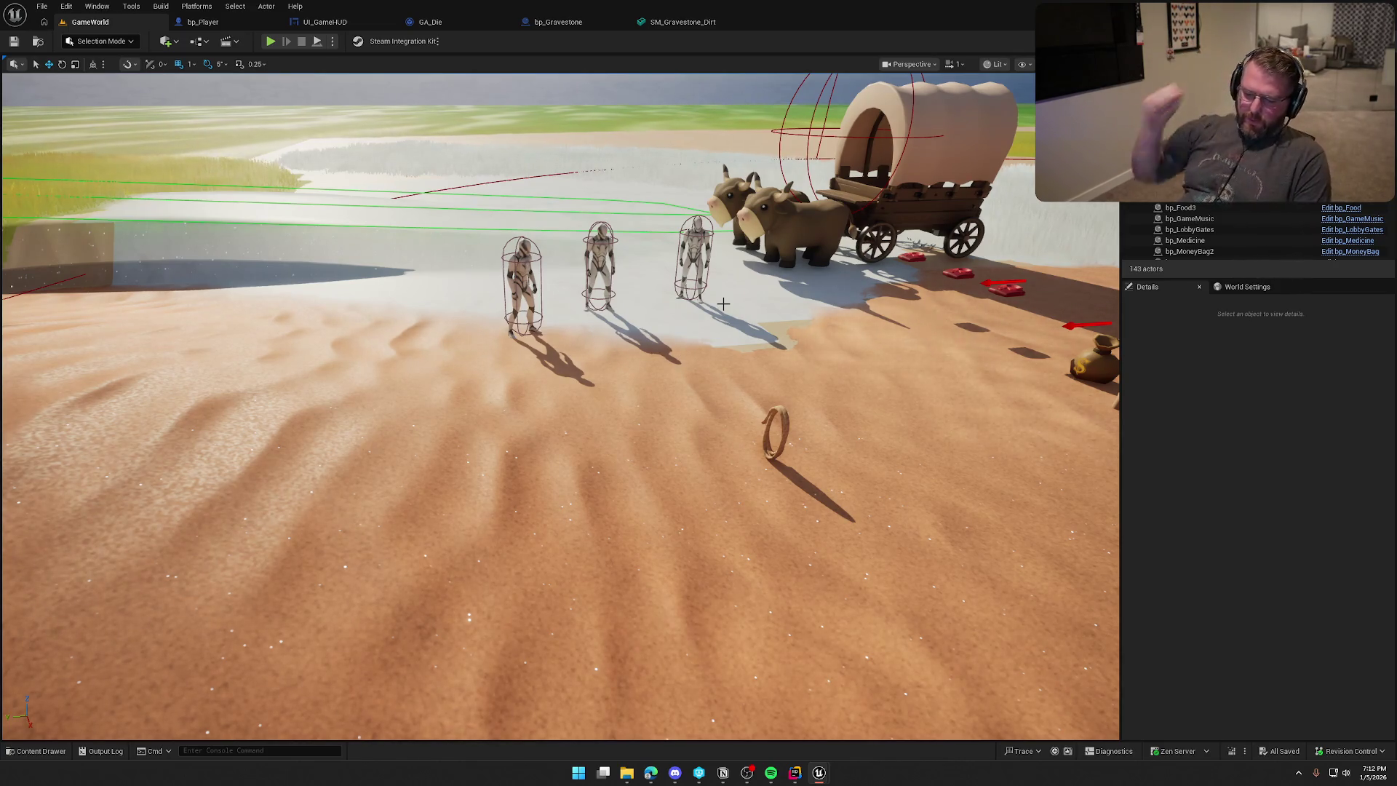
# Fly the editor camera toward the dune and player, then Play In Editor with Alt+P.
pyautogui.moveTo(825, 362)
pyautogui.mouseDown()
pyautogui.moveTo(870, 362)
pyautogui.moveTo(650, 351)
pyautogui.mouseUp()
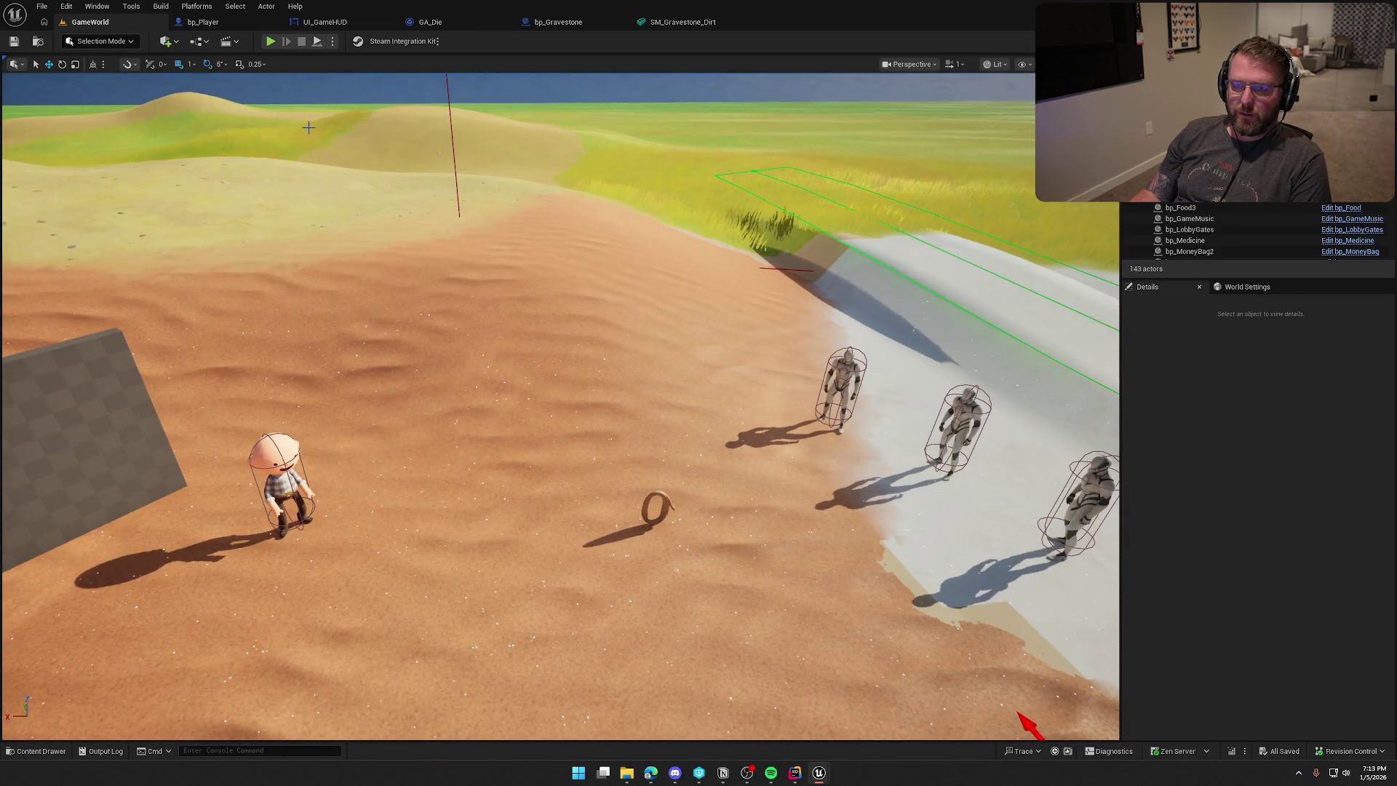
pyautogui.hotkey('alt', 'p')
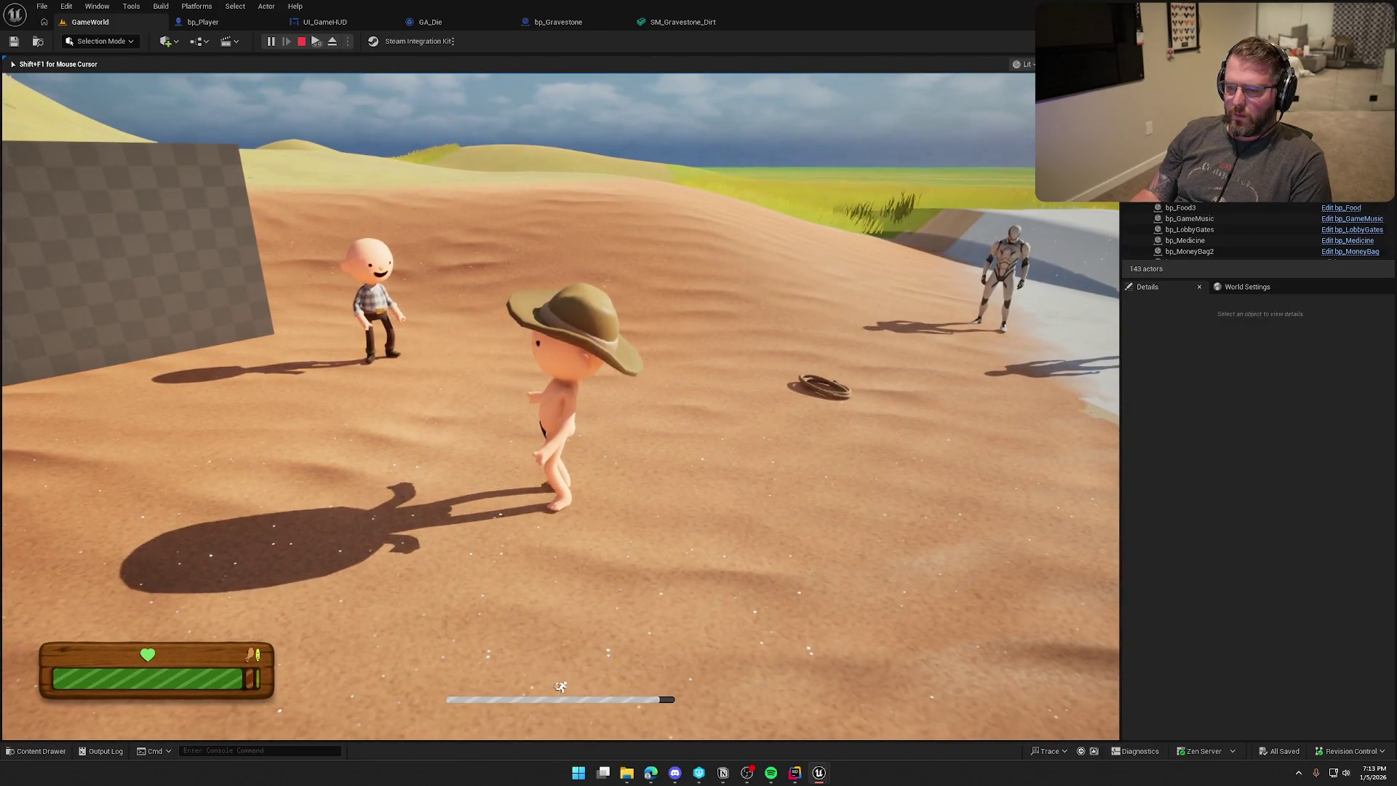
# Focus the game and rerun the KillPlayer console command.
pyautogui.press('super')
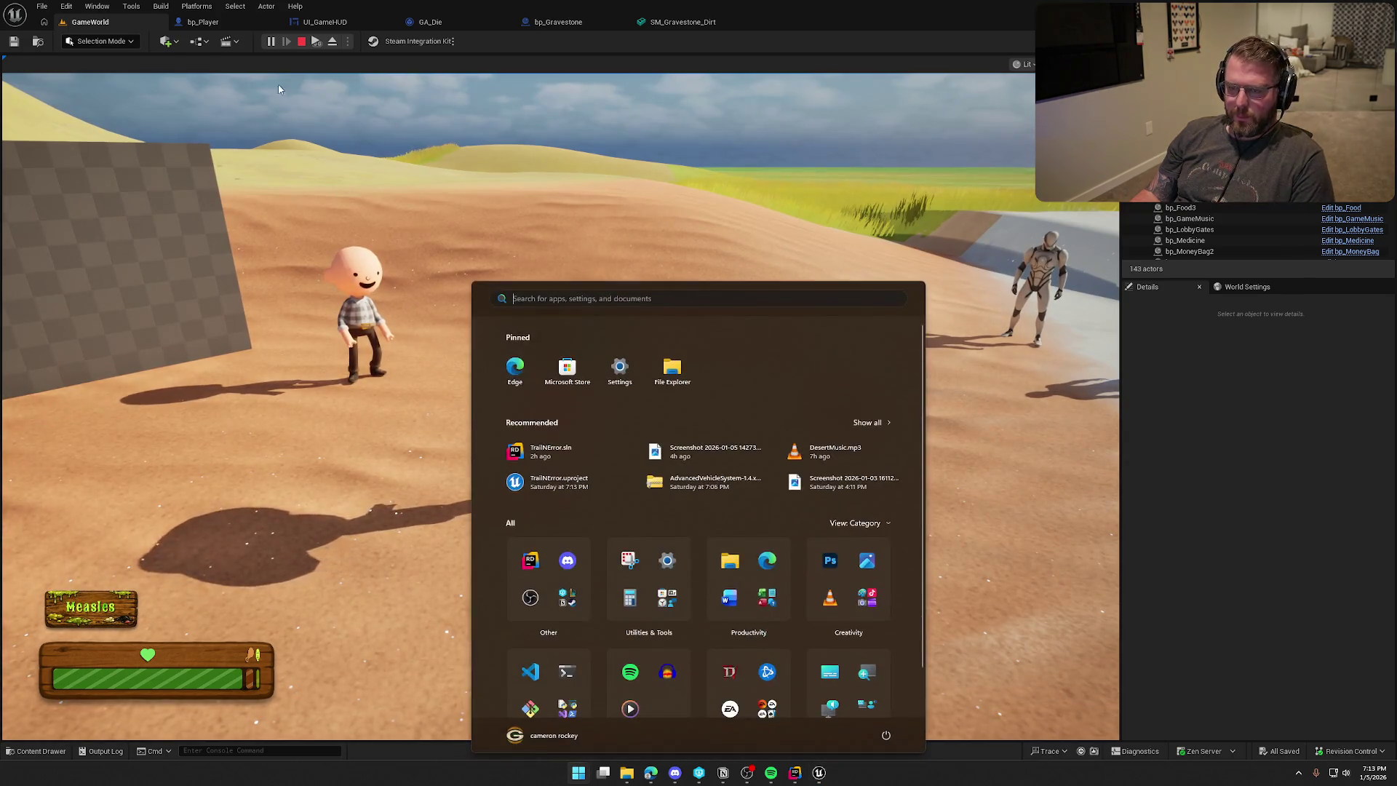
pyautogui.click(463, 275)
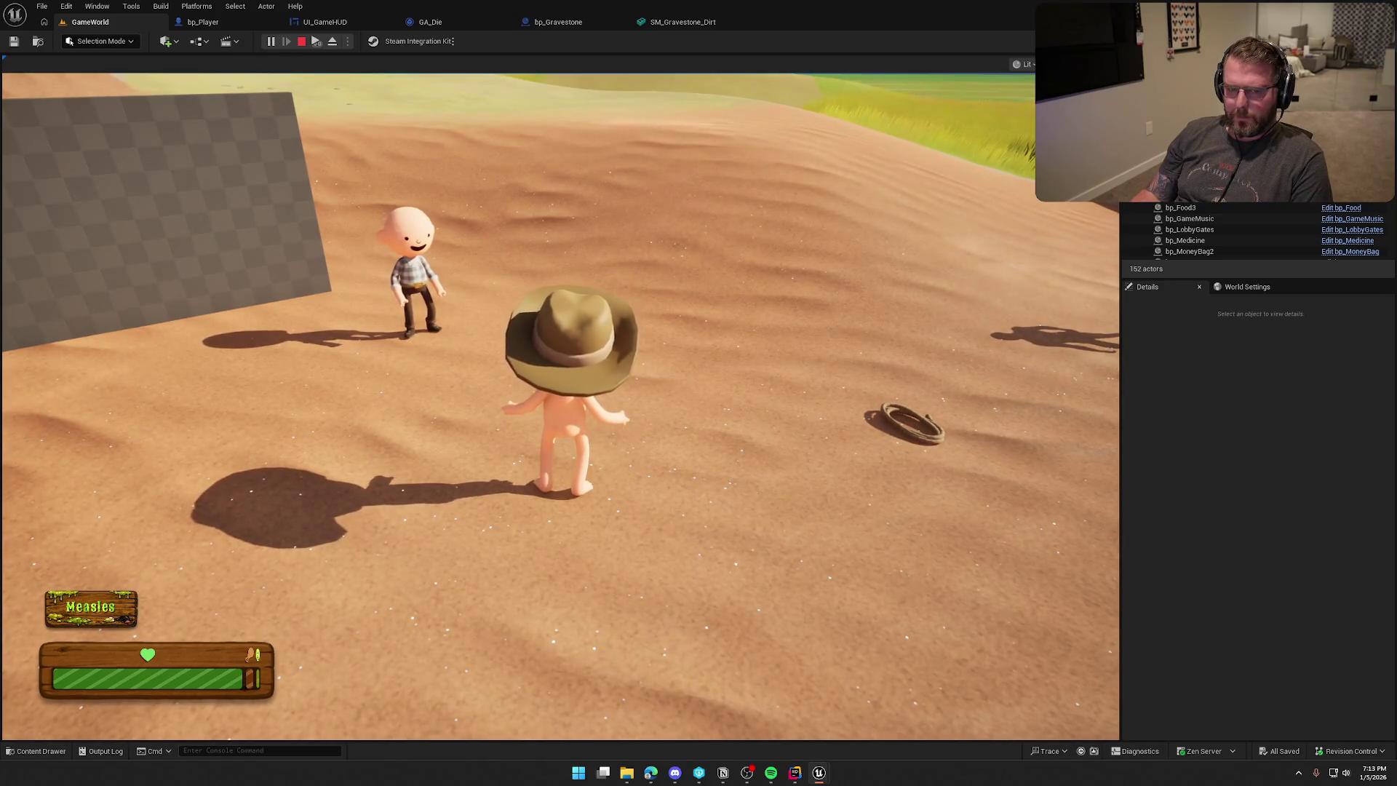
pyautogui.press('super')
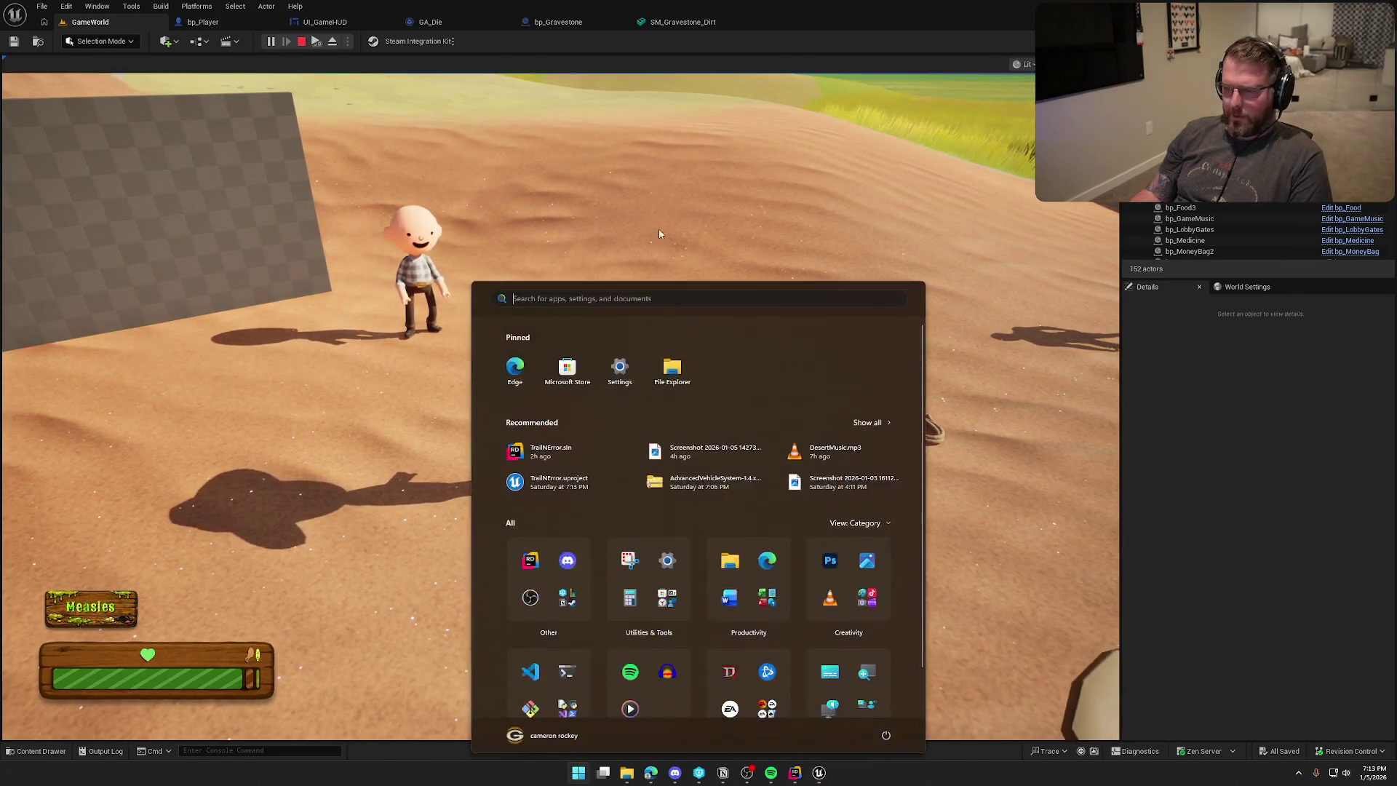
pyautogui.click(884, 247)
pyautogui.press('`')
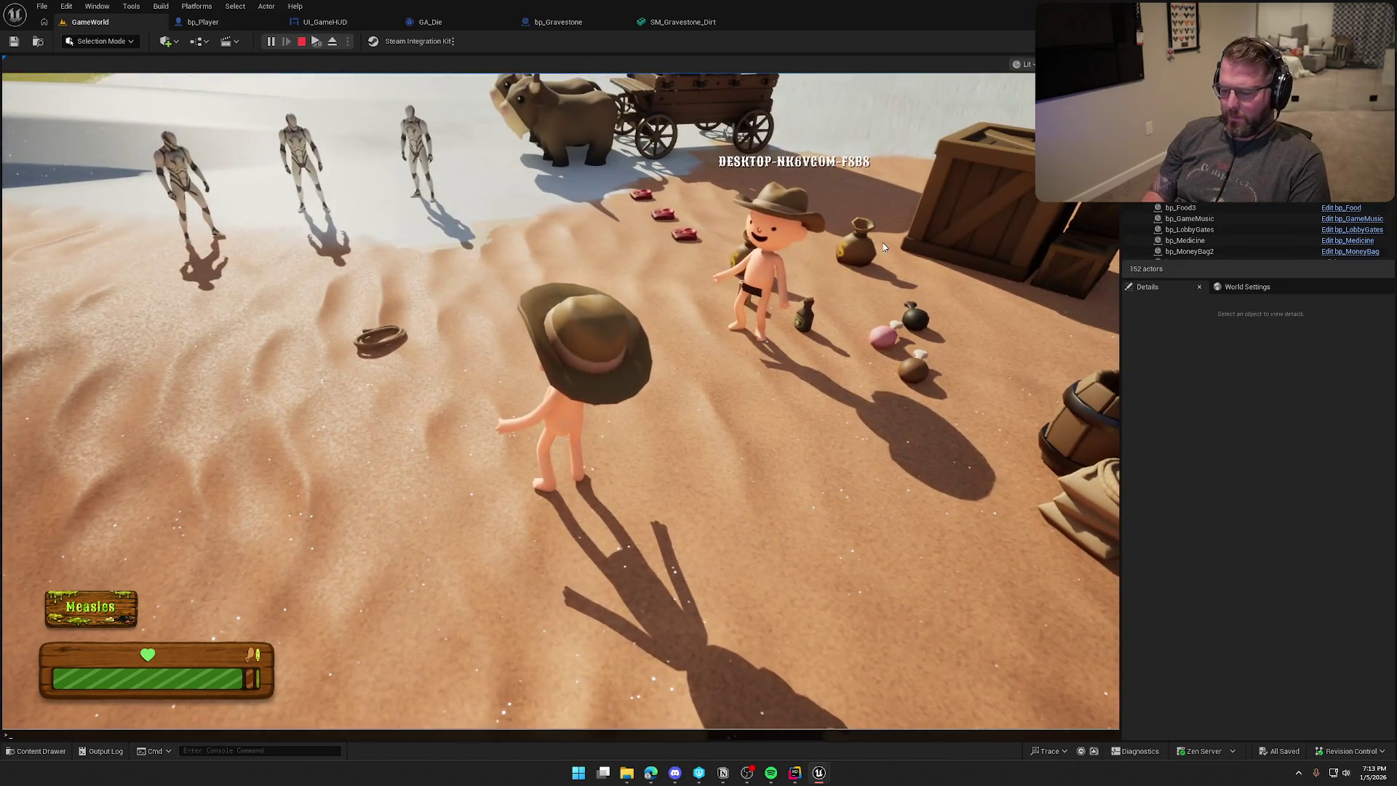
pyautogui.press('Up')
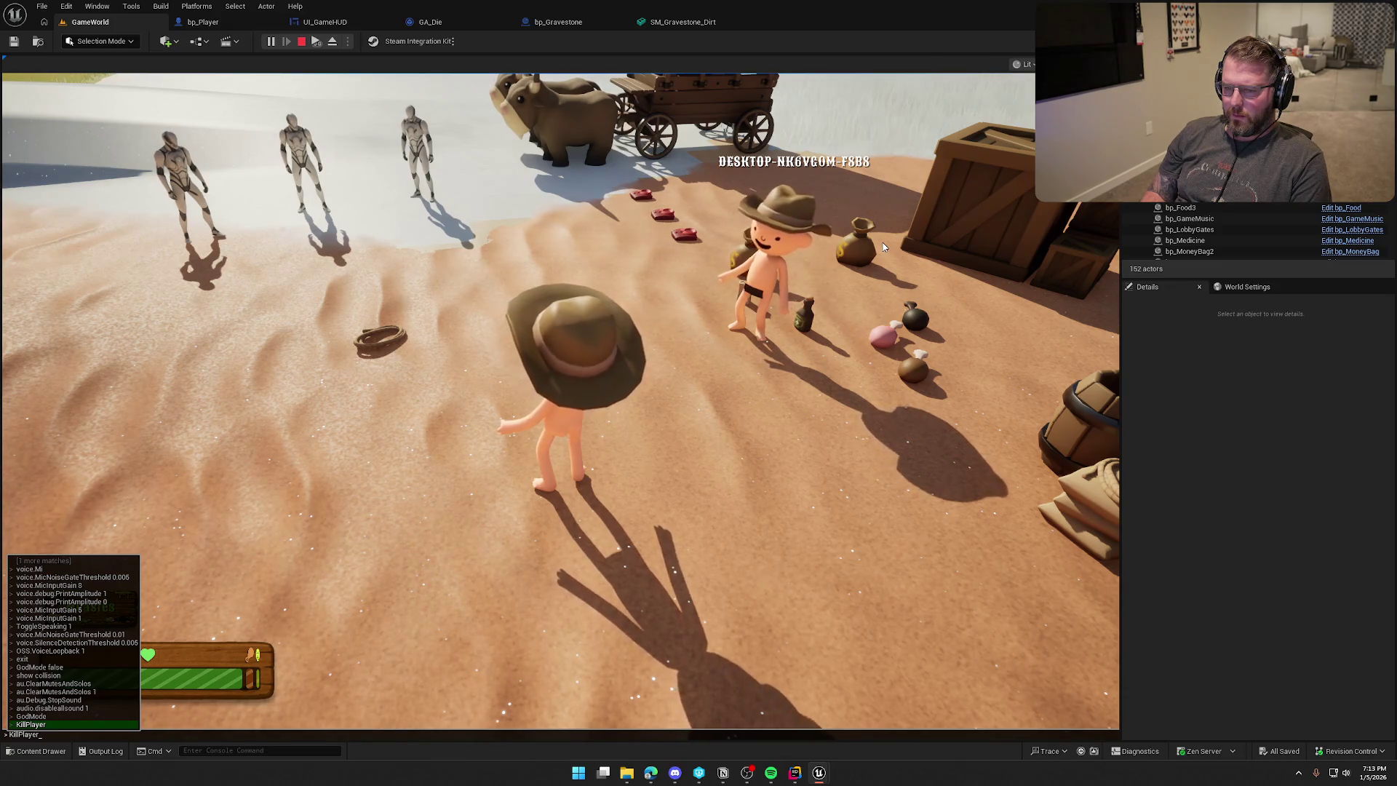
pyautogui.press('Return')
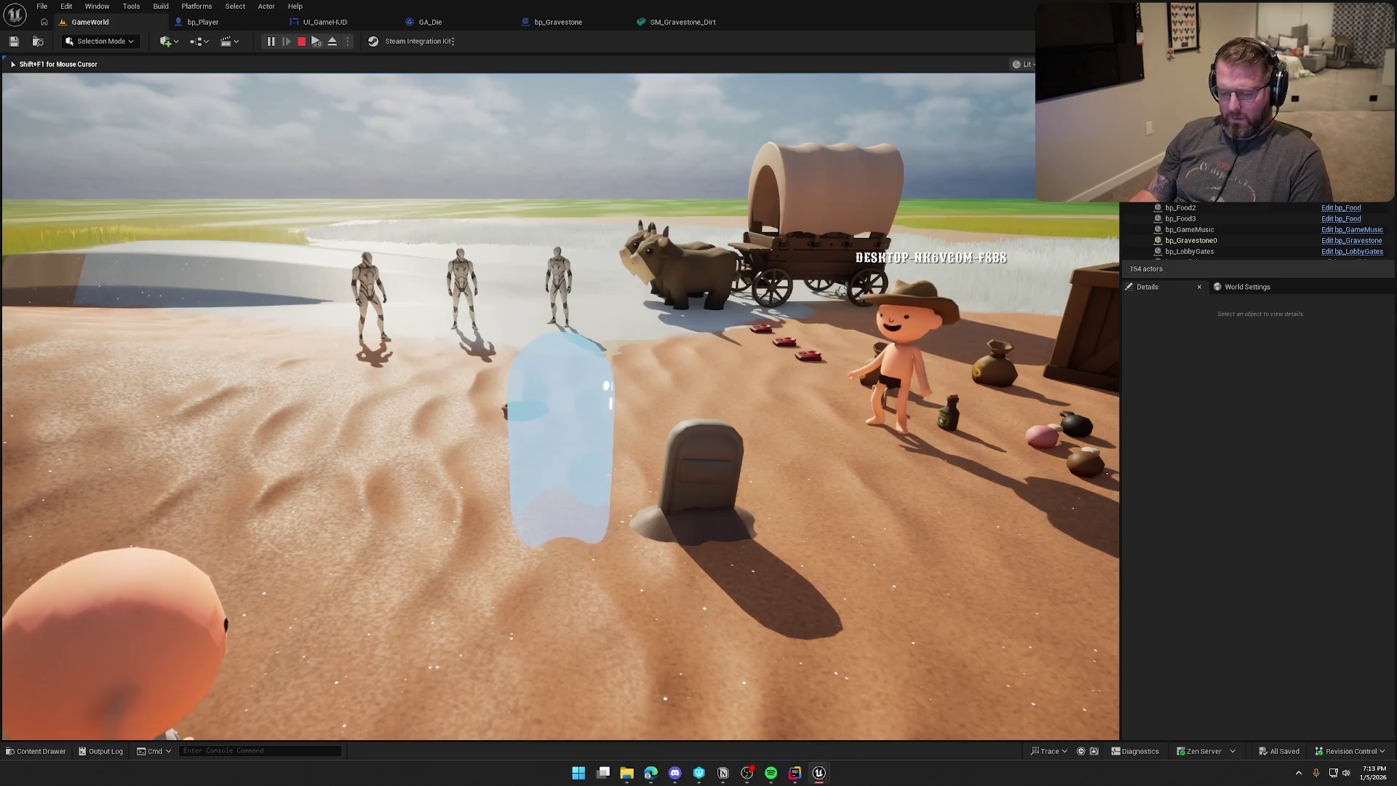
# Inspect the ghost and gravestone up close, then stop the session.
pyautogui.press('super')
pyautogui.press('super')
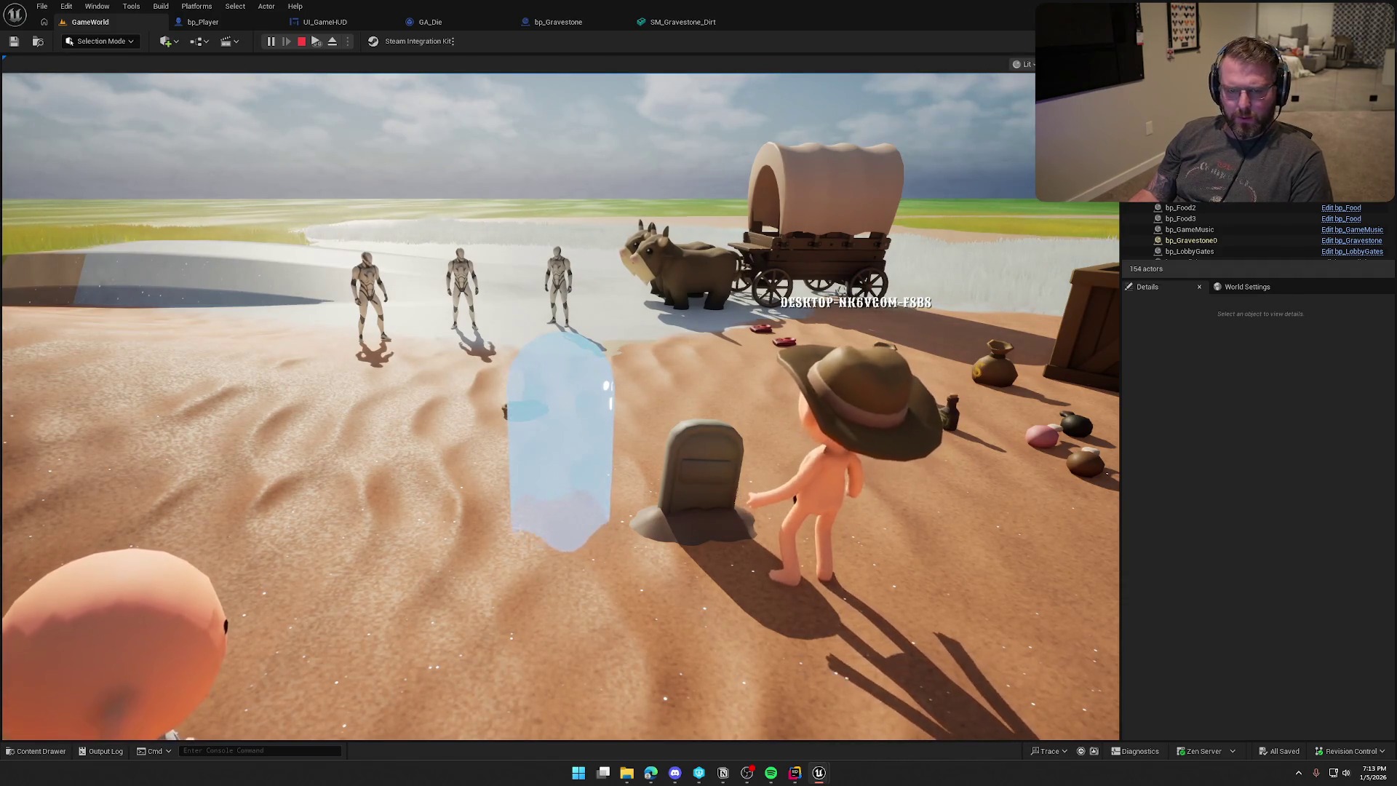
pyautogui.press('super')
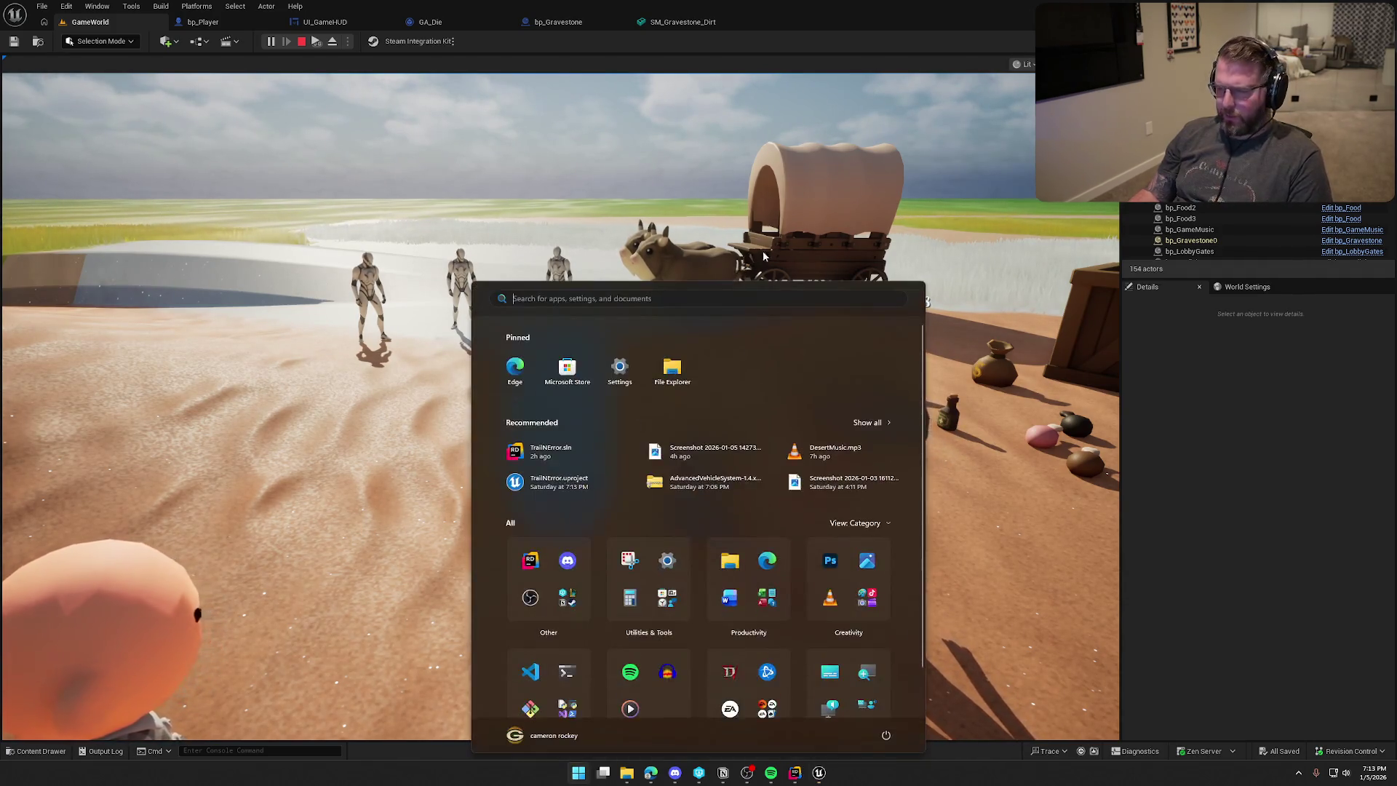
pyautogui.click(560, 407)
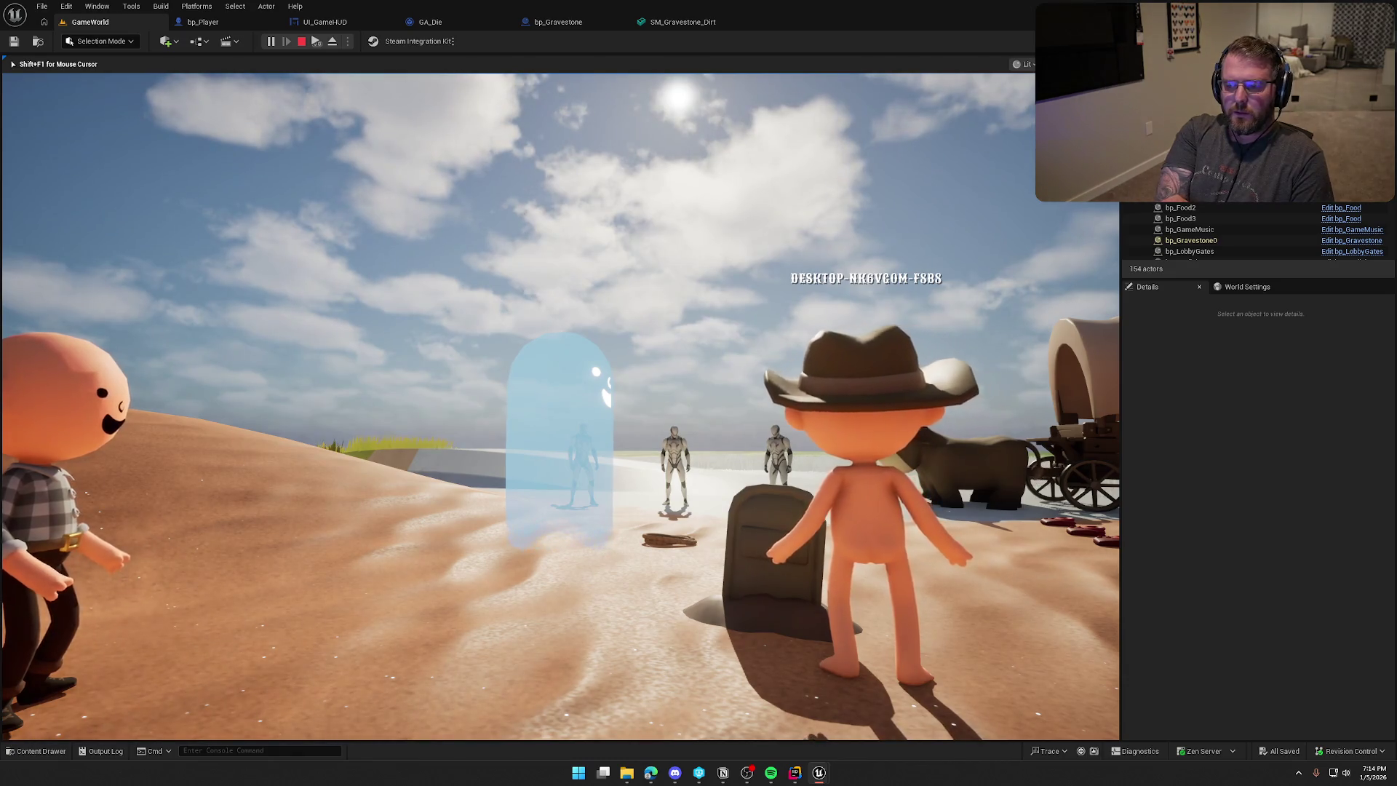
pyautogui.press('Escape')
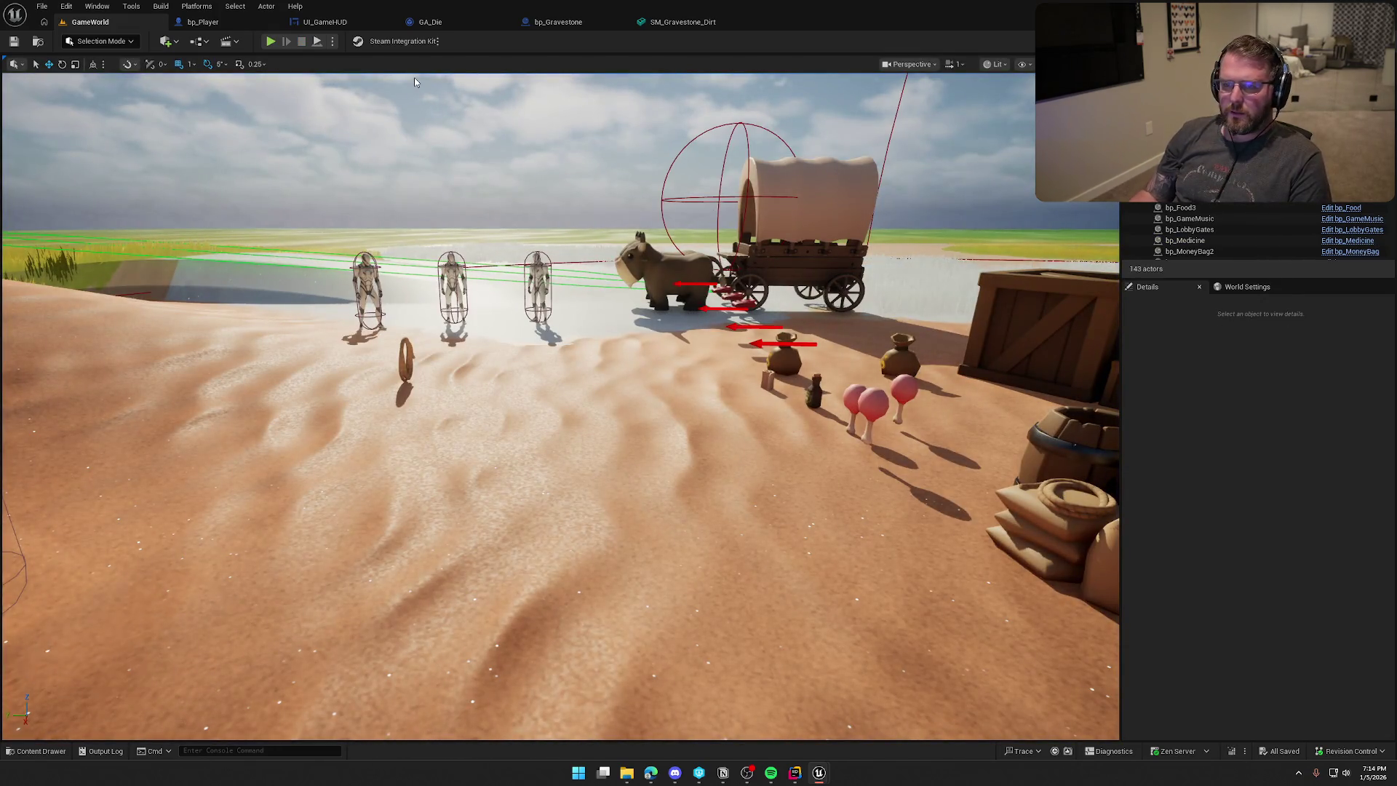
# View bp_Player's SpawnGraveMarker nodes, then check TrailCheats.h in Rider.
pyautogui.click(203, 22)
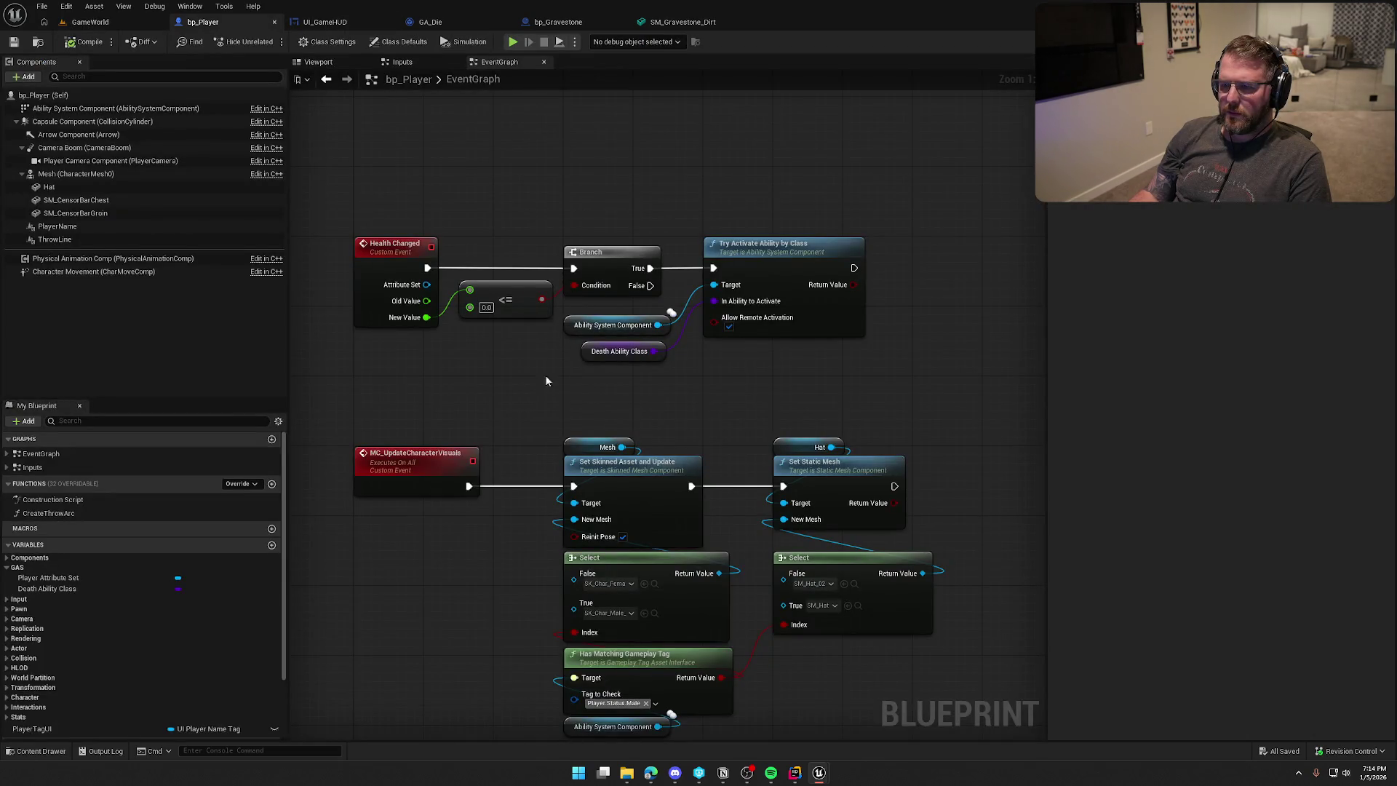
pyautogui.scroll(-5, 549, 368)
pyautogui.scroll(5, 574, 419)
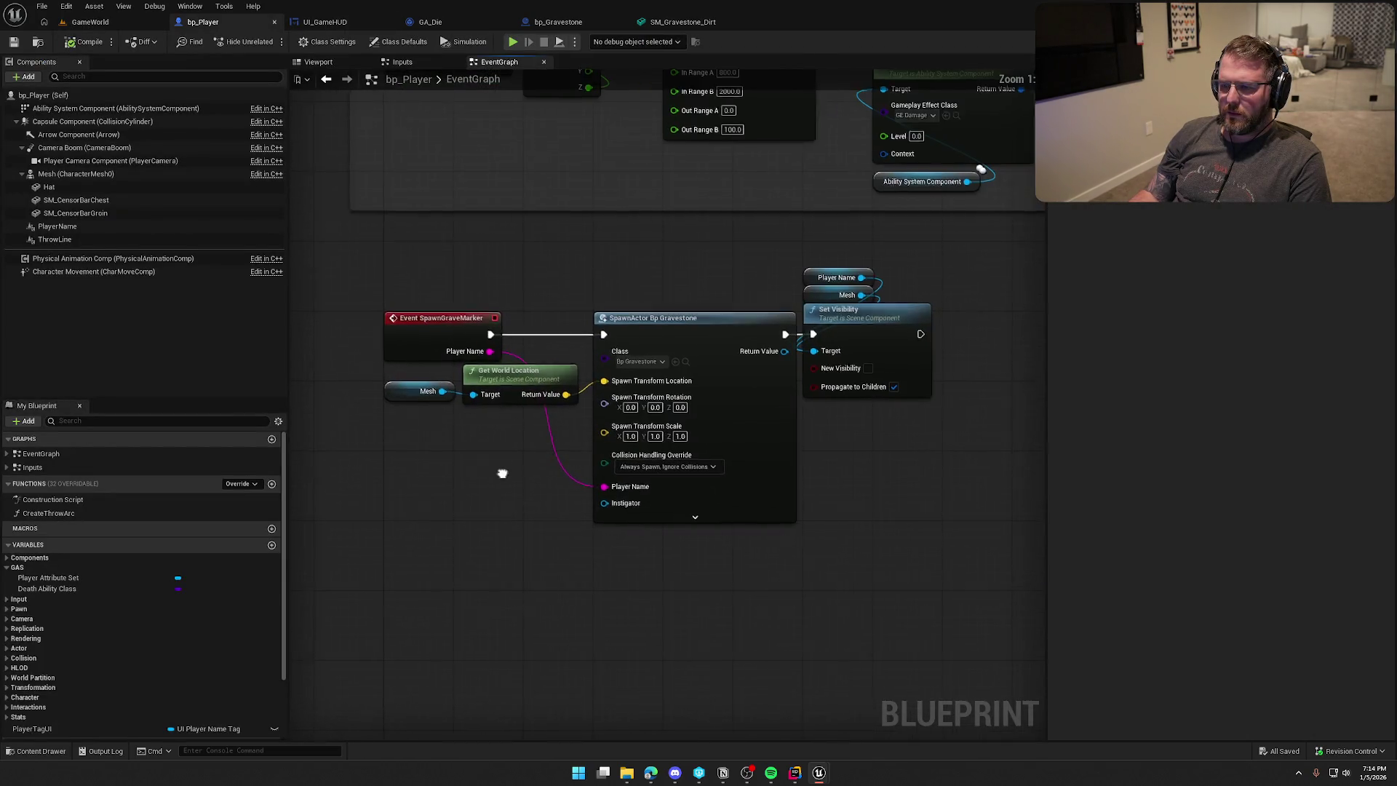
pyautogui.click(794, 773)
pyautogui.scroll(10, 884, 469)
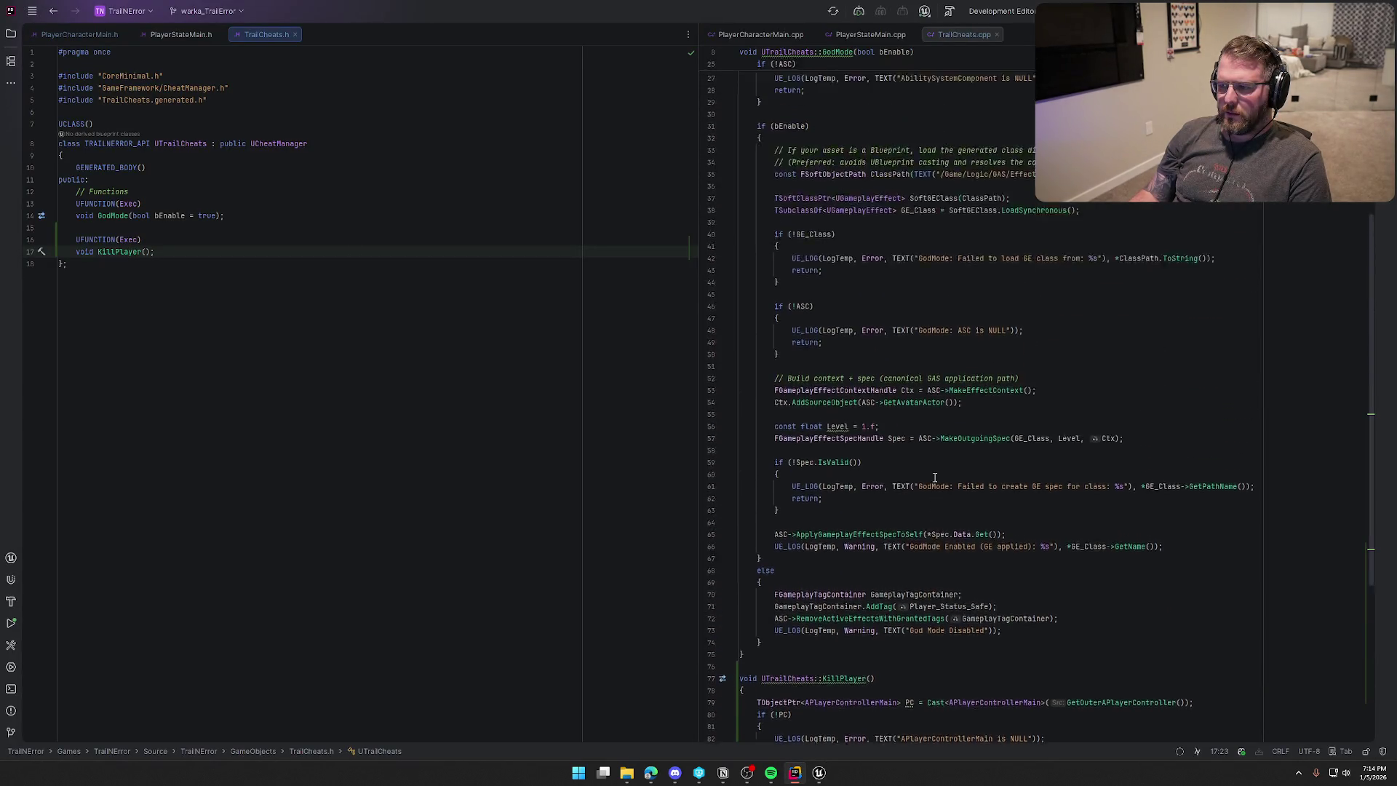
# Jump from ApplyDeathEffects_Implementation in PlayerCharacterMain.cpp to its header declaration.
pyautogui.click(780, 38)
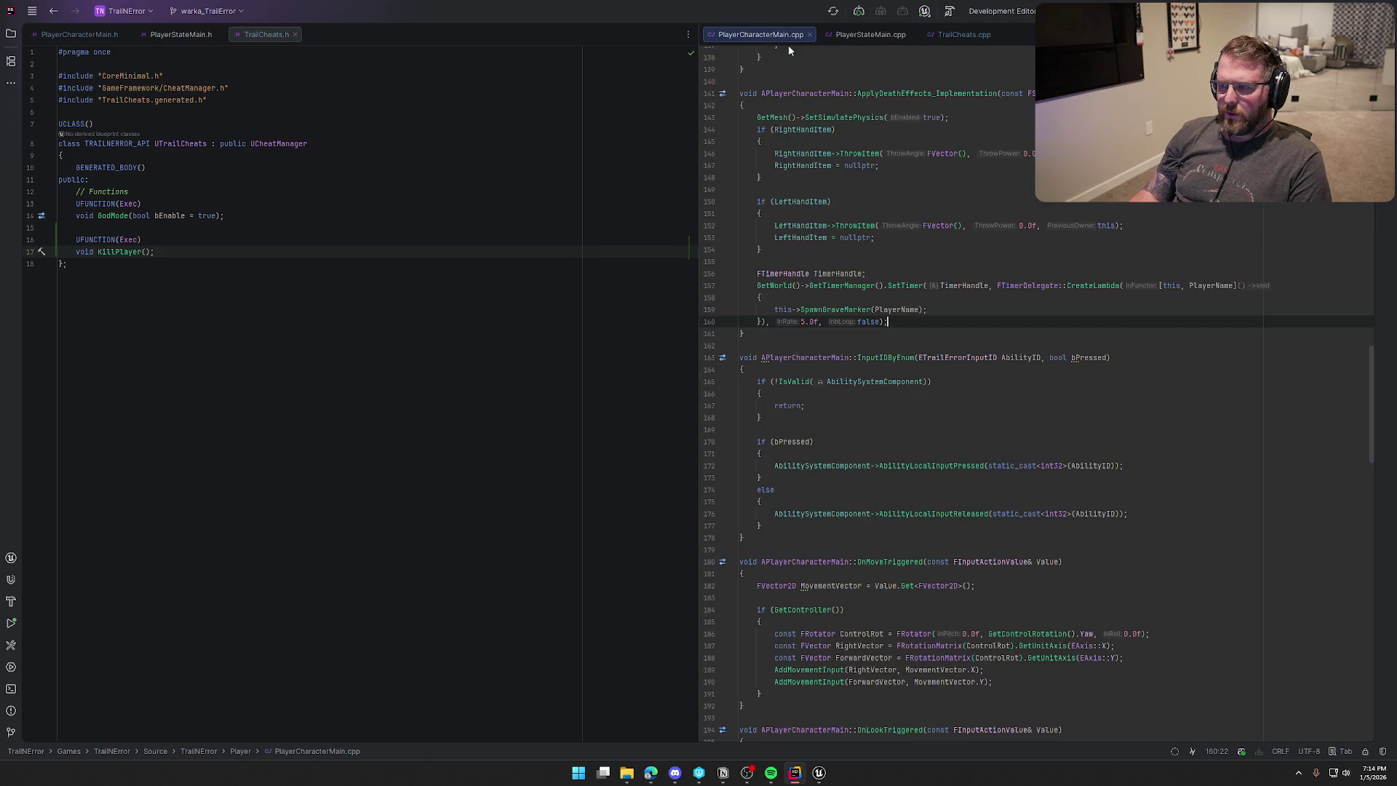
pyautogui.scroll(3, 939, 463)
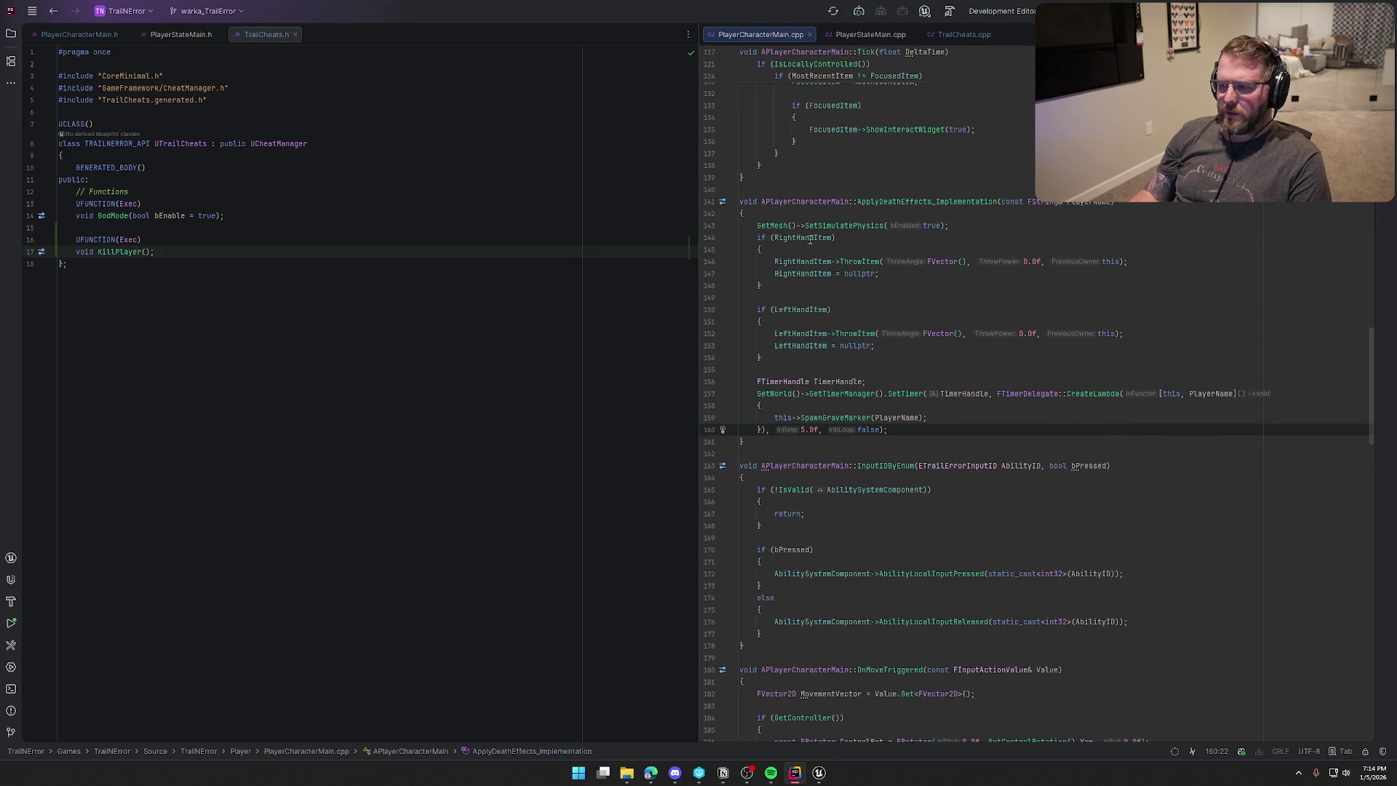
pyautogui.click(910, 201)
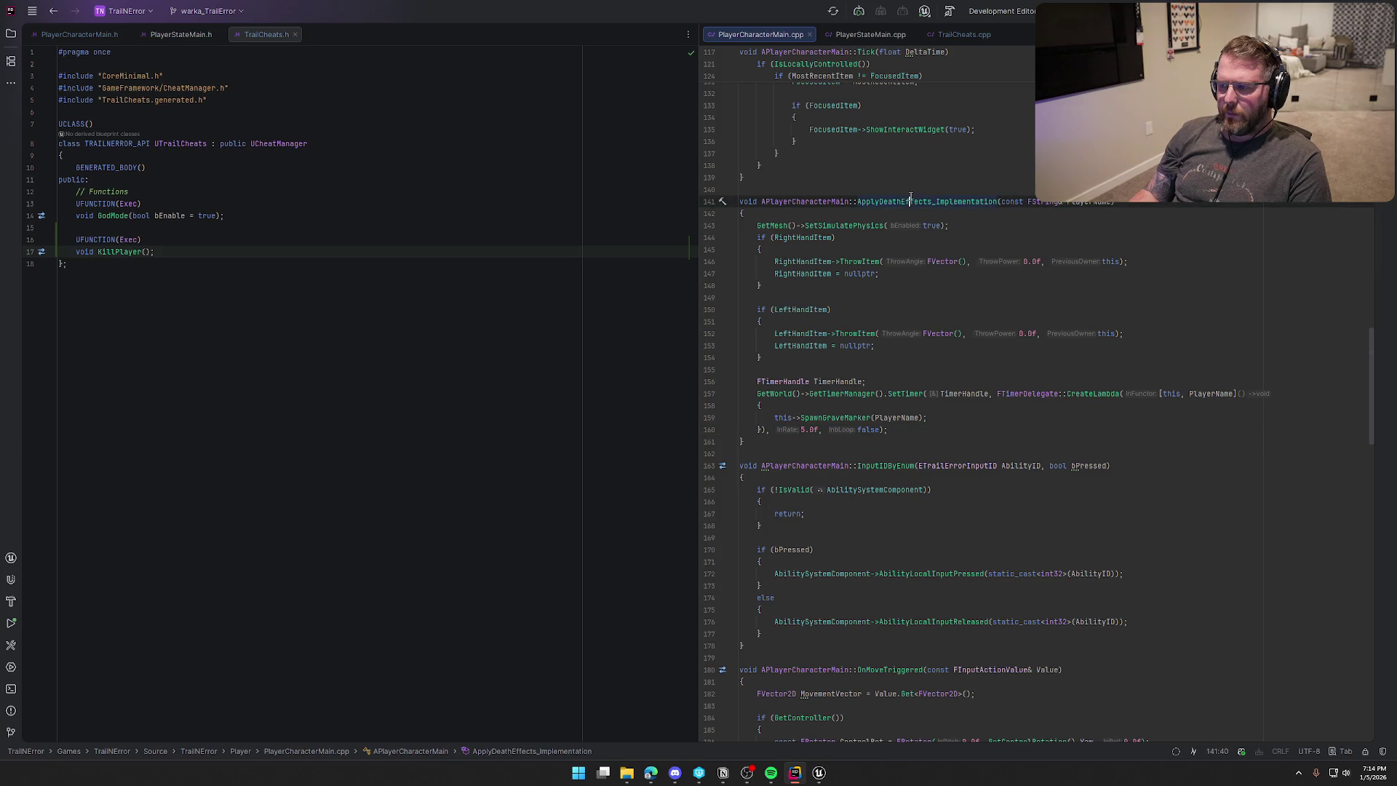
pyautogui.keyDown('ctrl'); pyautogui.click(958, 202); pyautogui.keyUp('ctrl')
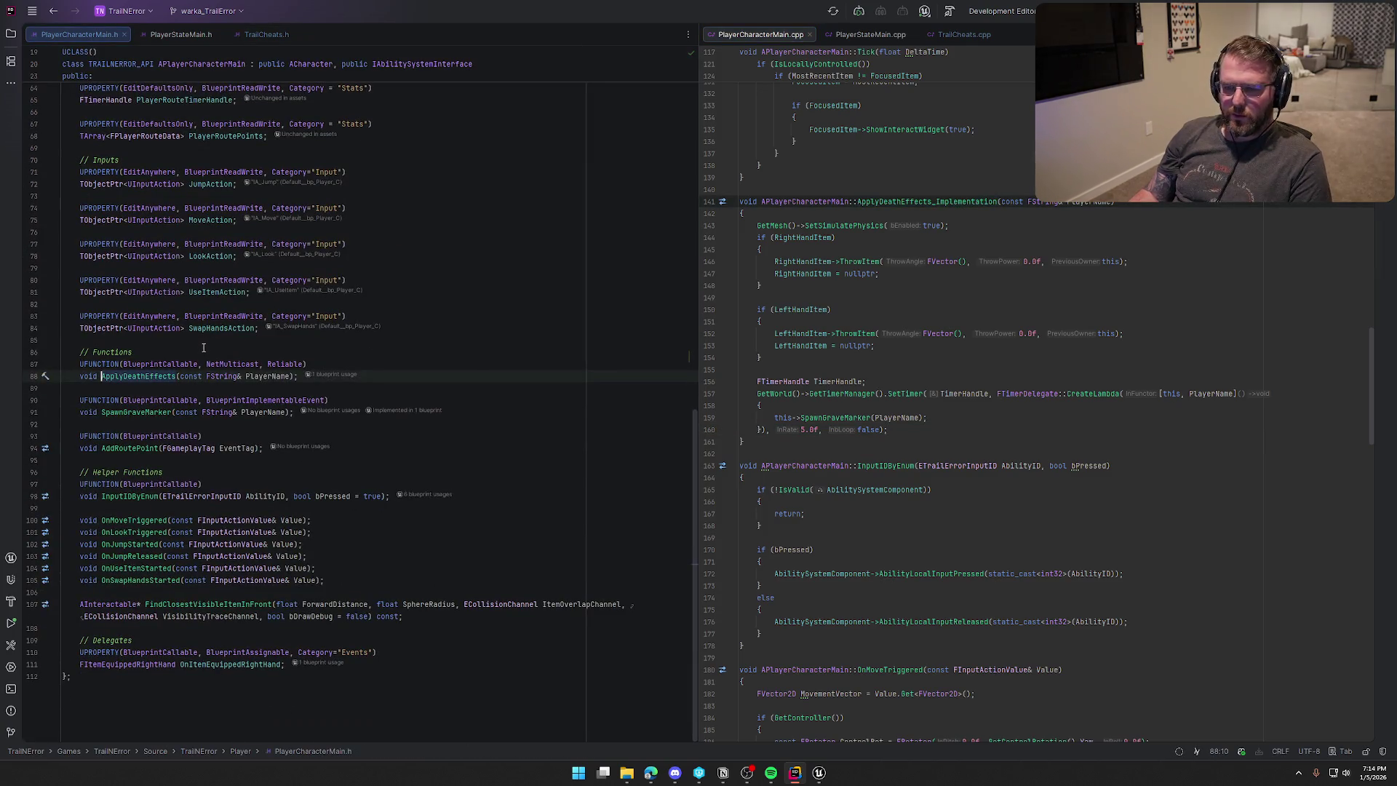
pyautogui.moveTo(820, 773)
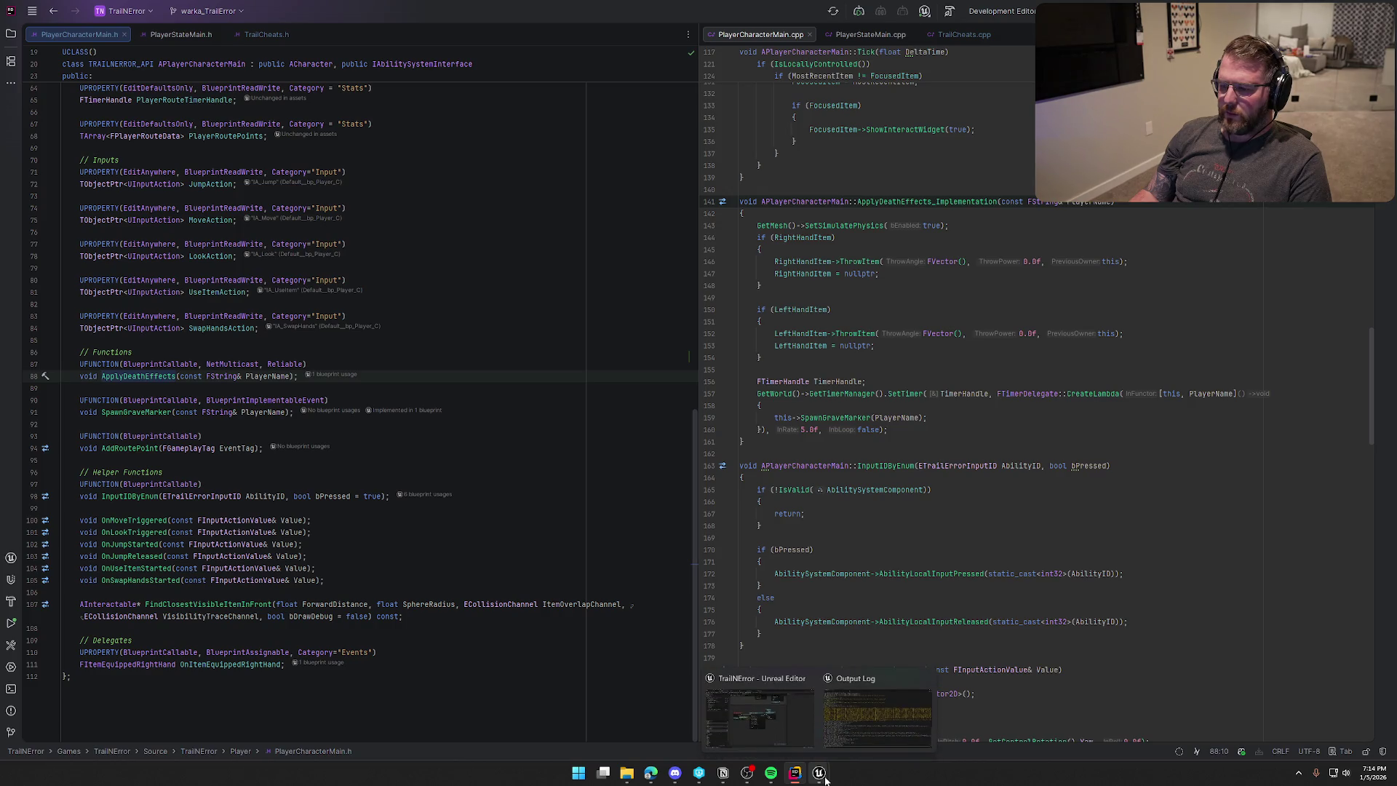
pyautogui.click(880, 696)
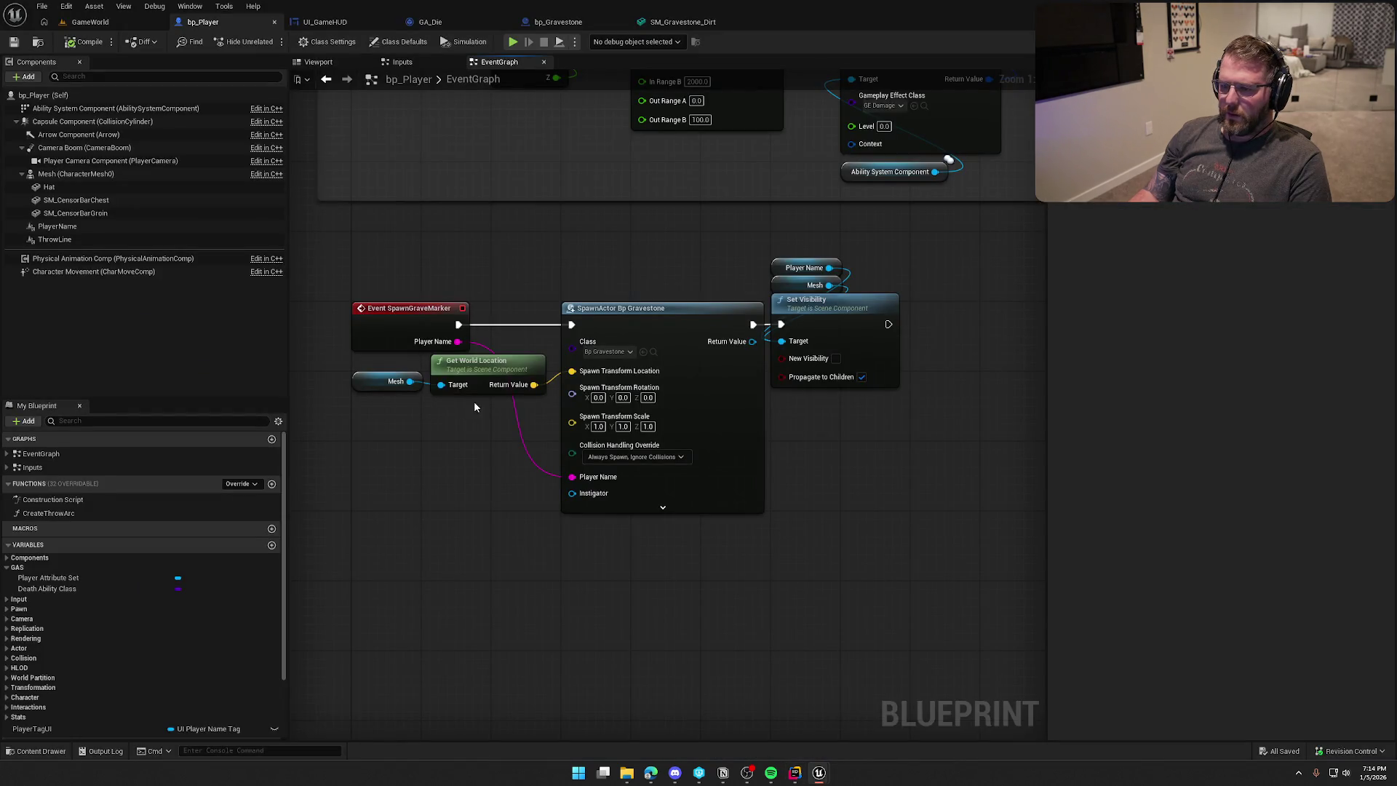
# Add a Print String of Player Name after SpawnGraveMarker, then compile and save.
pyautogui.moveTo(482, 422)
pyautogui.mouseDown()
pyautogui.moveTo(404, 379)
pyautogui.moveTo(475, 434)
pyautogui.moveTo(473, 461)
pyautogui.mouseUp()
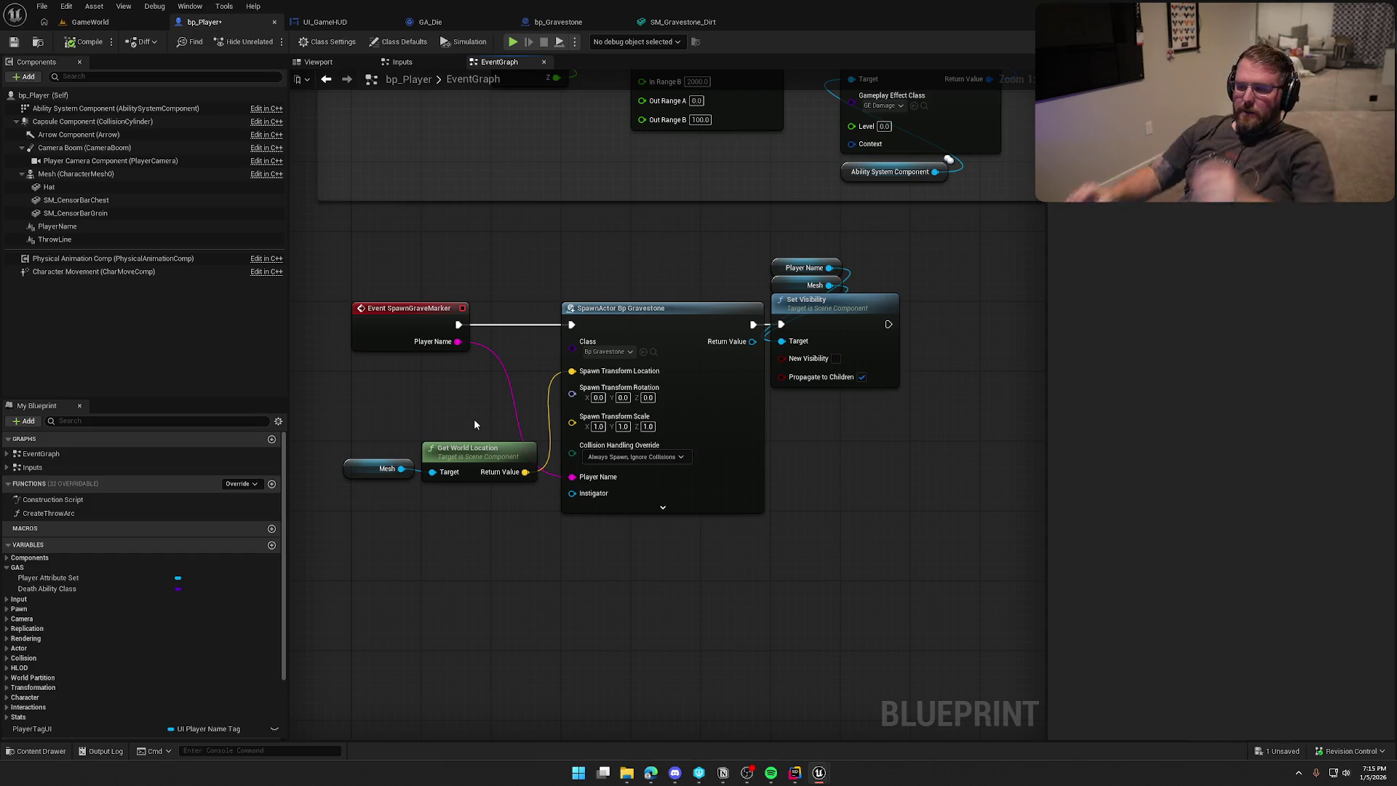
pyautogui.moveTo(459, 325)
pyautogui.mouseDown()
pyautogui.moveTo(485, 347)
pyautogui.moveTo(474, 228)
pyautogui.mouseUp()
pyautogui.write('print string')
pyautogui.press('Return')
pyautogui.moveTo(458, 341)
pyautogui.mouseDown()
pyautogui.moveTo(513, 372)
pyautogui.moveTo(484, 264)
pyautogui.mouseUp()
pyautogui.click(85, 42)
pyautogui.hotkey('ctrl', 'Tab')
# Playtest until the ghost and gravestone appear, then stop the session.
pyautogui.hotkey('alt', 'p')
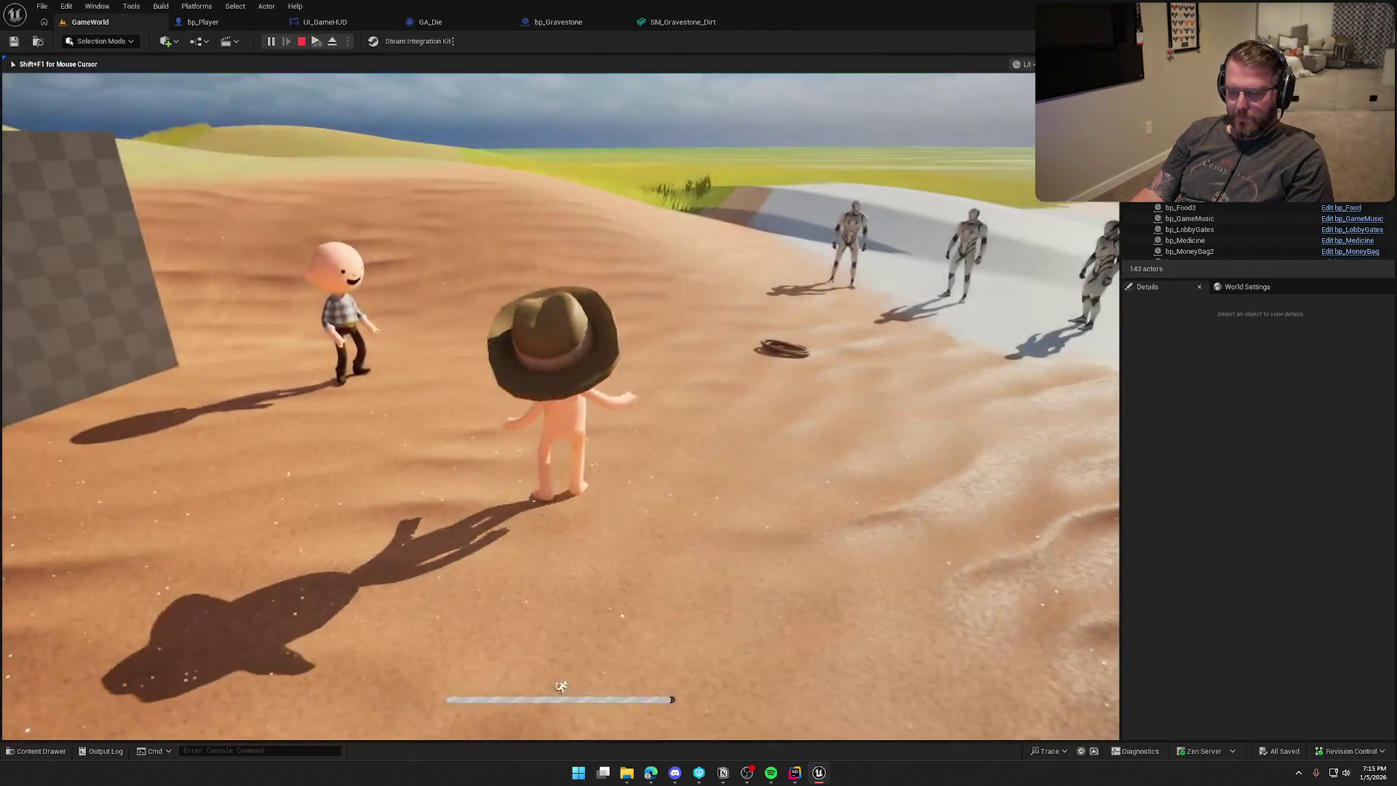
pyautogui.press('super')
pyautogui.click(338, 103)
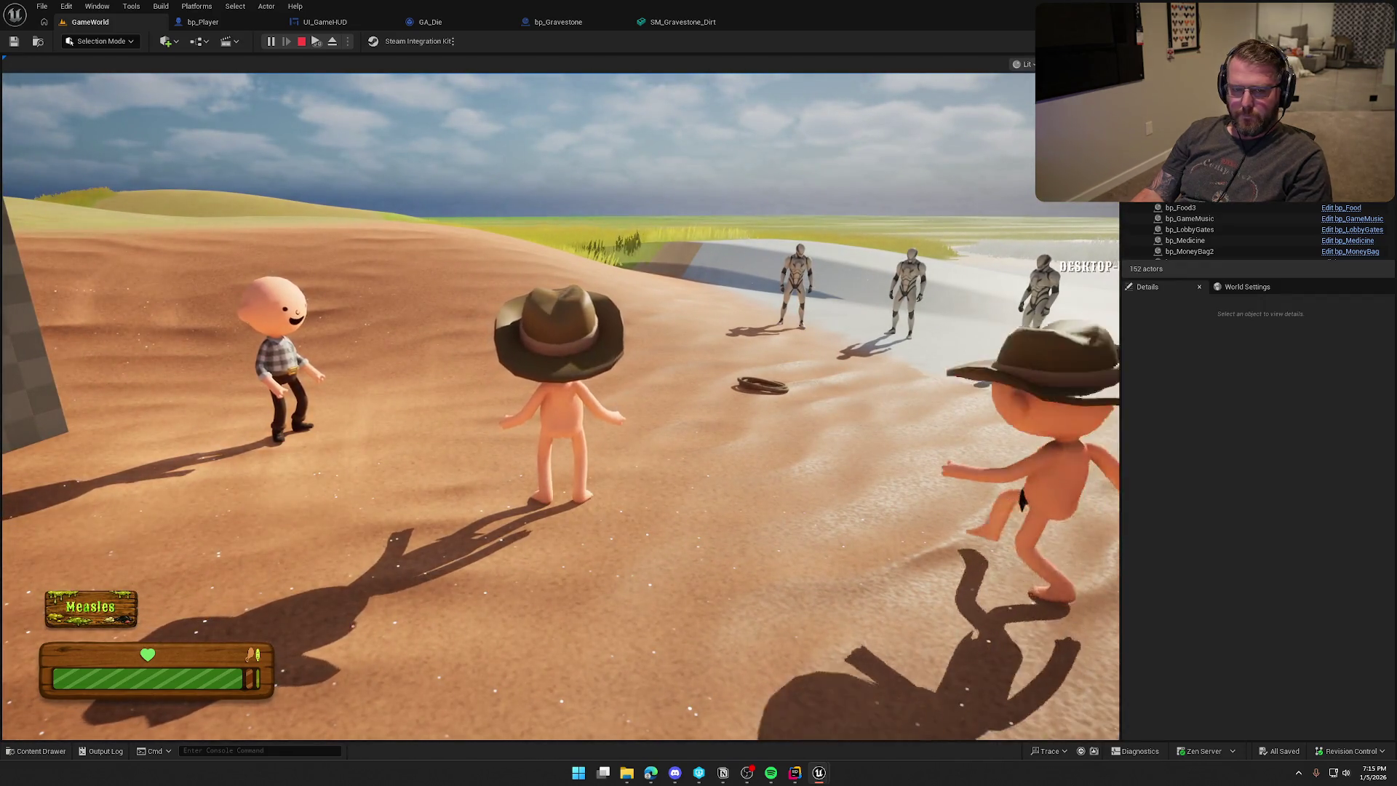
pyautogui.press('super')
pyautogui.press('Escape')
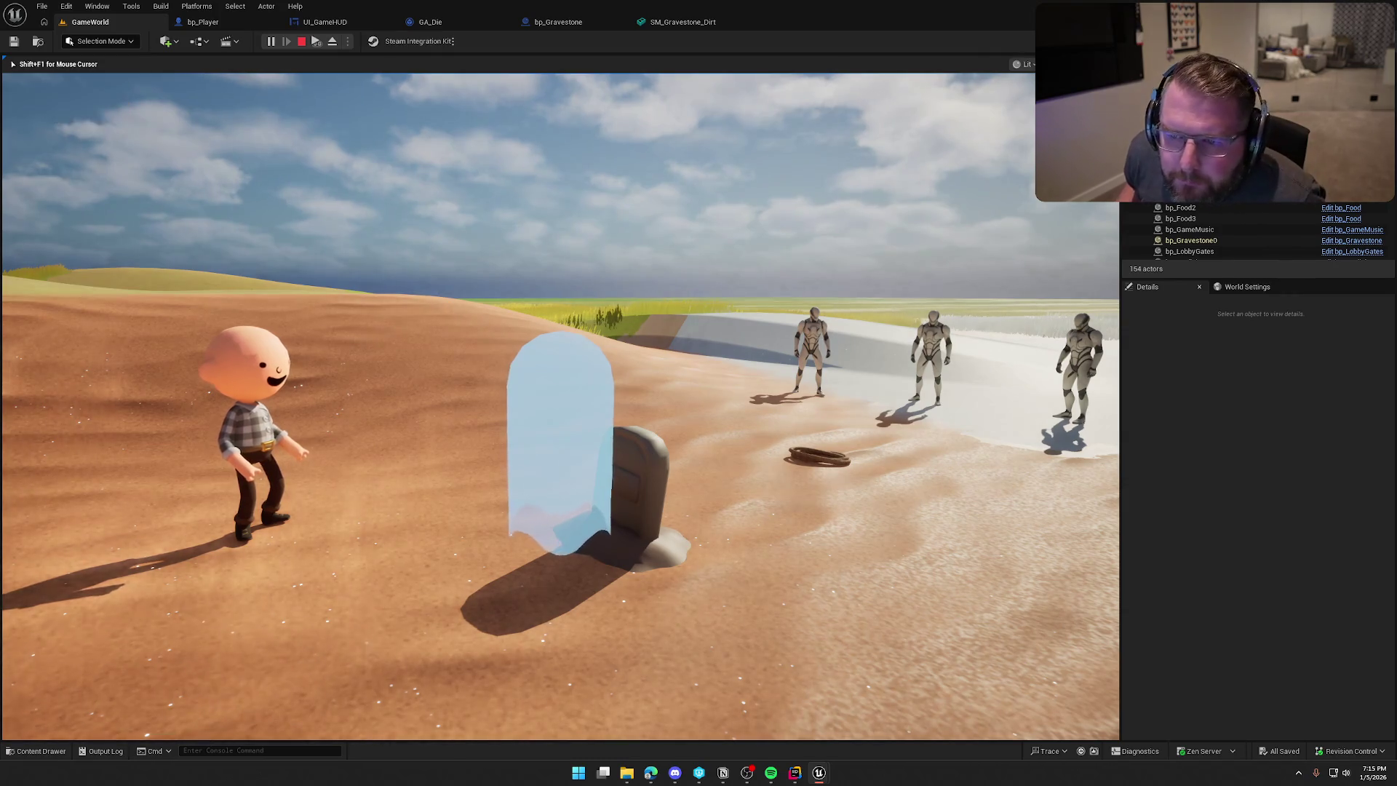
pyautogui.press('Escape')
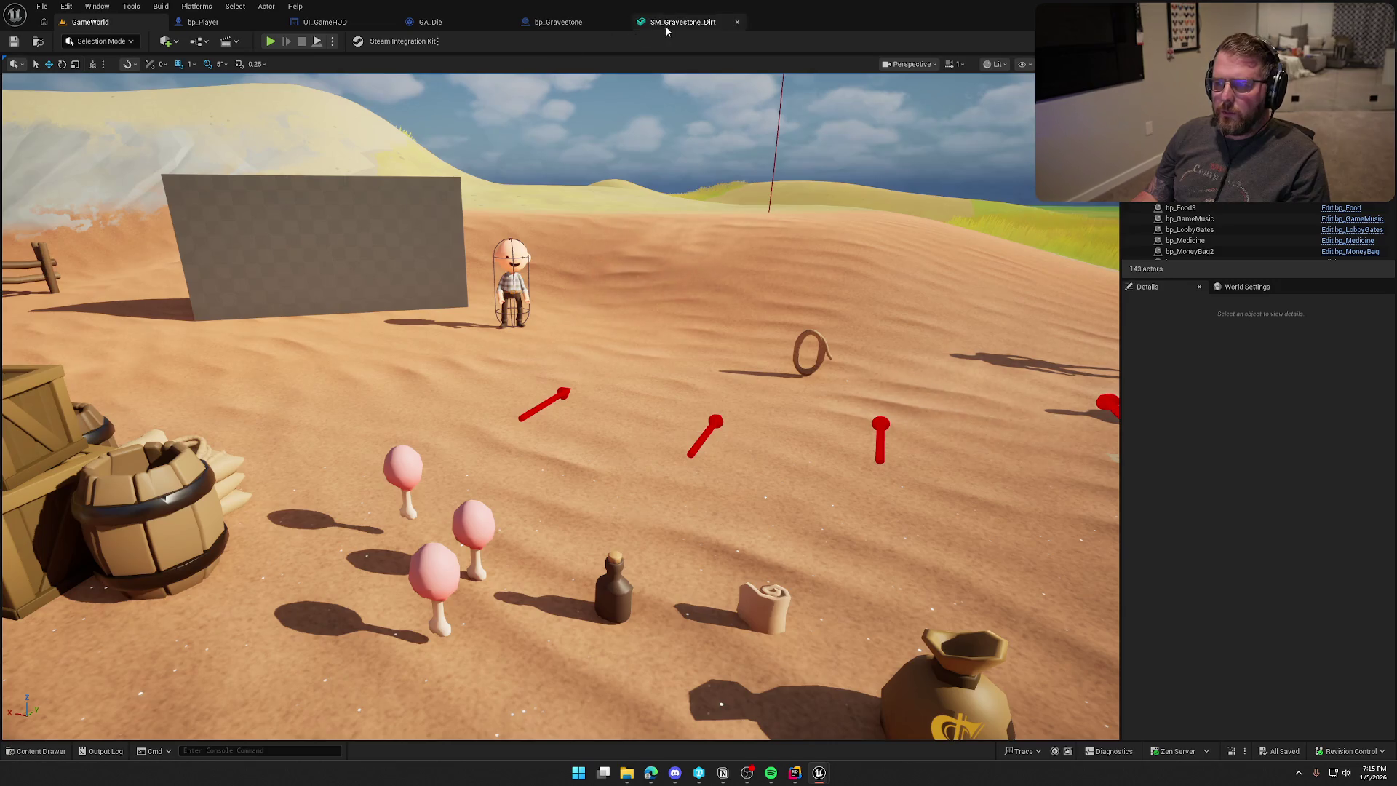
# Close SM_Gravestone_Dirt and rearrange bp_Gravestone's Player Name, To Text and Set Player Name nodes.
pyautogui.click(688, 22)
pyautogui.middleClick(690, 23)
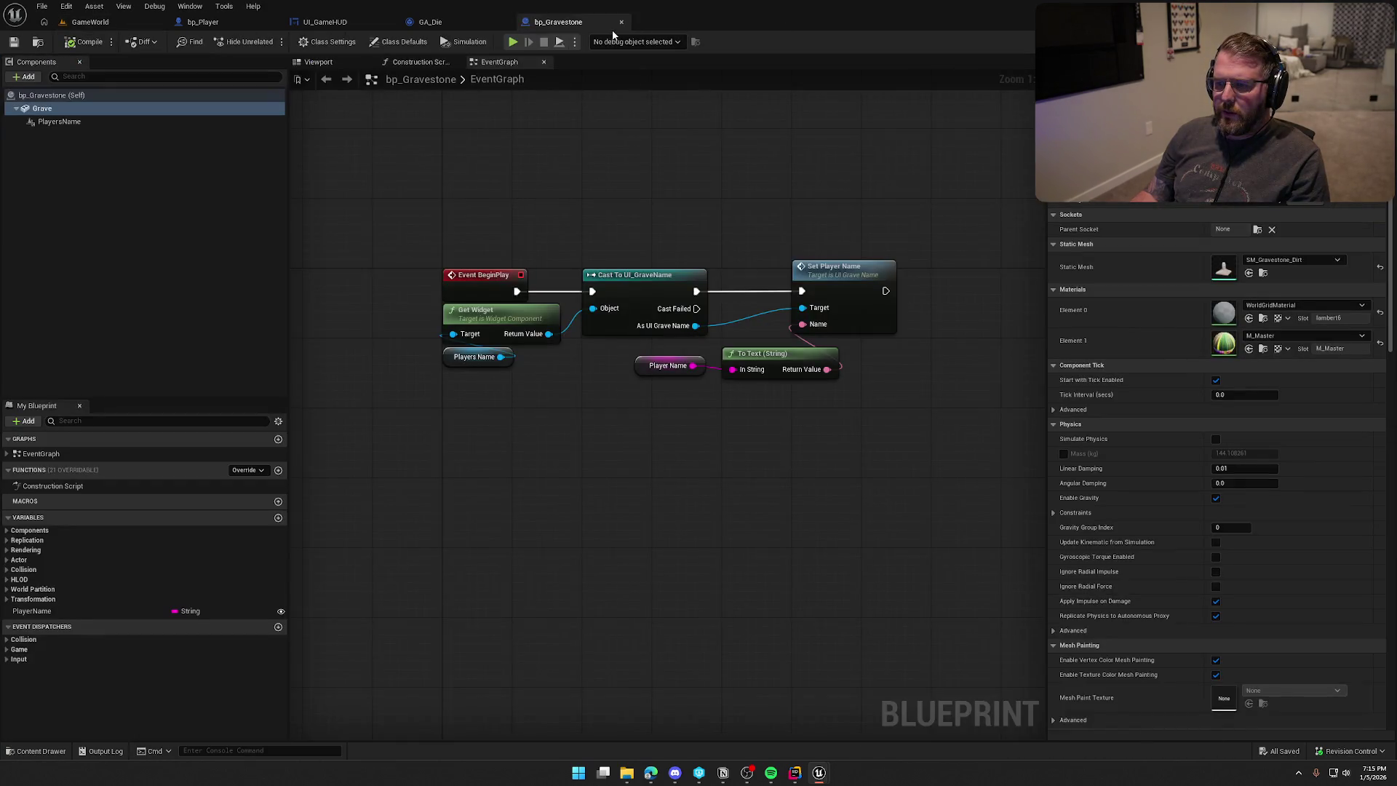
pyautogui.moveTo(596, 187)
pyautogui.mouseDown()
pyautogui.moveTo(571, 177)
pyautogui.moveTo(519, 211)
pyautogui.mouseUp()
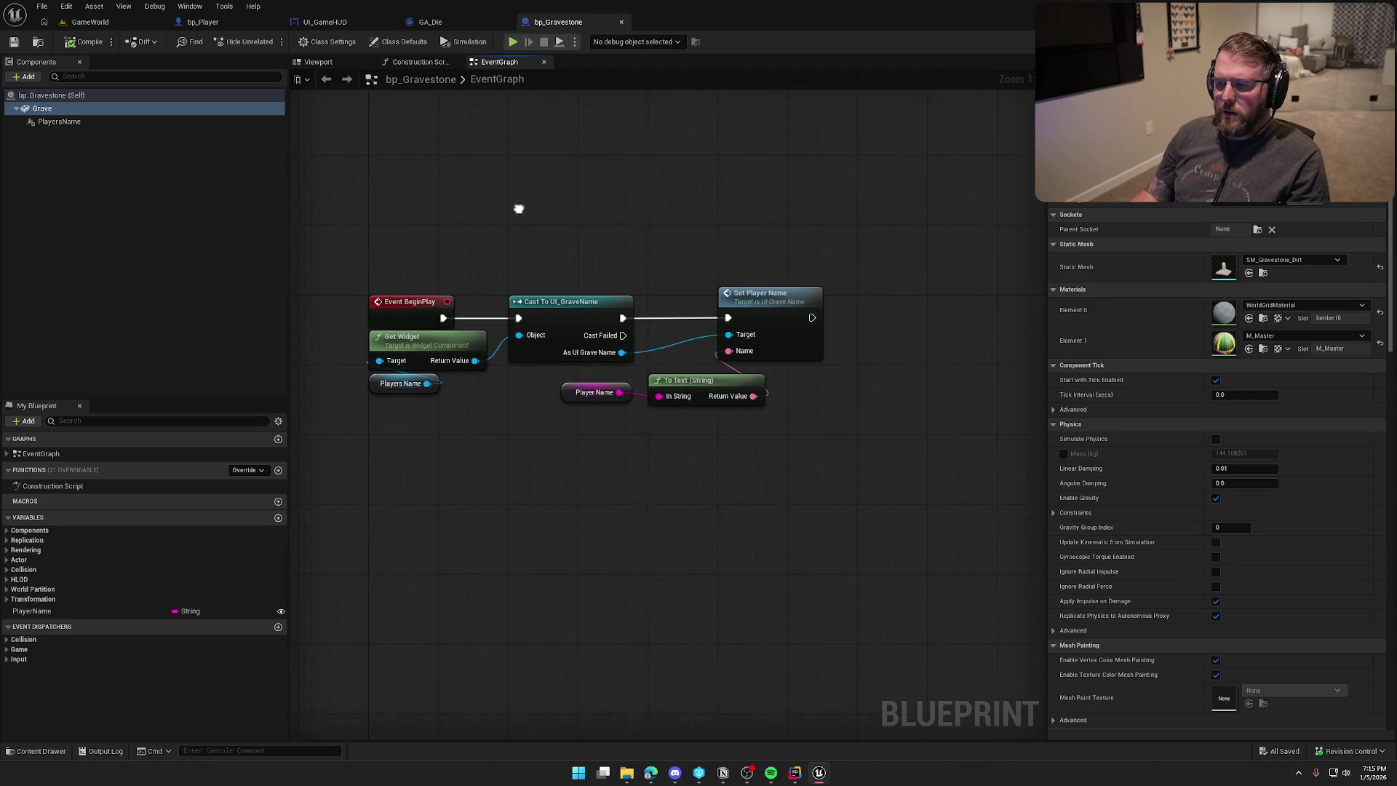
pyautogui.moveTo(665, 412)
pyautogui.mouseDown()
pyautogui.moveTo(557, 368)
pyautogui.moveTo(519, 386)
pyautogui.mouseUp()
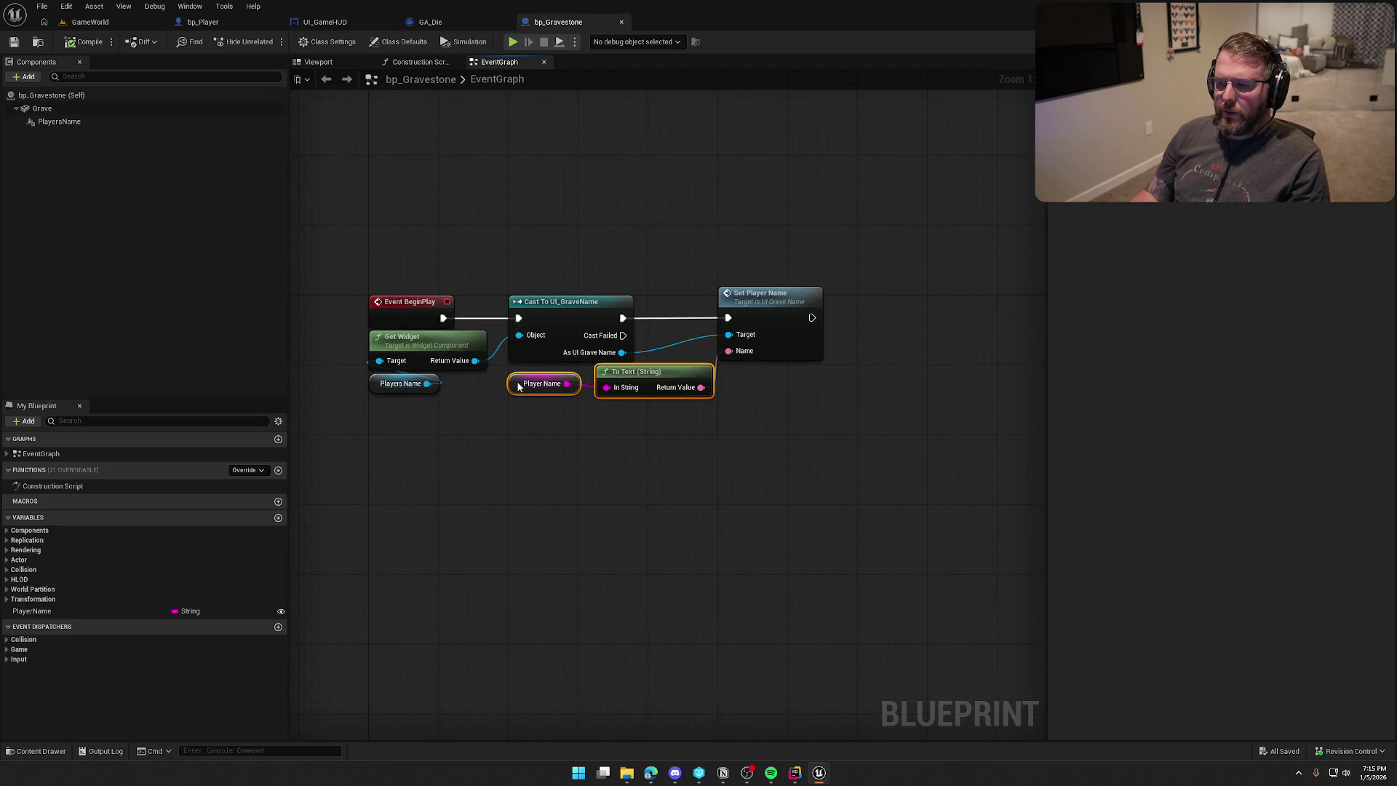
pyautogui.click(574, 475)
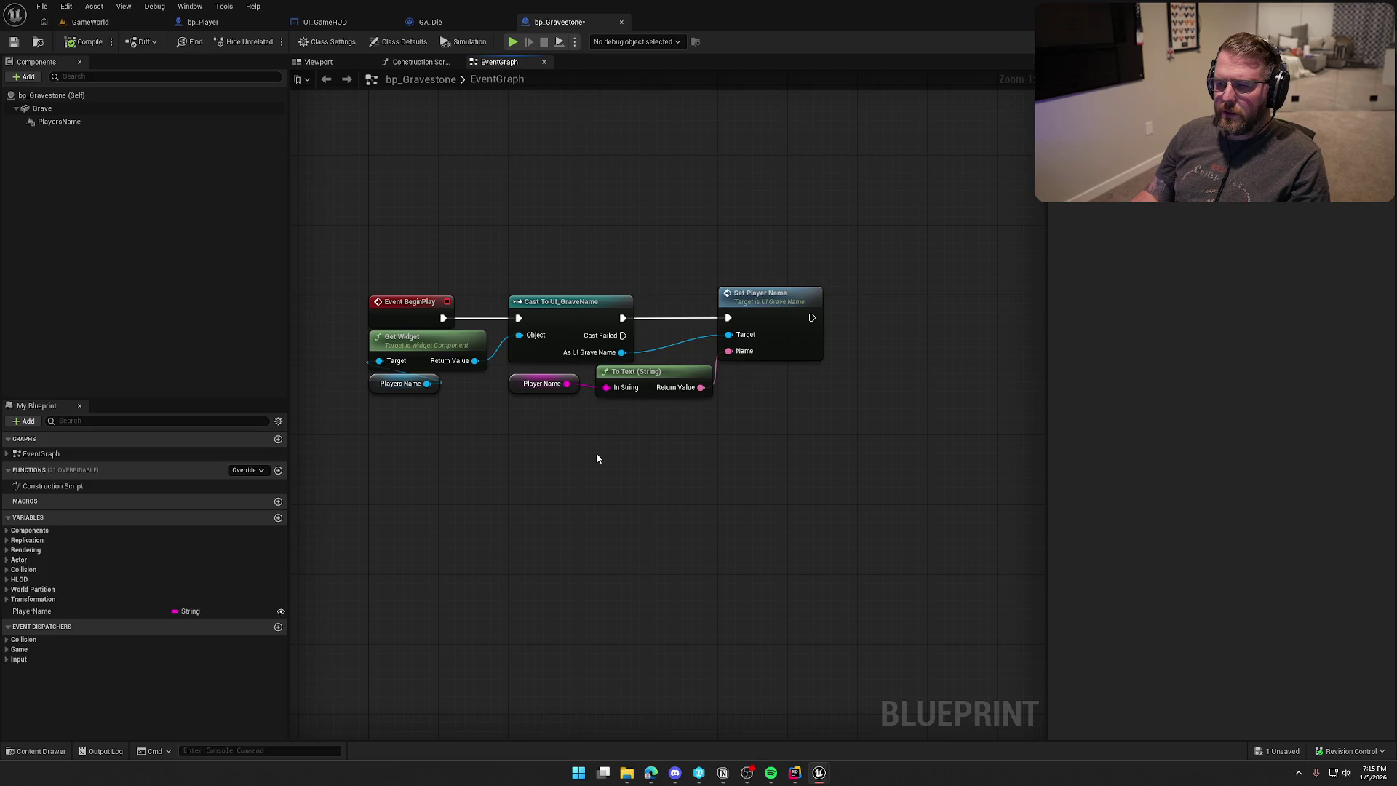
pyautogui.click(99, 121)
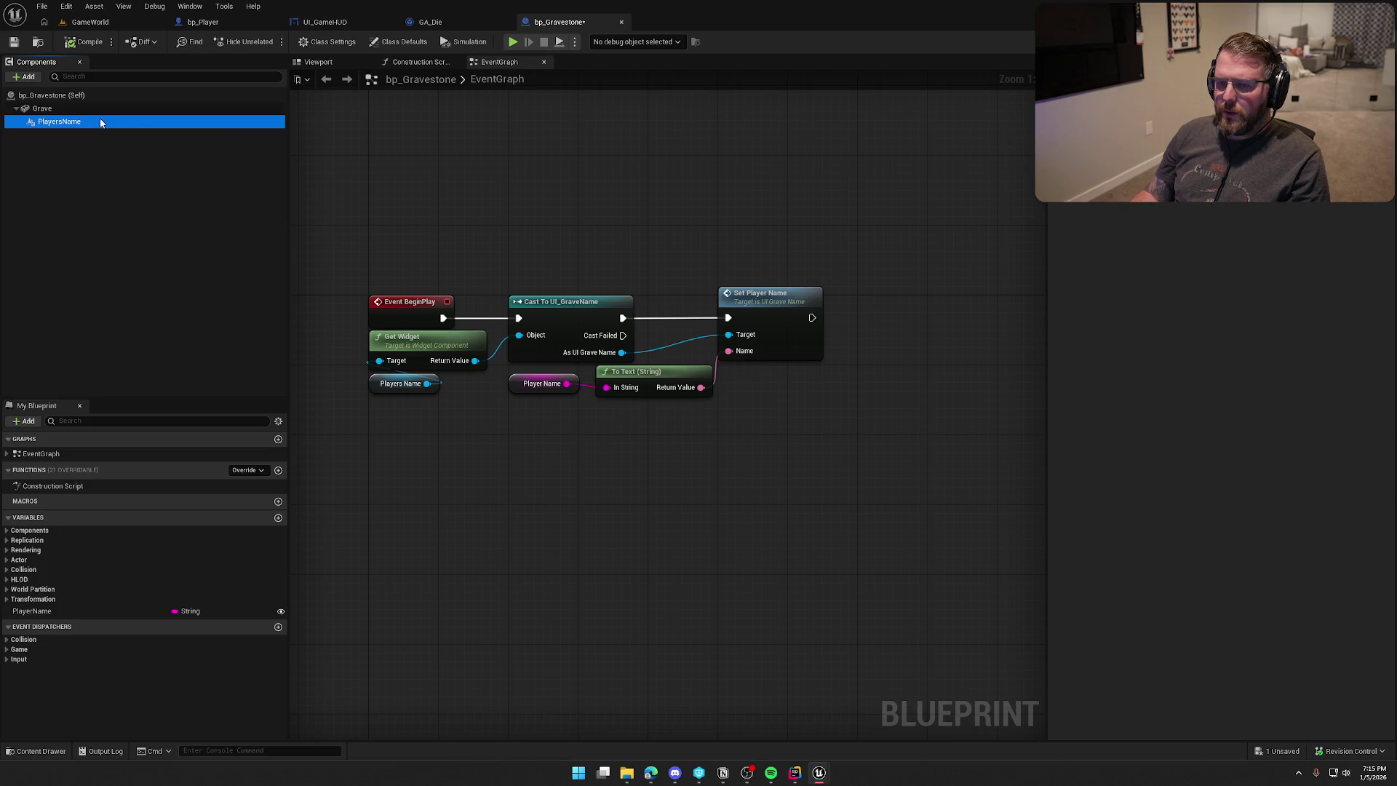
pyautogui.scroll(-15, 1121, 355)
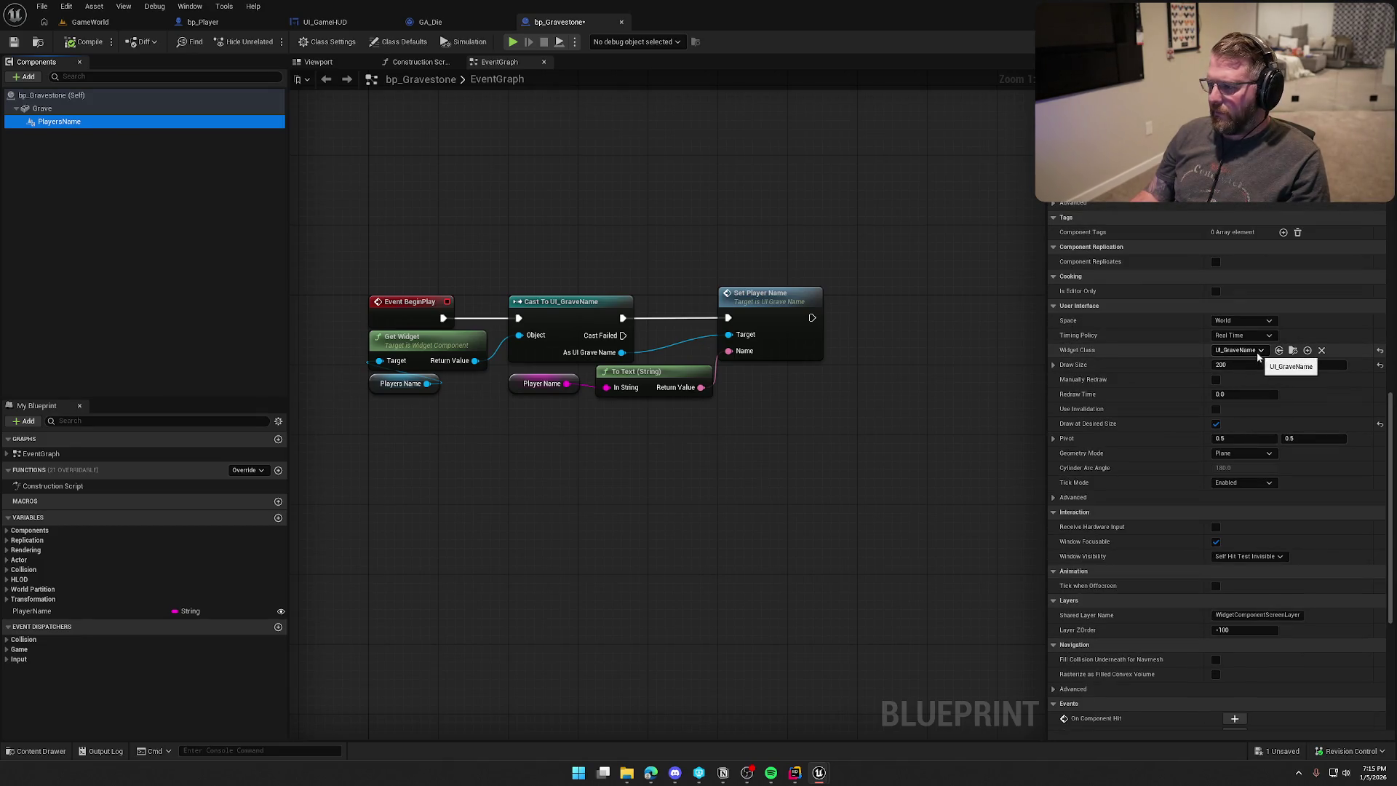
pyautogui.moveTo(796, 424); pyautogui.dragTo(831, 404)
pyautogui.click(575, 363)
pyautogui.moveTo(575, 362)
pyautogui.mouseDown()
pyautogui.moveTo(646, 397)
pyautogui.moveTo(660, 364)
pyautogui.moveTo(594, 365)
pyautogui.mouseUp()
pyautogui.keyDown('ctrl'); pyautogui.click(677, 355); pyautogui.keyUp('ctrl')
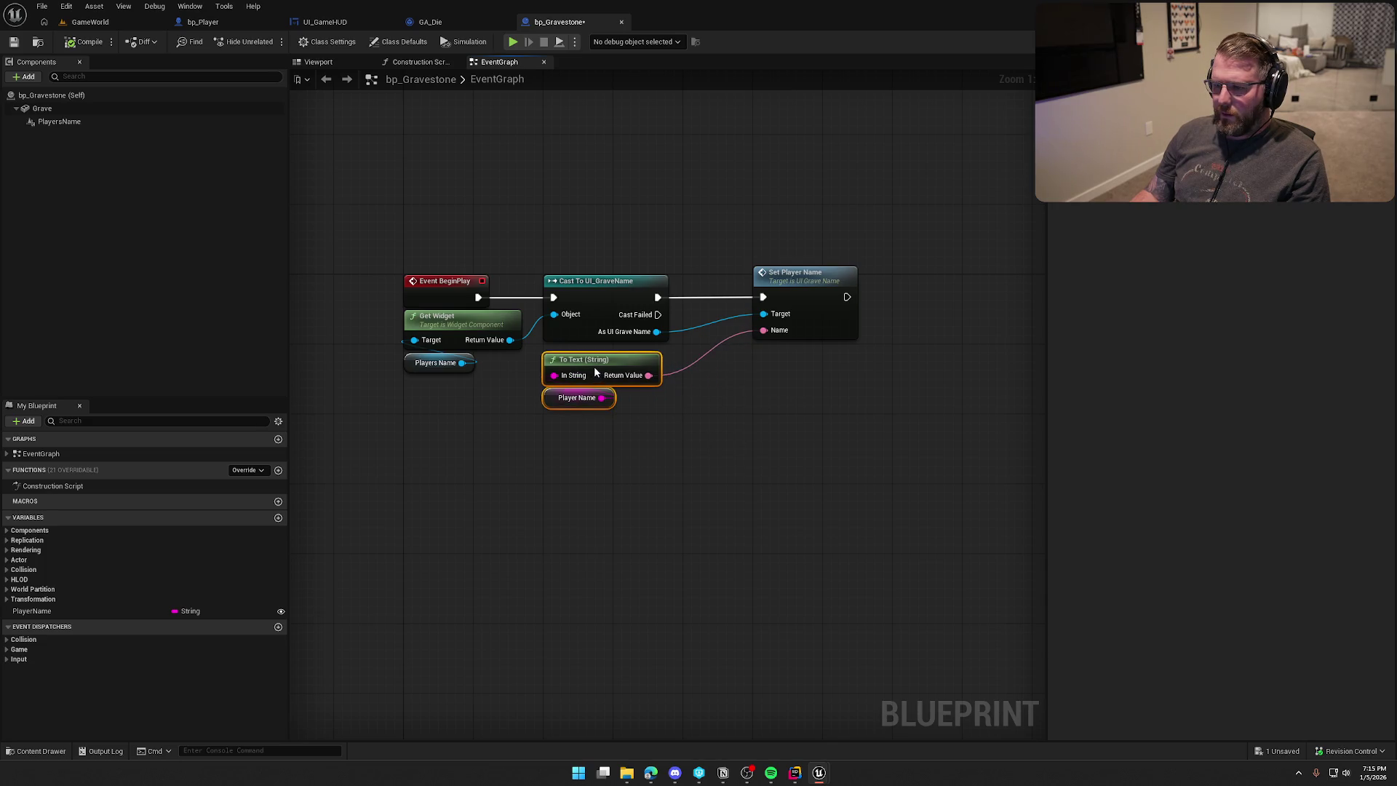
pyautogui.moveTo(817, 289); pyautogui.dragTo(741, 291)
pyautogui.click(774, 405)
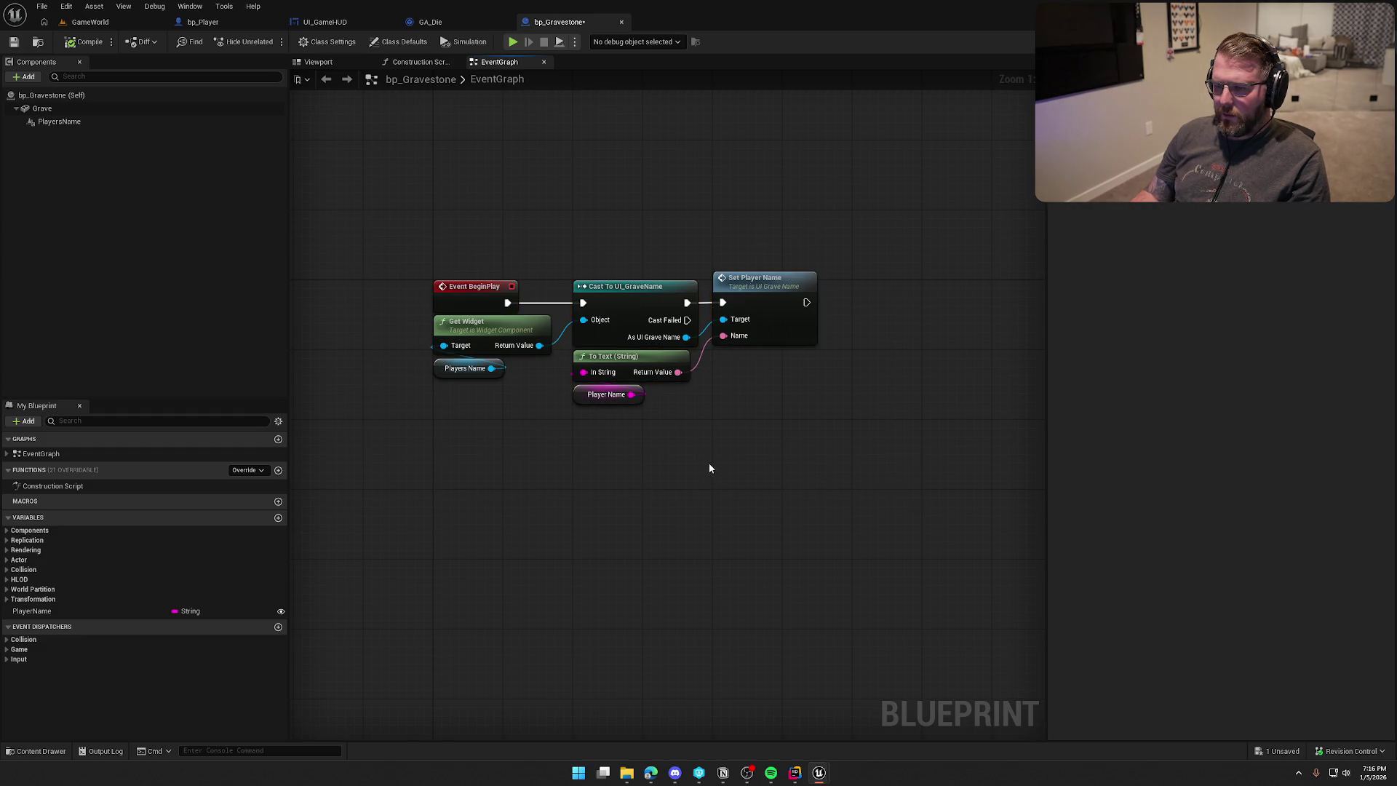
# Set PlayerName's default value to 'Unknown Soul', compile, and start a play session.
pyautogui.click(32, 611)
pyautogui.click(1249, 303)
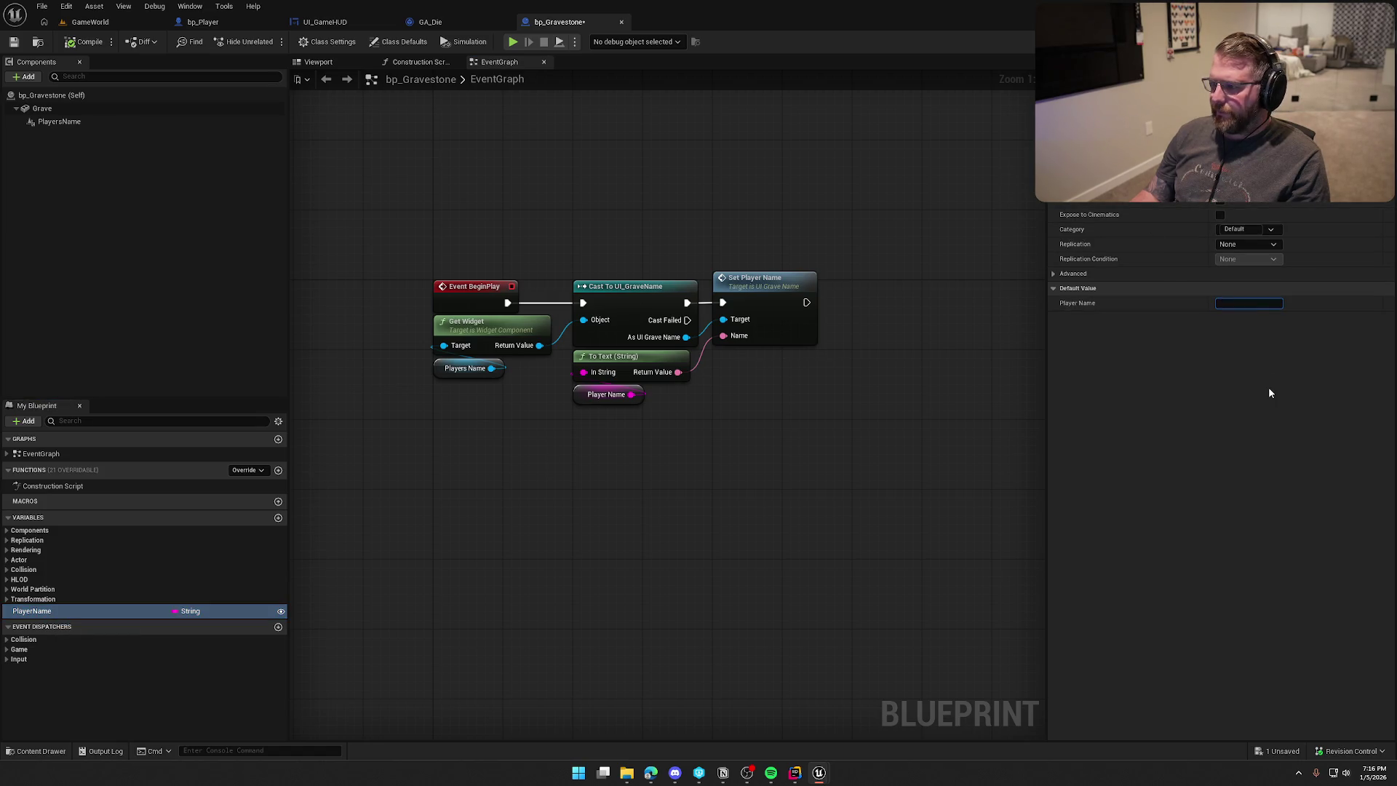
pyautogui.write('Unkno')
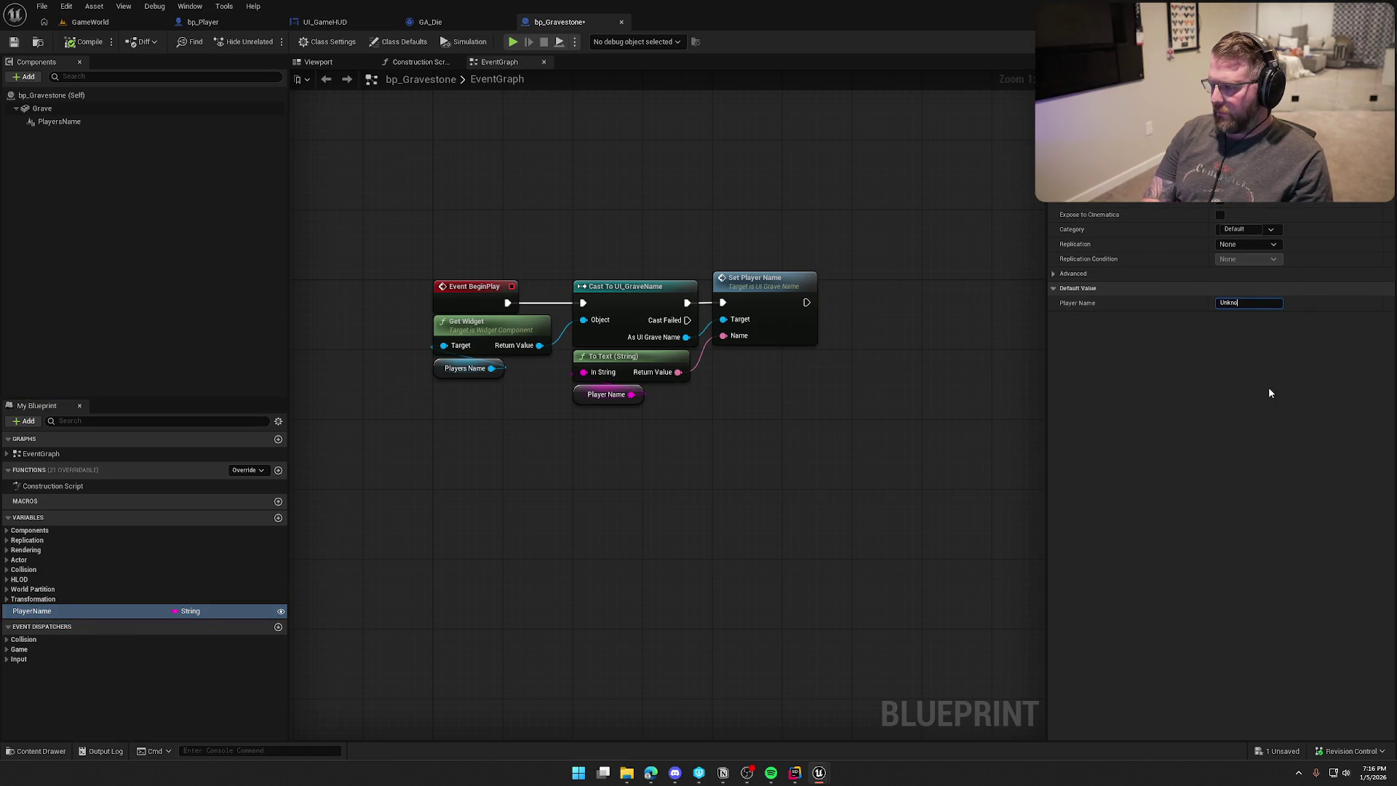
pyautogui.write('wn Soul')
pyautogui.press('Return')
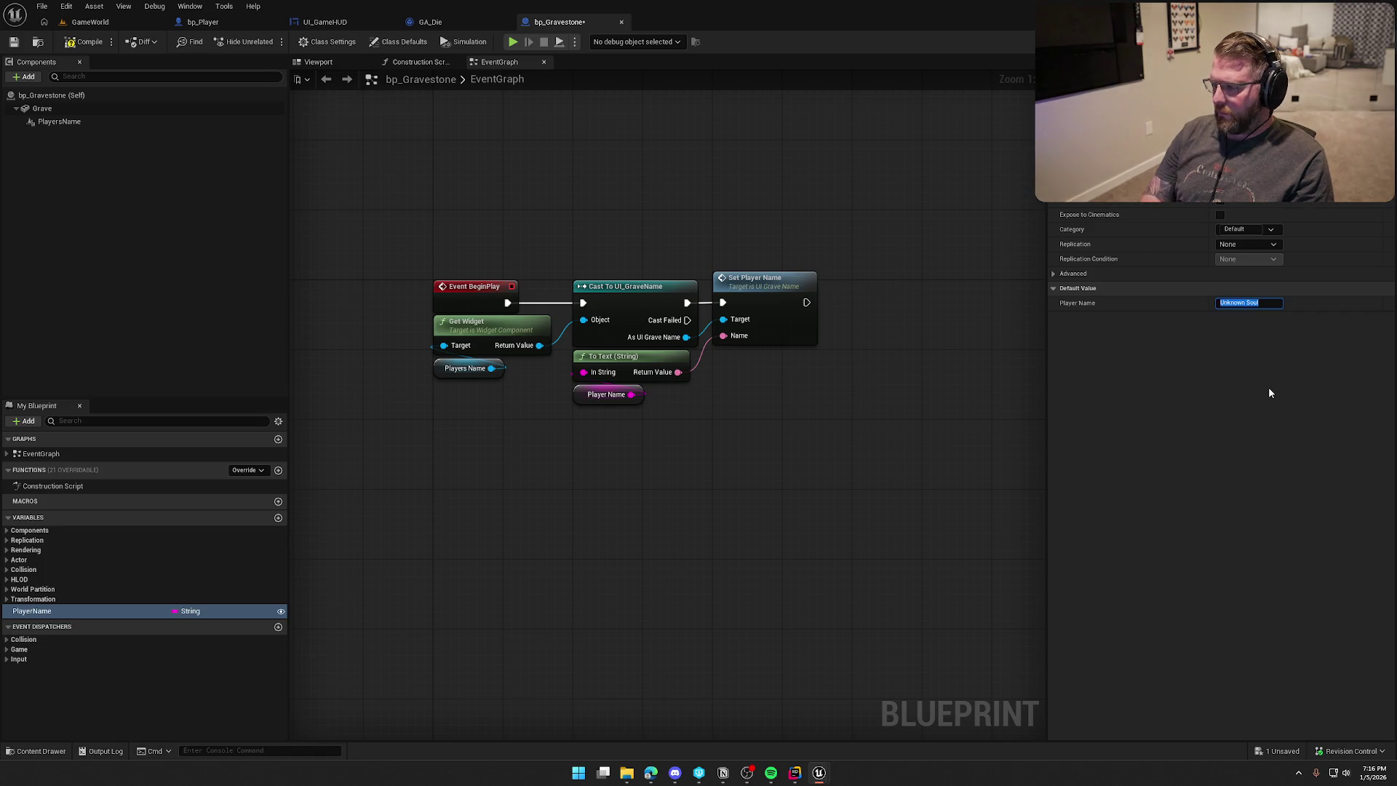
pyautogui.click(513, 165)
pyautogui.click(90, 22)
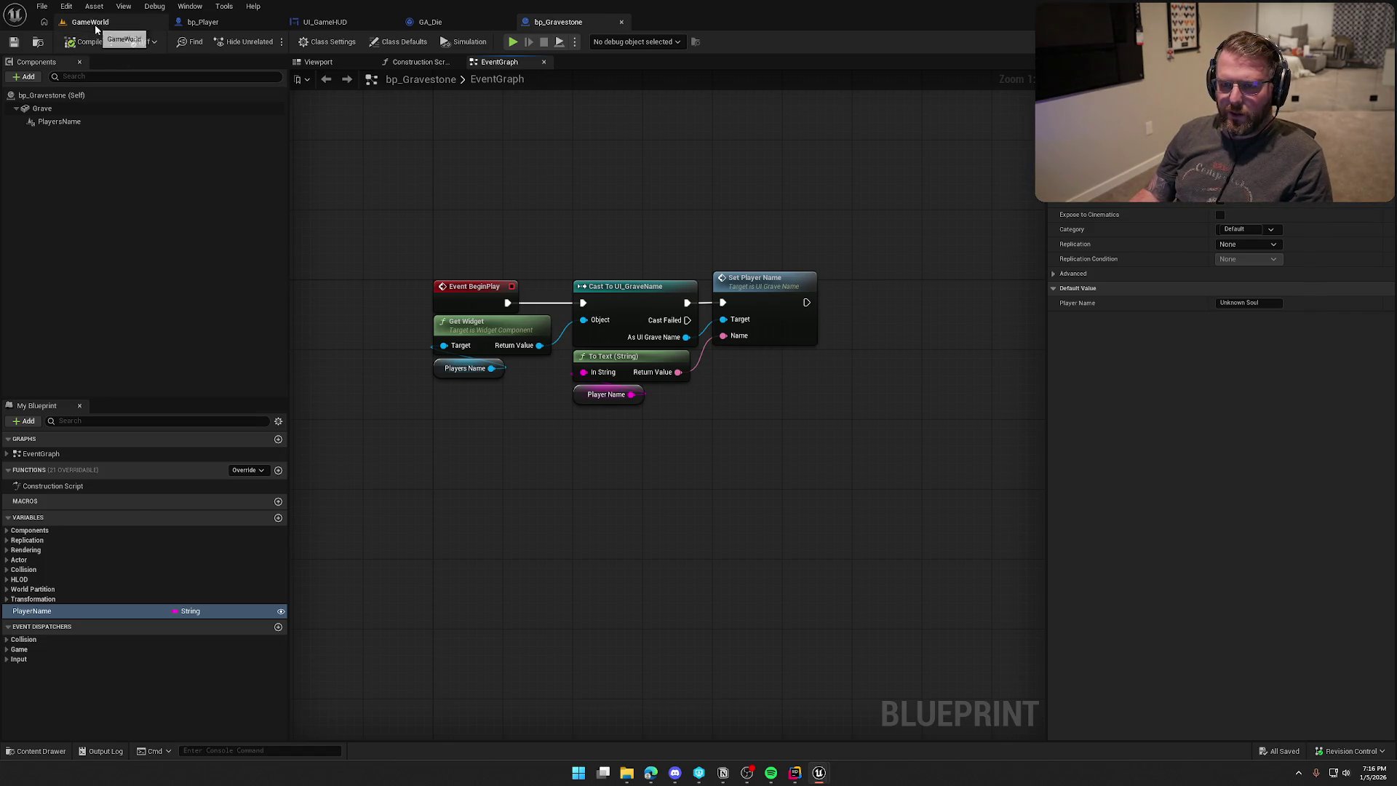
pyautogui.hotkey('alt', 'p')
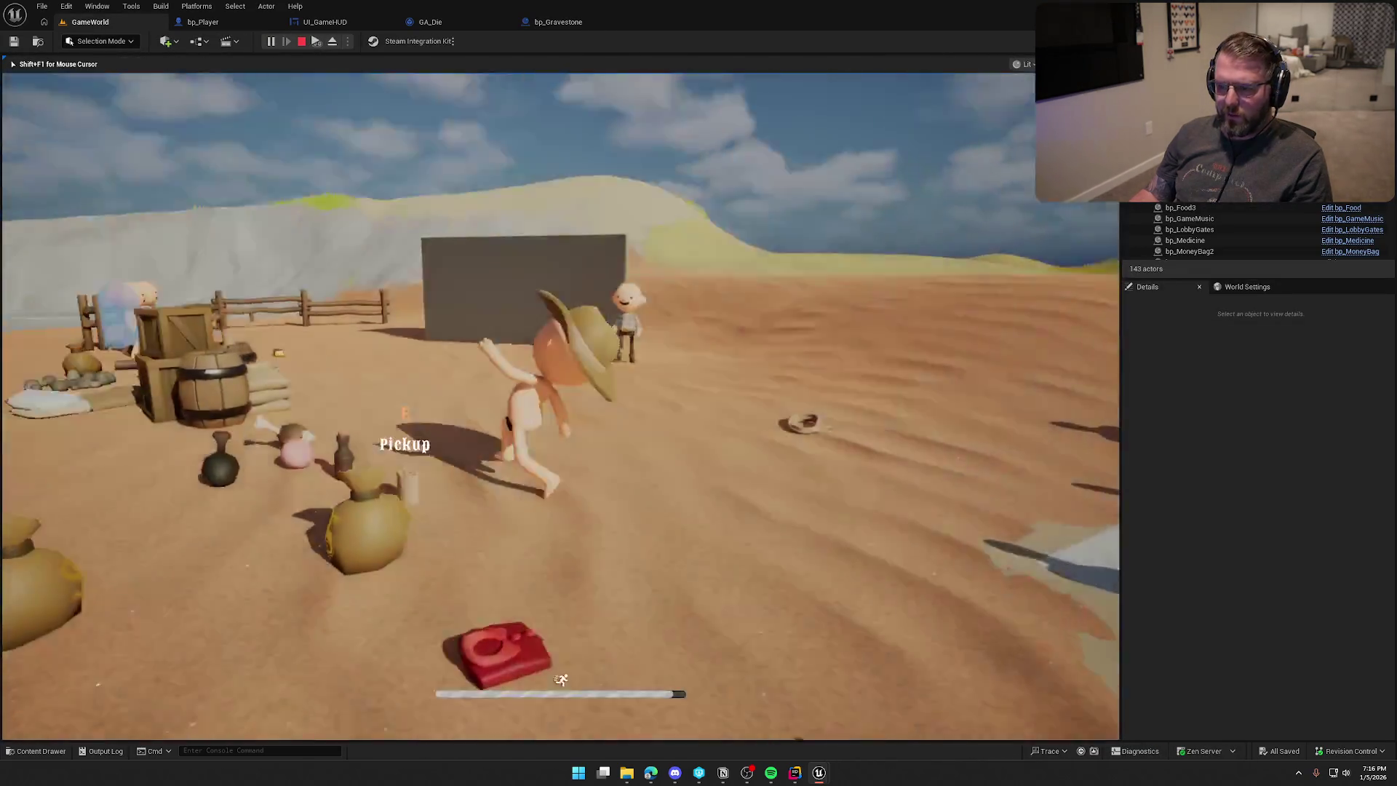
# Playtest until the player dies and a ghost appears beside a new gravestone, then stop.
pyautogui.press('super')
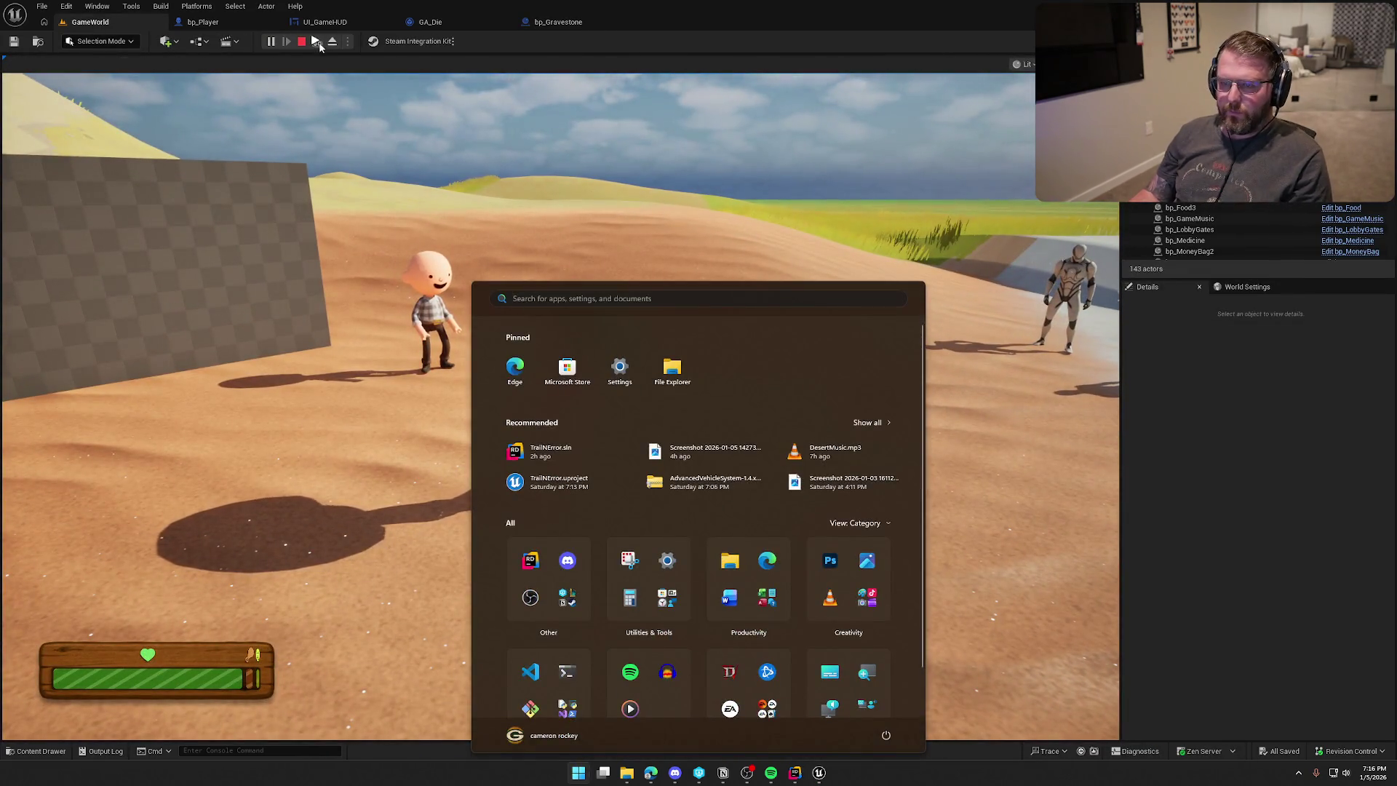
pyautogui.press('Escape')
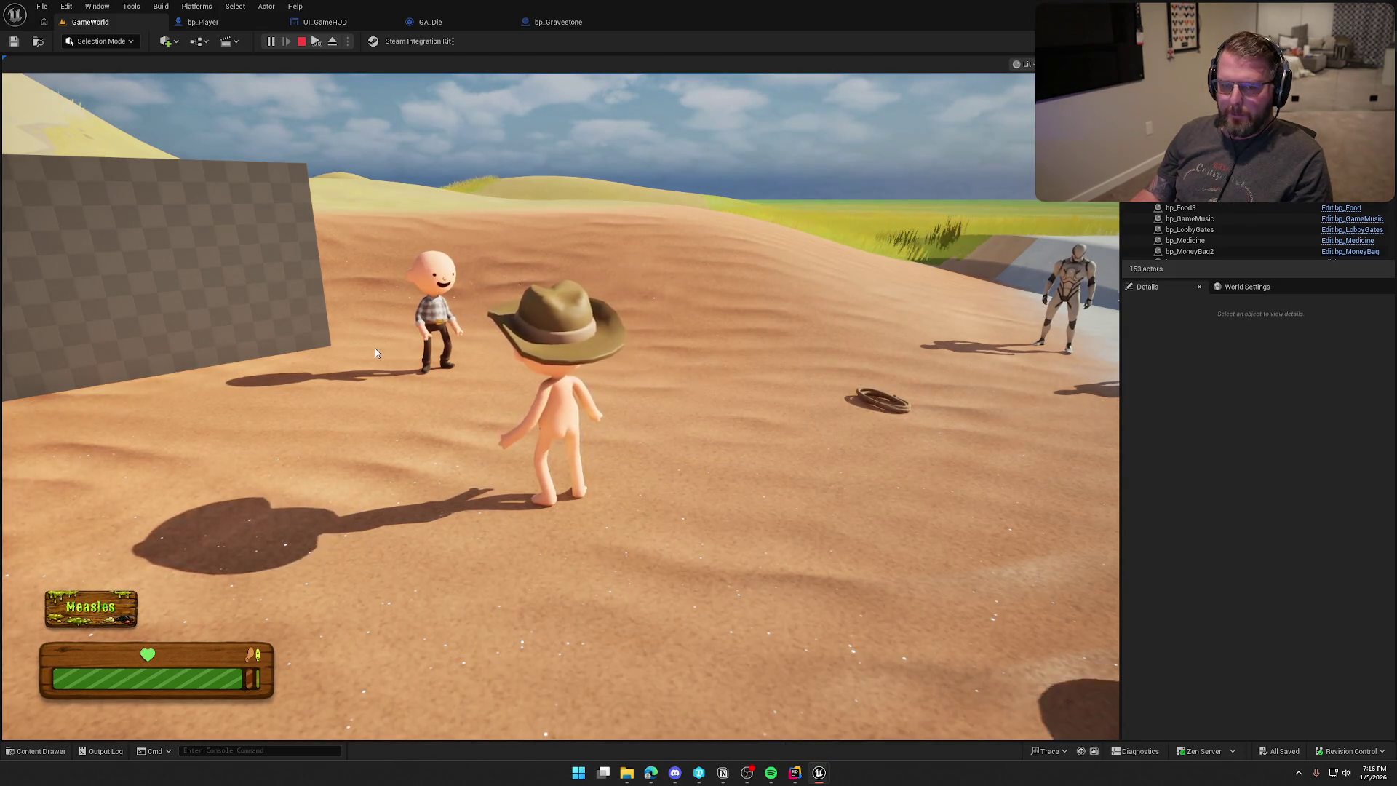
pyautogui.click(374, 348)
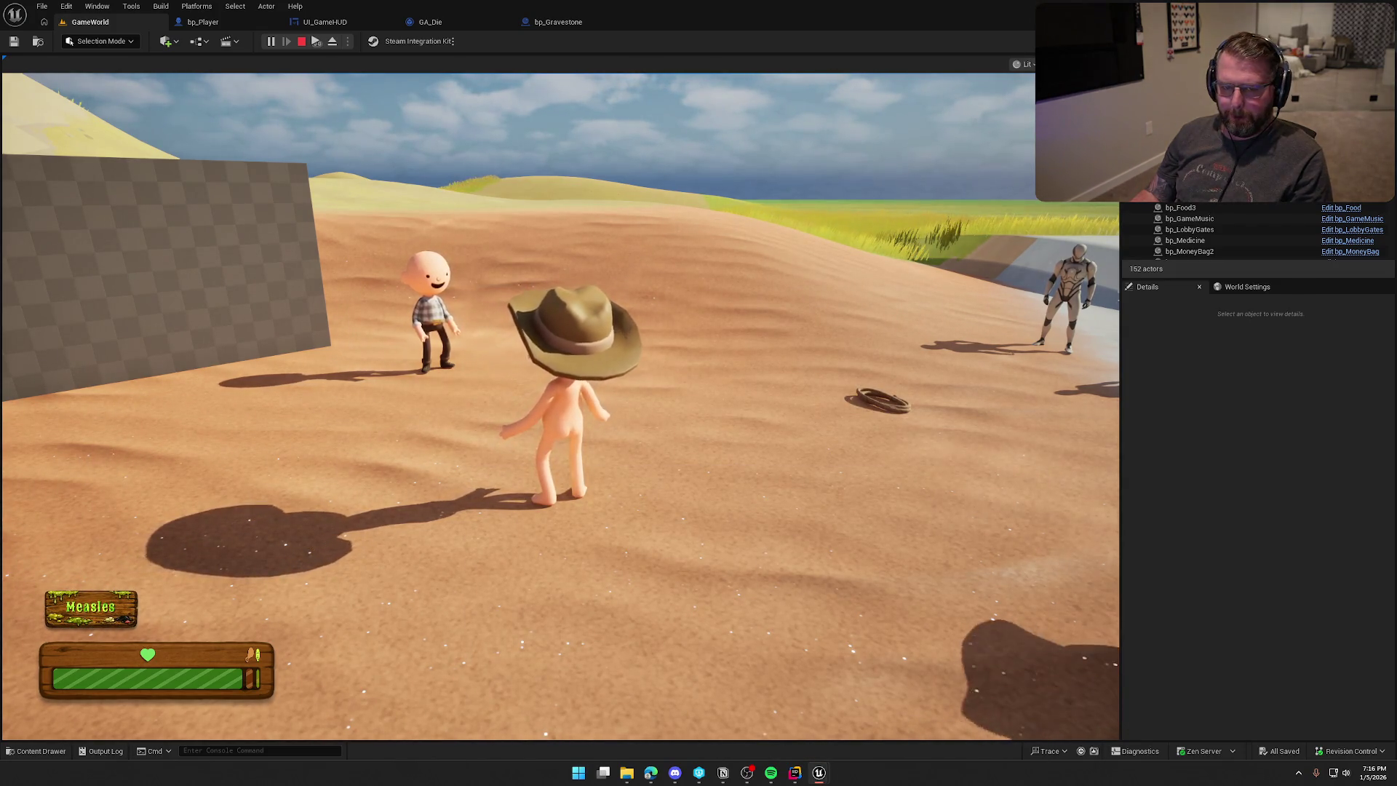
pyautogui.press('super')
pyautogui.press('Escape')
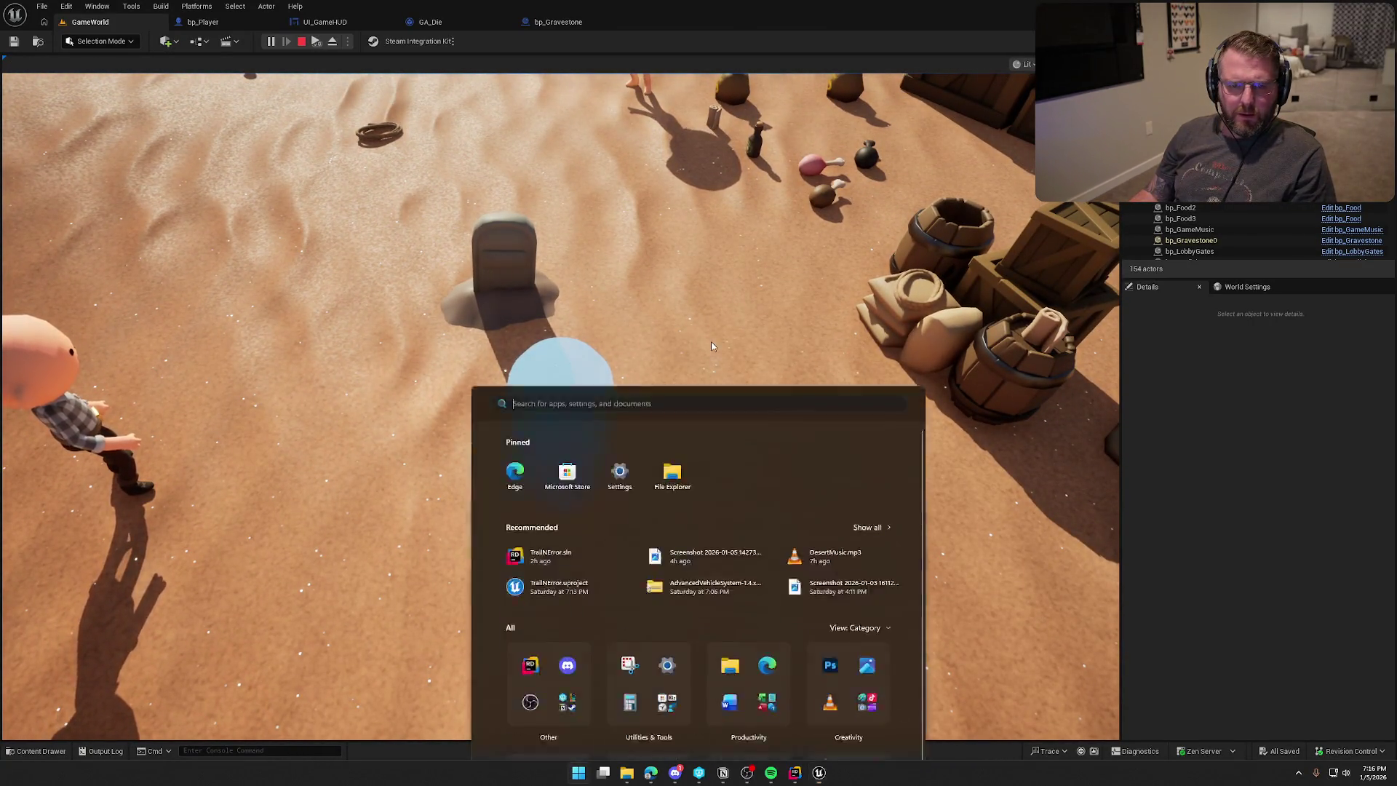
pyautogui.press('super')
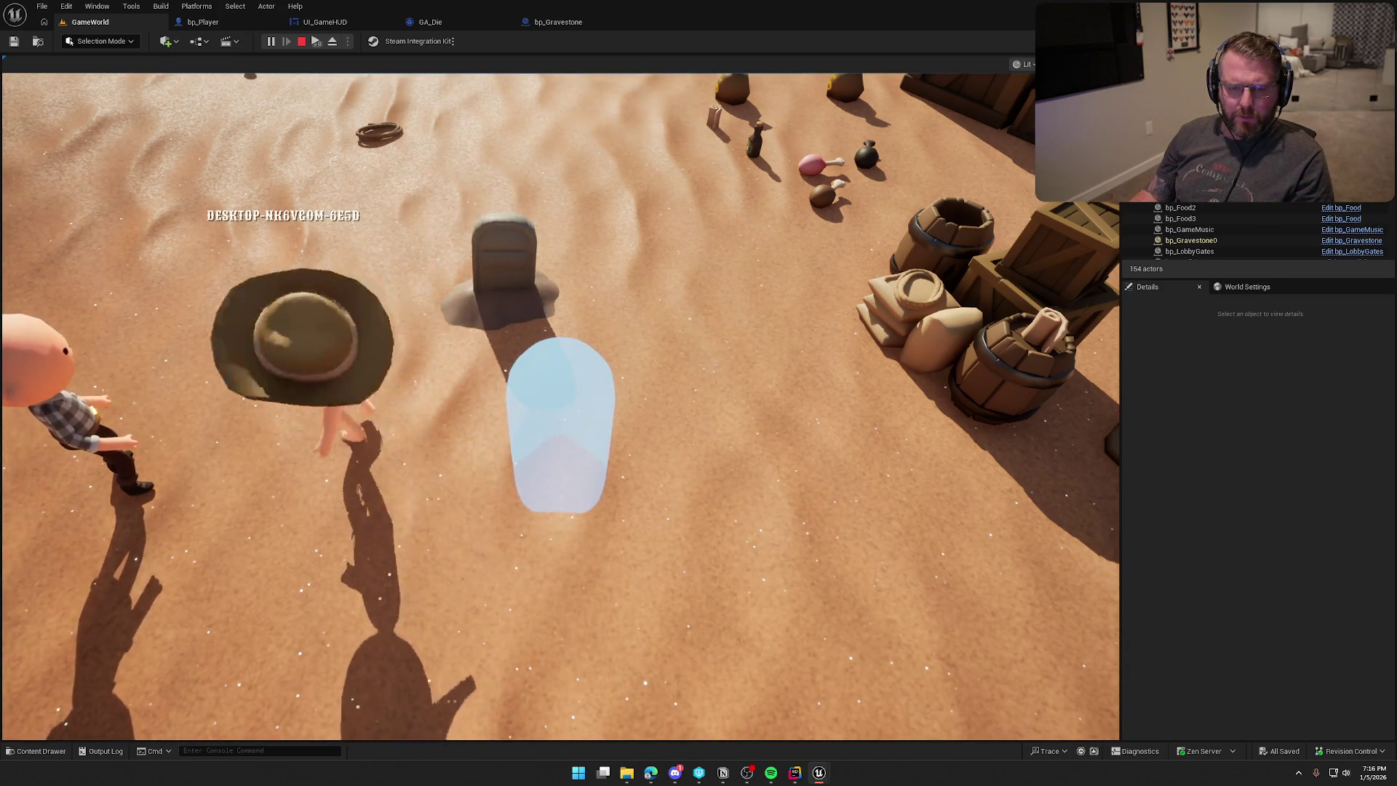
pyautogui.press('Escape')
pyautogui.click(559, 24)
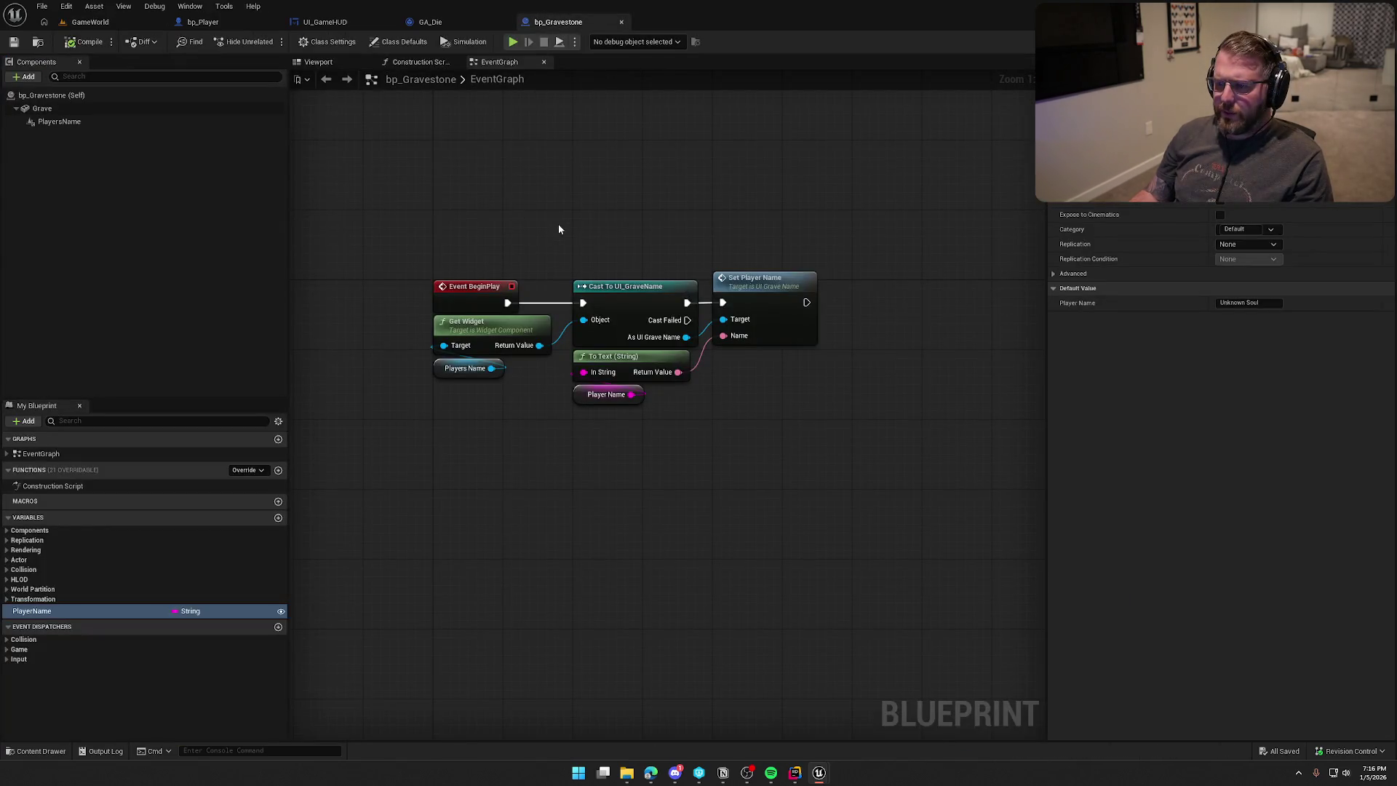
# Give UI_GraveName's Name text the Default_24_White style and compile the checked-out widget.
pyautogui.click(325, 22)
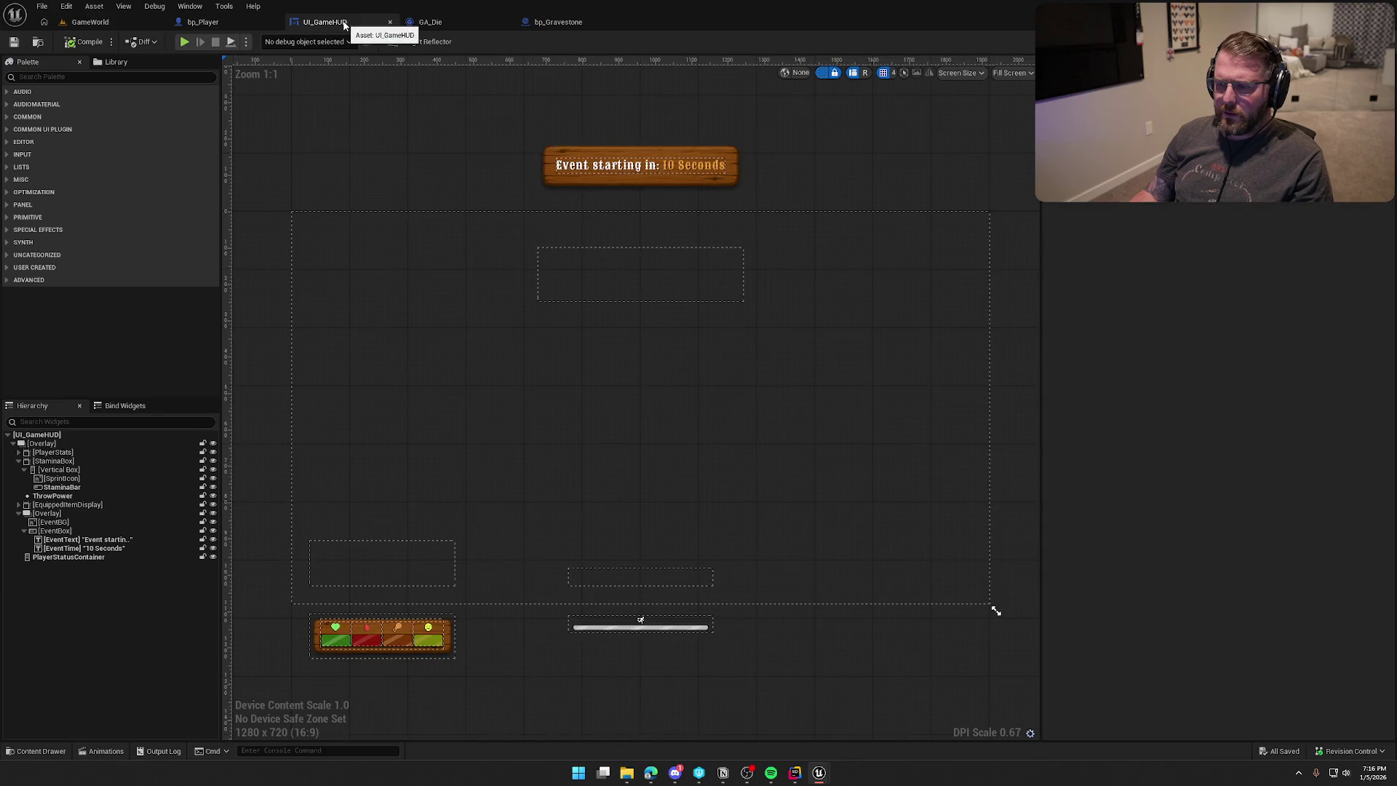
pyautogui.click(38, 44)
pyautogui.doubleClick(435, 572)
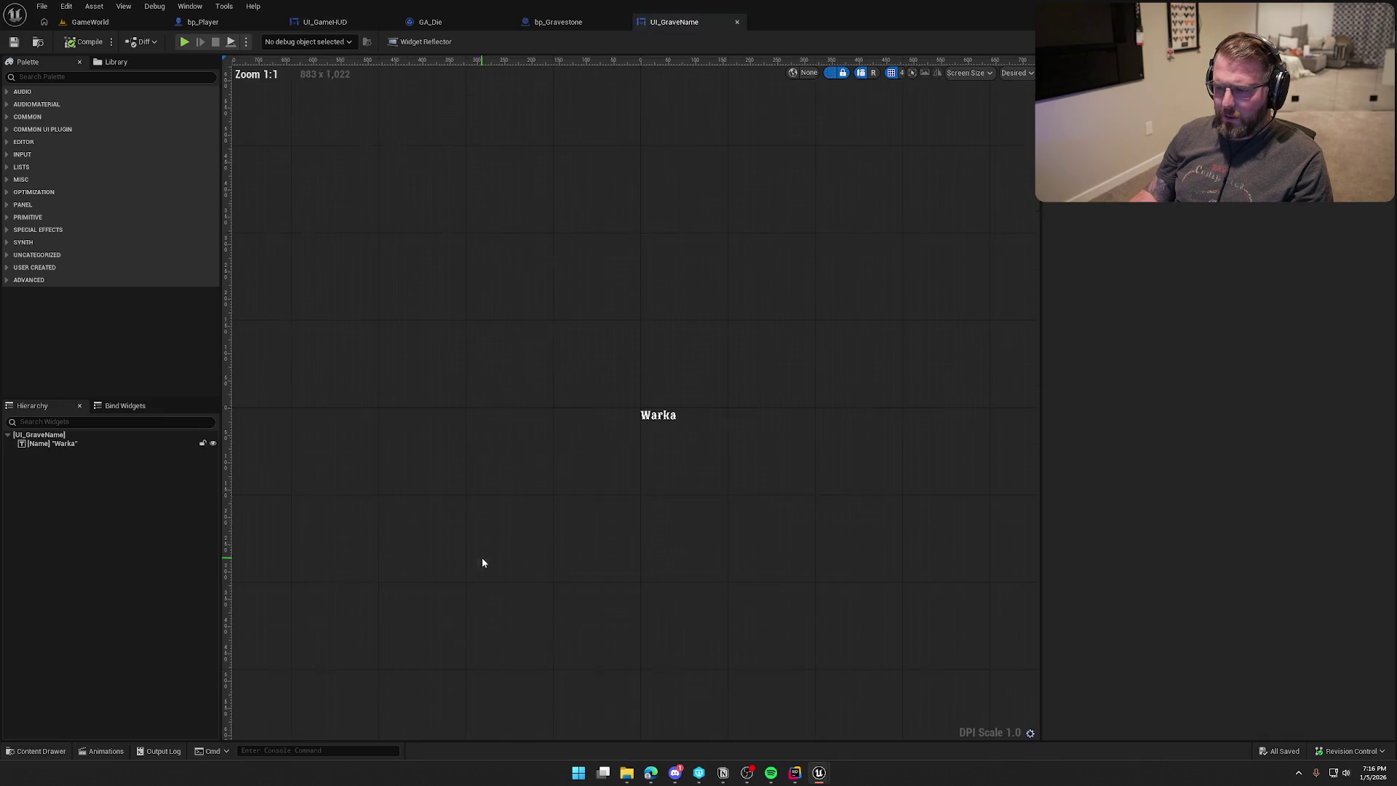
pyautogui.click(669, 417)
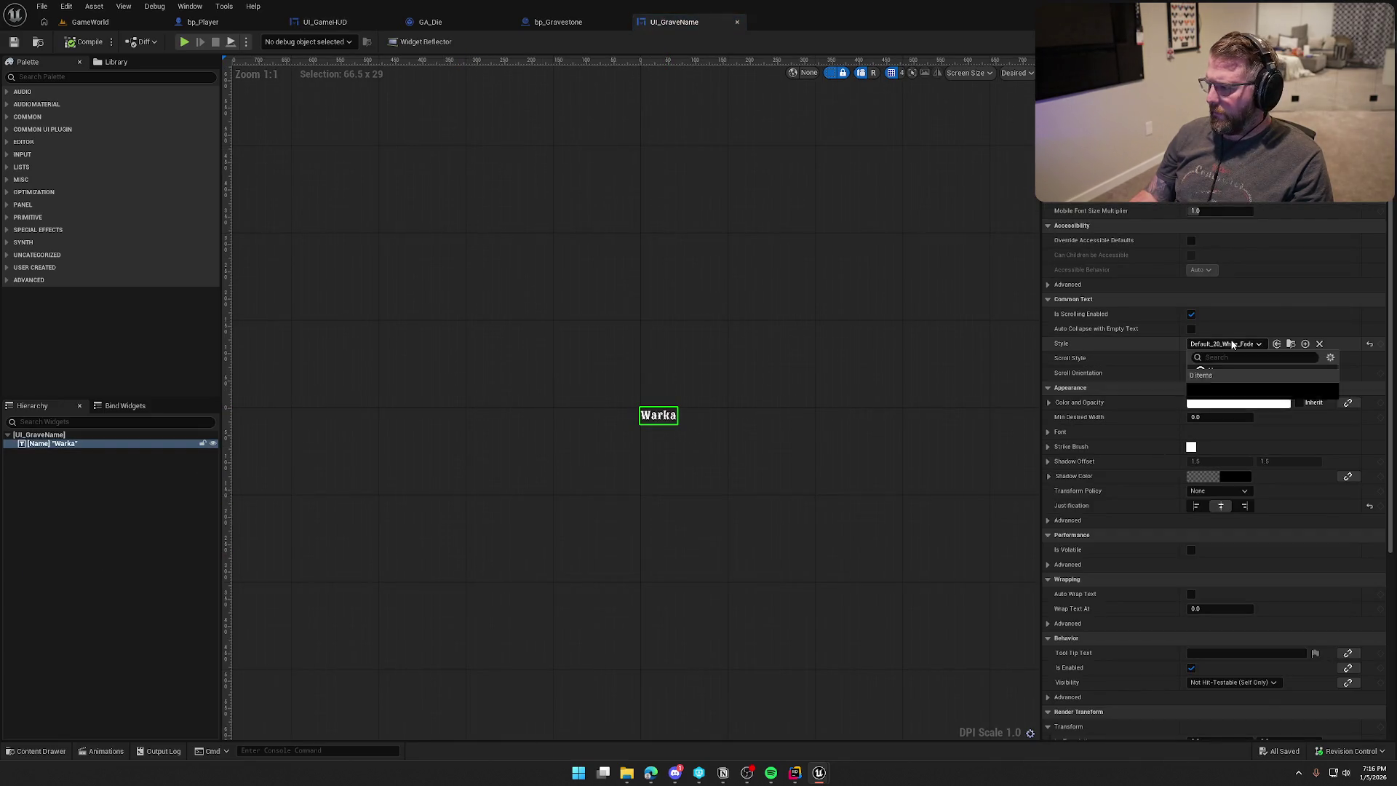
pyautogui.click(1278, 414)
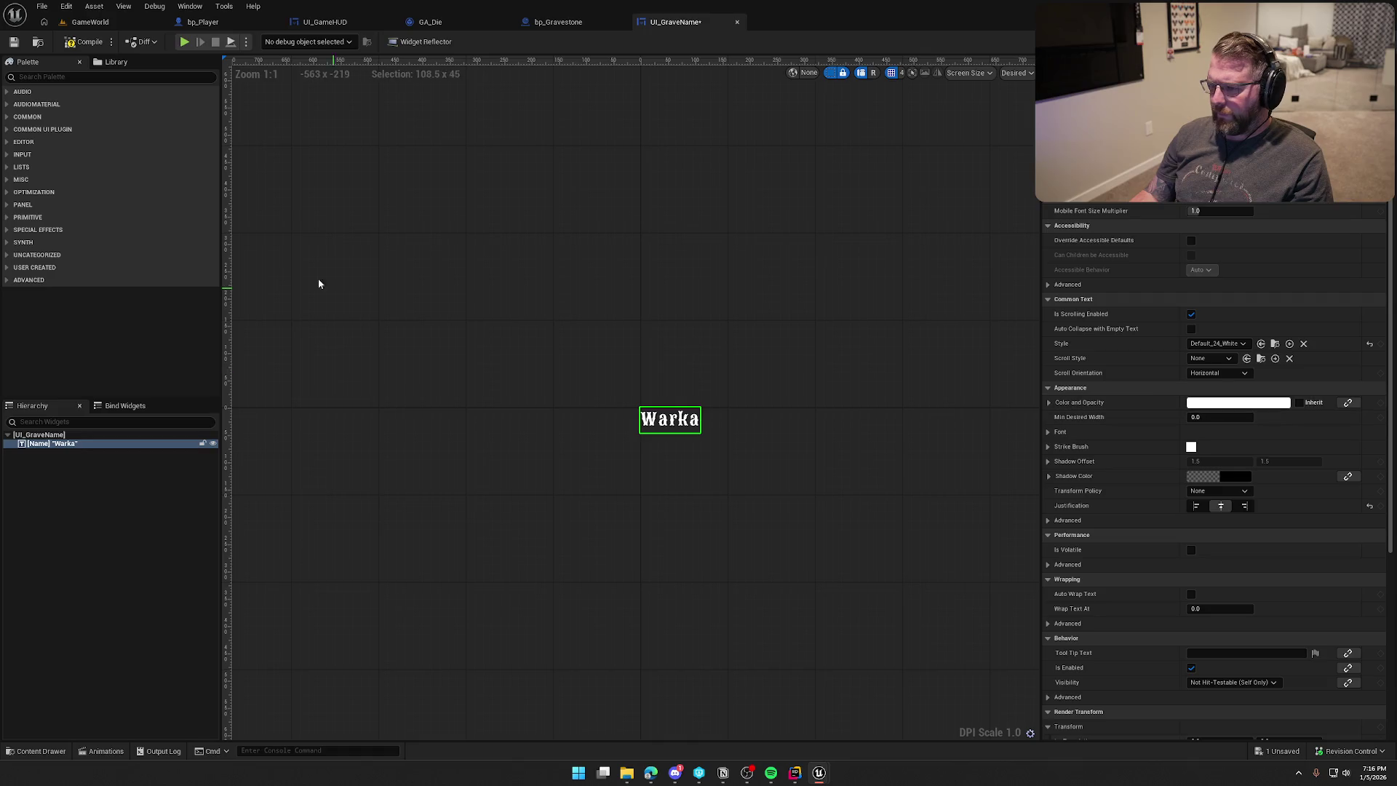
pyautogui.click(84, 43)
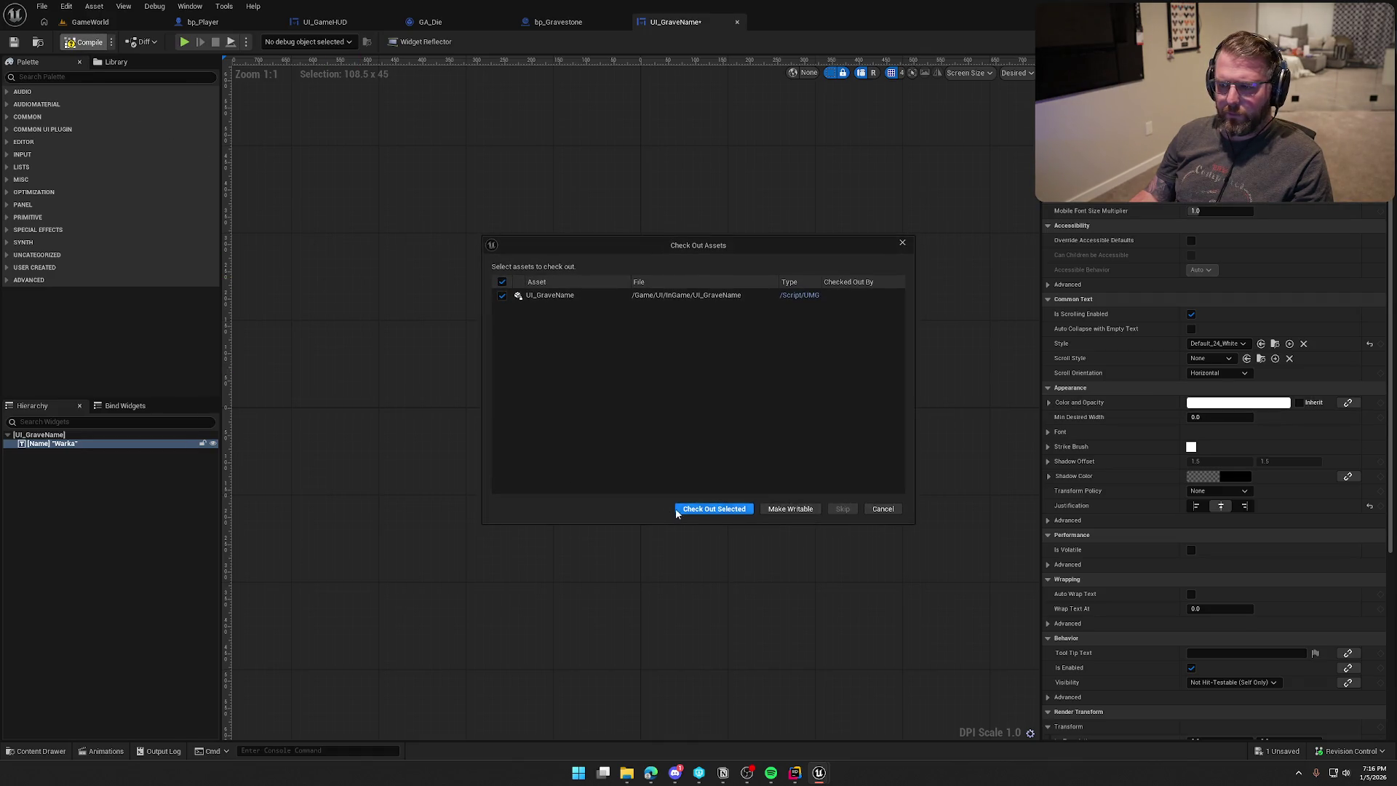
pyautogui.click(677, 510)
pyautogui.click(89, 23)
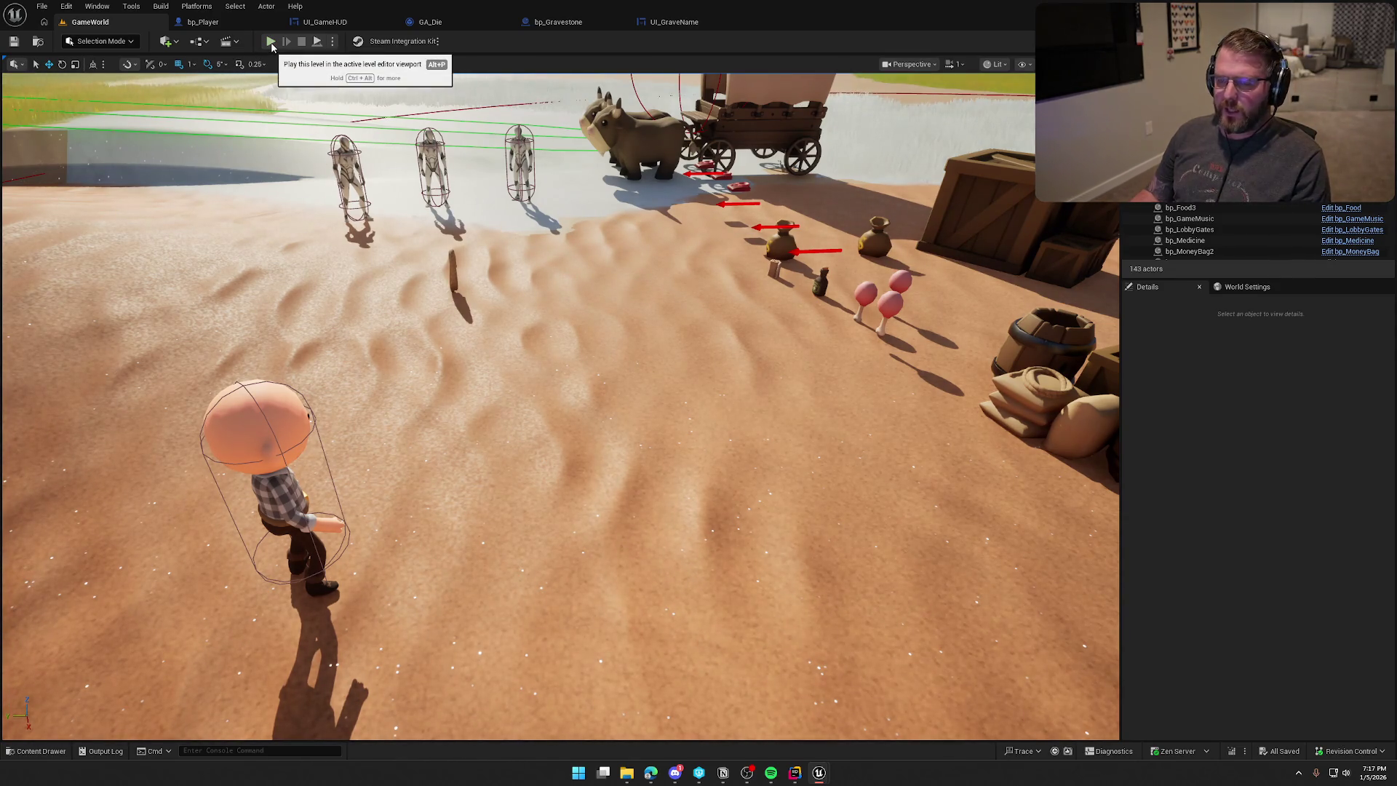
pyautogui.click(270, 42)
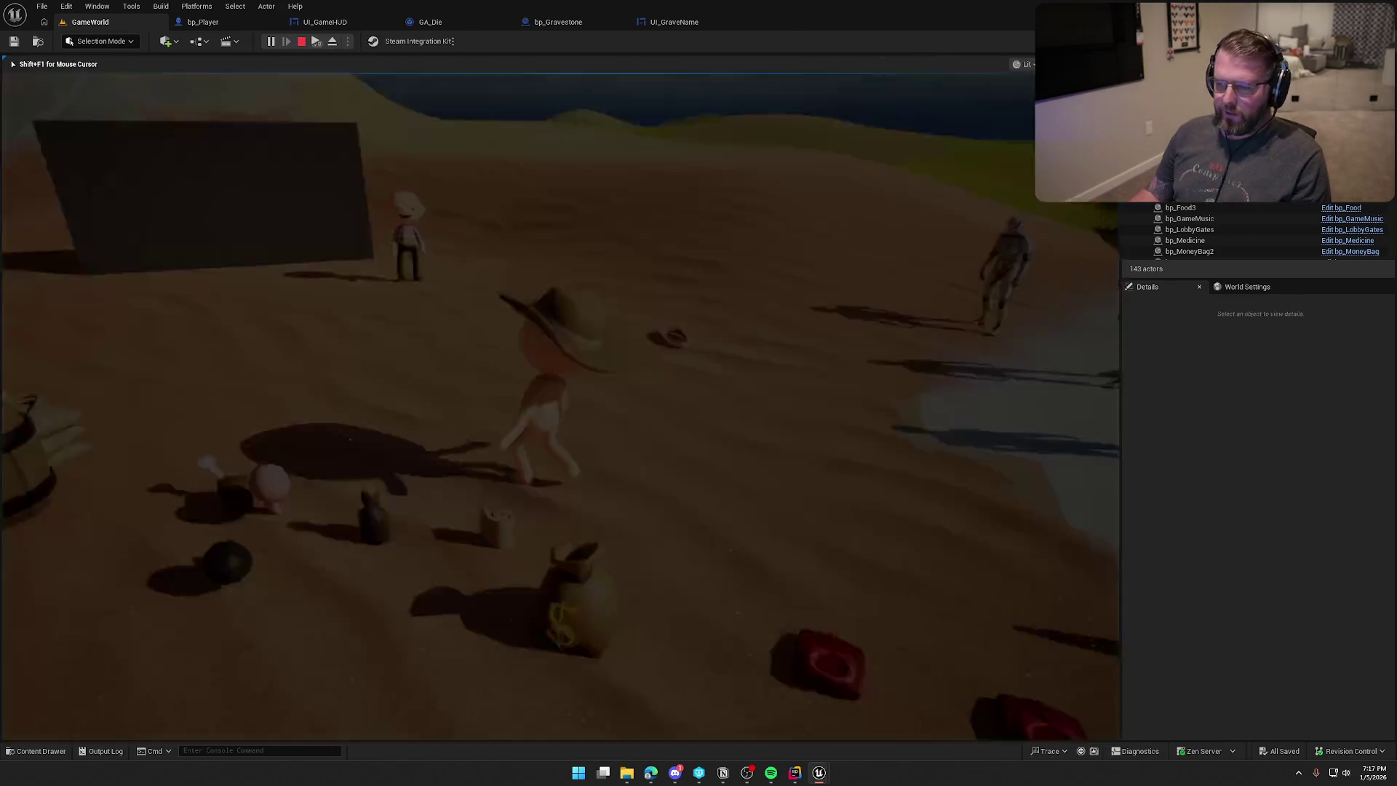
pyautogui.press('super')
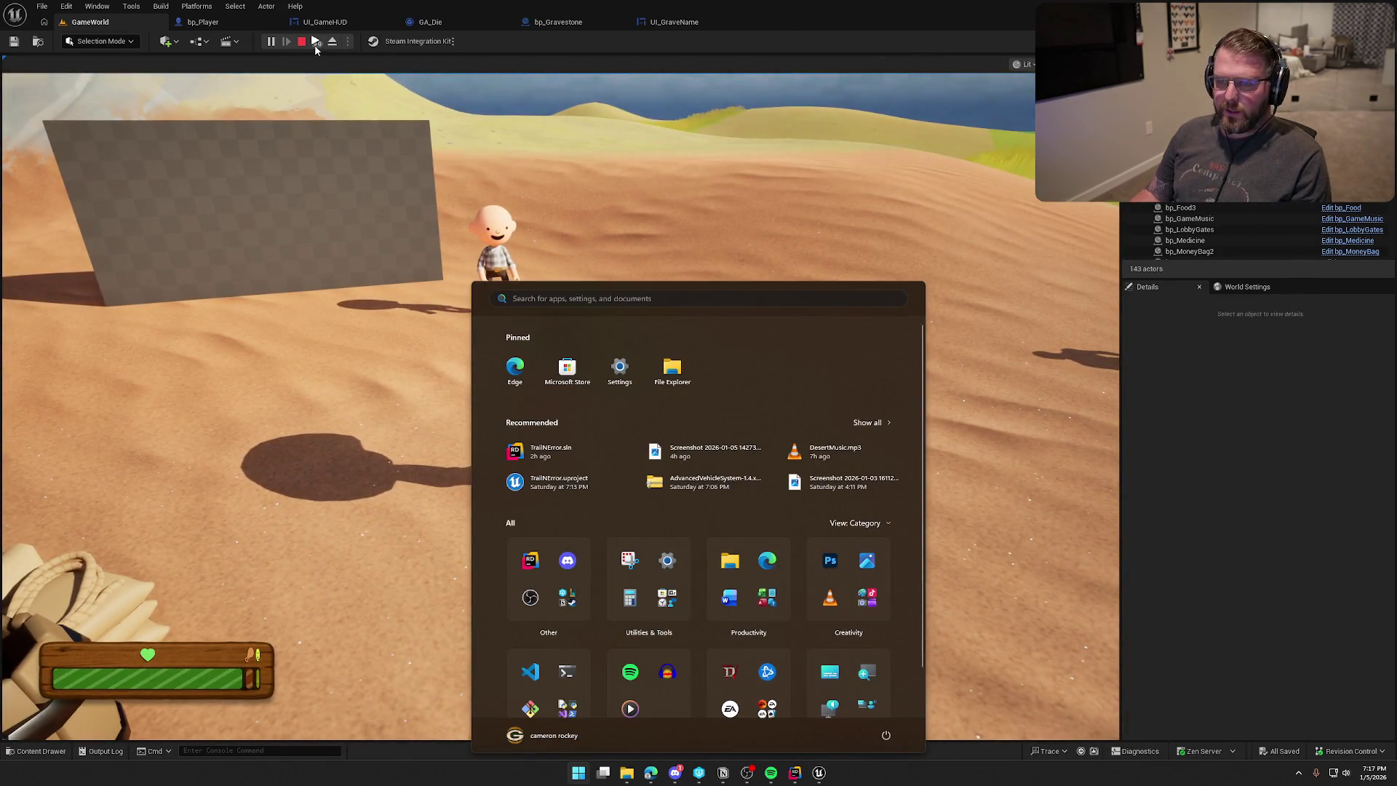
pyautogui.press('super')
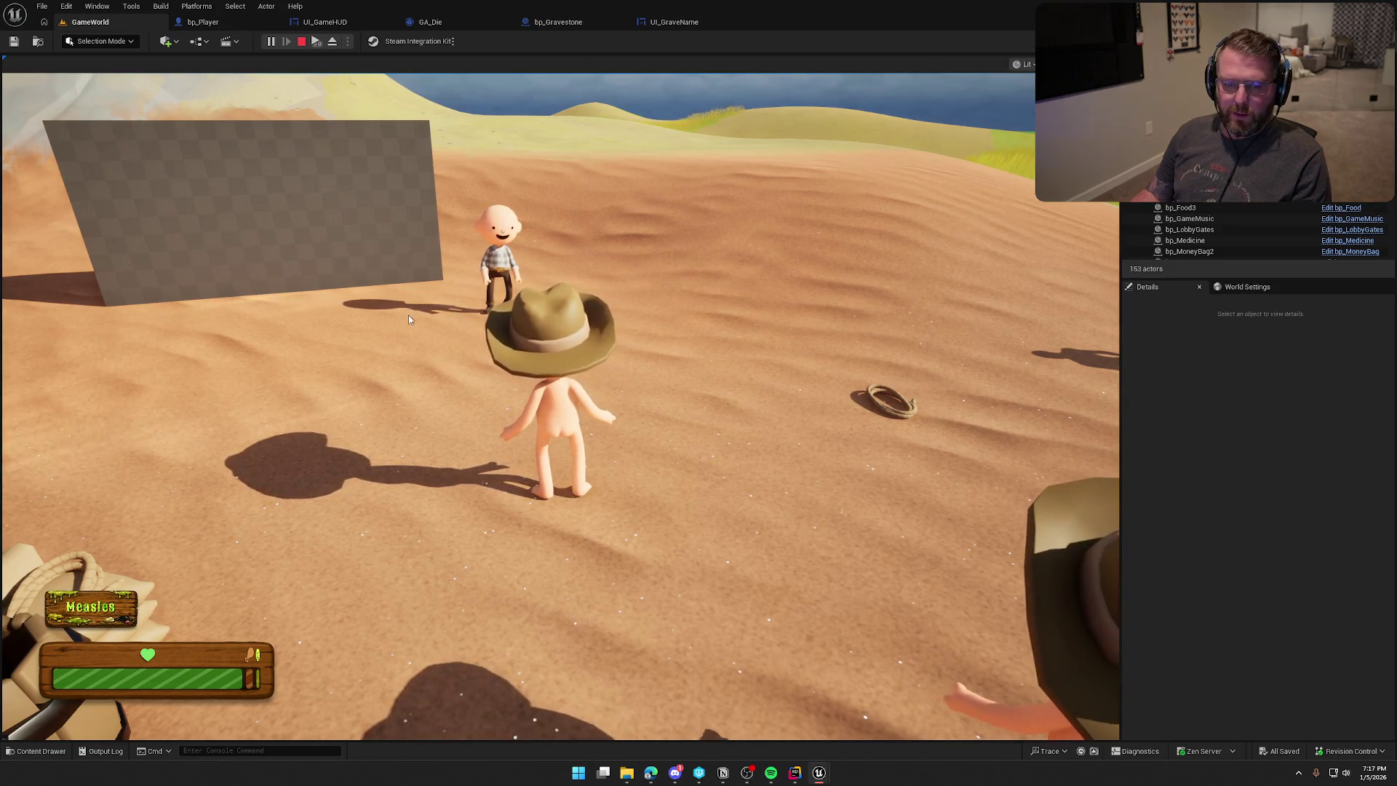
pyautogui.click(409, 318)
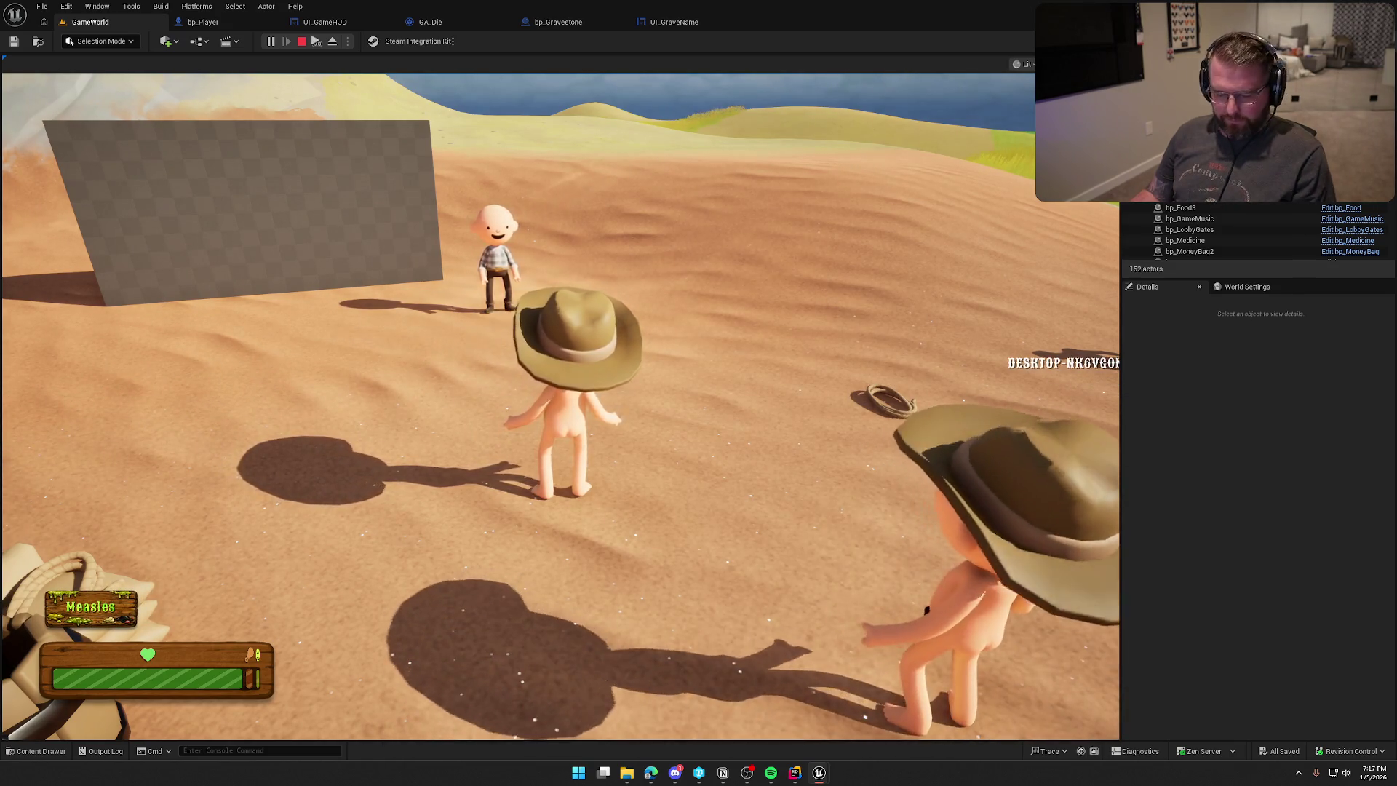
pyautogui.press('super')
pyautogui.press('super')
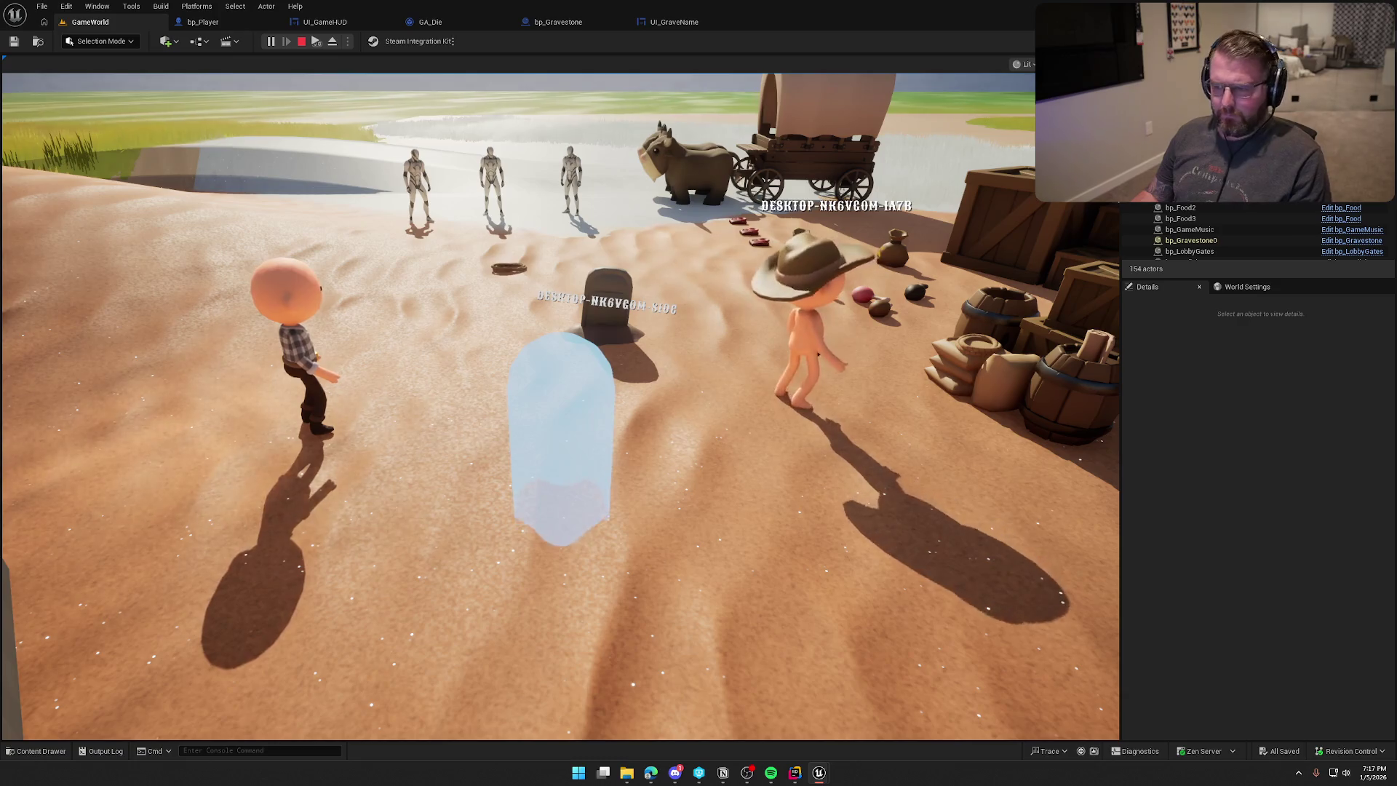
pyautogui.press('super')
pyautogui.press('super')
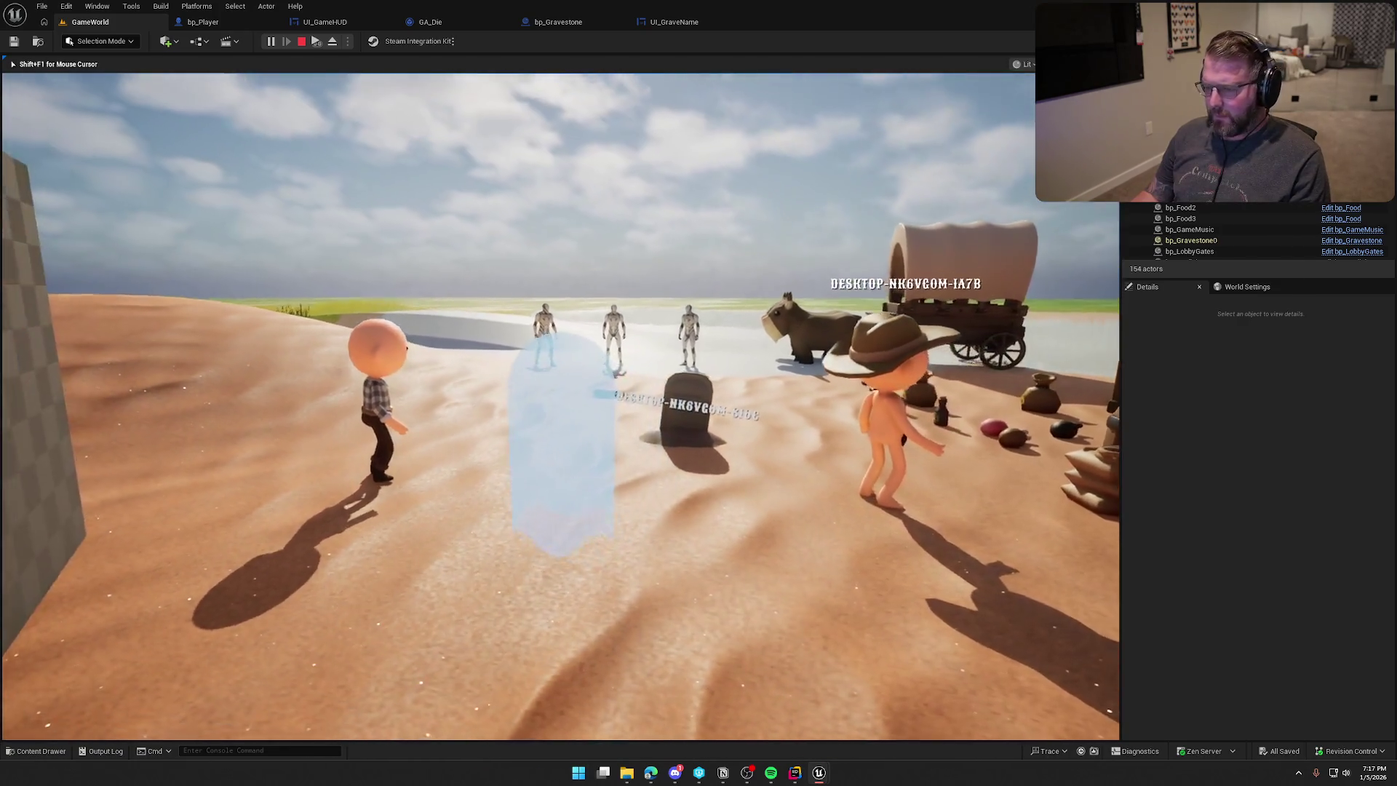
pyautogui.press('a')
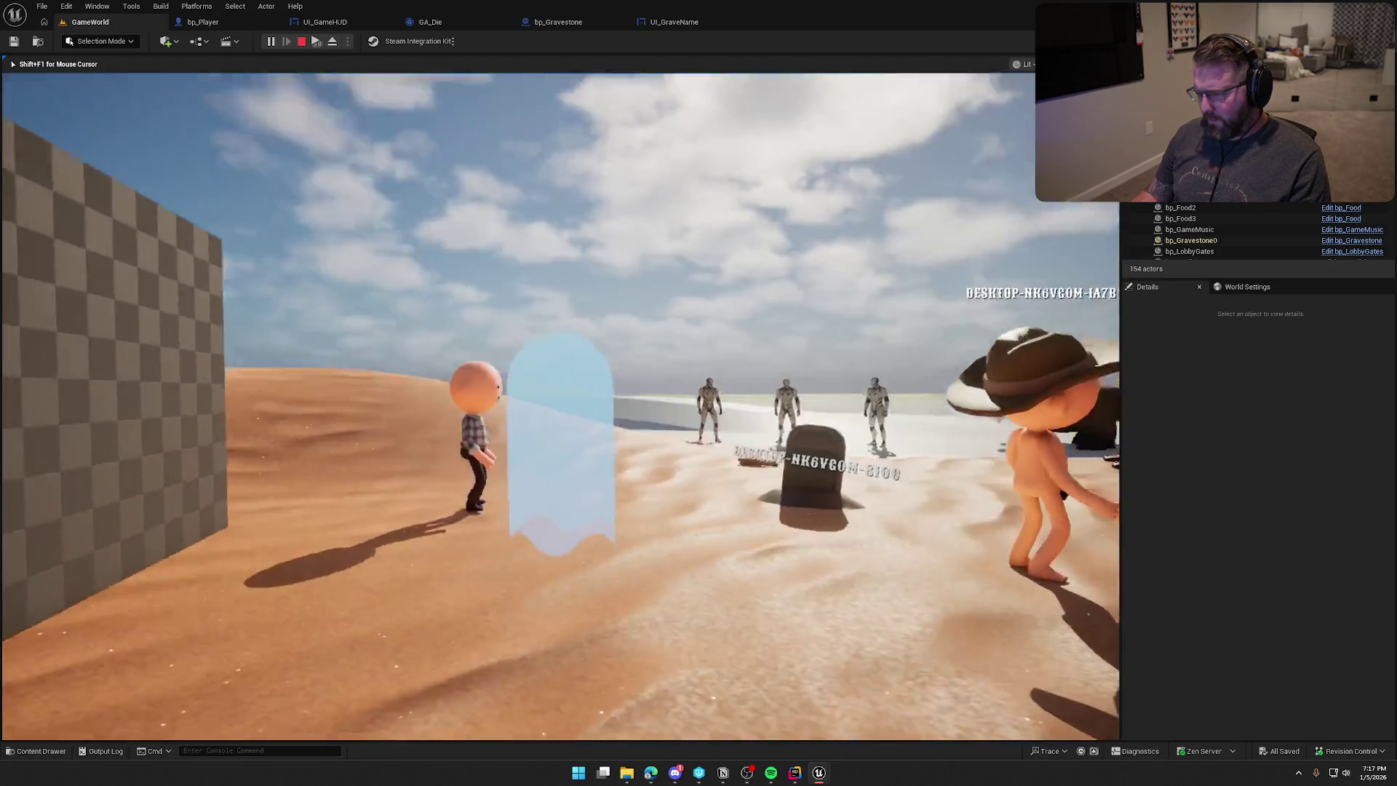
pyautogui.press('Escape')
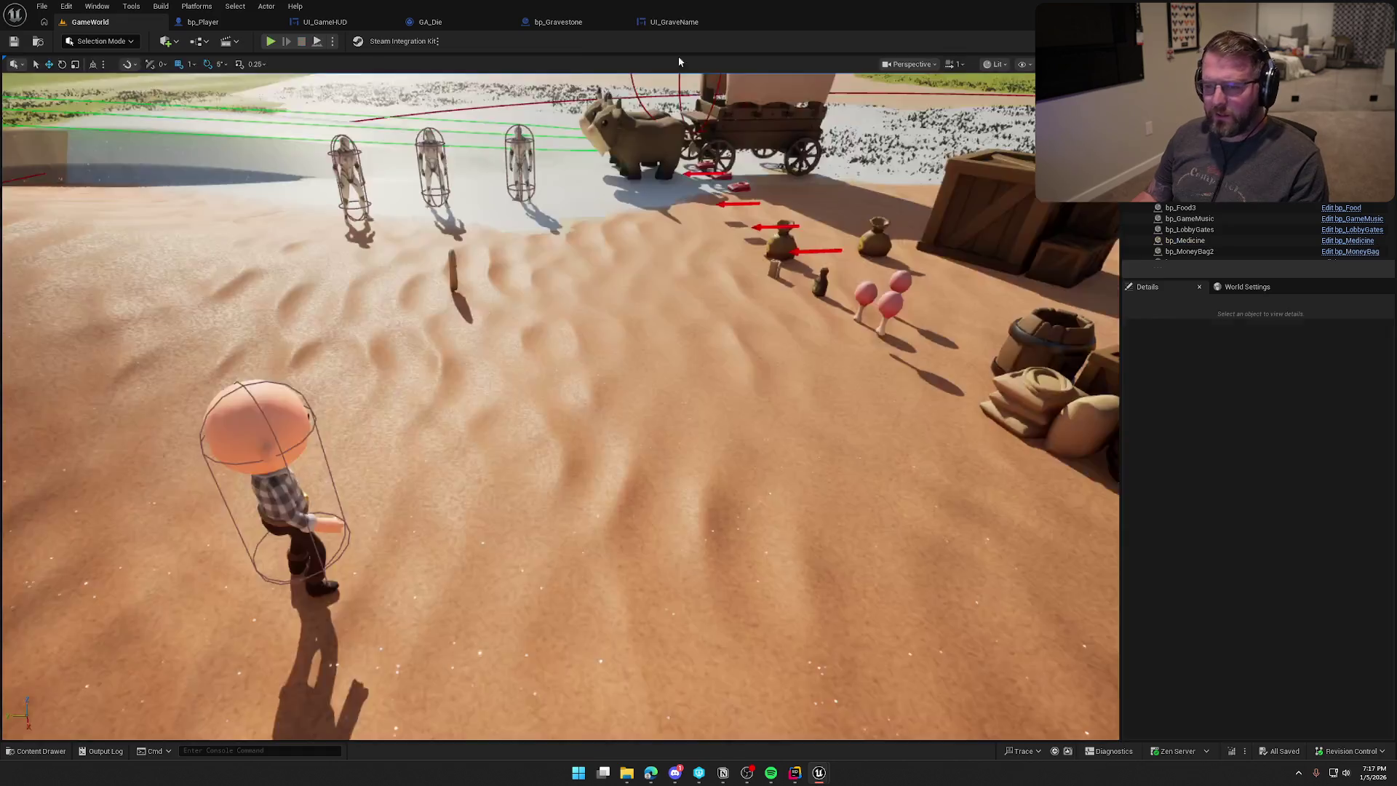
# Raise the PlayersName text higher on the plaque in bp_Gravestone's Viewport.
pyautogui.click(558, 24)
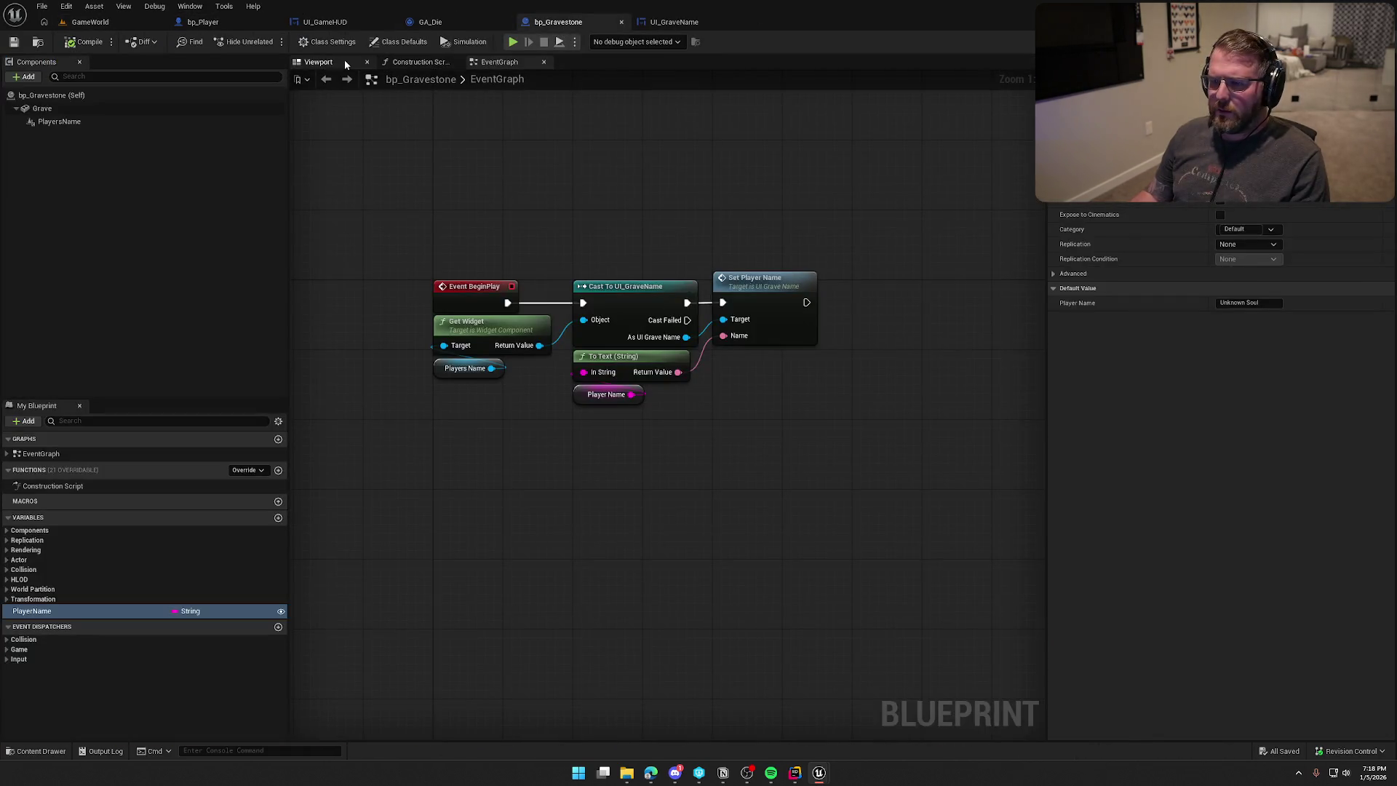
pyautogui.click(318, 61)
pyautogui.moveTo(605, 334); pyautogui.dragTo(717, 413)
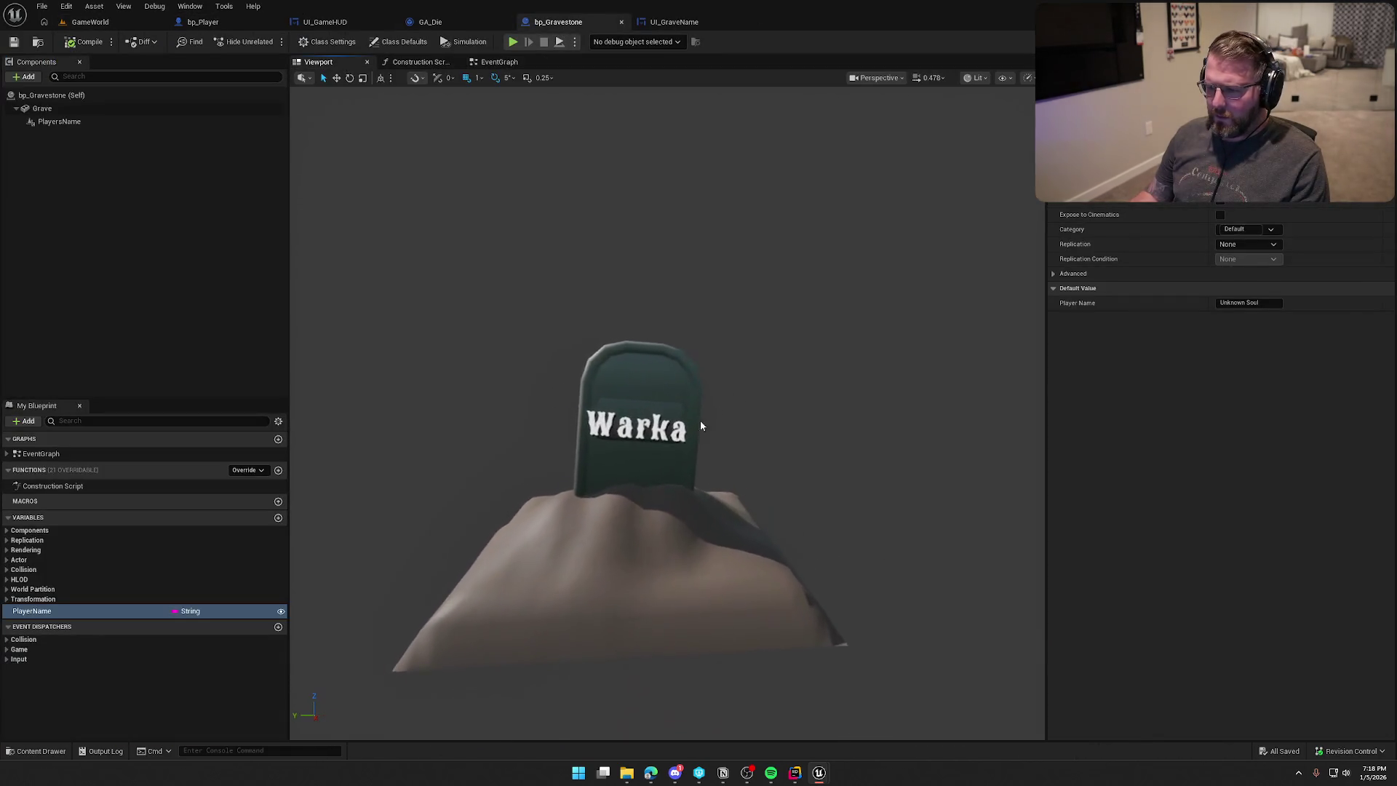
pyautogui.click(640, 430)
pyautogui.scroll(3, 619, 440)
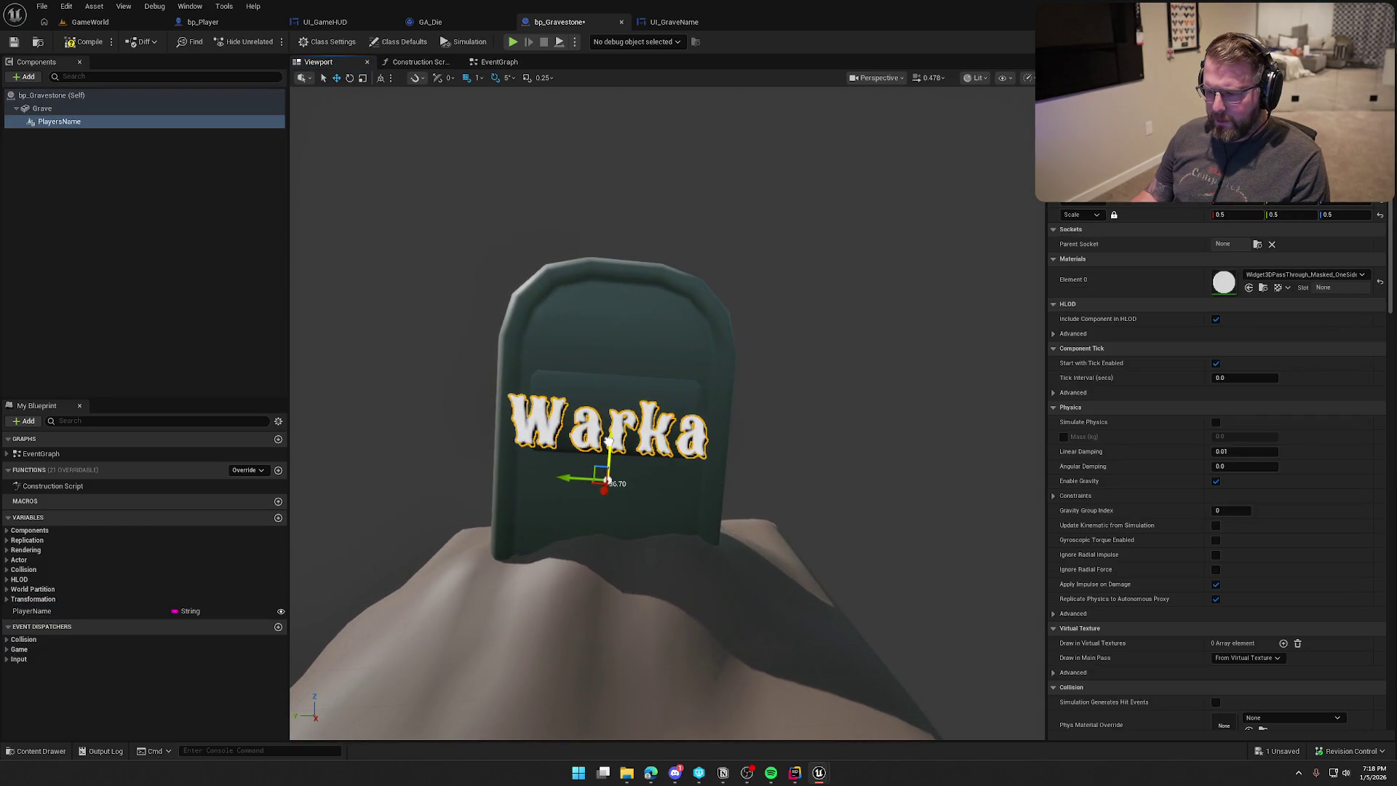
pyautogui.moveTo(609, 441); pyautogui.dragTo(612, 430)
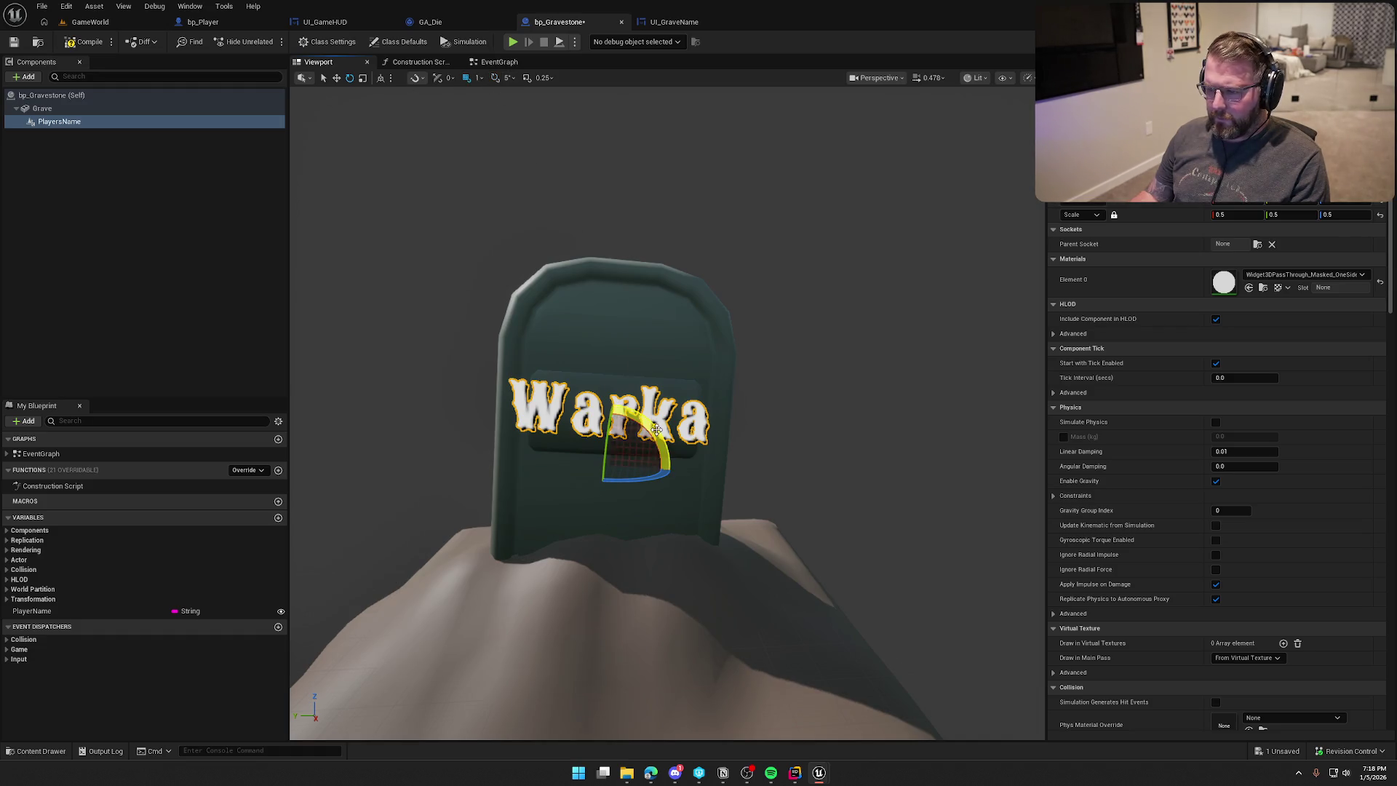
pyautogui.moveTo(657, 430); pyautogui.dragTo(656, 434)
# Scale the PlayersName text to 0.3 on all axes, then start a playtest.
pyautogui.moveTo(540, 264); pyautogui.dragTo(564, 265)
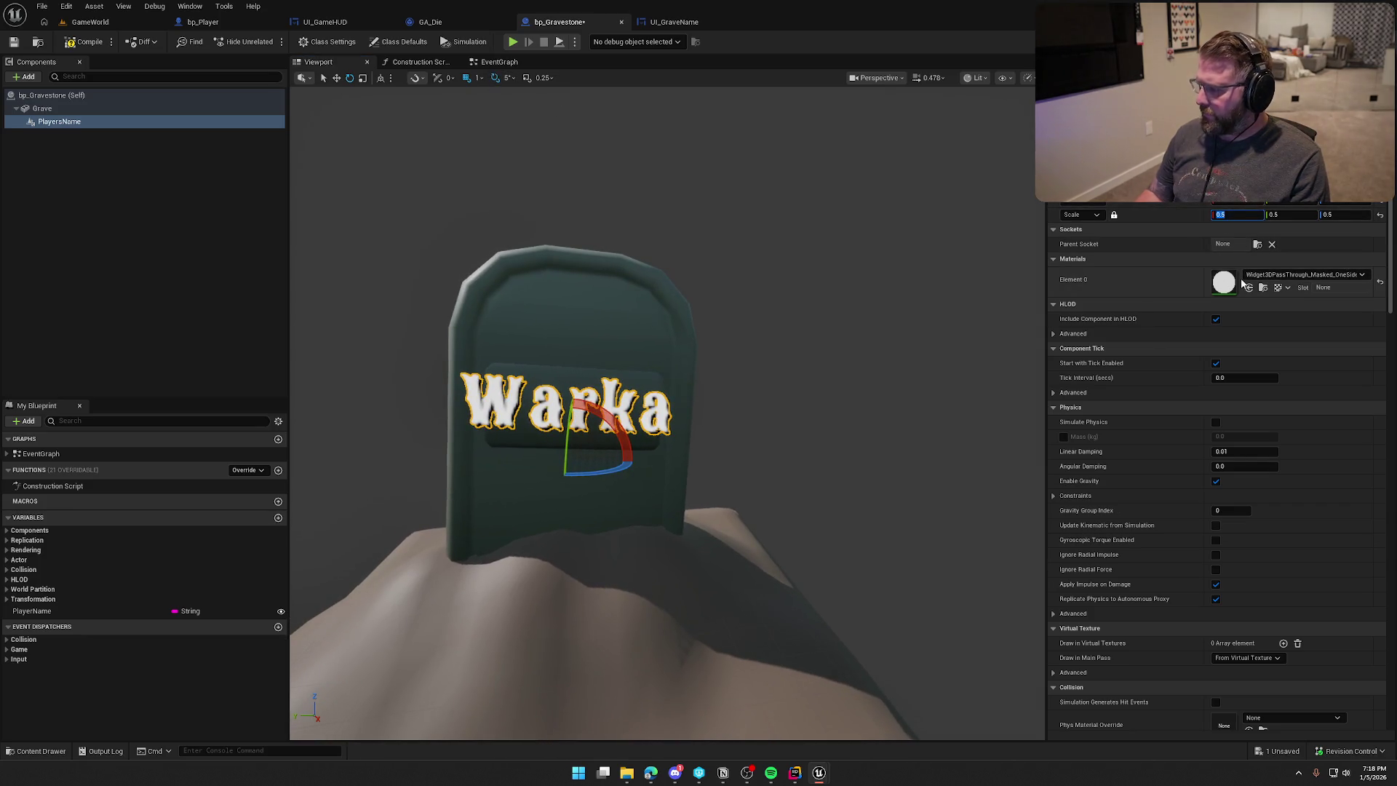
pyautogui.write('.3')
pyautogui.press('Return')
pyautogui.moveTo(767, 414); pyautogui.dragTo(706, 380)
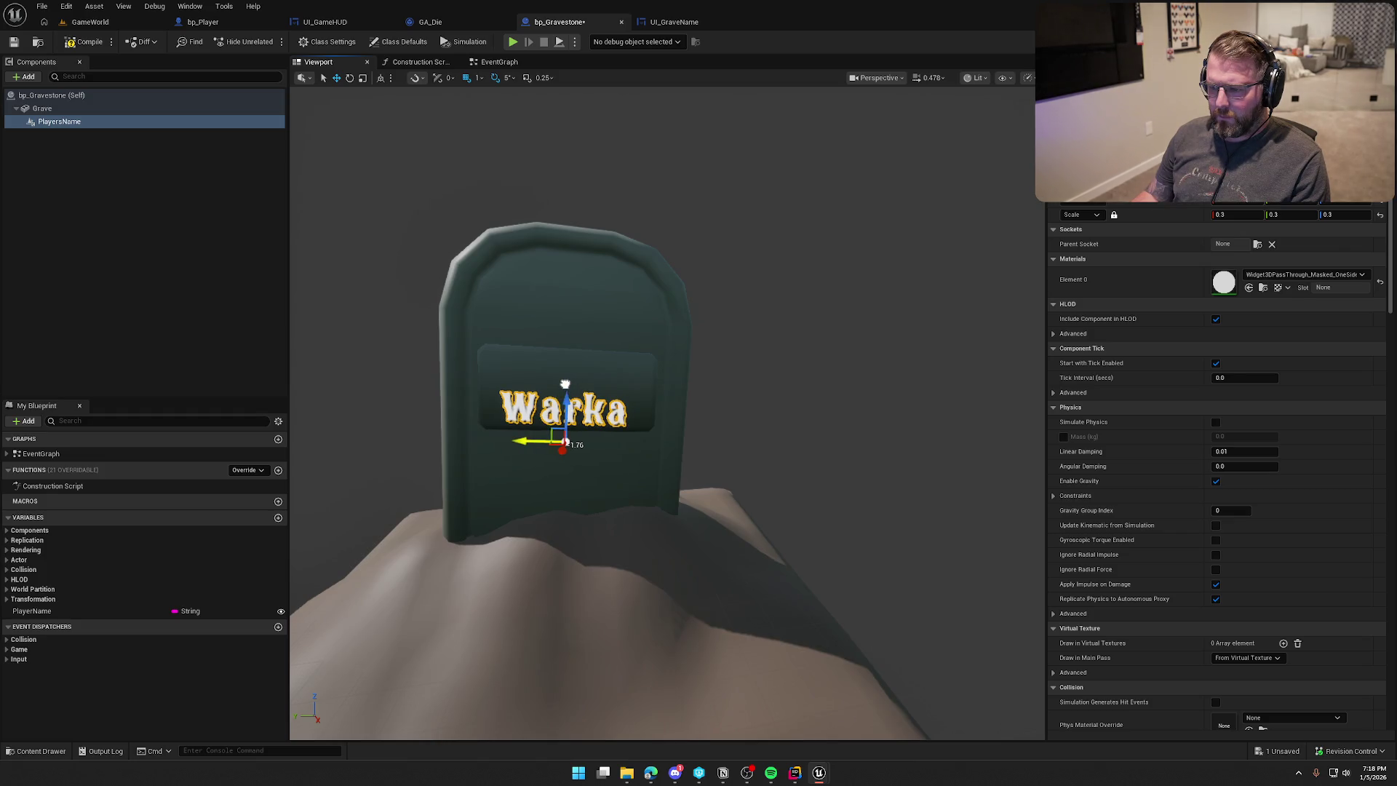
pyautogui.click(714, 234)
pyautogui.moveTo(714, 233); pyautogui.dragTo(655, 240)
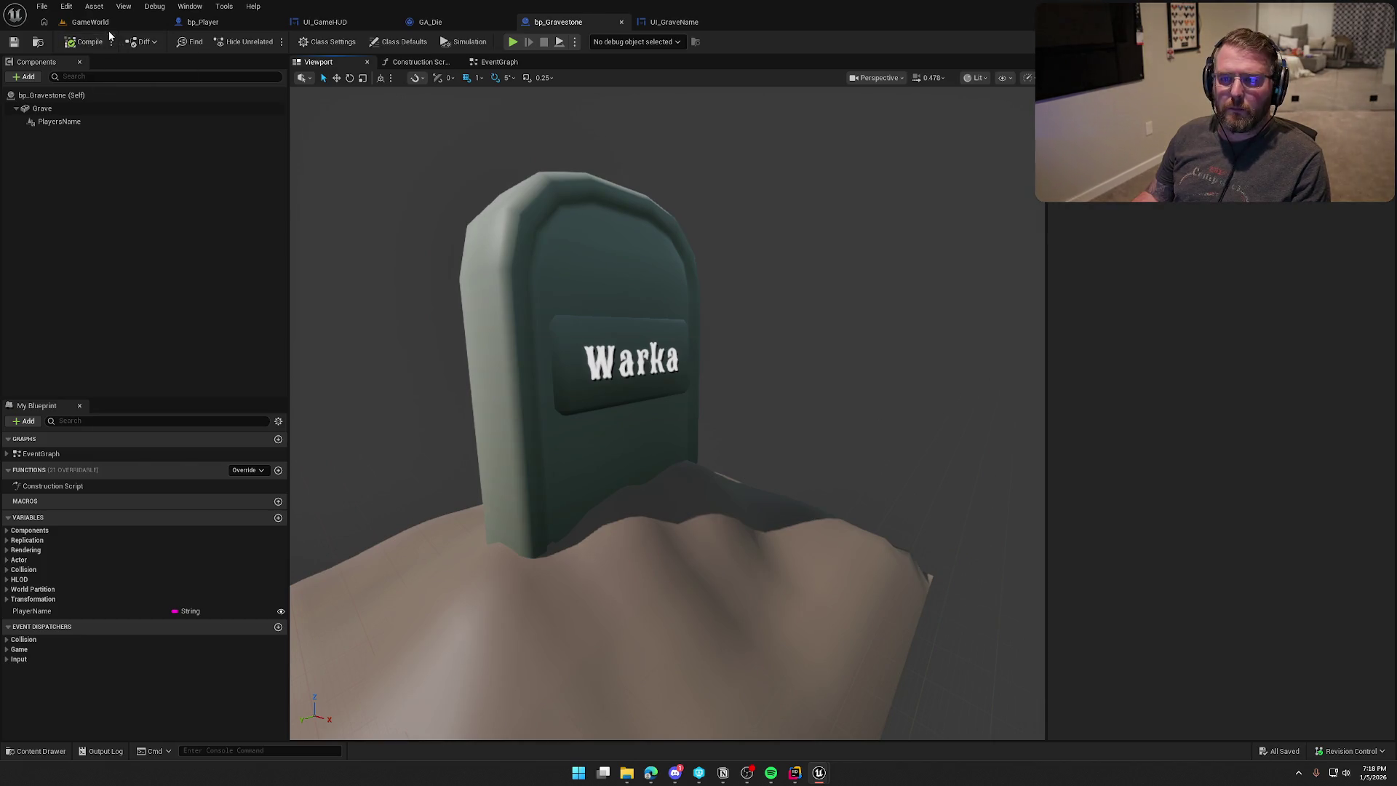
pyautogui.click(101, 22)
pyautogui.hotkey('alt', 'p')
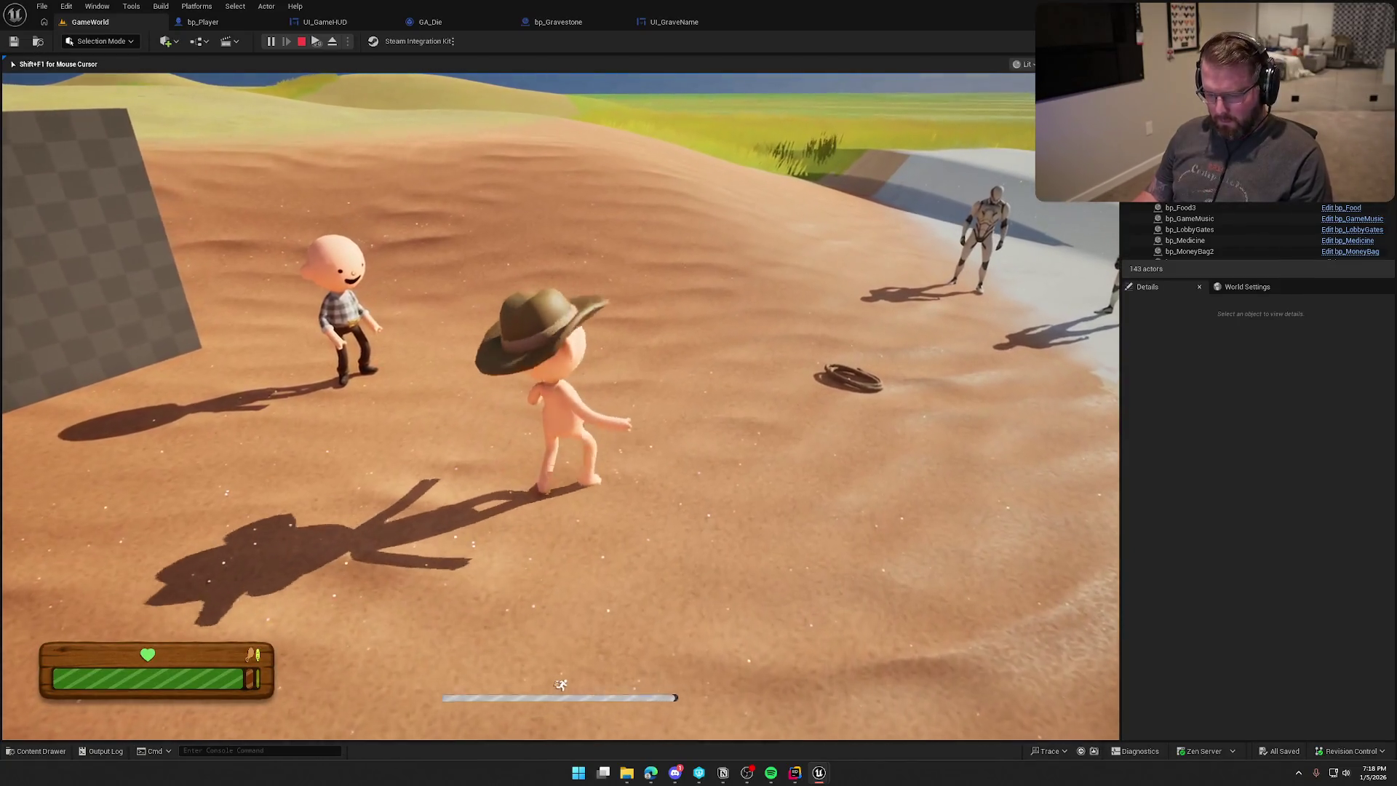
# Stop the first playtest and bring the editor view closer to the character.
pyautogui.press('super')
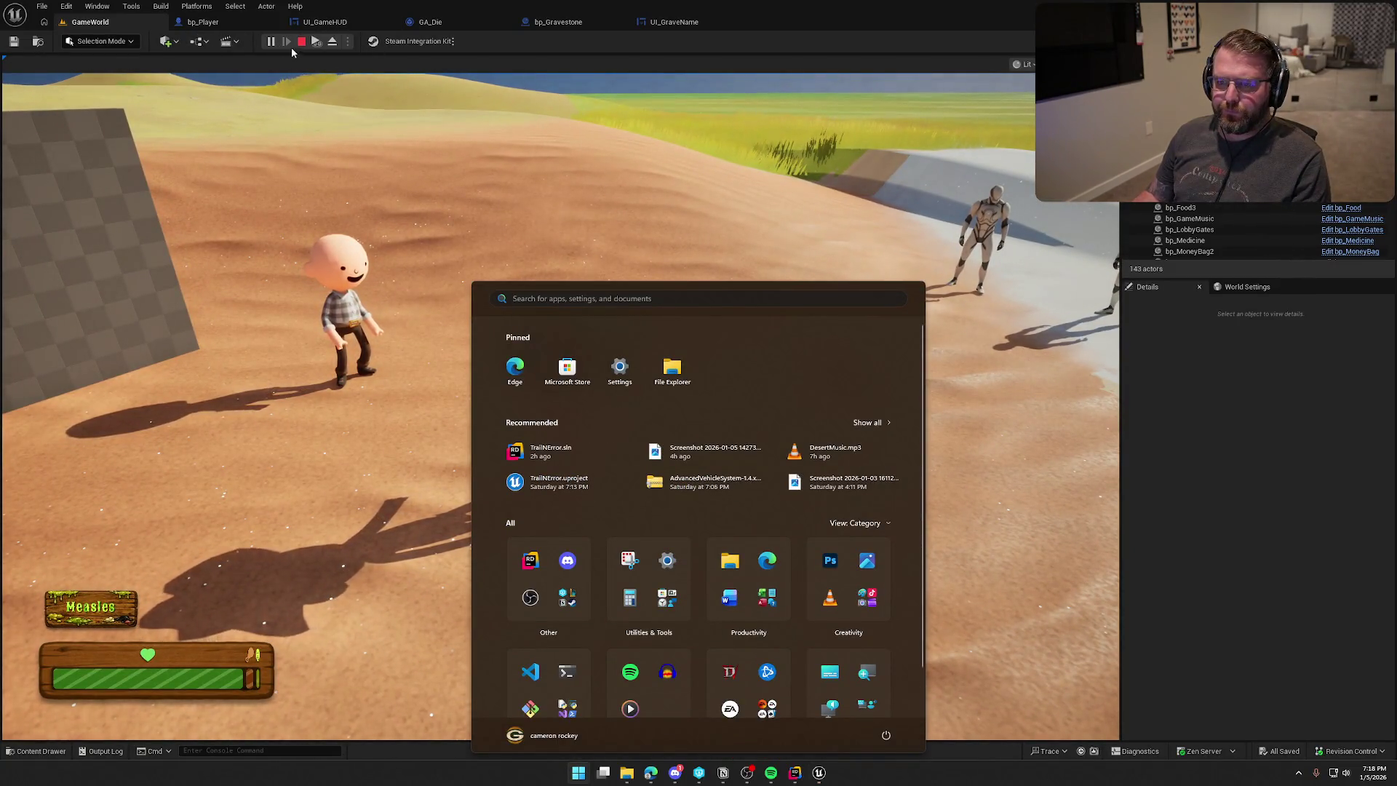
pyautogui.press('super')
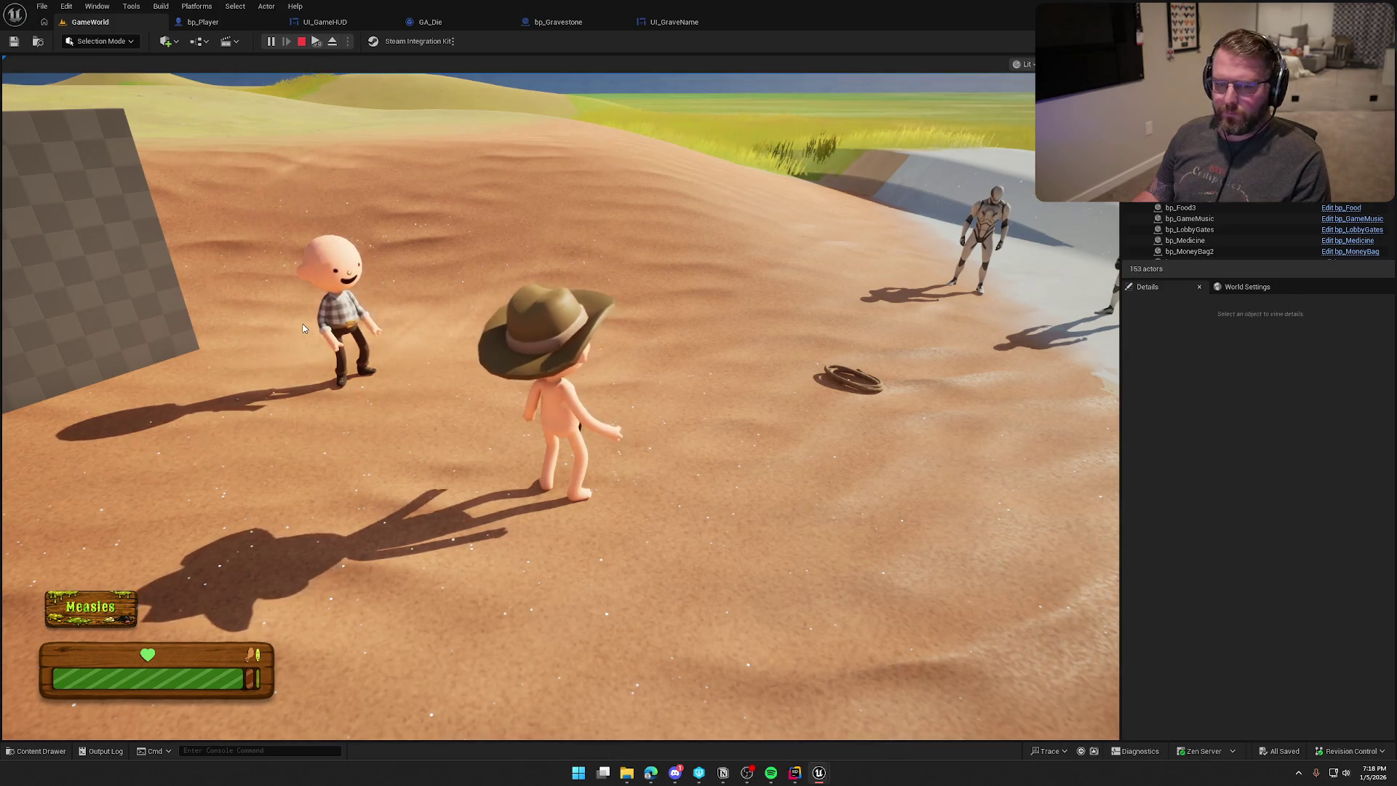
pyautogui.click(299, 338)
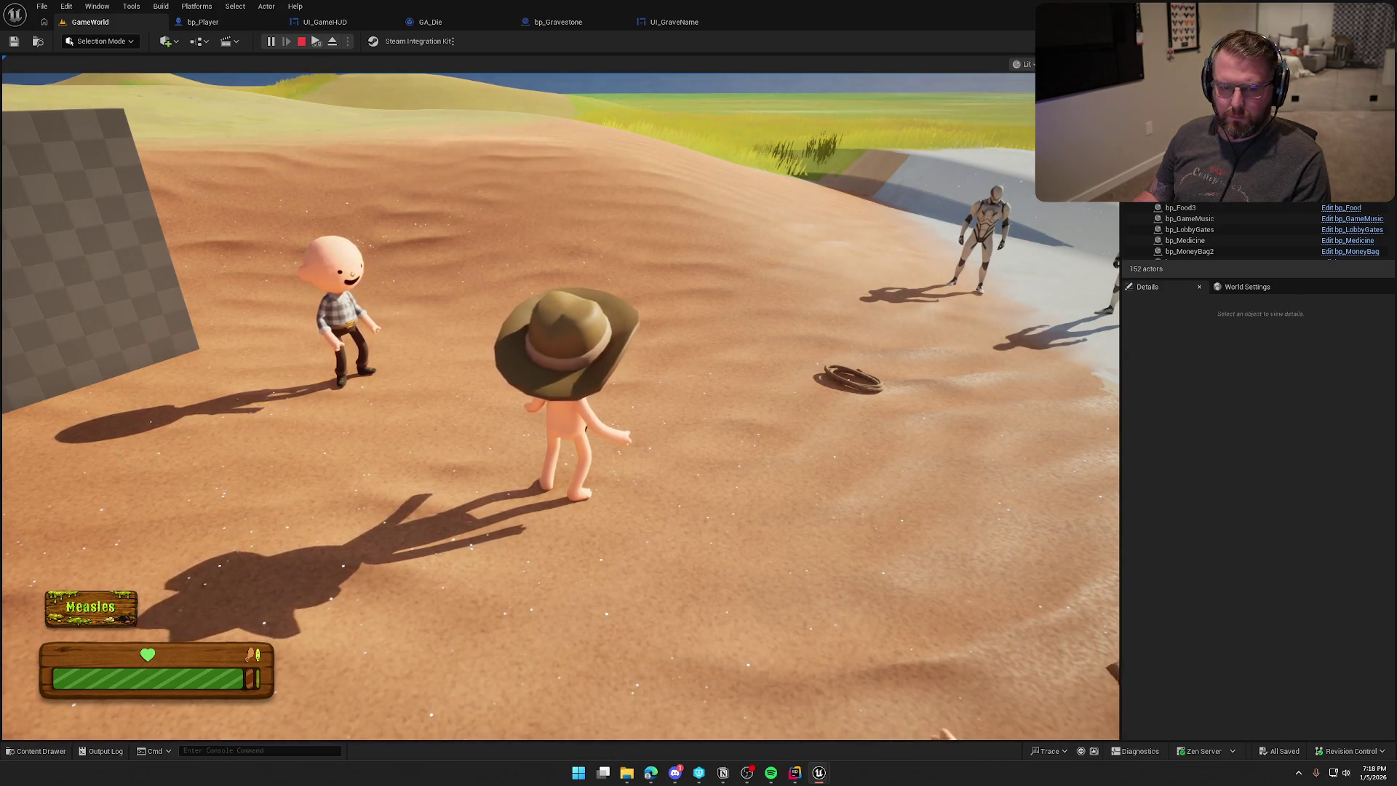
pyautogui.press('super')
pyautogui.press('super')
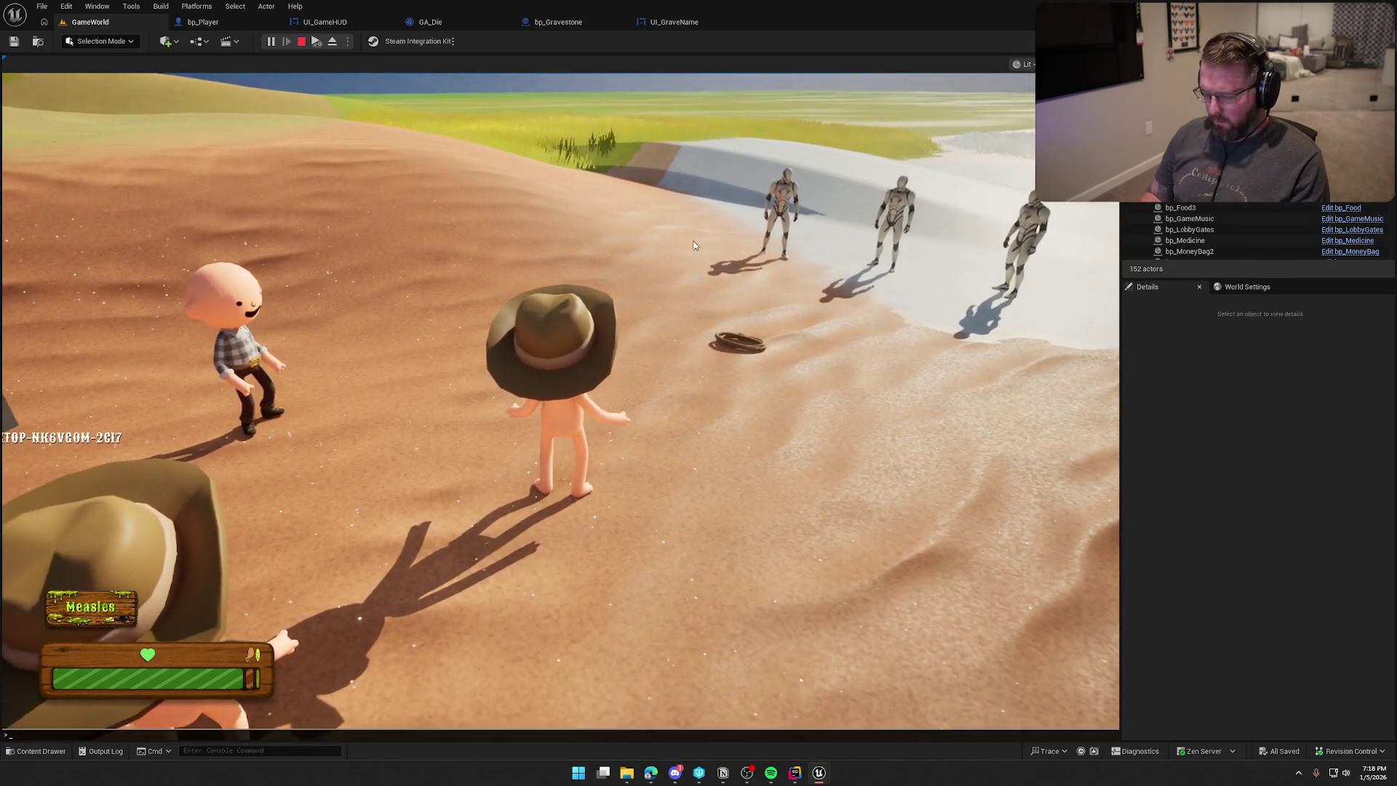
pyautogui.press('Escape')
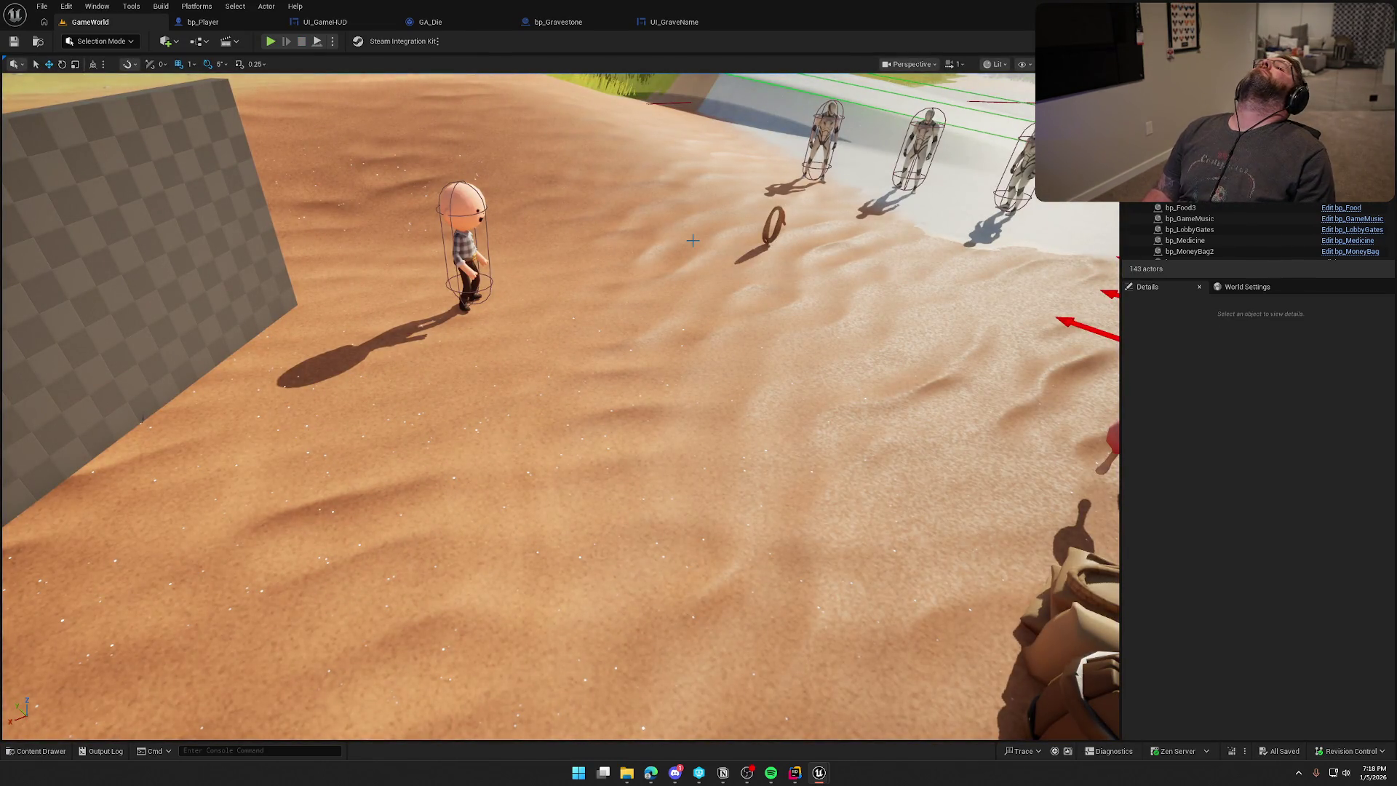
pyautogui.scroll(-5, 692, 241)
pyautogui.moveTo(653, 245)
pyautogui.mouseDown()
pyautogui.moveTo(659, 328)
pyautogui.moveTo(652, 262)
pyautogui.moveTo(658, 313)
pyautogui.mouseUp()
# Start another playtest and open the in-game console with the backtick key.
pyautogui.click(271, 42)
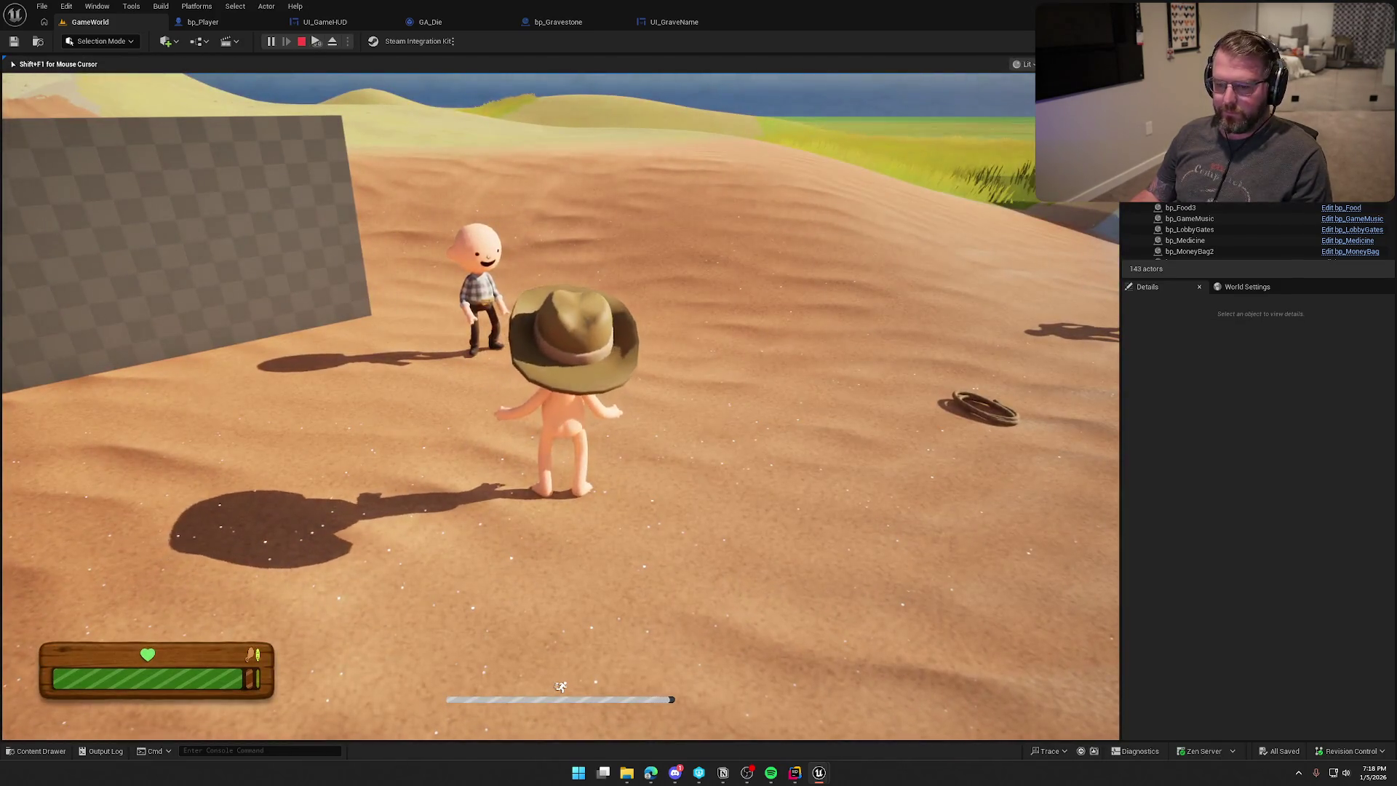
pyautogui.press('super')
pyautogui.press('Escape')
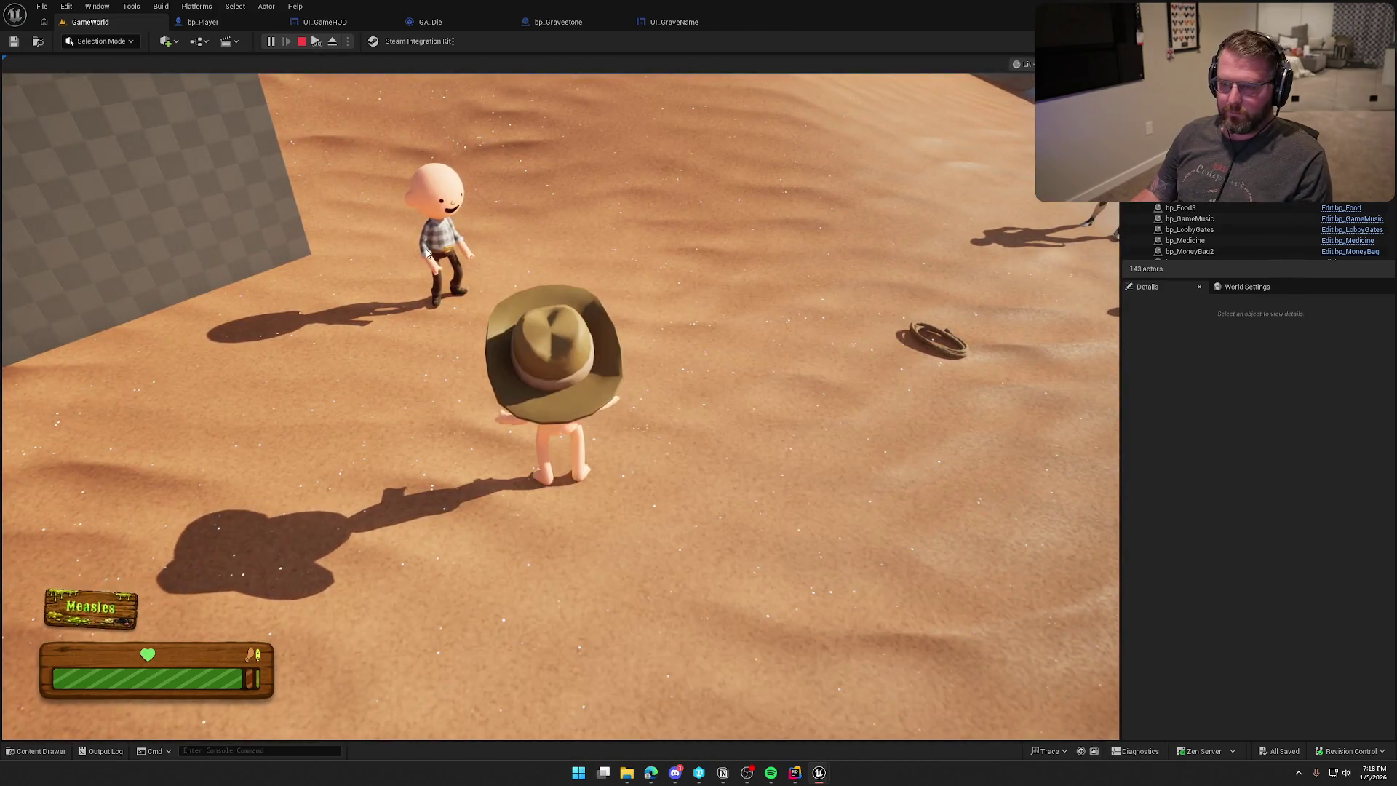
pyautogui.click(539, 294)
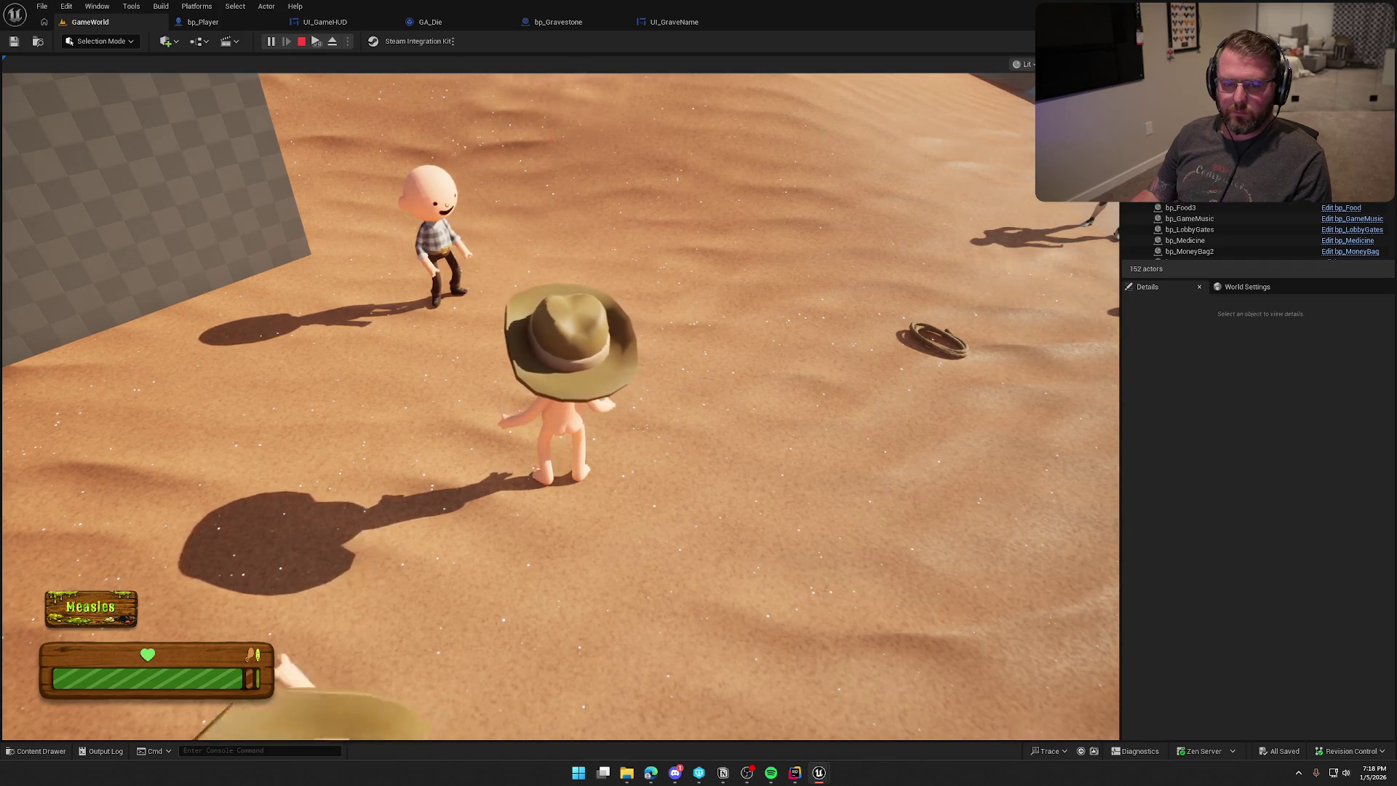
pyautogui.press('super')
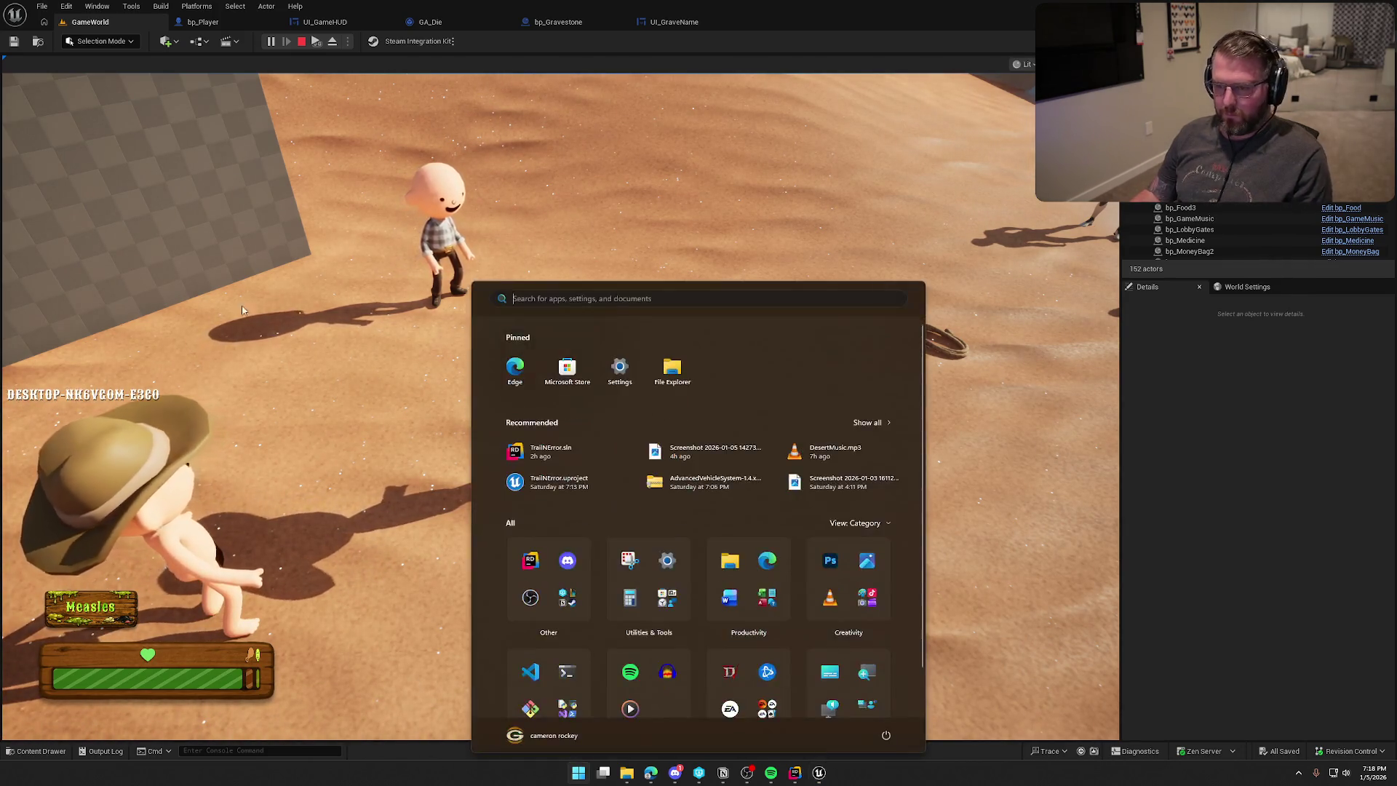
pyautogui.press('Escape')
pyautogui.hotkey('shift', 'F1')
pyautogui.press('`')
# Run the KillPlayer console command to kill the player.
pyautogui.write('KillPlayer')
pyautogui.press('Return')
pyautogui.click(380, 260)
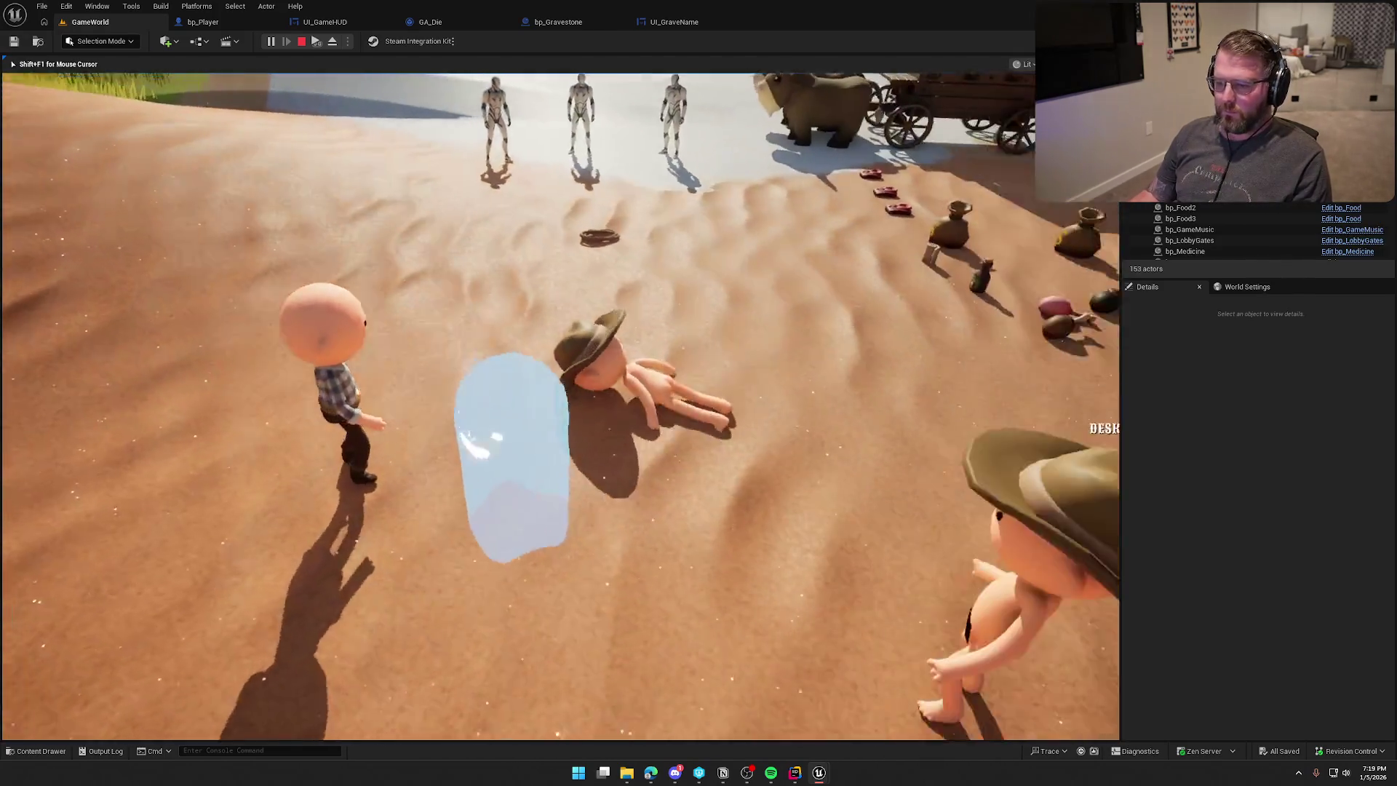
# Walk the ghost up to the gravestone to read its name, then stop the playtest.
pyautogui.press('d')
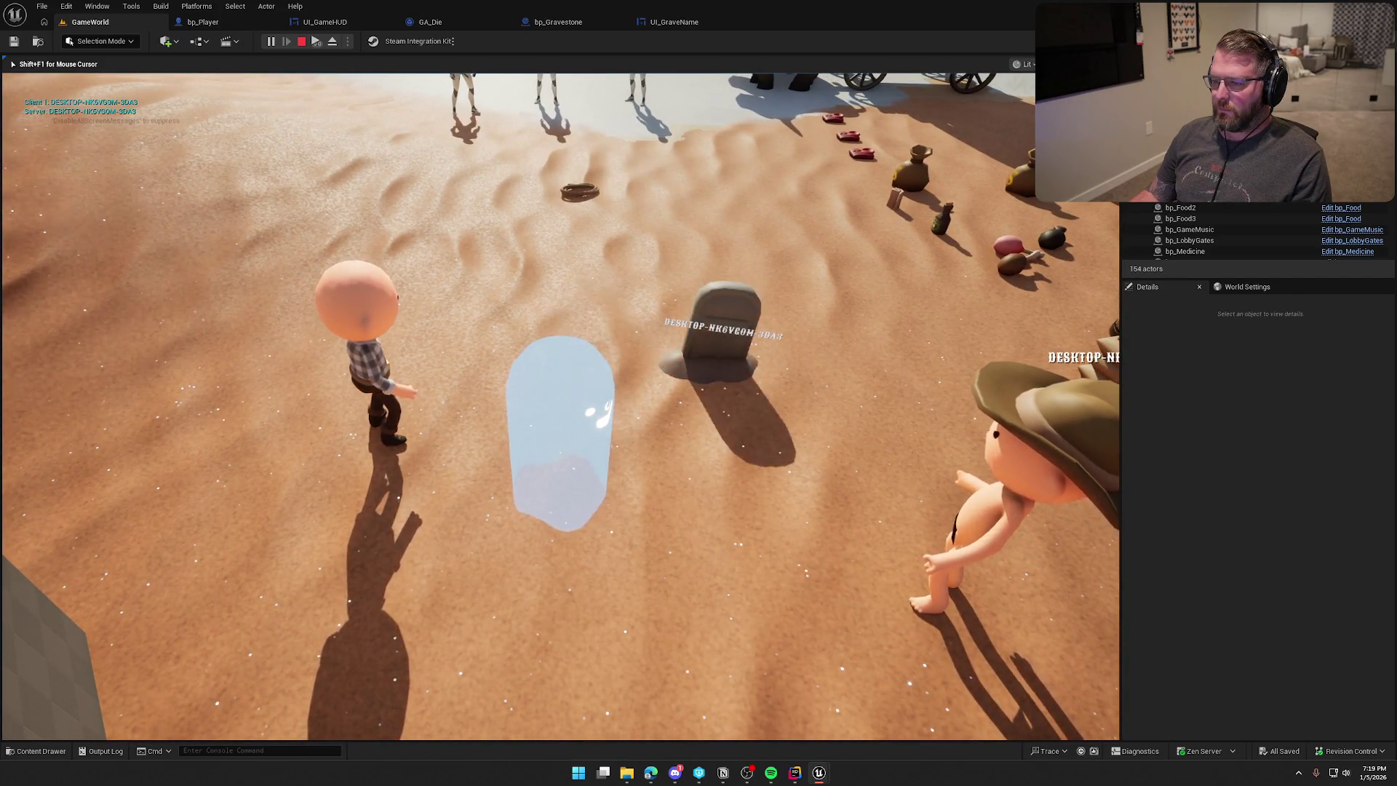
pyautogui.press('w')
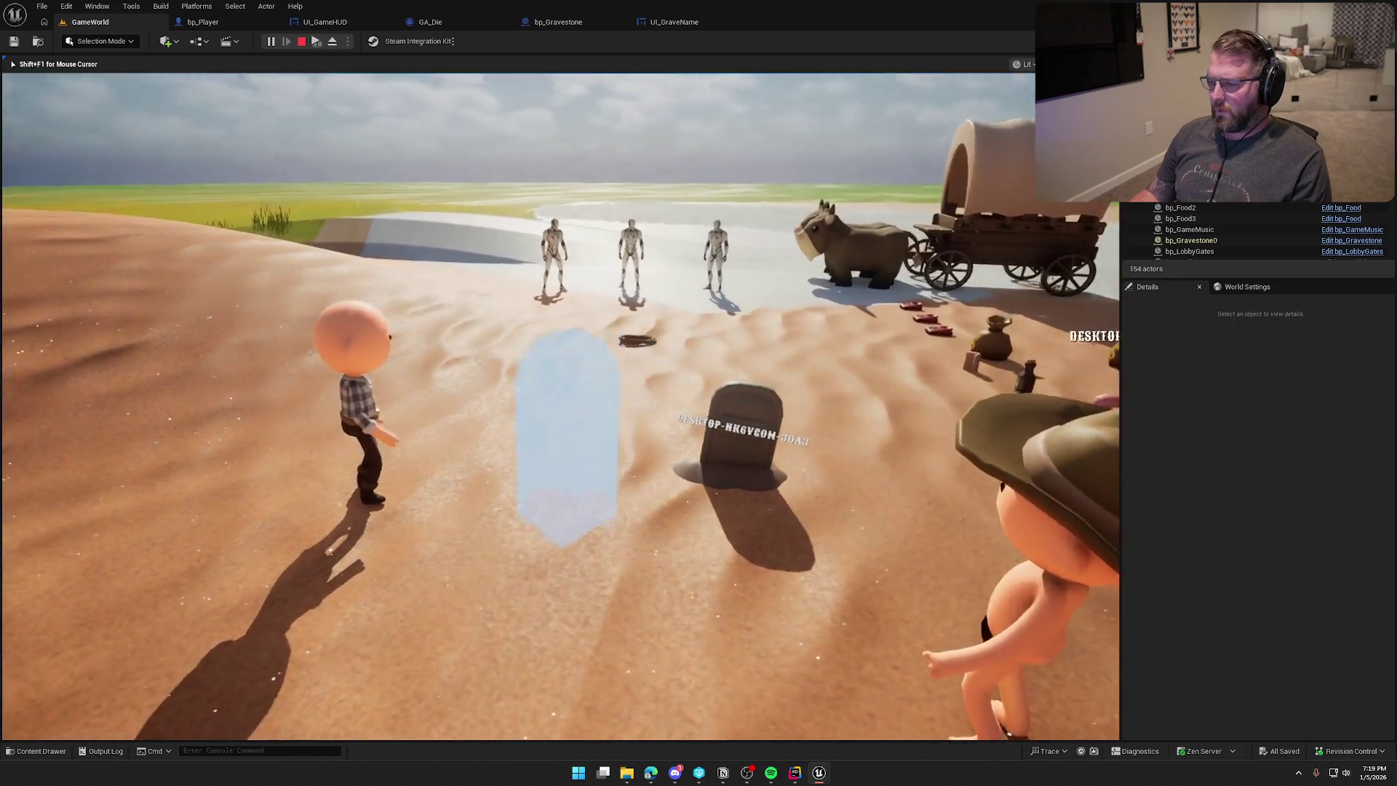
pyautogui.press('w')
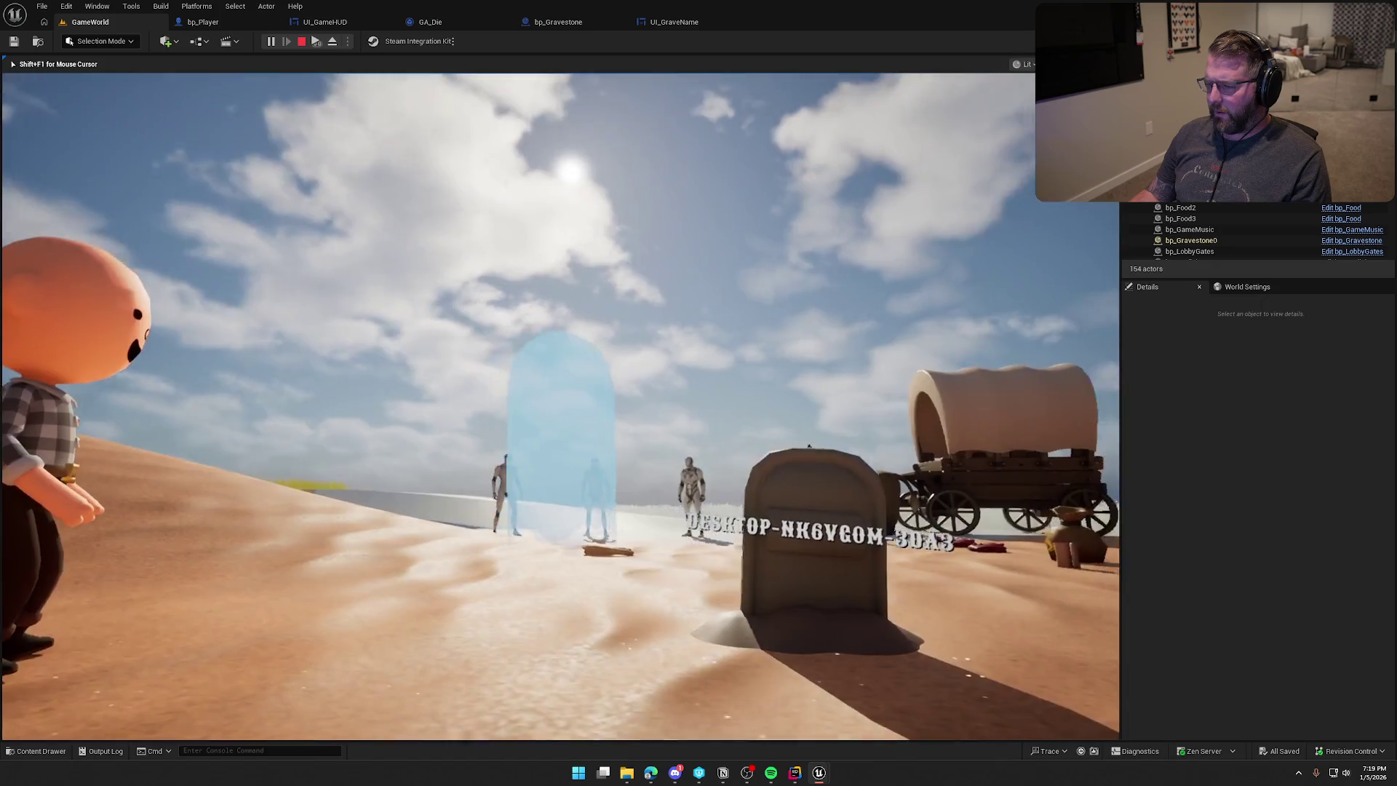
pyautogui.moveTo(561, 408)
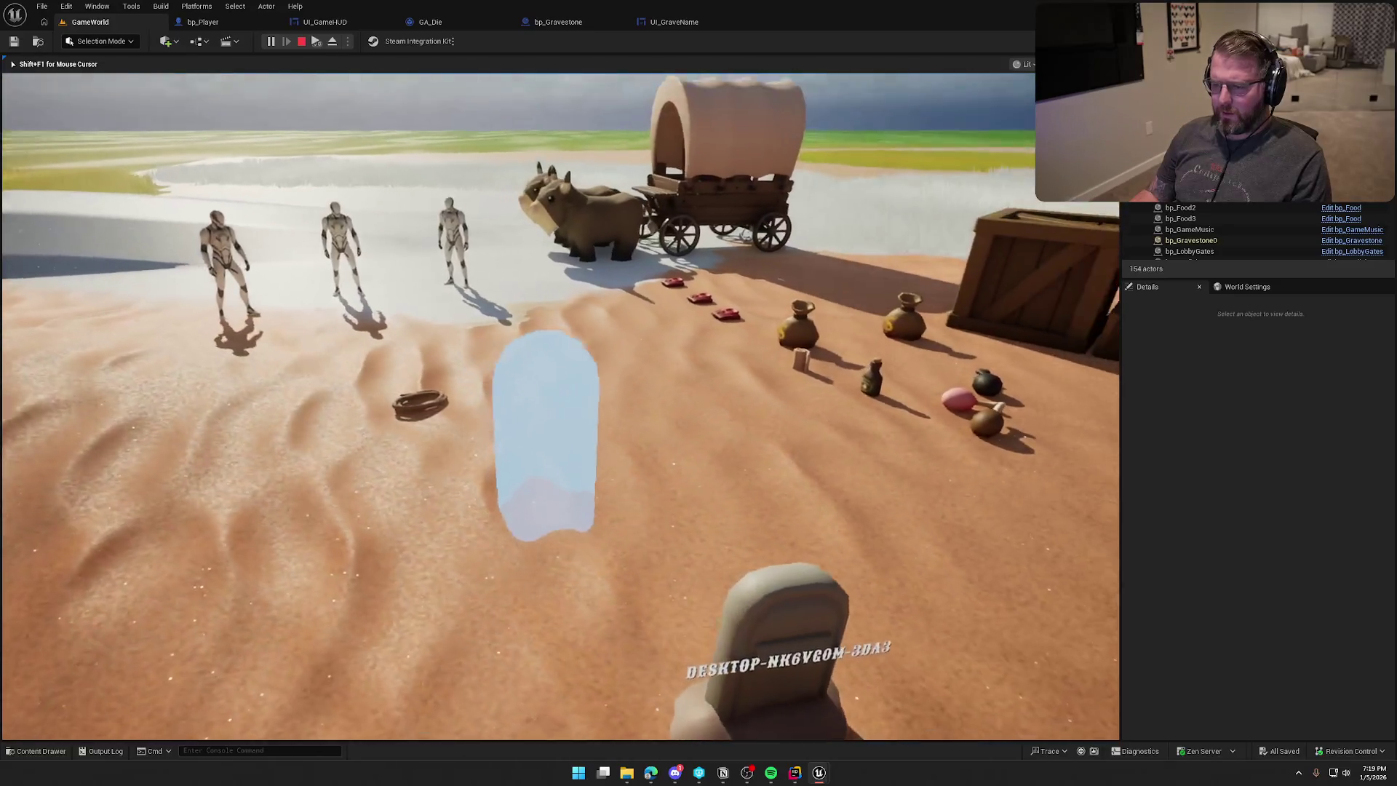
pyautogui.press('super')
pyautogui.press('super')
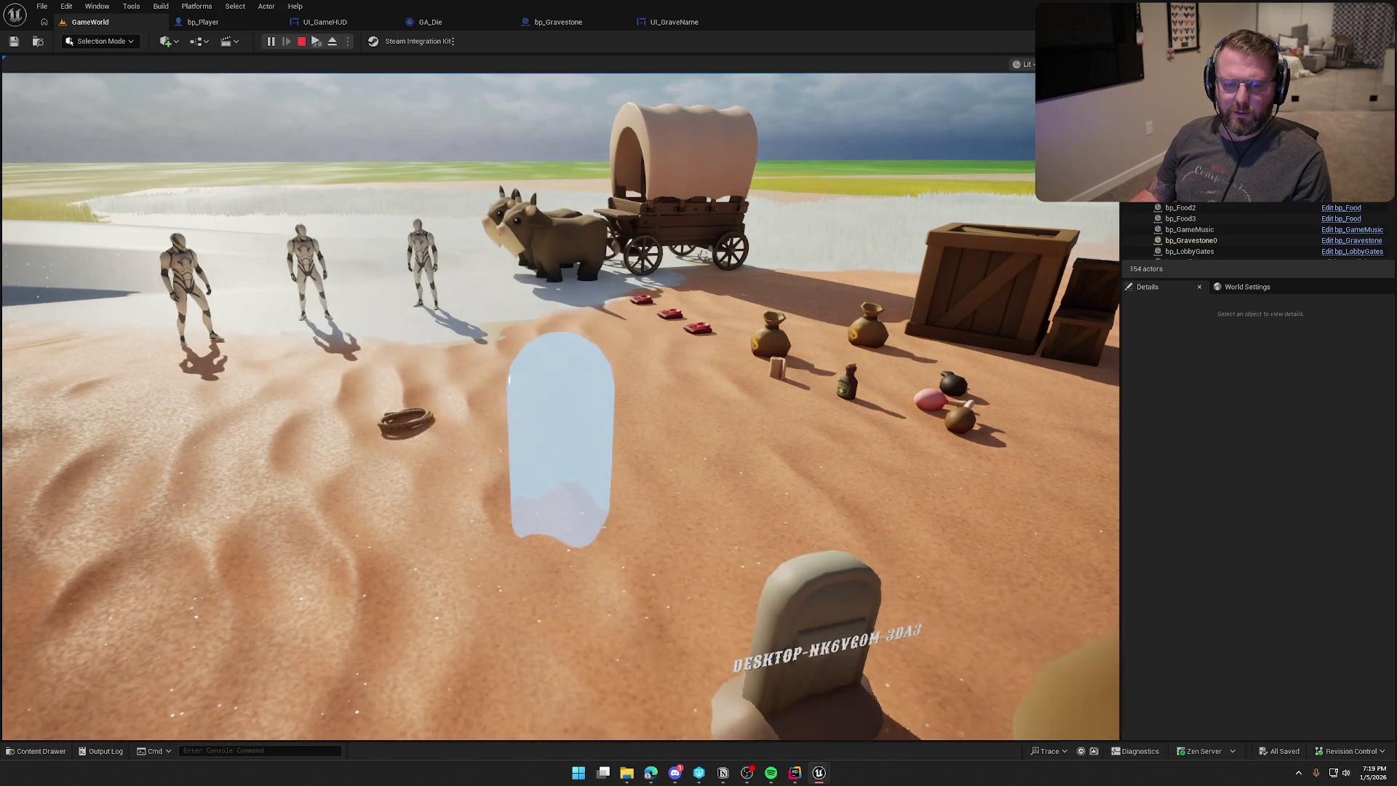
pyautogui.press('Escape')
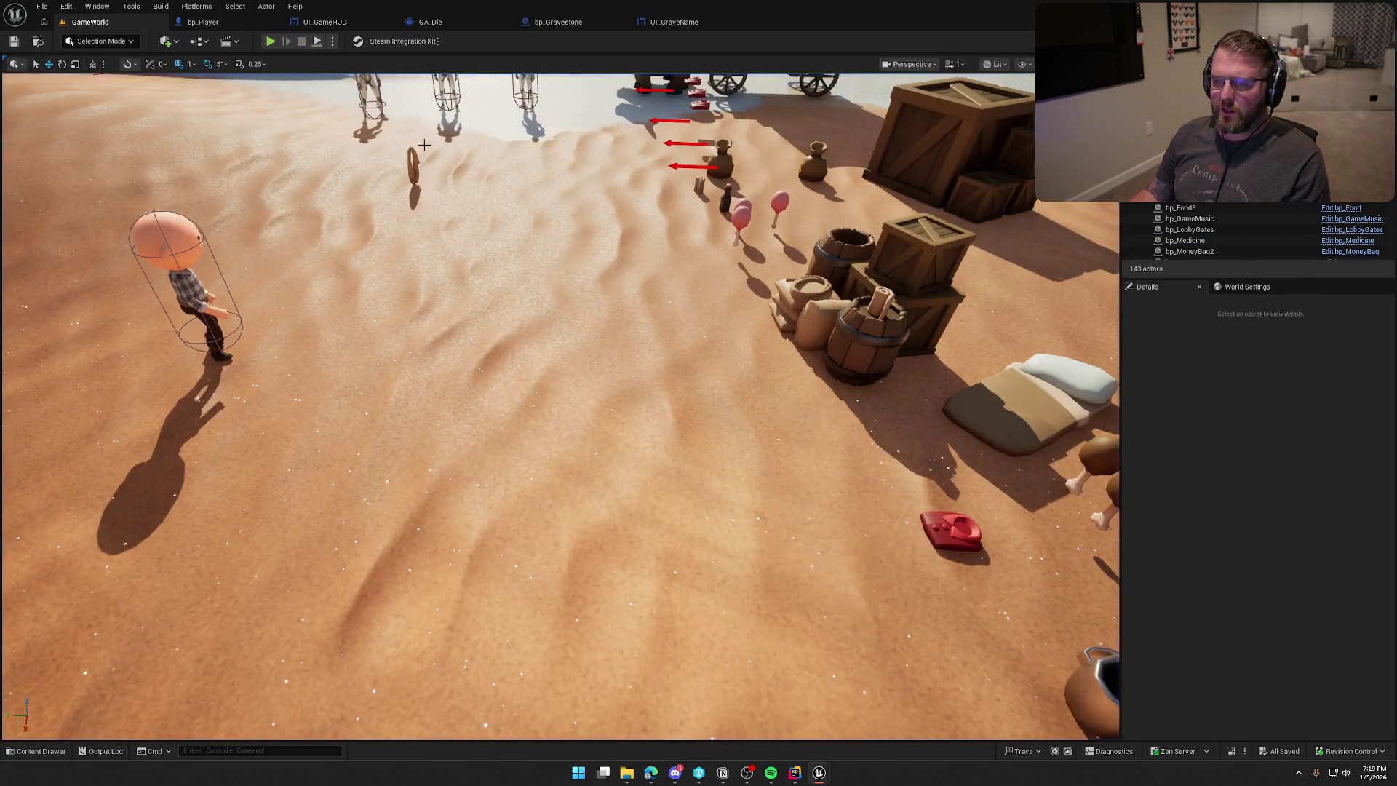
# Enable Replicates in bp_Gravestone's Class Defaults and save it.
pyautogui.click(574, 35)
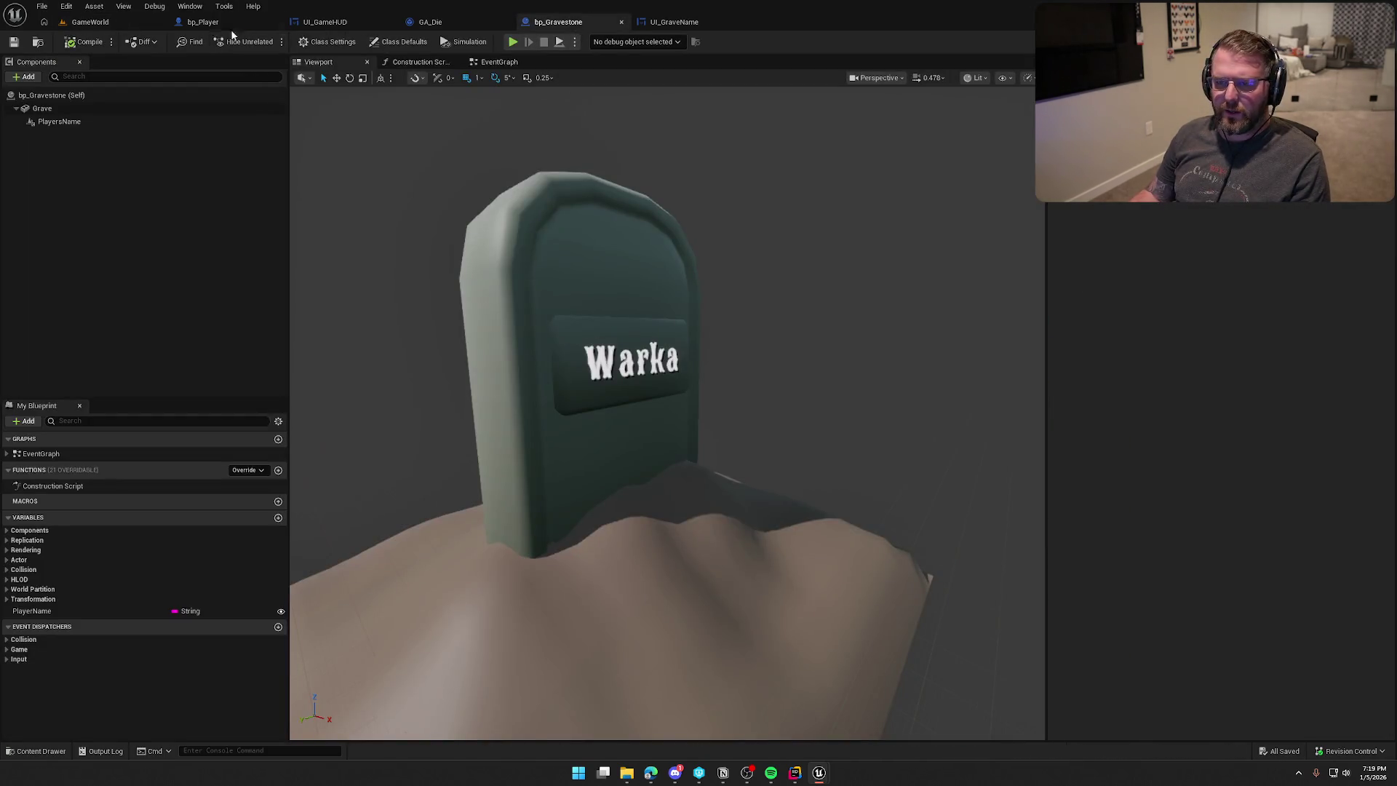
pyautogui.click(331, 42)
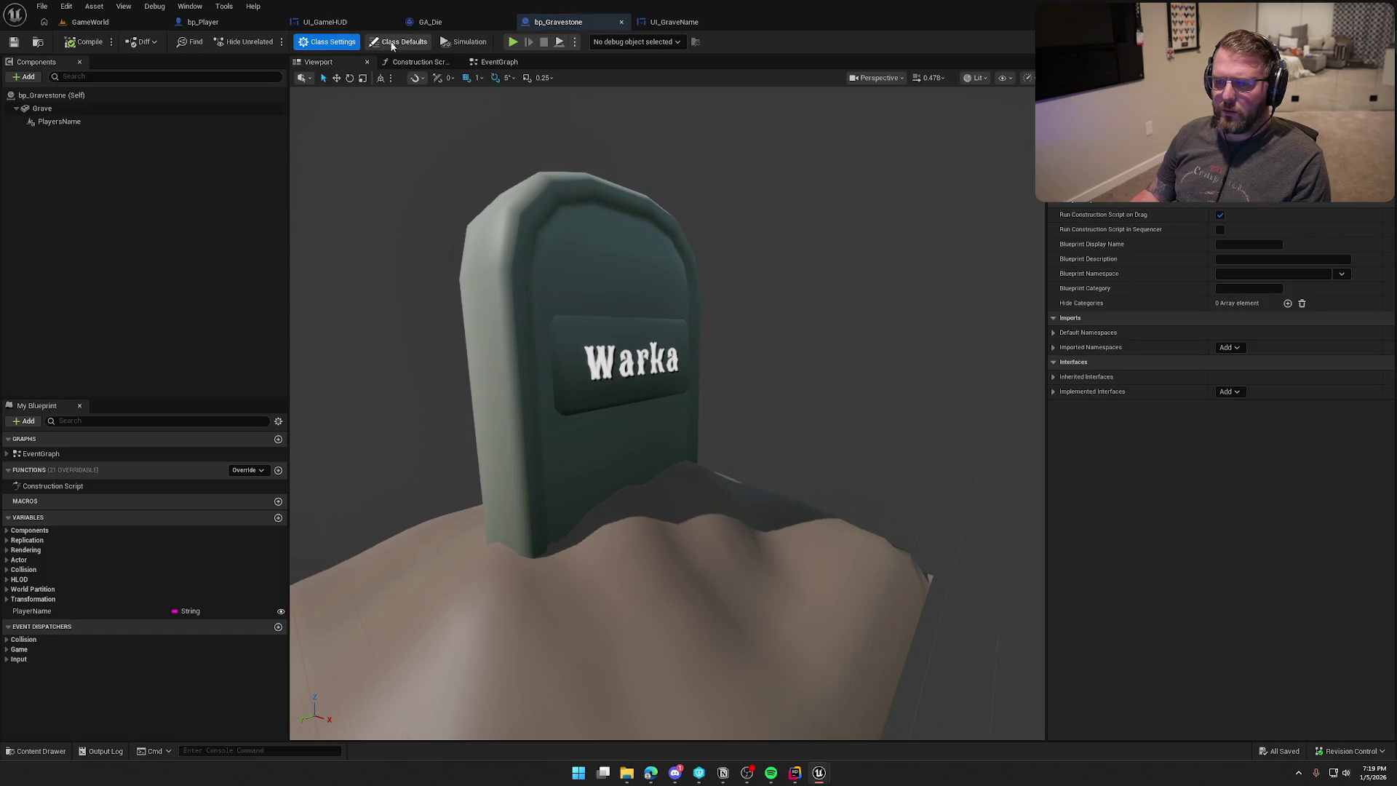
pyautogui.click(399, 41)
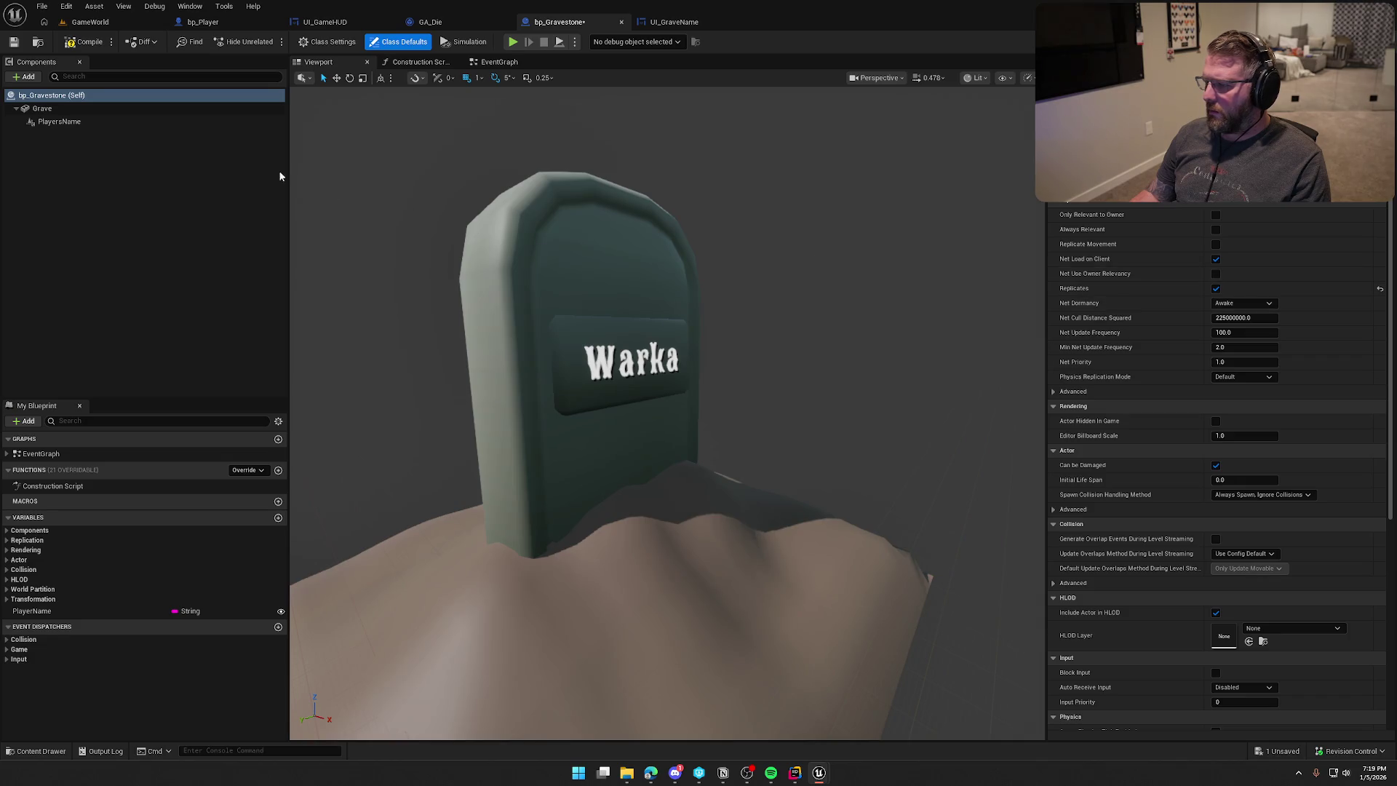
pyautogui.hotkey('ctrl', 's')
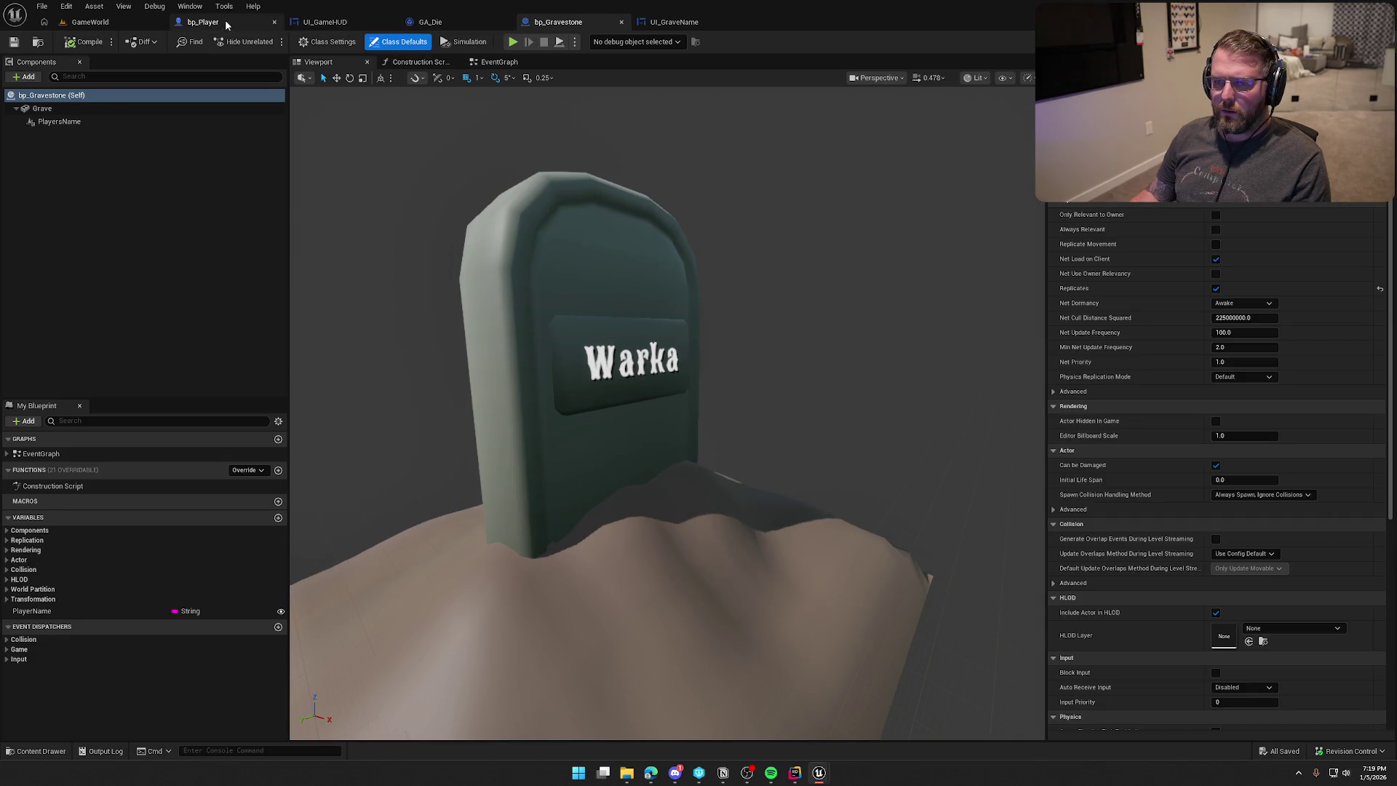
# Delete the Print String node in bp_Player's SpawnGraveMarker event and shift the spawn nodes right.
pyautogui.click(203, 22)
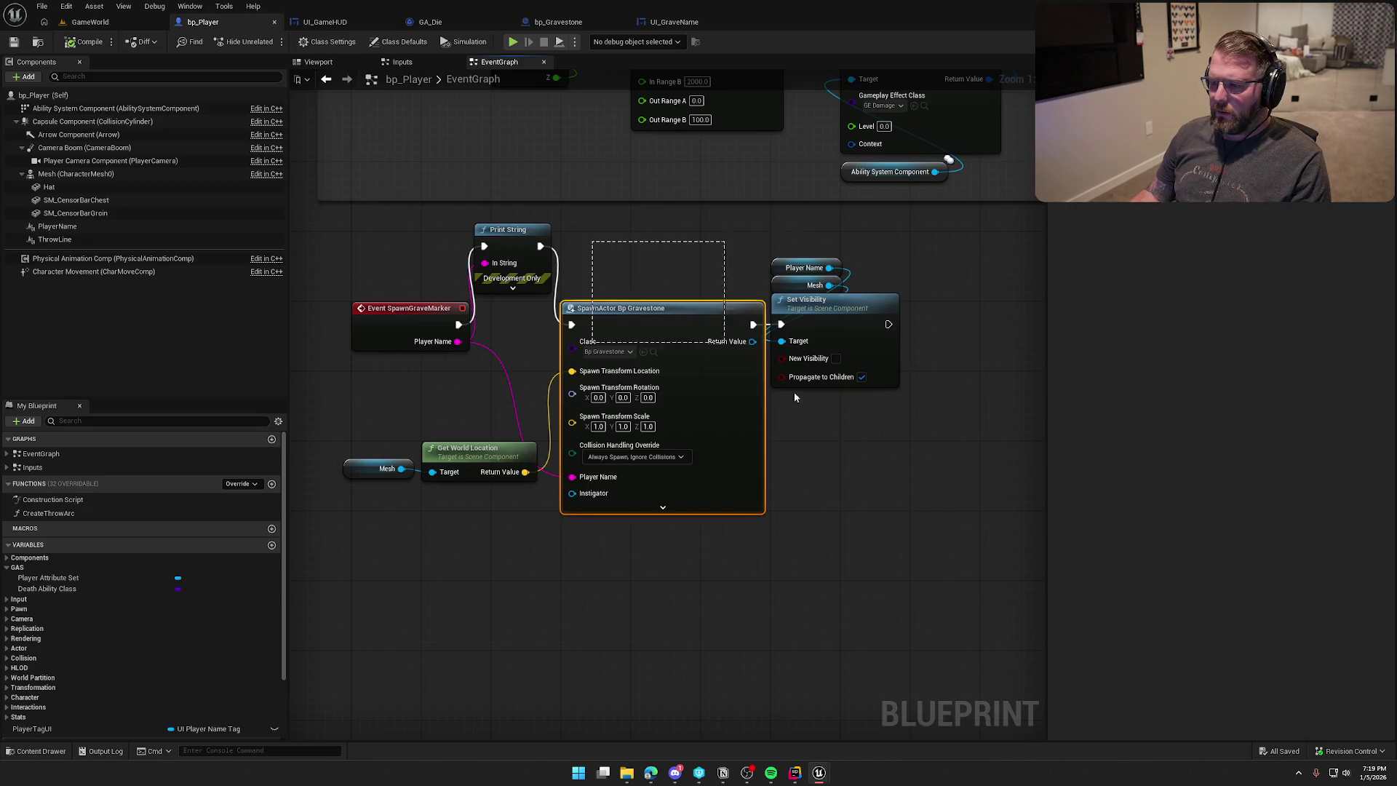
pyautogui.moveTo(647, 311); pyautogui.dragTo(793, 313)
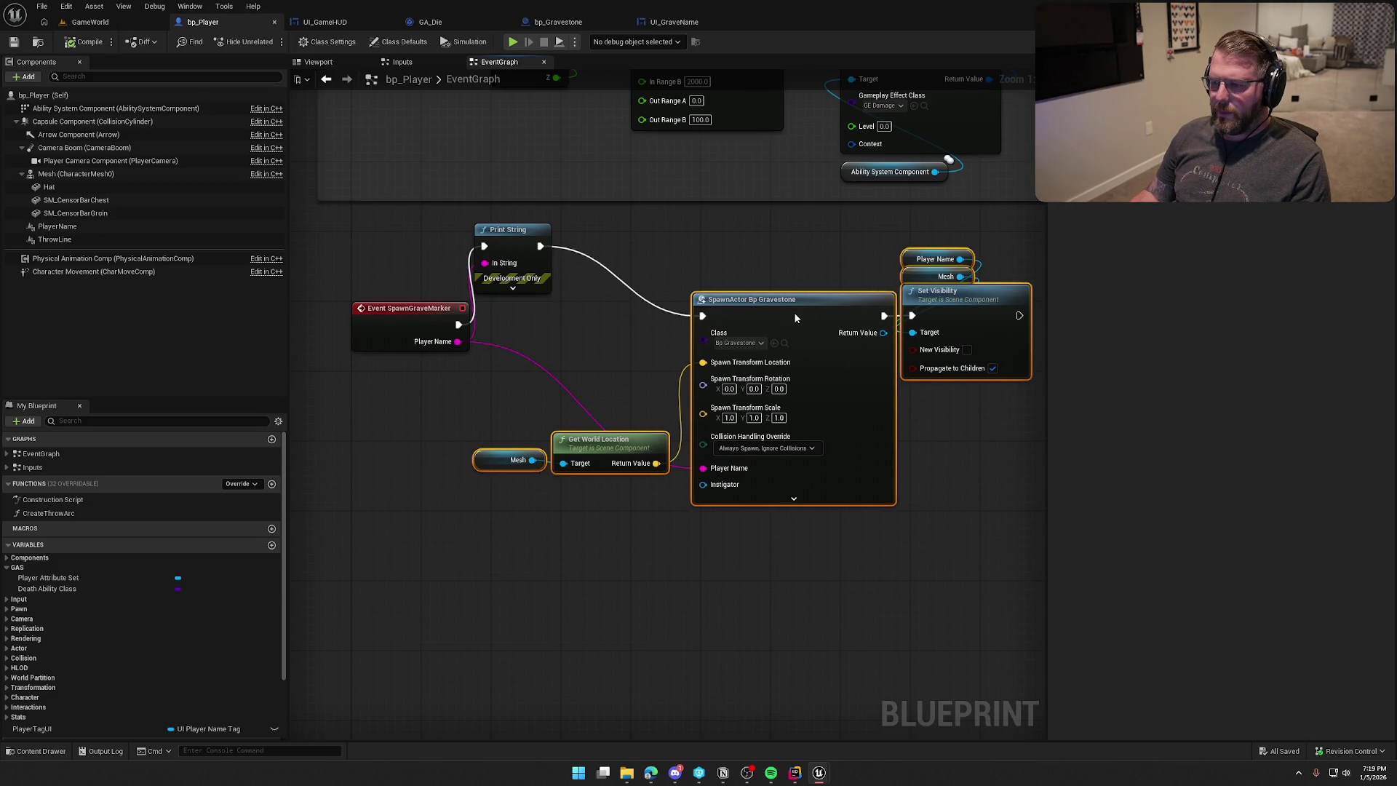
pyautogui.click(582, 356)
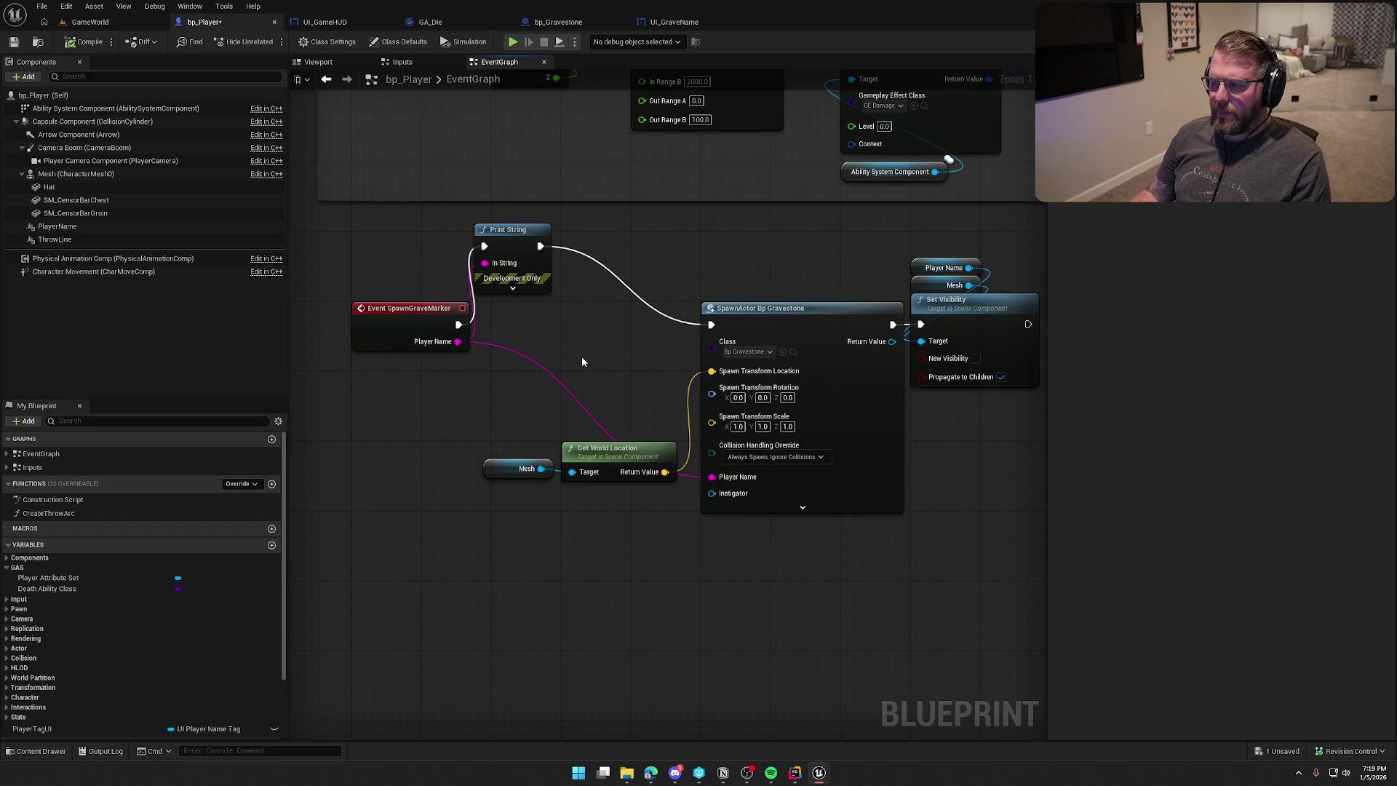
pyautogui.moveTo(582, 356); pyautogui.dragTo(474, 345)
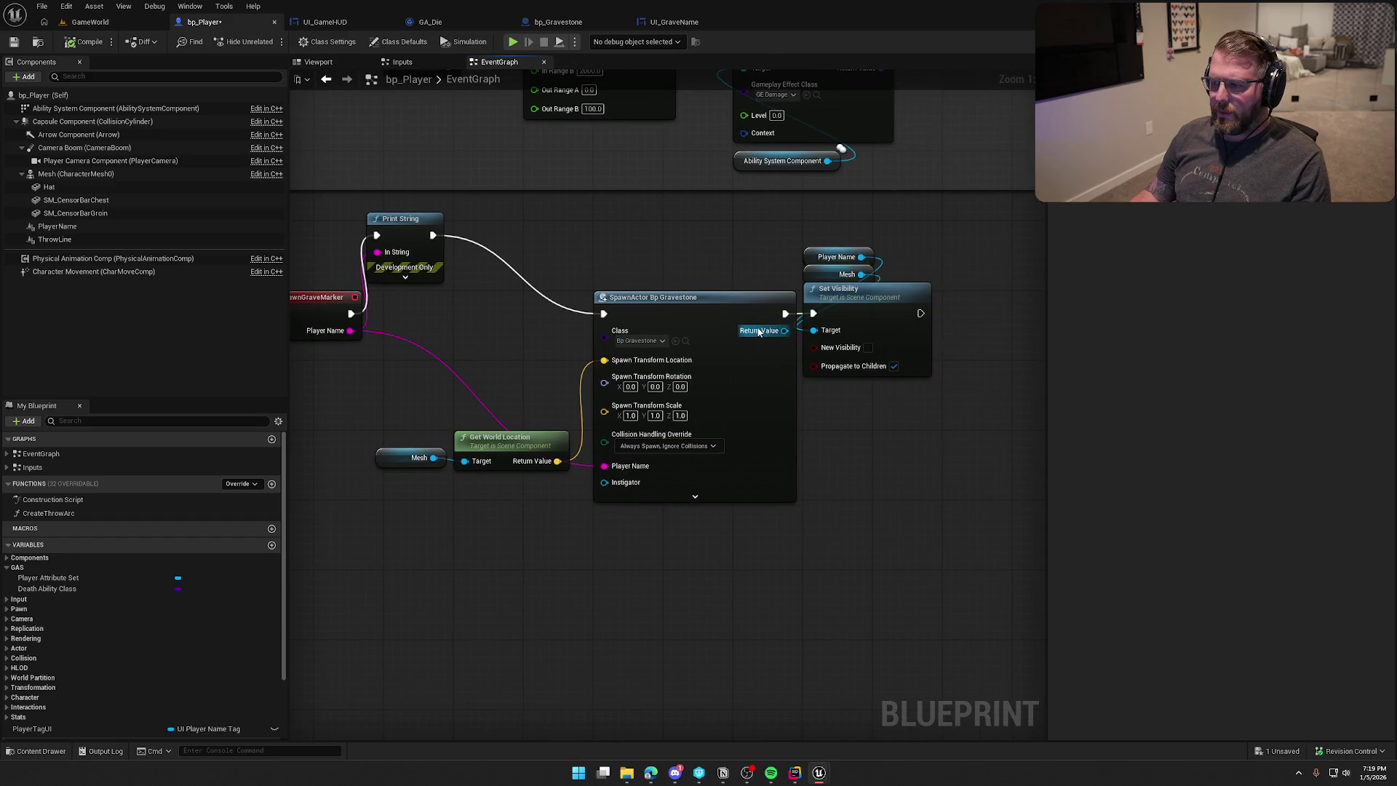
pyautogui.click(413, 233)
pyautogui.press('Delete')
pyautogui.moveTo(796, 233)
pyautogui.mouseDown()
pyautogui.moveTo(887, 301)
pyautogui.moveTo(439, 304)
pyautogui.mouseUp()
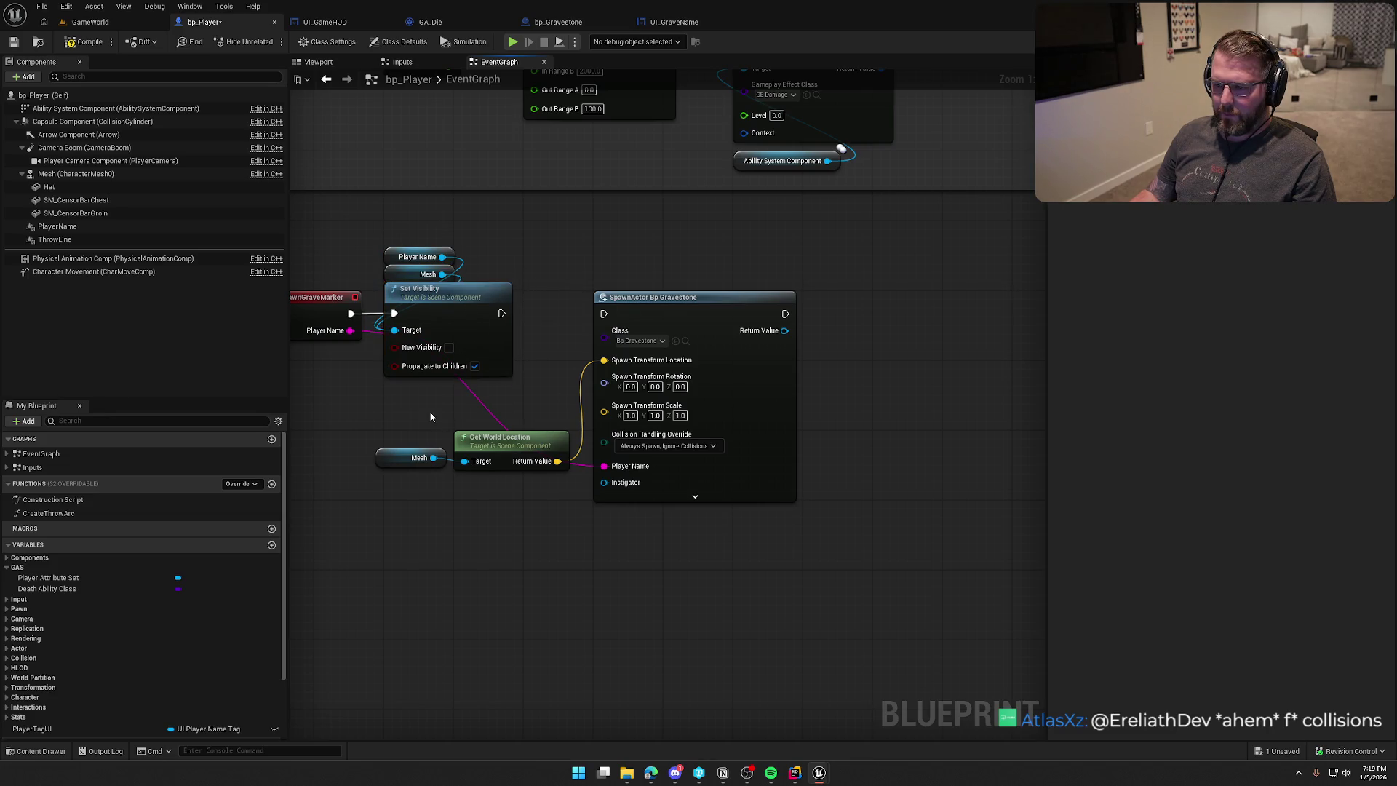
pyautogui.moveTo(679, 313); pyautogui.dragTo(823, 312)
pyautogui.click(712, 482)
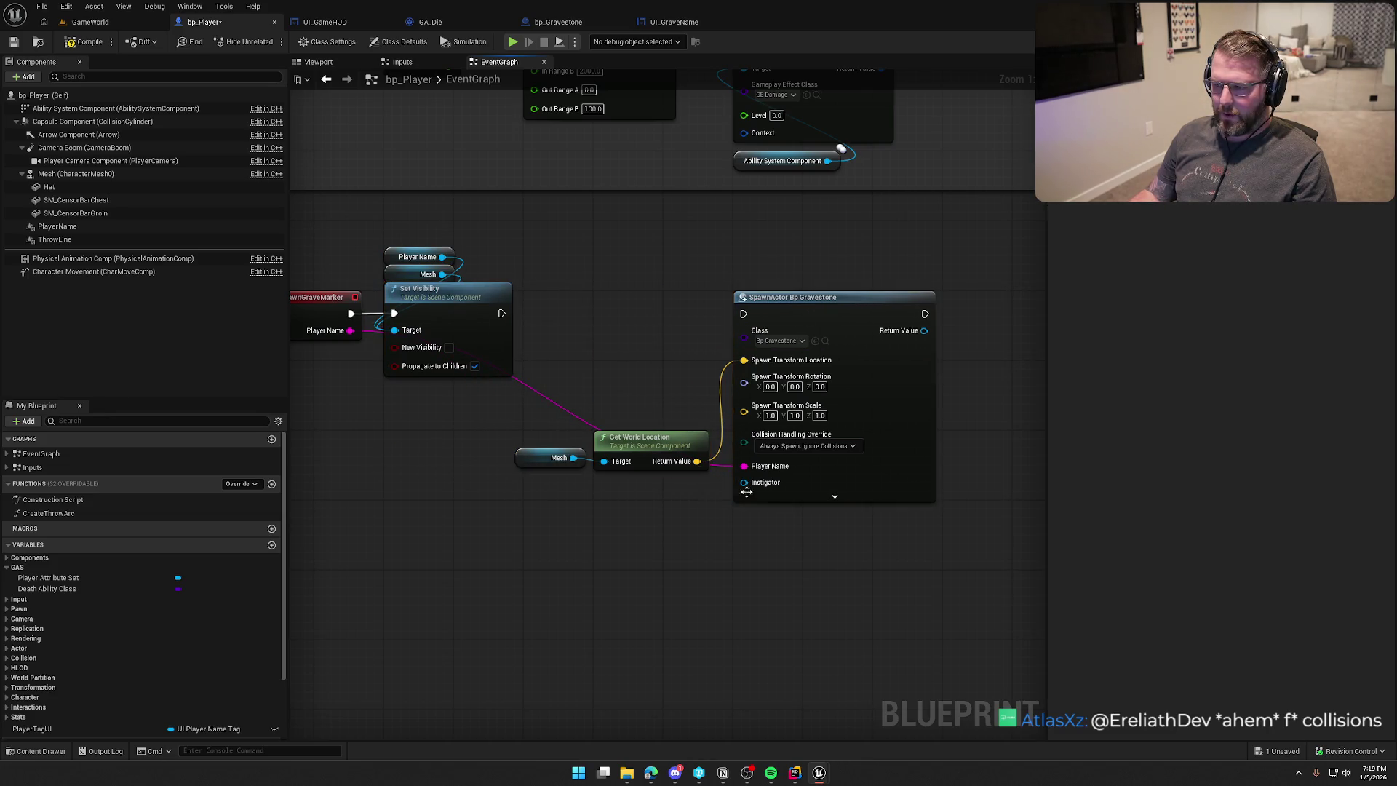
# Add a Switch Has Authority node after Set Visibility in bp_Player.
pyautogui.moveTo(500, 316); pyautogui.dragTo(581, 318)
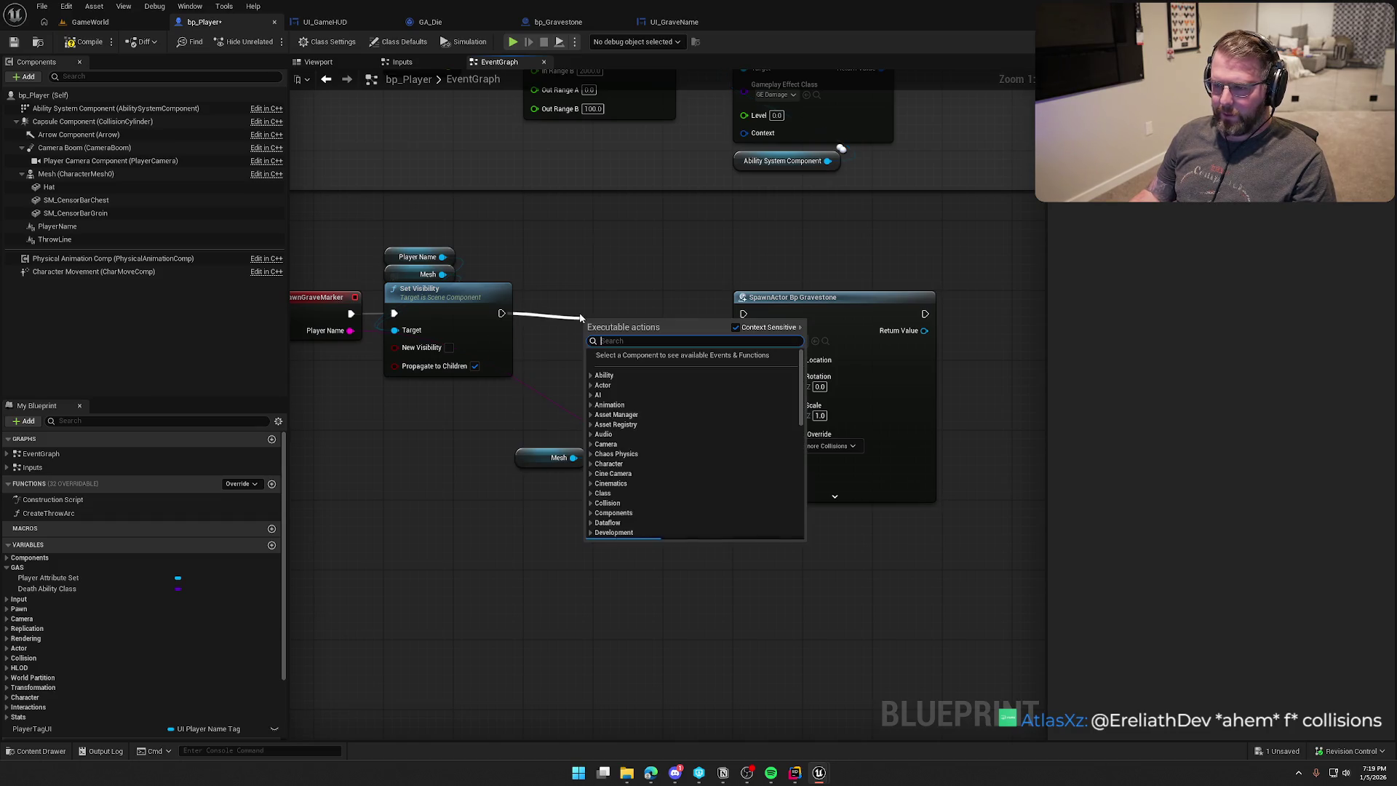
pyautogui.write('ha')
pyautogui.write('s auth')
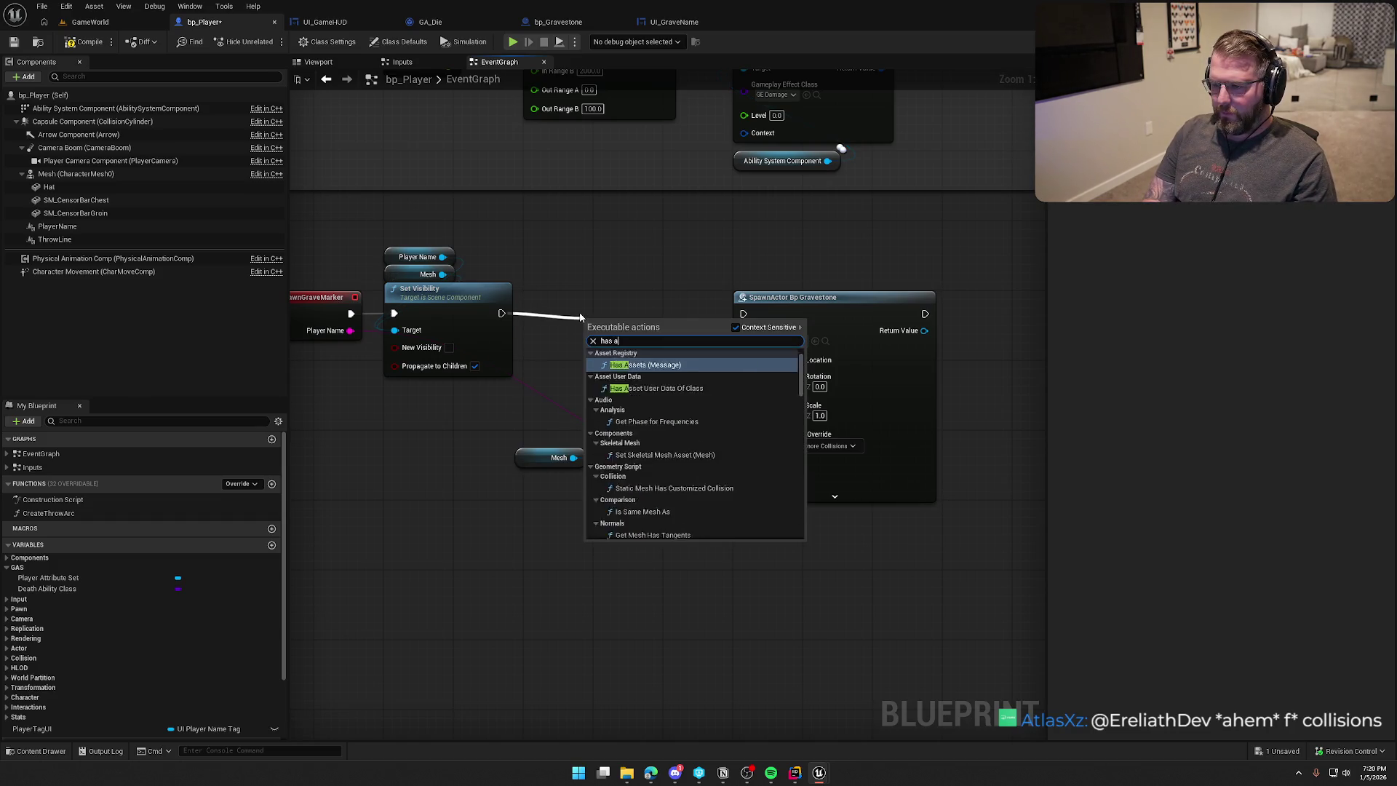
pyautogui.press('Return')
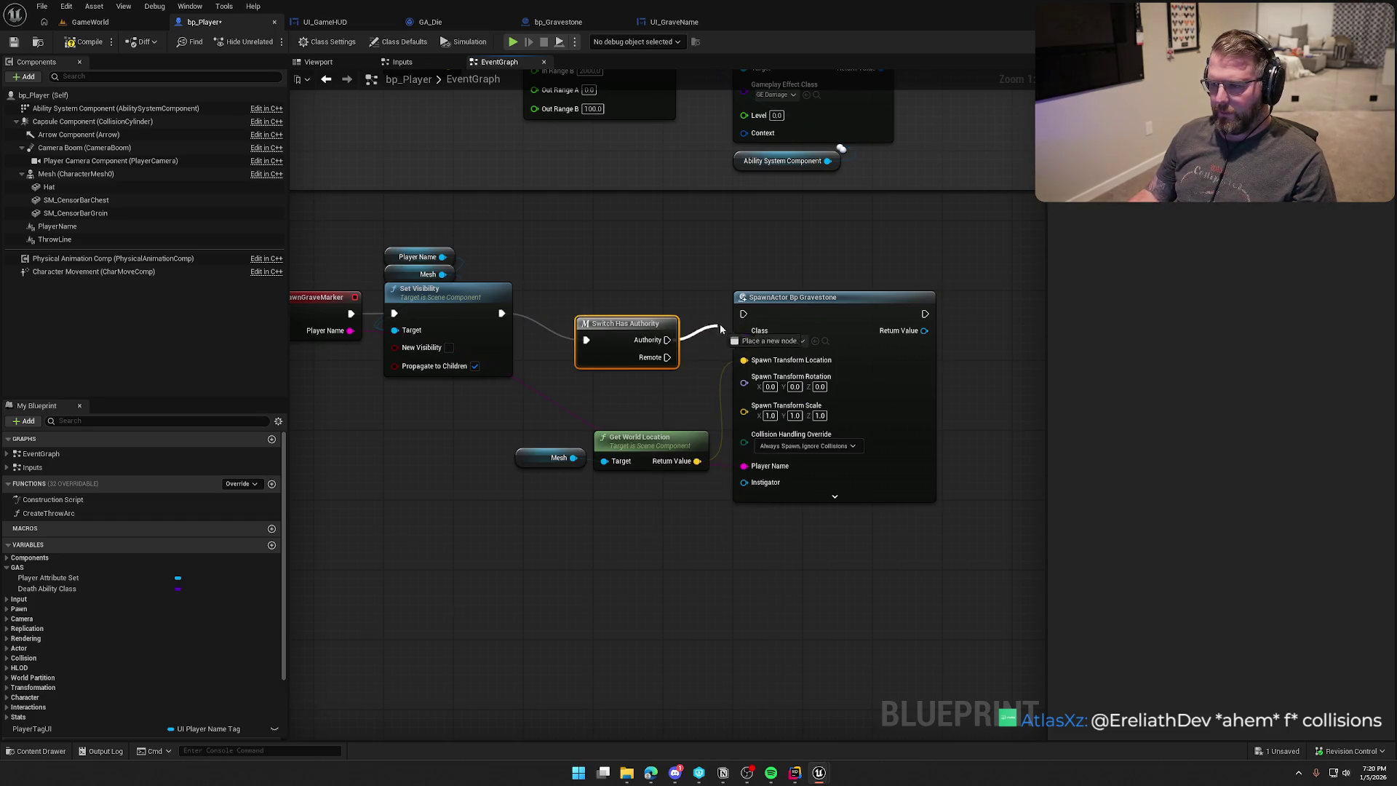
pyautogui.moveTo(570, 306); pyautogui.dragTo(564, 302)
# Move SpawnActor Bp Gravestone next to the Authority output and tidy the Get World Location and Mesh nodes.
pyautogui.keyDown('ctrl'); pyautogui.click(842, 325); pyautogui.keyUp('ctrl')
pyautogui.moveTo(842, 325)
pyautogui.mouseDown()
pyautogui.moveTo(780, 325)
pyautogui.moveTo(747, 304)
pyautogui.mouseUp()
pyautogui.click(731, 242)
pyautogui.moveTo(586, 500); pyautogui.dragTo(502, 436)
pyautogui.moveTo(581, 446); pyautogui.dragTo(581, 393)
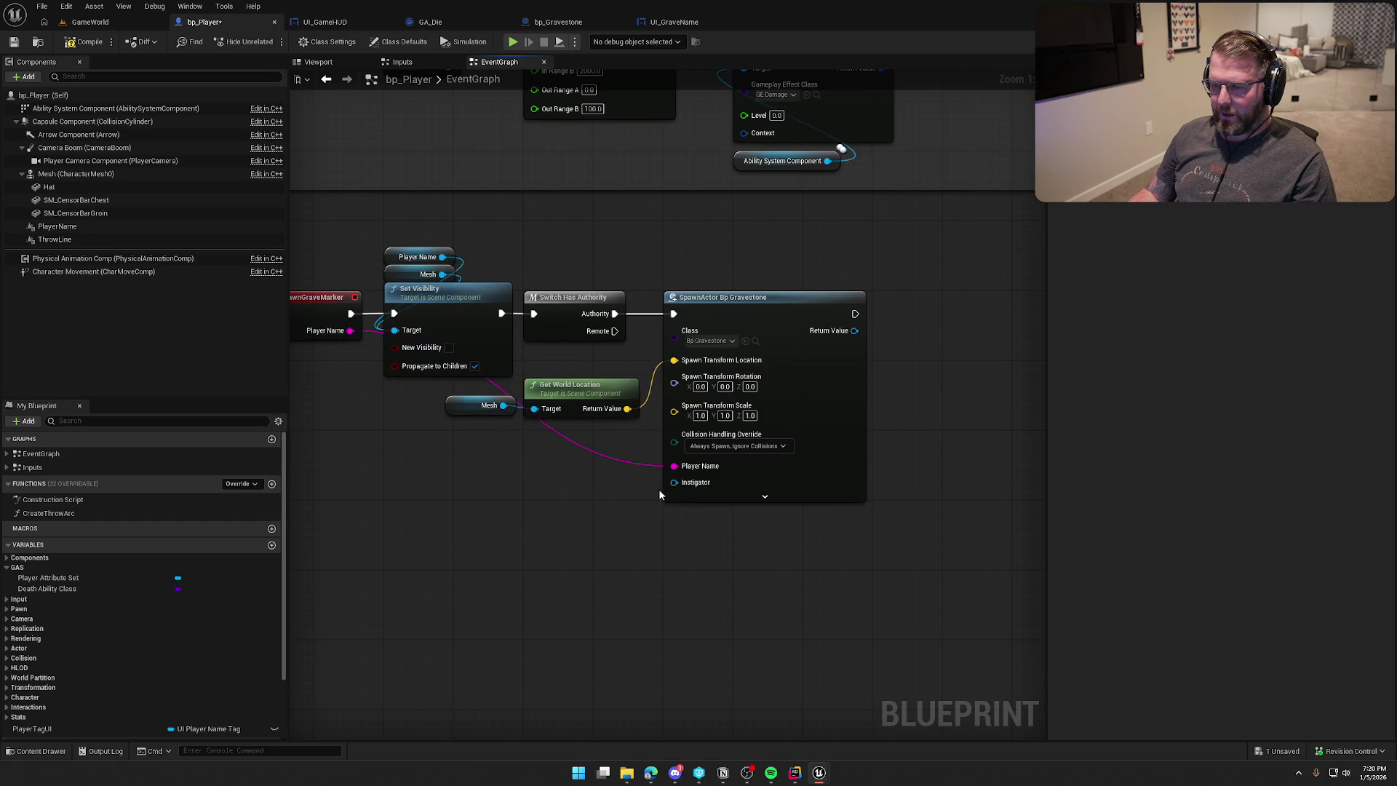
pyautogui.moveTo(535, 547); pyautogui.dragTo(589, 514)
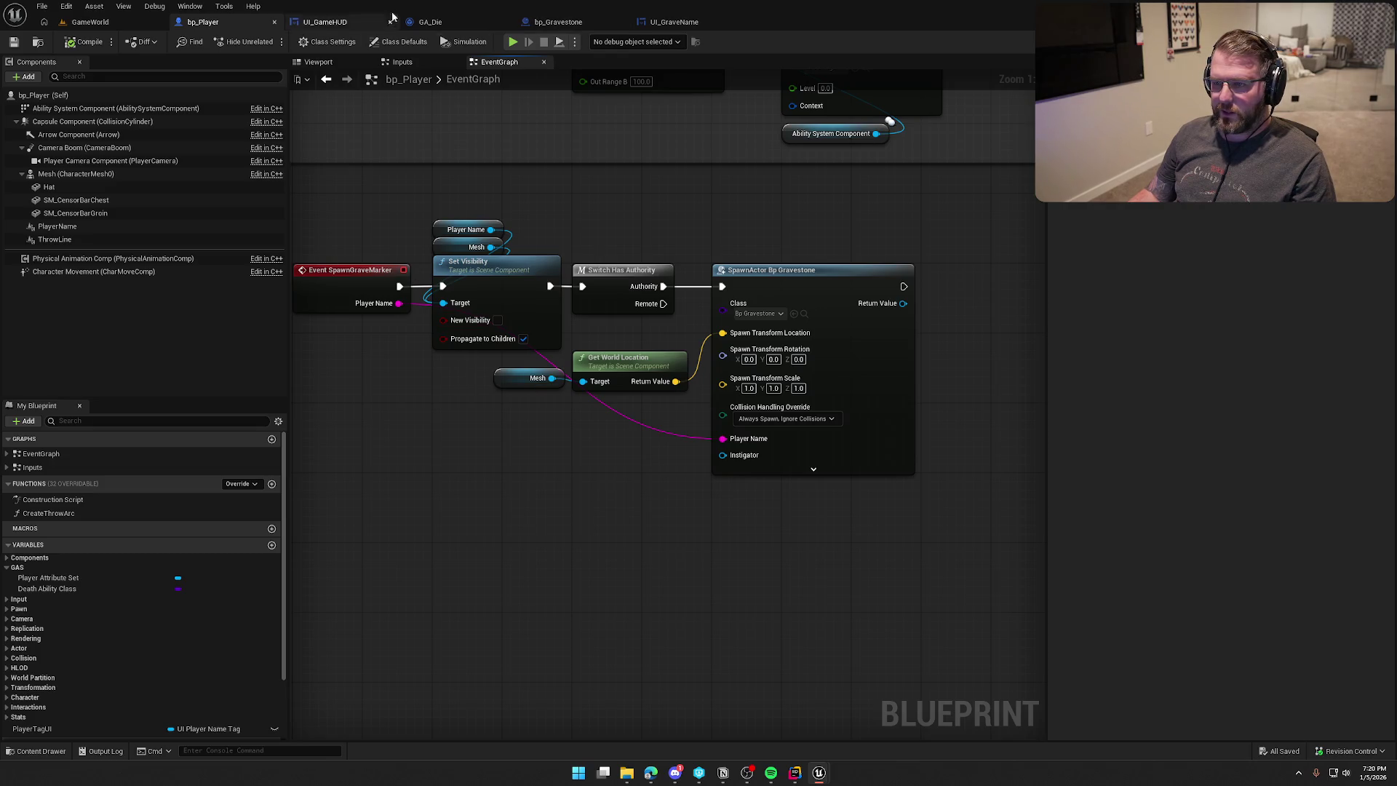
pyautogui.click(588, 23)
# Set bp_Gravestone's Player Name variable to replicate with RepNotify.
pyautogui.click(500, 63)
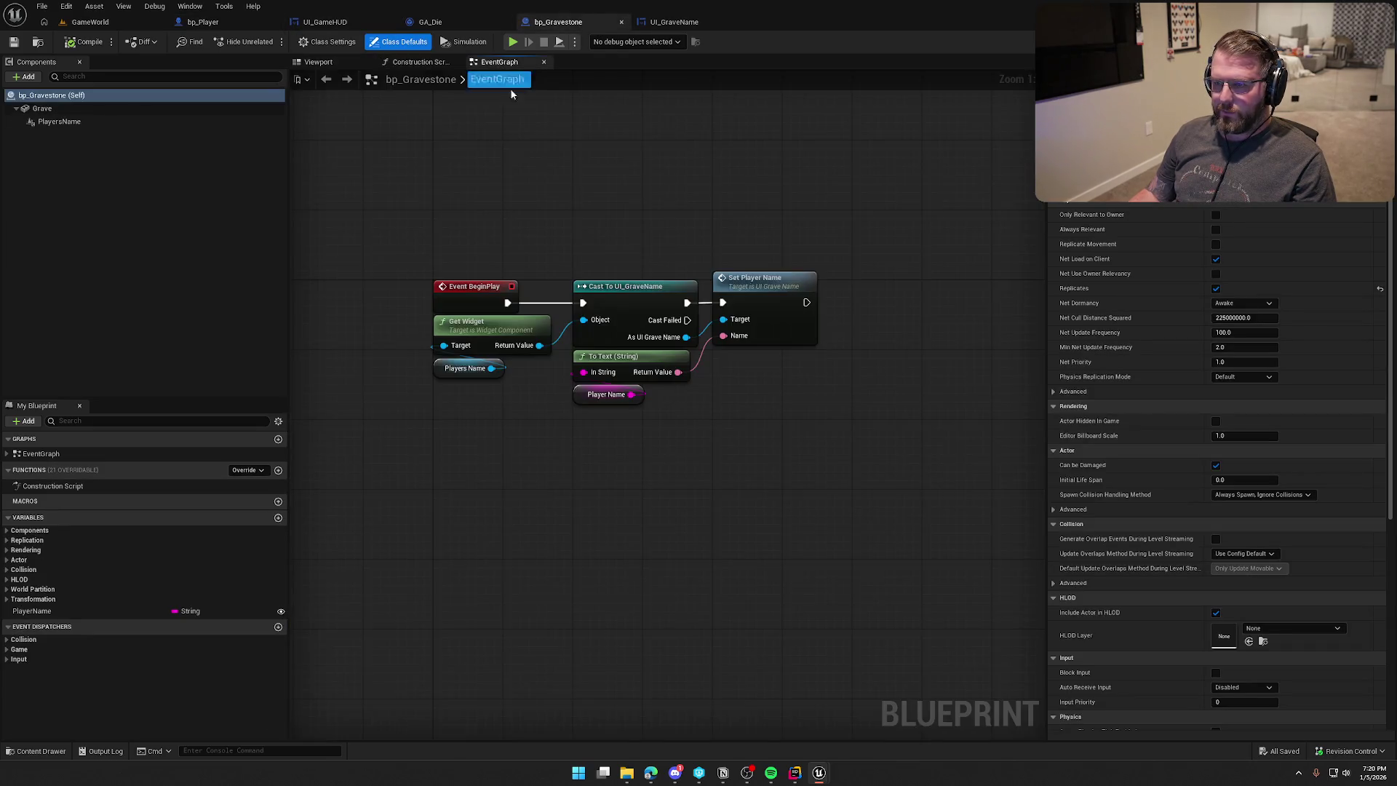
pyautogui.moveTo(655, 393); pyautogui.dragTo(509, 328)
pyautogui.moveTo(607, 288); pyautogui.dragTo(625, 367)
pyautogui.click(628, 475)
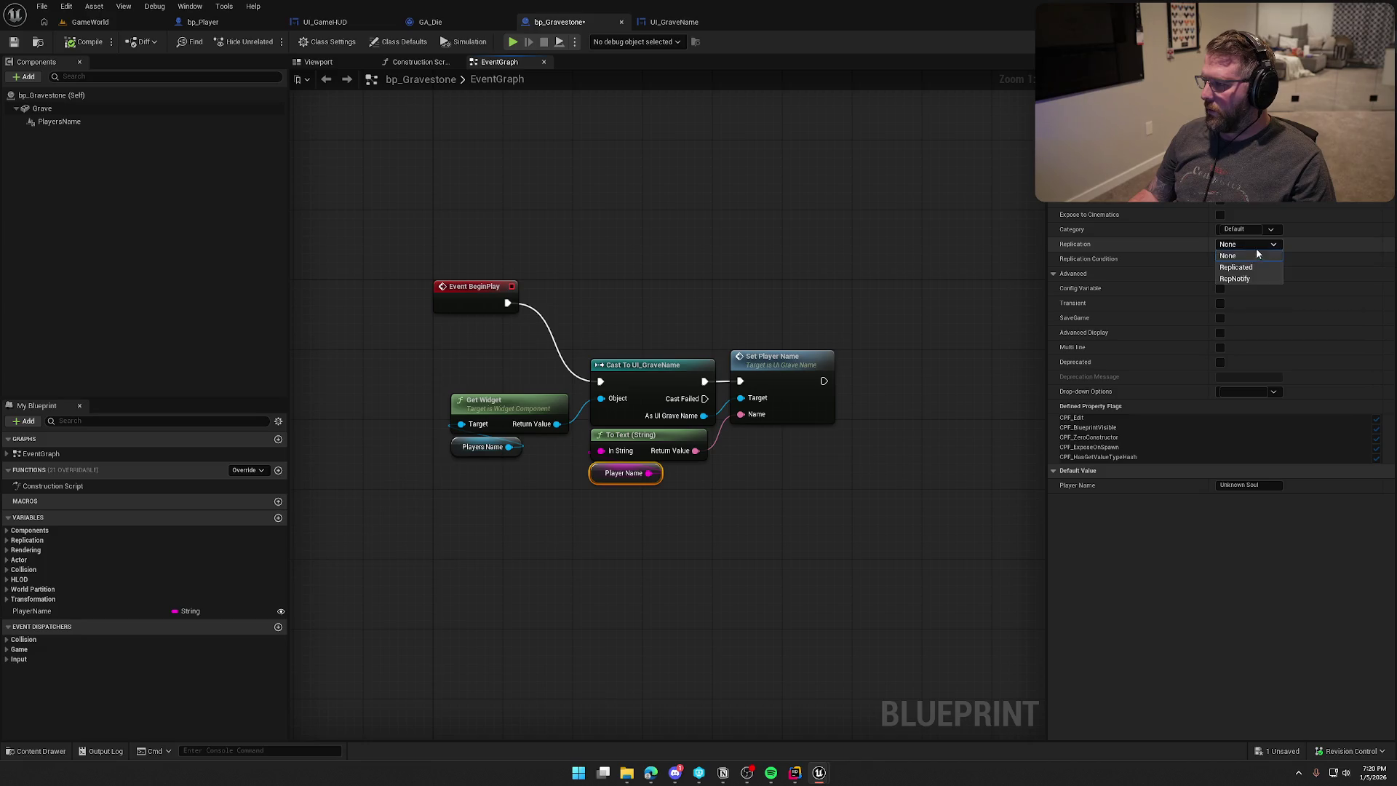
pyautogui.click(1250, 279)
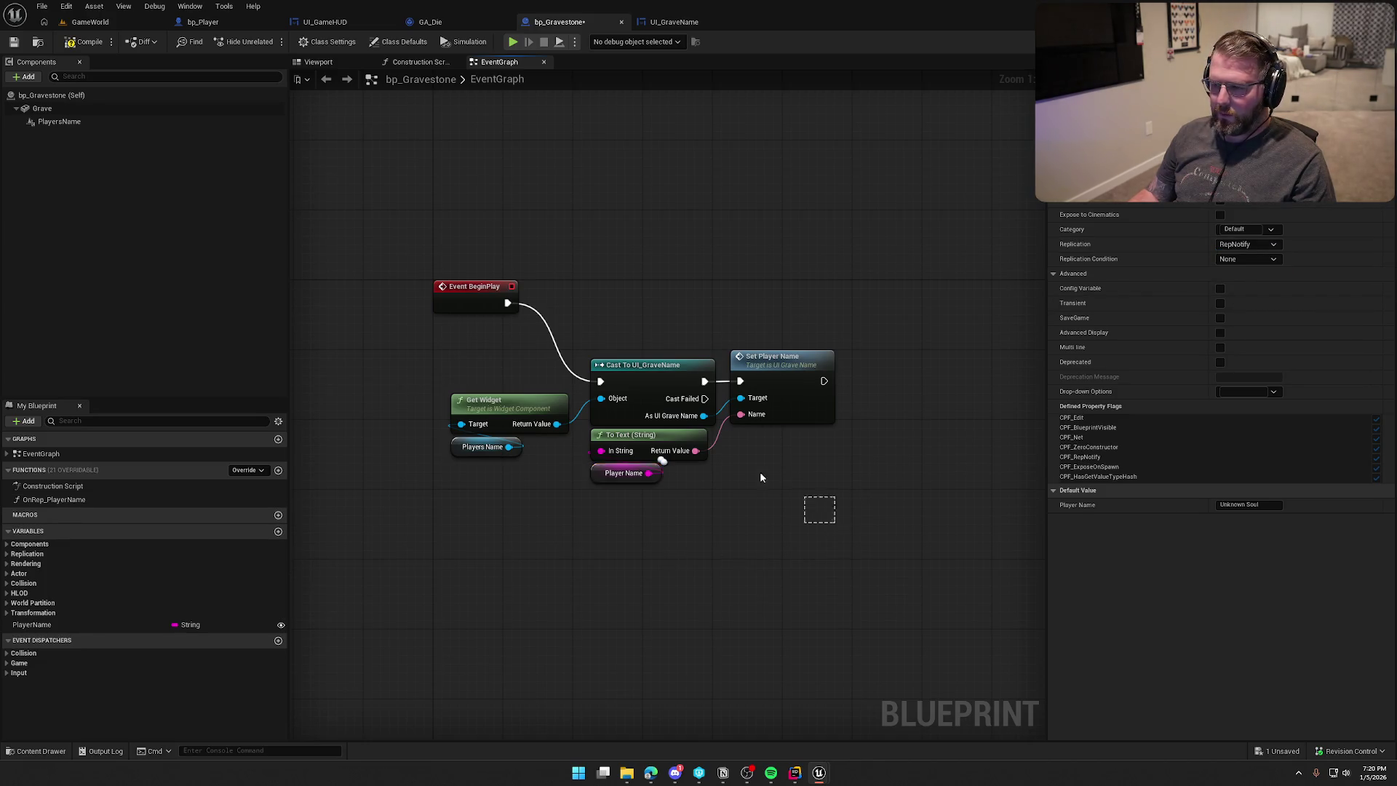
# Move the name-setting nodes from BeginPlay into the OnRep_PlayerName function.
pyautogui.moveTo(798, 497); pyautogui.dragTo(492, 455)
pyautogui.press('Delete')
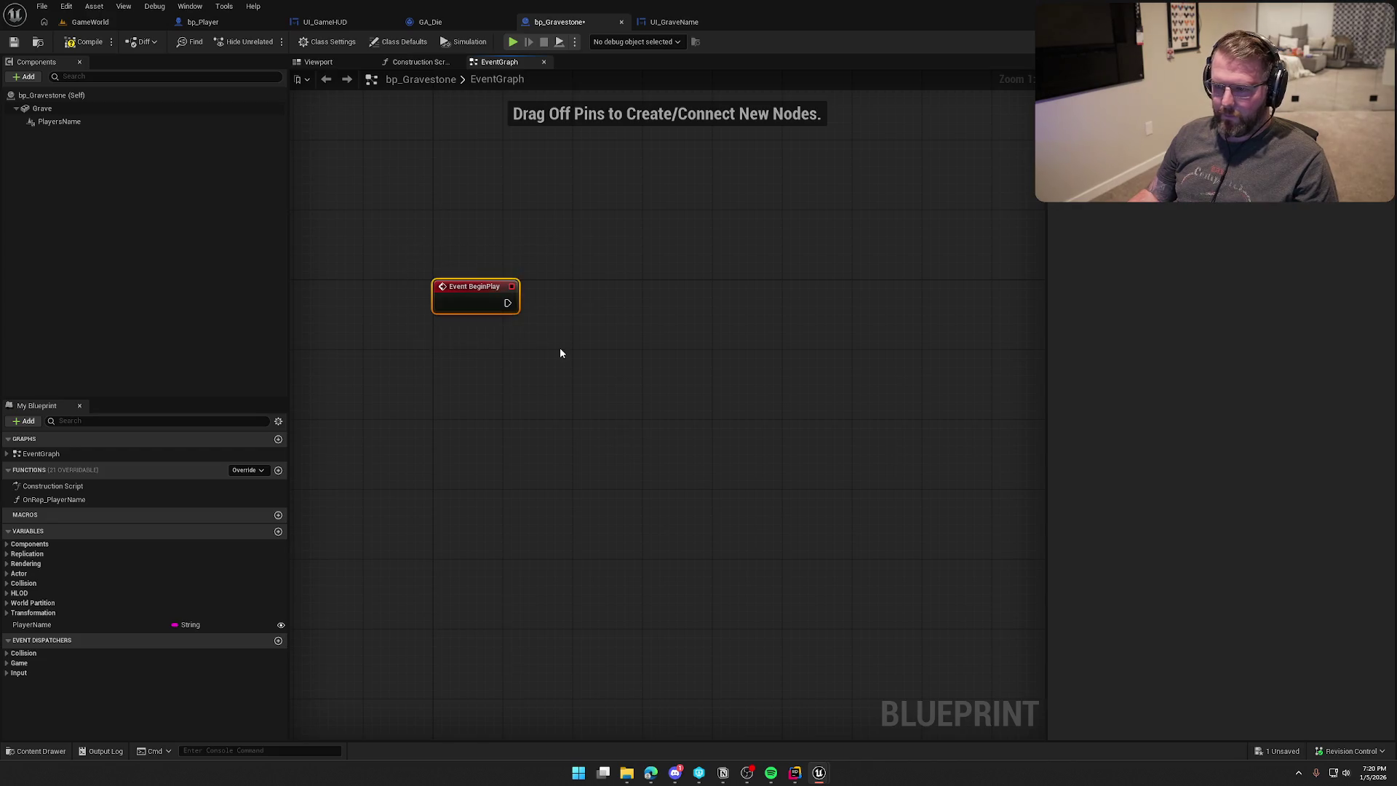
pyautogui.press('Delete')
pyautogui.doubleClick(44, 501)
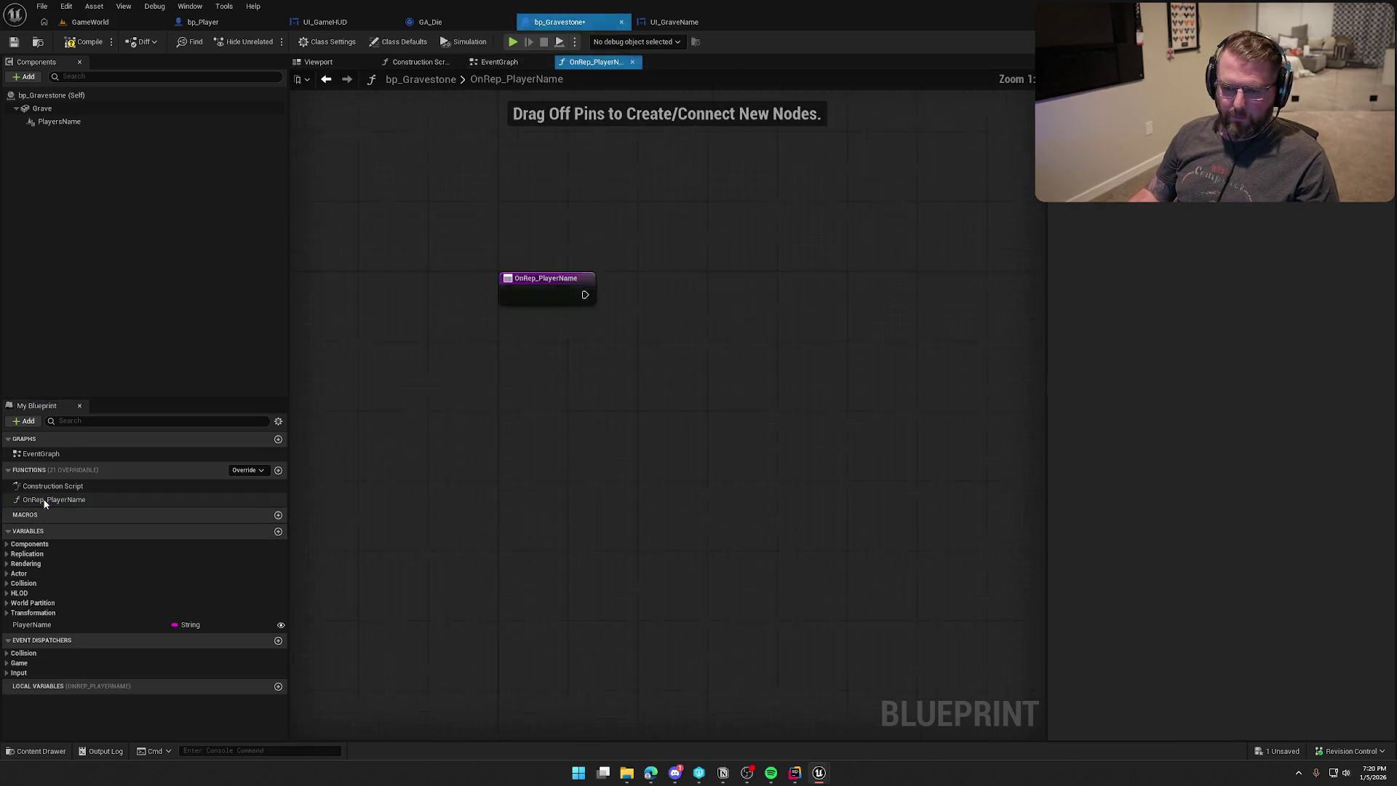
pyautogui.hotkey('ctrl', 'v')
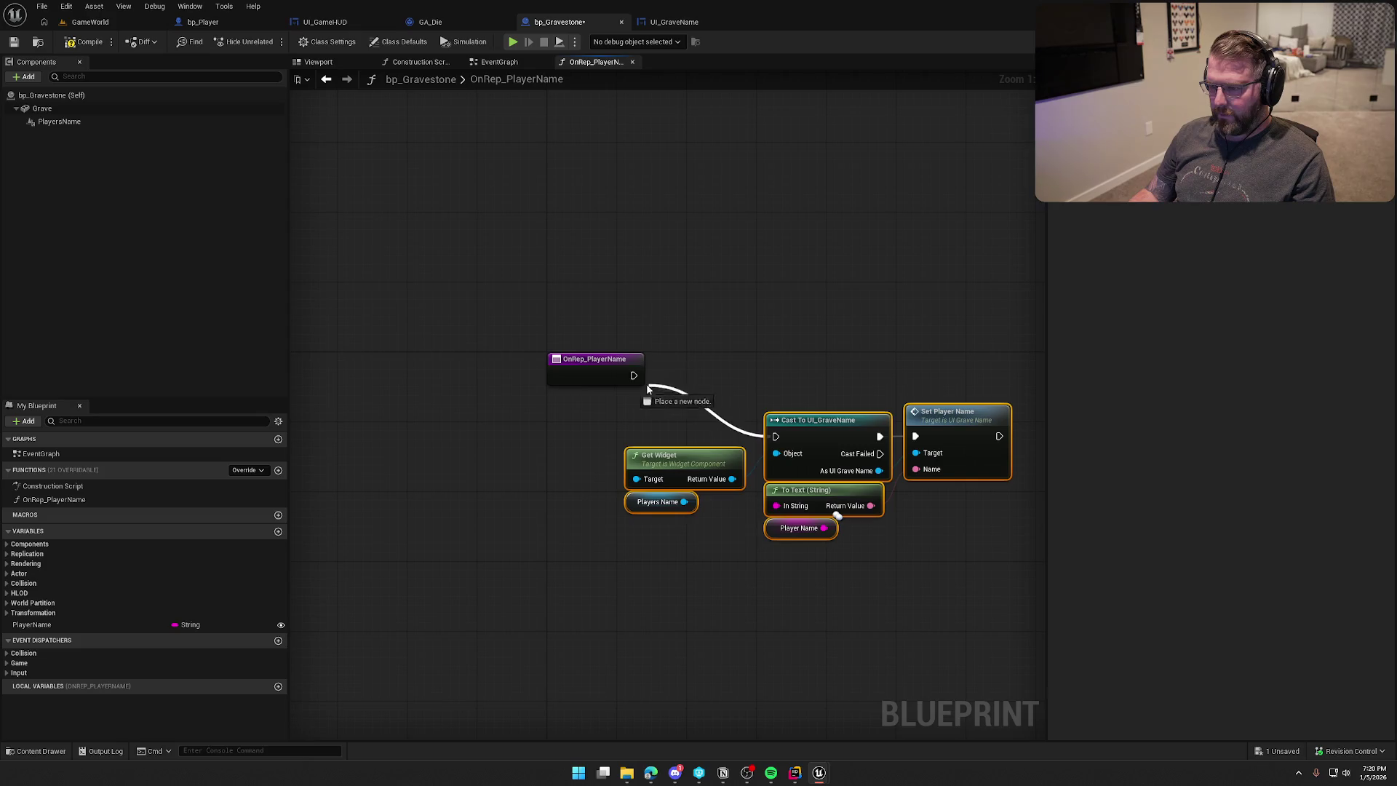
pyautogui.moveTo(803, 421); pyautogui.dragTo(725, 361)
pyautogui.click(601, 291)
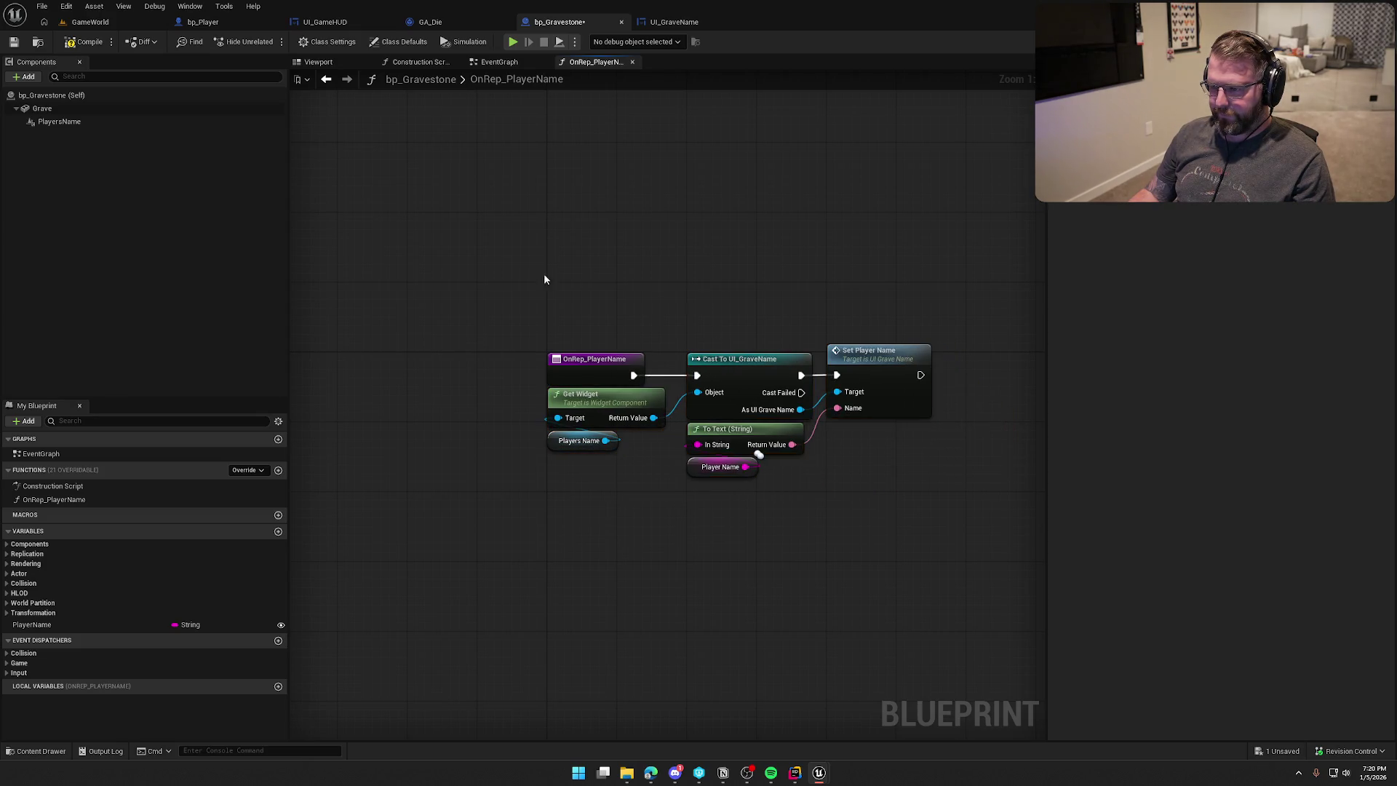
pyautogui.click(106, 23)
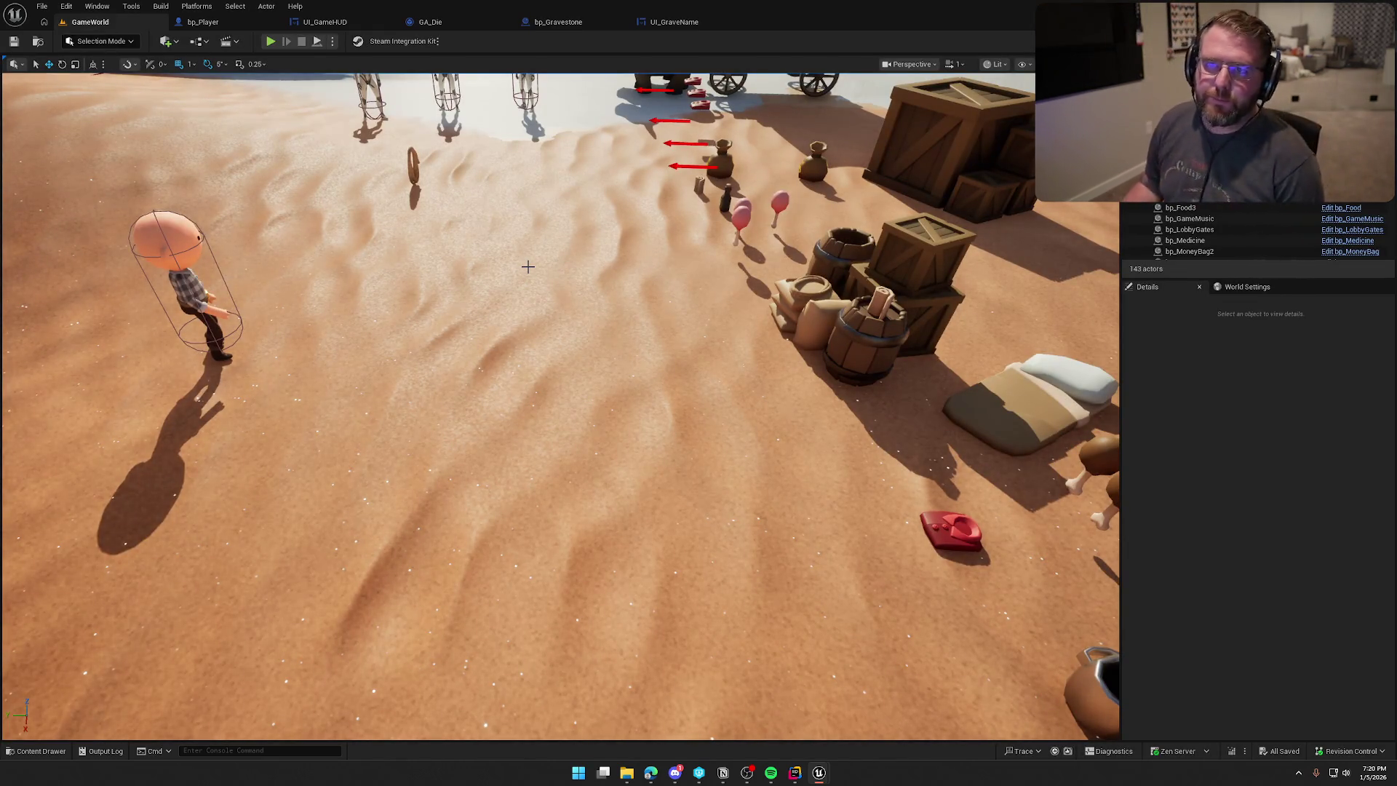
pyautogui.click(270, 42)
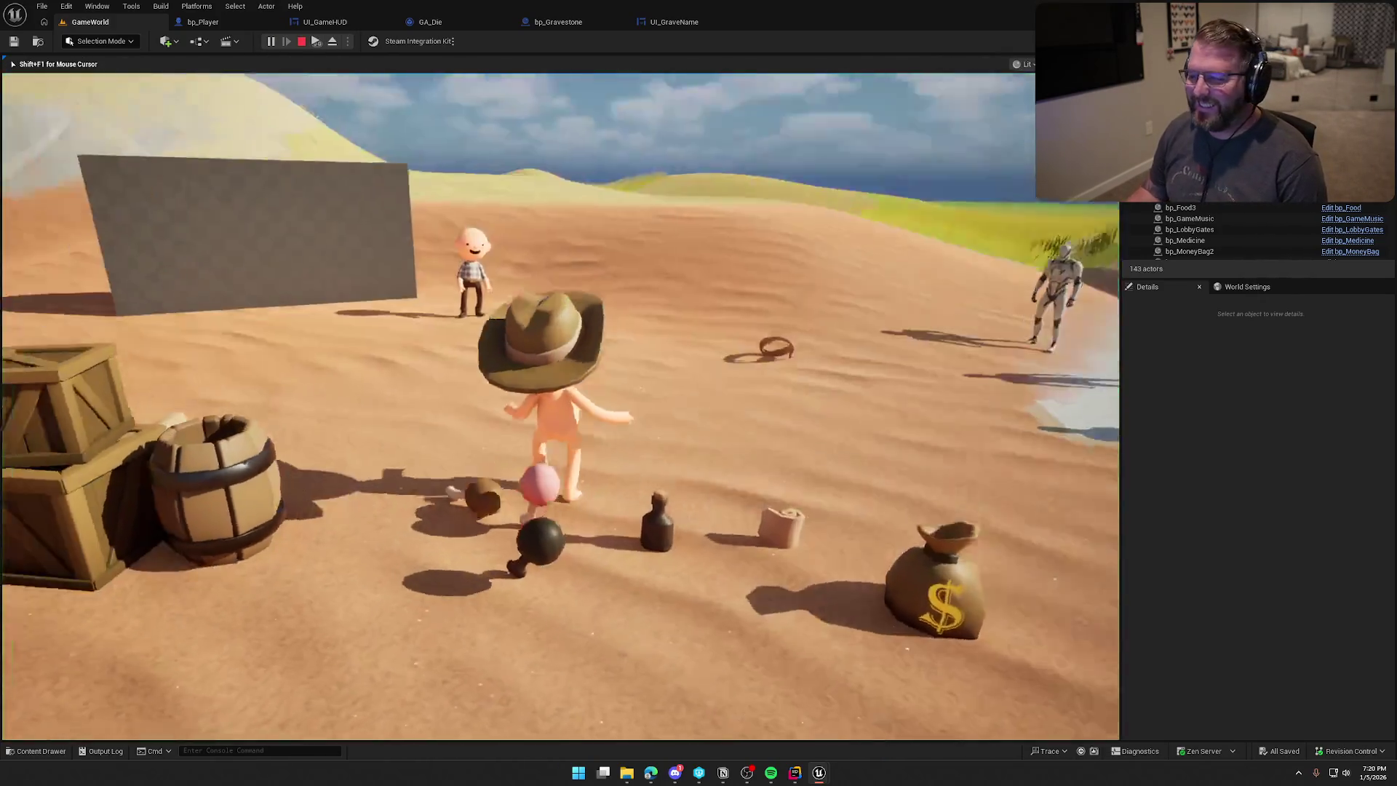
pyautogui.press('super')
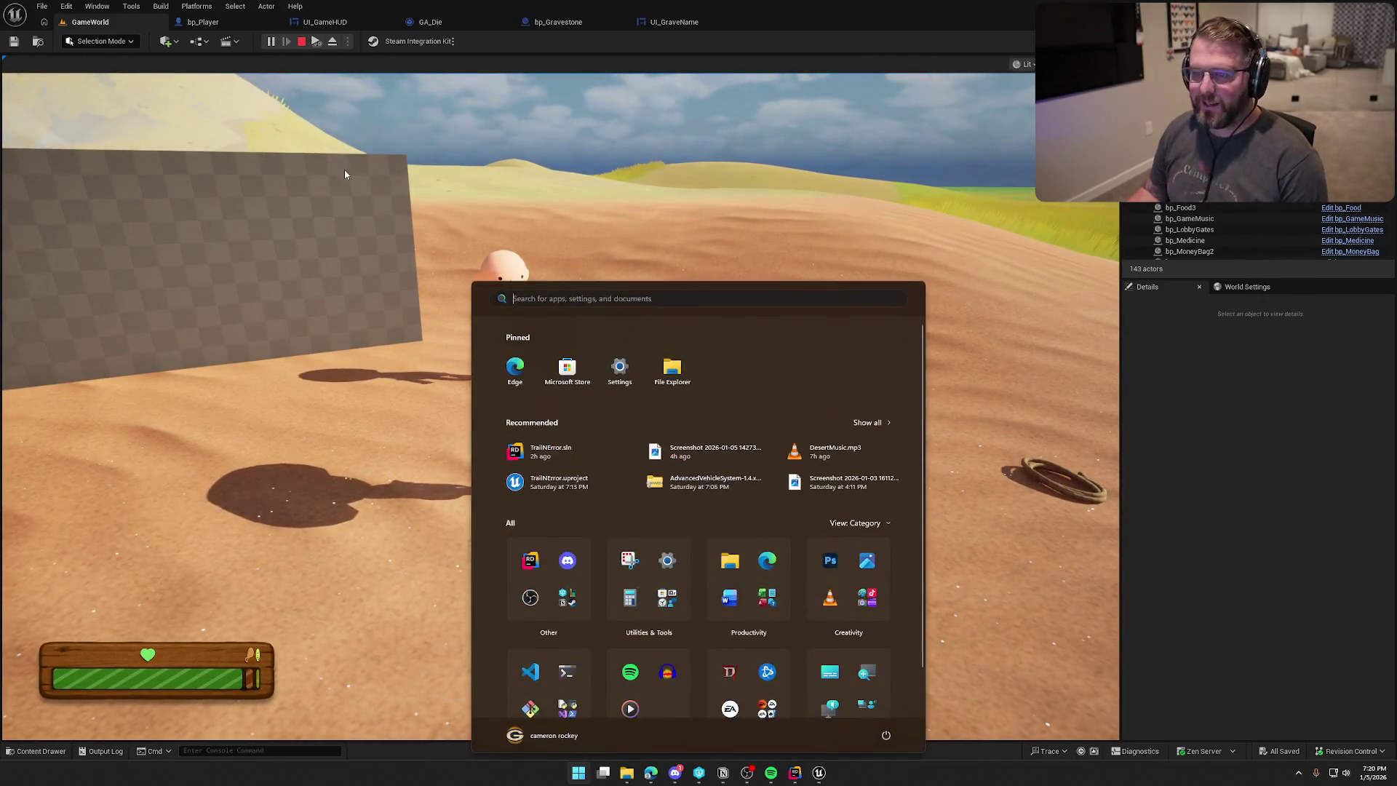
pyautogui.press('Escape')
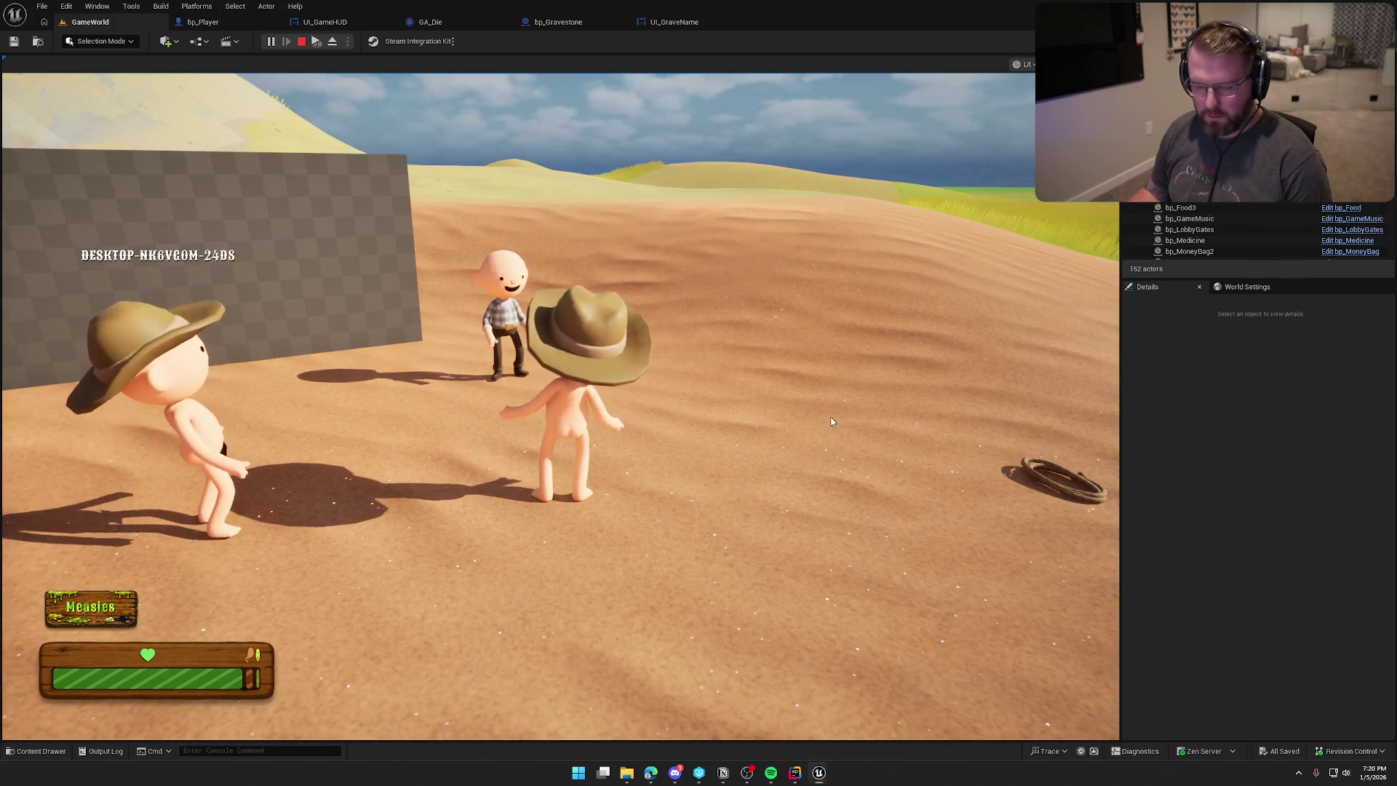
pyautogui.press('super')
pyautogui.press('Escape')
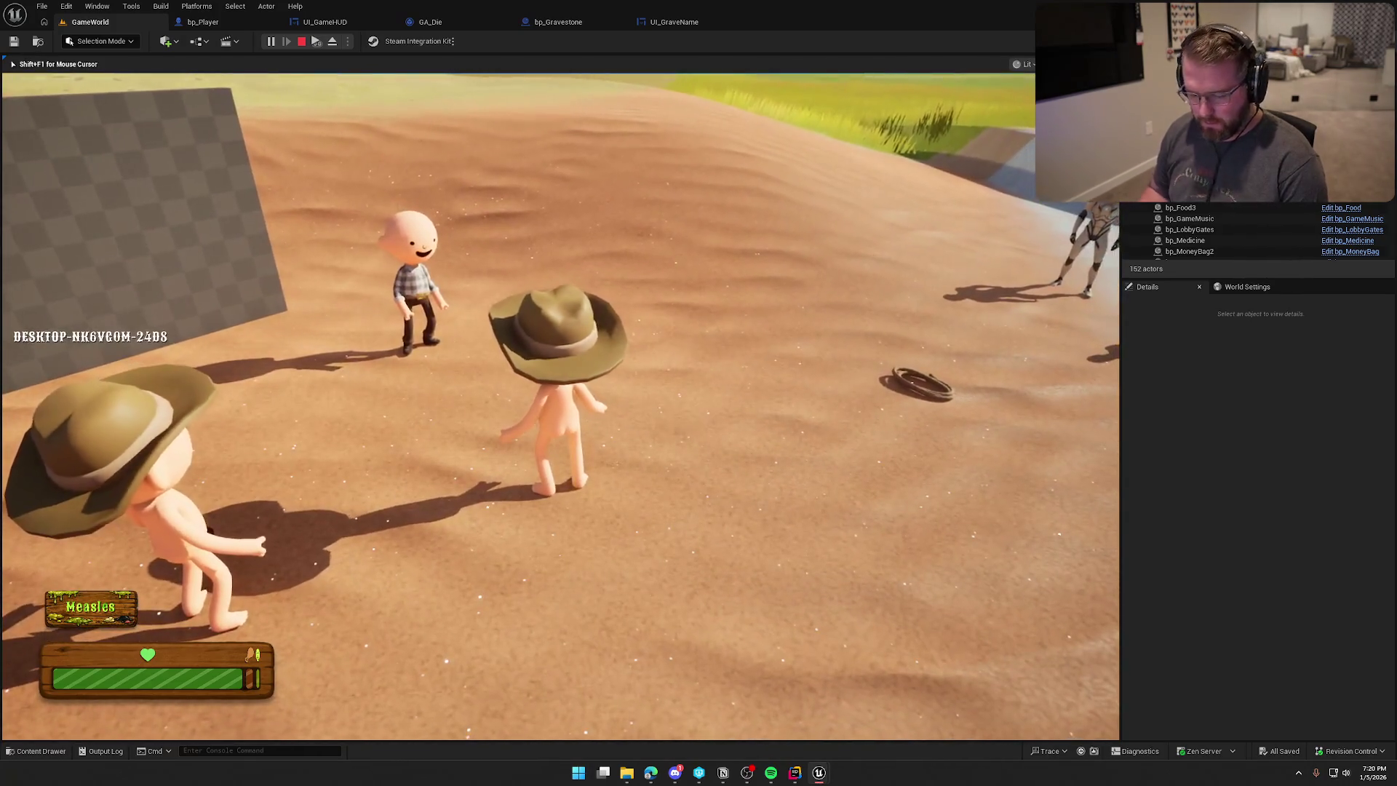
pyautogui.click(473, 242)
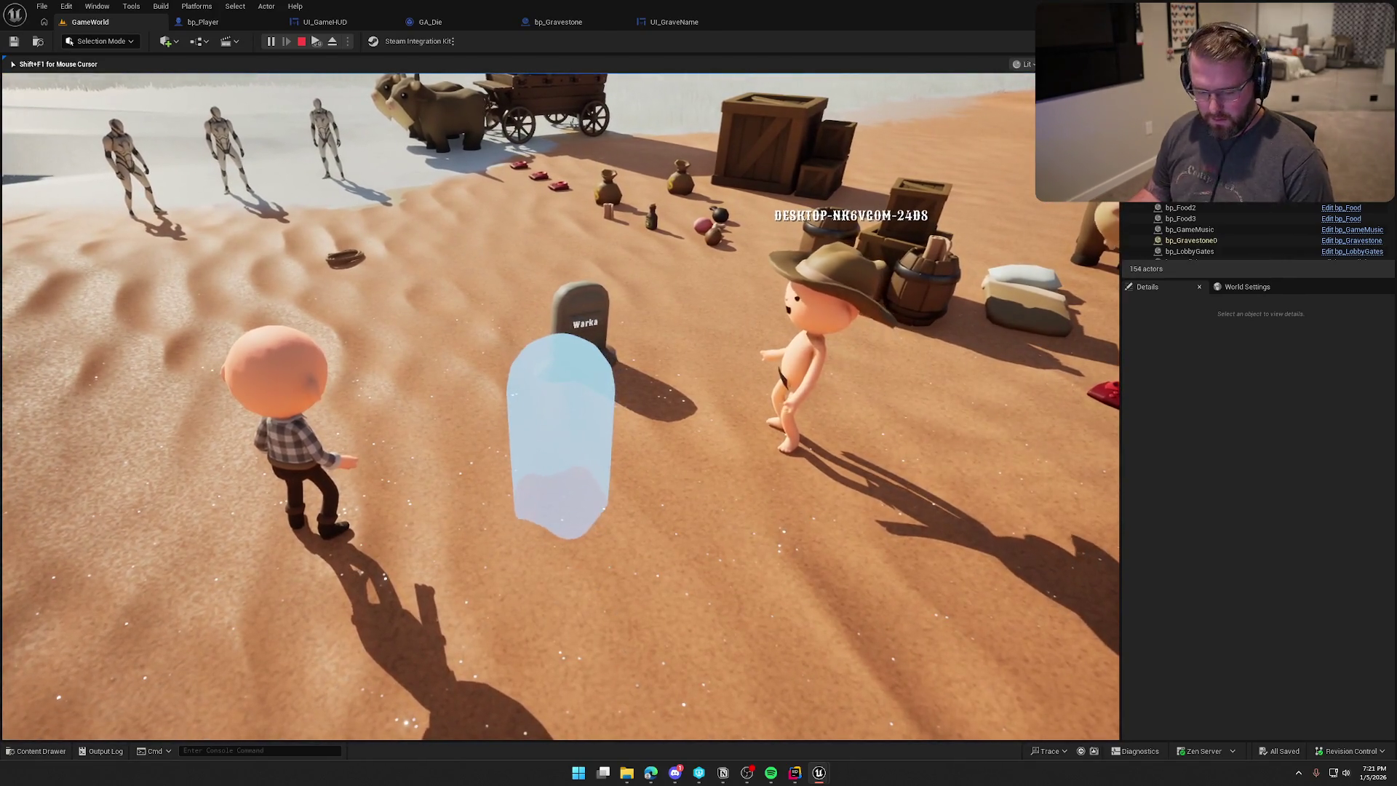
pyautogui.press('super')
pyautogui.press('super')
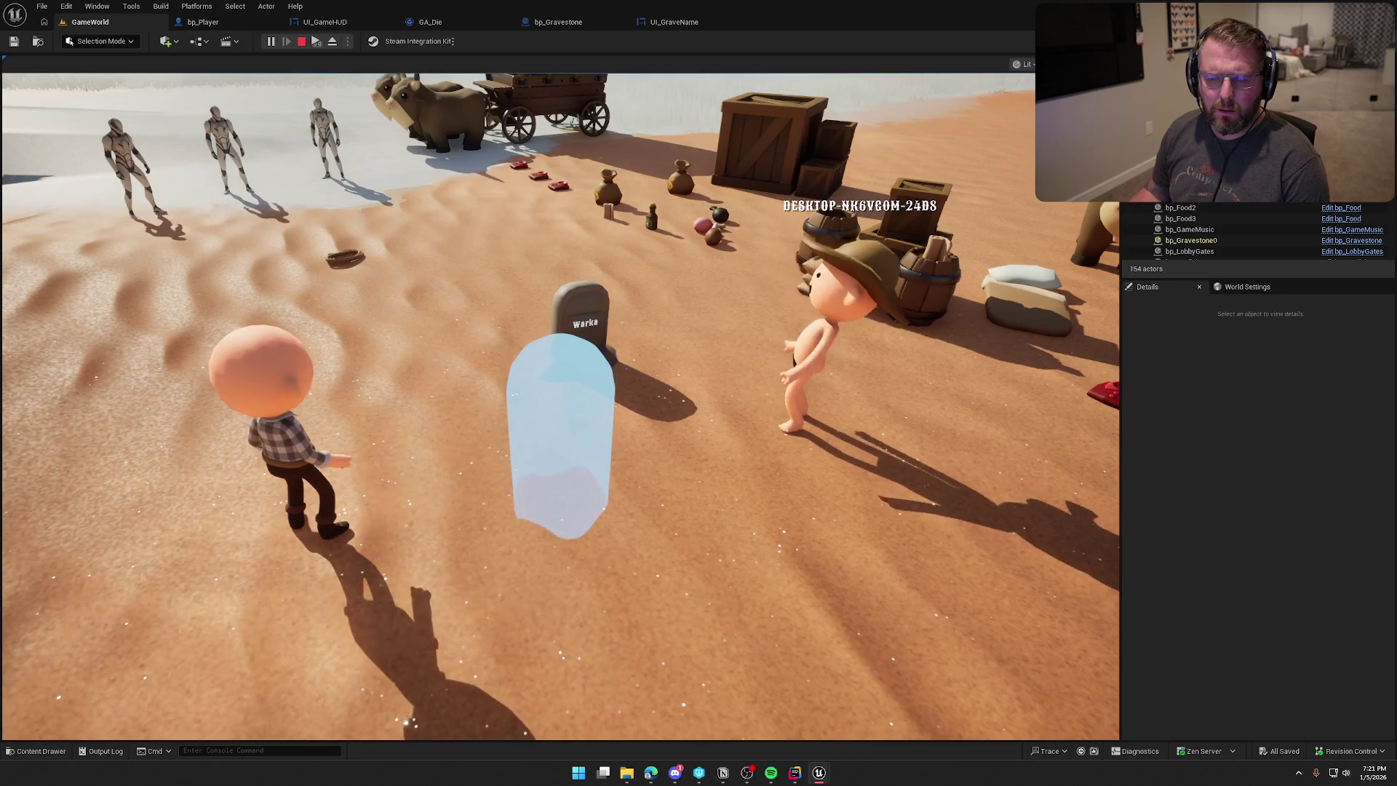
pyautogui.press('Escape')
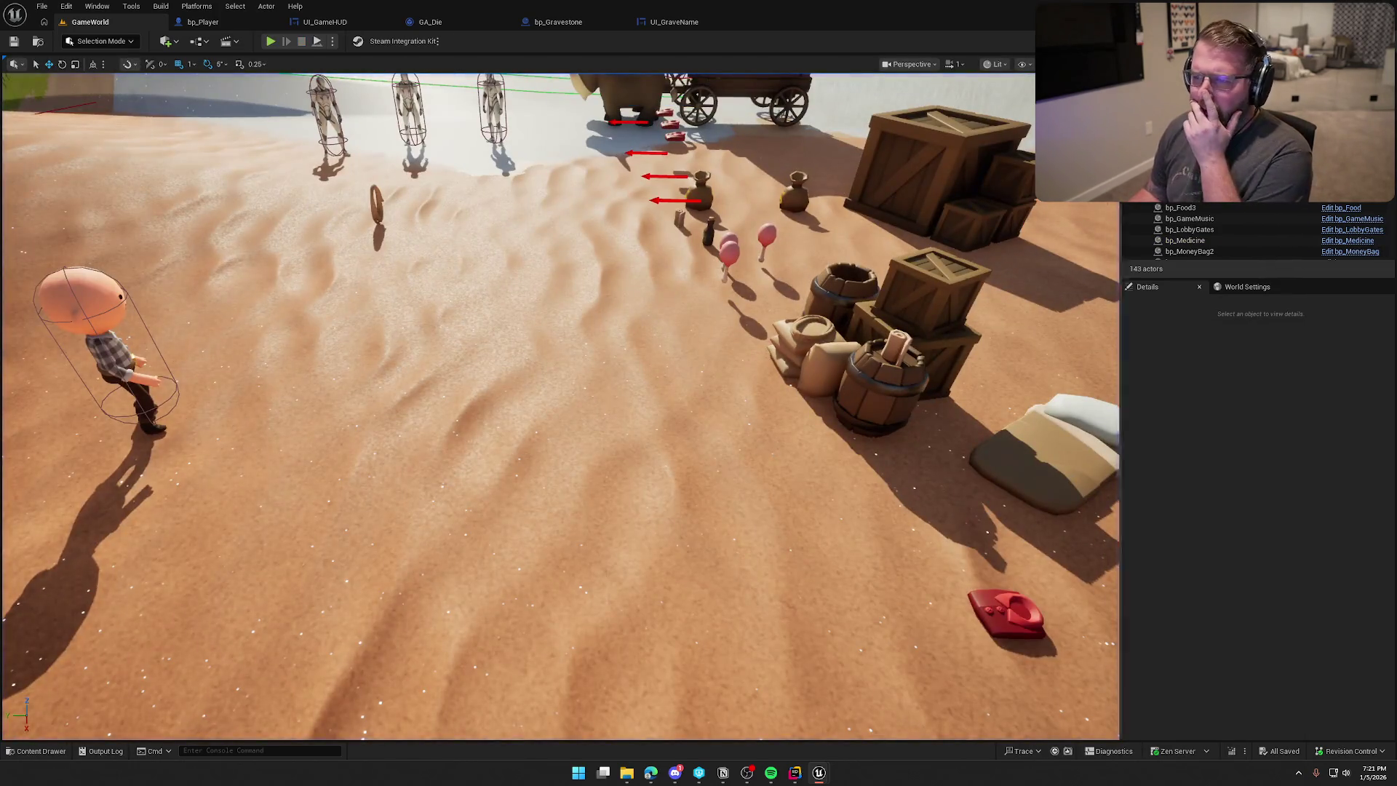
# Confirm PlayerName uses RepNotify in bp_Gravestone and save the blueprint.
pyautogui.click(673, 22)
pyautogui.click(558, 22)
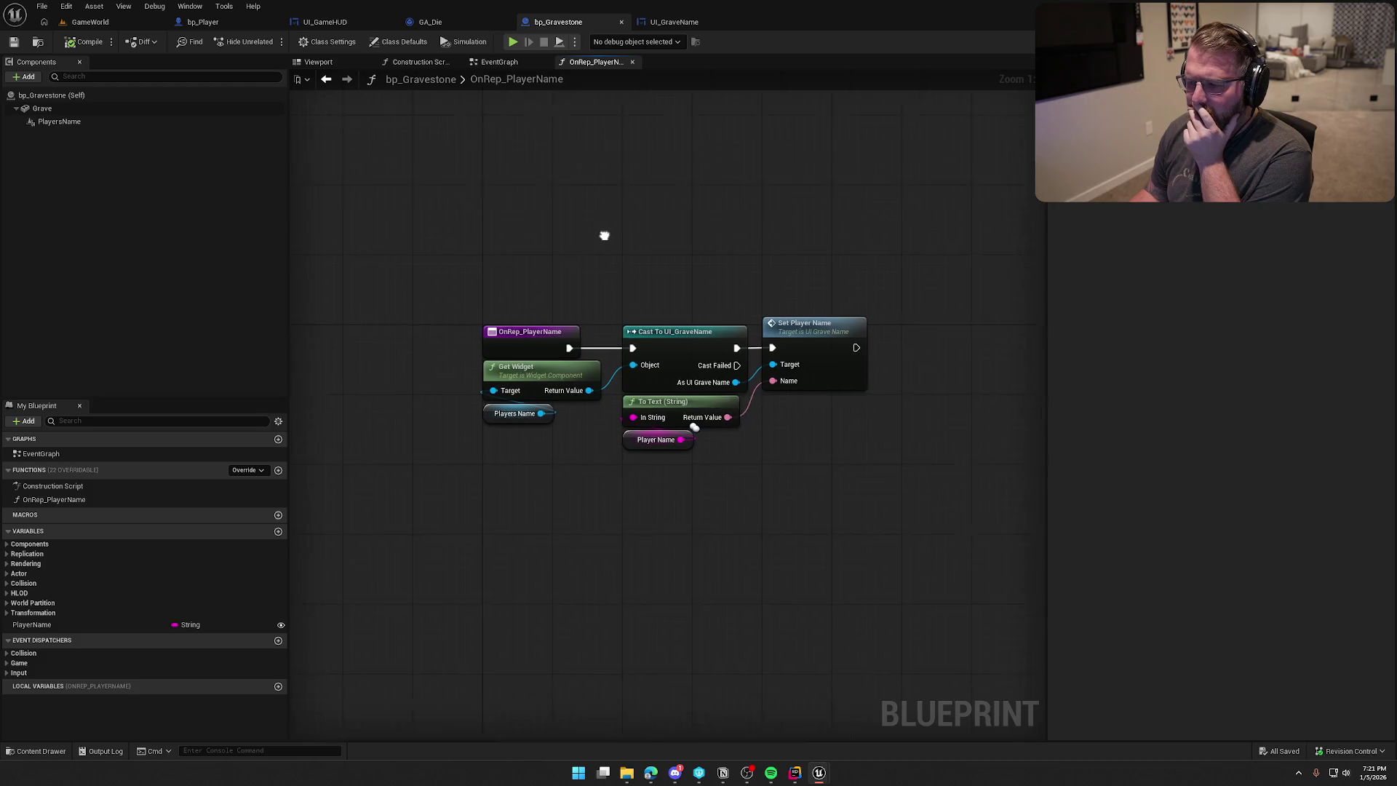
pyautogui.click(499, 61)
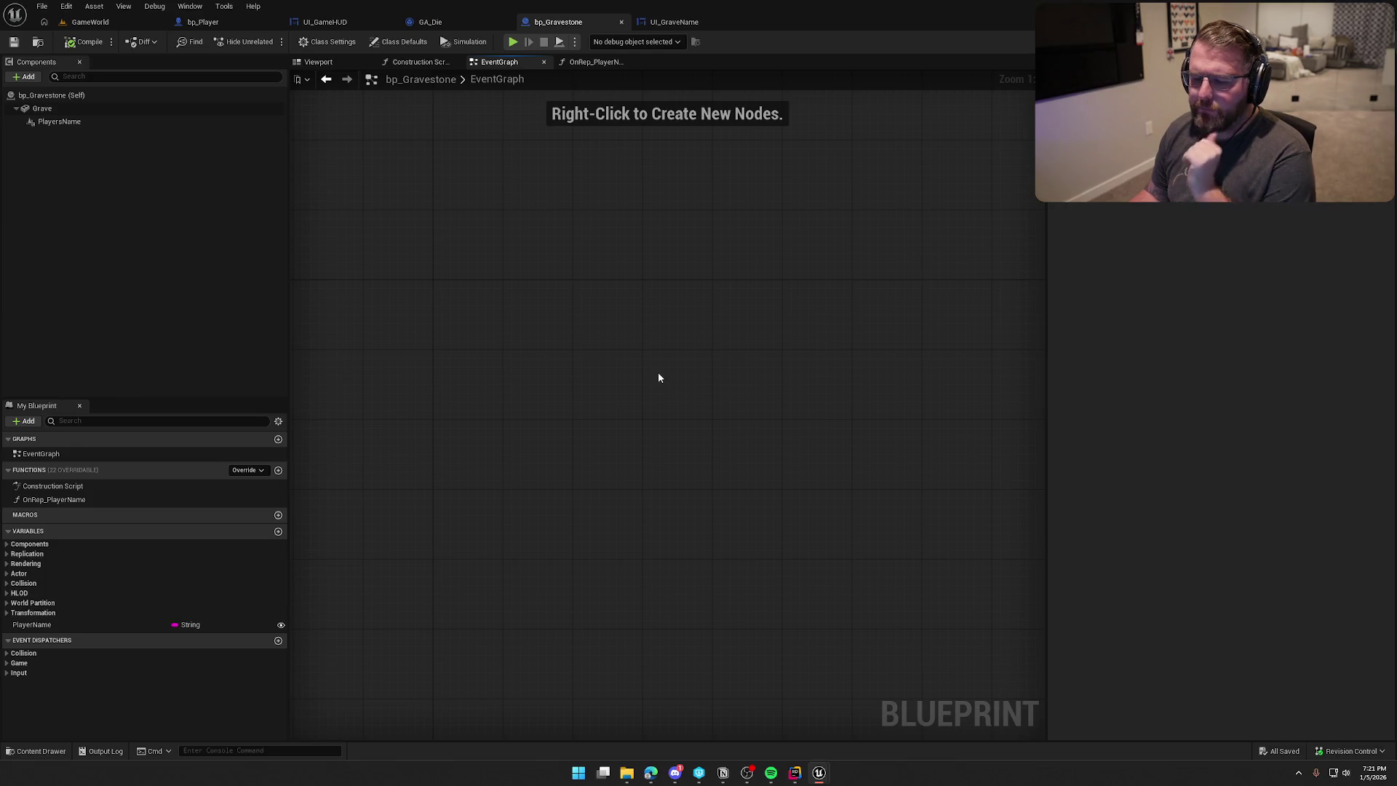
pyautogui.rightClick(494, 280)
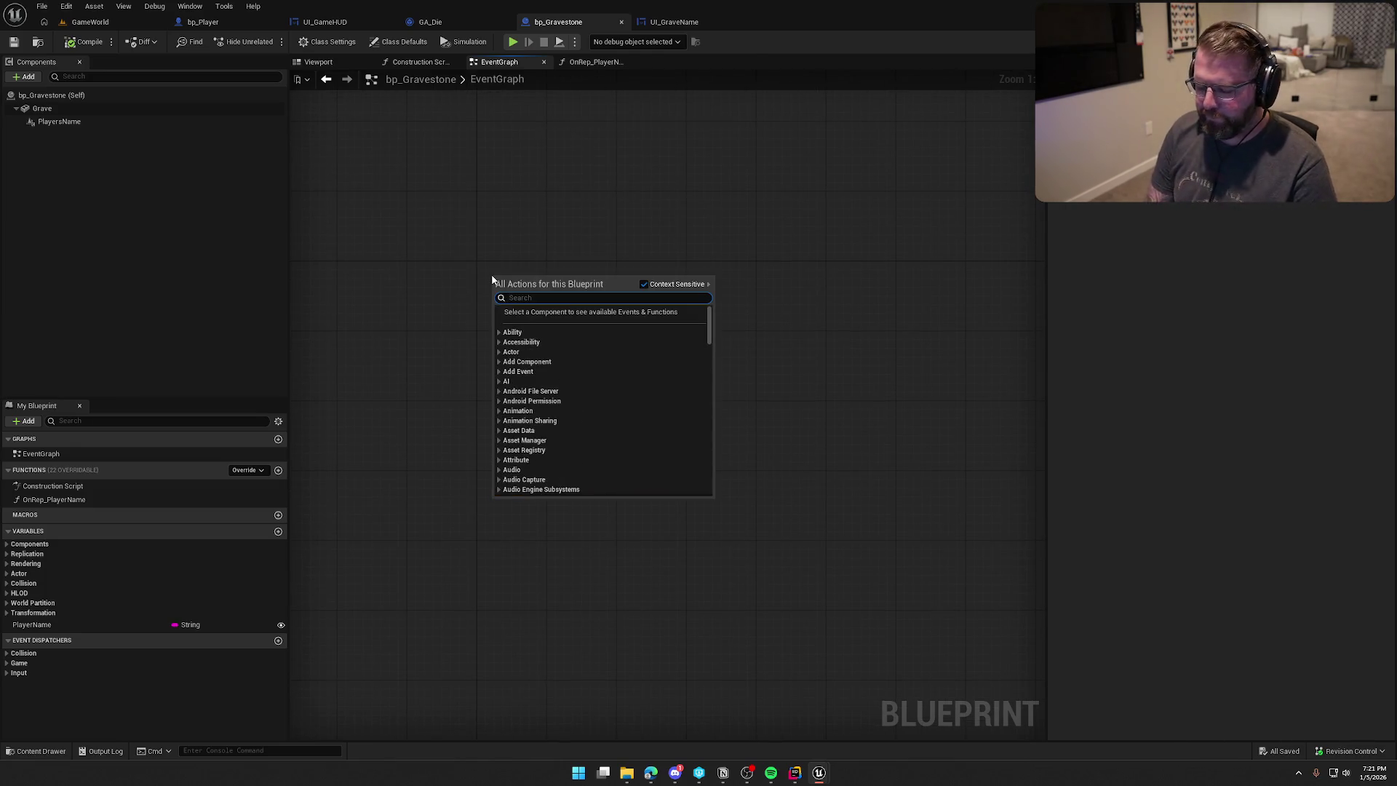
pyautogui.click(441, 100)
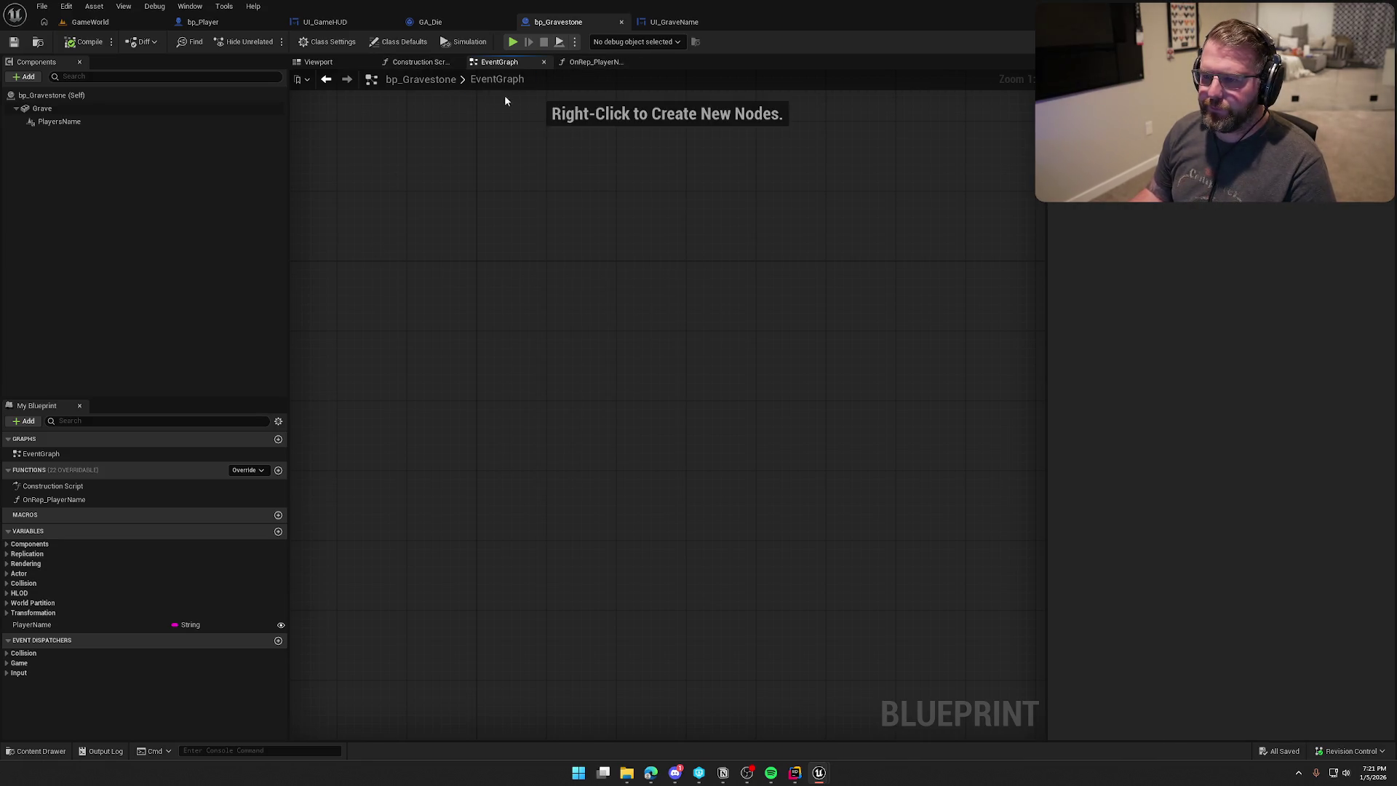
pyautogui.click(113, 625)
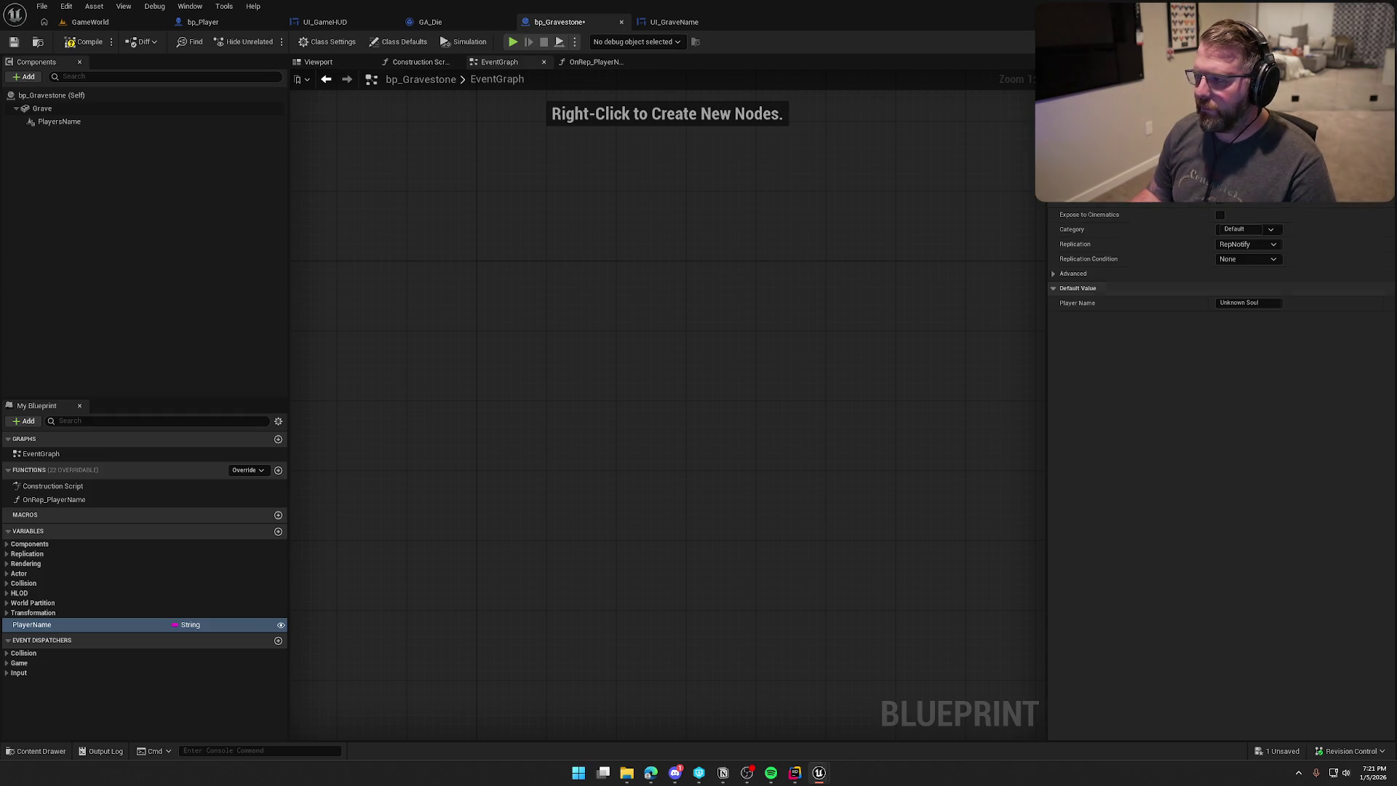
pyautogui.hotkey('ctrl', 's')
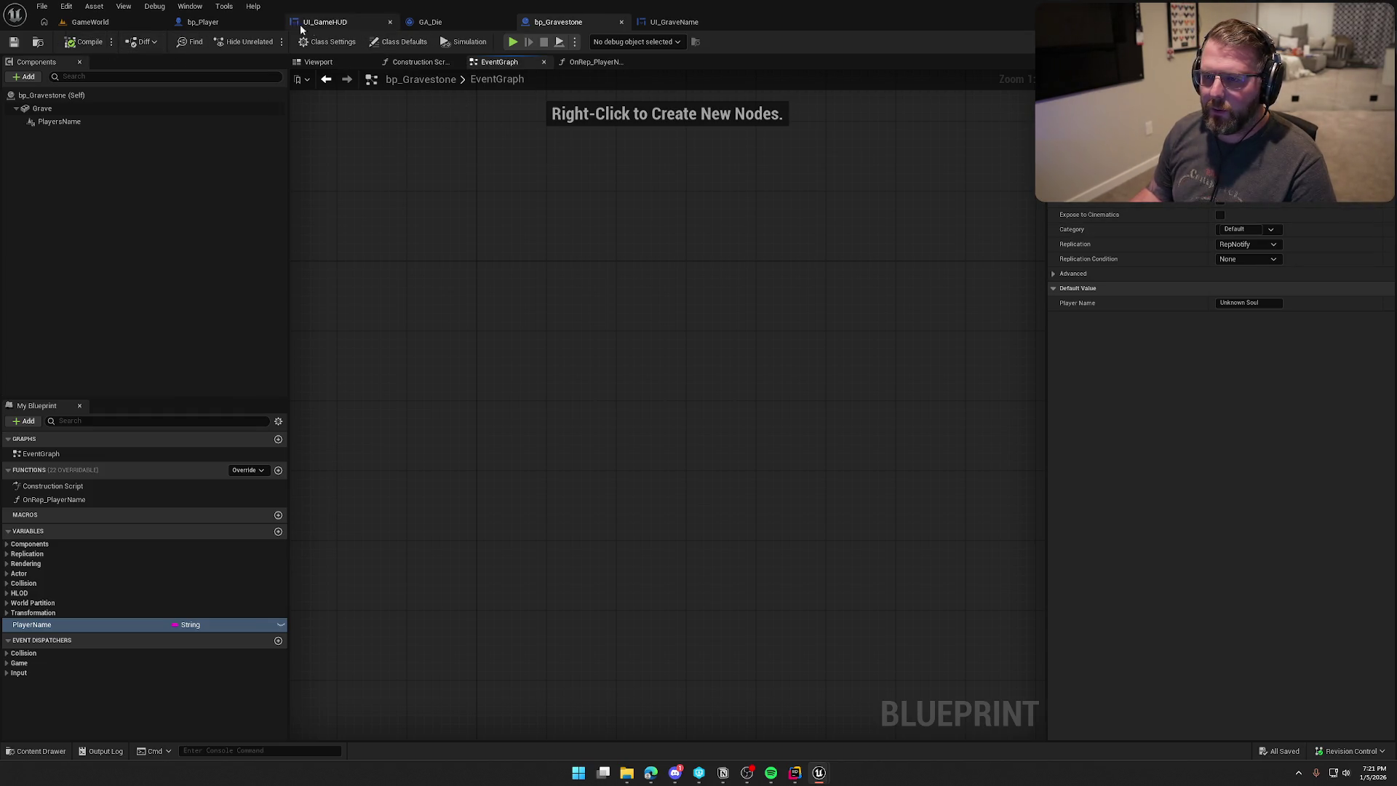
# Set the spawned gravestone's Player Name with notify from the SpawnGraveMarker event's Player Name.
pyautogui.click(211, 22)
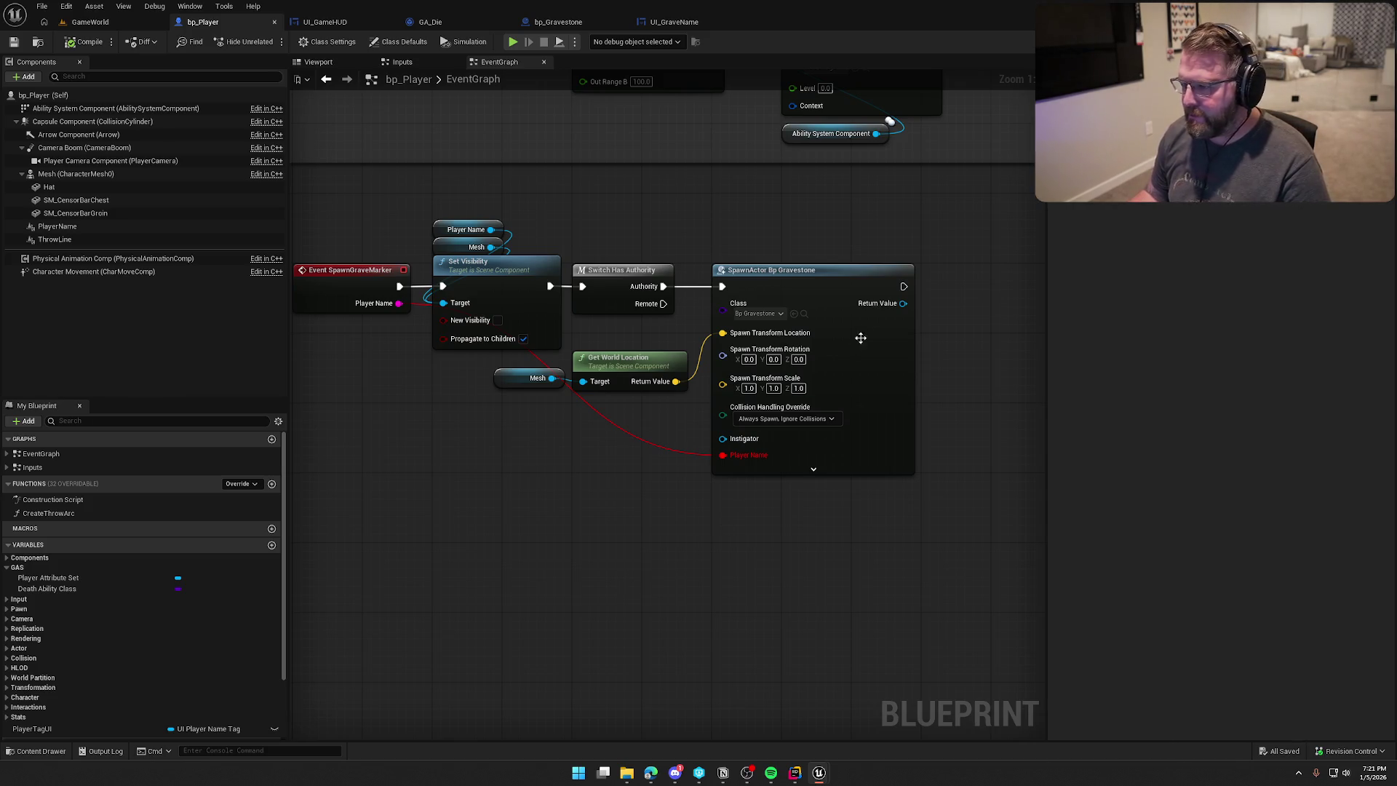
pyautogui.moveTo(958, 346); pyautogui.dragTo(958, 346)
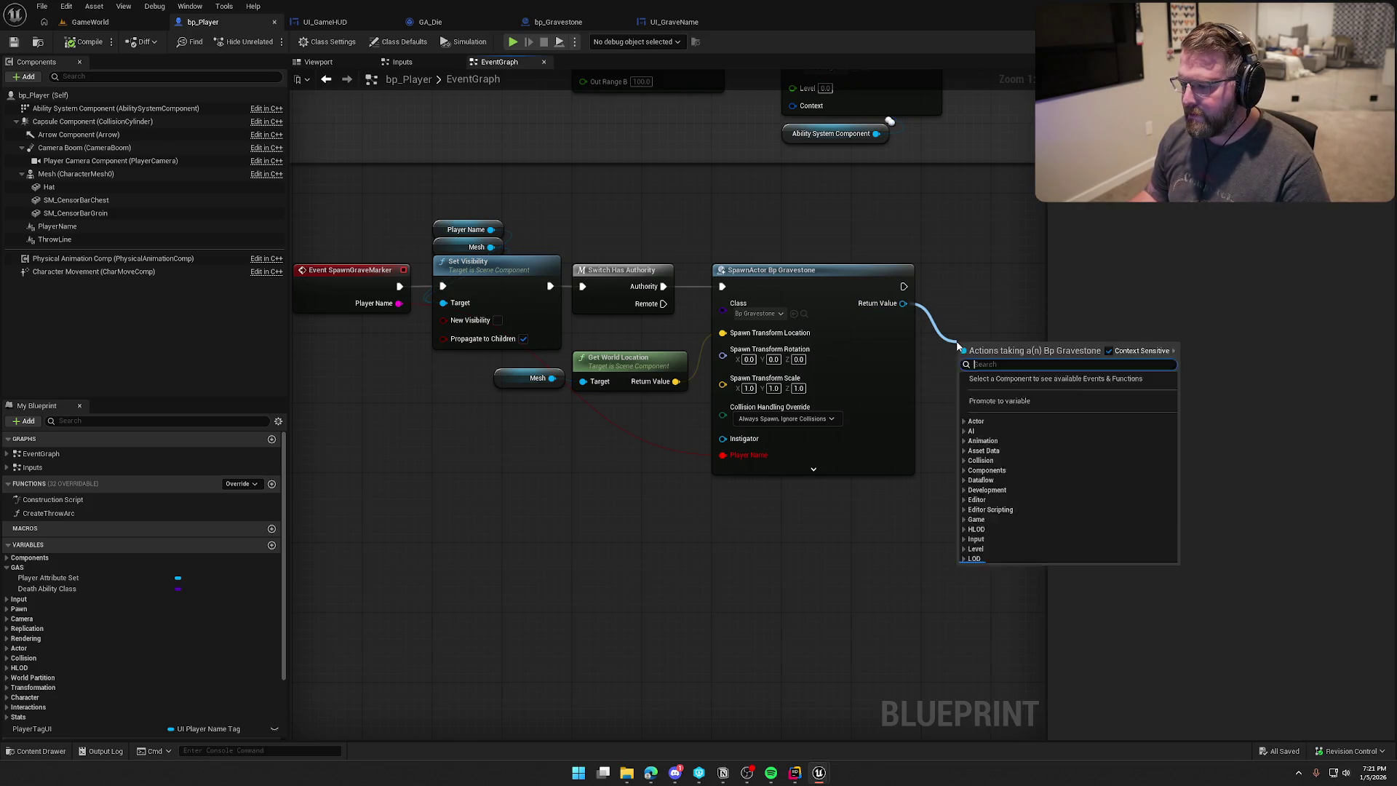
pyautogui.write('set player na')
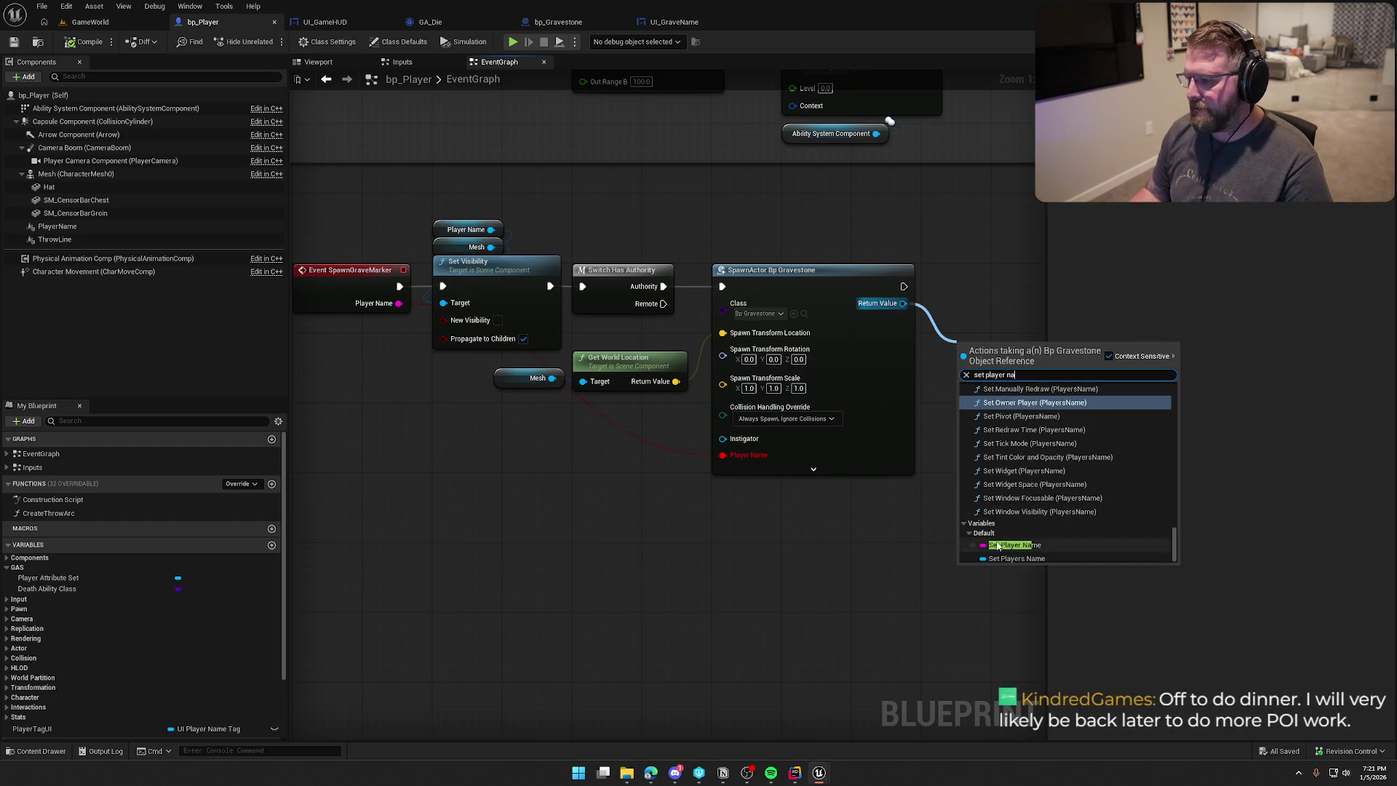
pyautogui.click(998, 546)
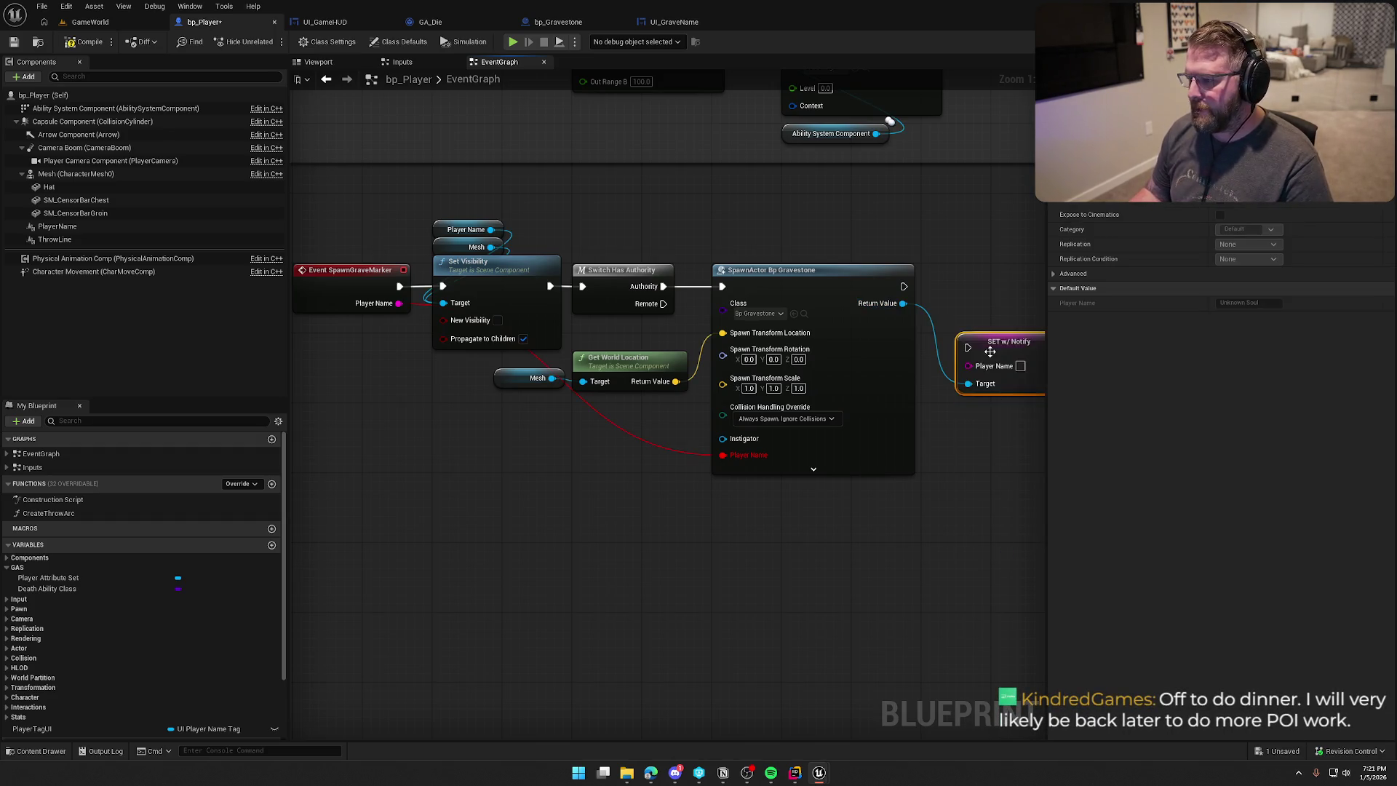
pyautogui.moveTo(723, 454); pyautogui.dragTo(725, 456)
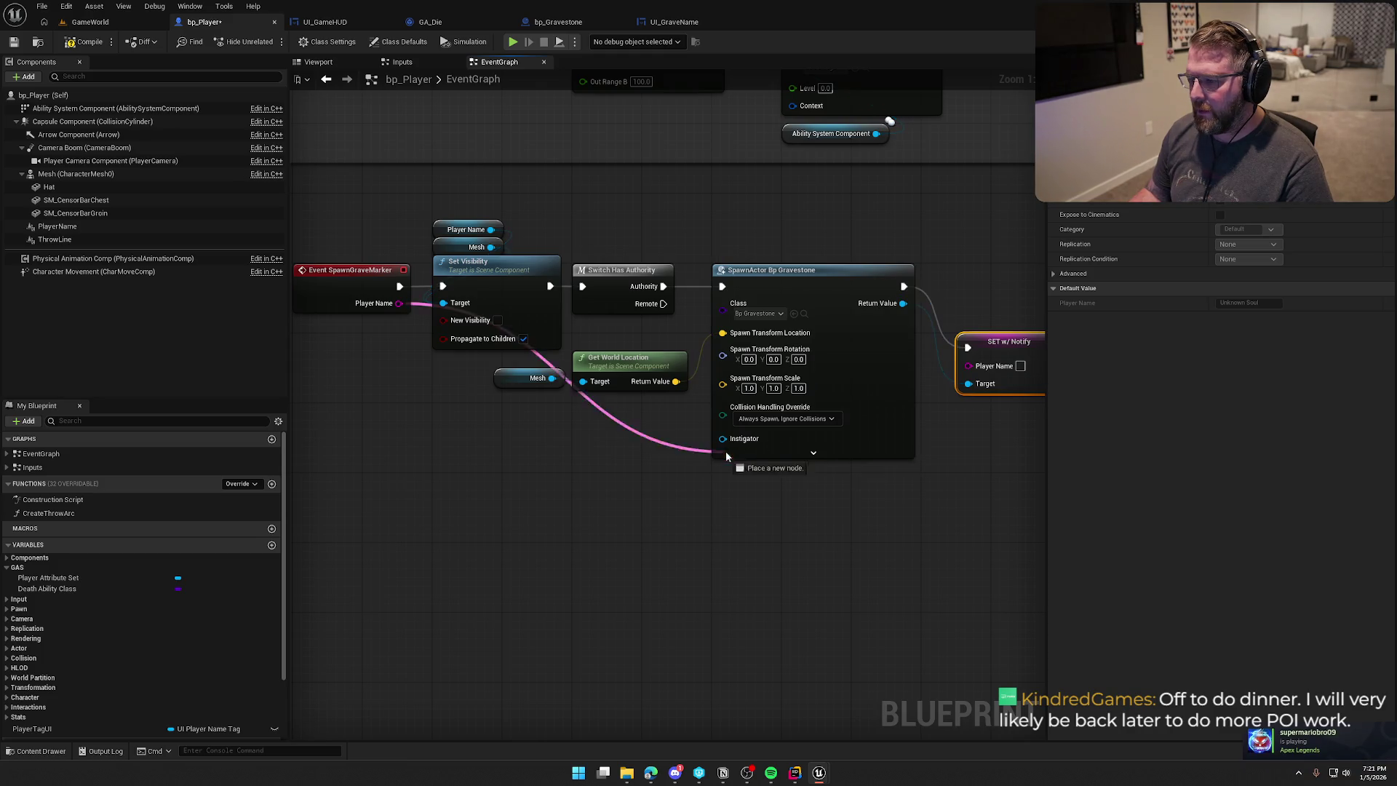
pyautogui.moveTo(976, 370); pyautogui.dragTo(975, 368)
pyautogui.moveTo(1010, 347); pyautogui.dragTo(975, 277)
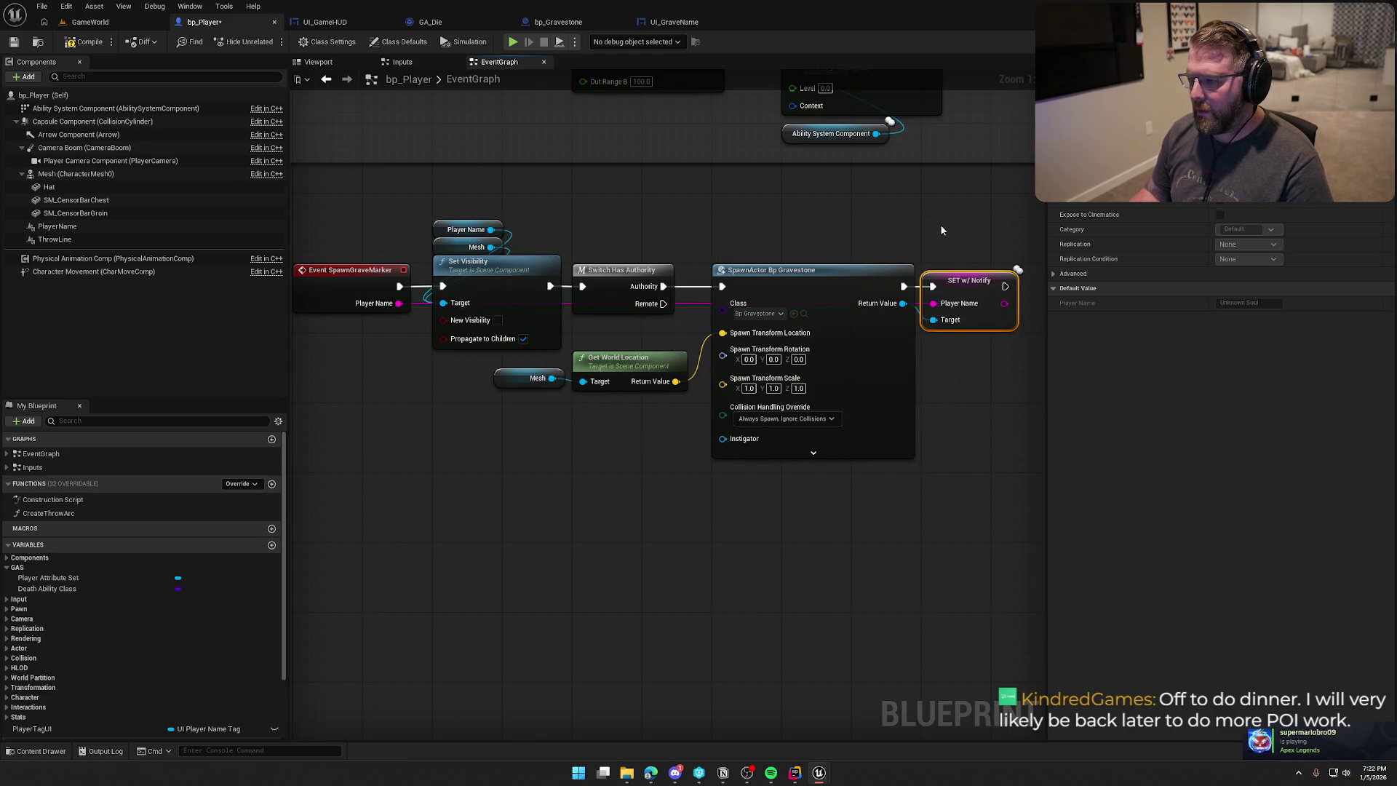
pyautogui.click(957, 260)
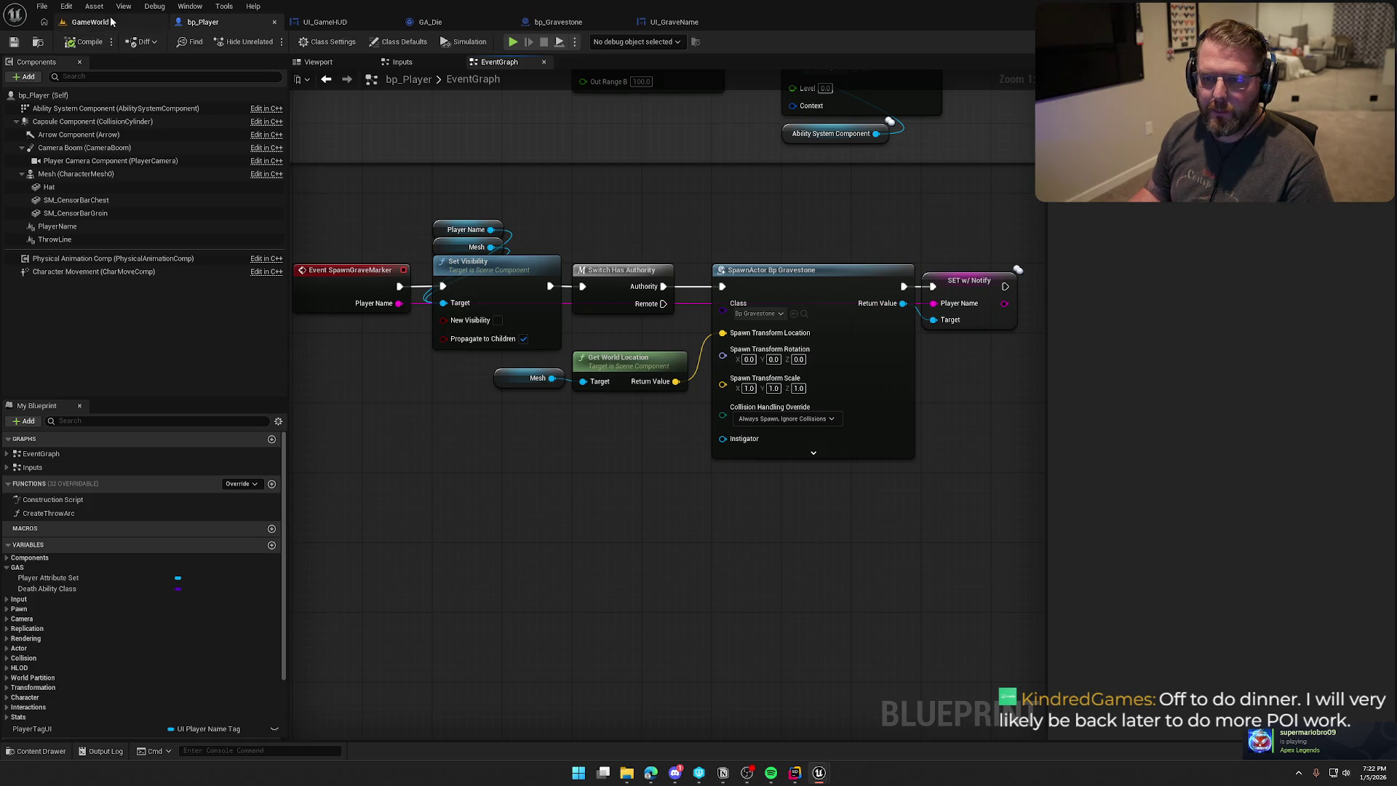
pyautogui.click(90, 22)
pyautogui.press('w')
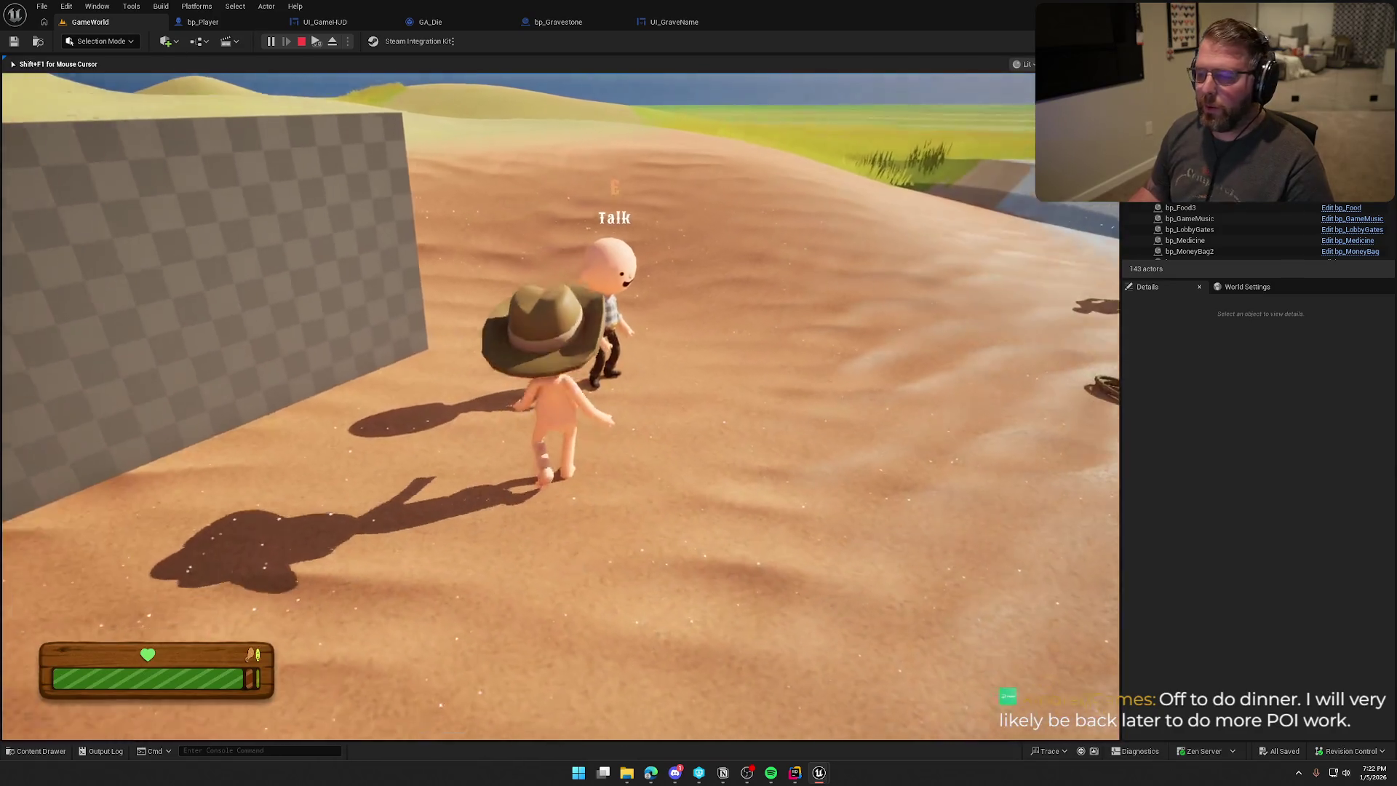
# Kill the character in the running game to spawn the ghost and gravestone.
pyautogui.press('super')
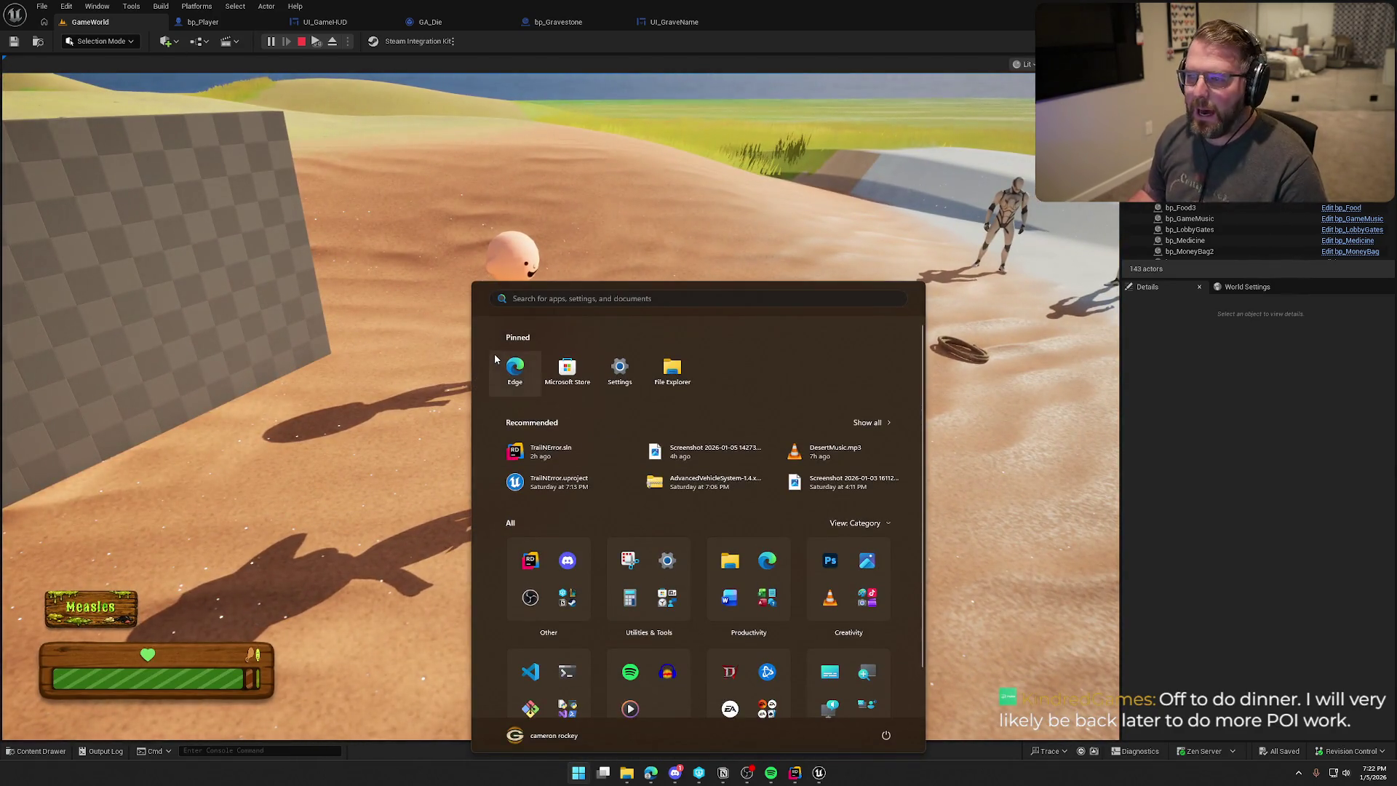
pyautogui.press('super')
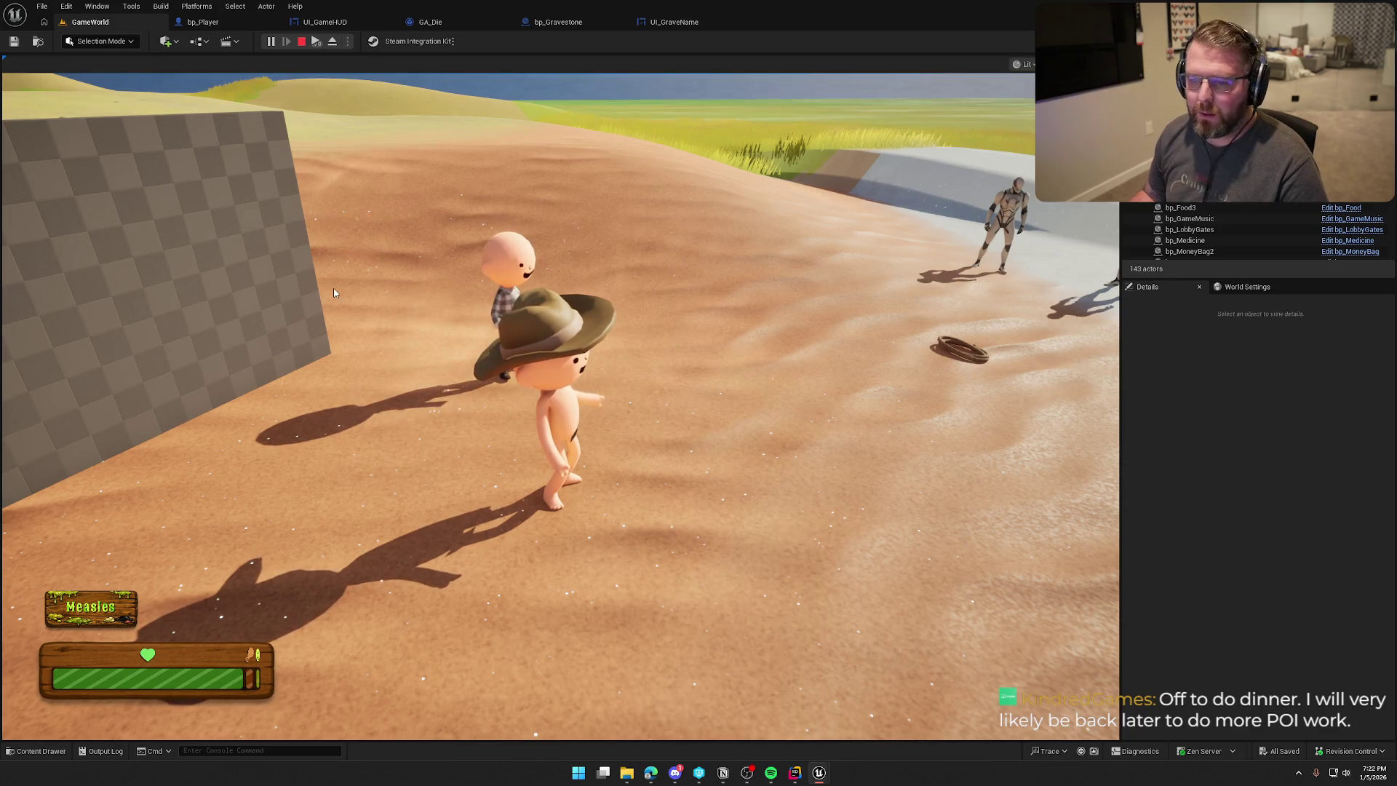
pyautogui.click(387, 294)
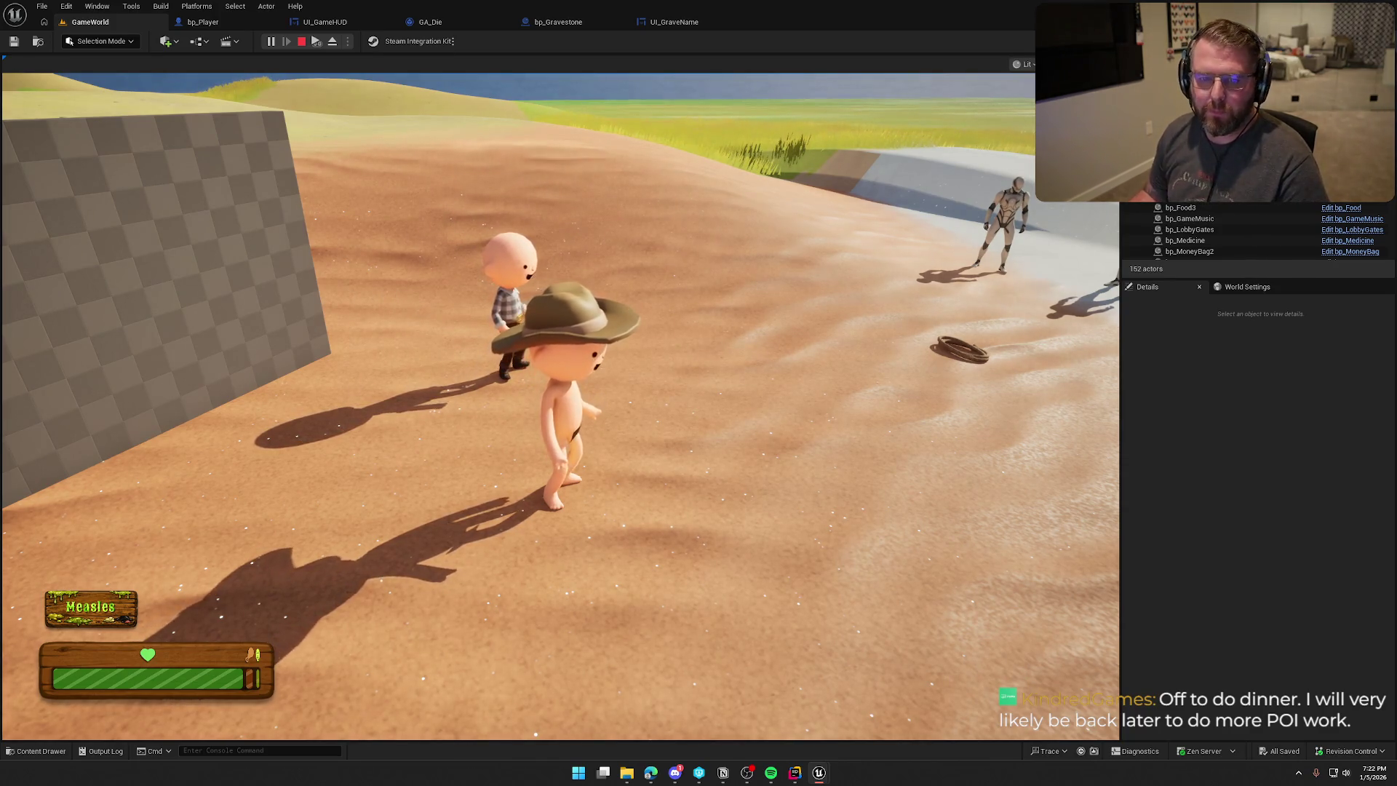
pyautogui.press('super')
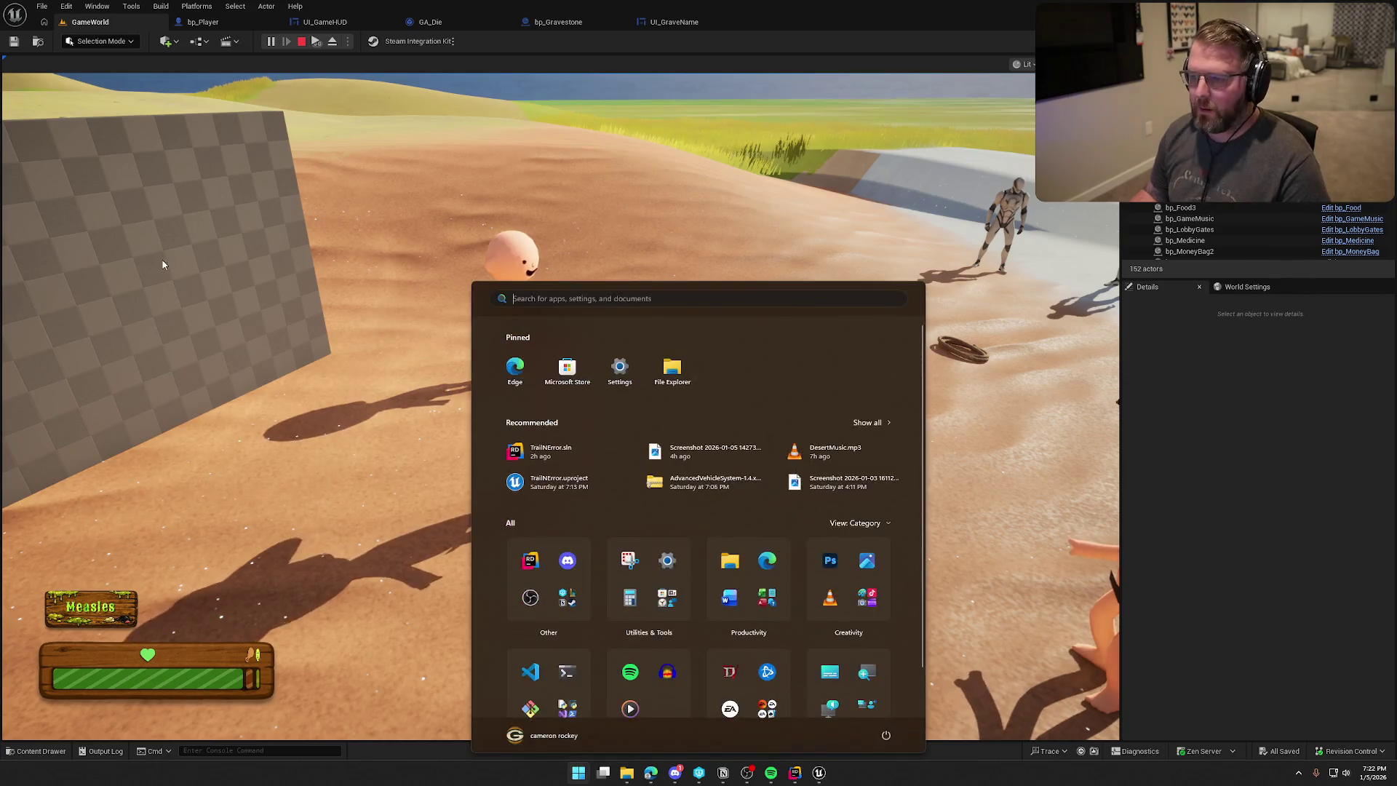
pyautogui.press('super')
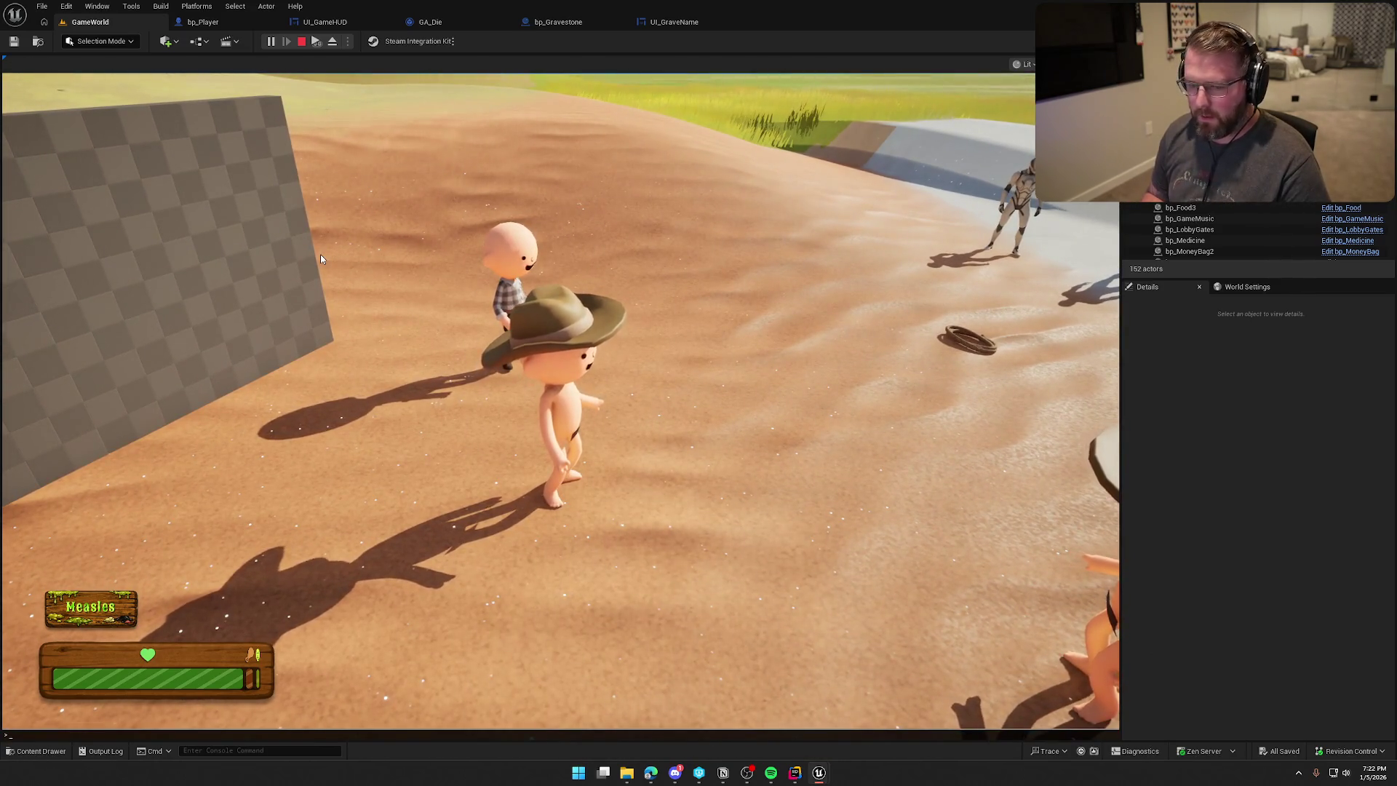
pyautogui.click(321, 259)
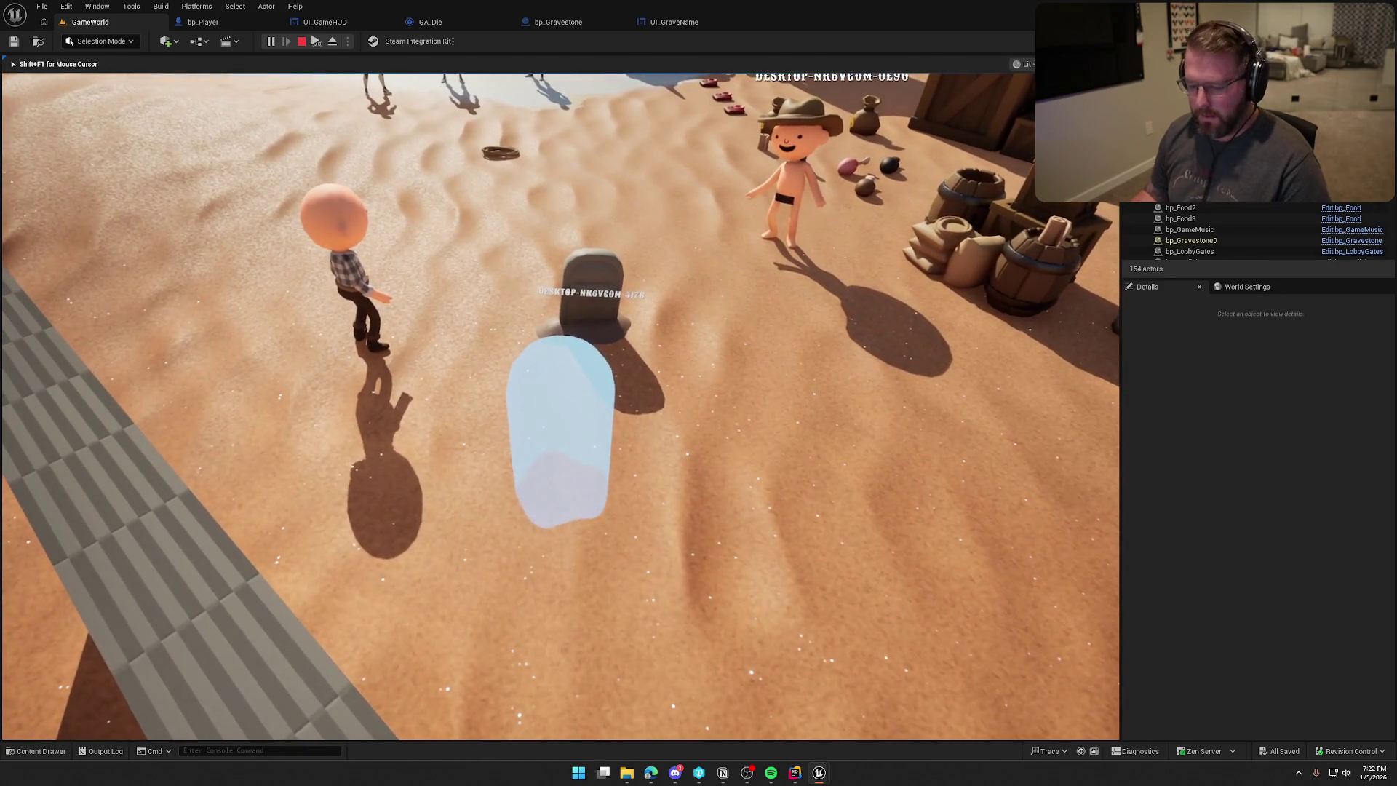
# Check the gravestone shows the player's name, then stop the playtest.
pyautogui.press('super')
pyautogui.press('Escape')
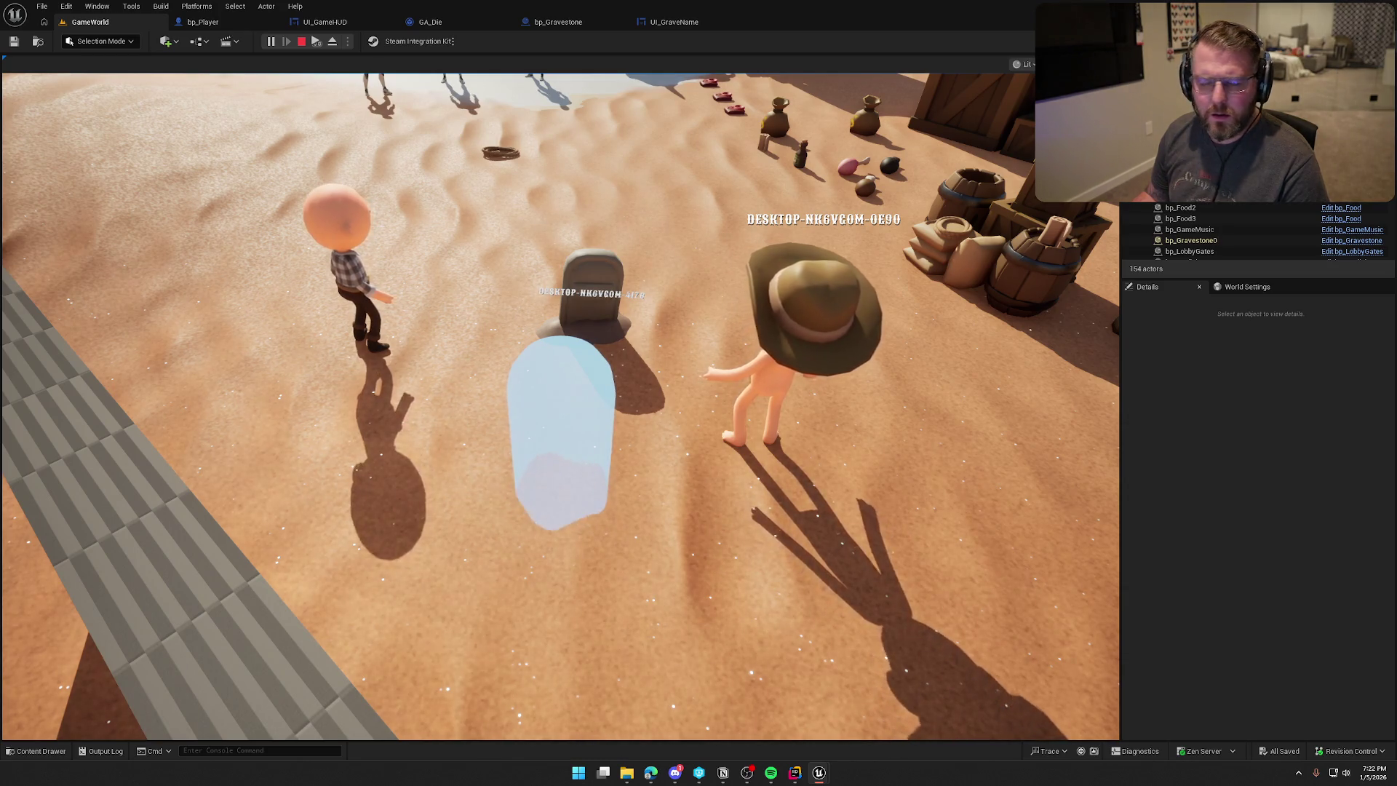
pyautogui.press('Escape')
pyautogui.click(236, 24)
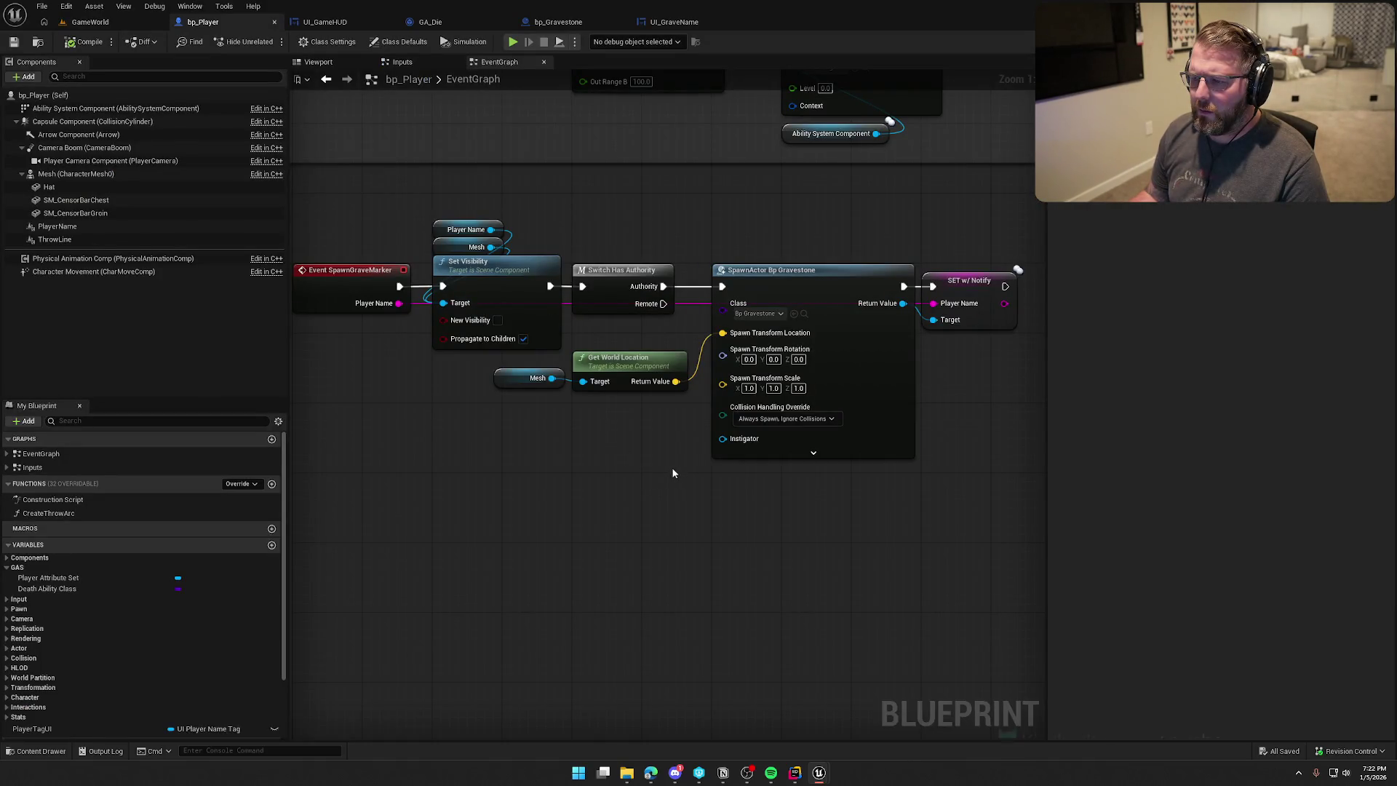
# Shift the SET w/ Notify node right, then abandon a 'delay nex' node search.
pyautogui.moveTo(650, 483)
pyautogui.mouseDown()
pyautogui.moveTo(570, 484)
pyautogui.moveTo(588, 473)
pyautogui.mouseUp()
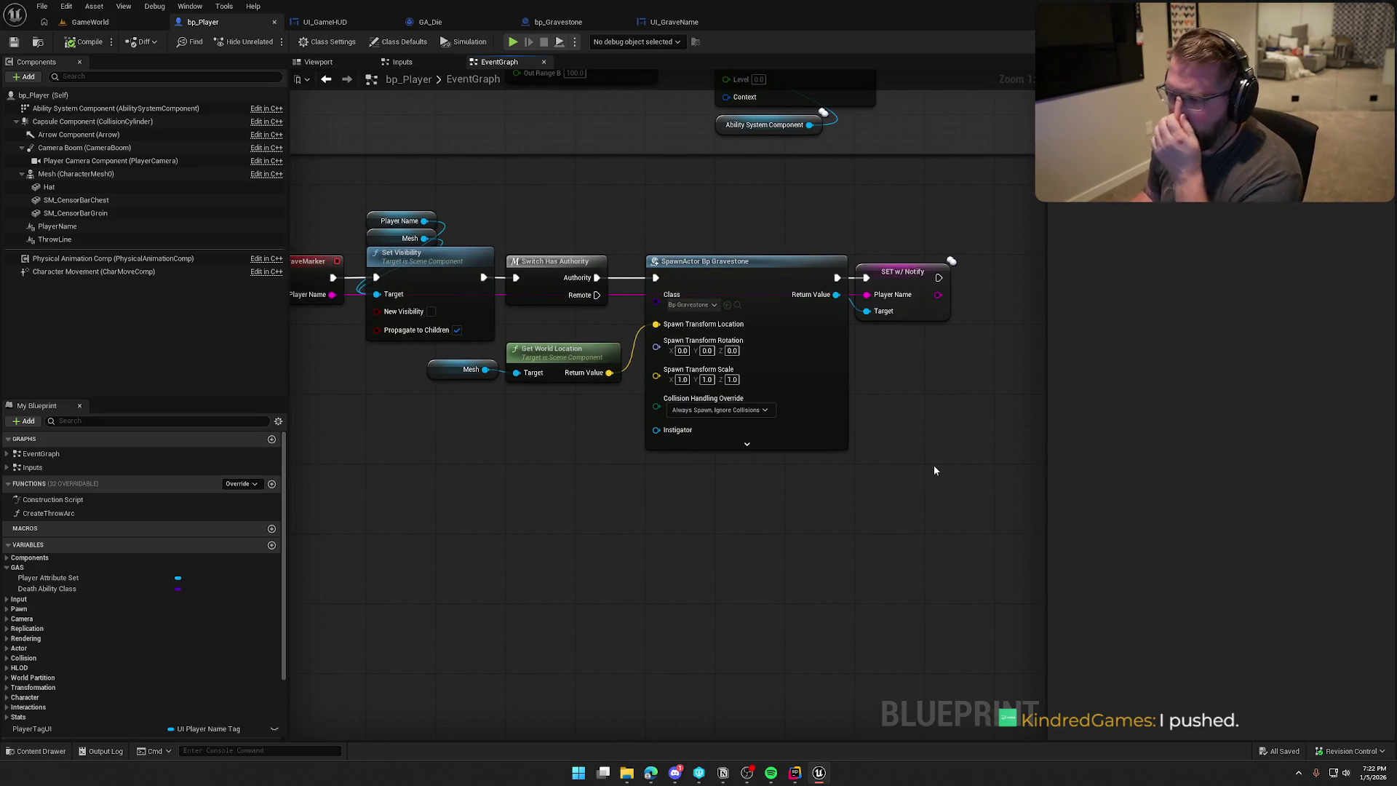
pyautogui.moveTo(913, 408); pyautogui.dragTo(793, 412)
pyautogui.moveTo(785, 273); pyautogui.dragTo(894, 273)
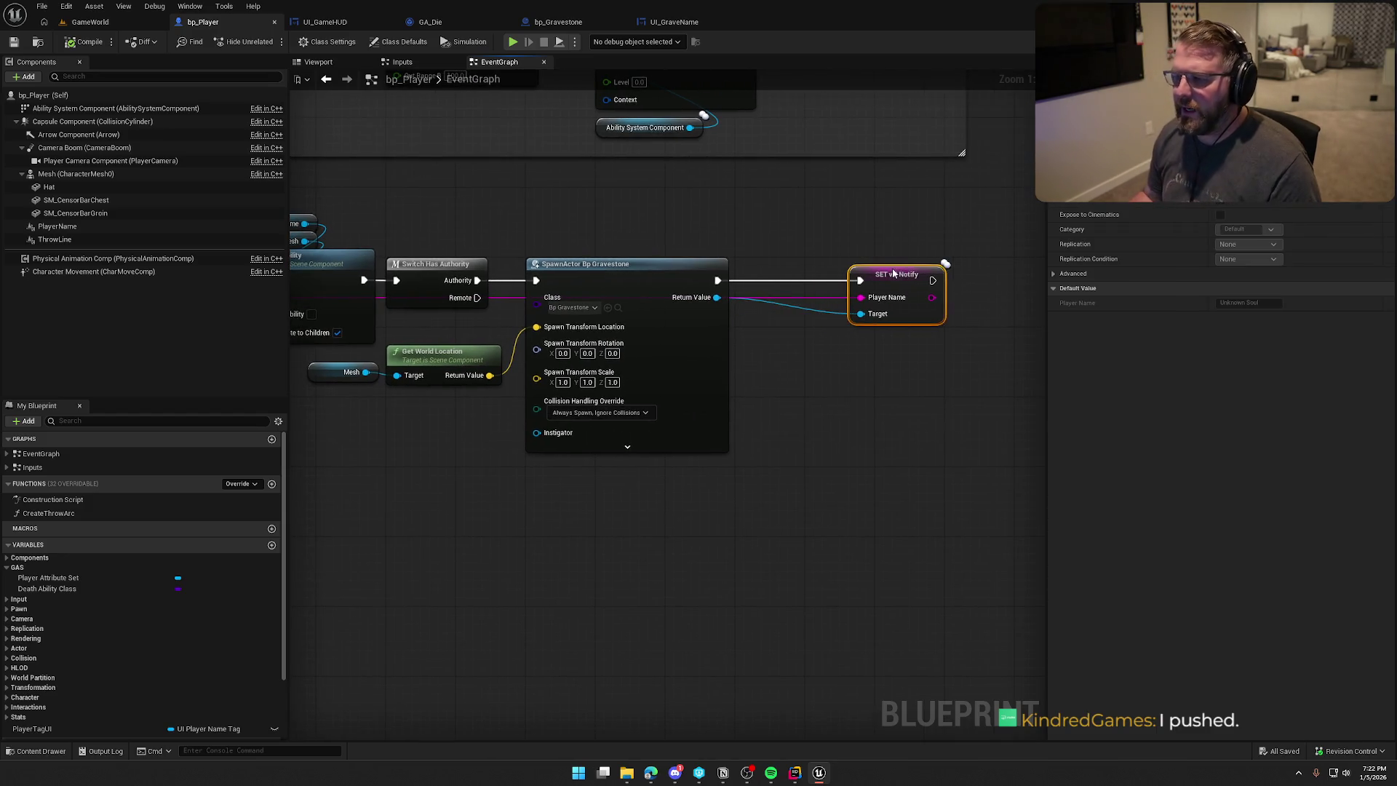
pyautogui.click(778, 332)
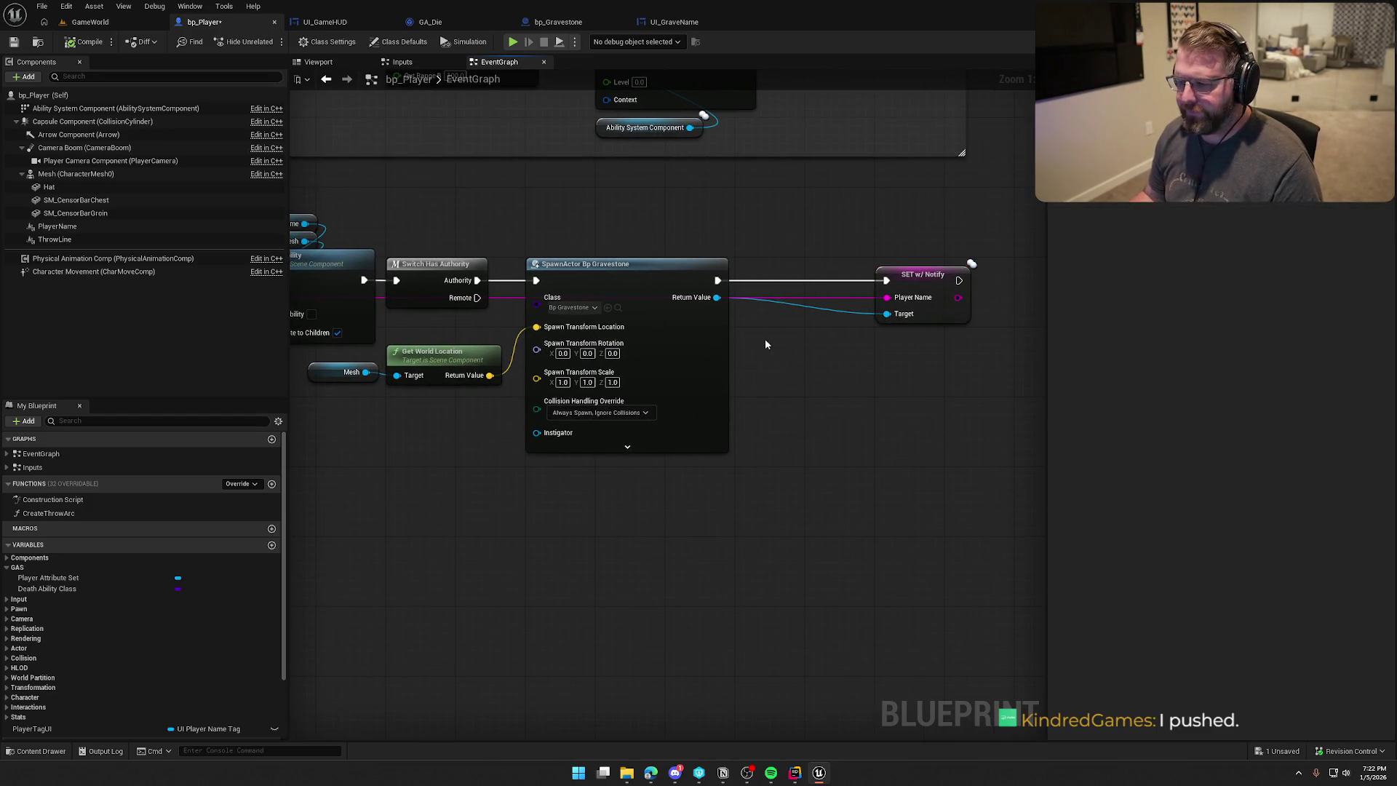
pyautogui.rightClick(766, 344)
pyautogui.write('delay nex')
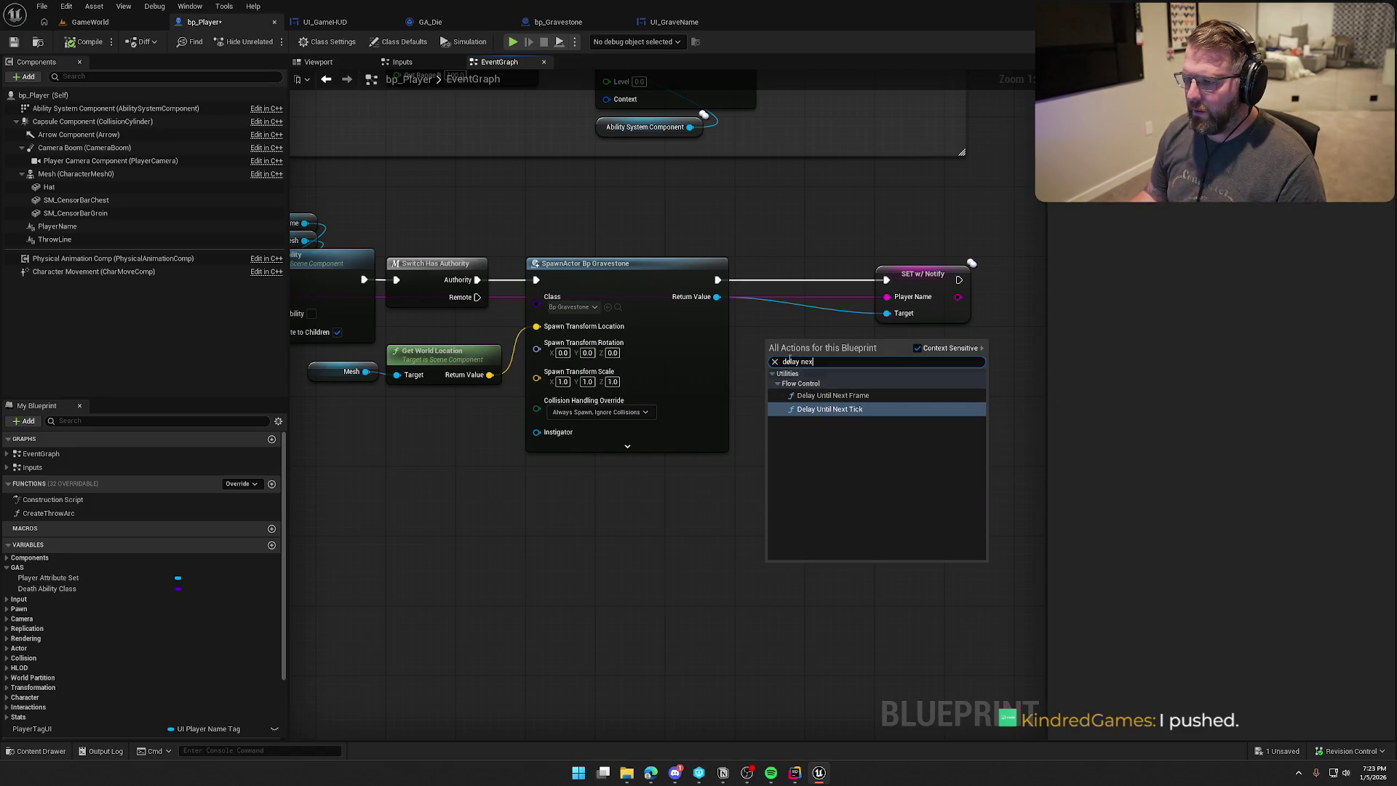
pyautogui.click(757, 318)
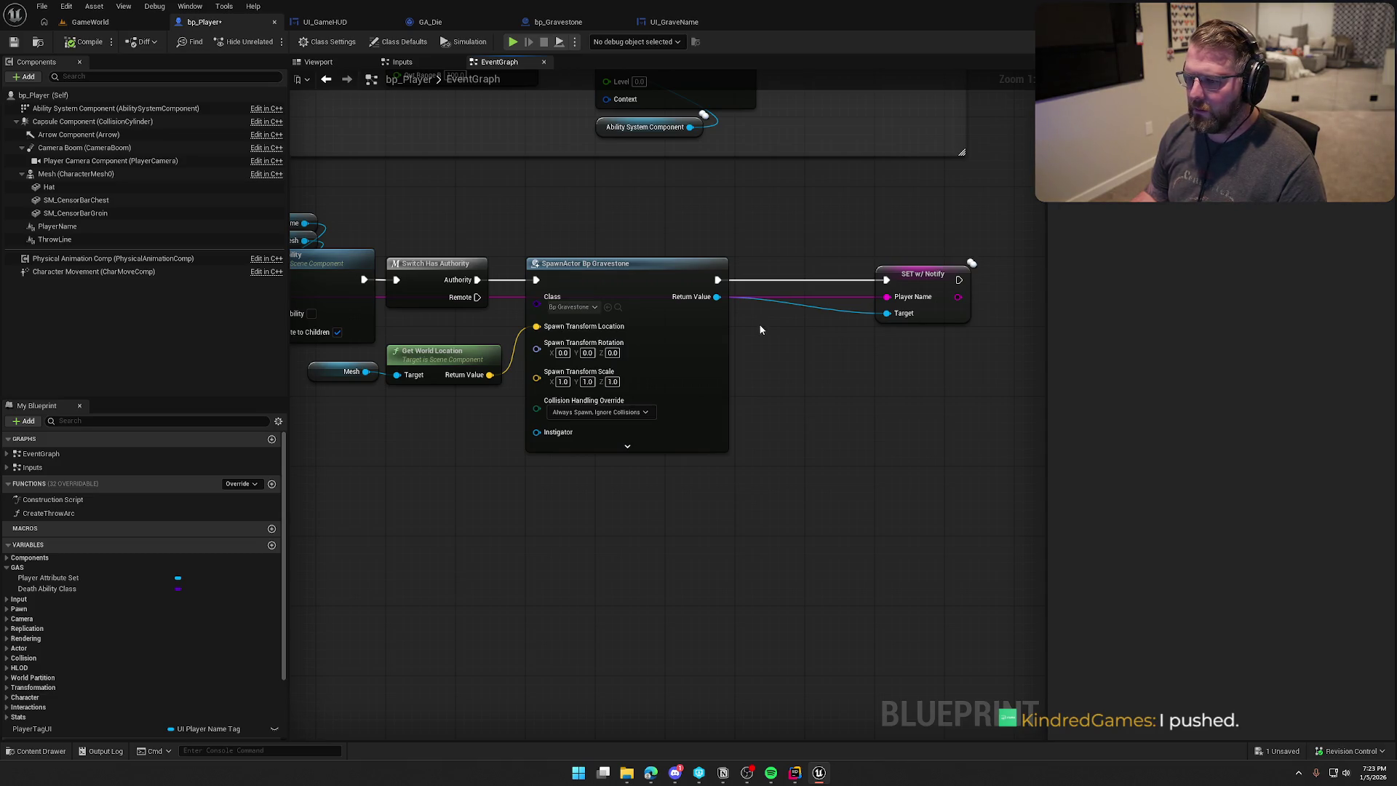
# Place SET w/ Notify right beside the gravestone SpawnActor node and save bp_Player.
pyautogui.moveTo(761, 329); pyautogui.dragTo(841, 318)
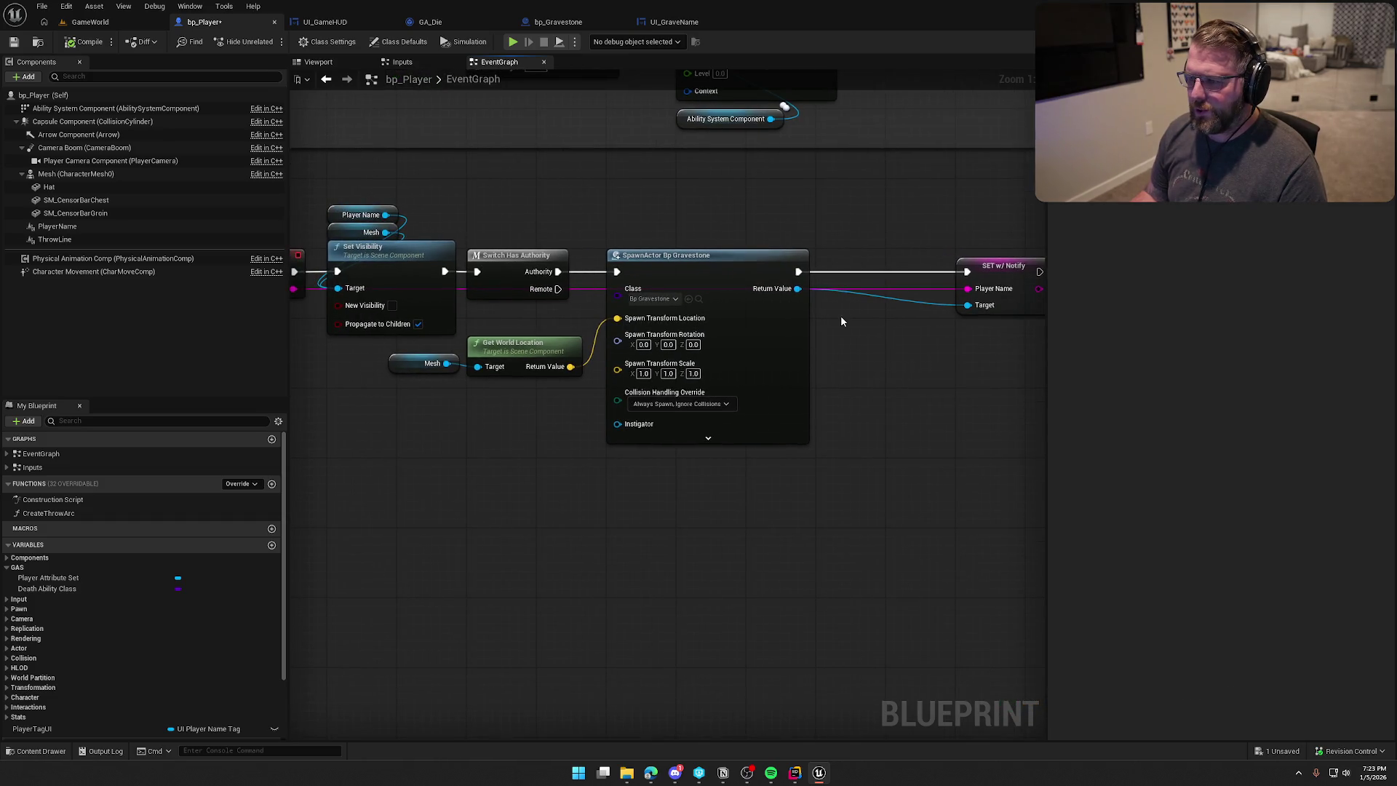
pyautogui.click(864, 472)
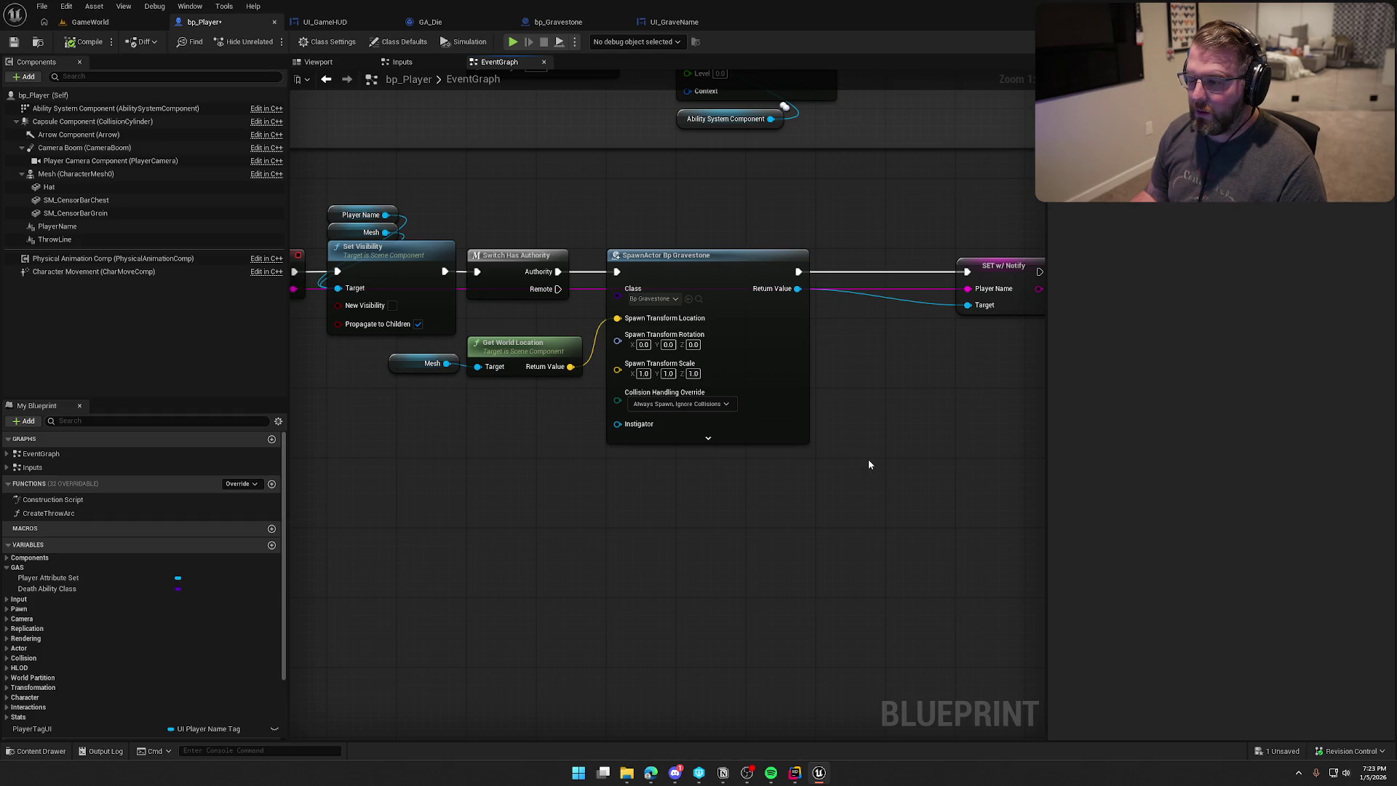
pyautogui.moveTo(1000, 268); pyautogui.dragTo(766, 260)
pyautogui.click(739, 238)
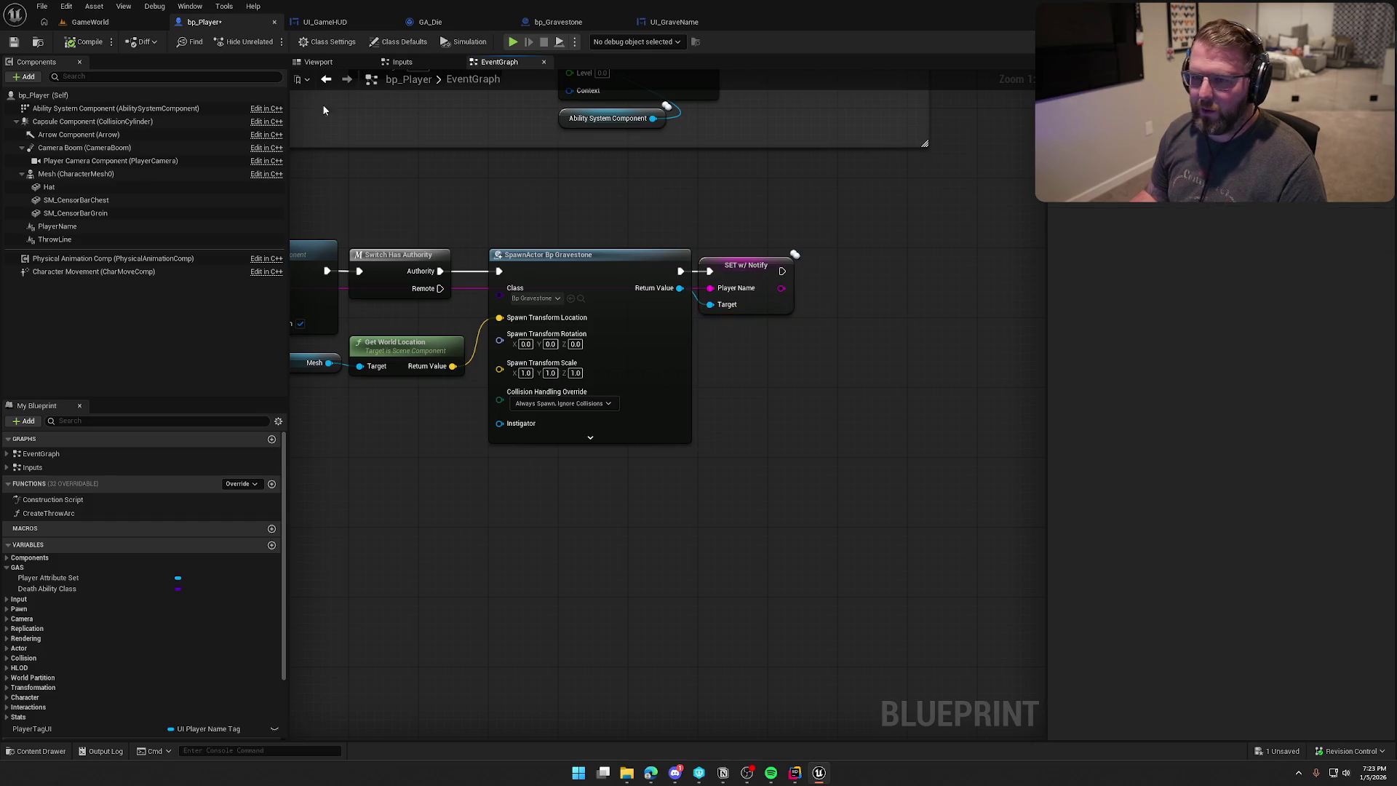
pyautogui.hotkey('ctrl', 's')
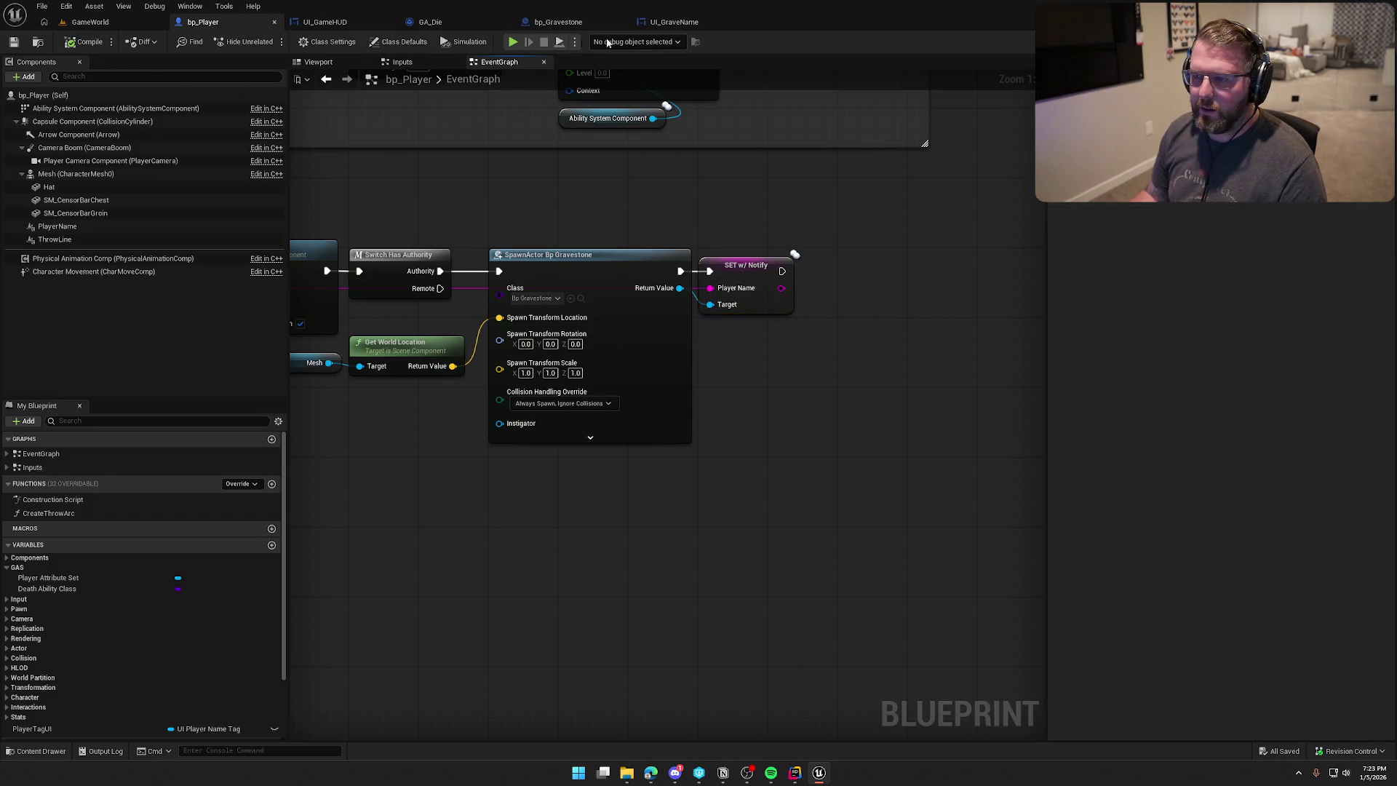
pyautogui.click(559, 22)
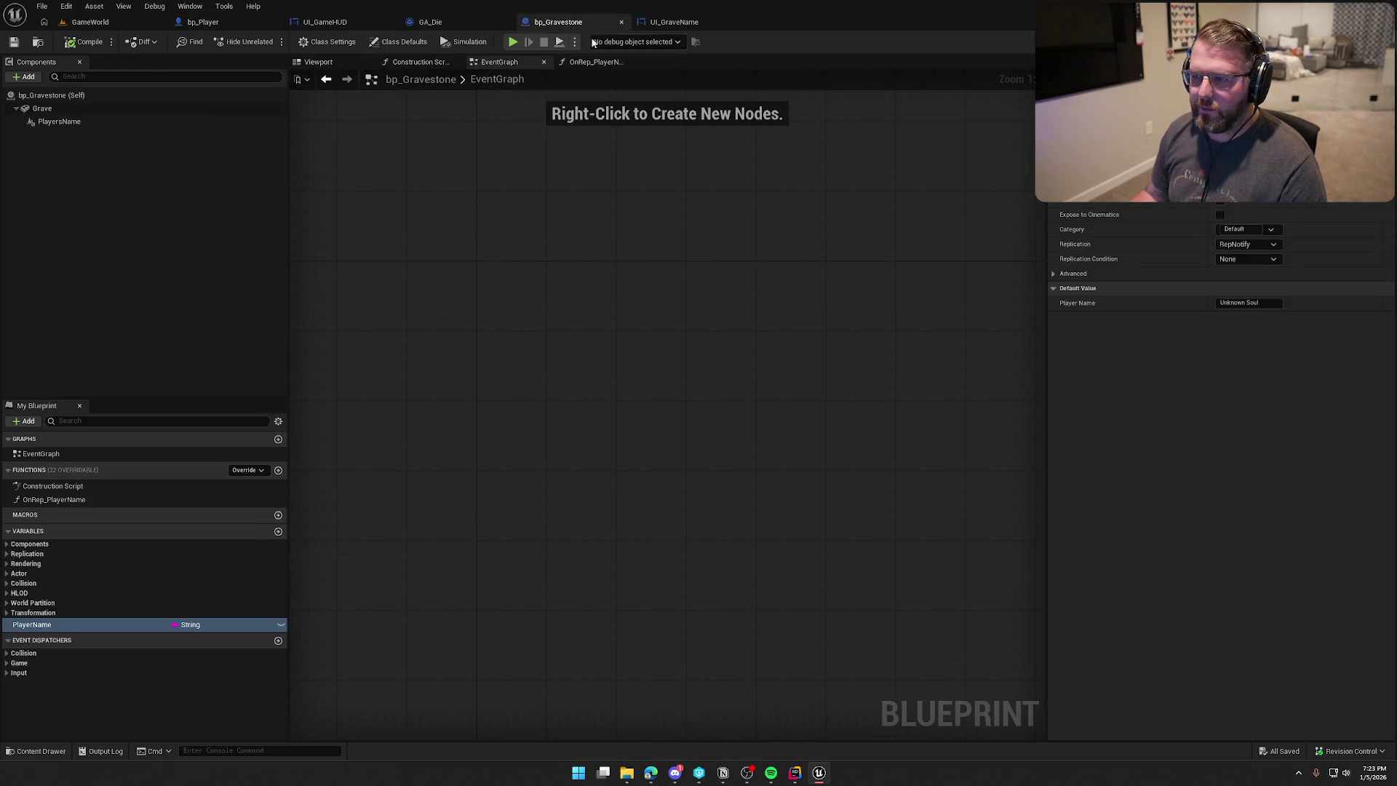
# Add an Event BeginPlay node to bp_Gravestone's event graph.
pyautogui.rightClick(501, 270)
pyautogui.write('begin play')
pyautogui.press('Return')
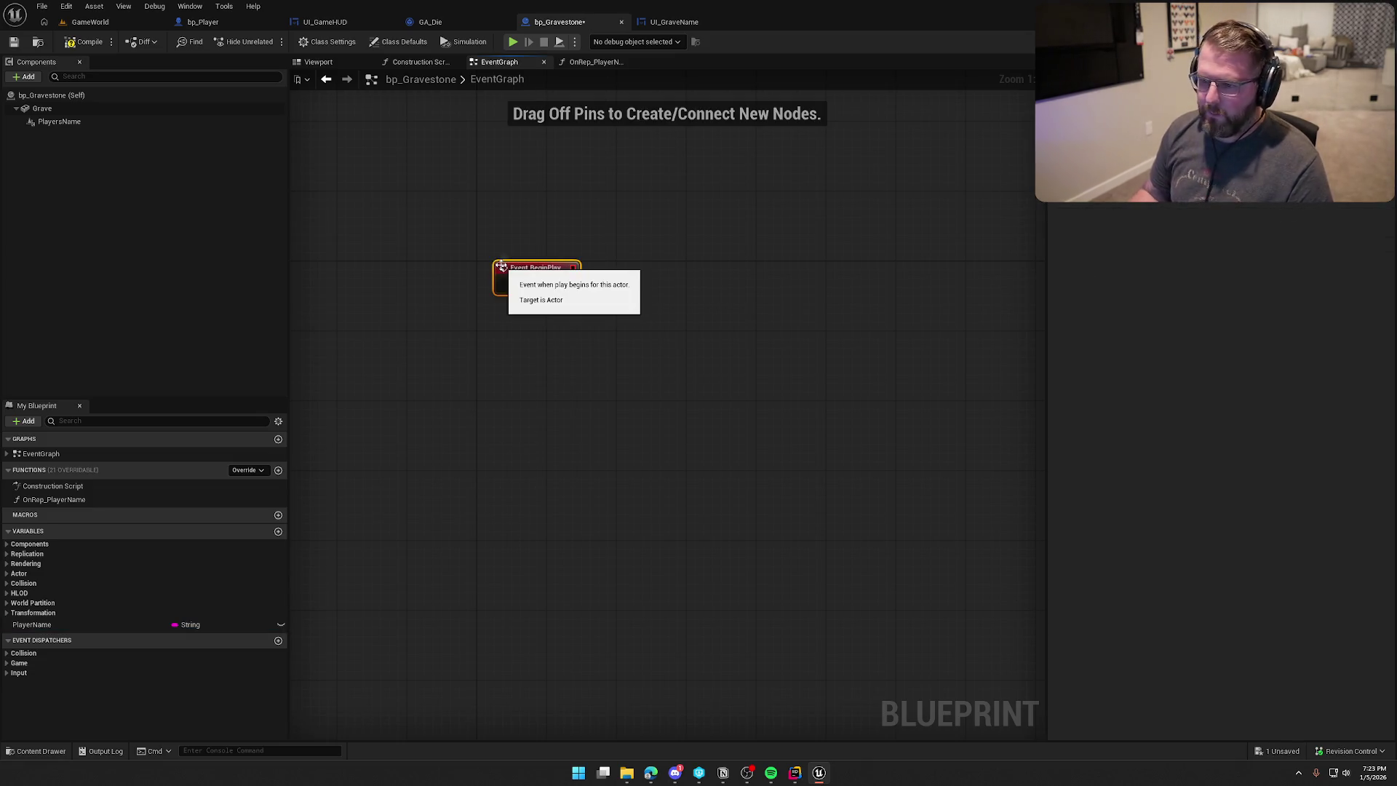
pyautogui.moveTo(526, 276)
pyautogui.mouseDown()
pyautogui.moveTo(506, 277)
pyautogui.moveTo(575, 316)
pyautogui.moveTo(569, 362)
pyautogui.mouseUp()
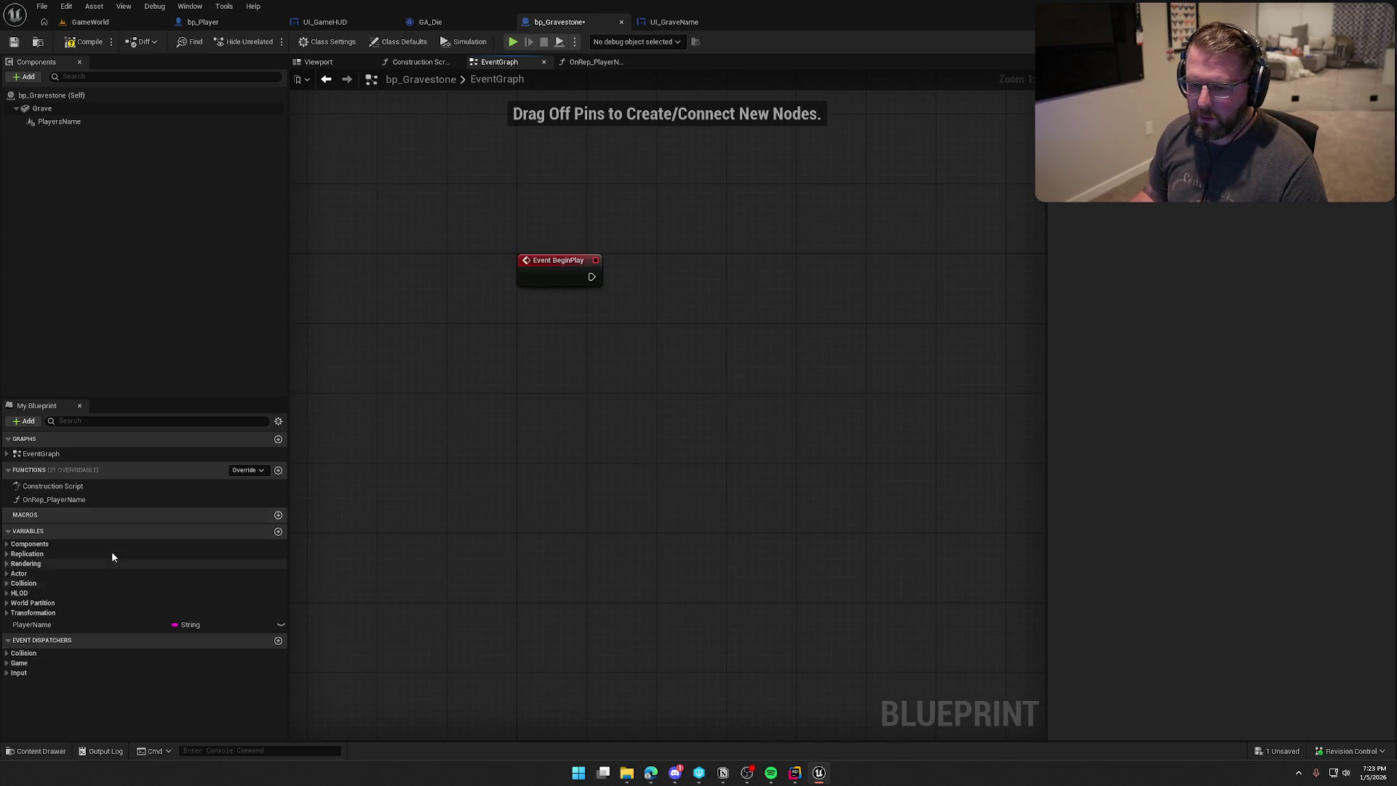
# Review the OnRep_PlayerName function nodes and the PlayerName variable's replication settings.
pyautogui.click(69, 499)
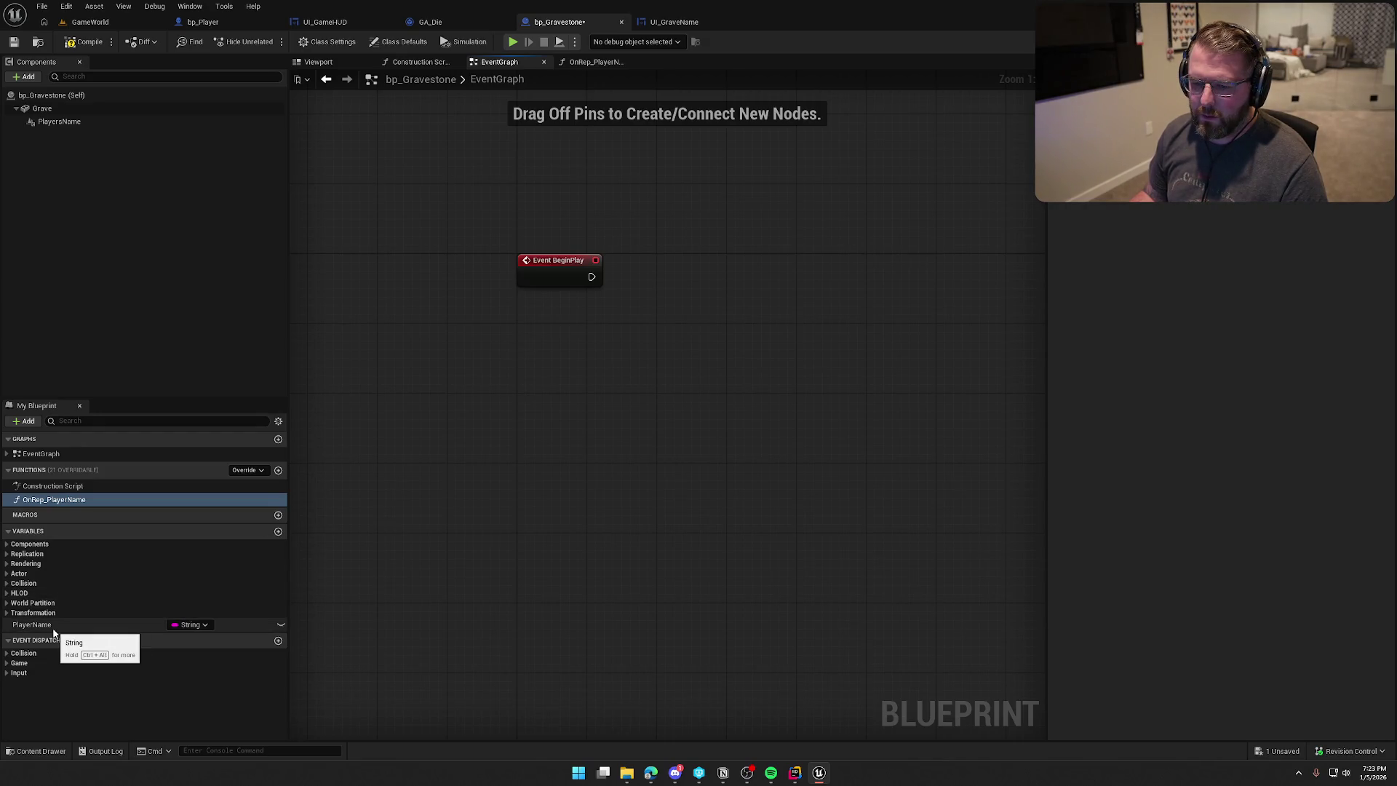
pyautogui.click(7, 454)
pyautogui.click(8, 454)
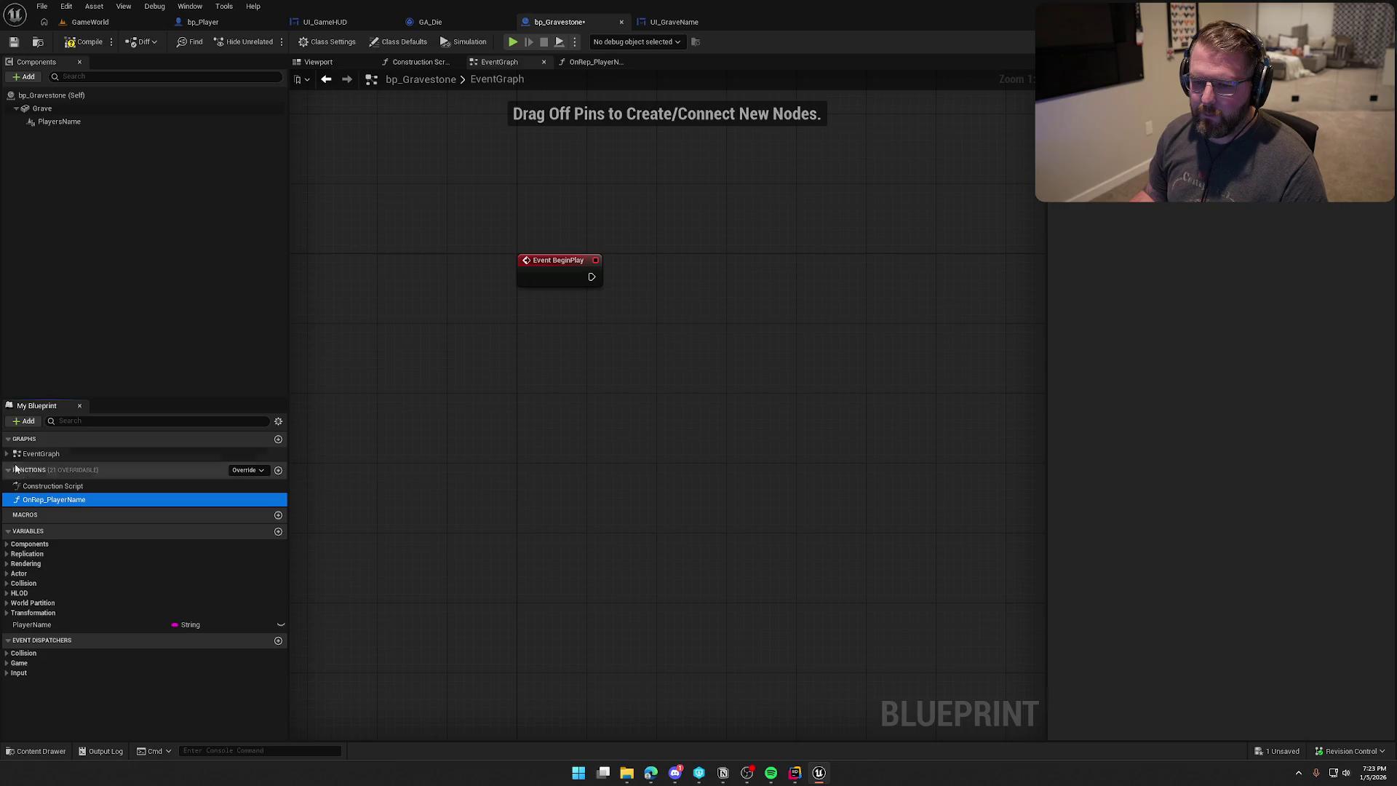
pyautogui.doubleClick(48, 500)
pyautogui.moveTo(924, 476)
pyautogui.mouseDown()
pyautogui.moveTo(568, 402)
pyautogui.moveTo(466, 354)
pyautogui.mouseUp()
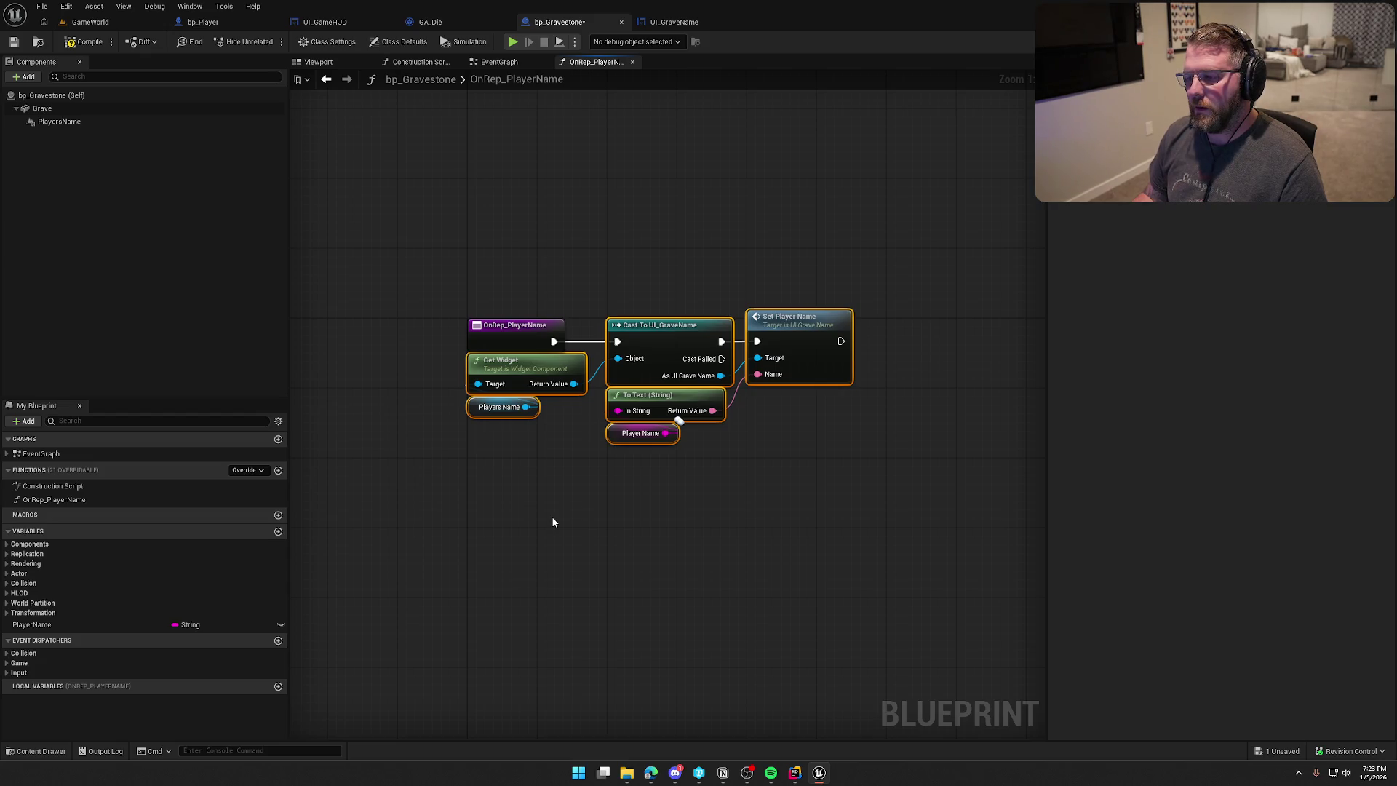
pyautogui.click(551, 518)
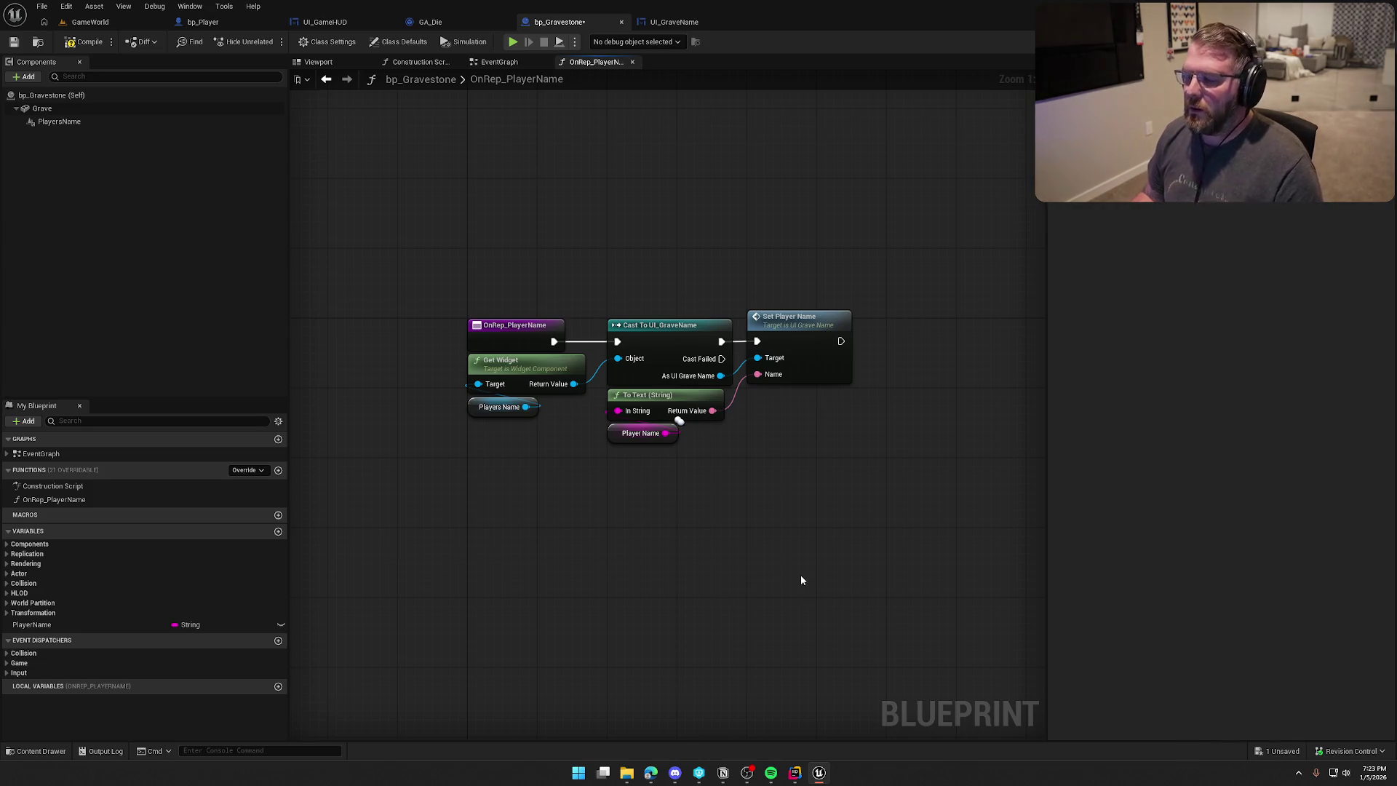
pyautogui.moveTo(436, 258); pyautogui.dragTo(711, 434)
pyautogui.click(921, 514)
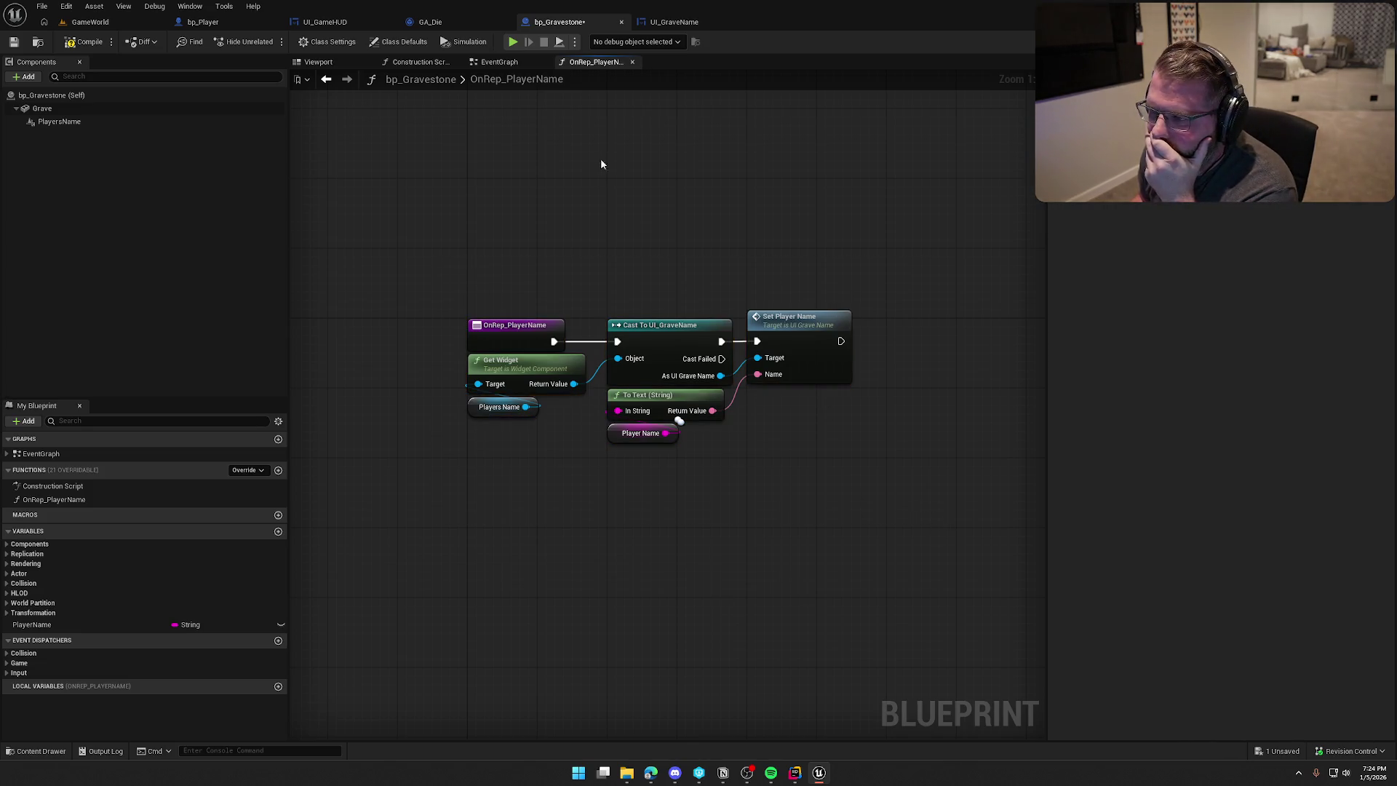
pyautogui.click(499, 63)
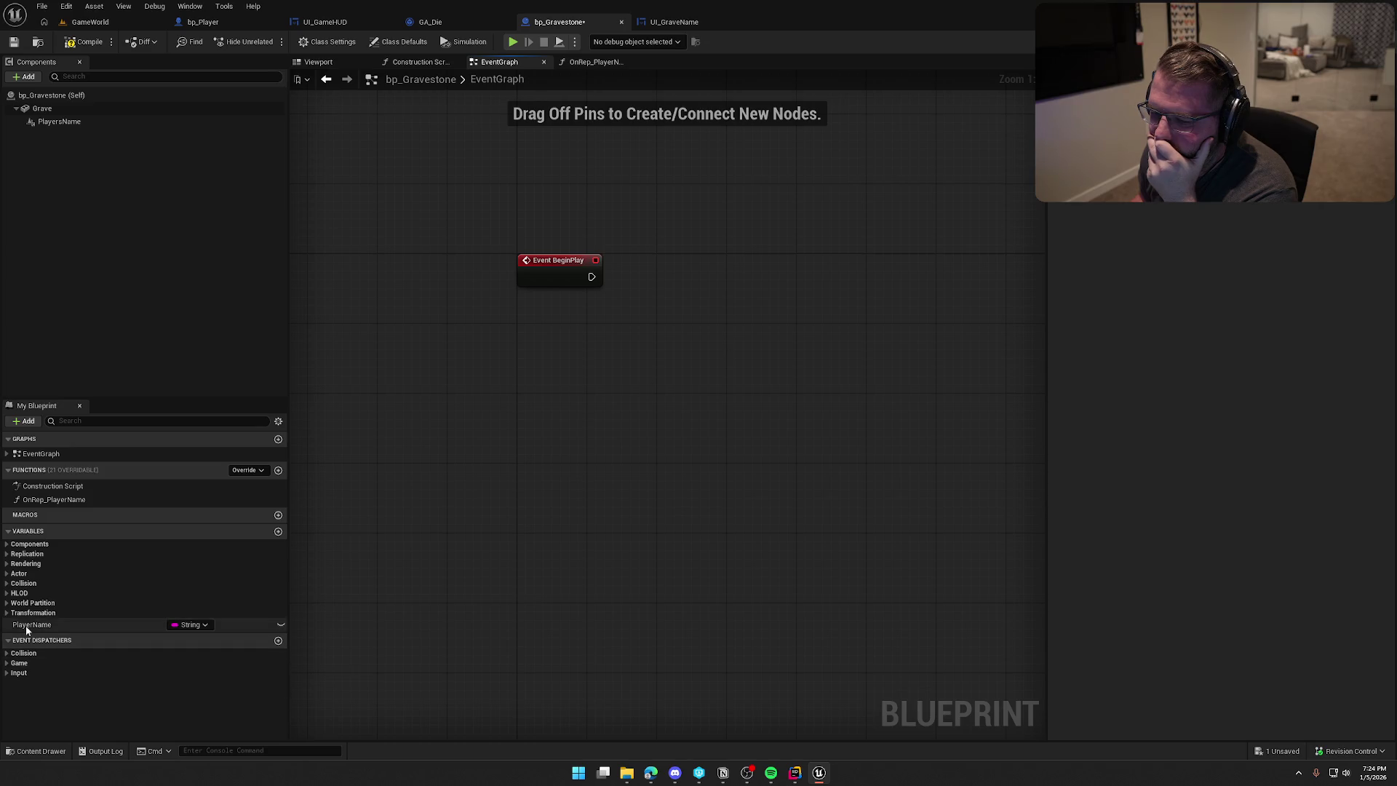
pyautogui.click(87, 625)
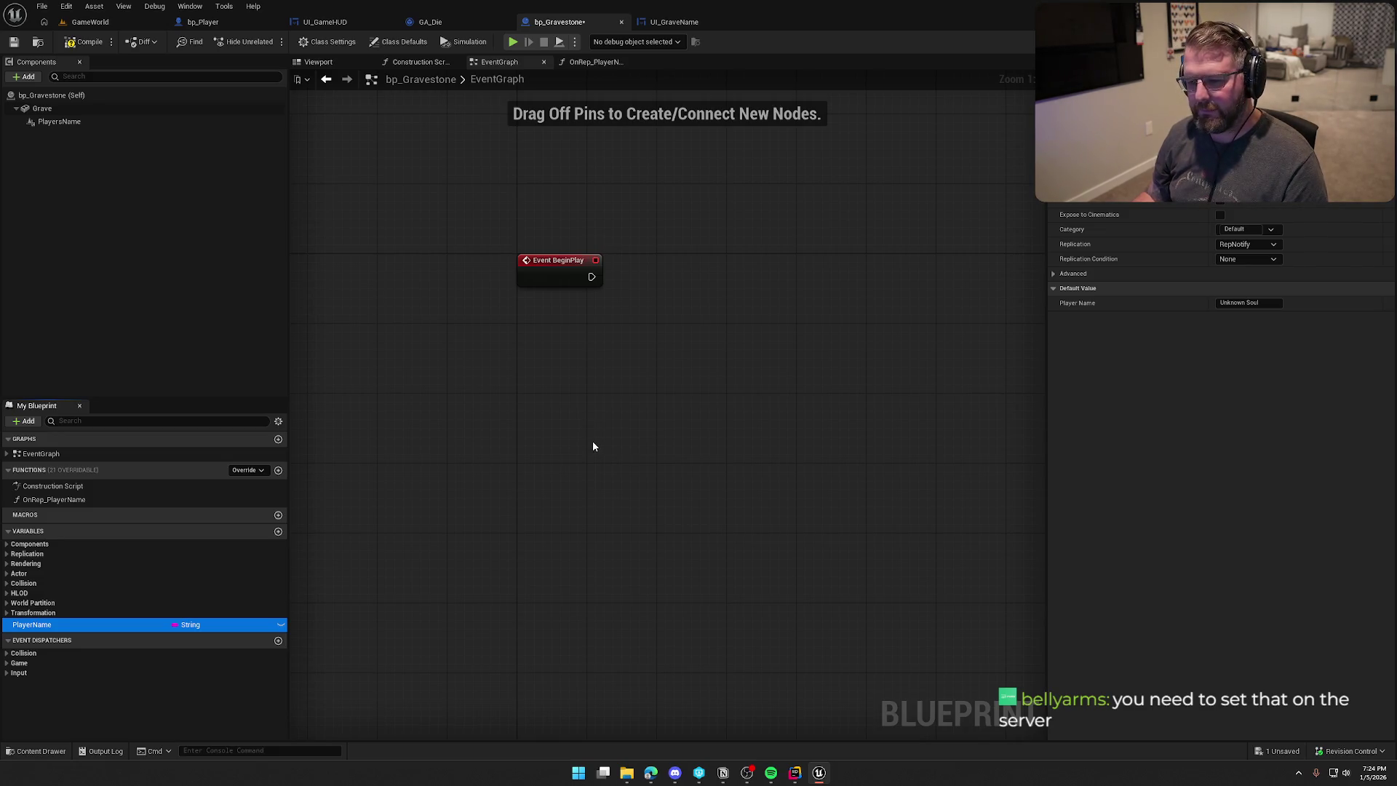
# Wire Event BeginPlay into a Print String node fed by the Player Name variable.
pyautogui.moveTo(592, 277); pyautogui.dragTo(711, 280)
pyautogui.write('print string')
pyautogui.press('Return')
pyautogui.click(42, 629)
pyautogui.moveTo(41, 629)
pyautogui.mouseDown()
pyautogui.moveTo(592, 312)
pyautogui.moveTo(720, 310)
pyautogui.mouseUp()
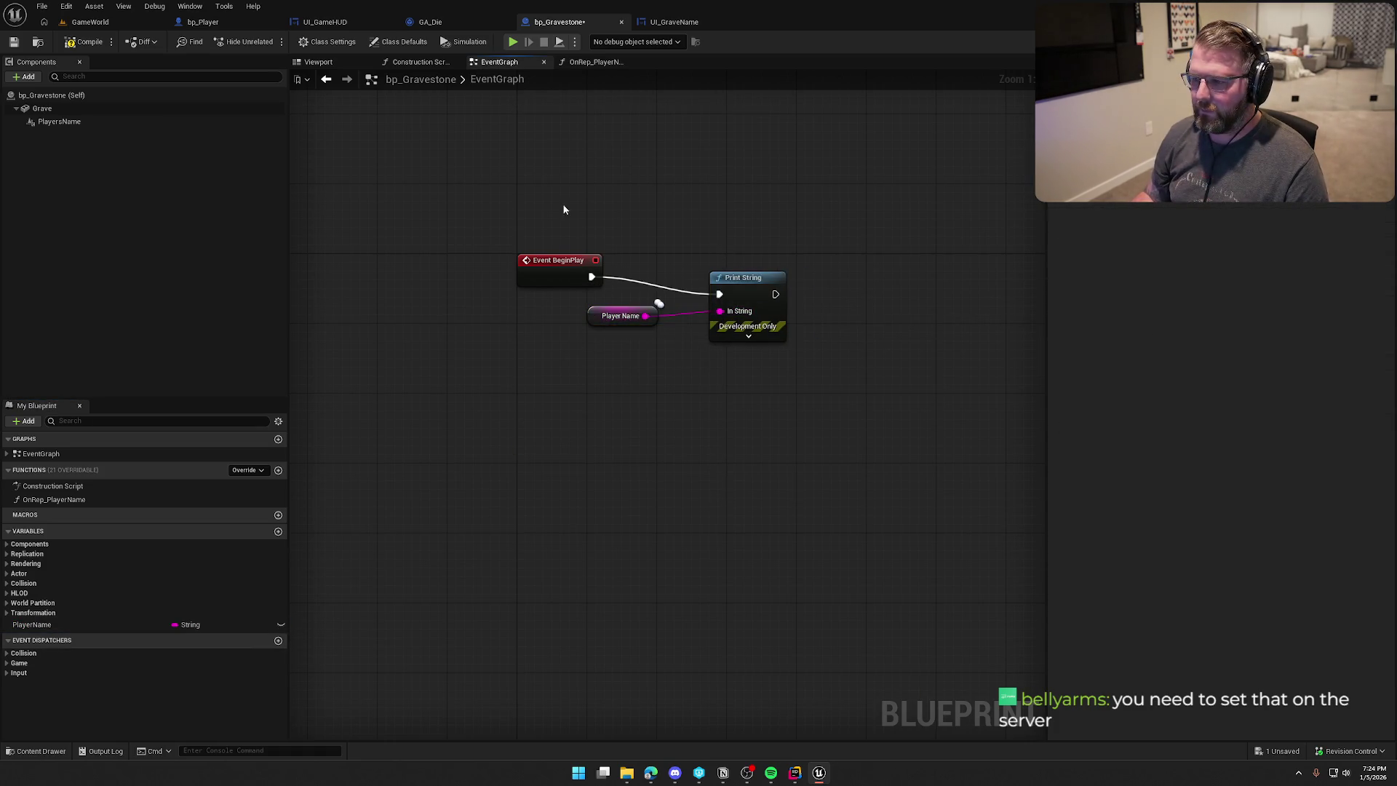
# Compile bp_Gravestone and start a play session in GameWorld.
pyautogui.click(70, 43)
pyautogui.click(90, 22)
pyautogui.click(271, 41)
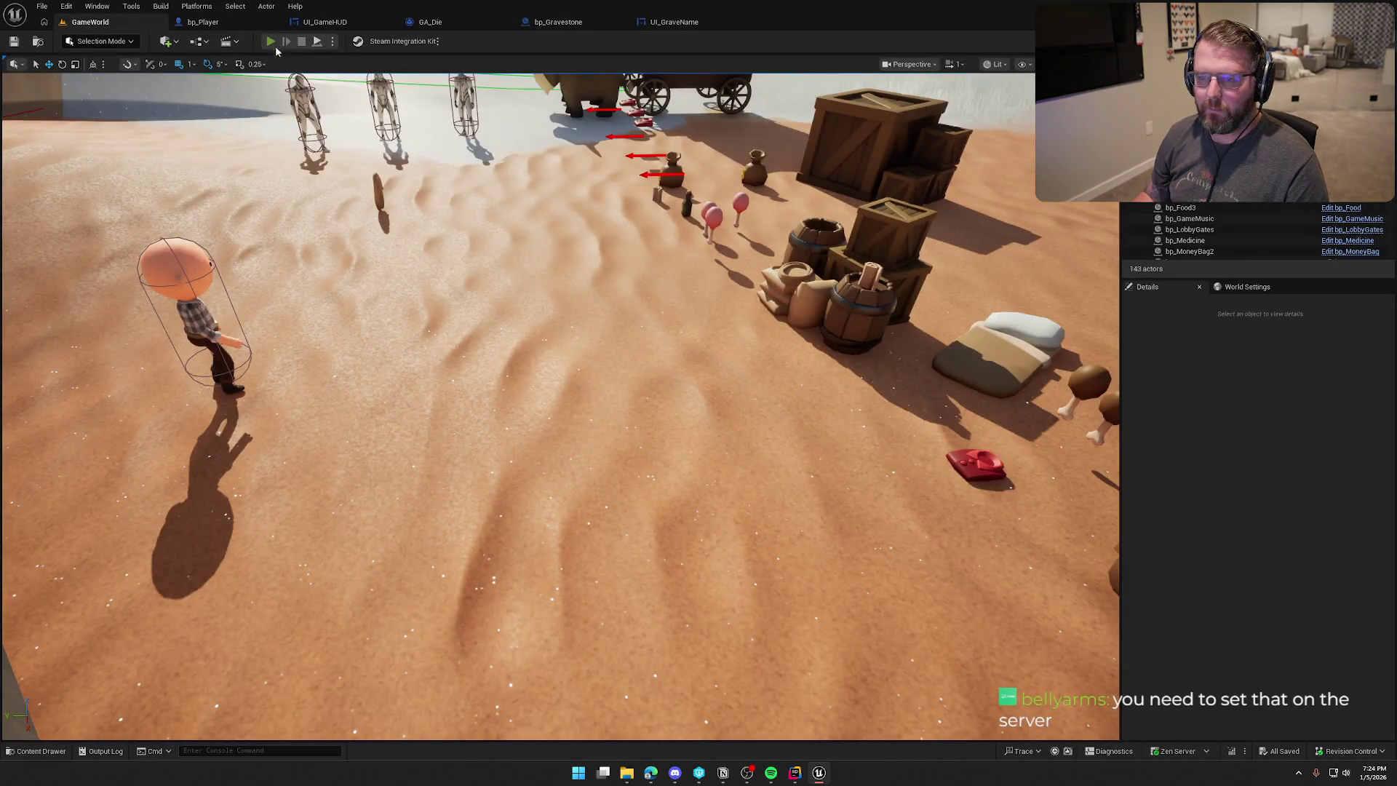
pyautogui.press('w')
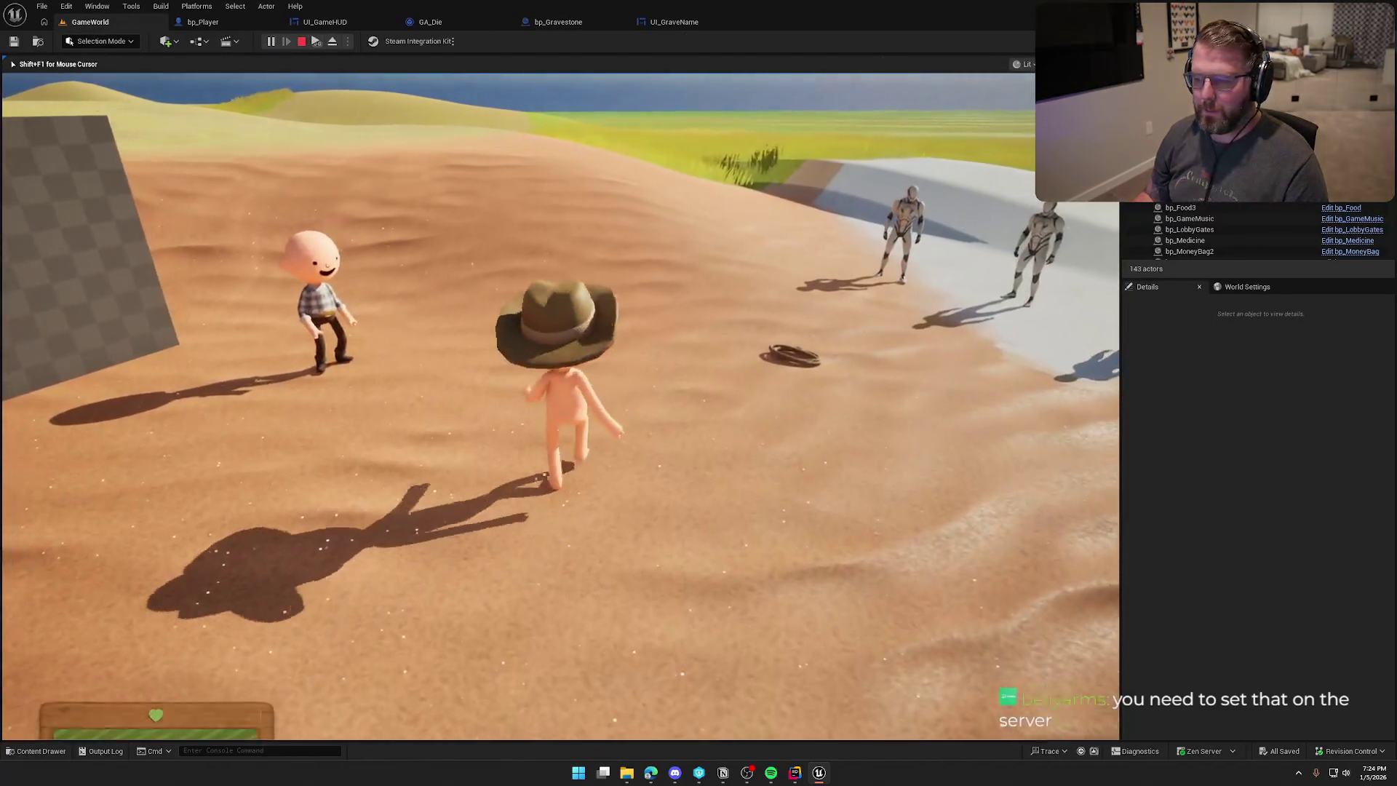
pyautogui.press('super')
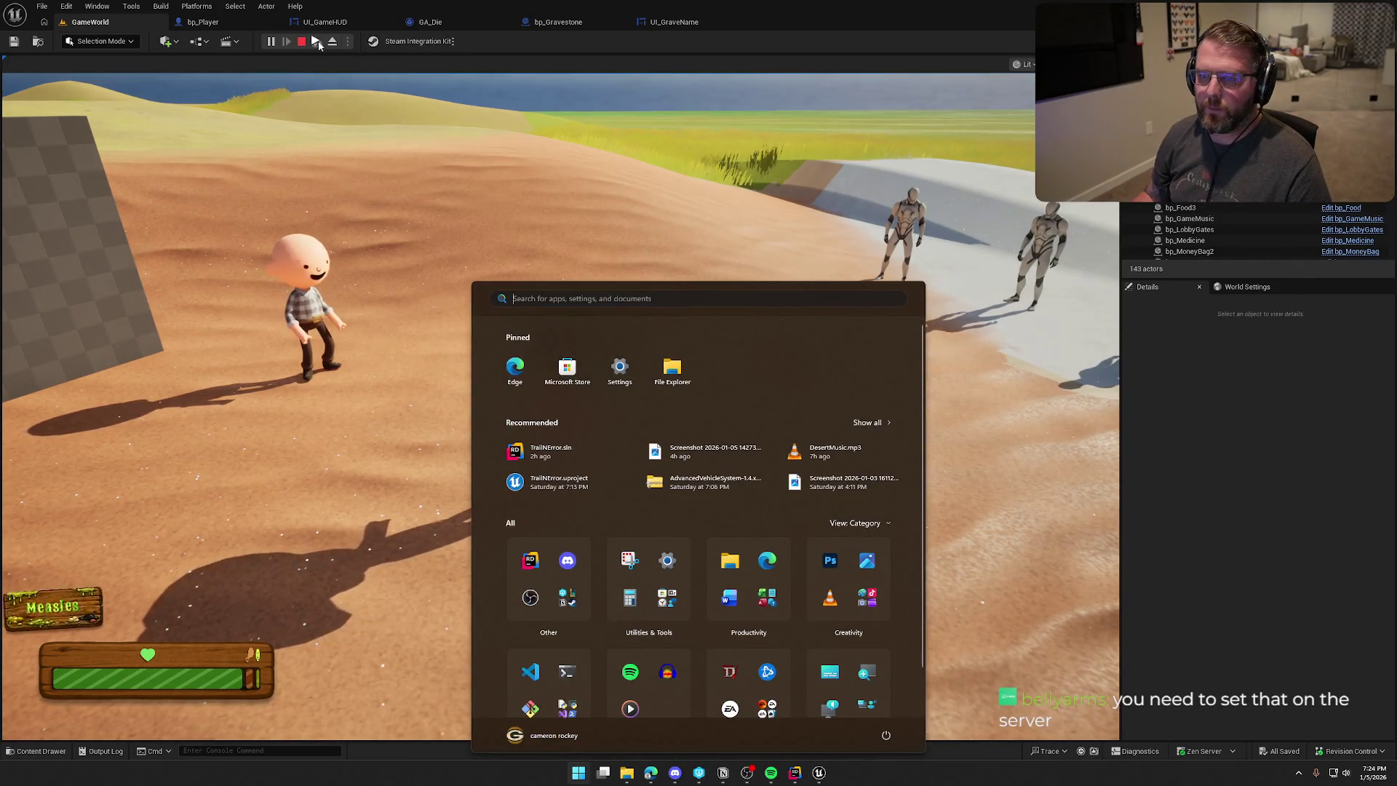
pyautogui.press('Escape')
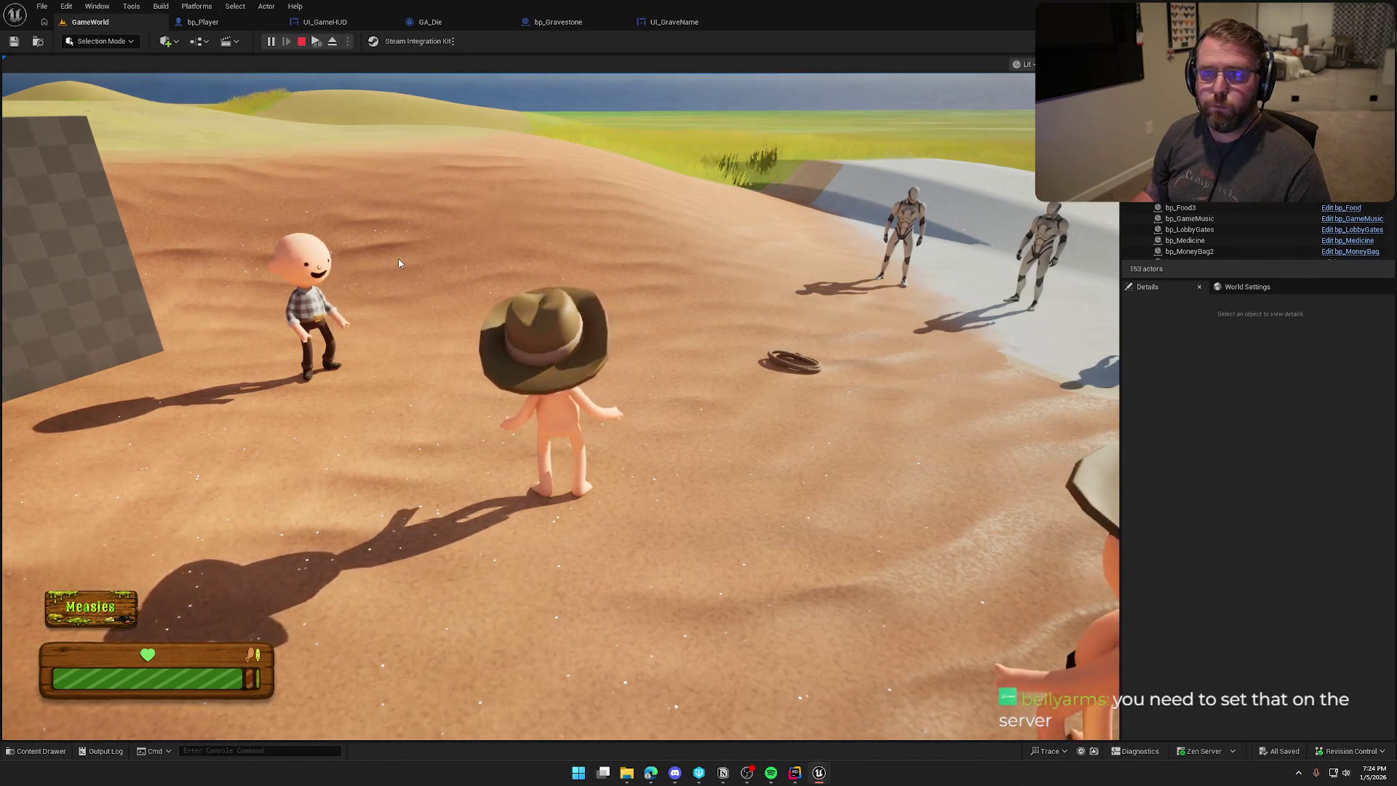
pyautogui.click(398, 263)
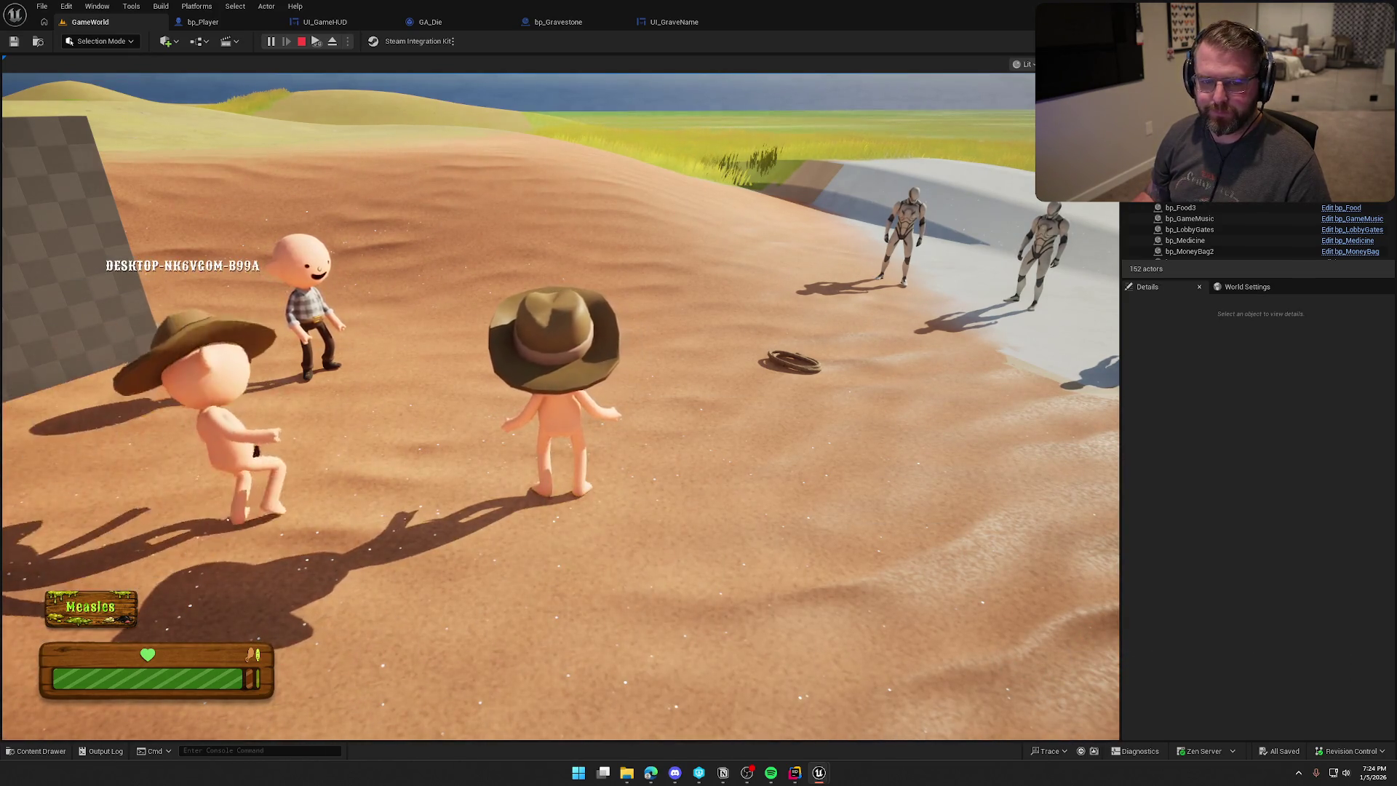
pyautogui.press('super')
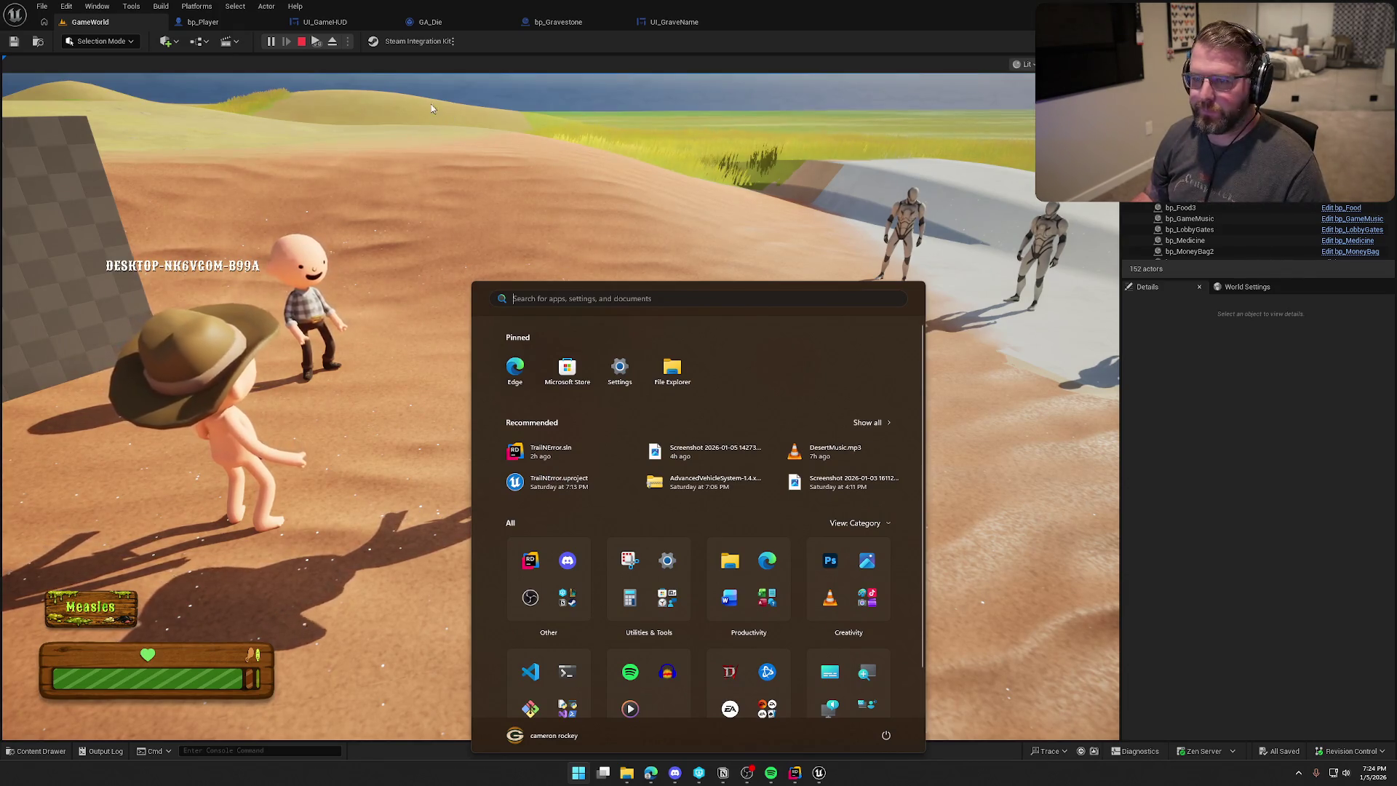
pyautogui.click(378, 131)
pyautogui.press('`')
pyautogui.press('Up')
pyautogui.press('Return')
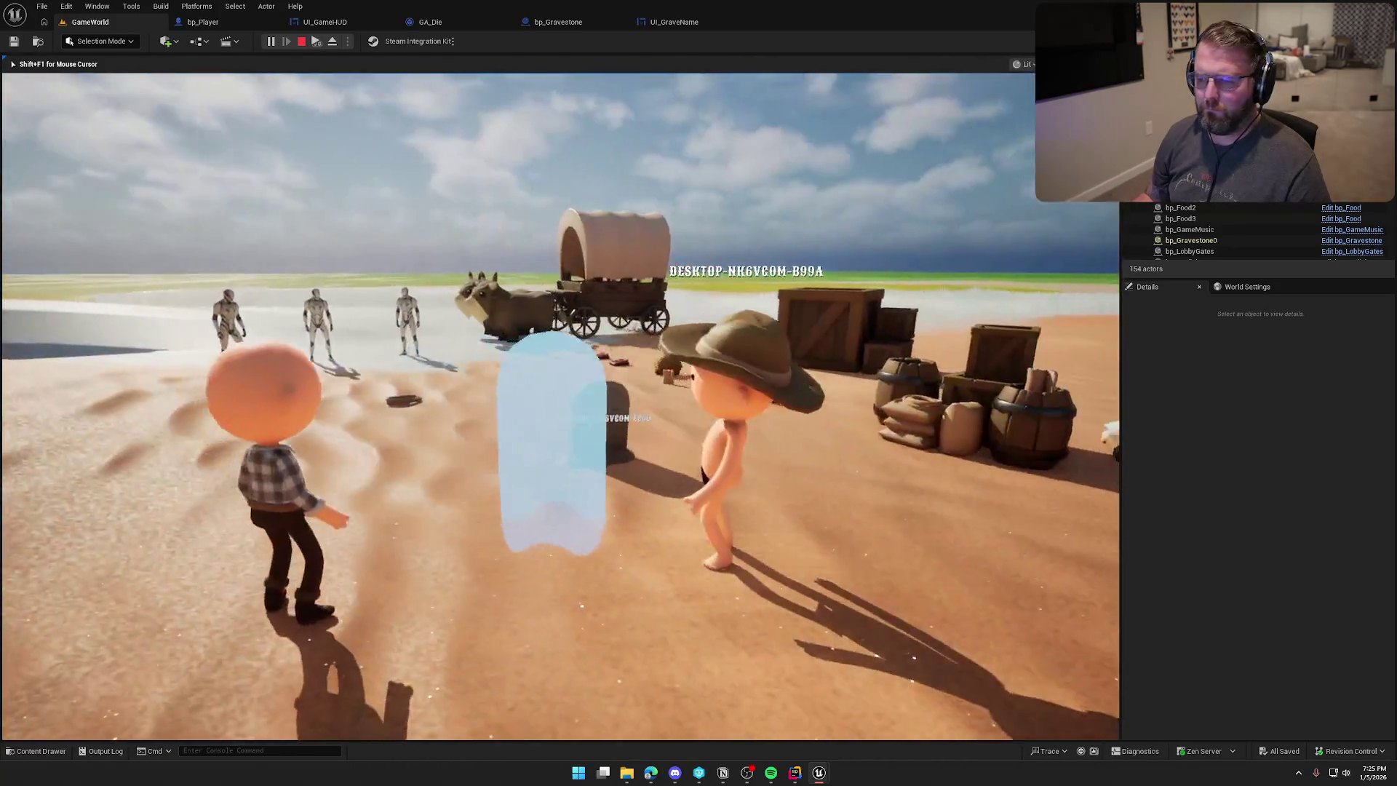
pyautogui.press('super')
pyautogui.press('super')
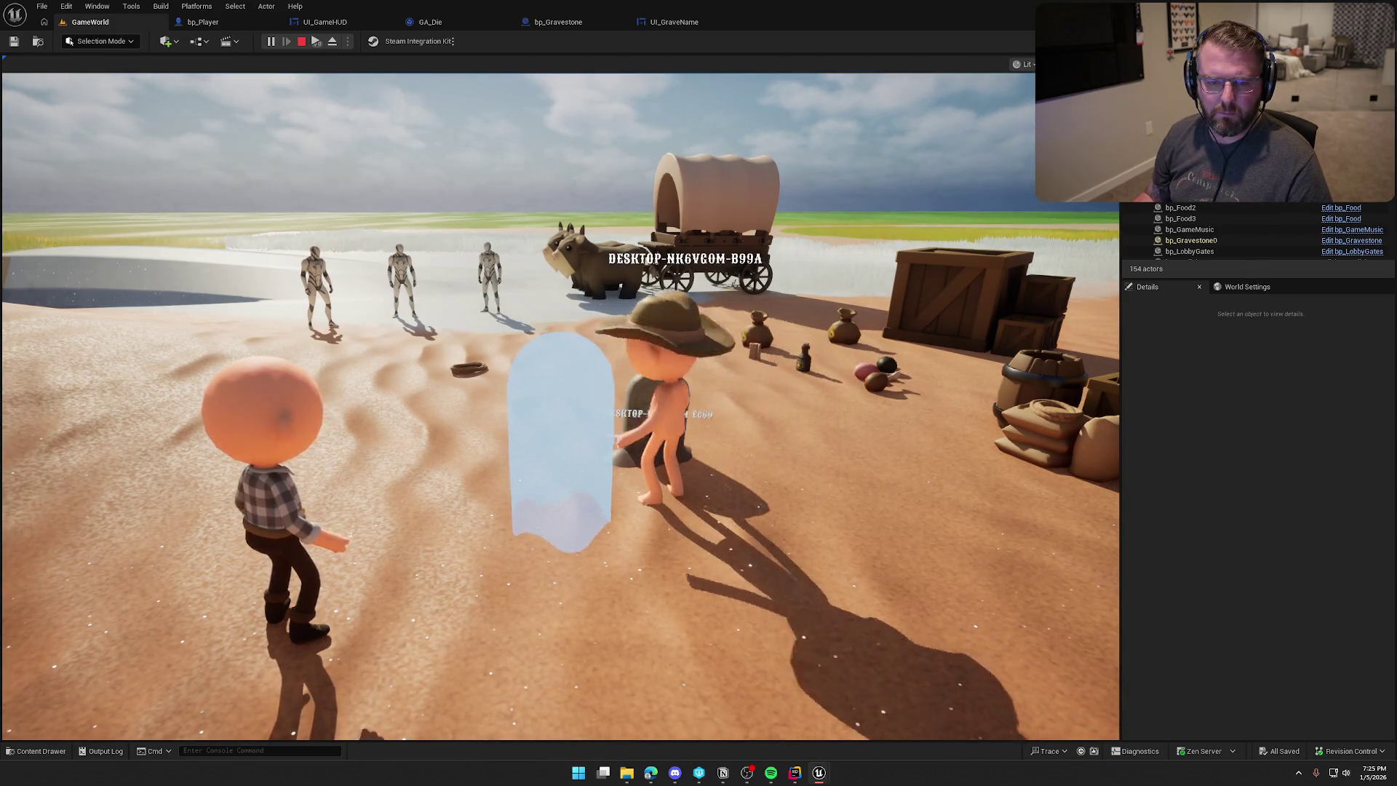
pyautogui.click(302, 41)
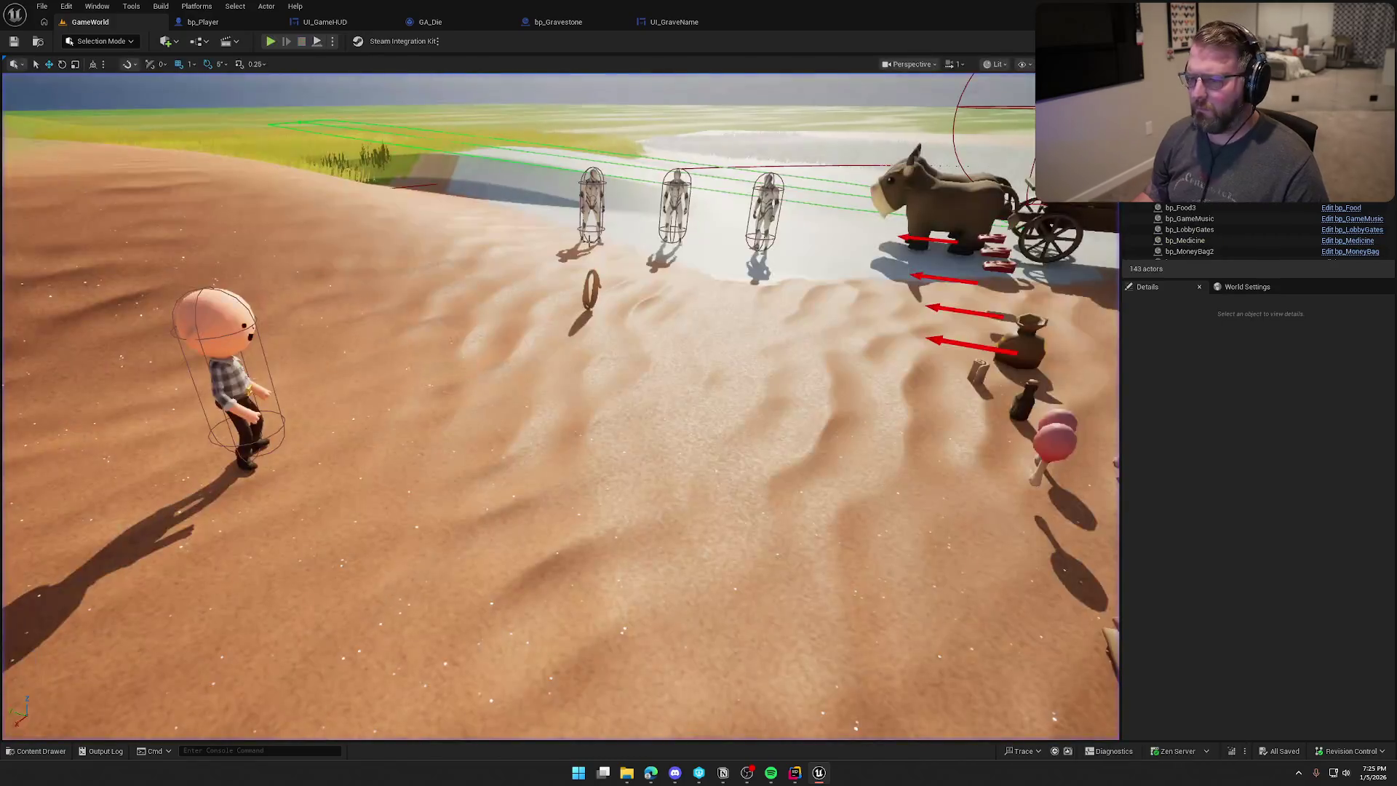
# In bp_Player, select and inspect the Event SpawnGraveMarker node.
pyautogui.click(203, 22)
pyautogui.hotkey('ctrl', 'z')
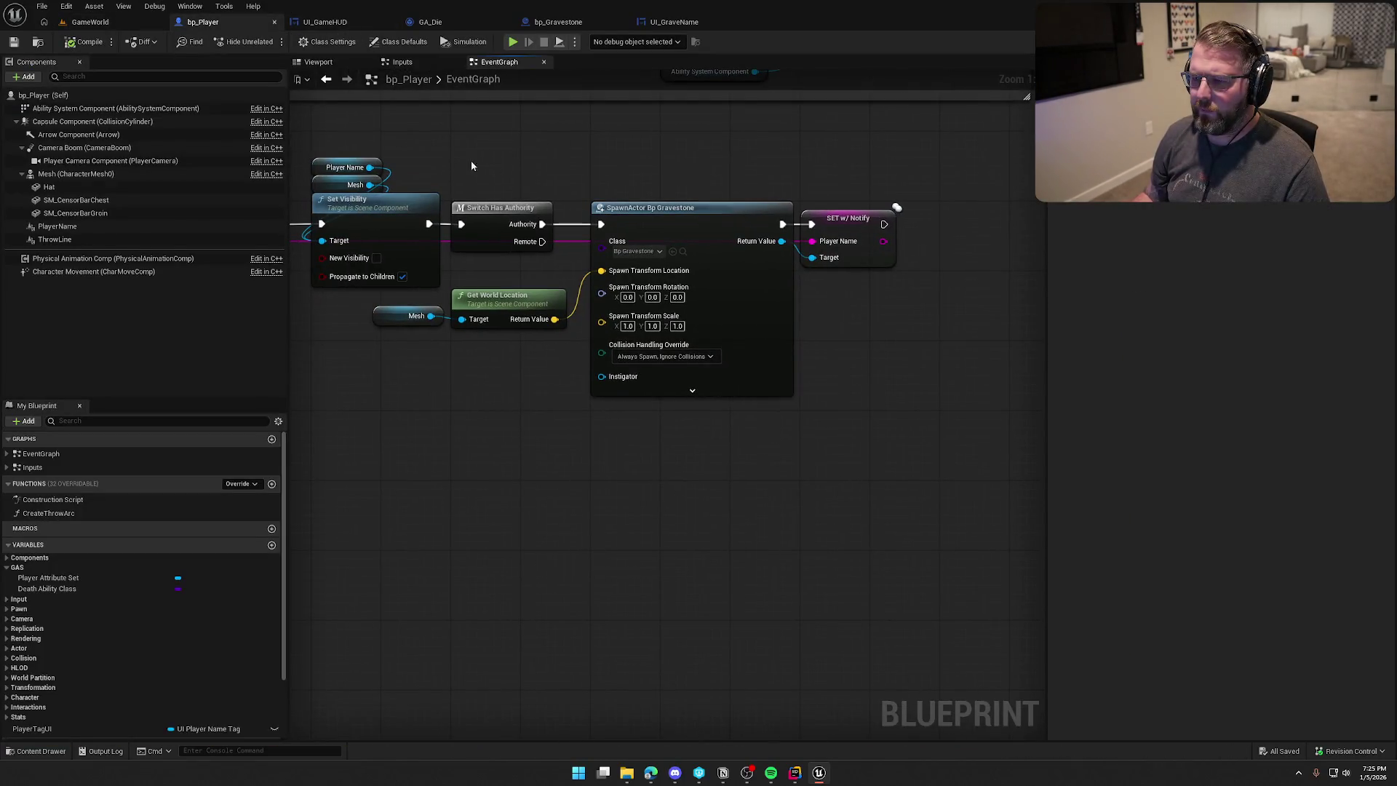
pyautogui.click(509, 479)
pyautogui.scroll(-1, 543, 479)
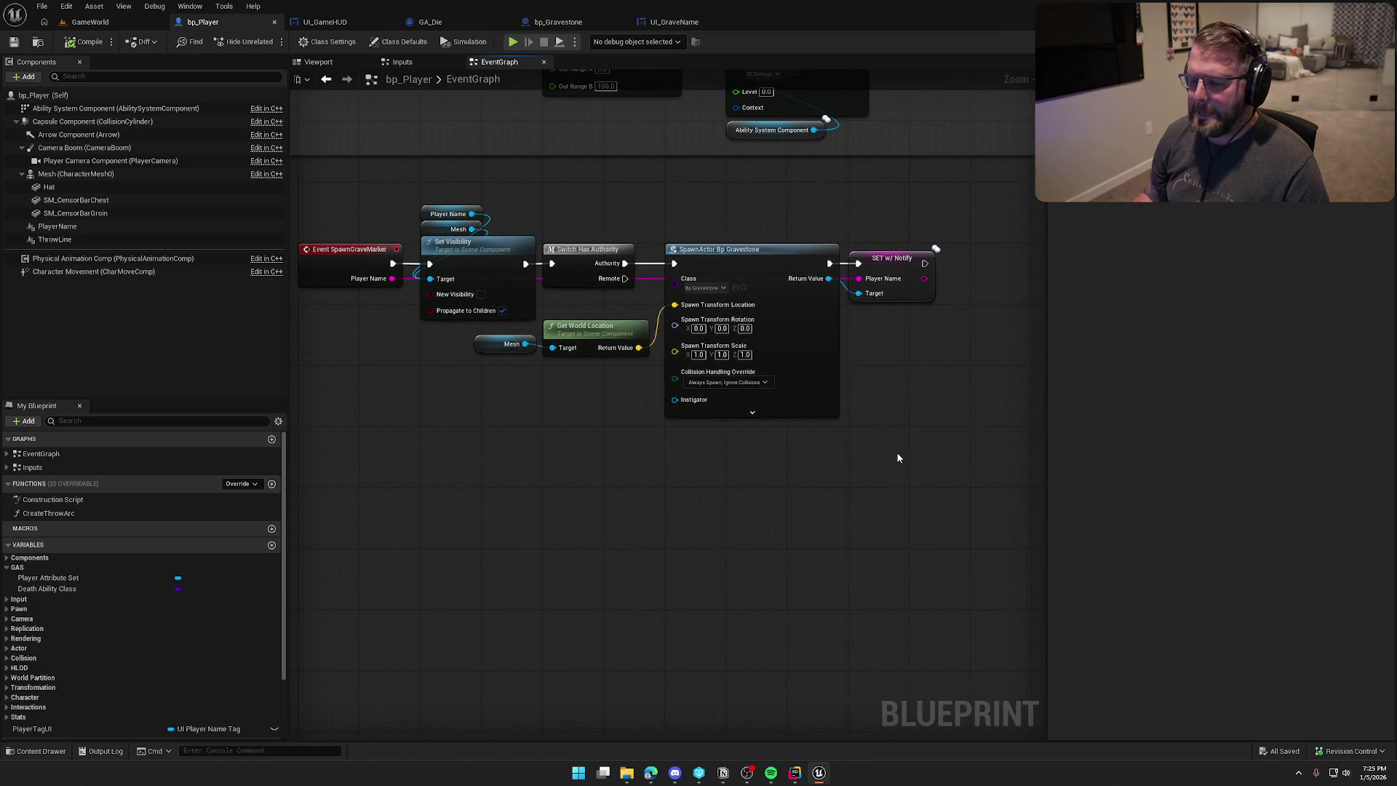
pyautogui.moveTo(331, 206); pyautogui.dragTo(370, 348)
pyautogui.moveTo(321, 218); pyautogui.dragTo(365, 383)
pyautogui.scroll(2, 366, 382)
pyautogui.moveTo(371, 185); pyautogui.dragTo(522, 316)
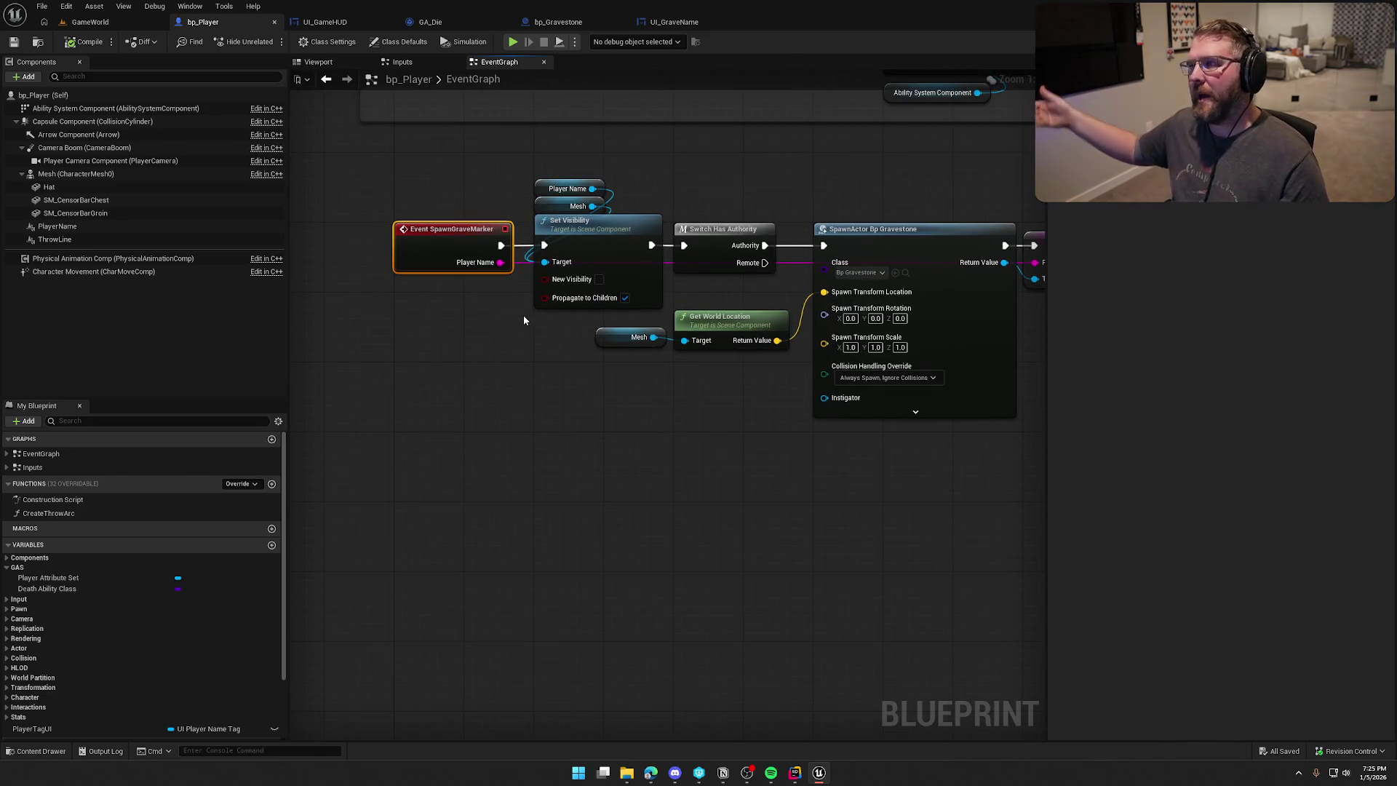
pyautogui.click(523, 316)
# Inspect the Player Name, Mesh, SpawnActor Bp Gravestone and SET w/ Notify nodes of the chain.
pyautogui.moveTo(508, 352); pyautogui.dragTo(432, 349)
pyautogui.moveTo(449, 154); pyautogui.dragTo(505, 234)
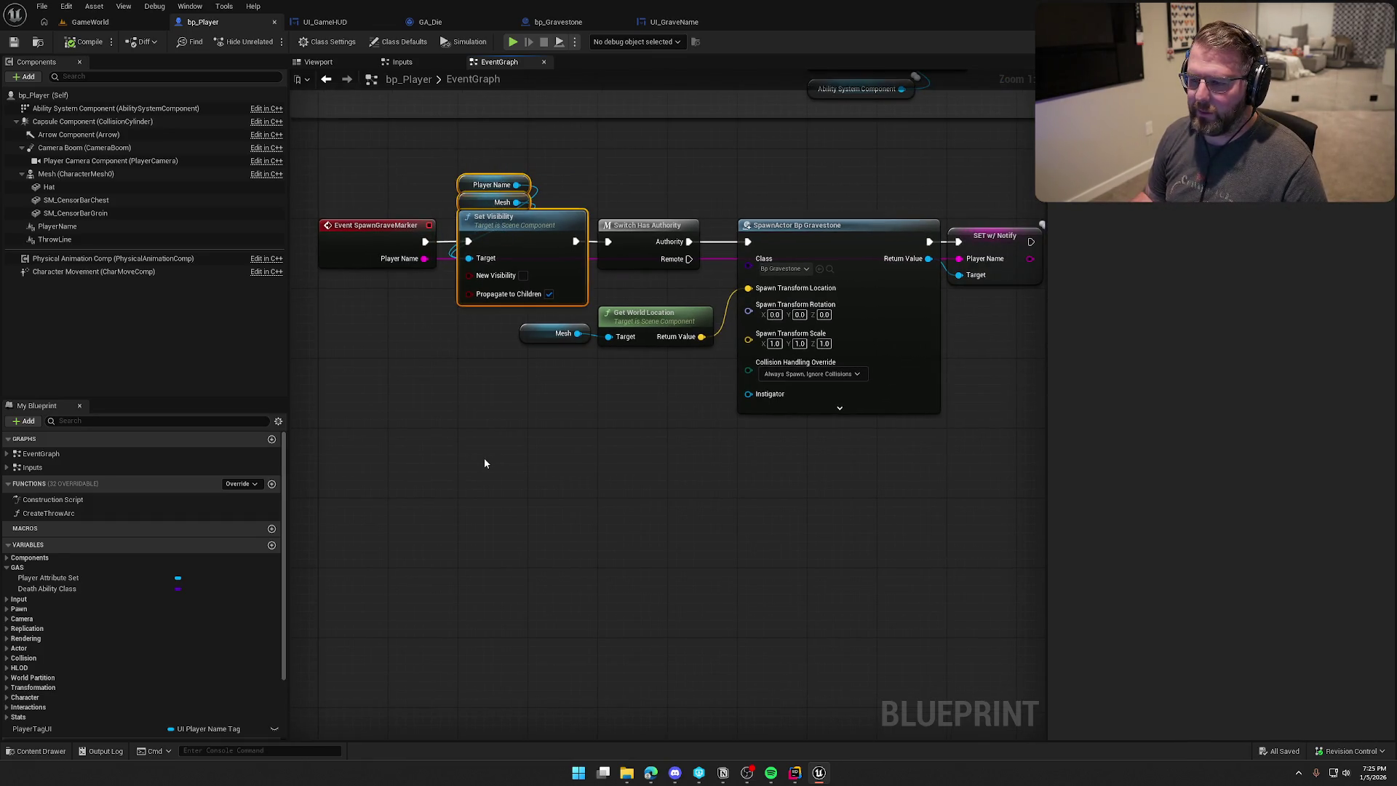
pyautogui.moveTo(590, 514); pyautogui.dragTo(508, 480)
pyautogui.moveTo(513, 168)
pyautogui.mouseDown()
pyautogui.moveTo(929, 434)
pyautogui.moveTo(398, 309)
pyautogui.moveTo(530, 146)
pyautogui.moveTo(920, 439)
pyautogui.moveTo(912, 450)
pyautogui.mouseUp()
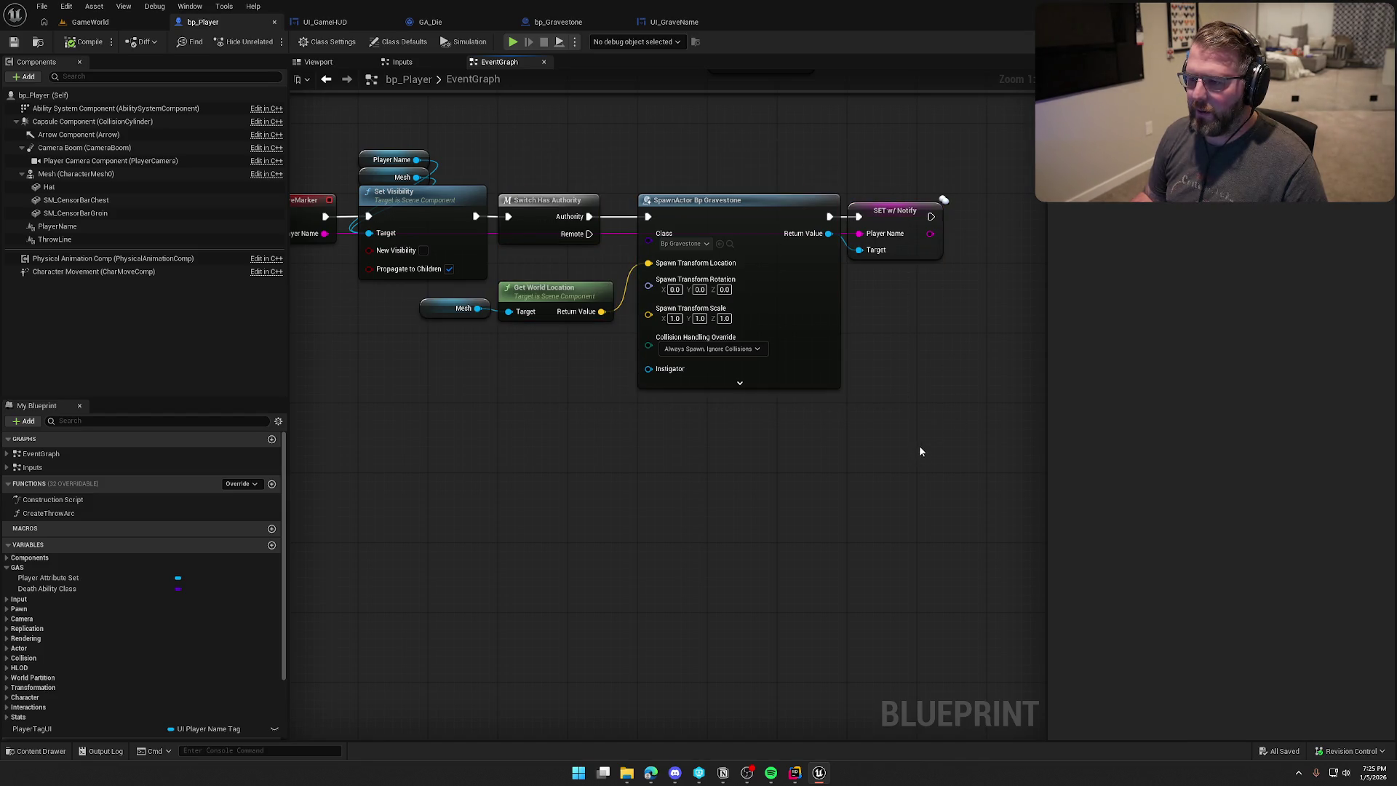
pyautogui.moveTo(647, 164)
pyautogui.mouseDown()
pyautogui.moveTo(861, 458)
pyautogui.moveTo(901, 422)
pyautogui.mouseUp()
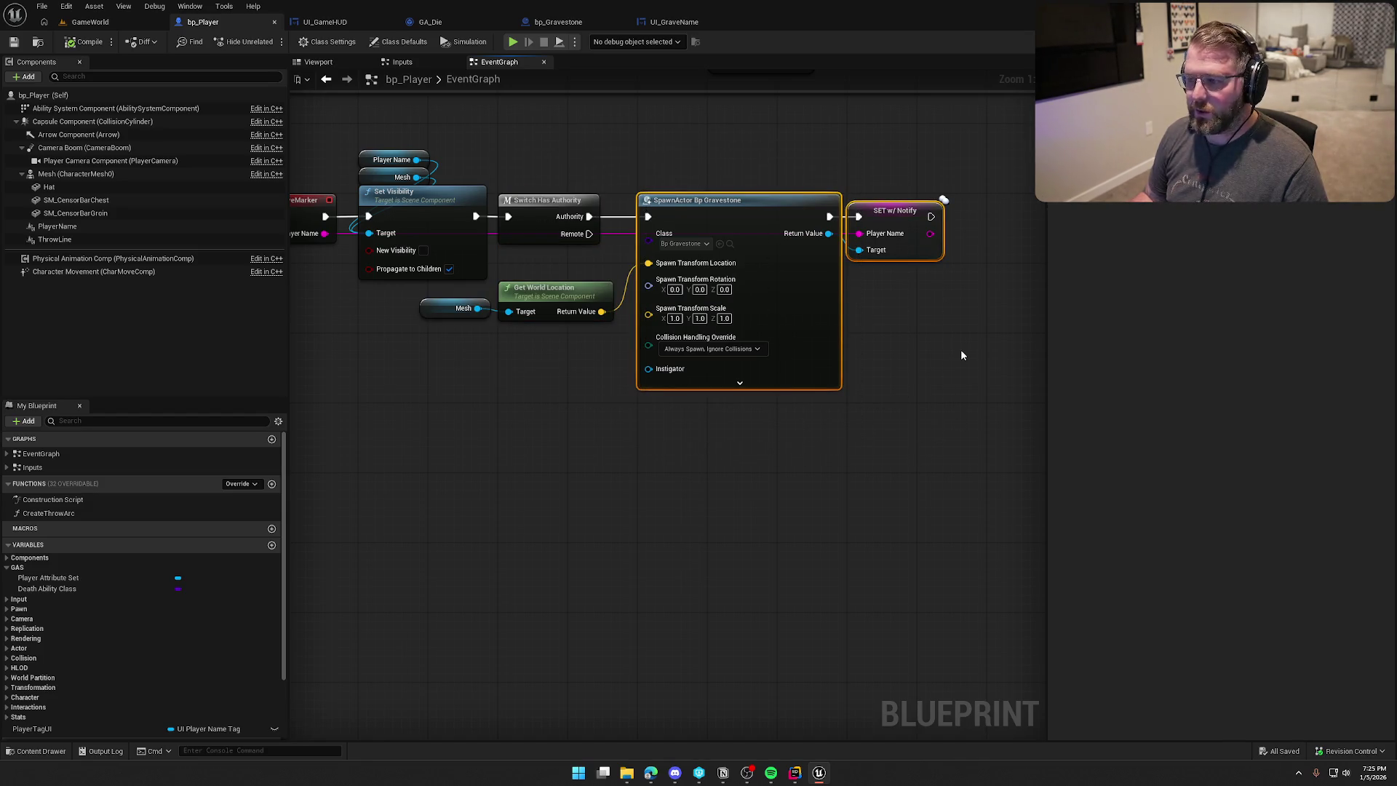
pyautogui.moveTo(901, 332); pyautogui.dragTo(717, 154)
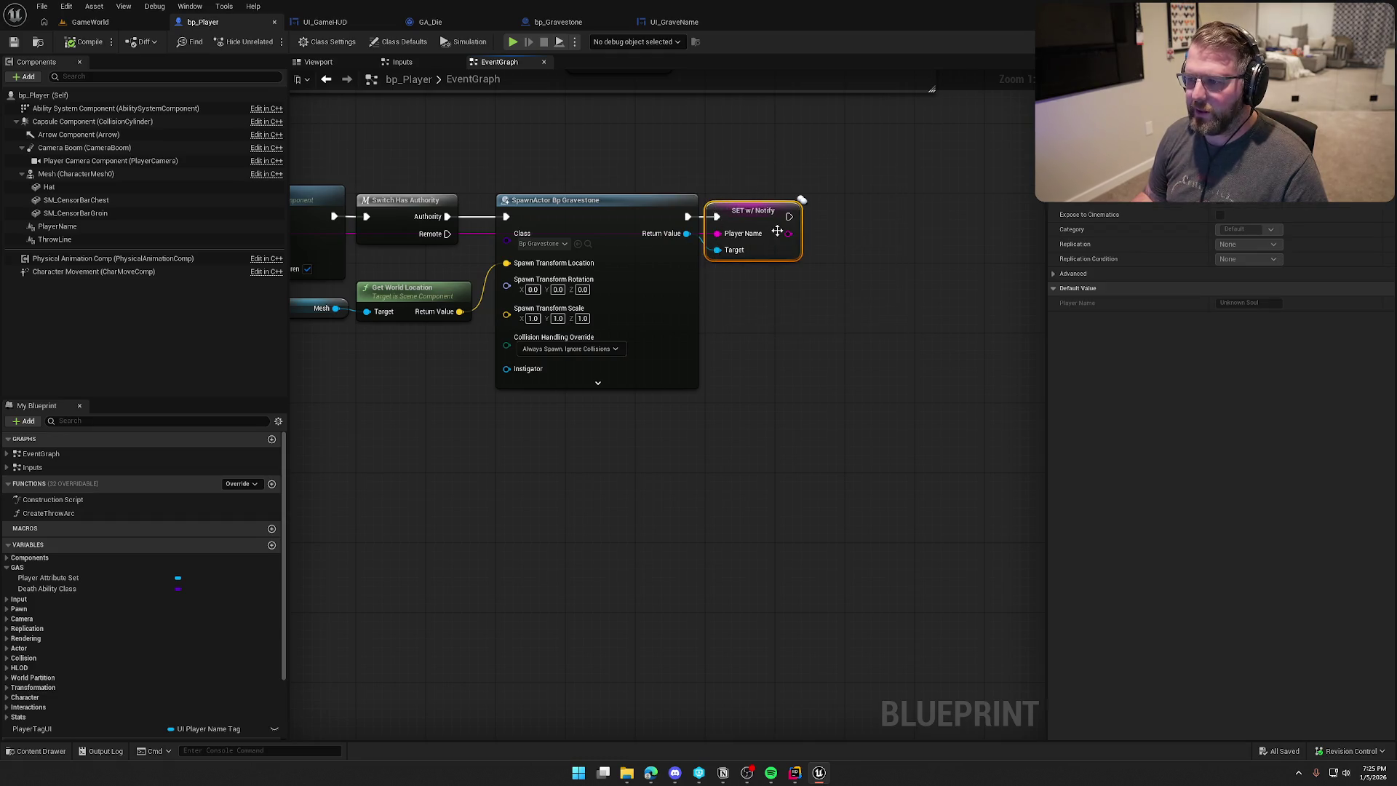
pyautogui.moveTo(775, 230); pyautogui.dragTo(971, 214)
pyautogui.click(375, 173)
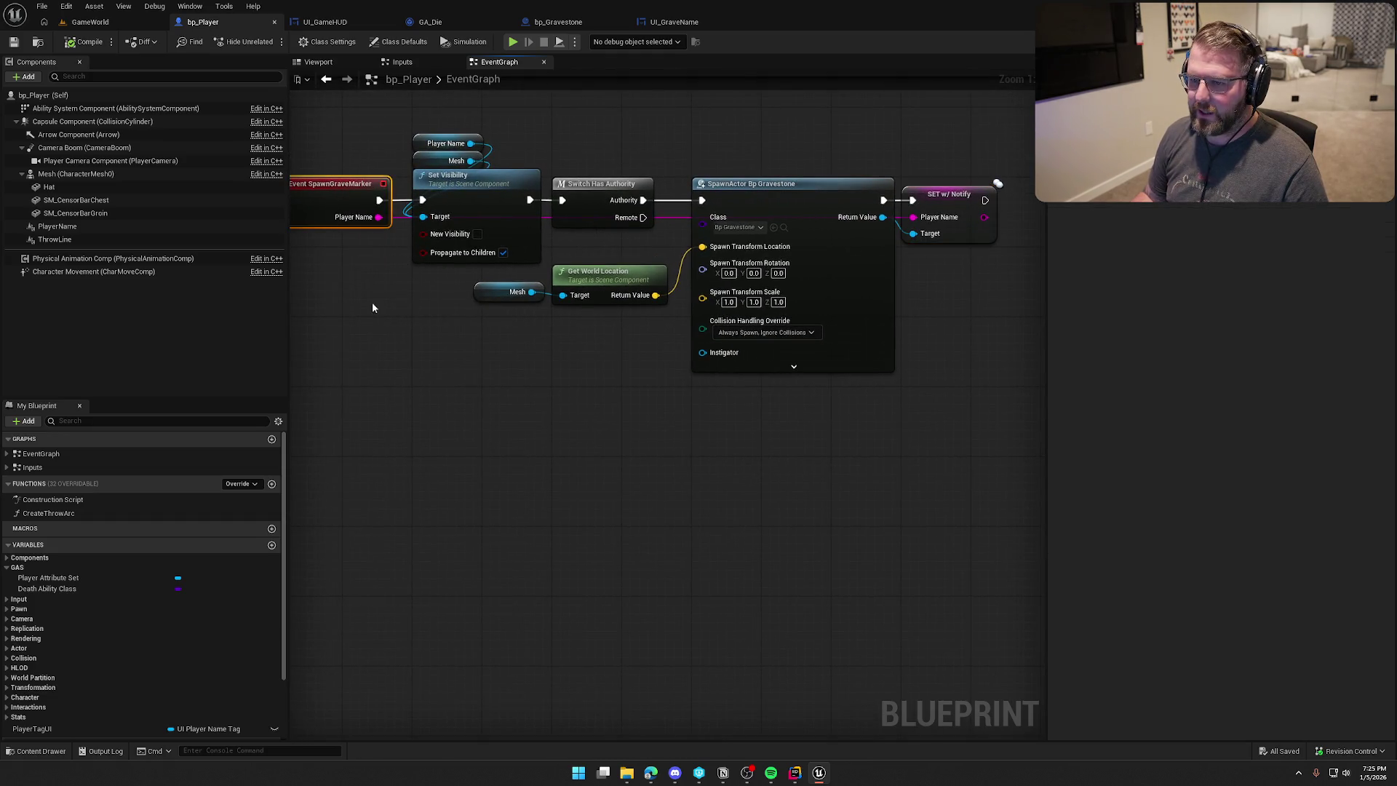
pyautogui.moveTo(731, 496); pyautogui.dragTo(621, 507)
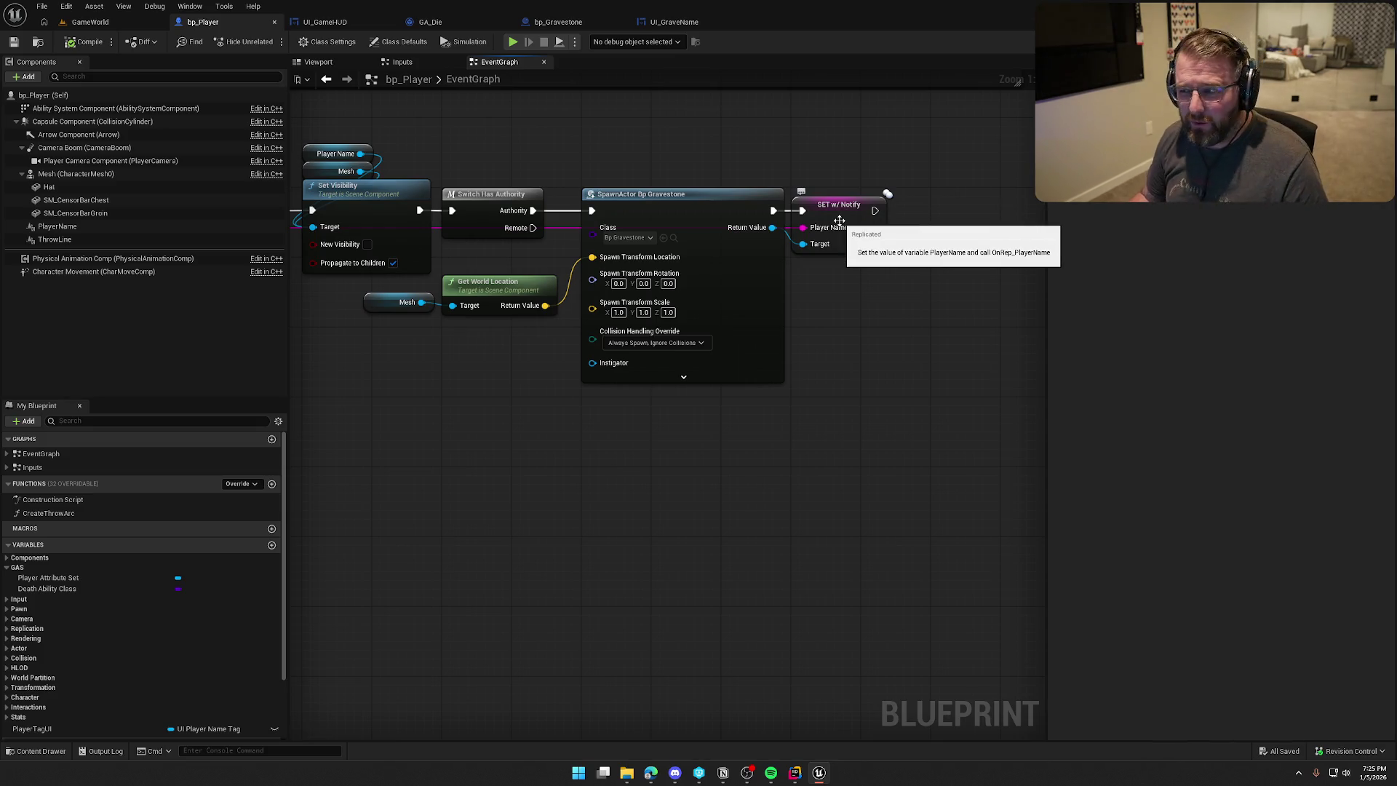
pyautogui.click(611, 22)
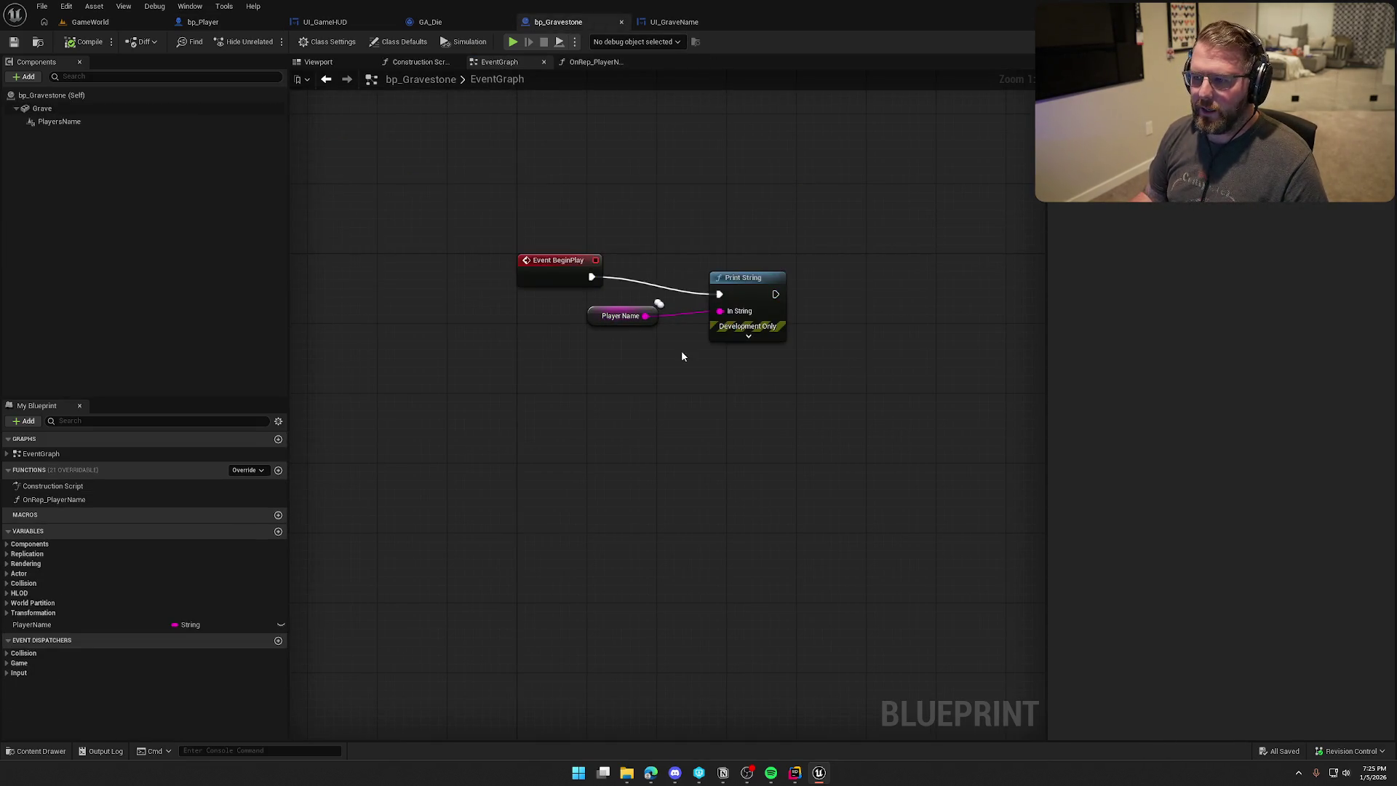
# Move the Player Name and Print String nodes up-left next to Event BeginPlay.
pyautogui.moveTo(639, 279); pyautogui.dragTo(816, 408)
pyautogui.moveTo(734, 273); pyautogui.dragTo(671, 260)
pyautogui.moveTo(547, 303); pyautogui.dragTo(538, 312)
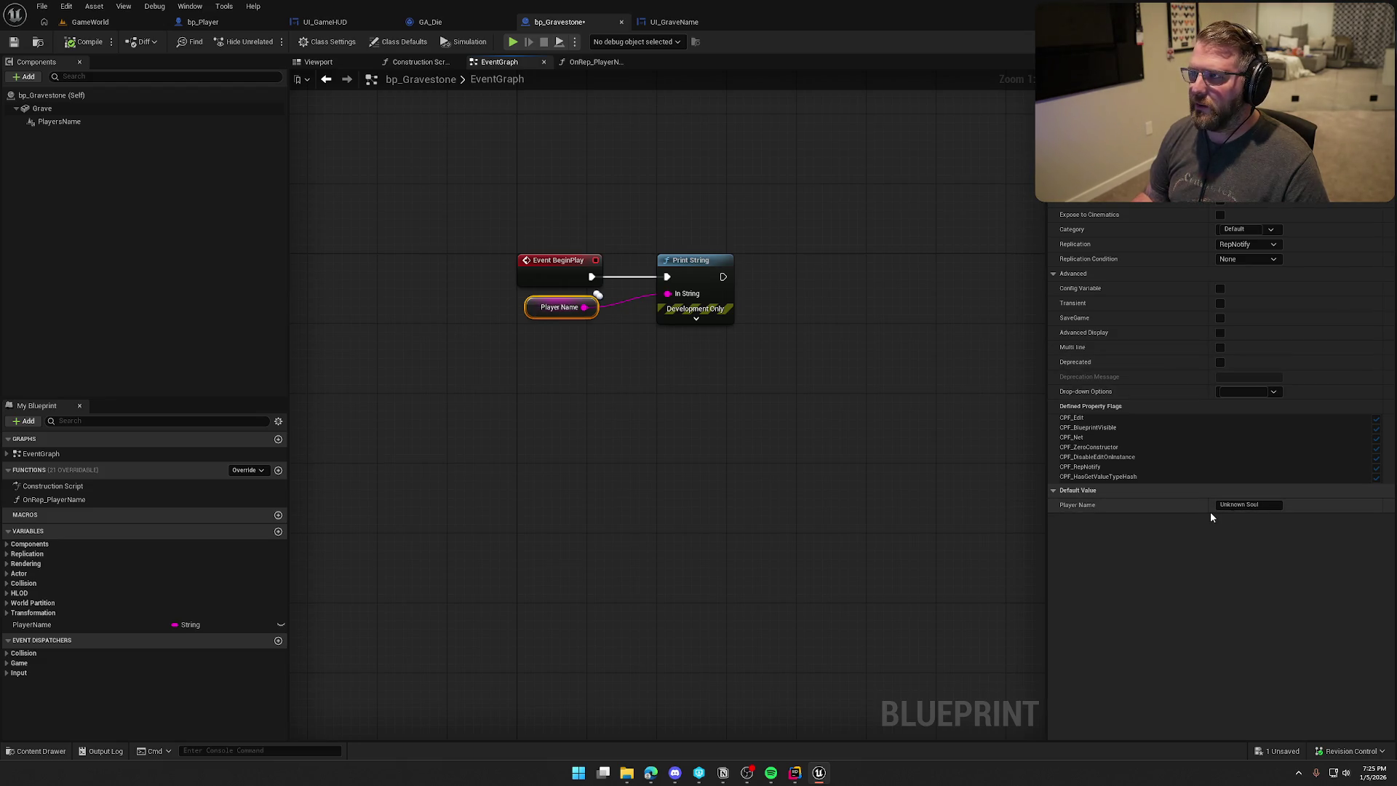
pyautogui.click(593, 446)
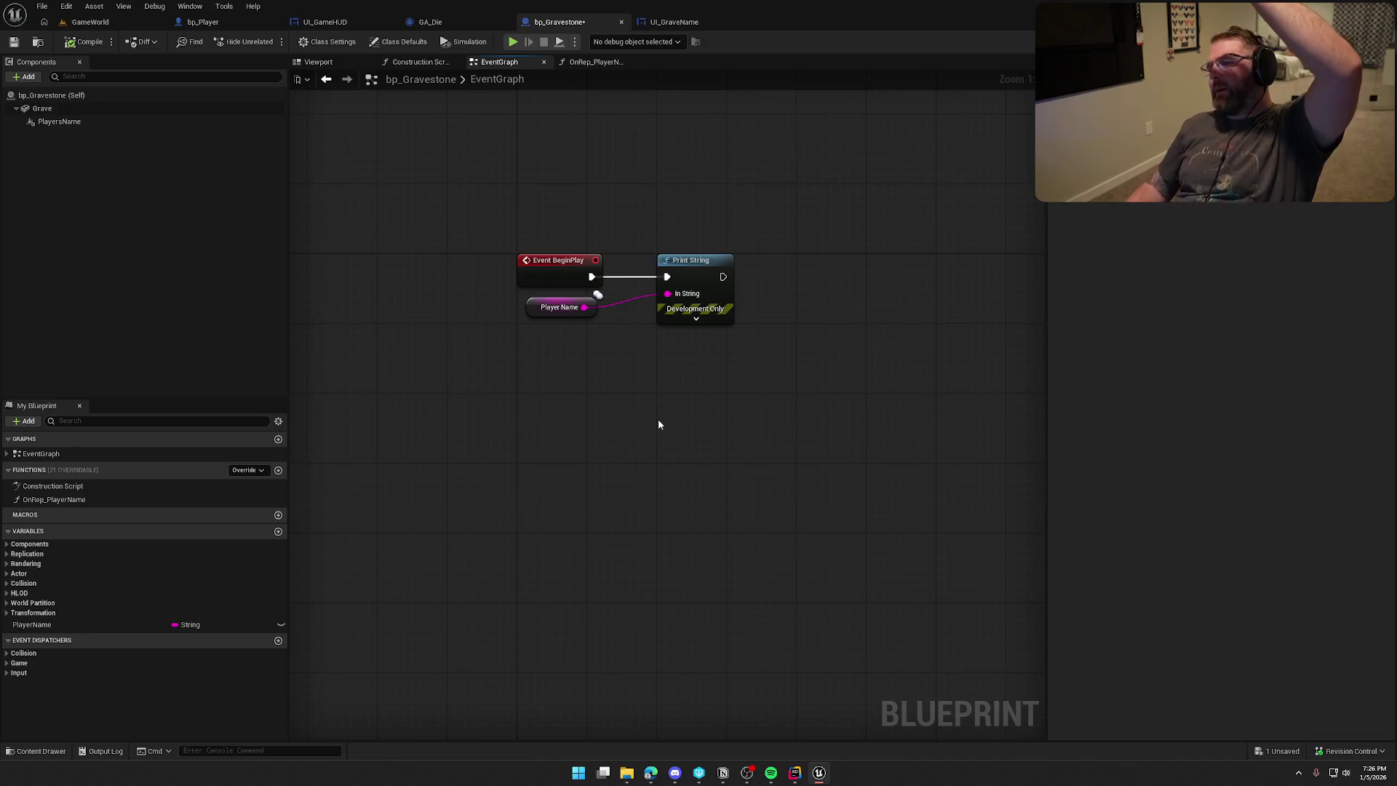
# Select the BeginPlay nodes and the OnRep_PlayerName function in My Blueprint.
pyautogui.moveTo(493, 194)
pyautogui.mouseDown()
pyautogui.moveTo(827, 382)
pyautogui.moveTo(491, 216)
pyautogui.mouseUp()
pyautogui.click(488, 207)
pyautogui.click(151, 499)
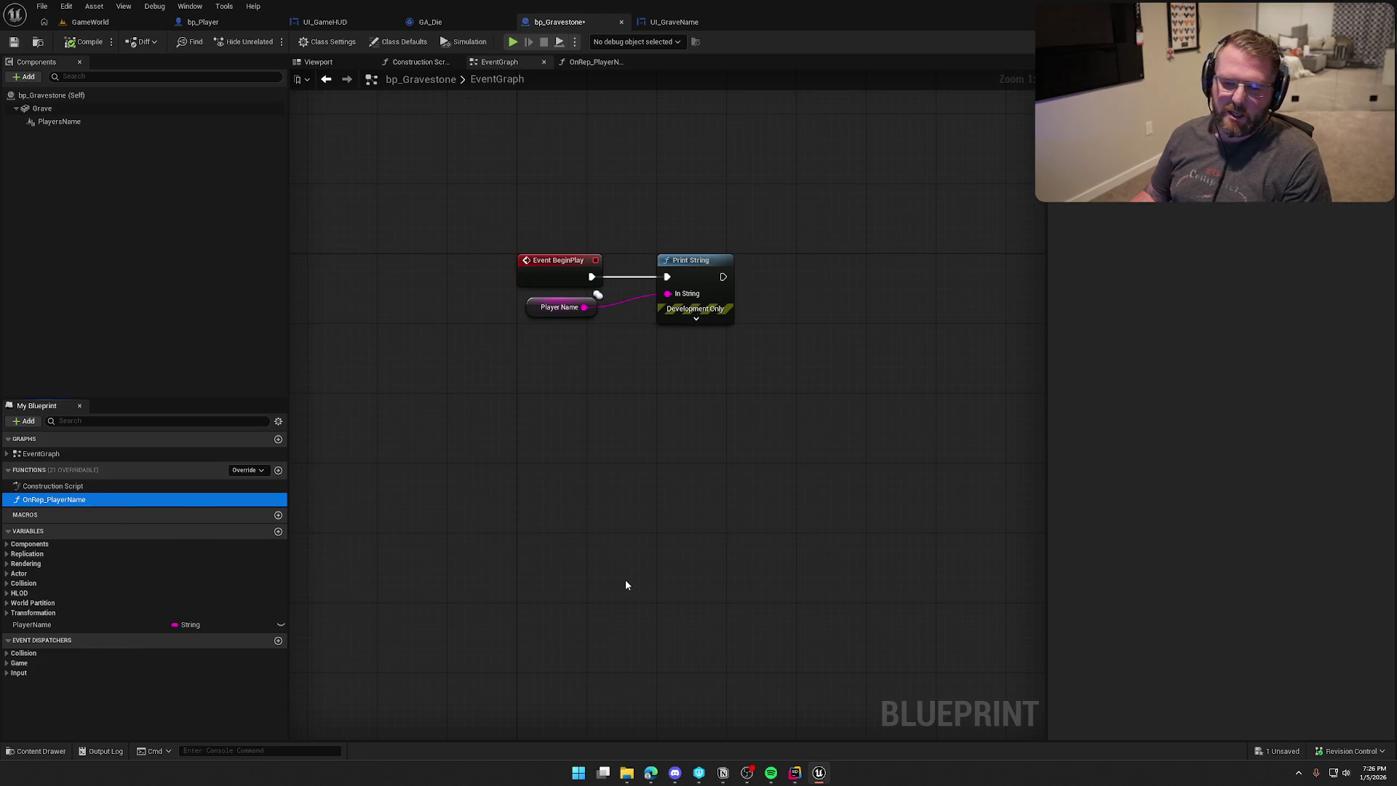
pyautogui.click(627, 507)
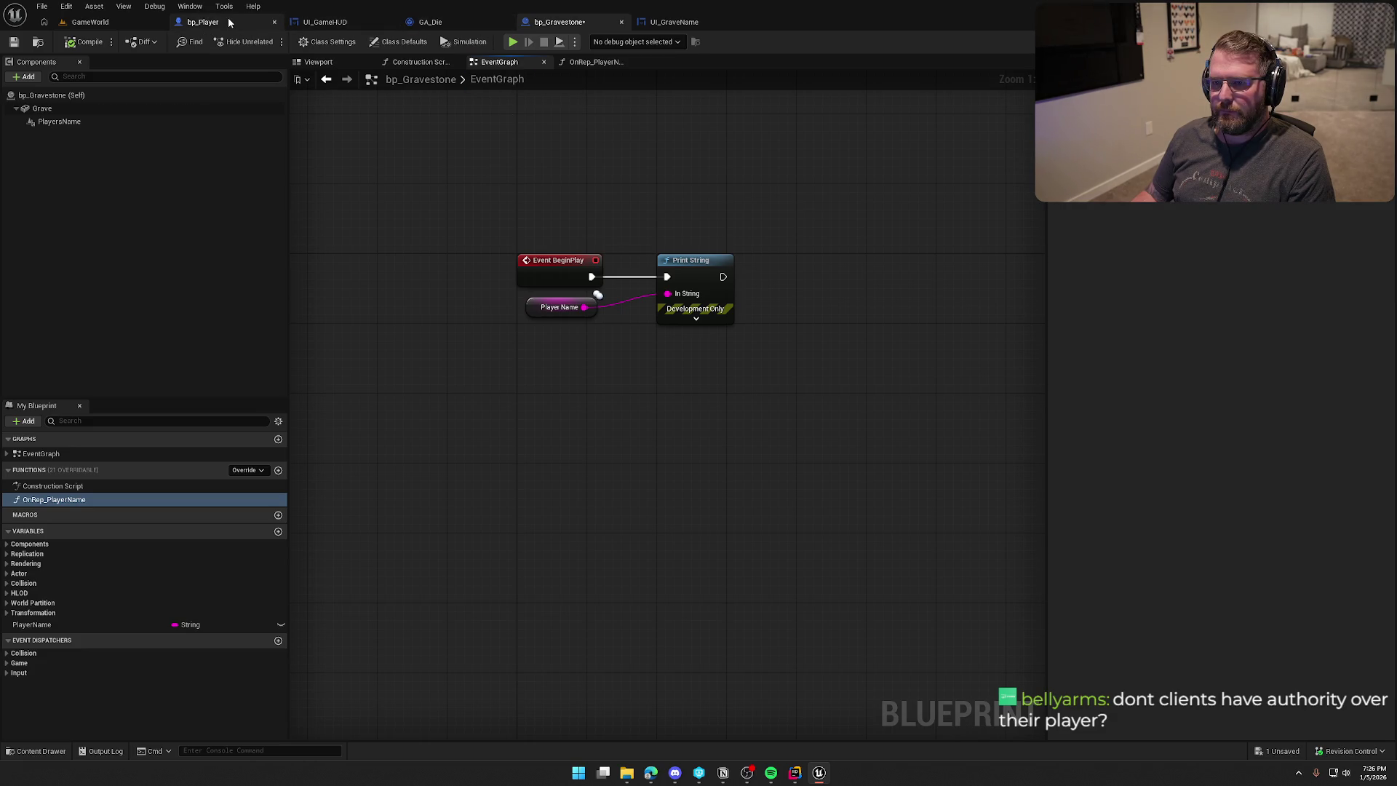
# In bp_Player, move Switch Has Authority up and Get World Location and Mesh down.
pyautogui.click(204, 22)
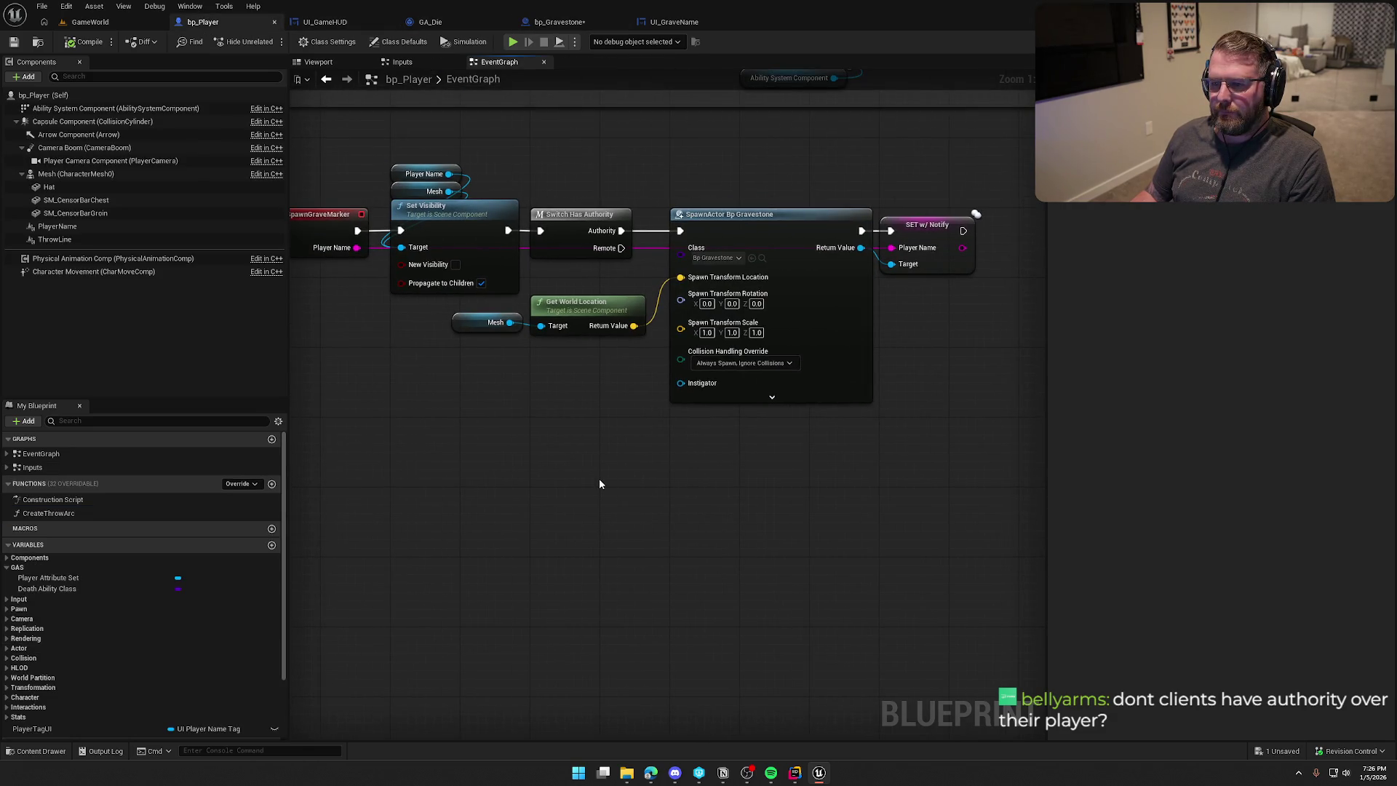
pyautogui.moveTo(596, 230); pyautogui.dragTo(597, 160)
pyautogui.click(611, 265)
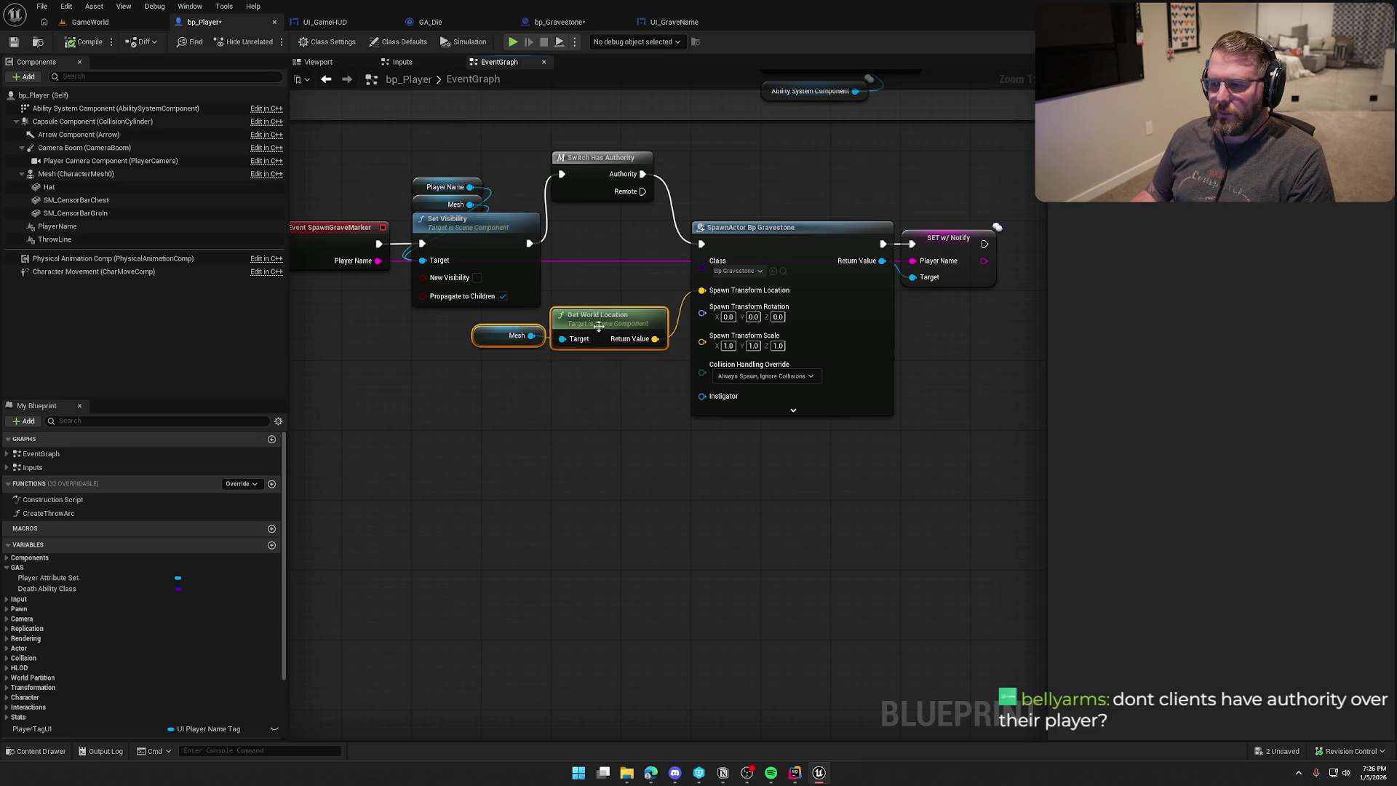
pyautogui.moveTo(565, 332); pyautogui.dragTo(566, 403)
# Add an Is Server node and a Branch before the gravestone SpawnActor node.
pyautogui.rightClick(528, 332)
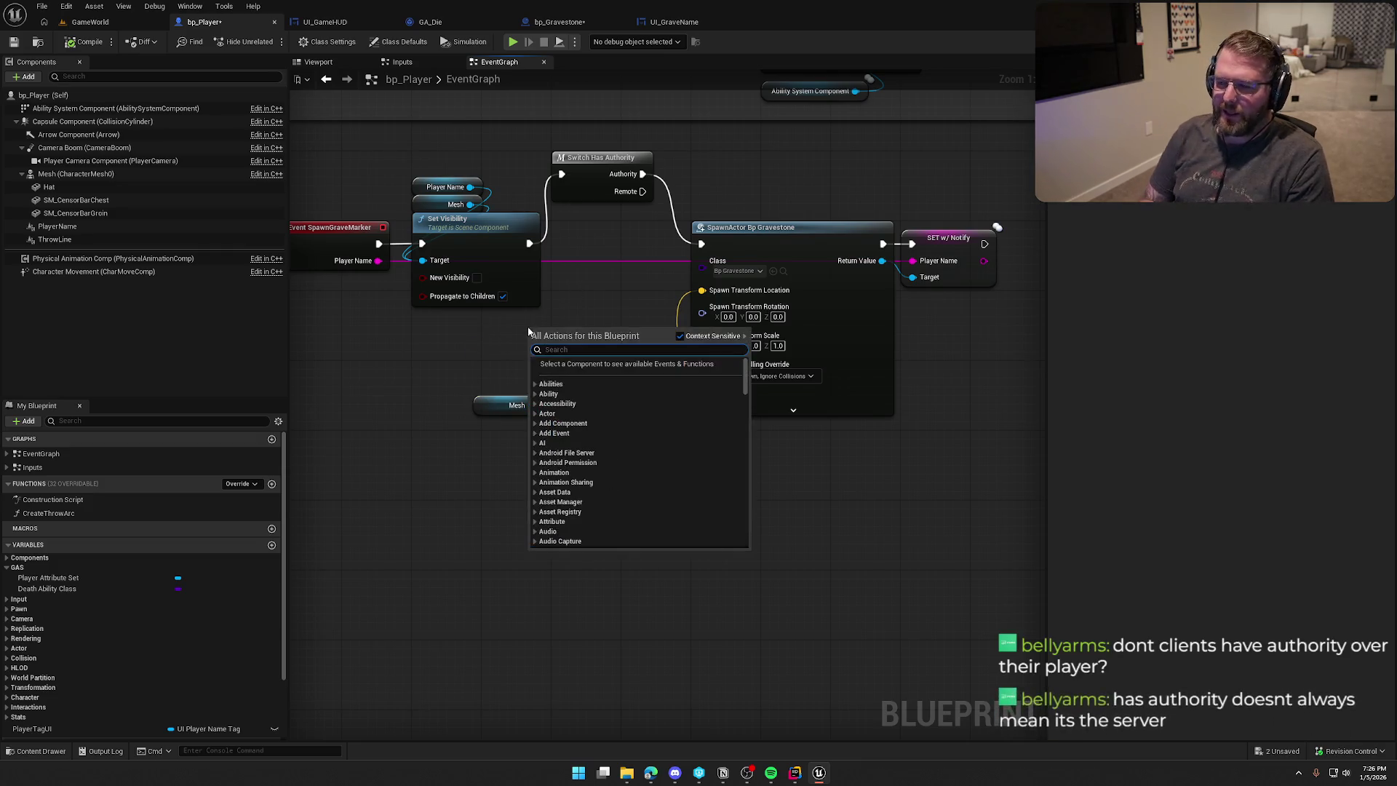
pyautogui.write('is server')
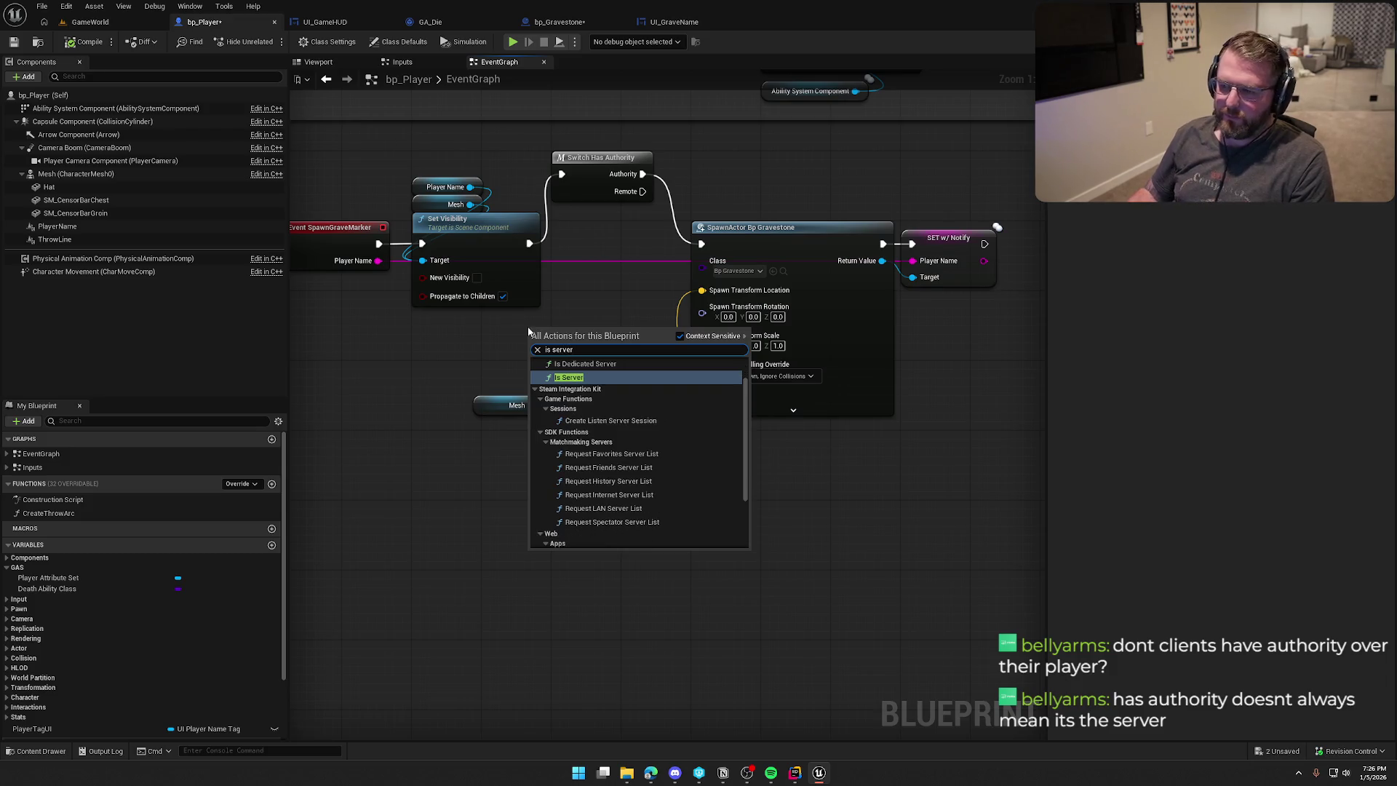
pyautogui.click(585, 379)
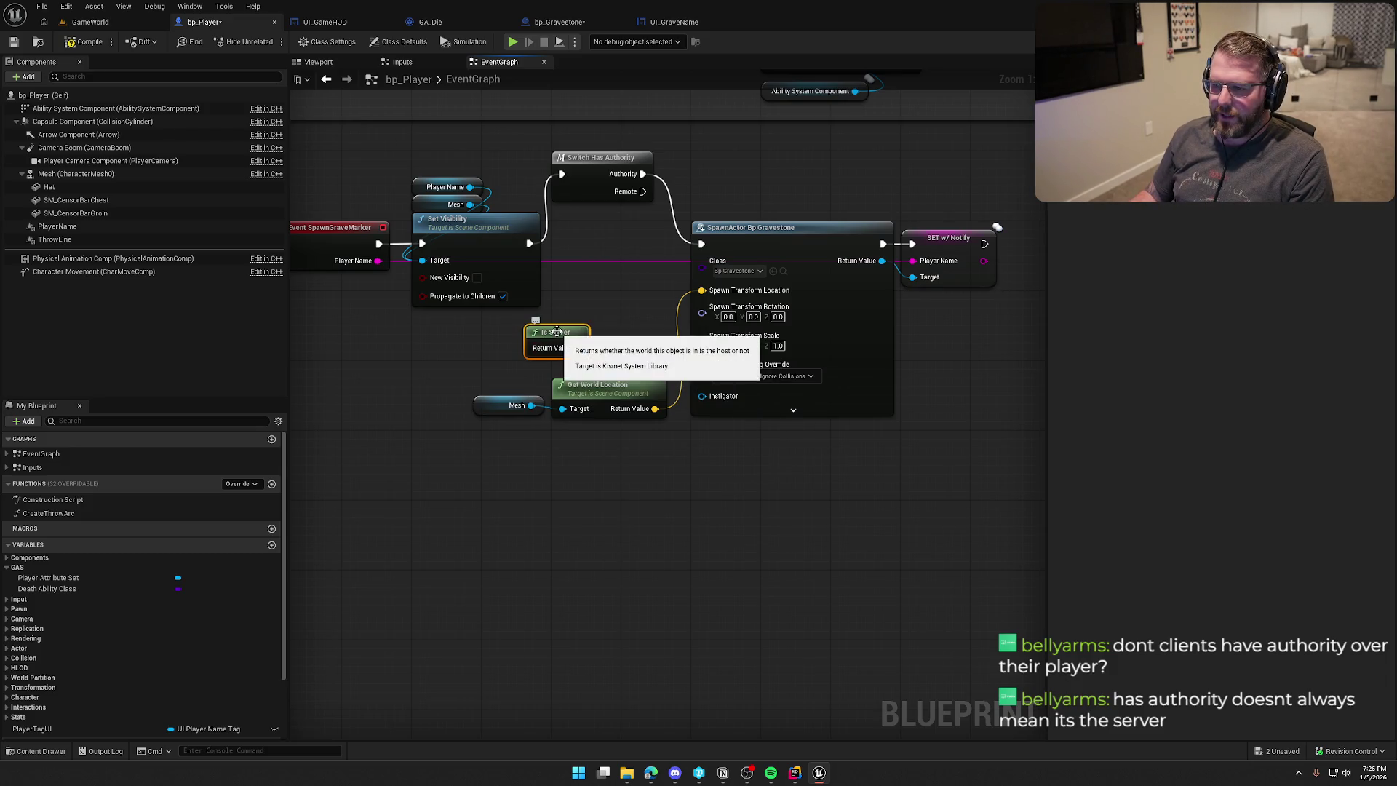
pyautogui.moveTo(557, 332); pyautogui.dragTo(505, 327)
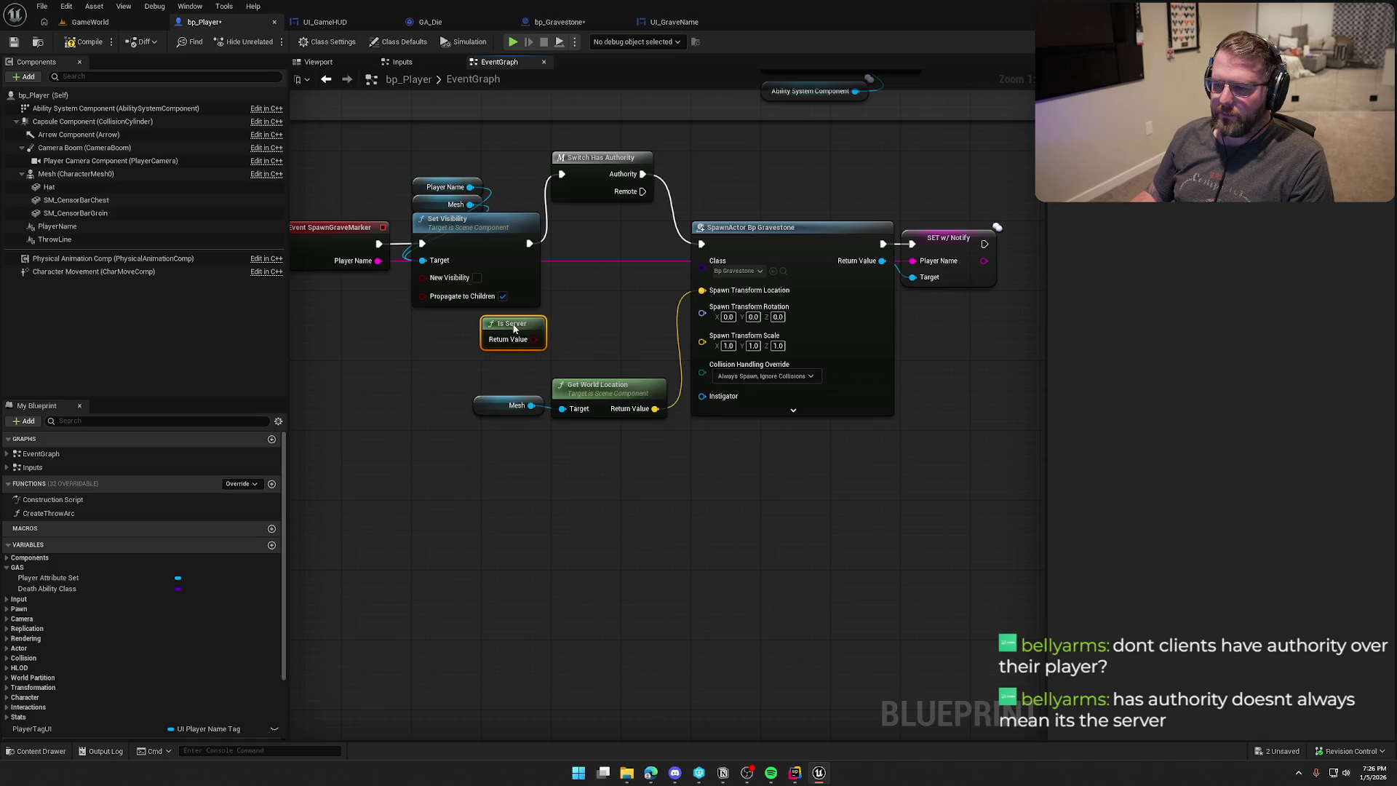
pyautogui.click(573, 250)
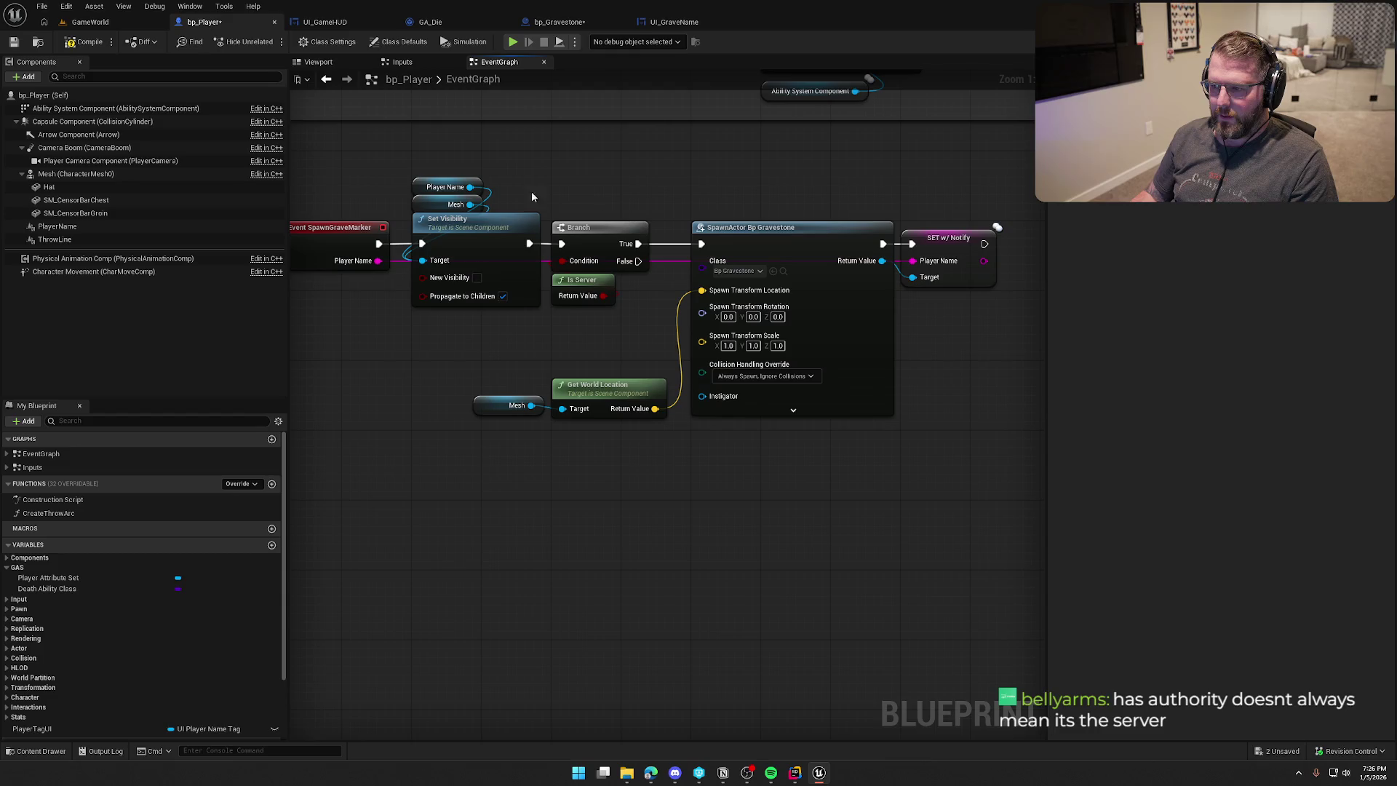
pyautogui.click(93, 23)
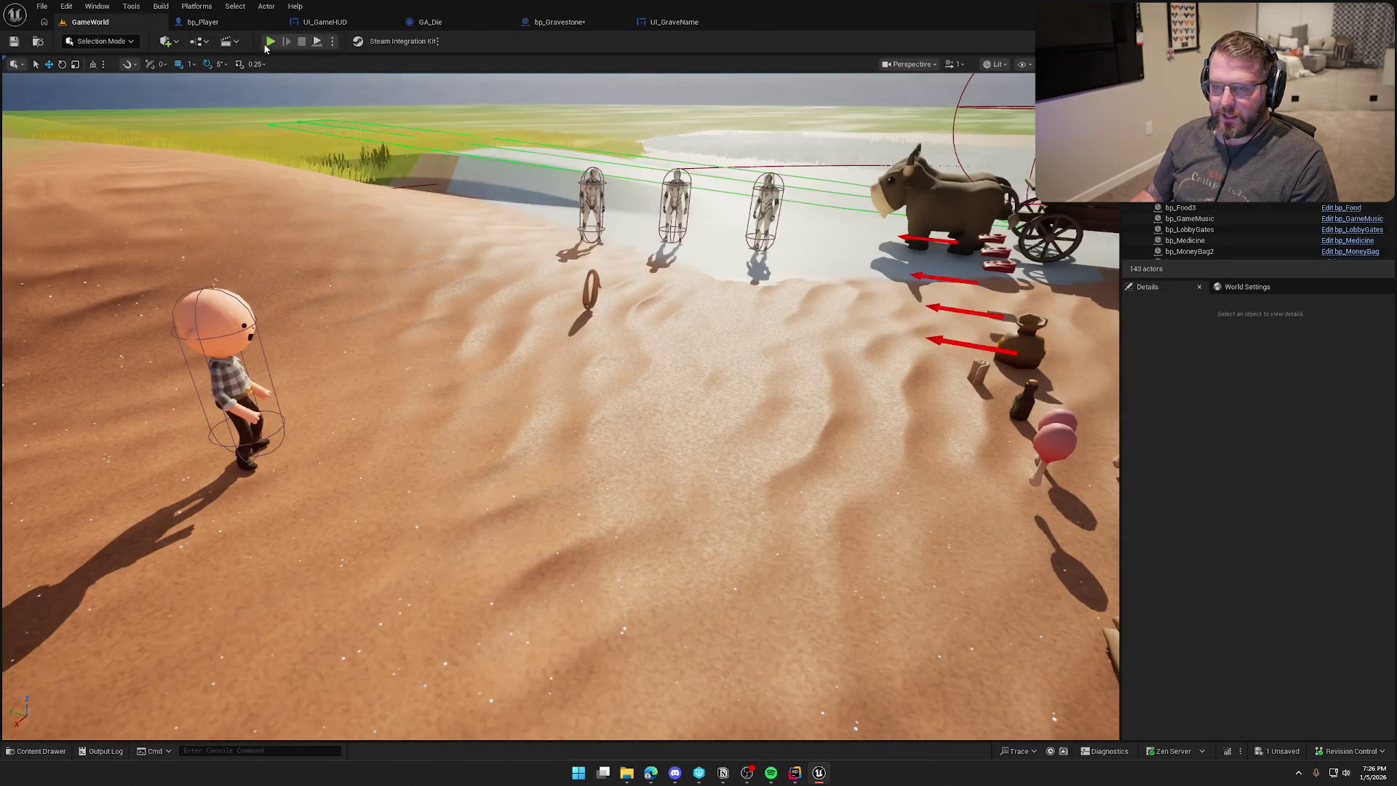
# Start a Play-in-Editor session and walk the character around the level.
pyautogui.hotkey('alt', 'p')
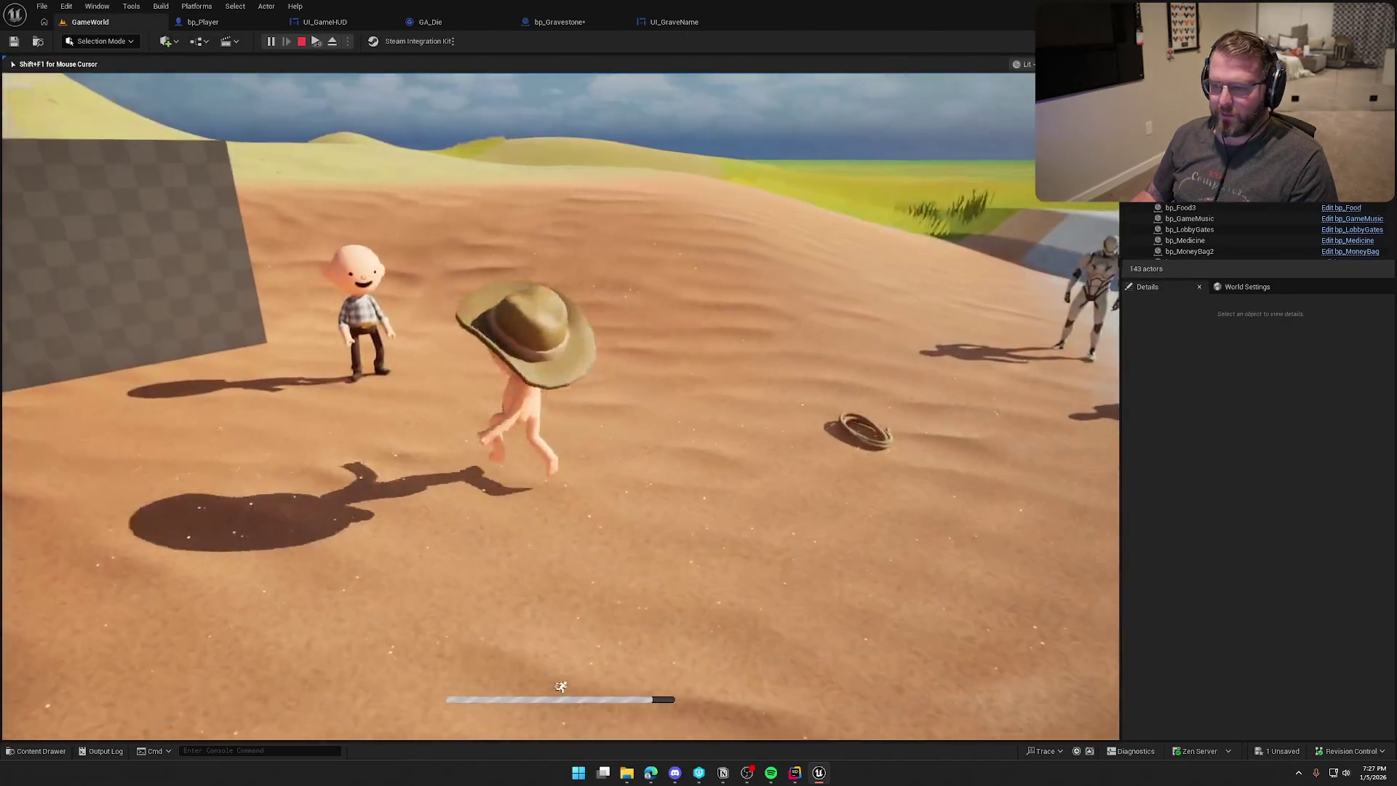
pyautogui.press('w')
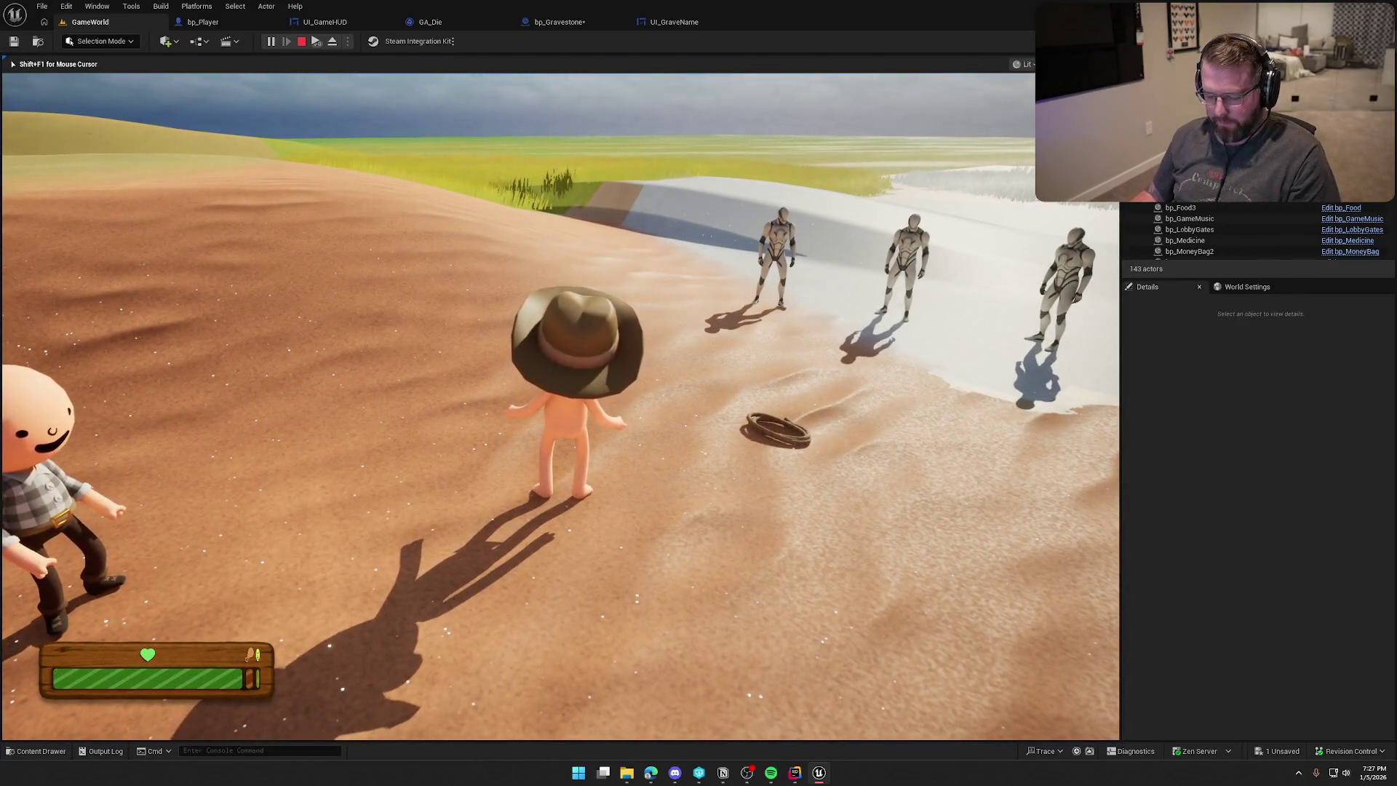
pyautogui.press('super')
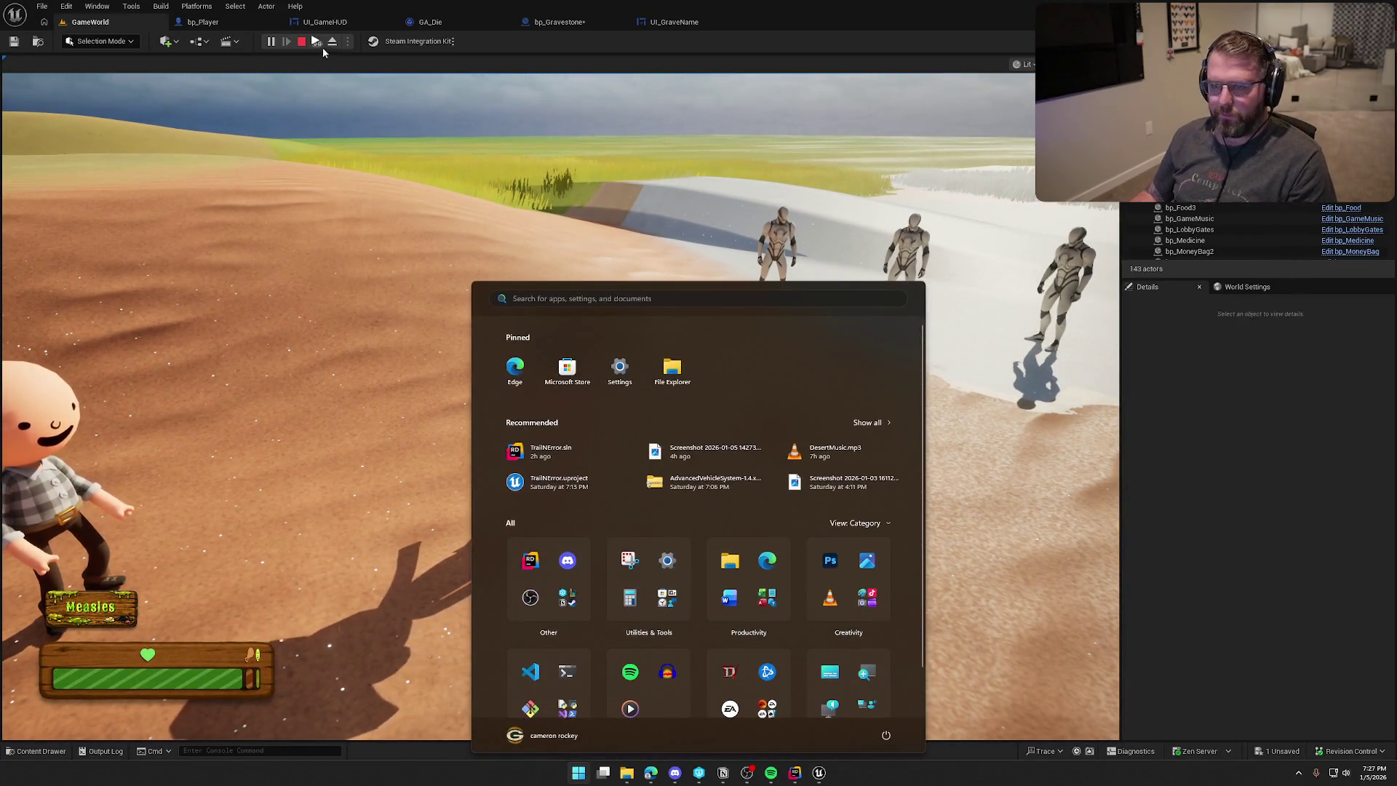
pyautogui.press('super')
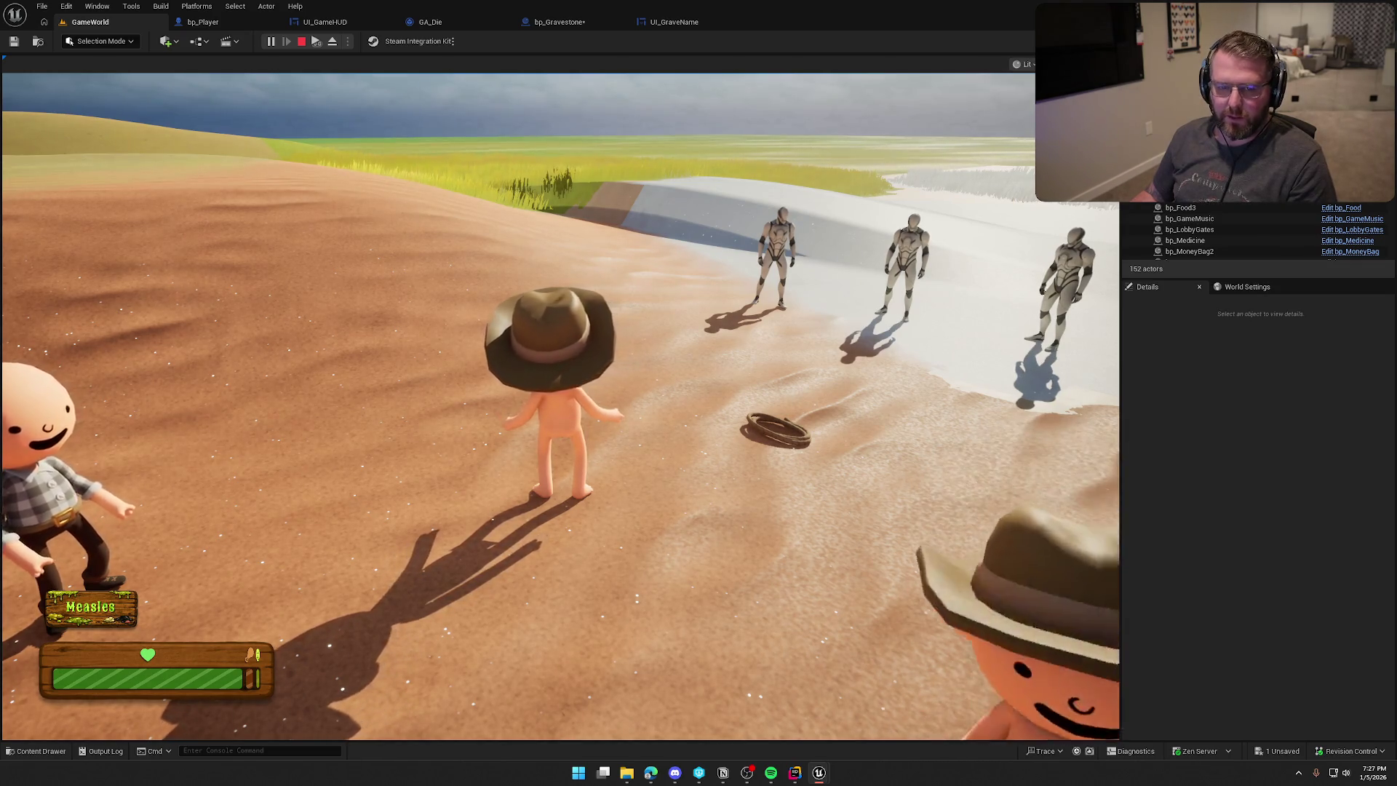
pyautogui.press('super')
pyautogui.press('super')
# Run KillPlayer from the console and watch the ghost and named gravestone appear.
pyautogui.press('`')
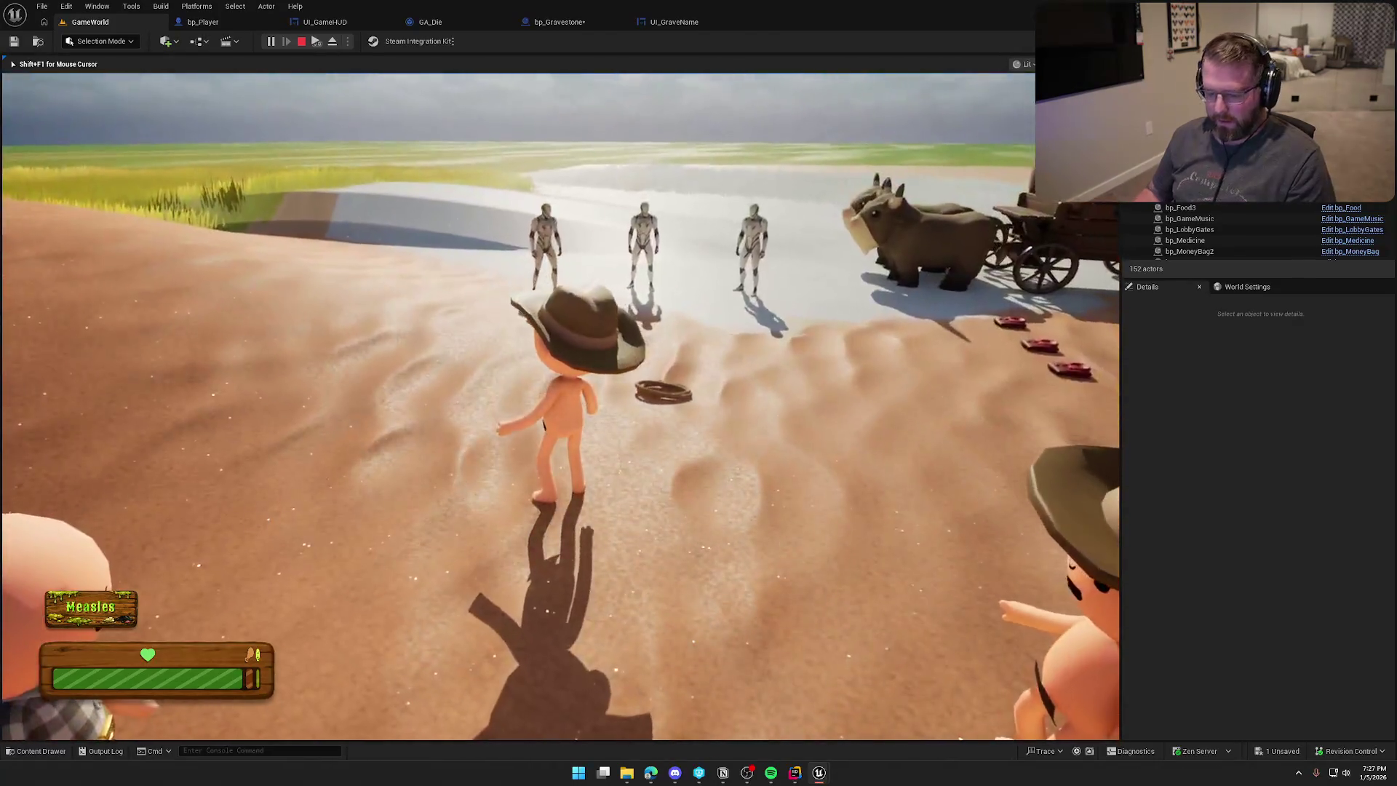
pyautogui.press('Up')
pyautogui.press('Return')
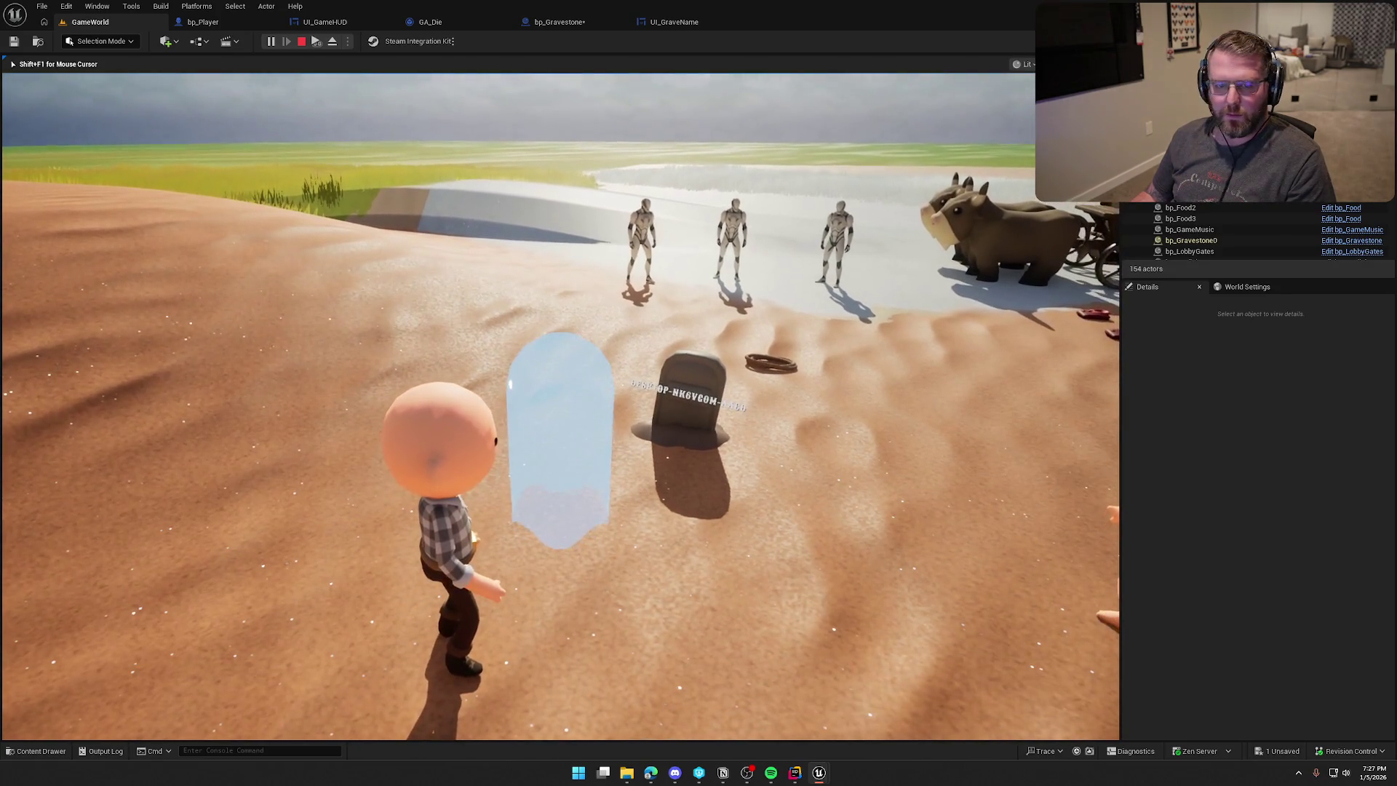
pyautogui.press('super')
pyautogui.press('super')
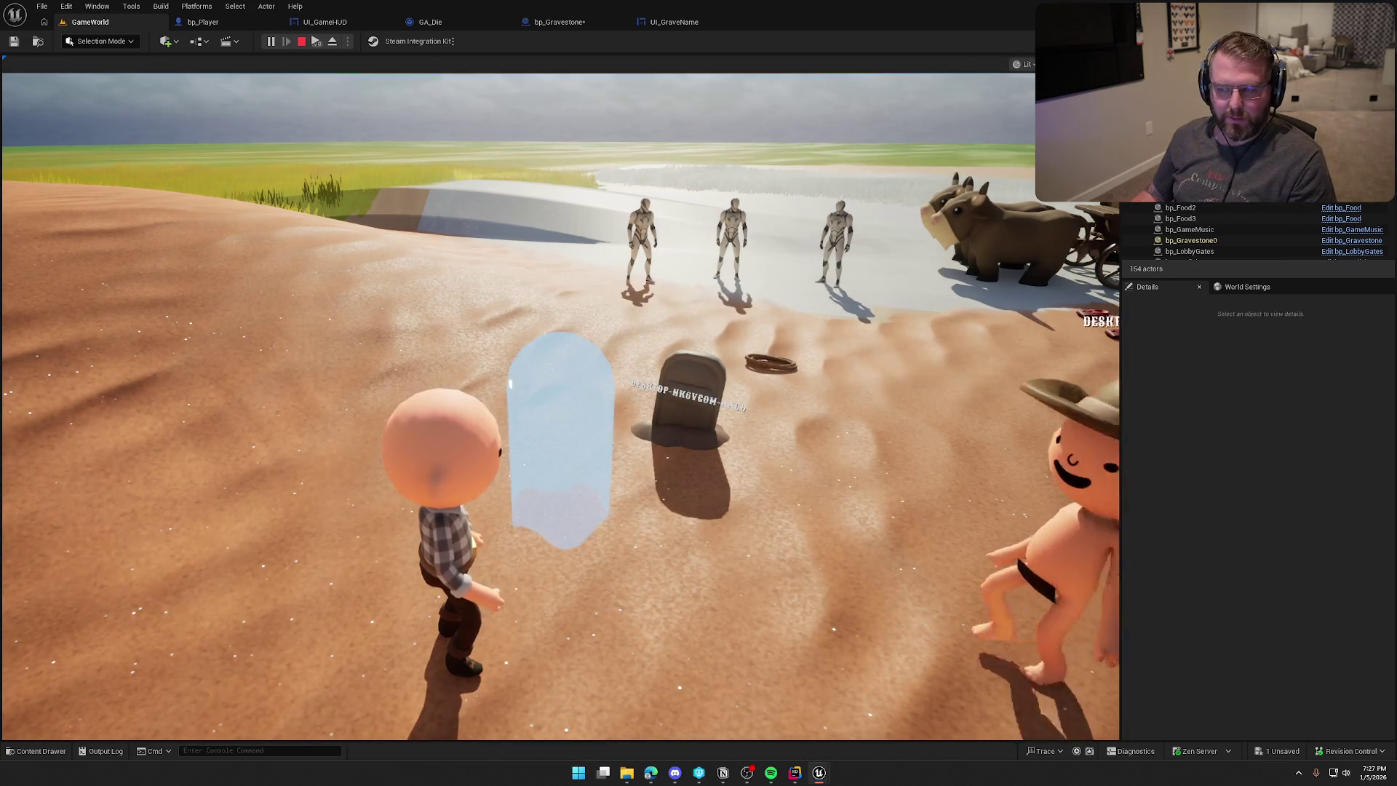
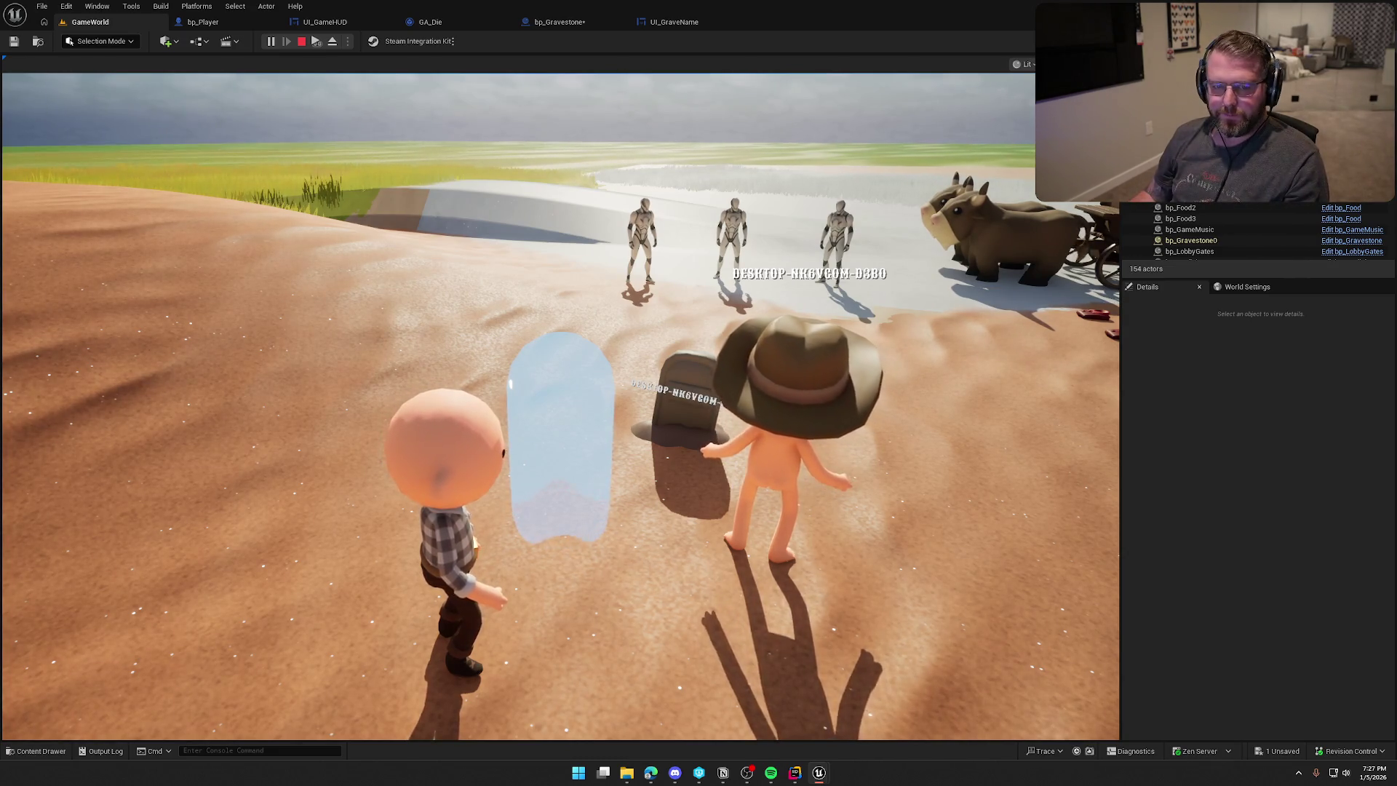
# End the play test, then compile and save bp_Gravestone in its Event Graph.
pyautogui.press('Escape')
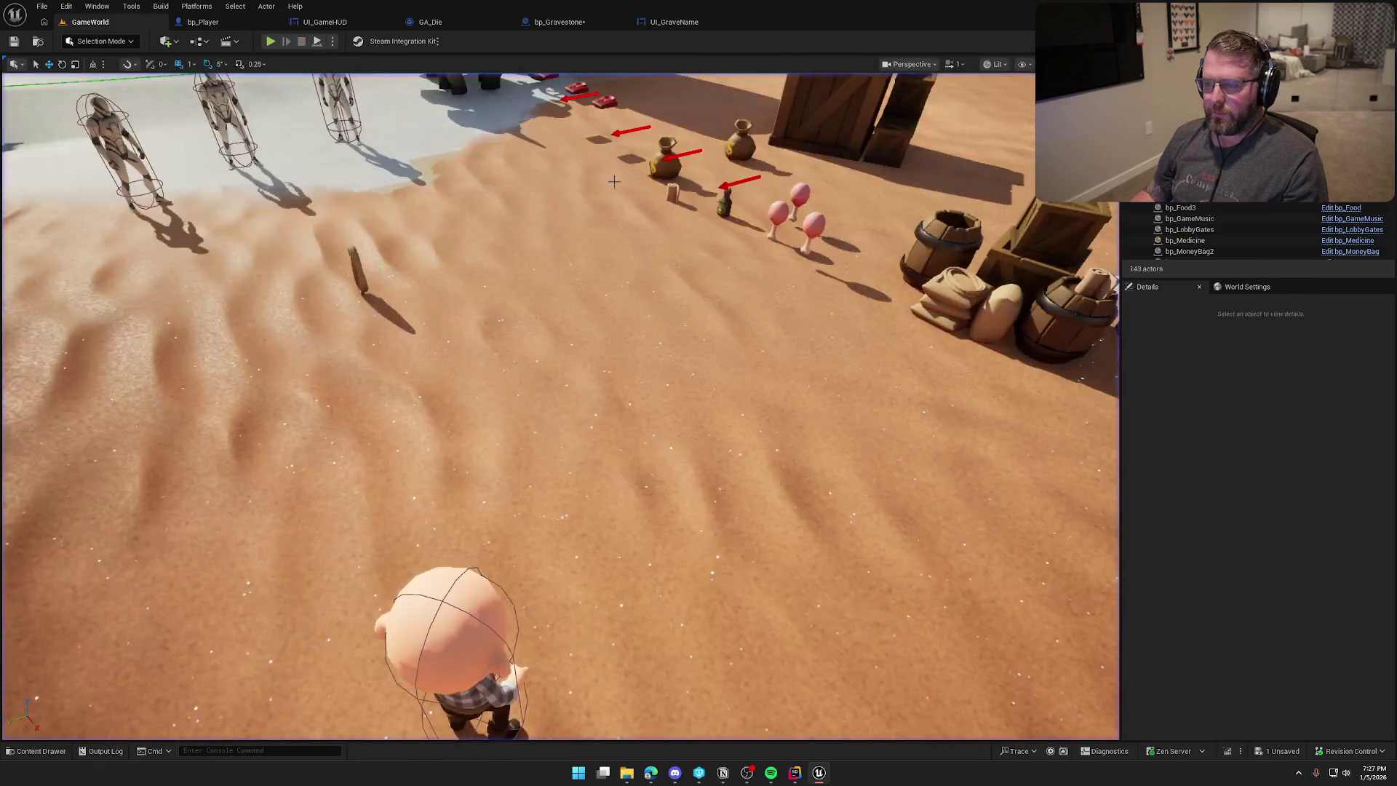
pyautogui.click(571, 24)
pyautogui.click(90, 42)
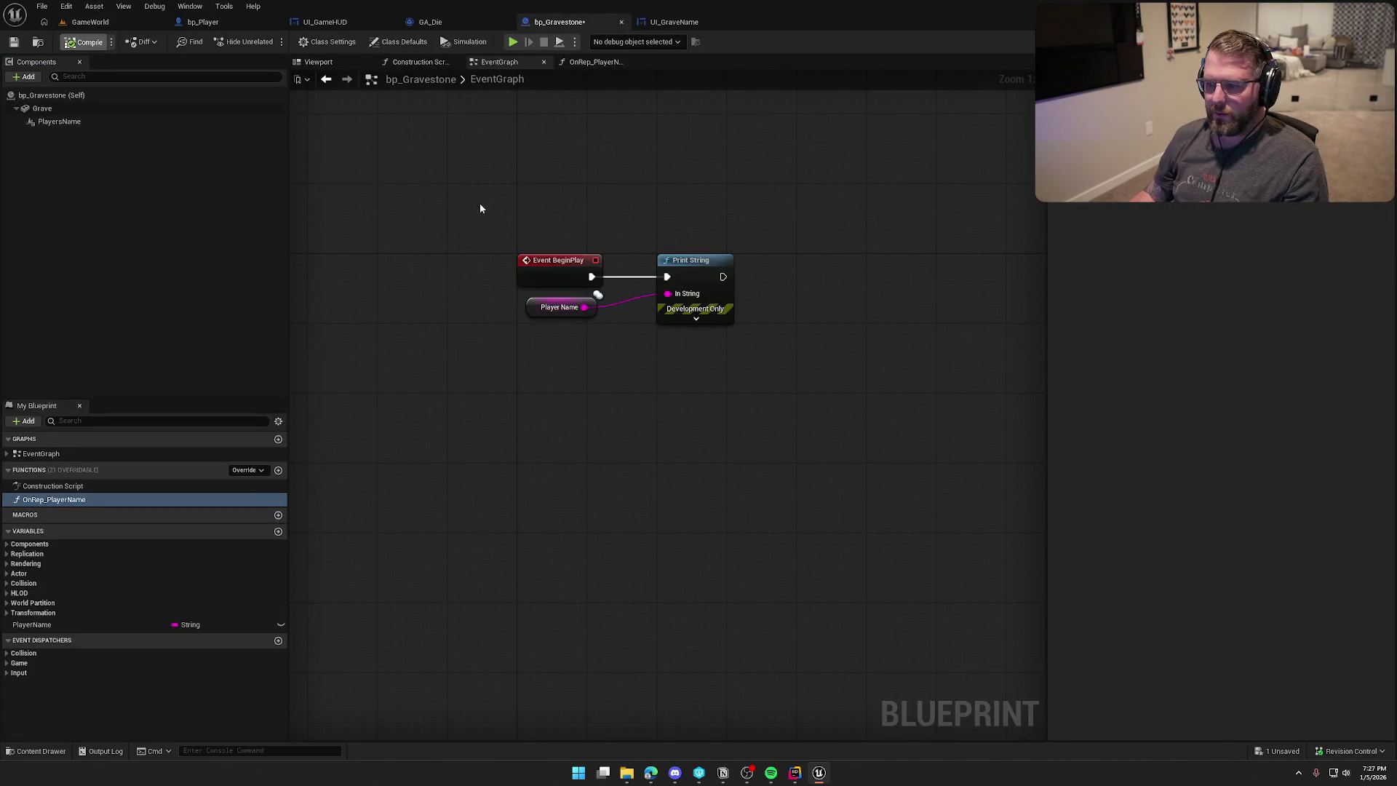
# Inspect the Player Name node's RepNotify settings in Details, then move to bp_Player's graph.
pyautogui.moveTo(479, 203); pyautogui.dragTo(873, 433)
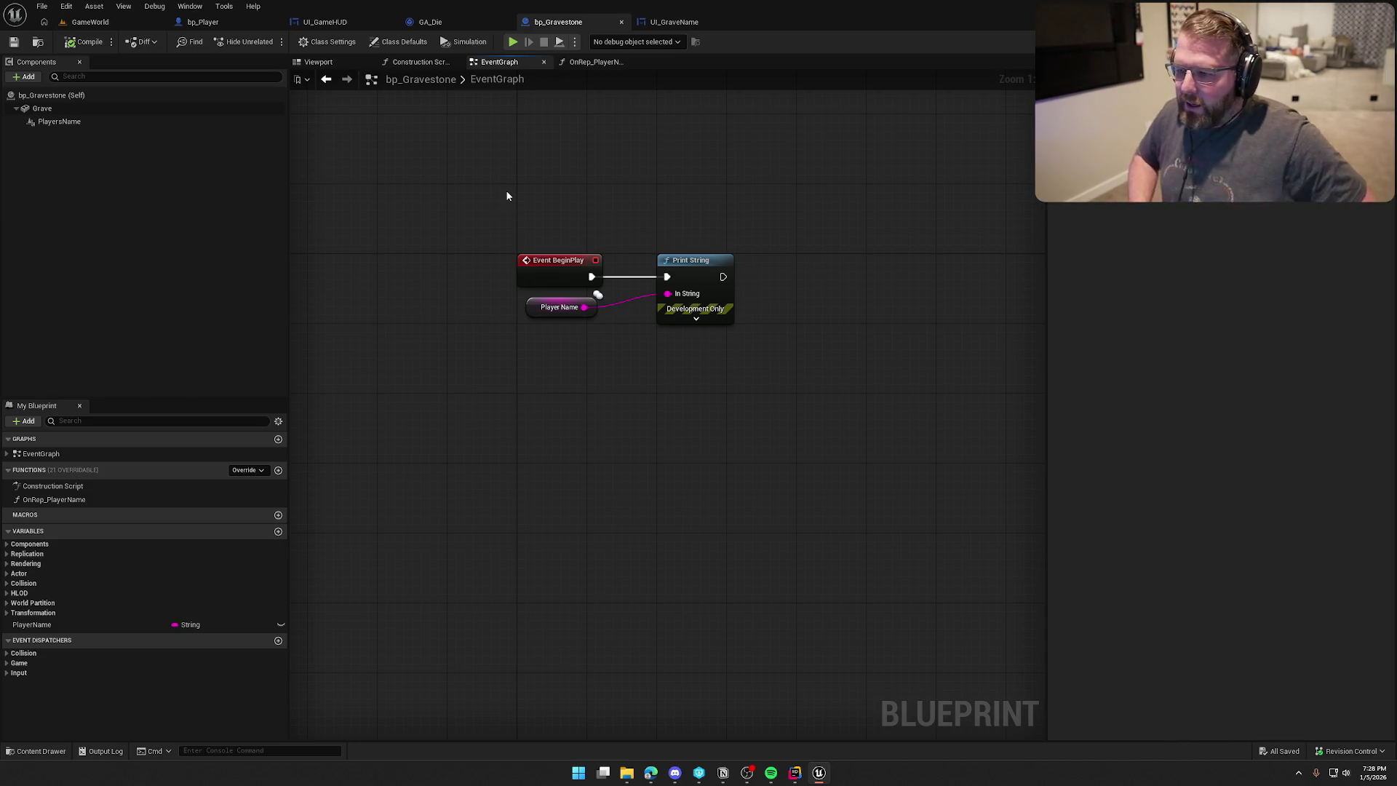
pyautogui.moveTo(543, 322); pyautogui.dragTo(507, 304)
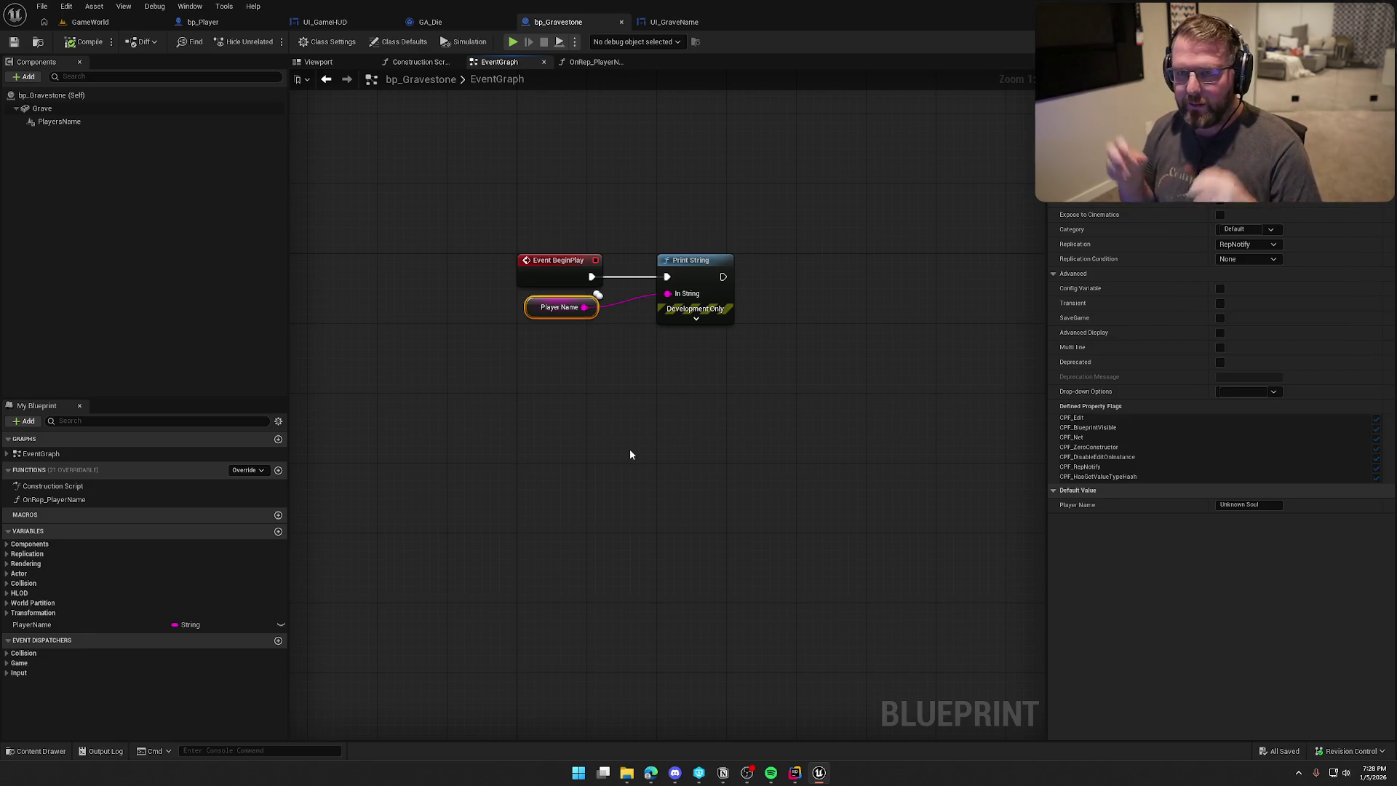
pyautogui.click(234, 24)
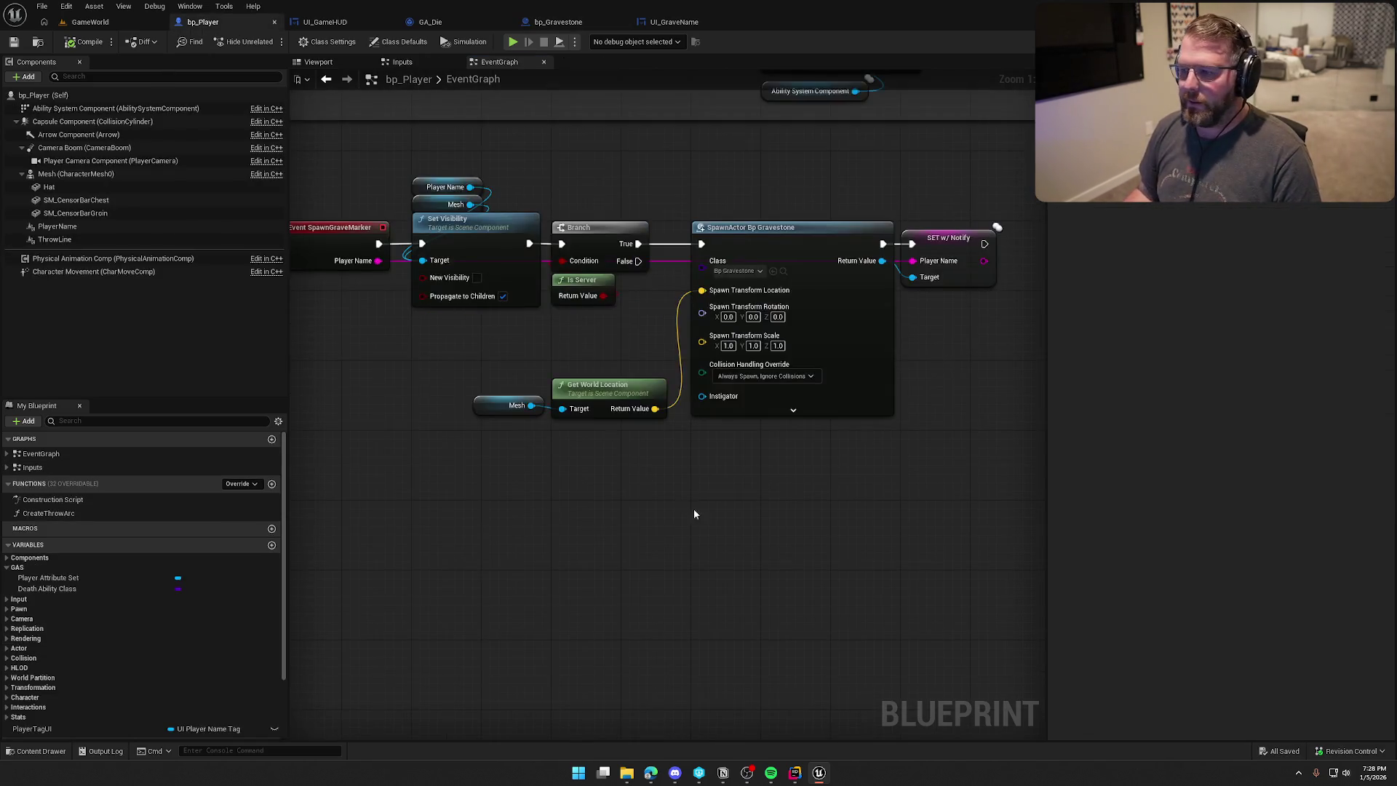
# Insert a Delay Until Next Tick between SpawnActor bp_Gravestone and SET Player Name w/ Notify.
pyautogui.moveTo(941, 434); pyautogui.dragTo(639, 198)
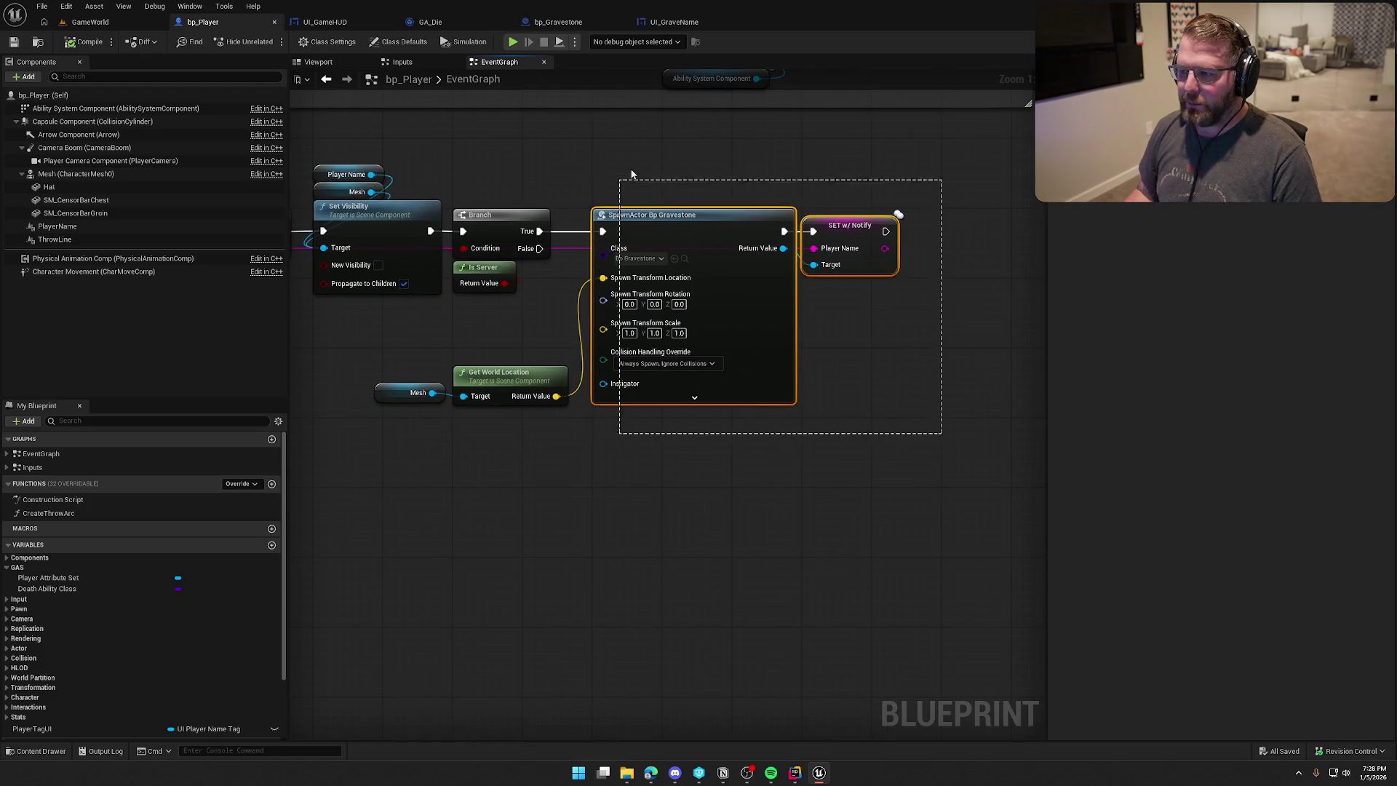
pyautogui.moveTo(866, 360)
pyautogui.mouseDown()
pyautogui.moveTo(693, 350)
pyautogui.moveTo(809, 325)
pyautogui.mouseUp()
pyautogui.moveTo(792, 235); pyautogui.dragTo(903, 234)
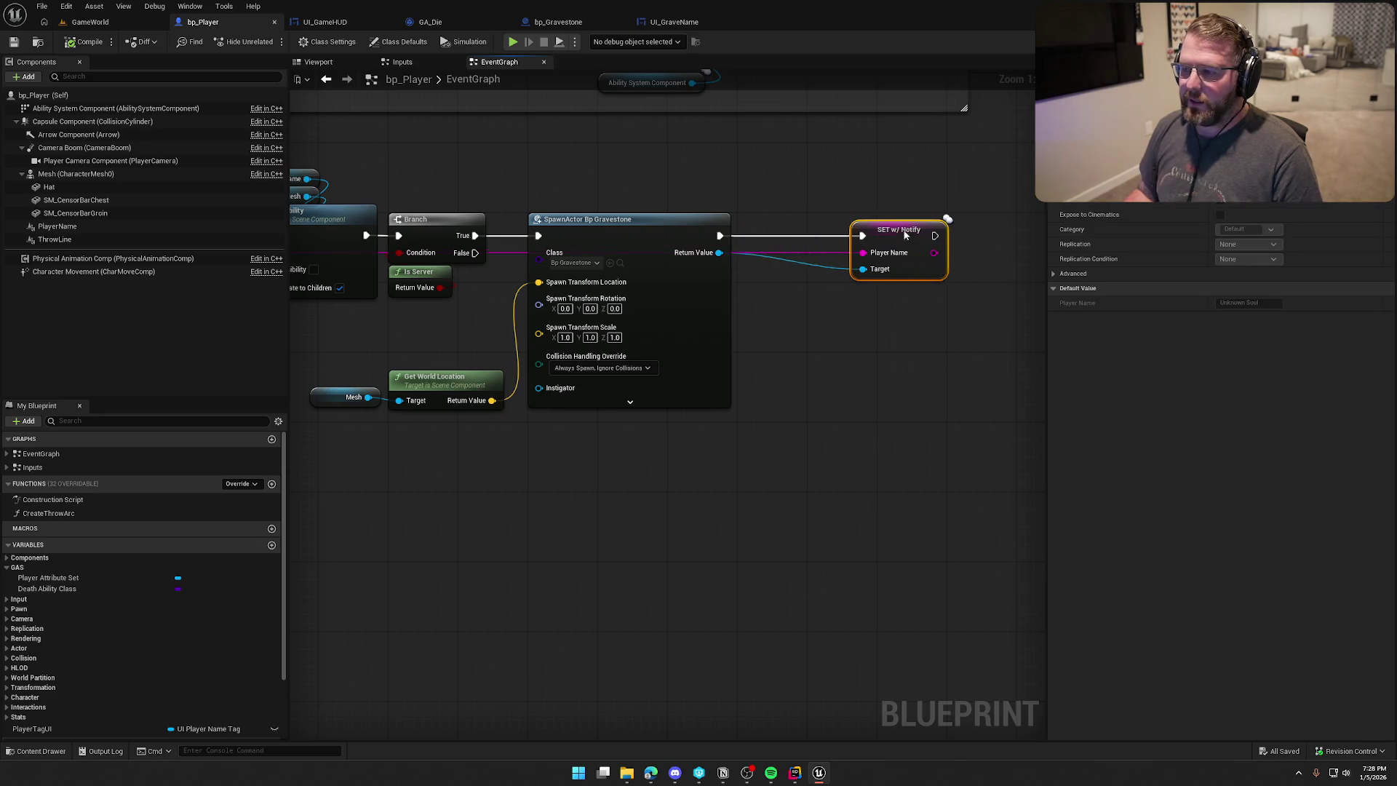
pyautogui.click(739, 252)
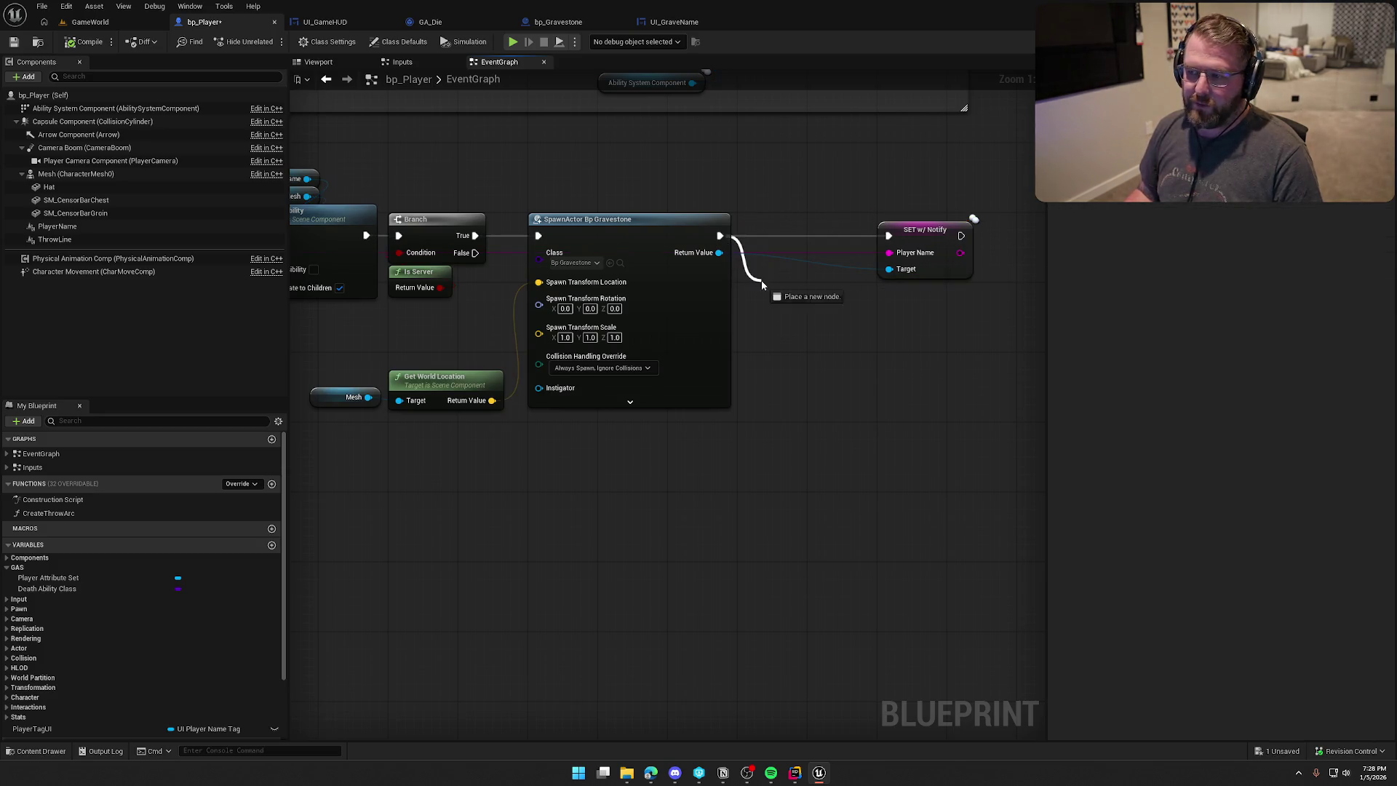
pyautogui.moveTo(762, 285); pyautogui.dragTo(759, 289)
pyautogui.write('delay ne')
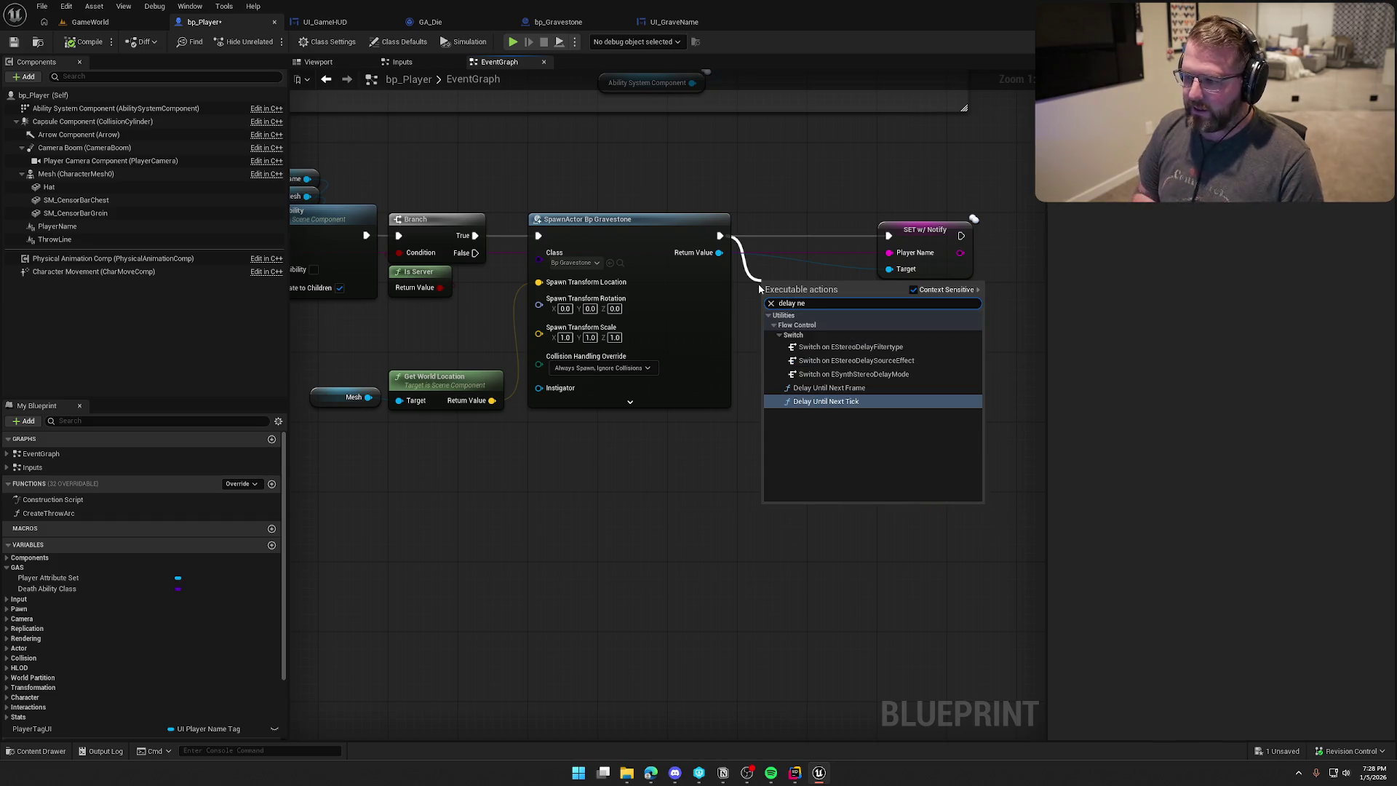
pyautogui.press('Return')
pyautogui.moveTo(807, 265); pyautogui.dragTo(802, 230)
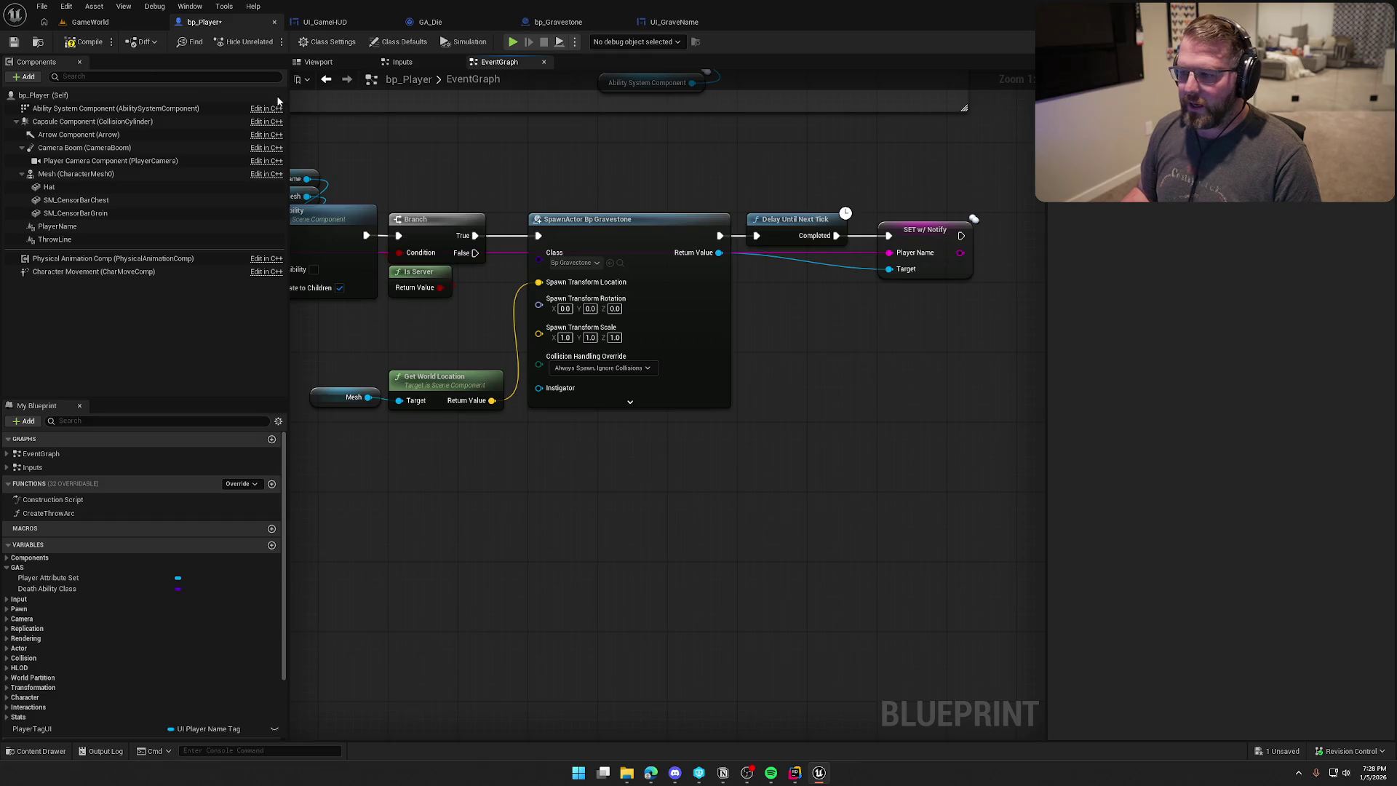
pyautogui.click(89, 22)
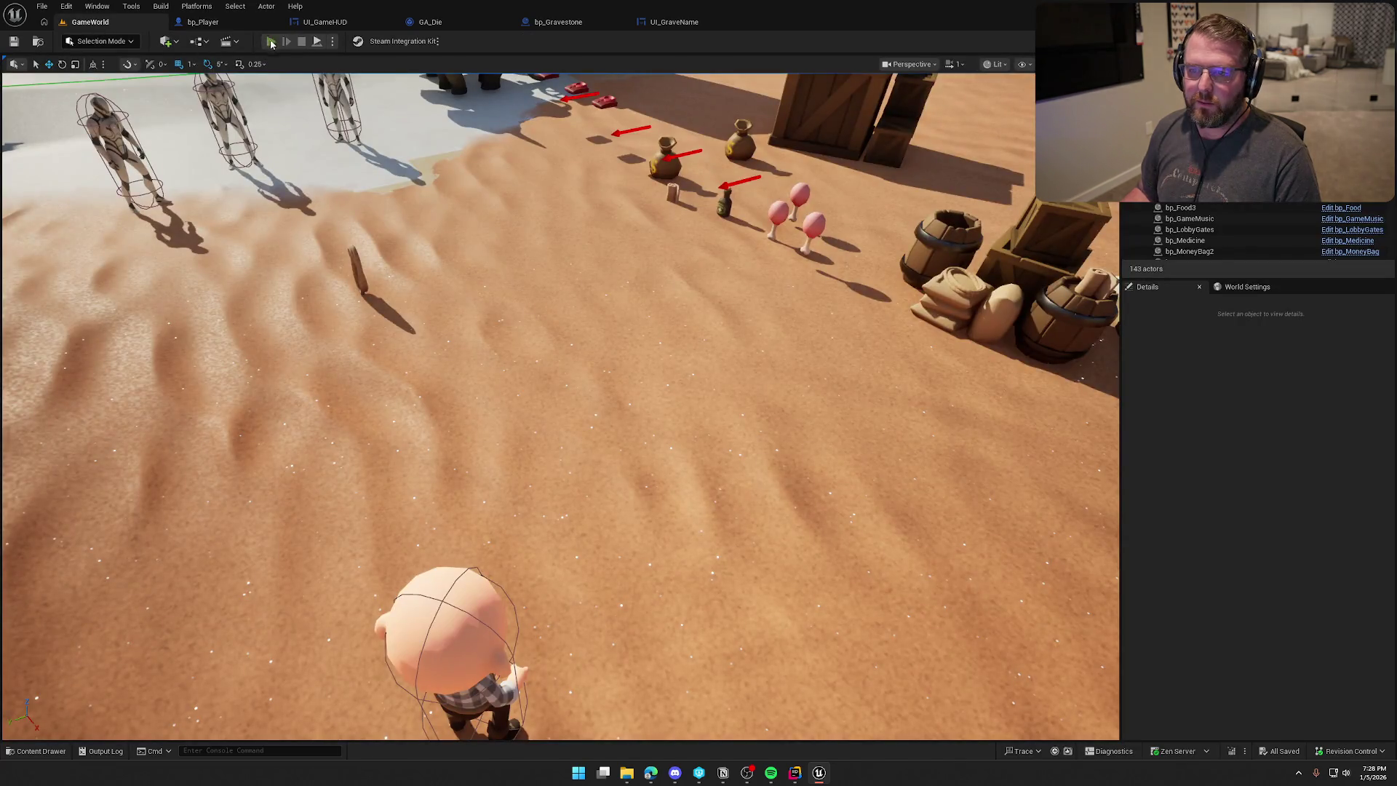
pyautogui.click(270, 41)
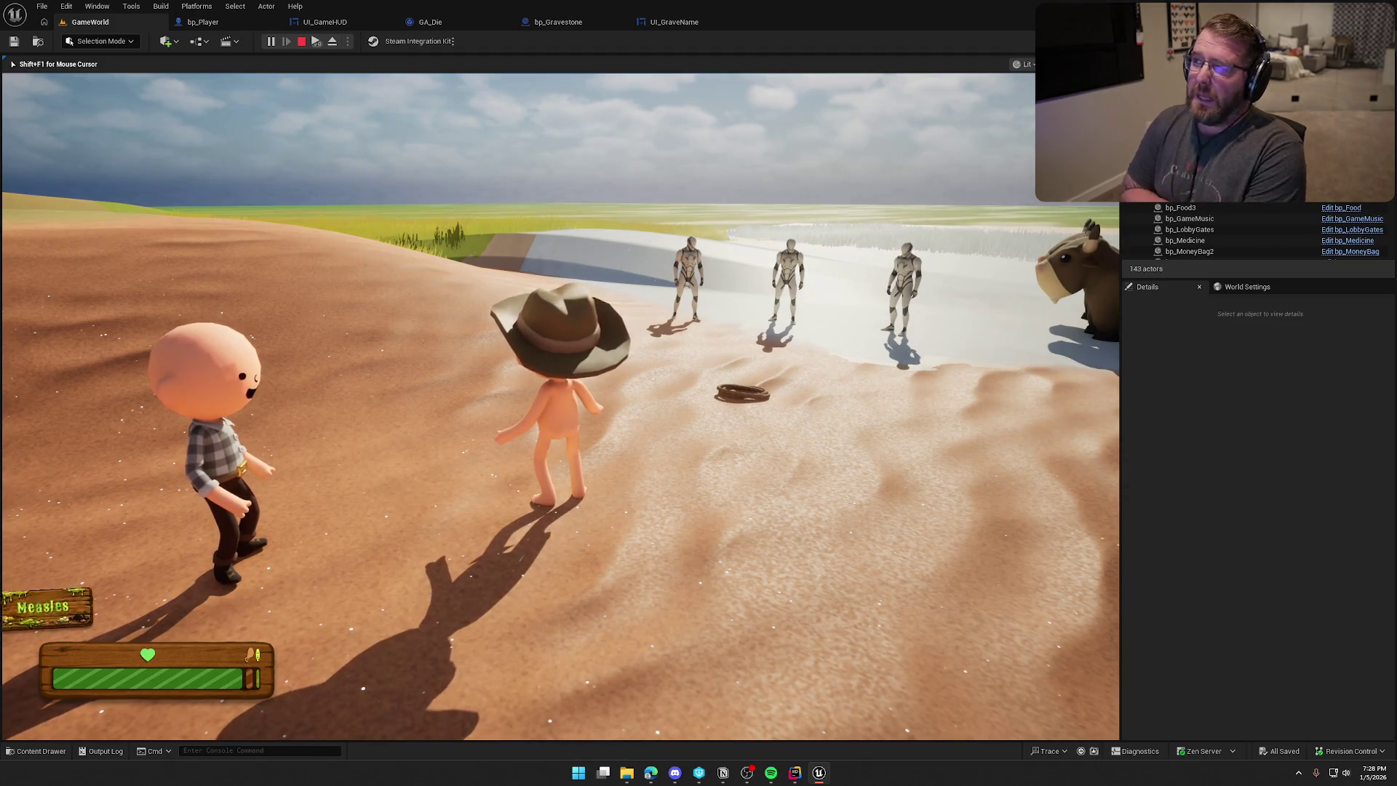
pyautogui.press('super')
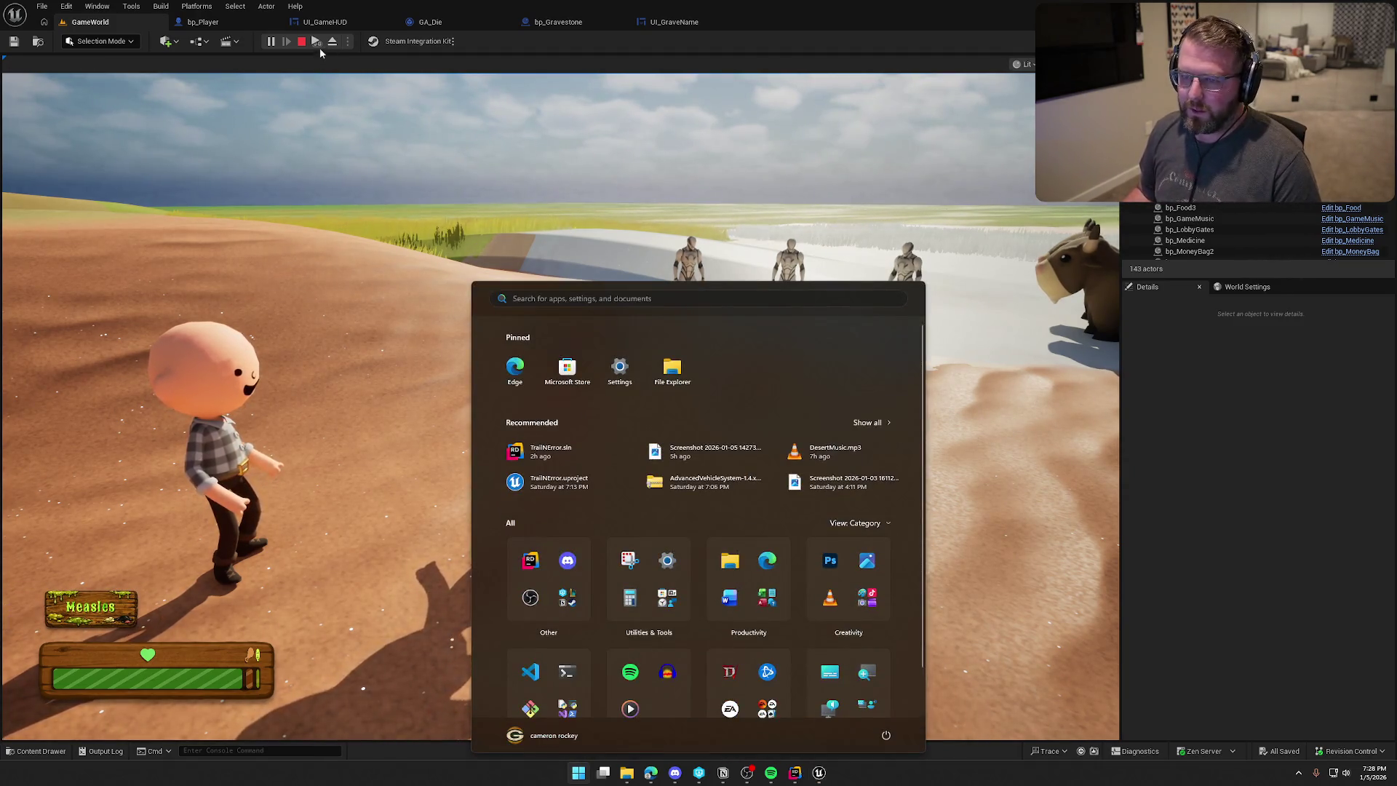
pyautogui.press('super')
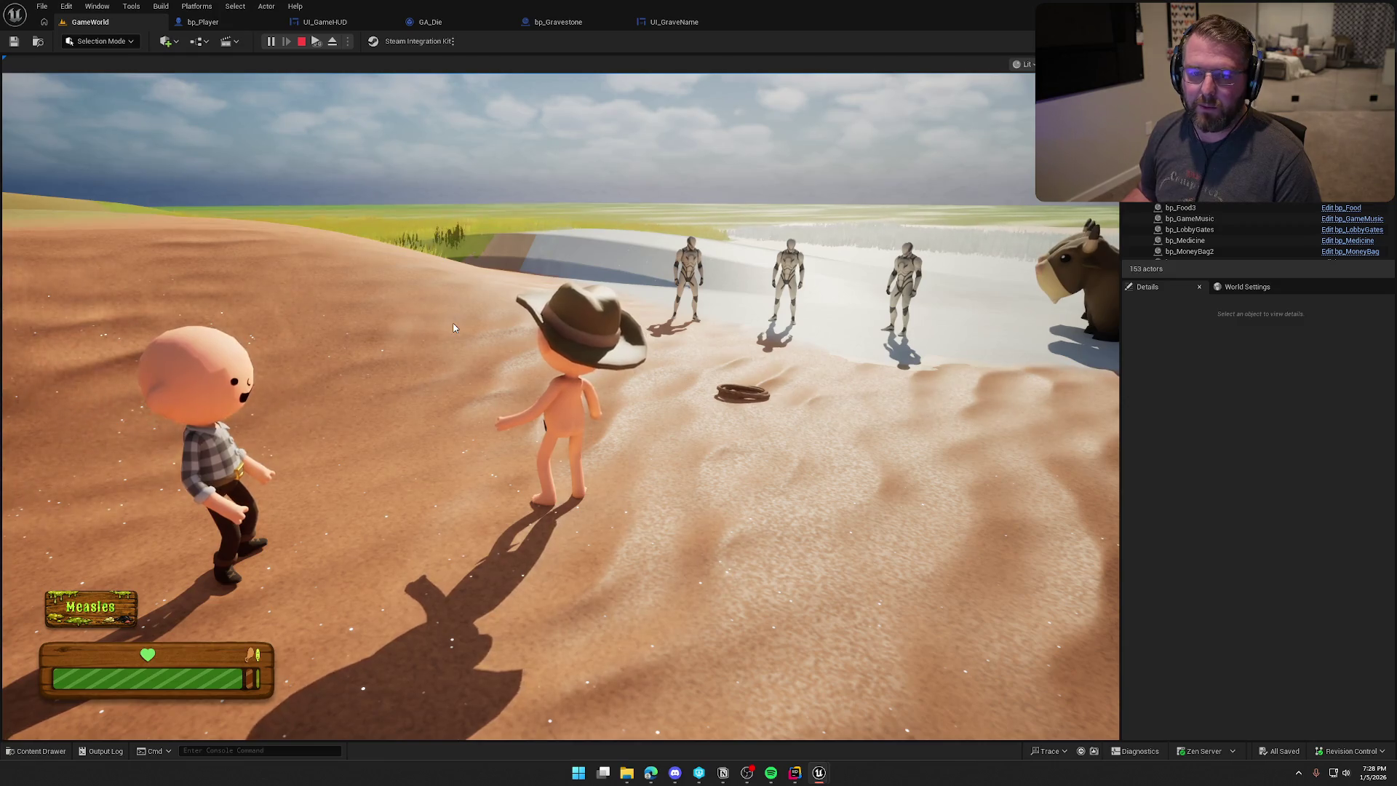
pyautogui.click(453, 328)
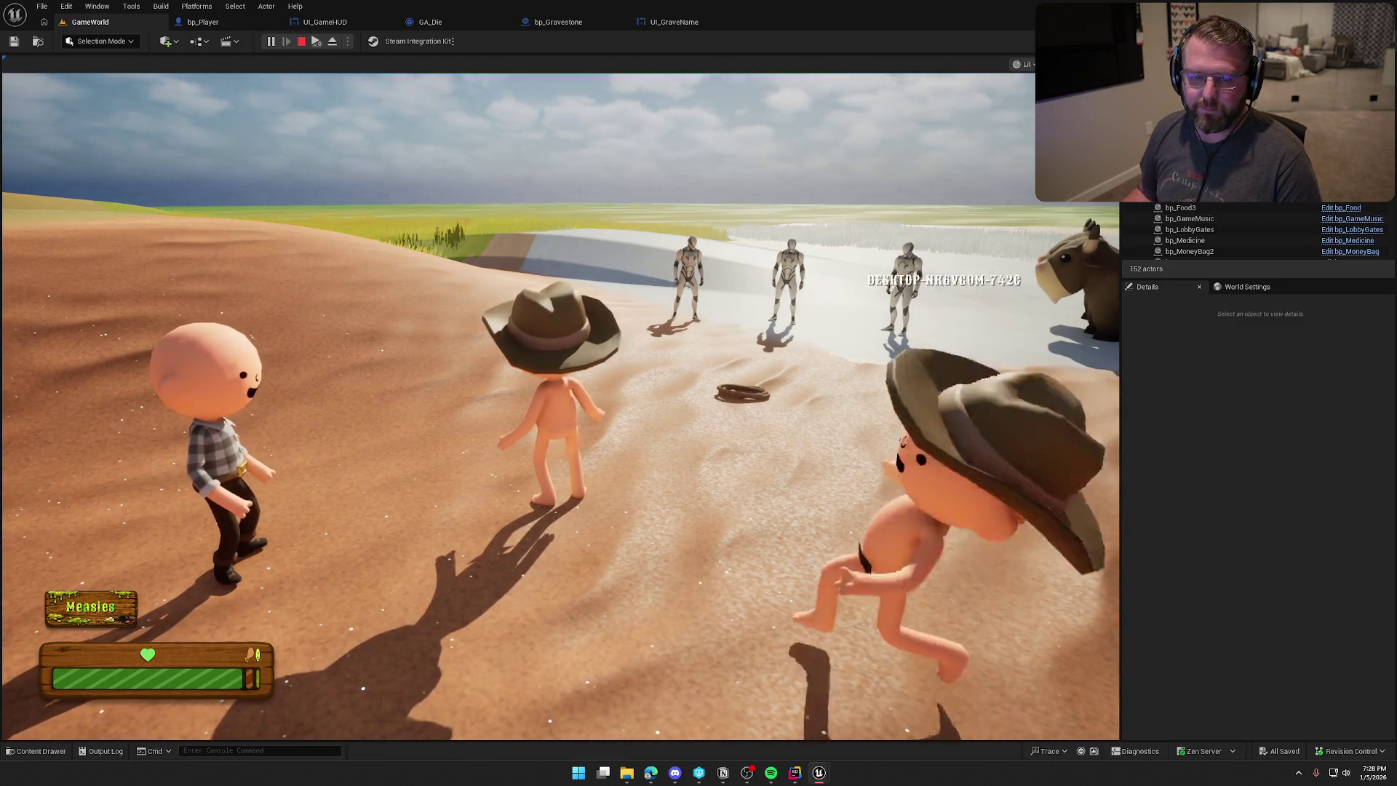
pyautogui.press('super')
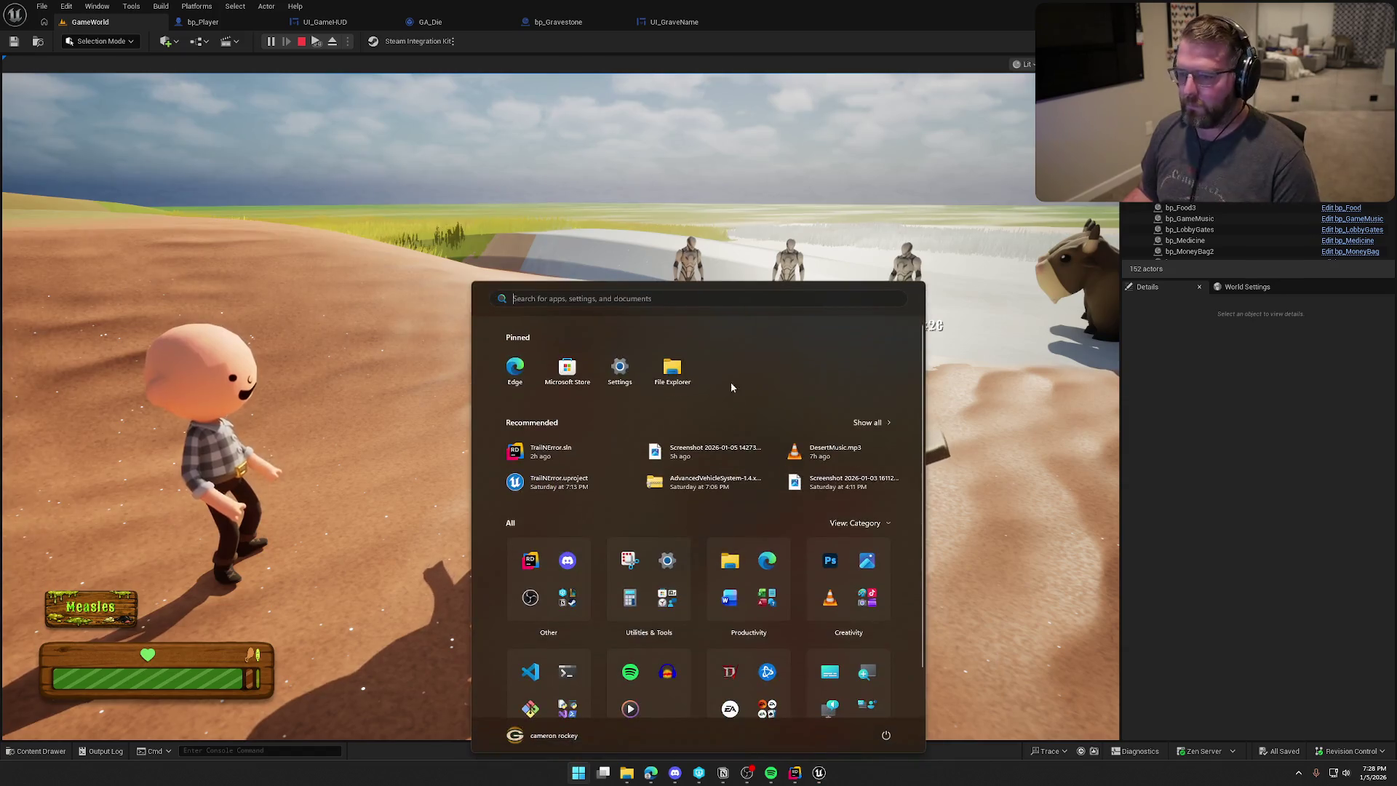
pyautogui.press('Escape')
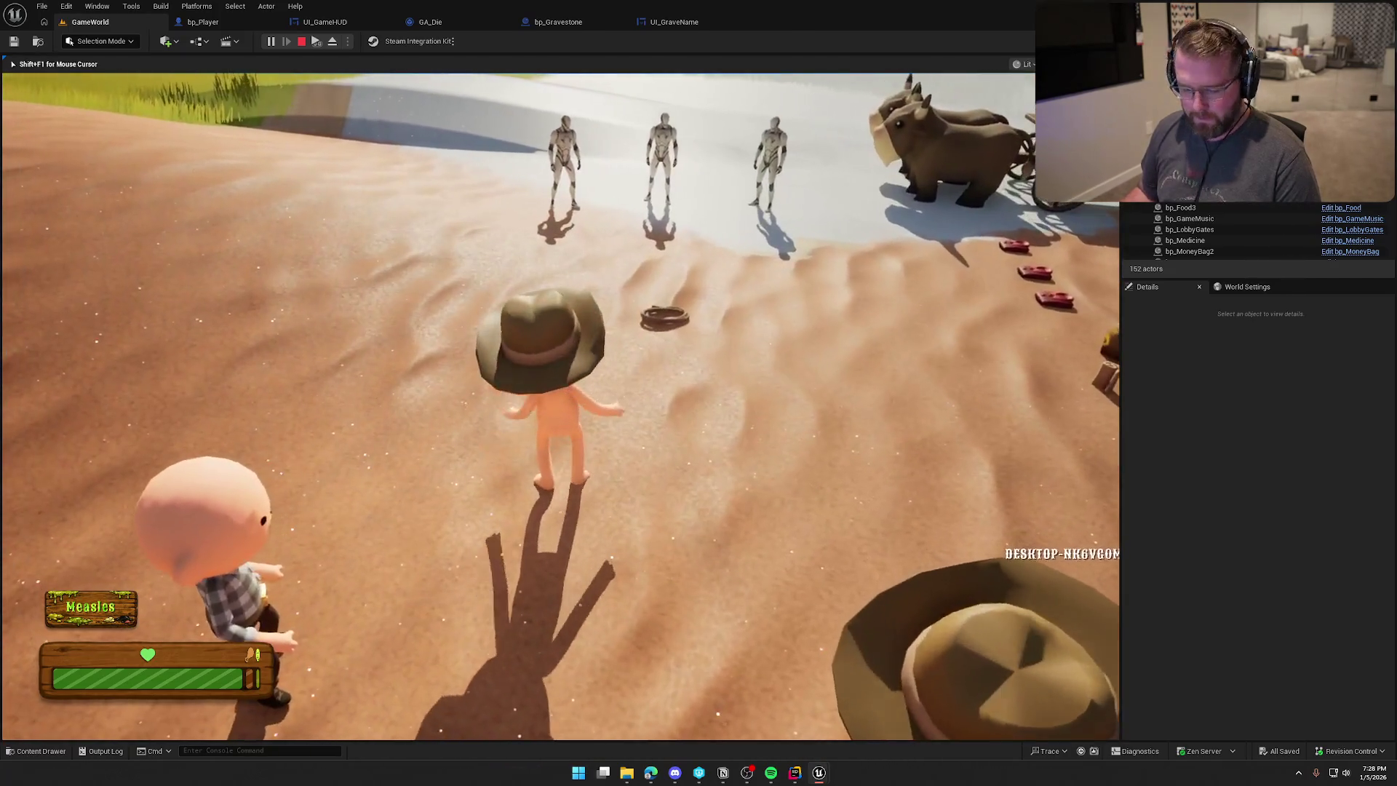
pyautogui.click(535, 204)
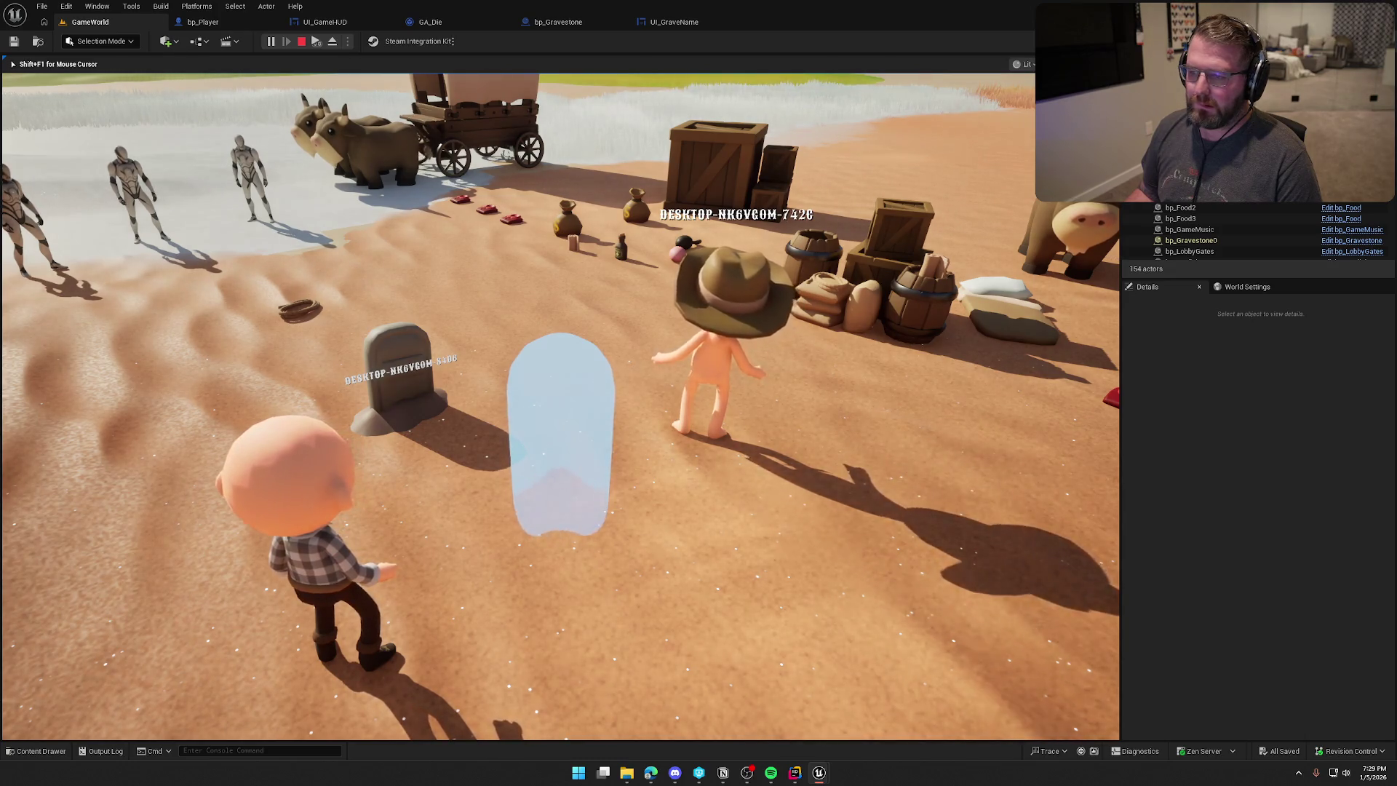
pyautogui.press('Escape')
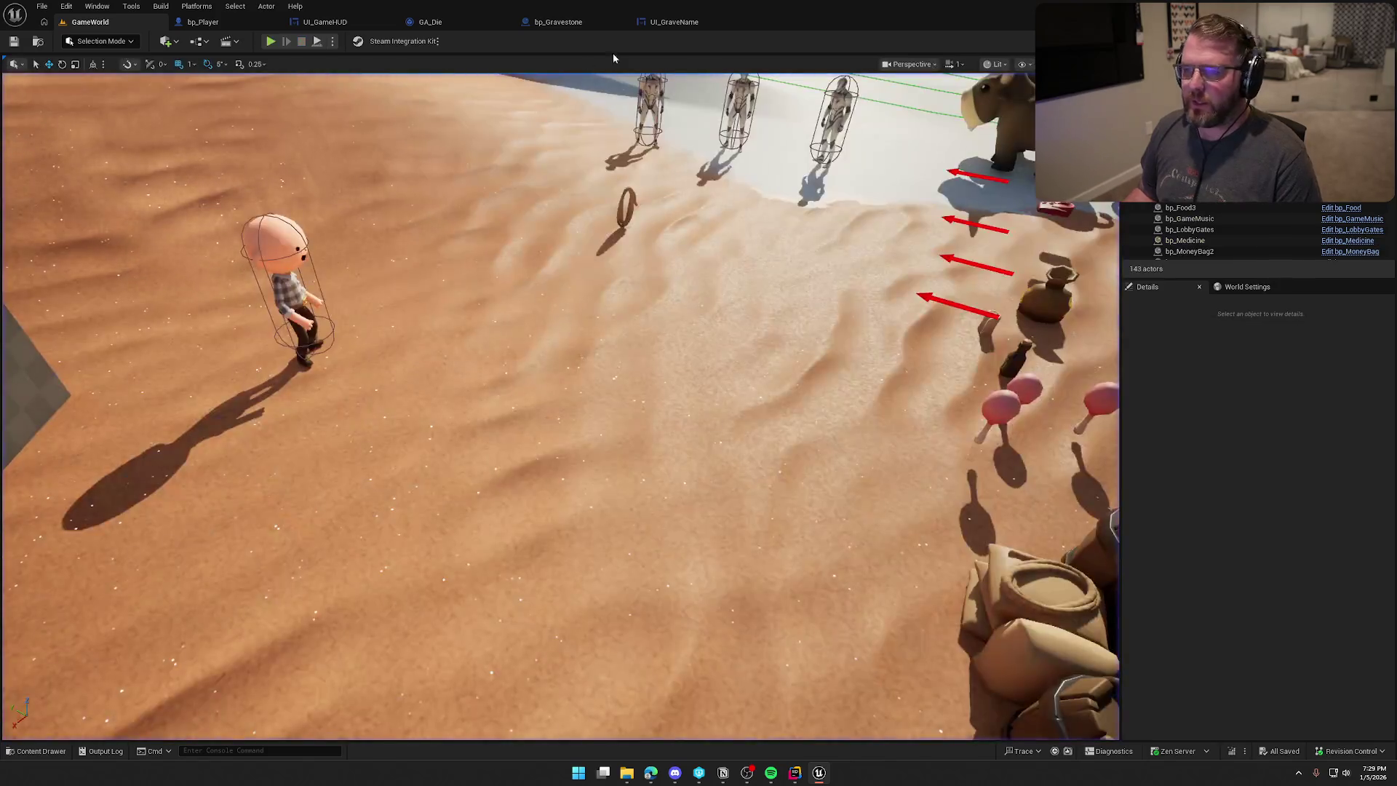
# Enable network emulation in advanced play settings, targeting Everyone with the Average profile.
pyautogui.click(333, 41)
pyautogui.click(556, 359)
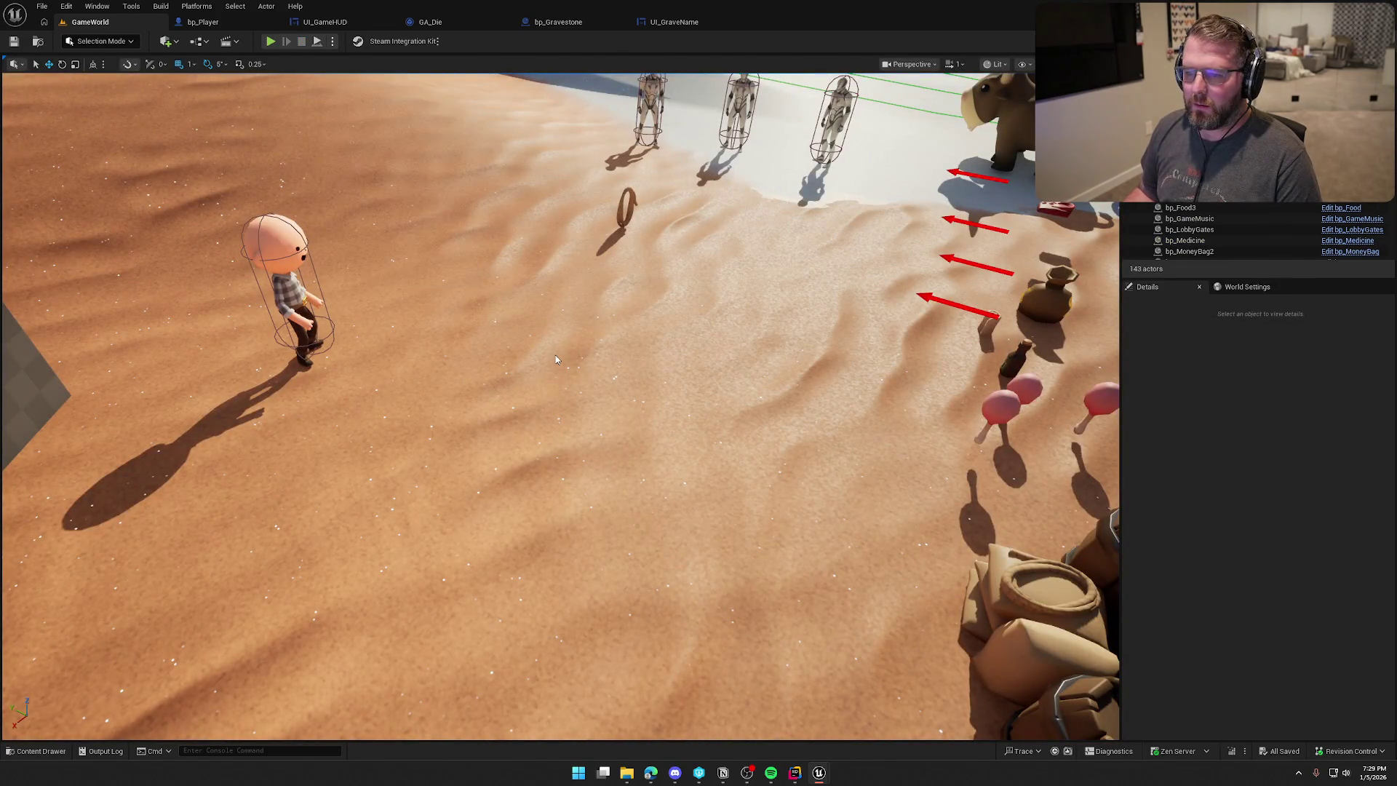
pyautogui.scroll(-10, 746, 515)
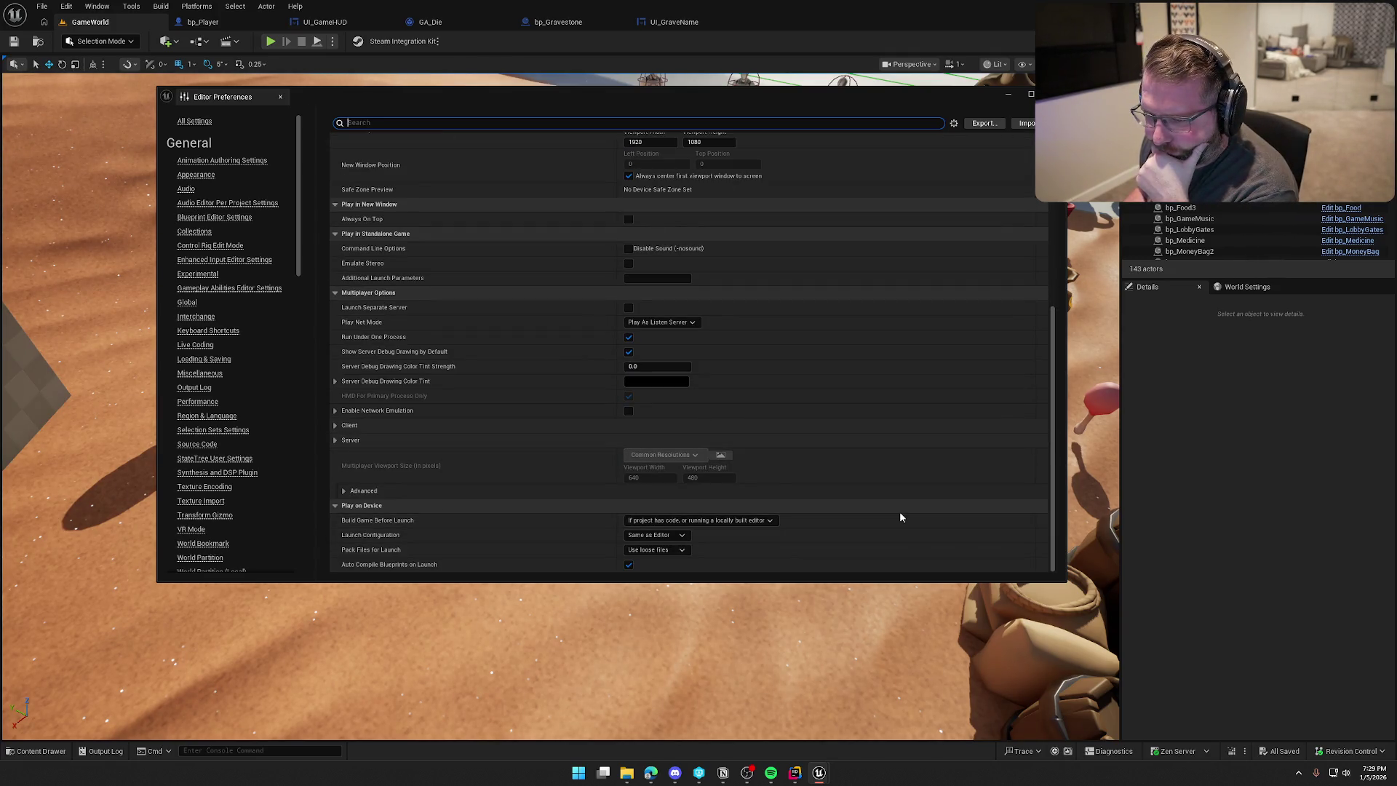
pyautogui.click(336, 411)
pyautogui.click(629, 410)
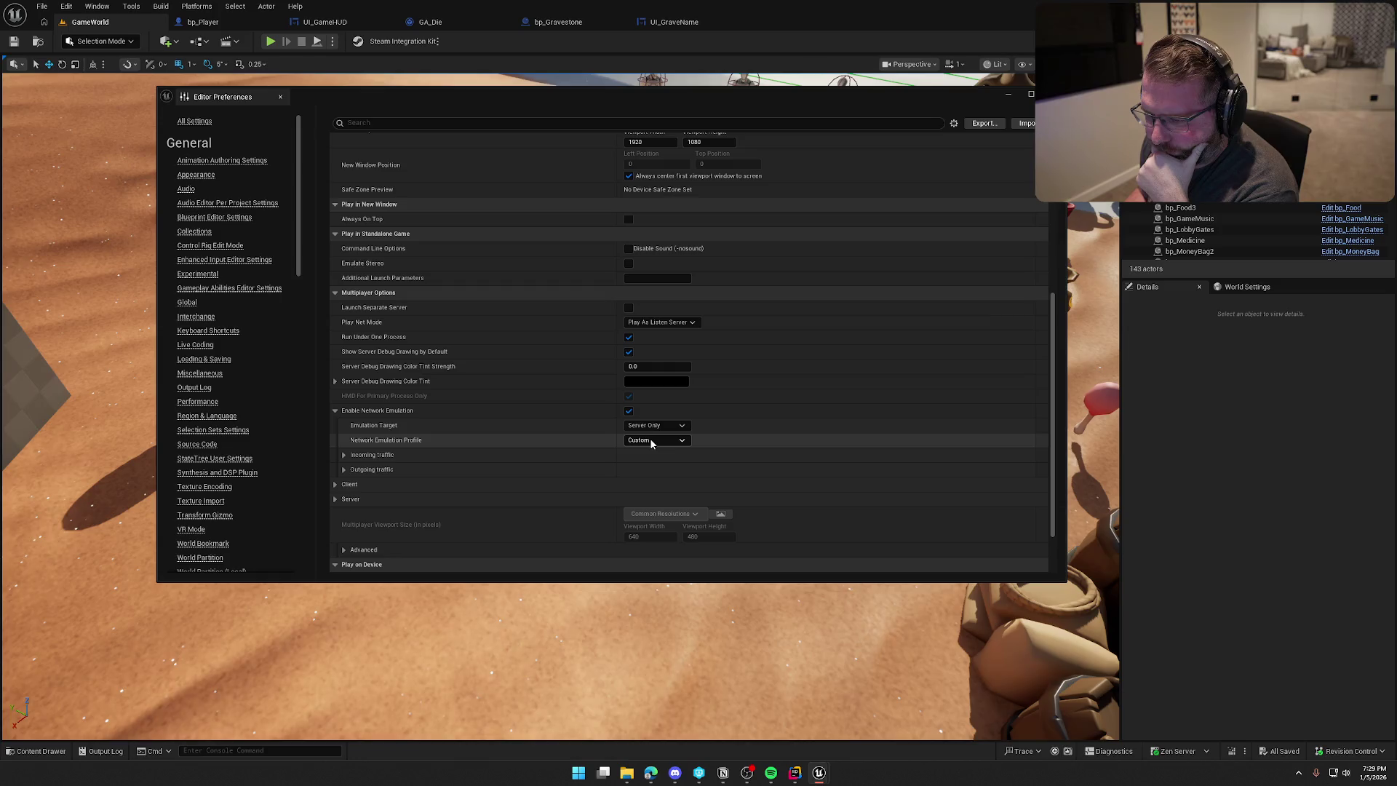
pyautogui.click(657, 428)
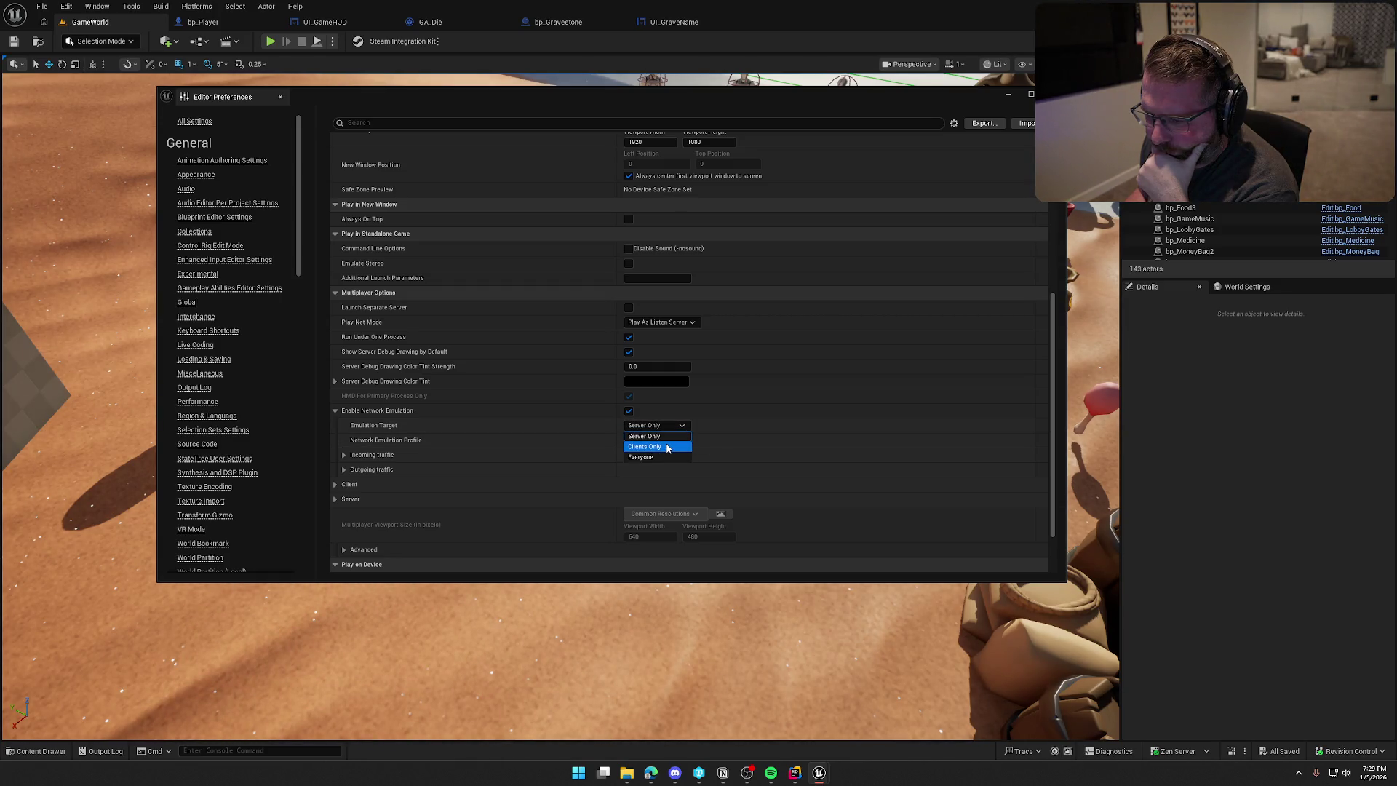
pyautogui.click(668, 456)
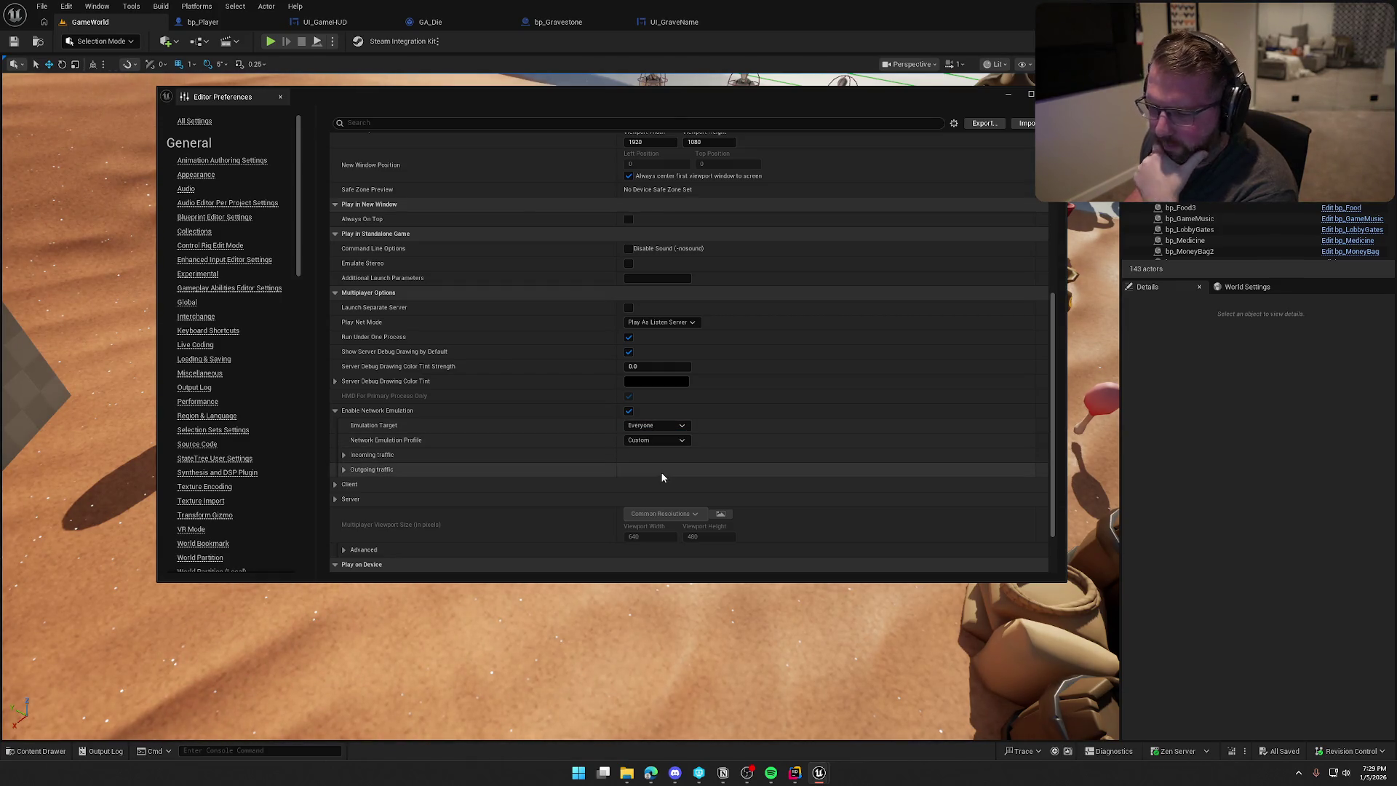
pyautogui.click(644, 442)
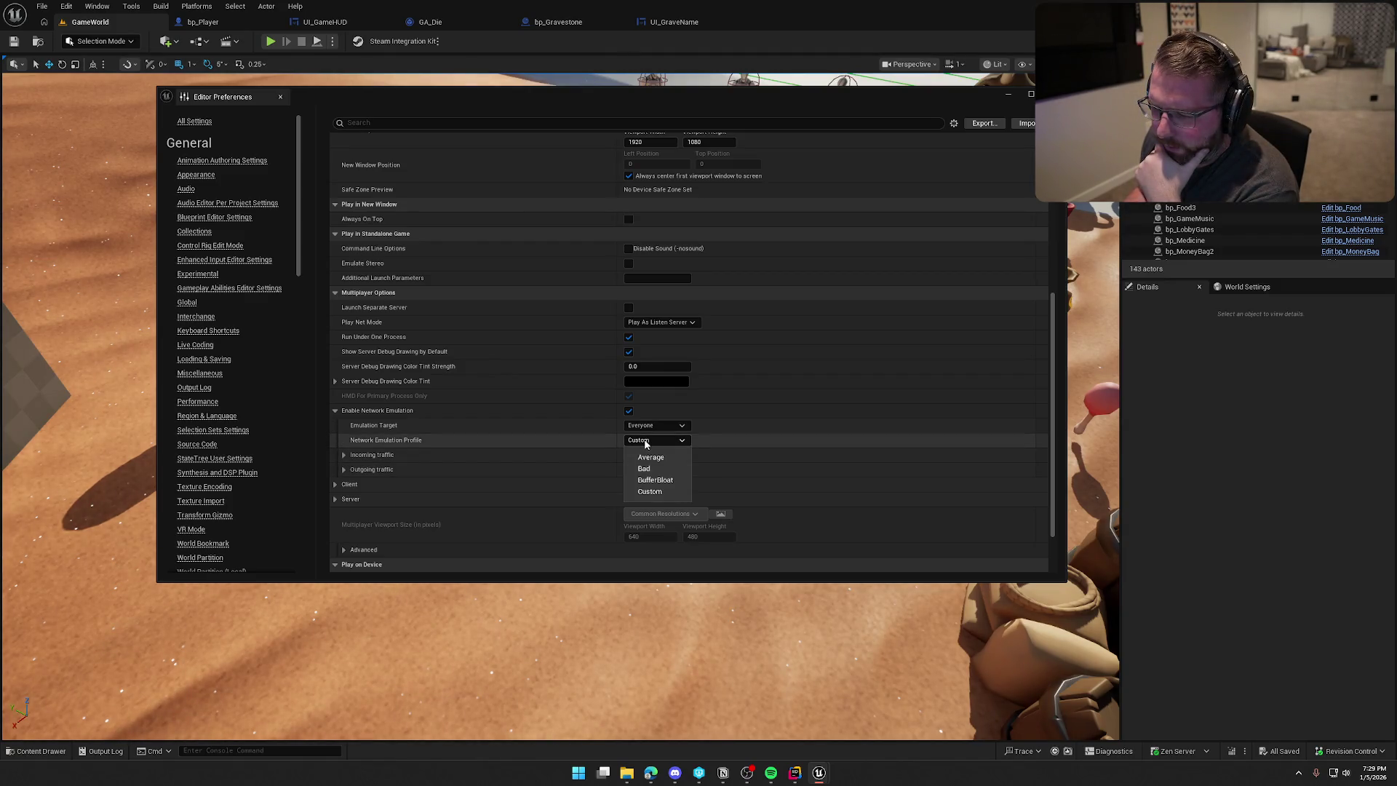
pyautogui.click(651, 457)
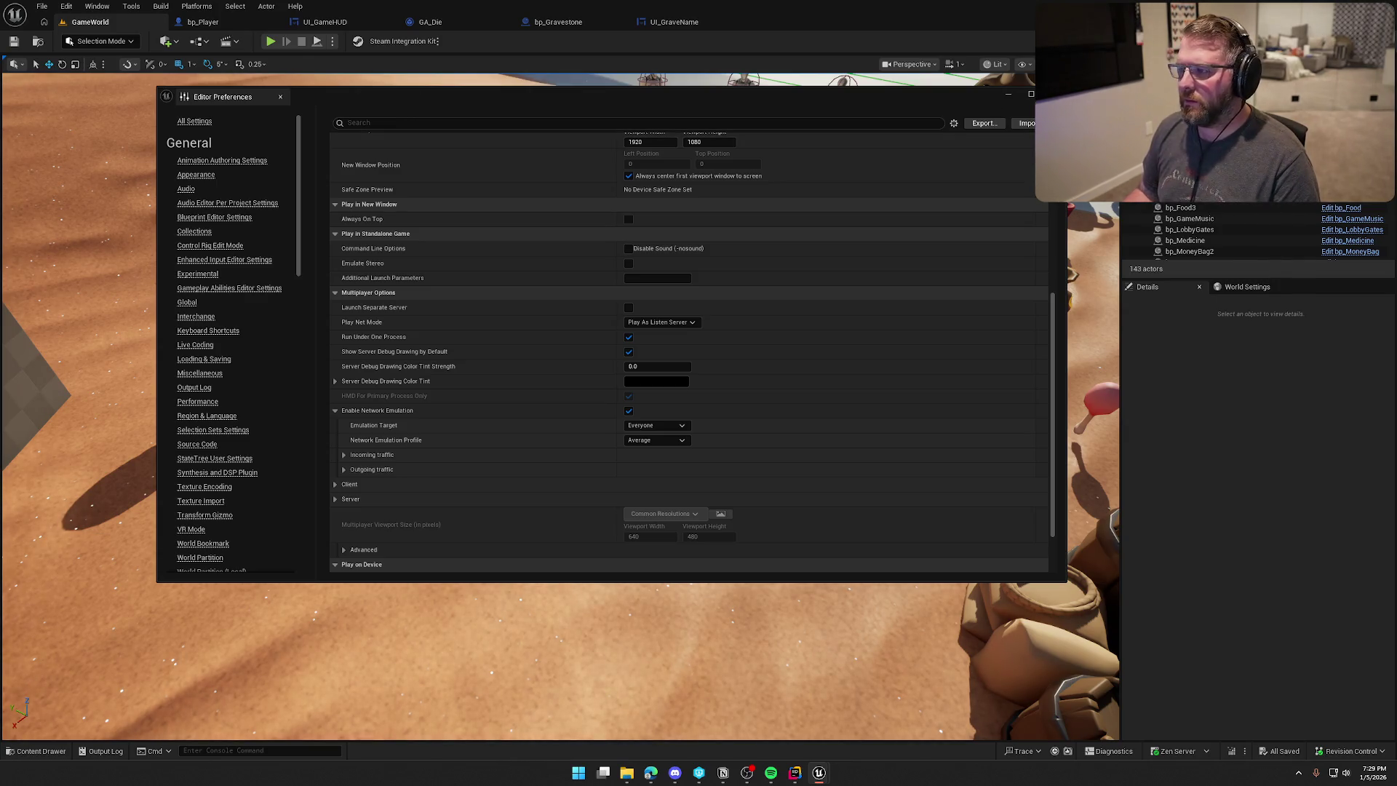
# Close Editor Preferences and start a new play session with the game capturing the mouse.
pyautogui.click(1055, 94)
pyautogui.click(270, 40)
pyautogui.click(370, 220)
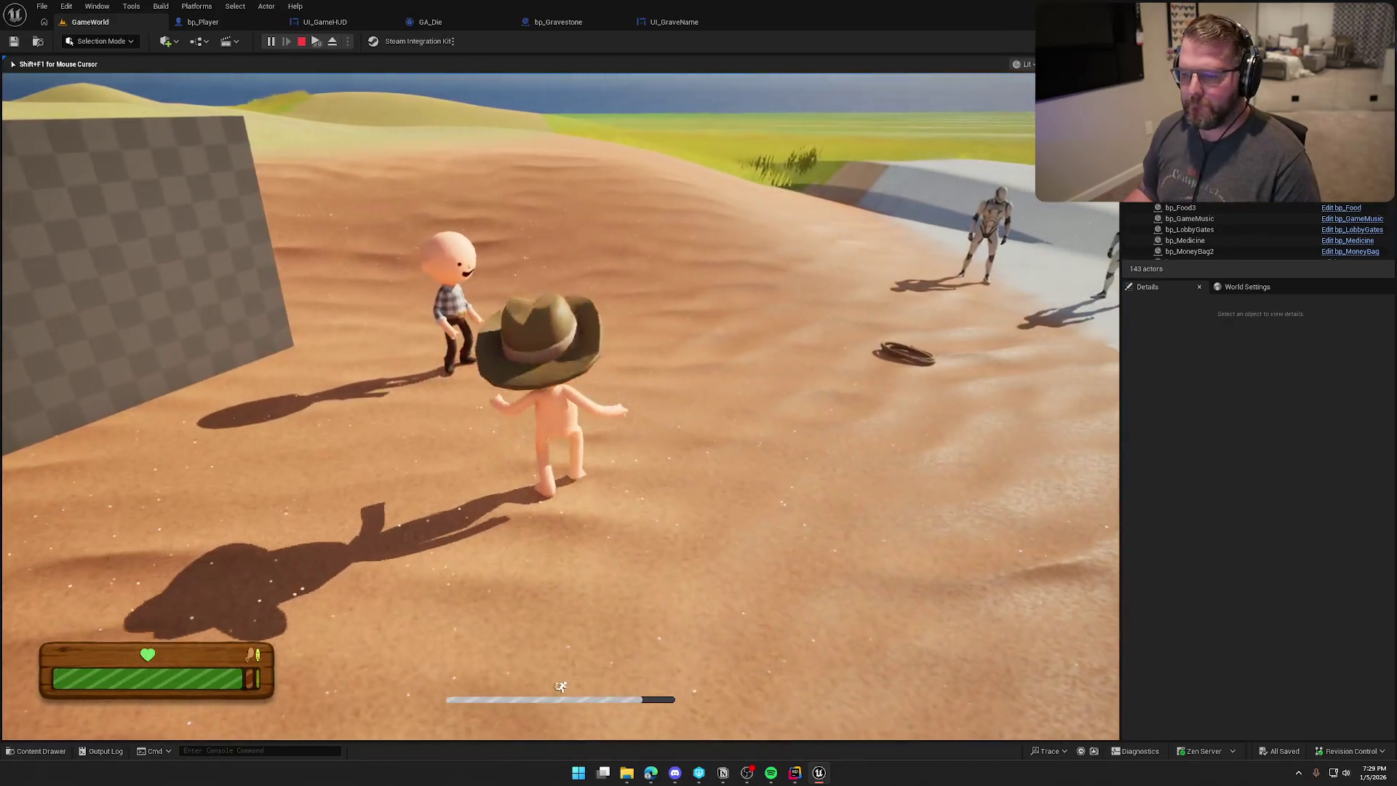
# Walk the ghost around the name-labelled gravestone under Average emulation, then stop the session.
pyautogui.press('super')
pyautogui.press('super')
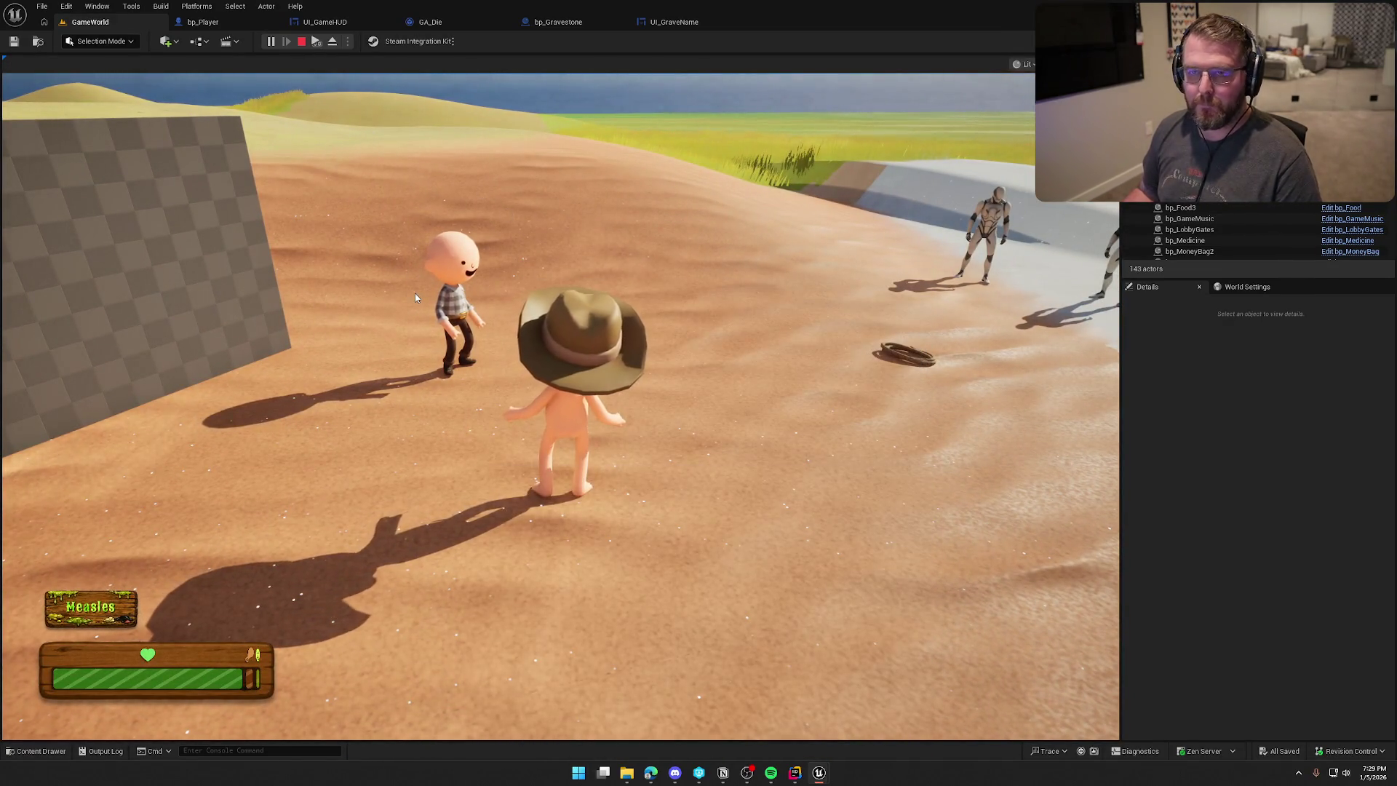
pyautogui.click(415, 294)
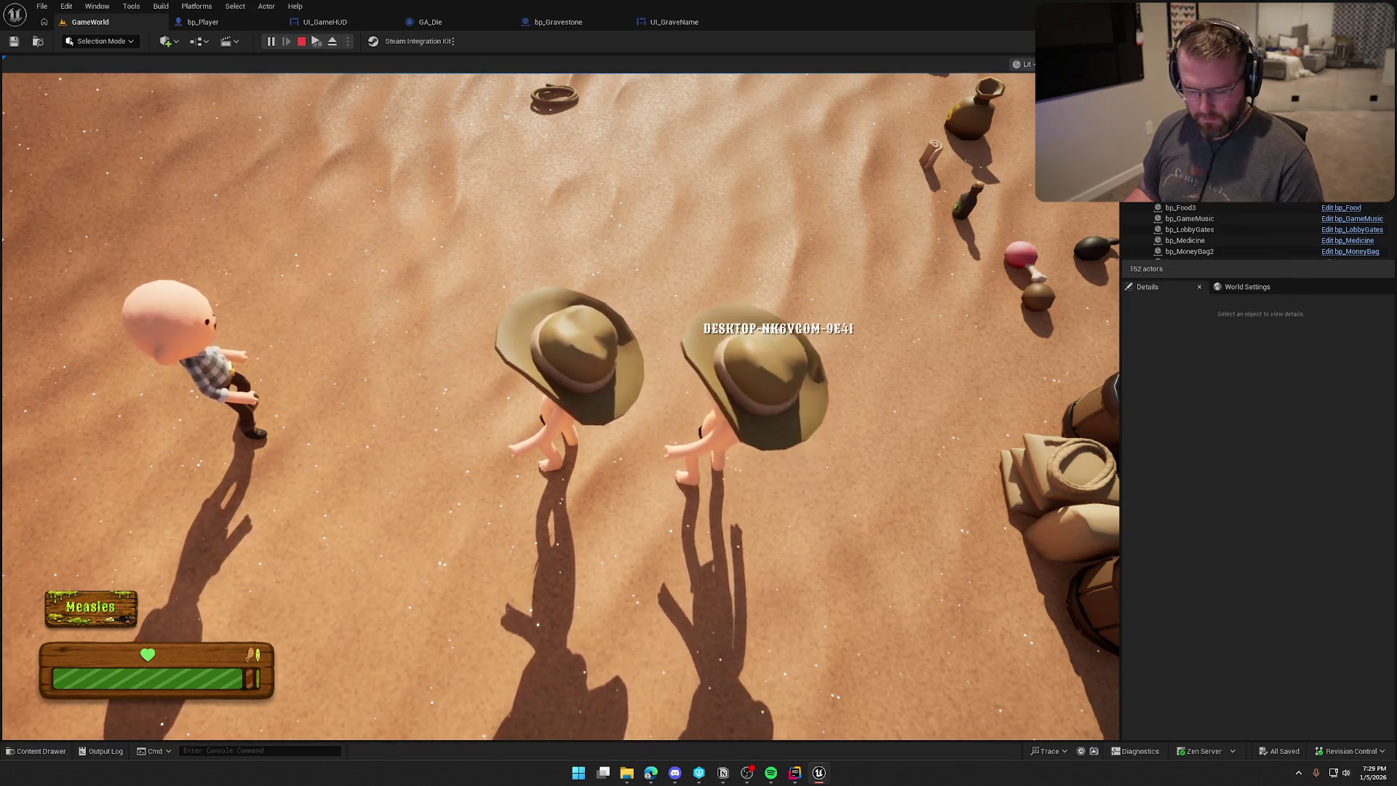
pyautogui.press('super')
pyautogui.press('super')
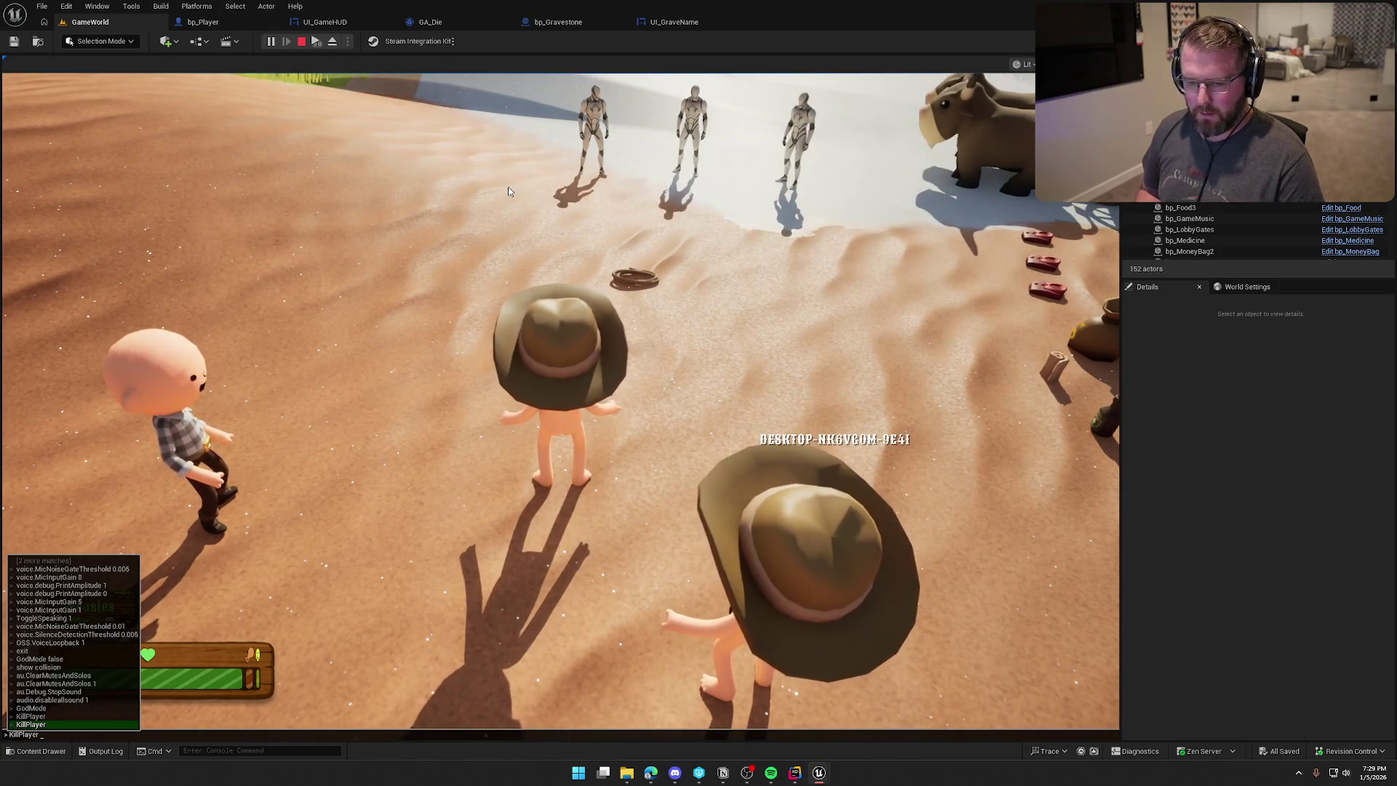
pyautogui.click(508, 192)
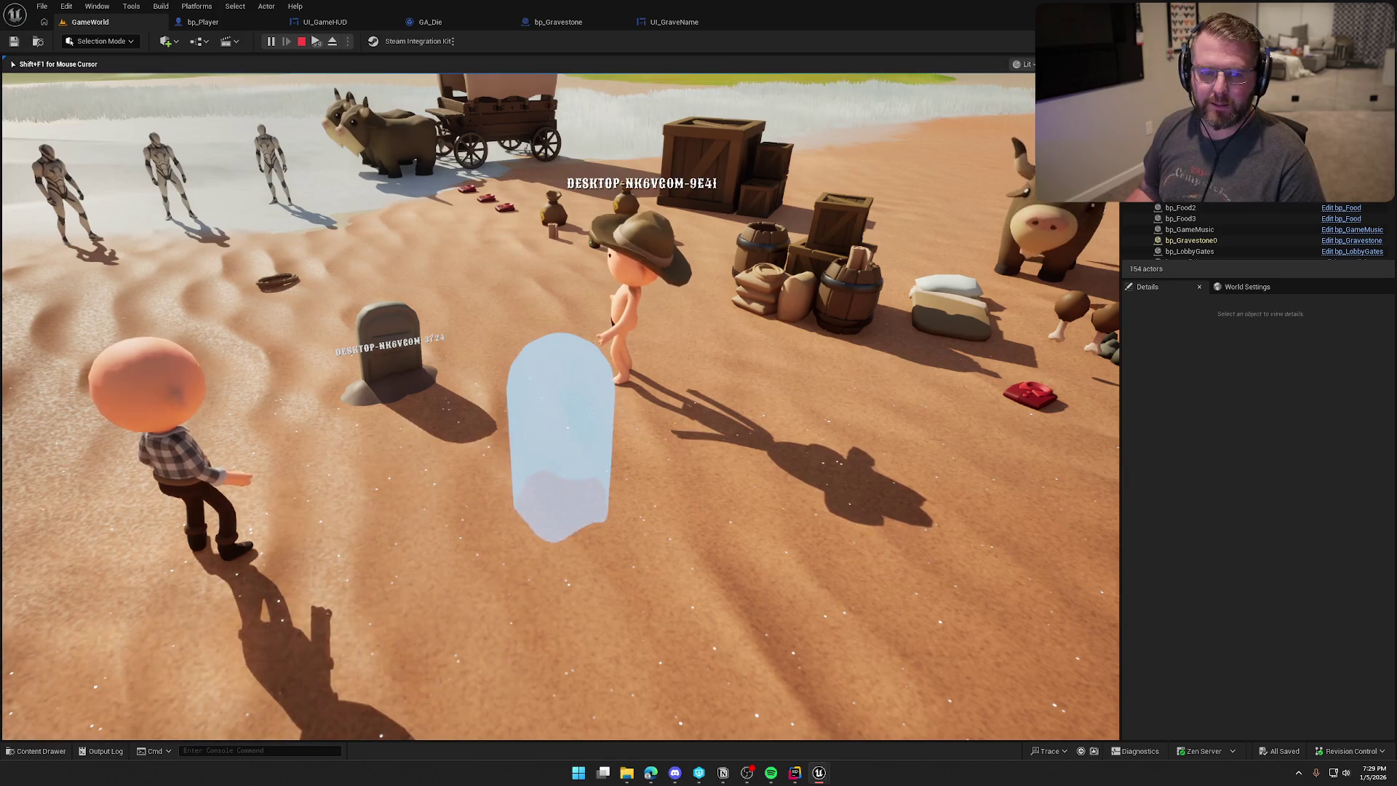
pyautogui.press('w')
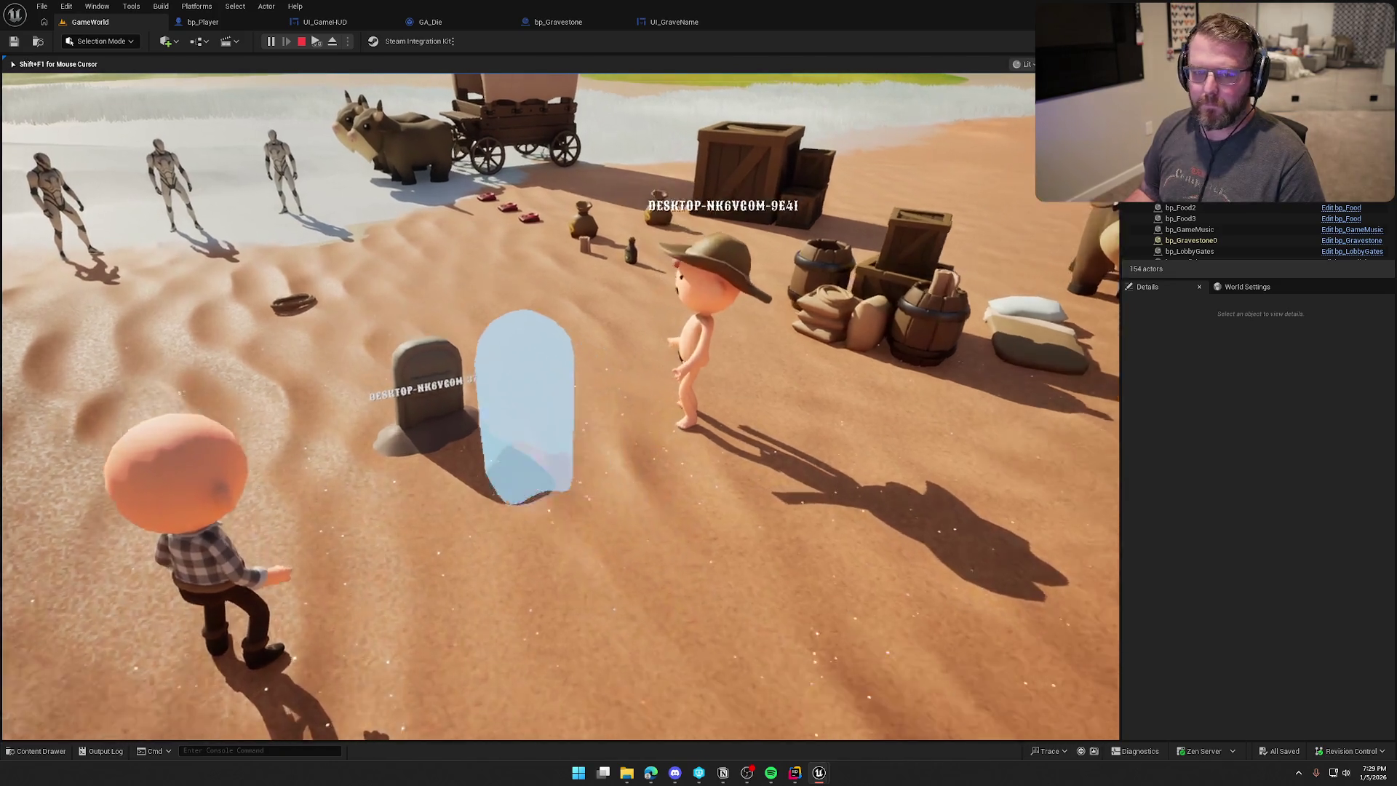
pyautogui.press('w')
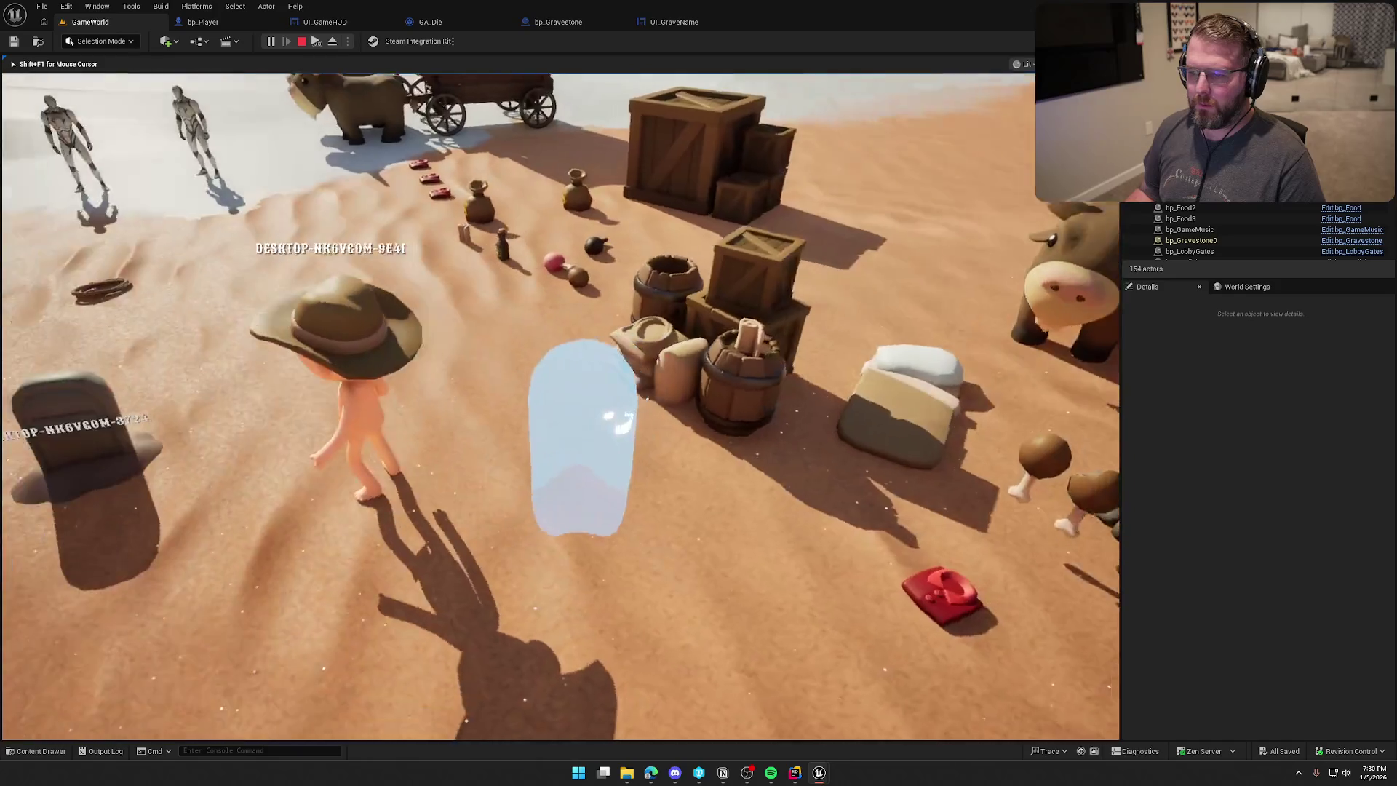
pyautogui.press('w')
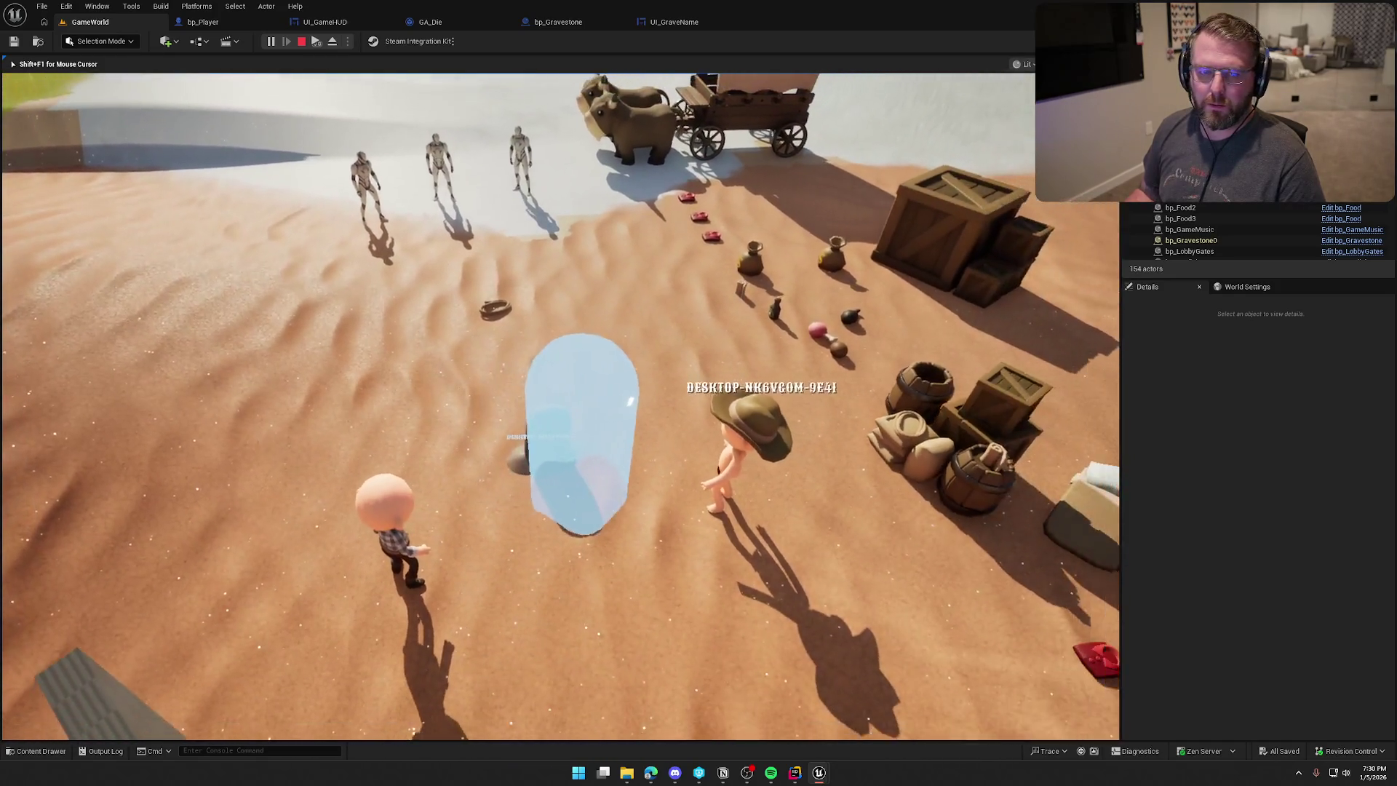
pyautogui.press('Escape')
pyautogui.click(332, 41)
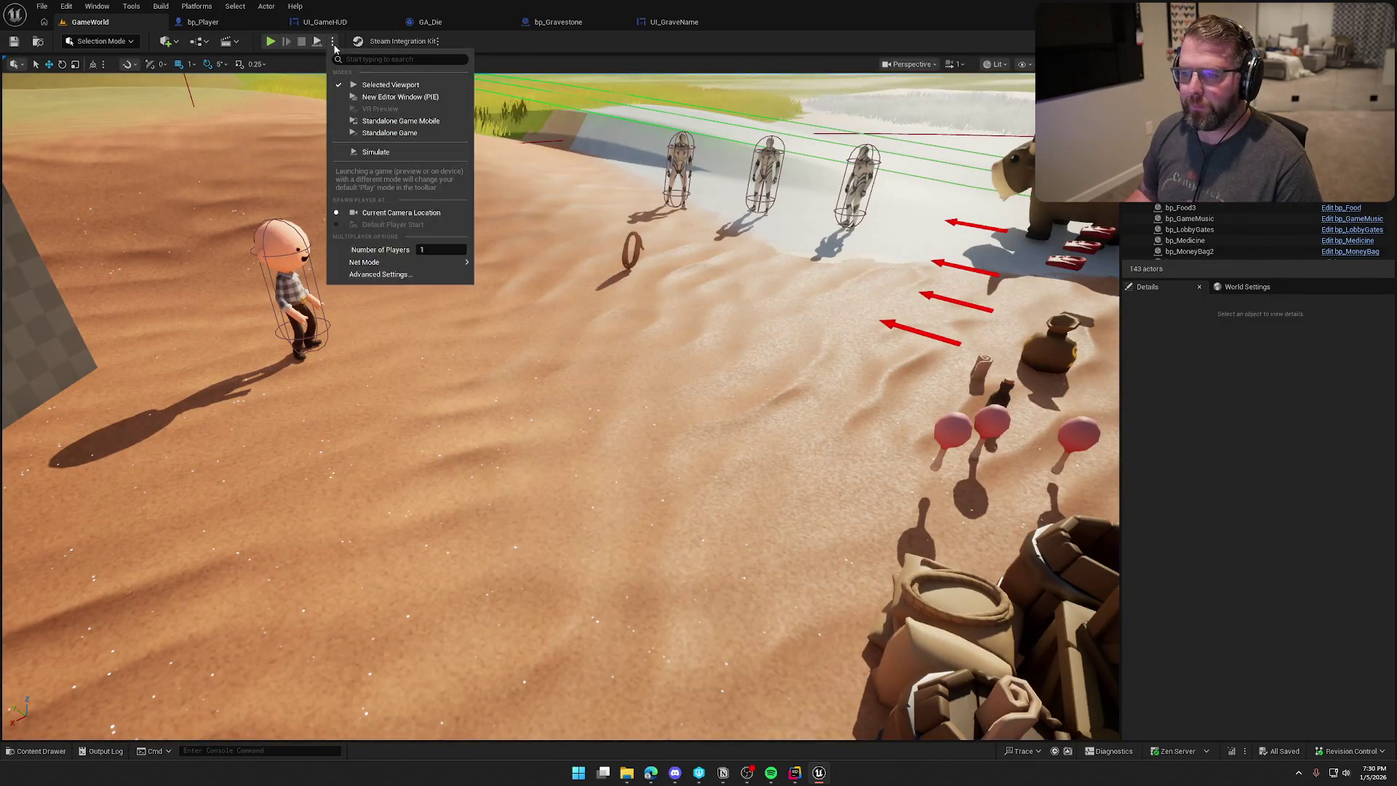
# Uncheck Enable Network Emulation in advanced play settings and close Editor Preferences.
pyautogui.click(361, 279)
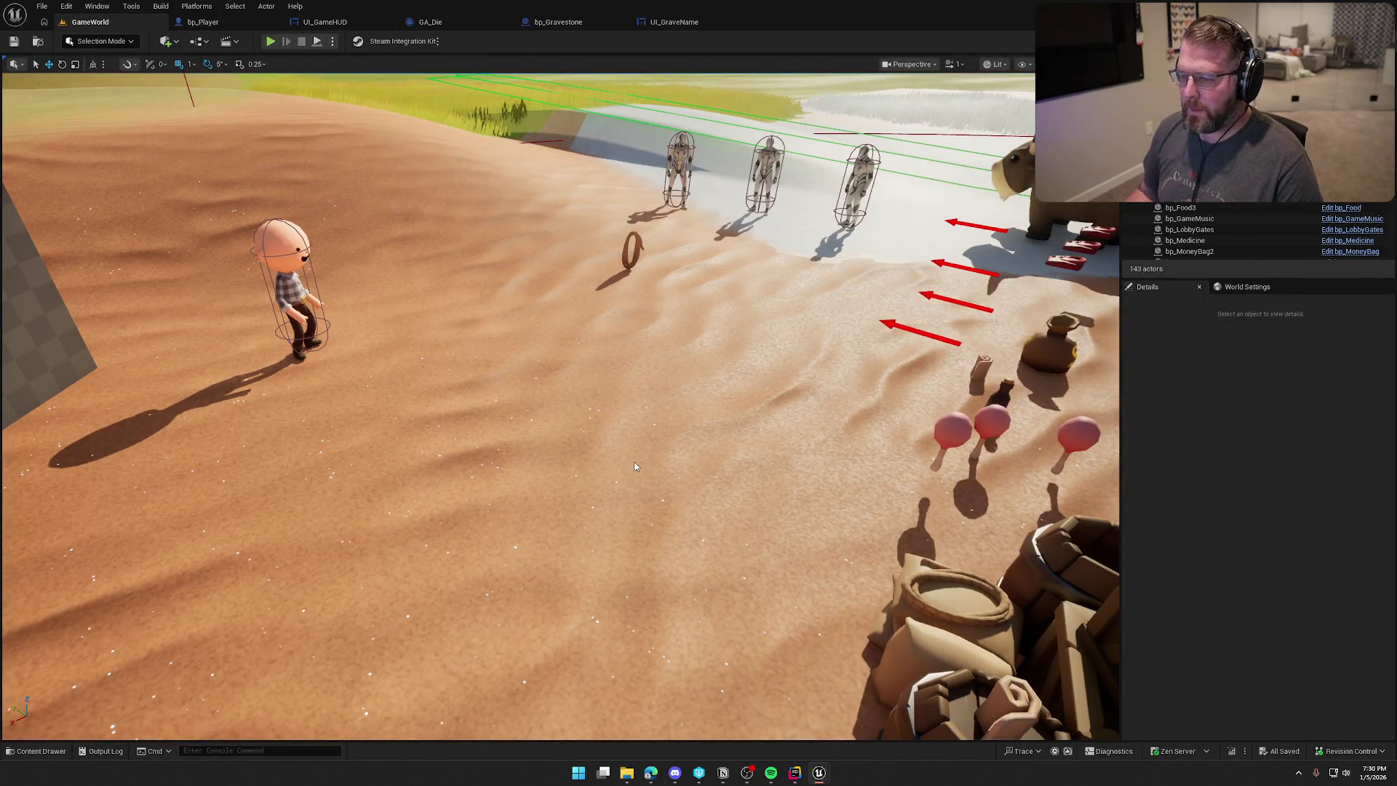
pyautogui.scroll(-10, 631, 358)
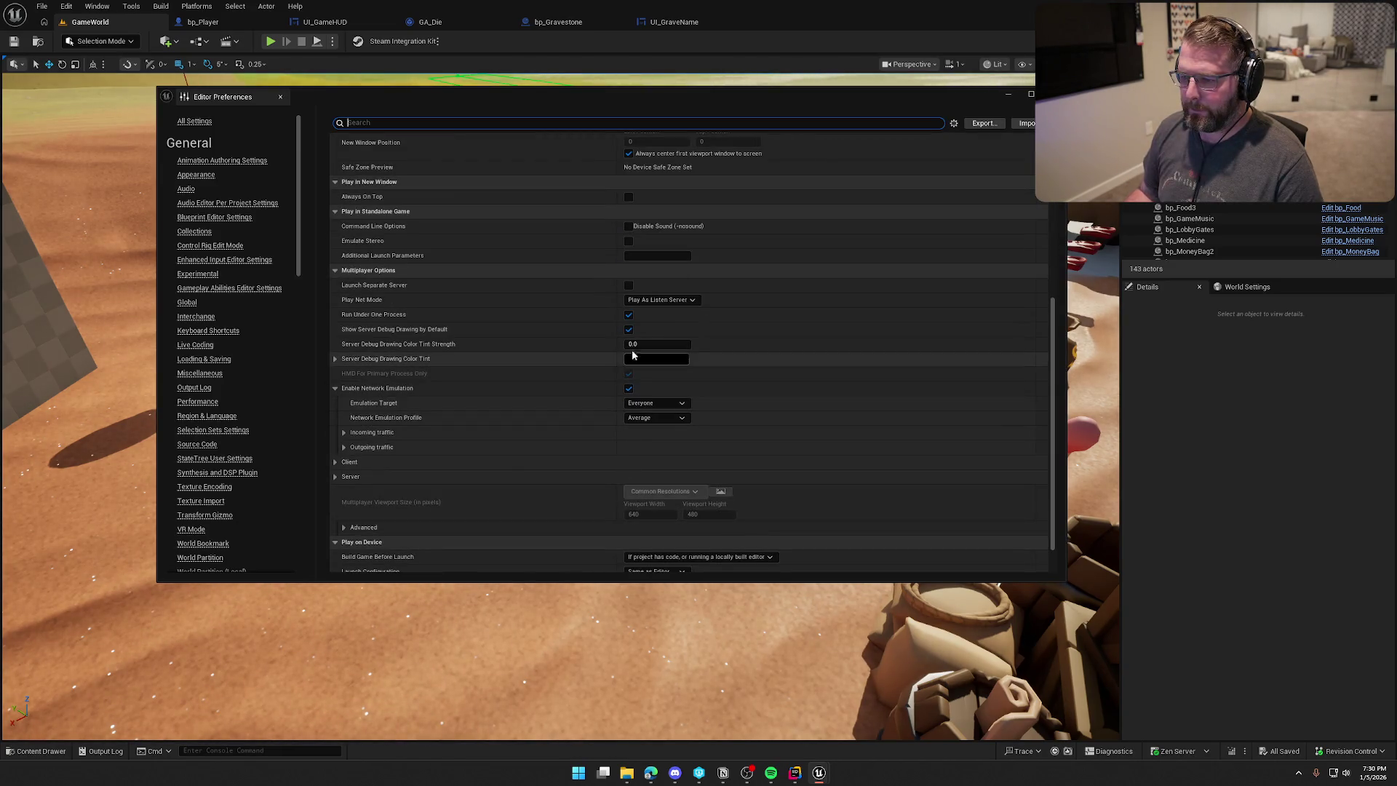
pyautogui.click(629, 389)
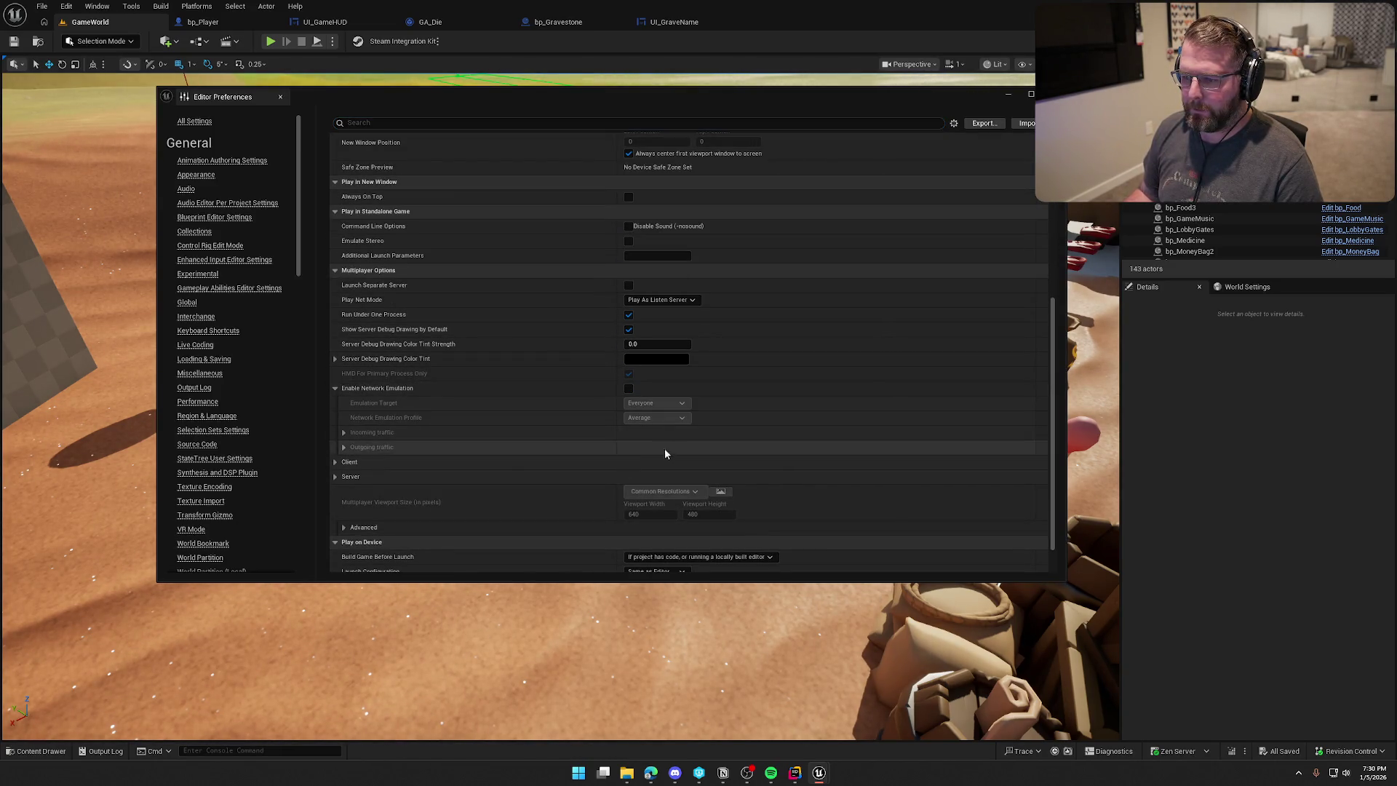
pyautogui.click(1054, 94)
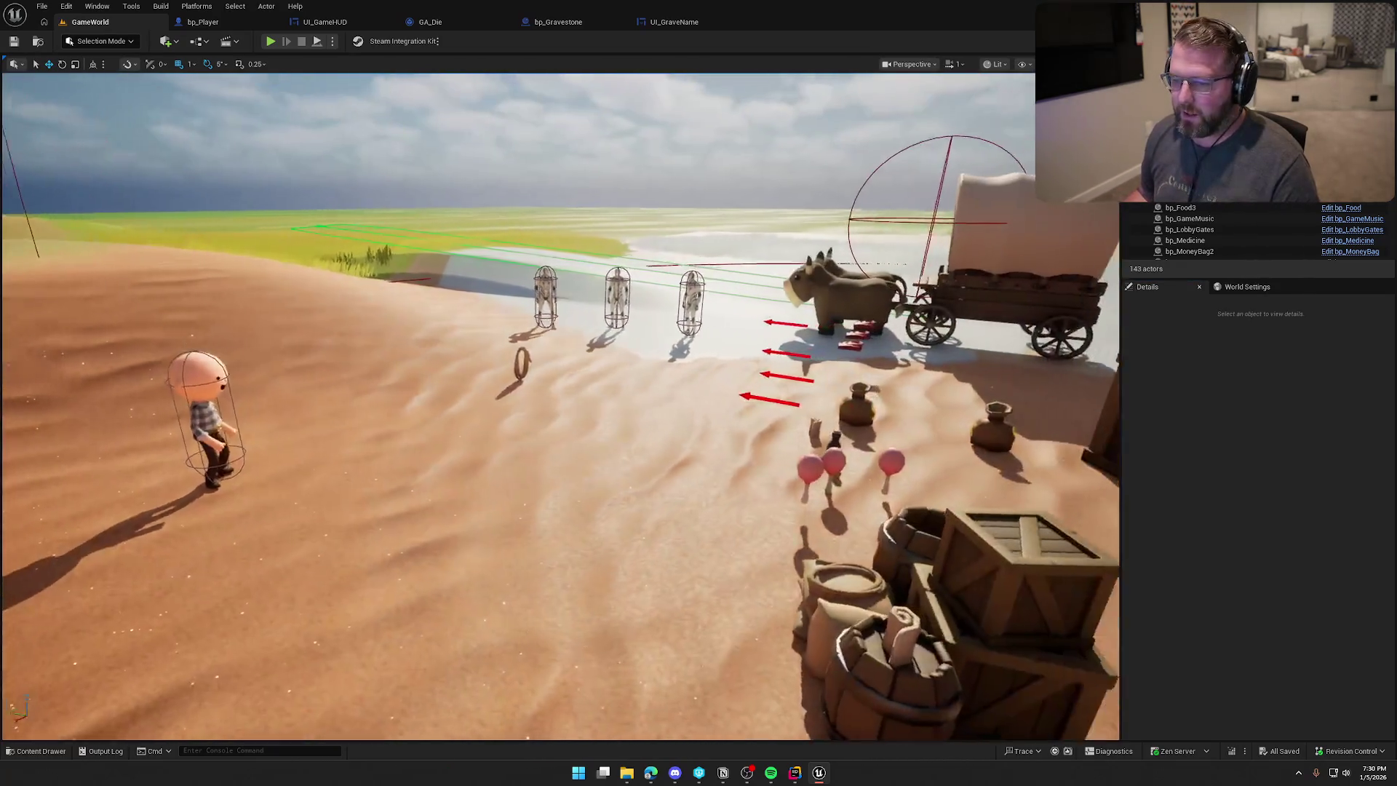
pyautogui.moveTo(701, 289); pyautogui.dragTo(701, 289)
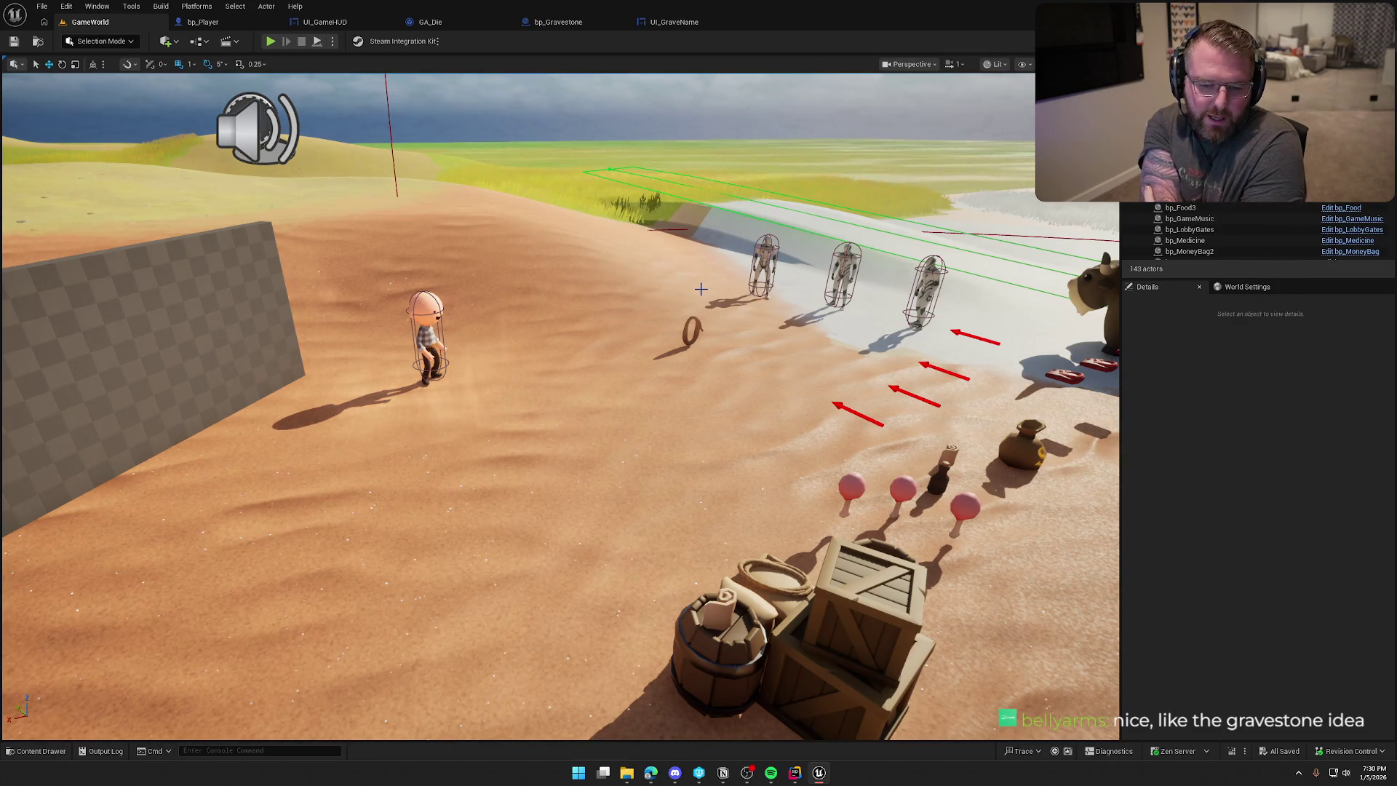
pyautogui.moveTo(700, 289)
pyautogui.mouseDown()
pyautogui.moveTo(590, 237)
pyautogui.moveTo(413, 191)
pyautogui.mouseUp()
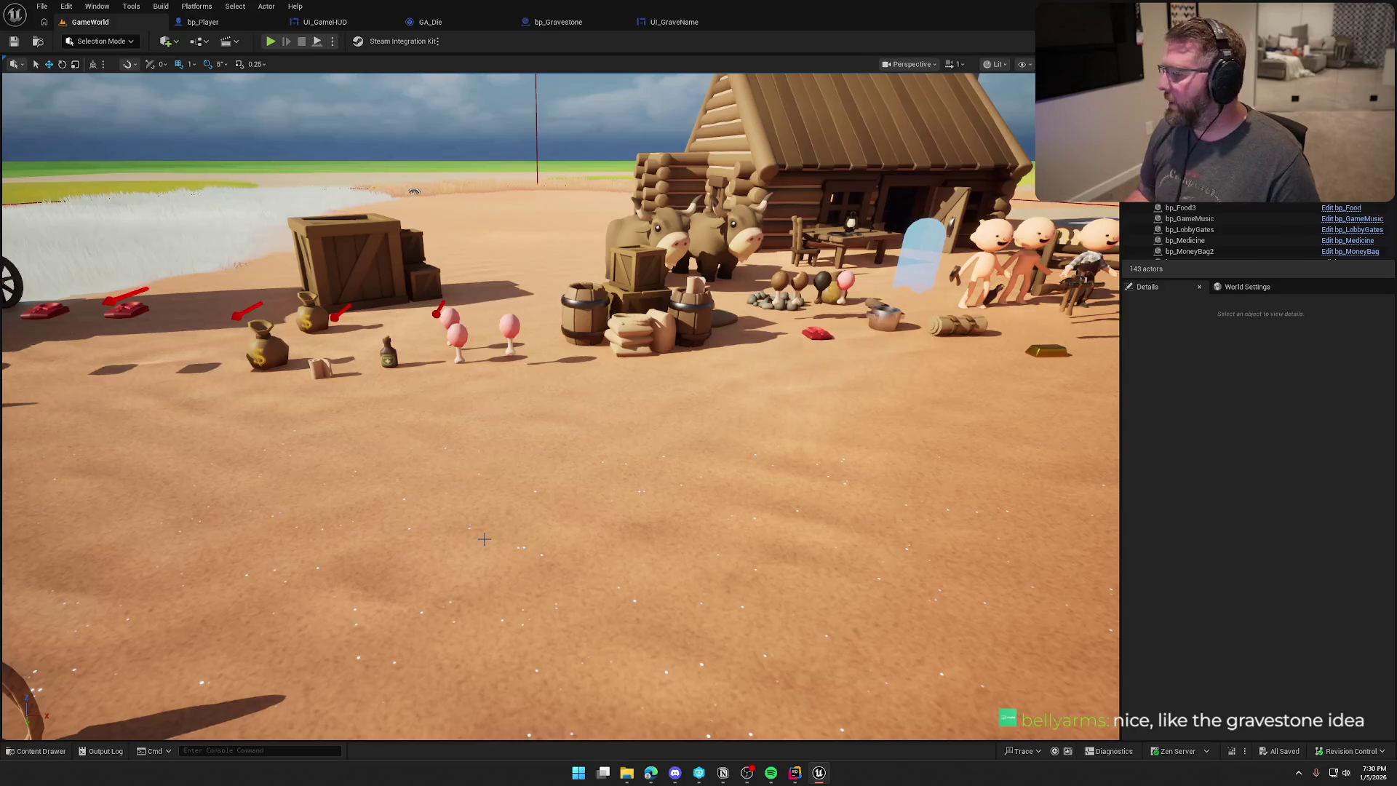
pyautogui.moveTo(349, 471)
pyautogui.mouseDown()
pyautogui.moveTo(349, 524)
pyautogui.moveTo(349, 470)
pyautogui.mouseUp()
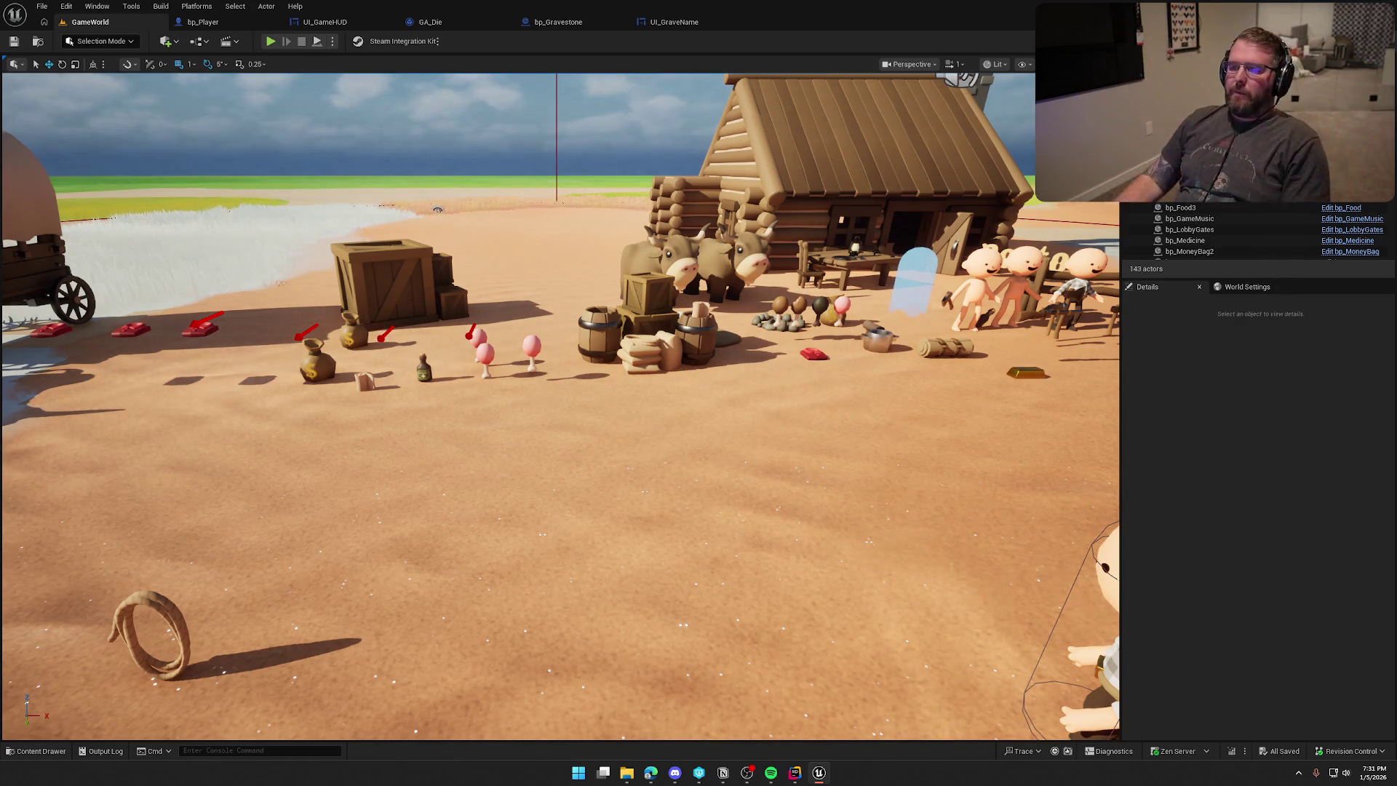
pyautogui.scroll(2, 561, 406)
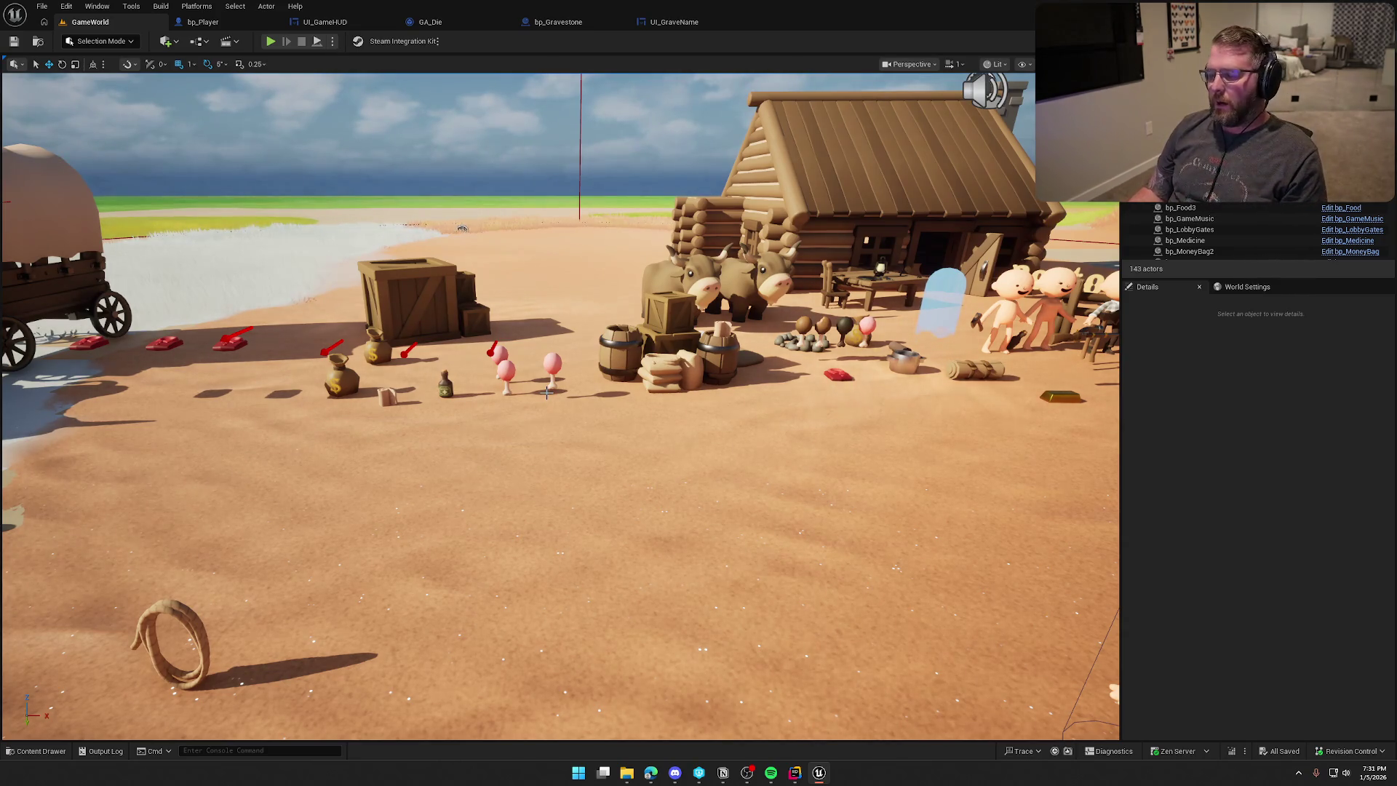
# Zoom the level viewport out and back in.
pyautogui.scroll(-8, 595, 380)
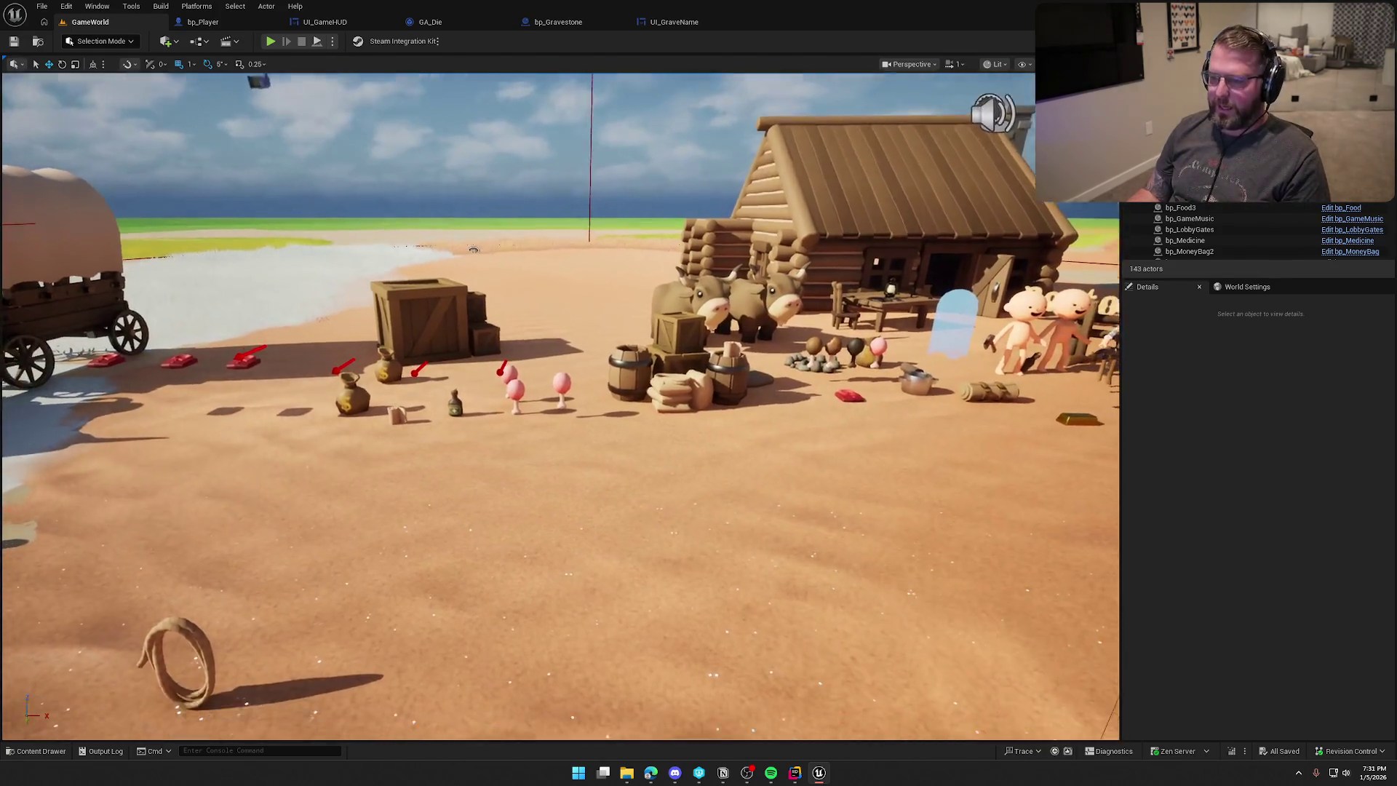
pyautogui.scroll(5, 583, 368)
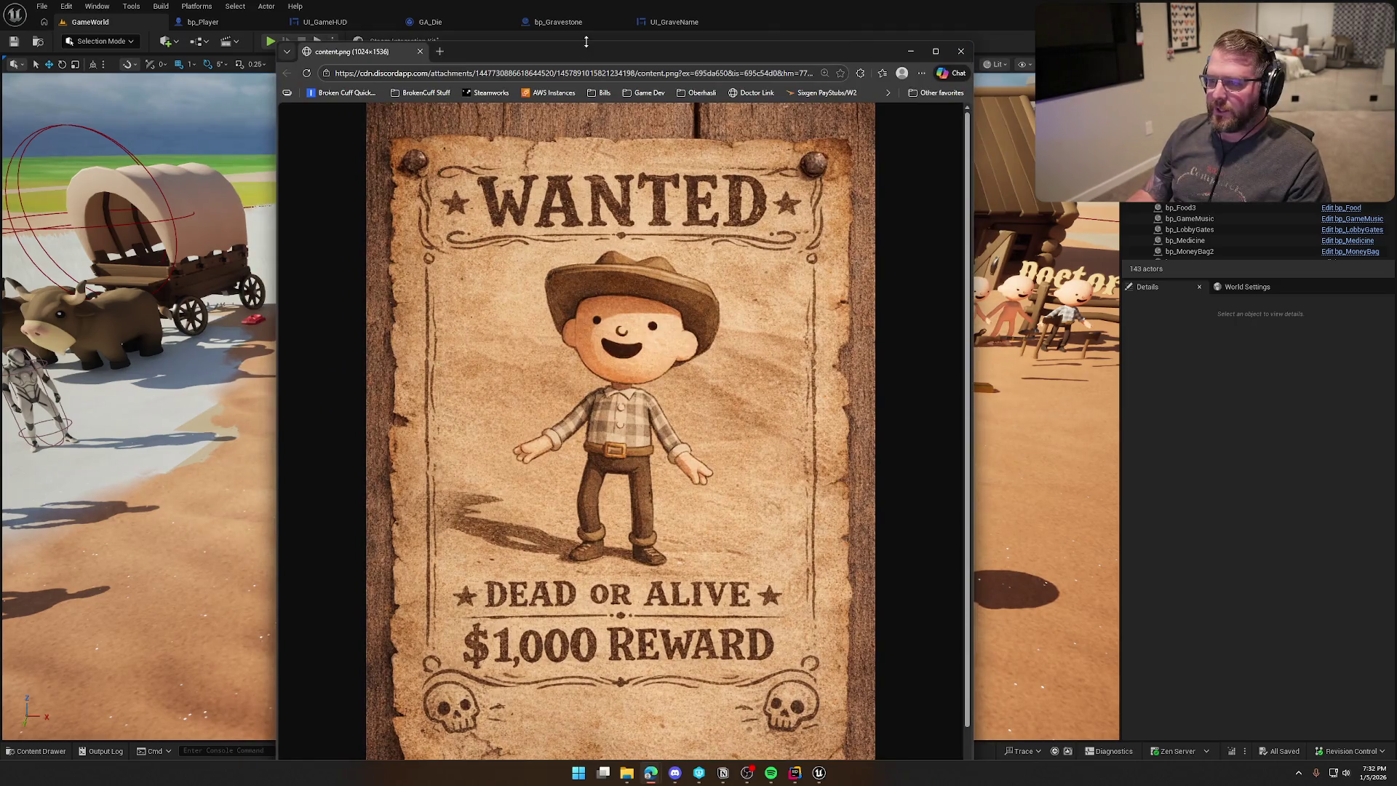
# Shrink and reposition the Edge window, scroll over the WANTED poster, then close it.
pyautogui.moveTo(586, 42)
pyautogui.mouseDown()
pyautogui.moveTo(585, 193)
pyautogui.moveTo(368, 81)
pyautogui.mouseUp()
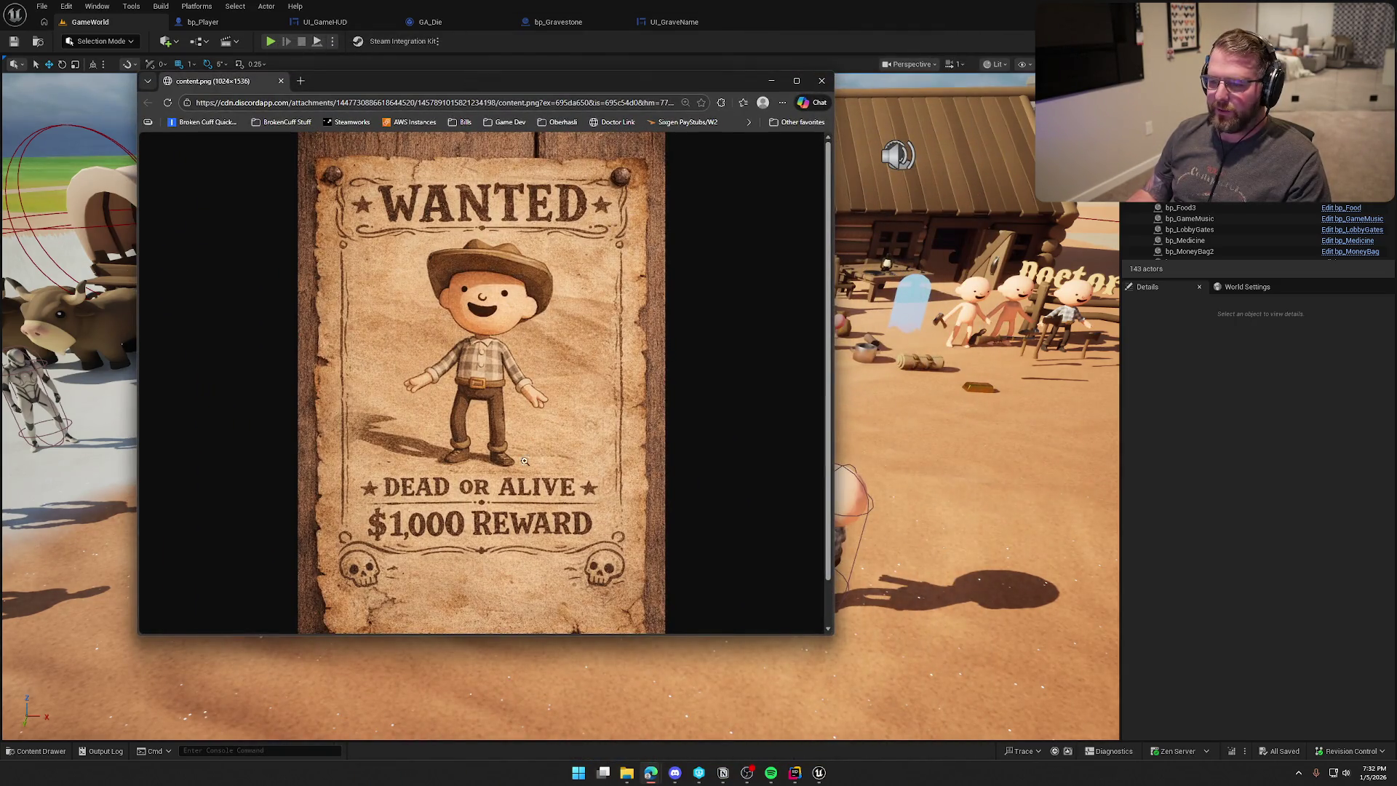
pyautogui.scroll(-1, 459, 400)
pyautogui.scroll(1, 510, 433)
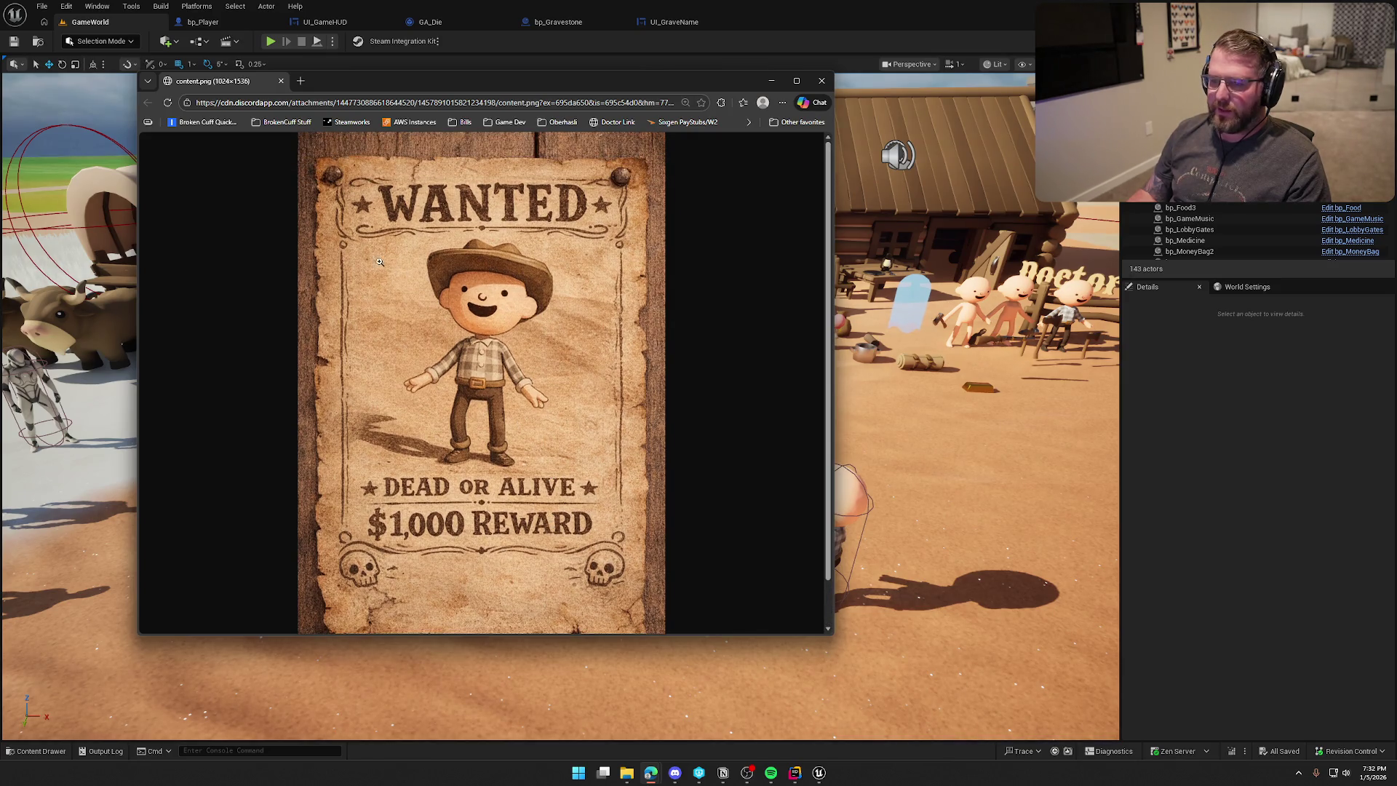
pyautogui.scroll(-1, 364, 309)
pyautogui.scroll(1, 415, 321)
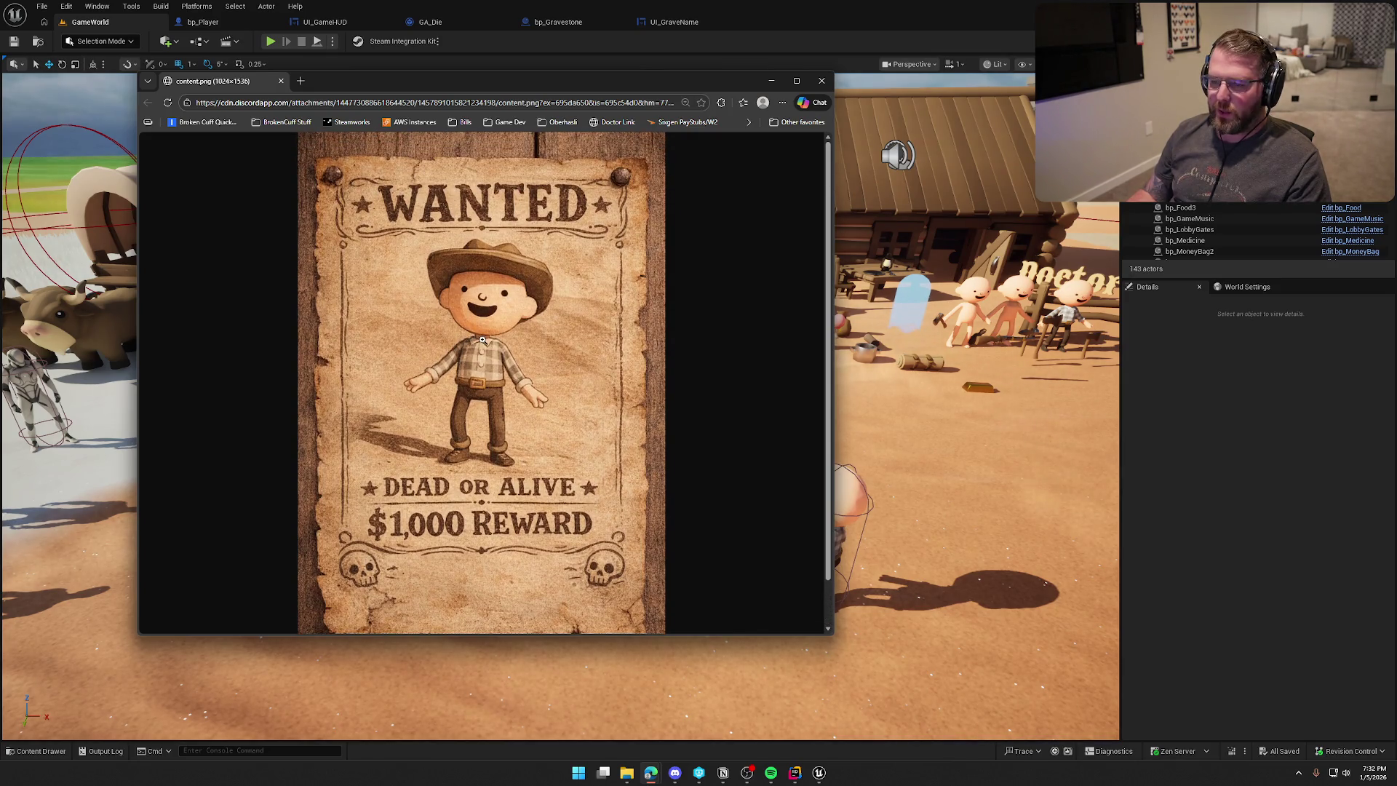
pyautogui.scroll(-1, 482, 338)
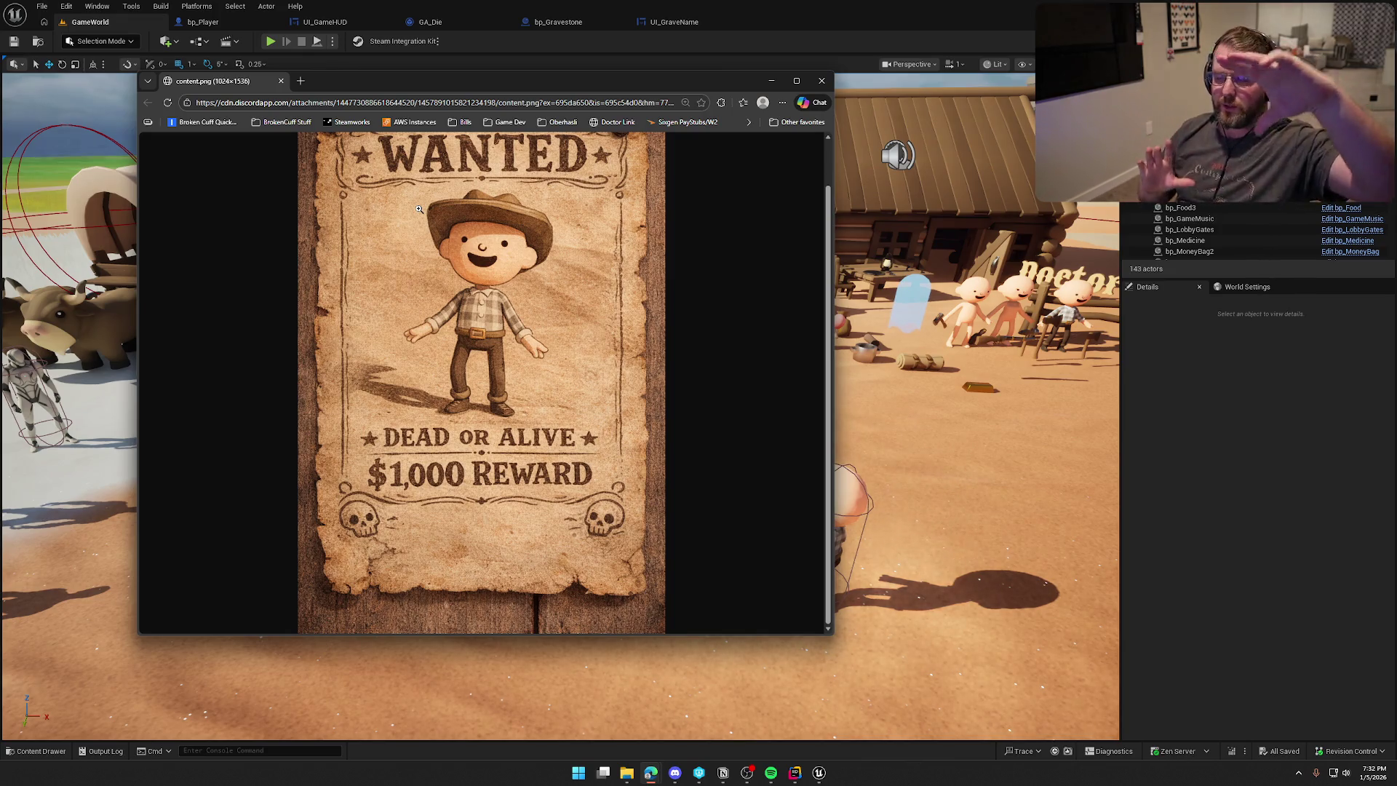
pyautogui.scroll(1, 437, 277)
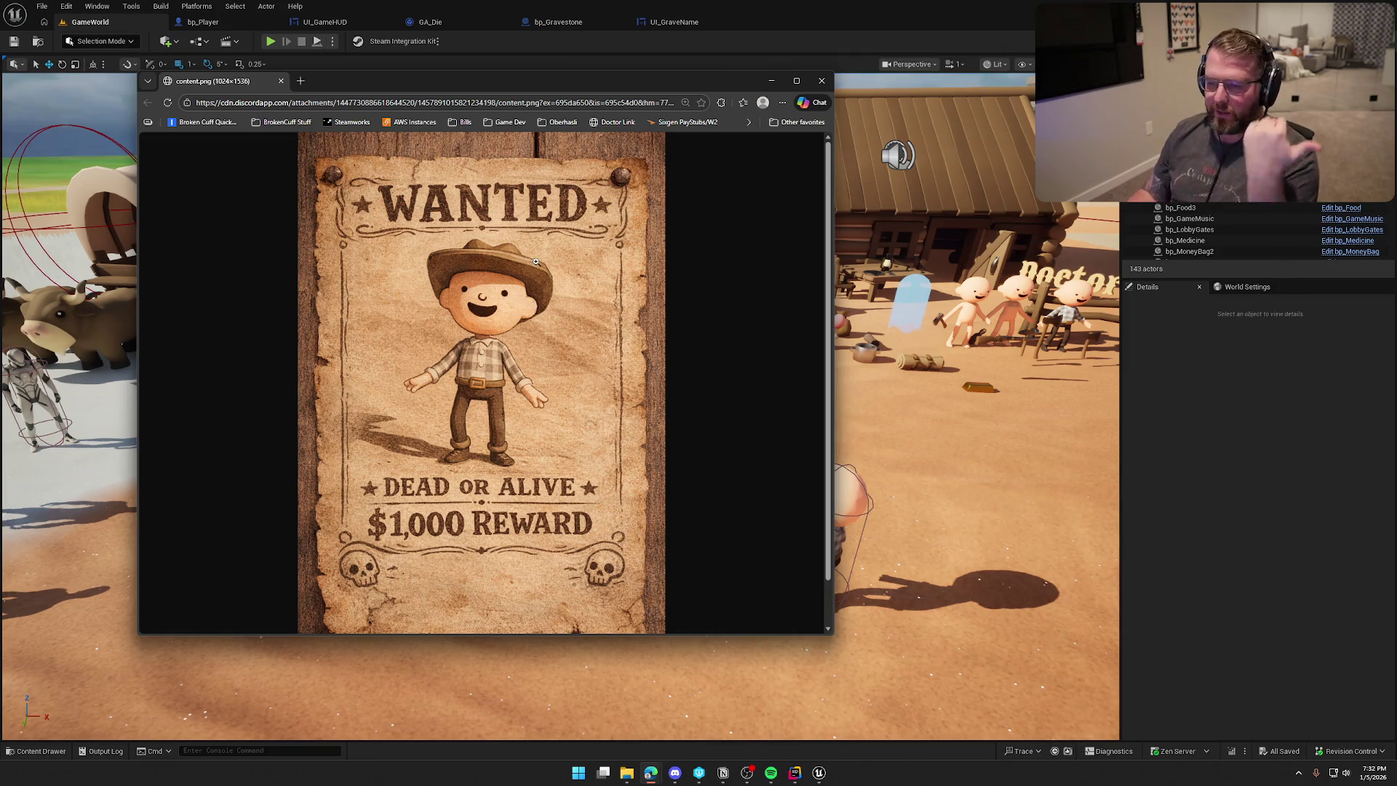
pyautogui.click(822, 81)
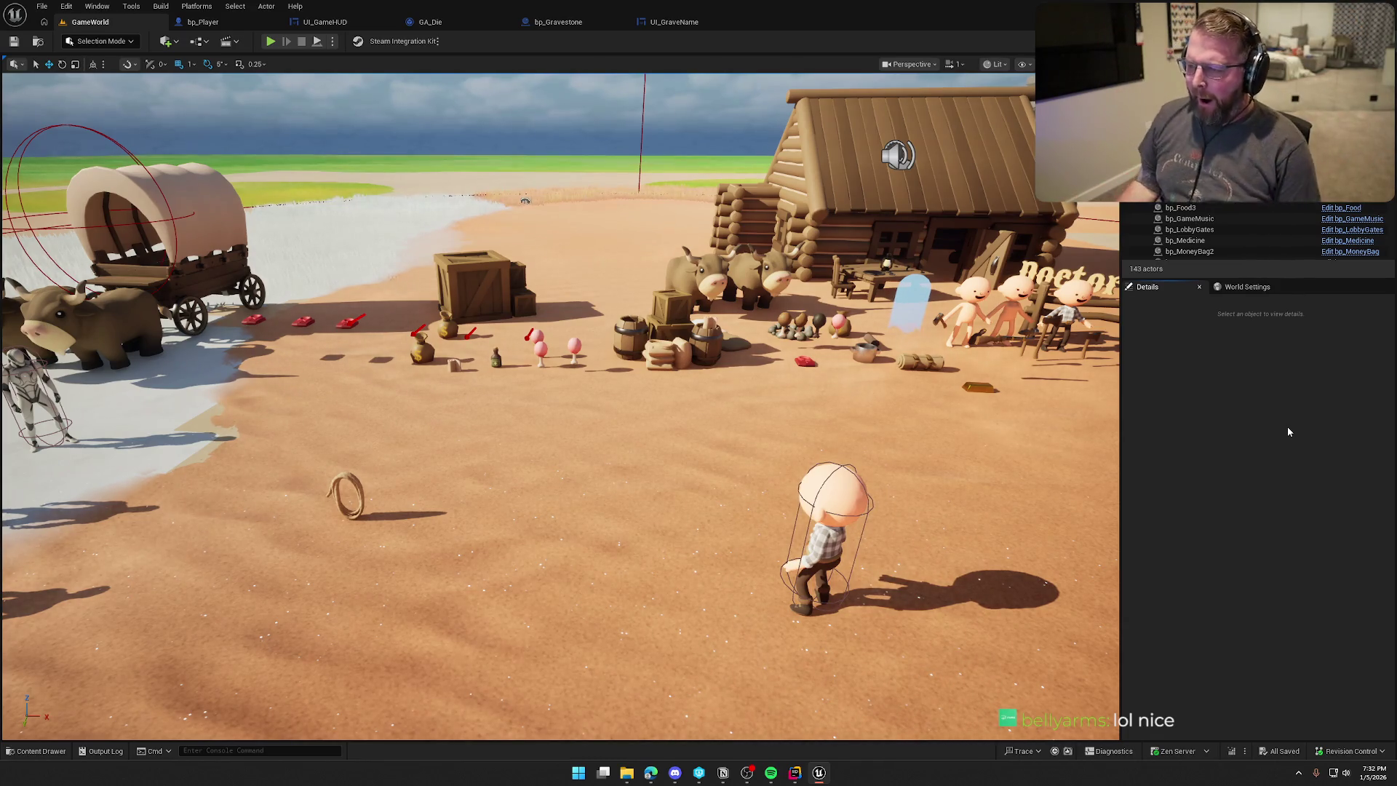
# Orbit the viewport, open and dismiss the Content Drawer, then bring up bp_Gravestone's Event Graph.
pyautogui.moveTo(655, 437); pyautogui.dragTo(837, 436)
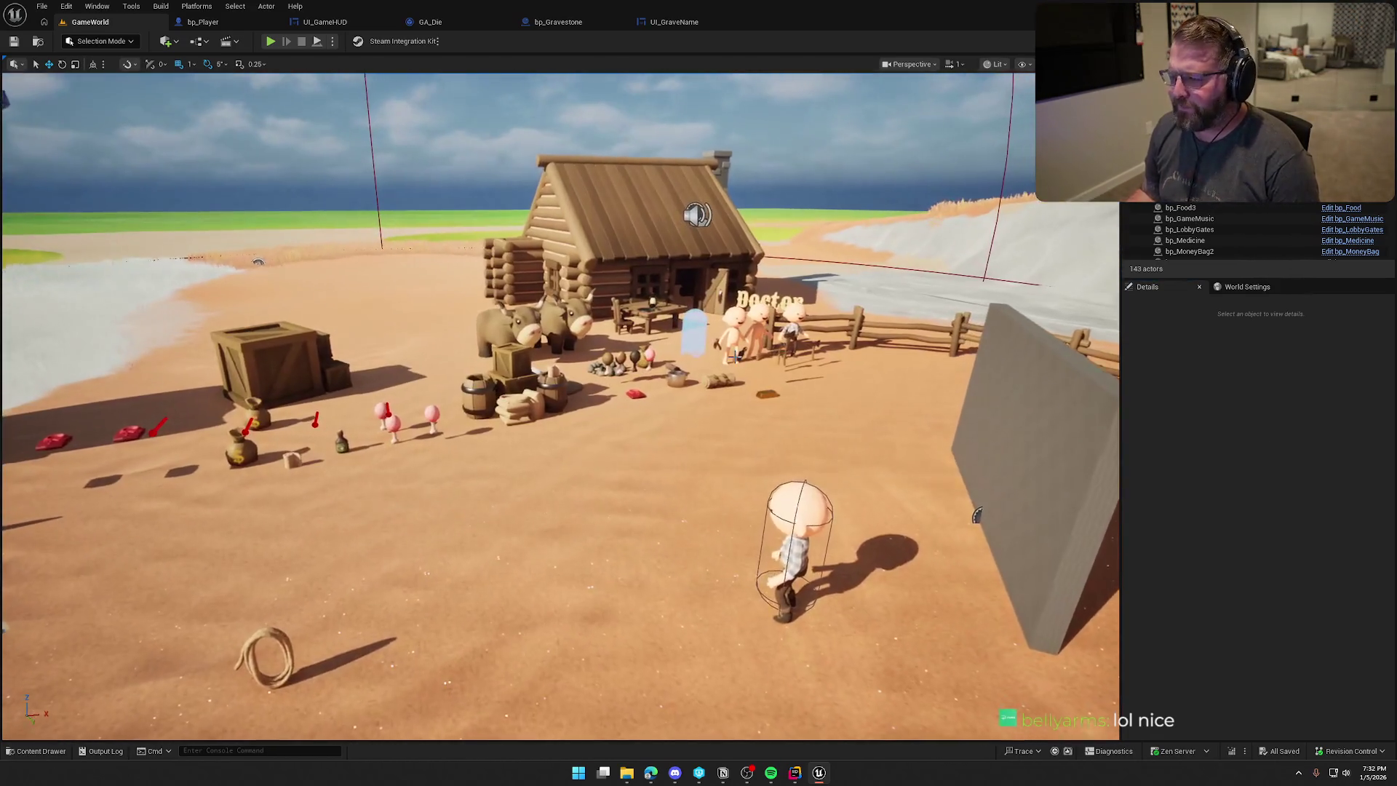
pyautogui.hotkey('ctrl', 'space')
pyautogui.click(773, 615)
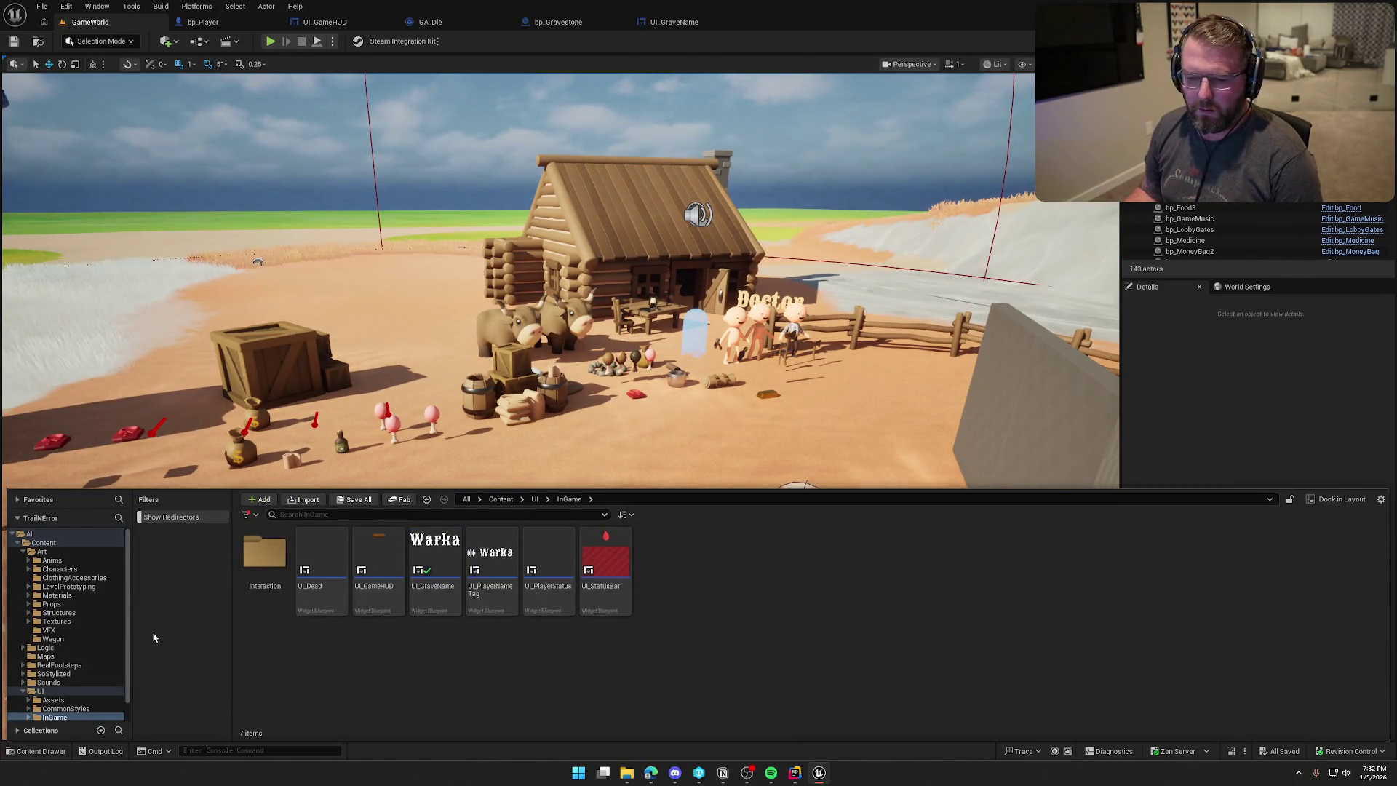
pyautogui.click(1207, 392)
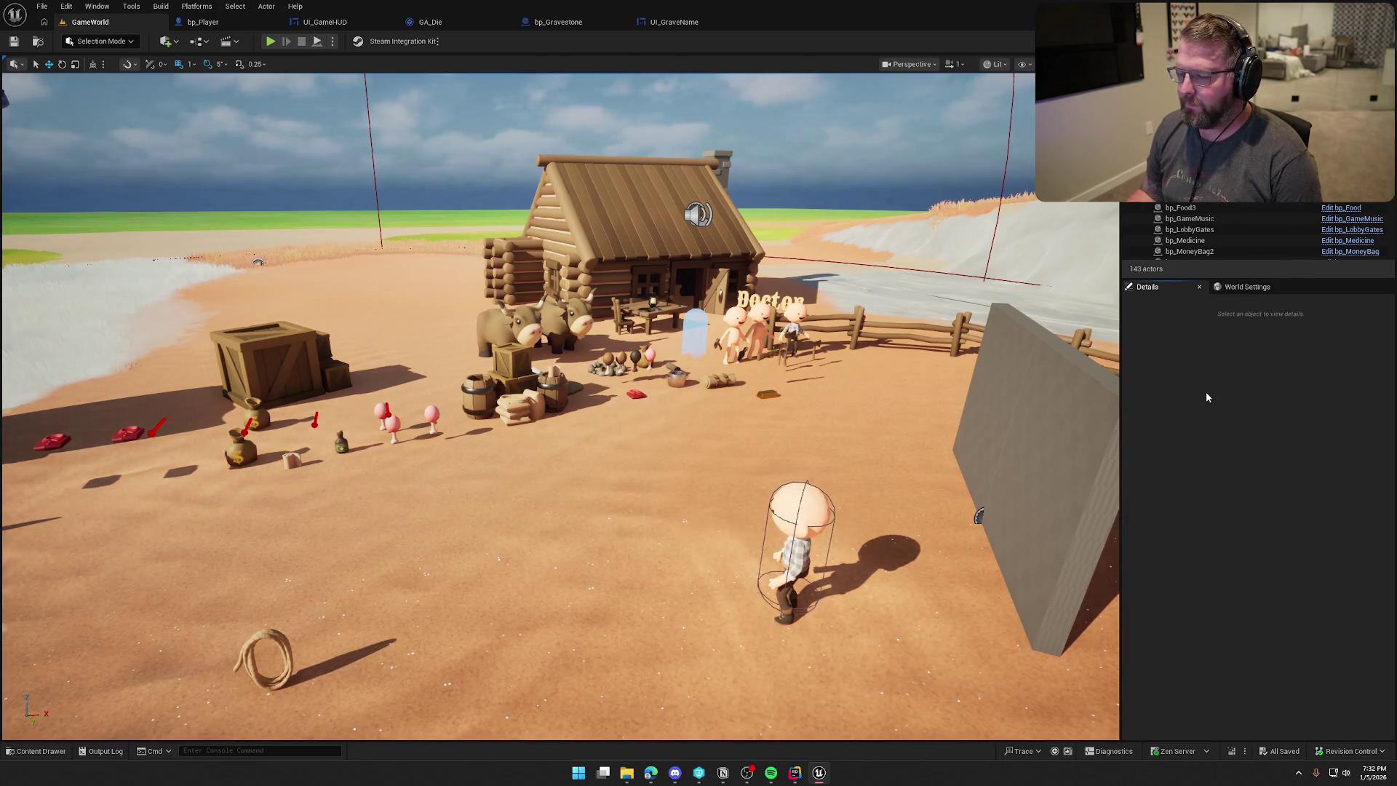
pyautogui.click(557, 23)
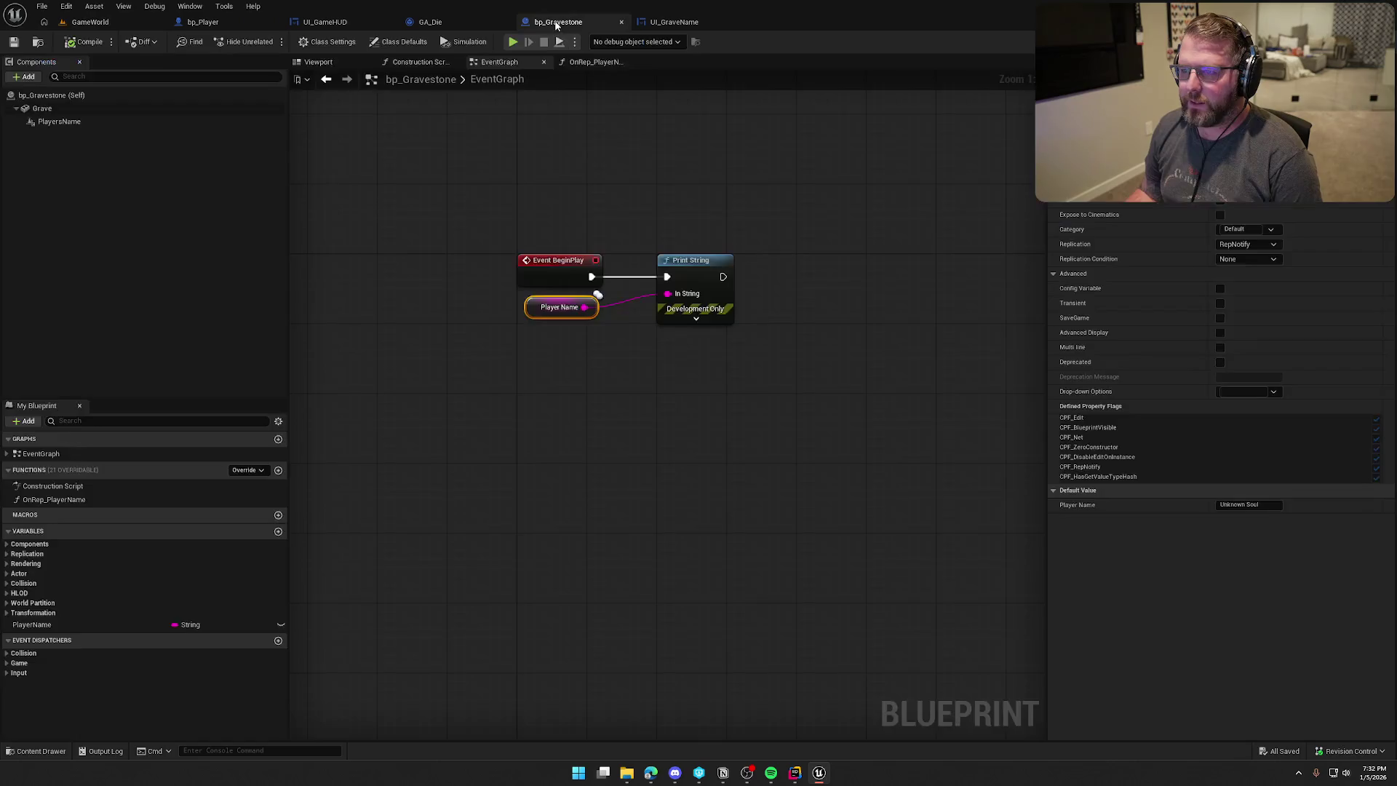
# In bp_Player's Event Graph, move the Mesh and Get World Location nodes up-left.
pyautogui.click(565, 208)
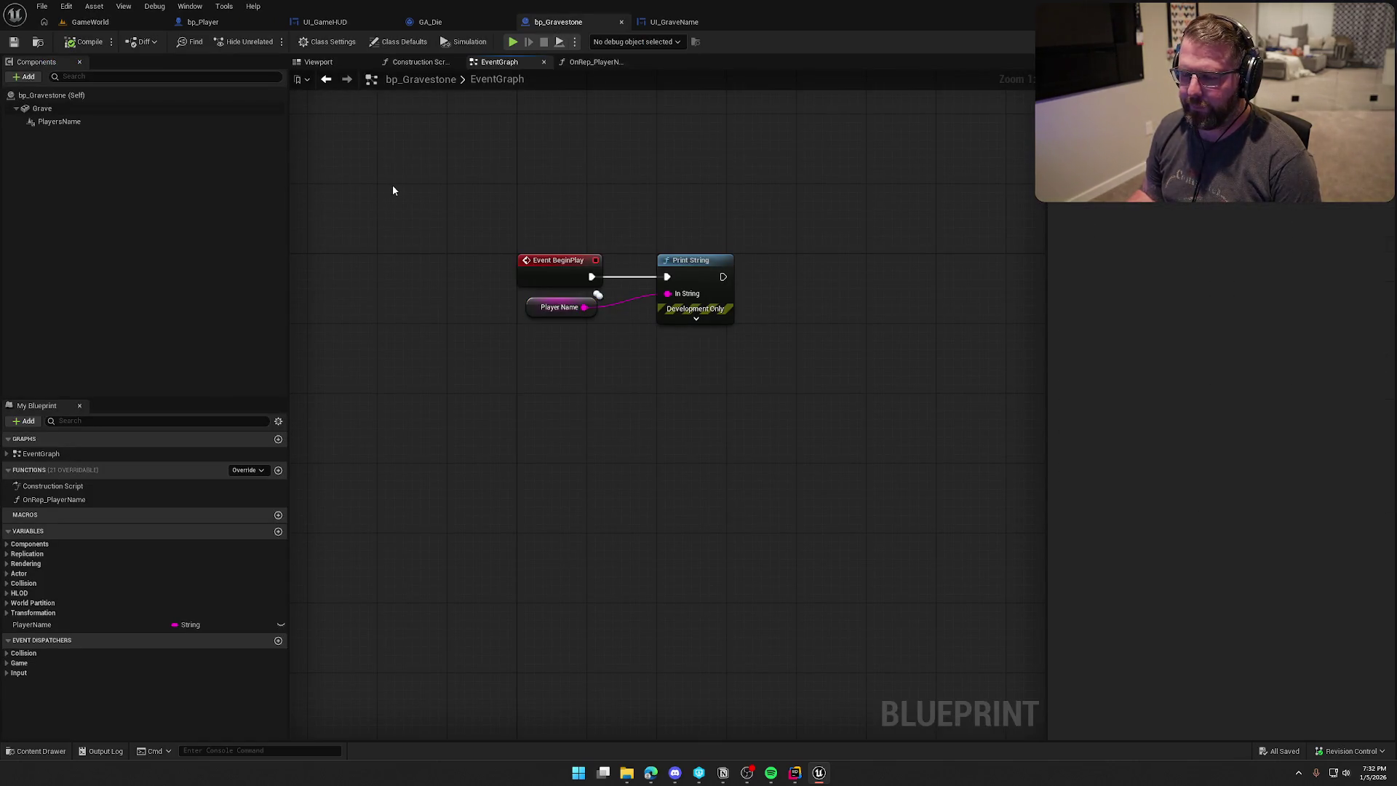
pyautogui.click(209, 23)
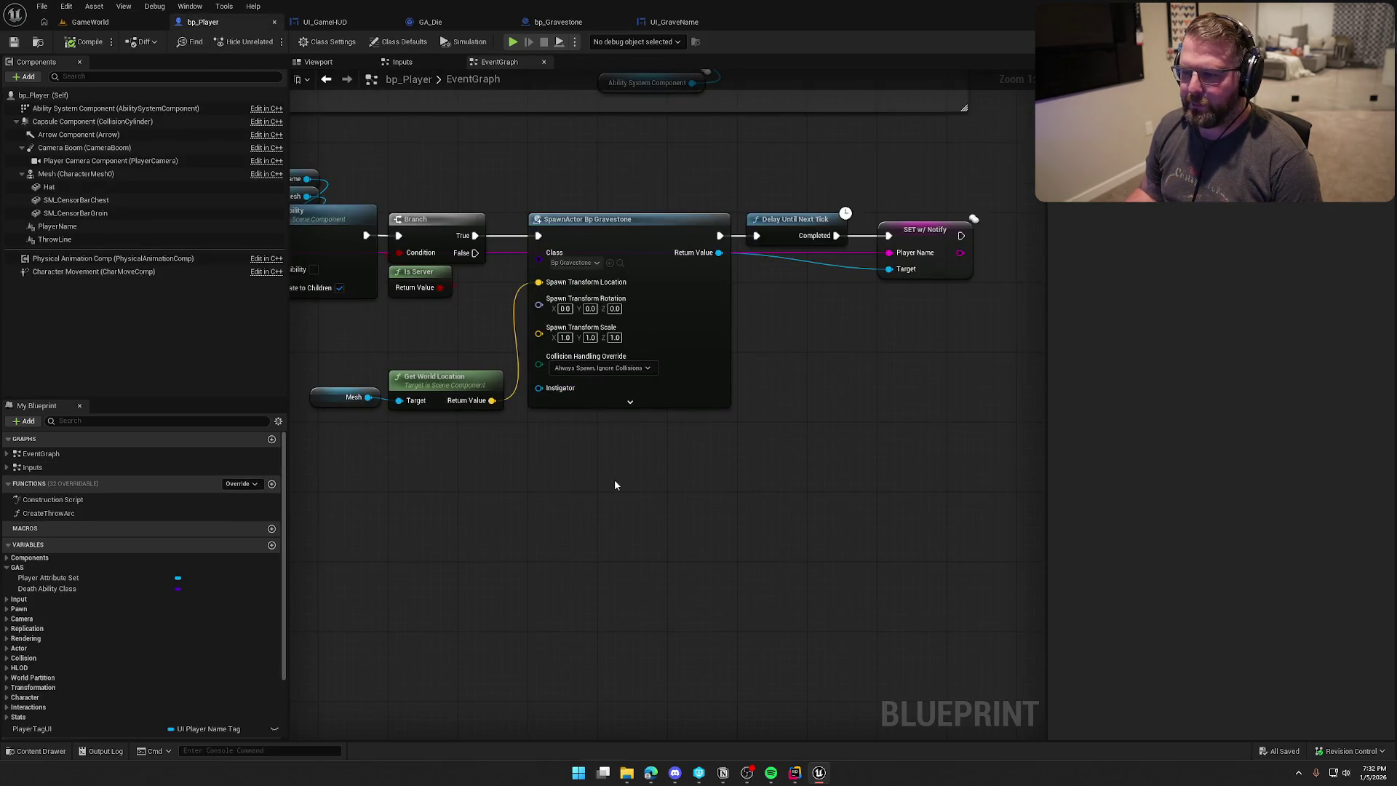
pyautogui.moveTo(616, 485); pyautogui.dragTo(644, 510)
pyautogui.moveTo(547, 377)
pyautogui.mouseDown()
pyautogui.moveTo(489, 346)
pyautogui.moveTo(487, 319)
pyautogui.moveTo(411, 320)
pyautogui.mouseUp()
pyautogui.moveTo(522, 435); pyautogui.dragTo(577, 446)
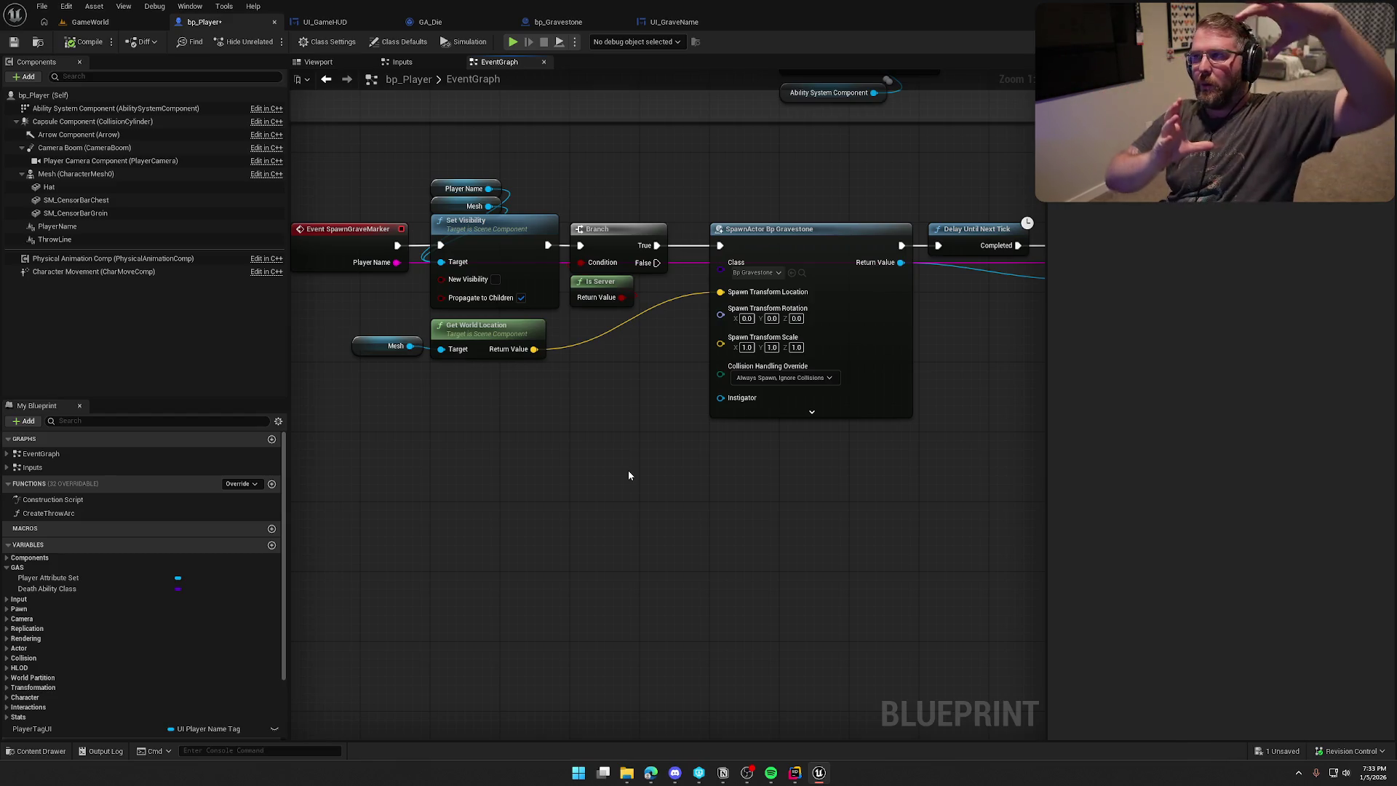
pyautogui.moveTo(630, 475)
pyautogui.mouseDown()
pyautogui.moveTo(655, 508)
pyautogui.moveTo(648, 468)
pyautogui.mouseUp()
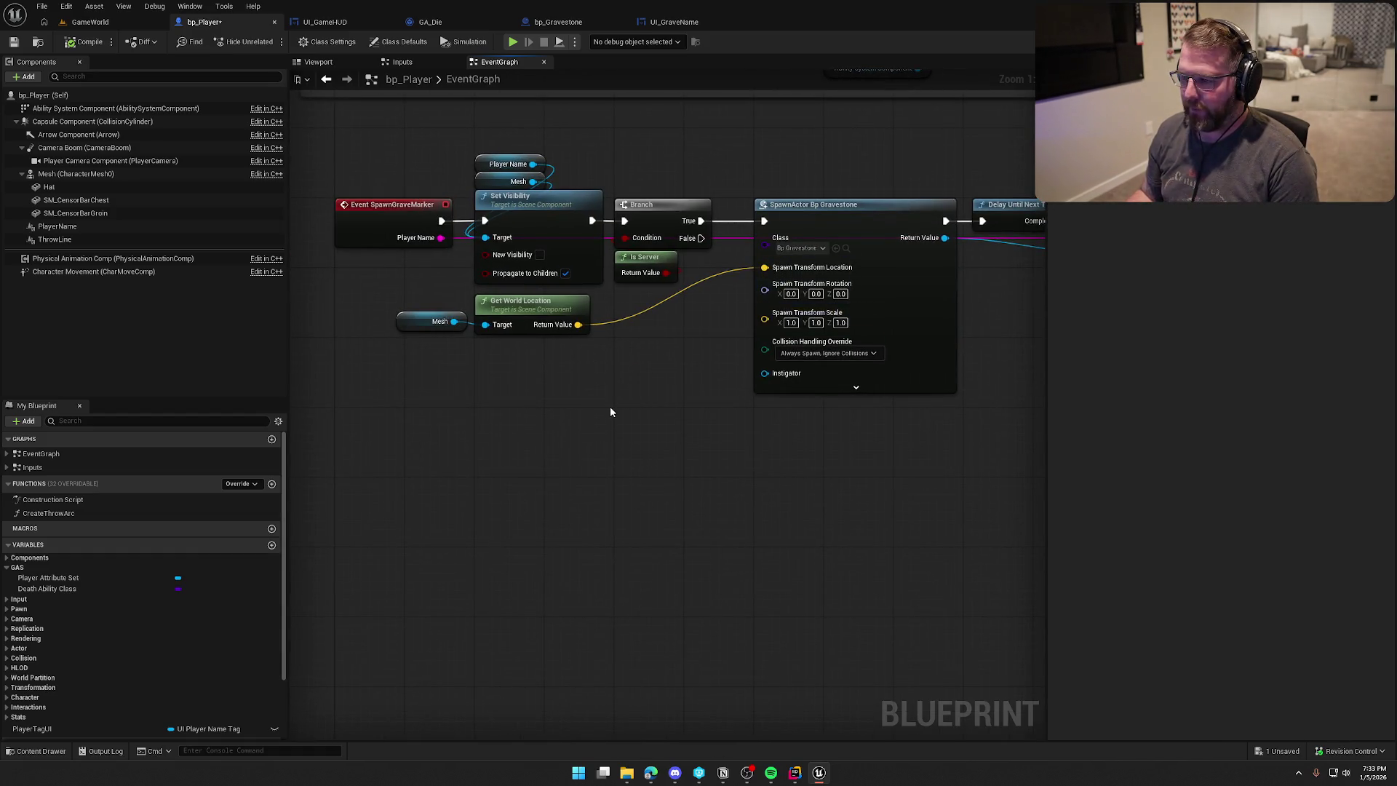
pyautogui.moveTo(571, 437); pyautogui.dragTo(601, 430)
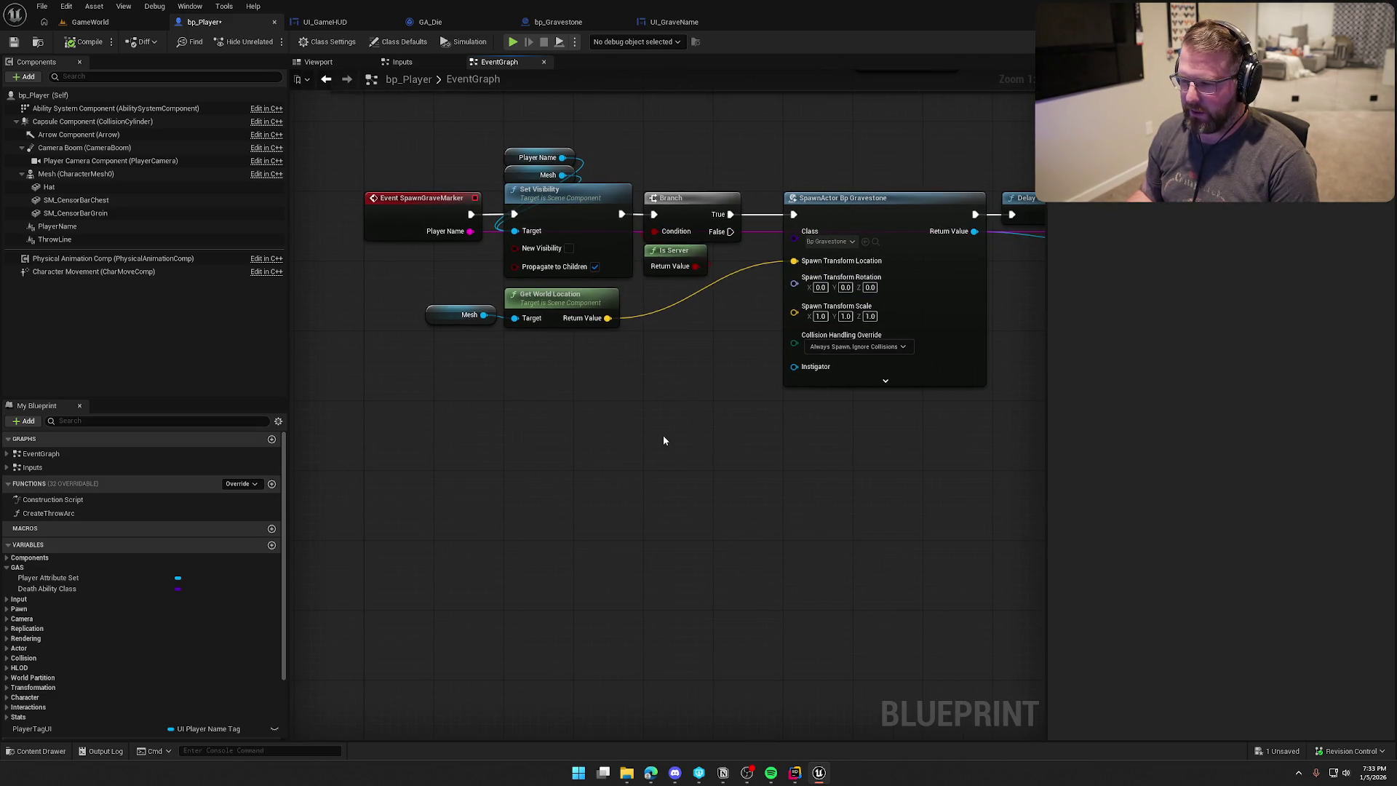
pyautogui.moveTo(646, 415); pyautogui.dragTo(423, 303)
pyautogui.click(465, 369)
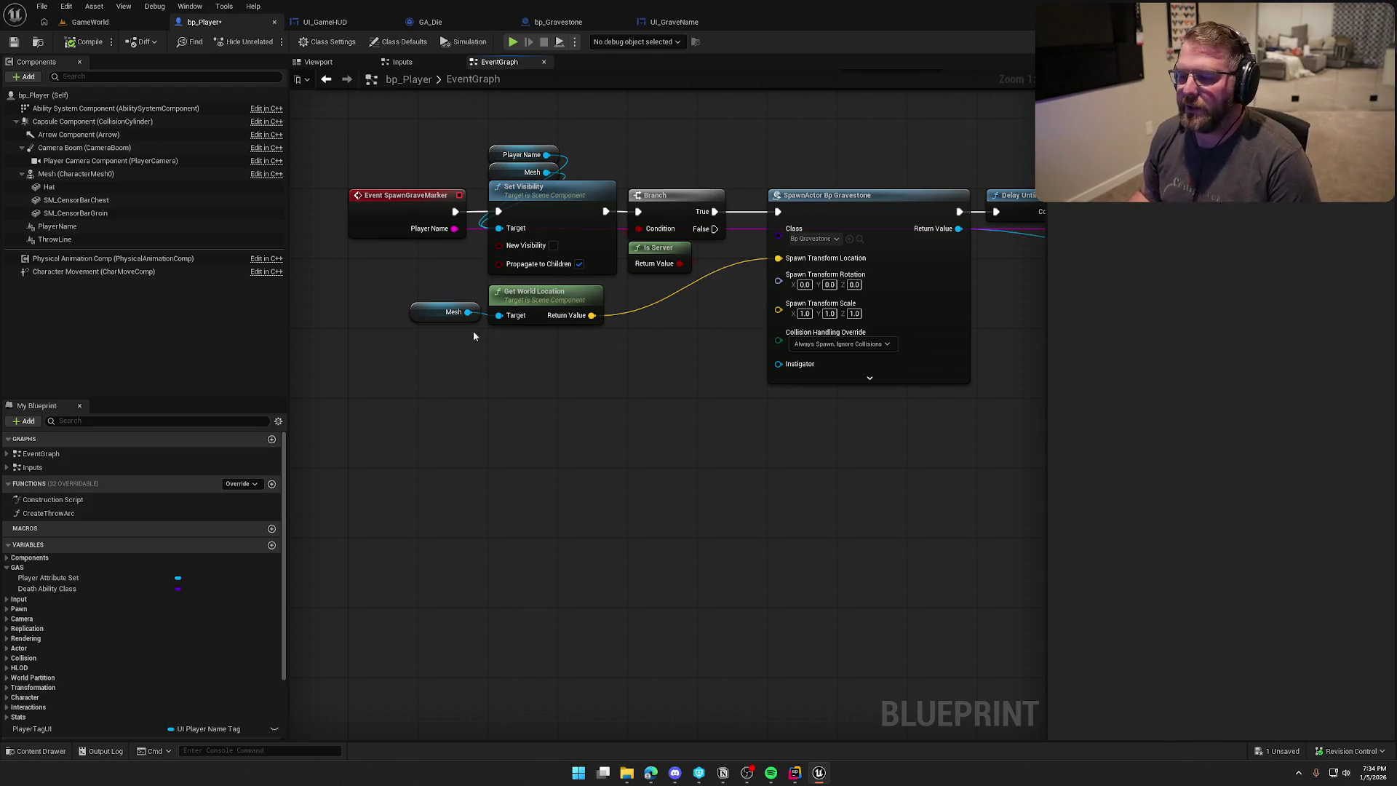
# Box-select SpawnActor bp_Gravestone, Delay Until Next Tick and SET, and shift them right of the Branch.
pyautogui.moveTo(559, 347)
pyautogui.mouseDown()
pyautogui.moveTo(615, 299)
pyautogui.moveTo(536, 308)
pyautogui.mouseUp()
pyautogui.click(495, 314)
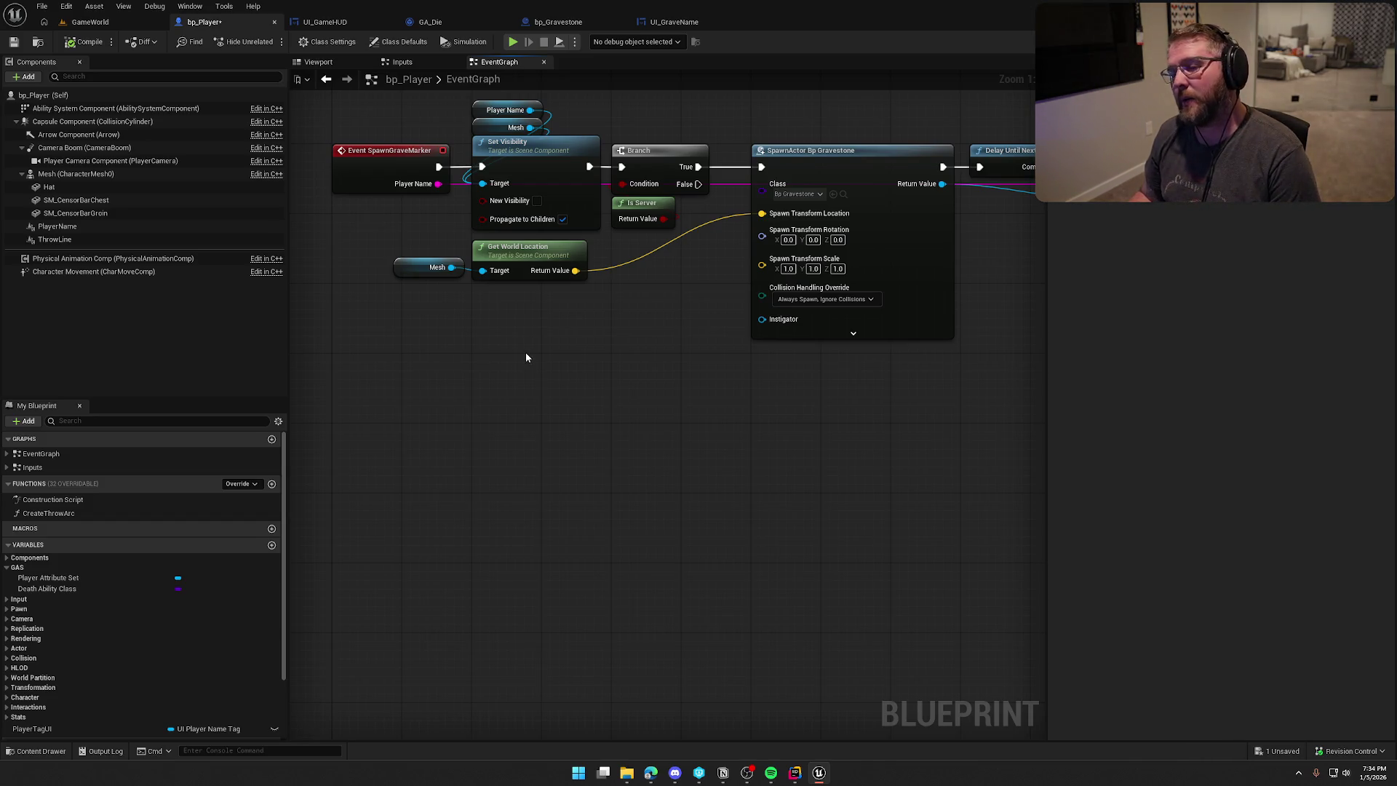
pyautogui.moveTo(583, 346)
pyautogui.mouseDown()
pyautogui.moveTo(602, 342)
pyautogui.moveTo(561, 329)
pyautogui.mouseUp()
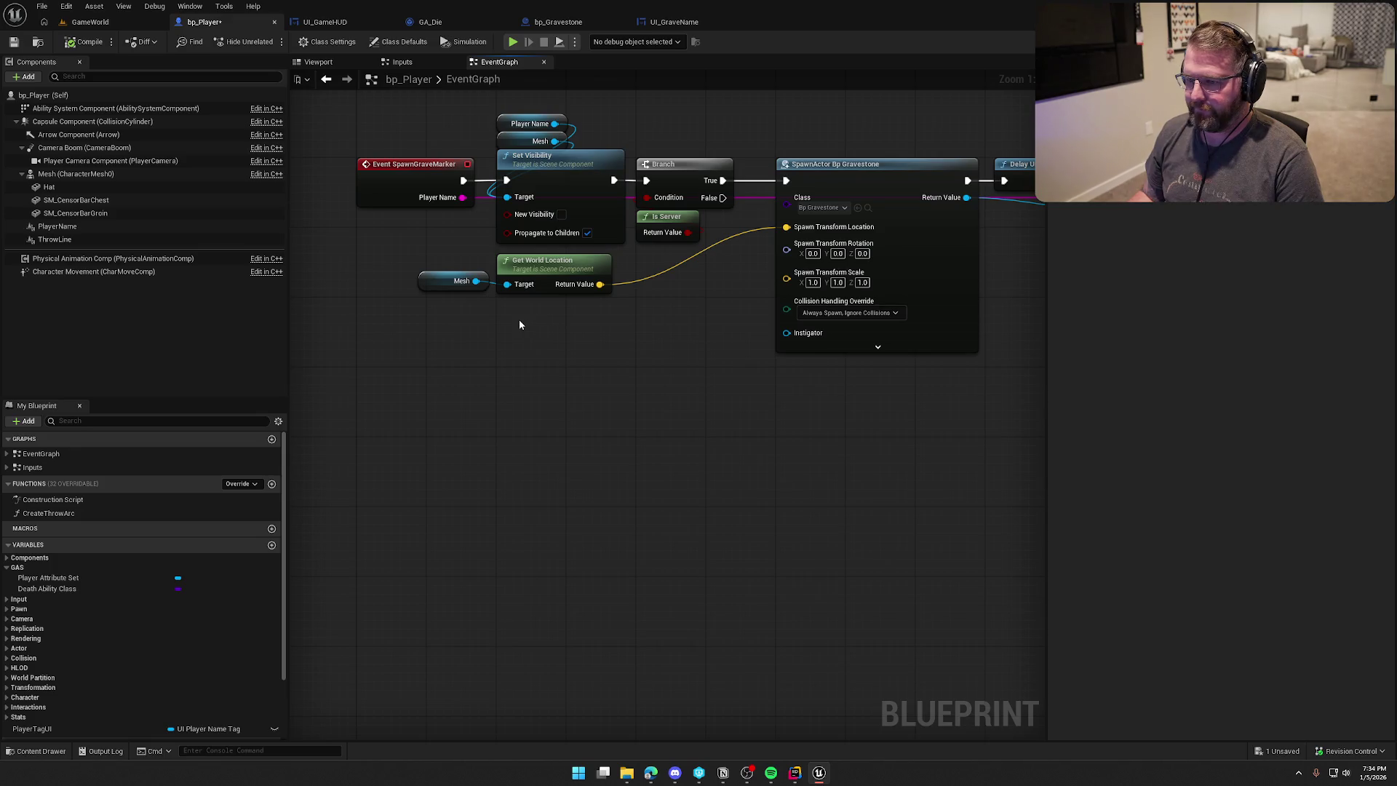
pyautogui.moveTo(668, 420); pyautogui.dragTo(501, 366)
pyautogui.moveTo(500, 166)
pyautogui.mouseDown()
pyautogui.moveTo(771, 338)
pyautogui.moveTo(818, 345)
pyautogui.mouseUp()
pyautogui.moveTo(656, 237)
pyautogui.mouseDown()
pyautogui.moveTo(598, 212)
pyautogui.moveTo(882, 211)
pyautogui.mouseUp()
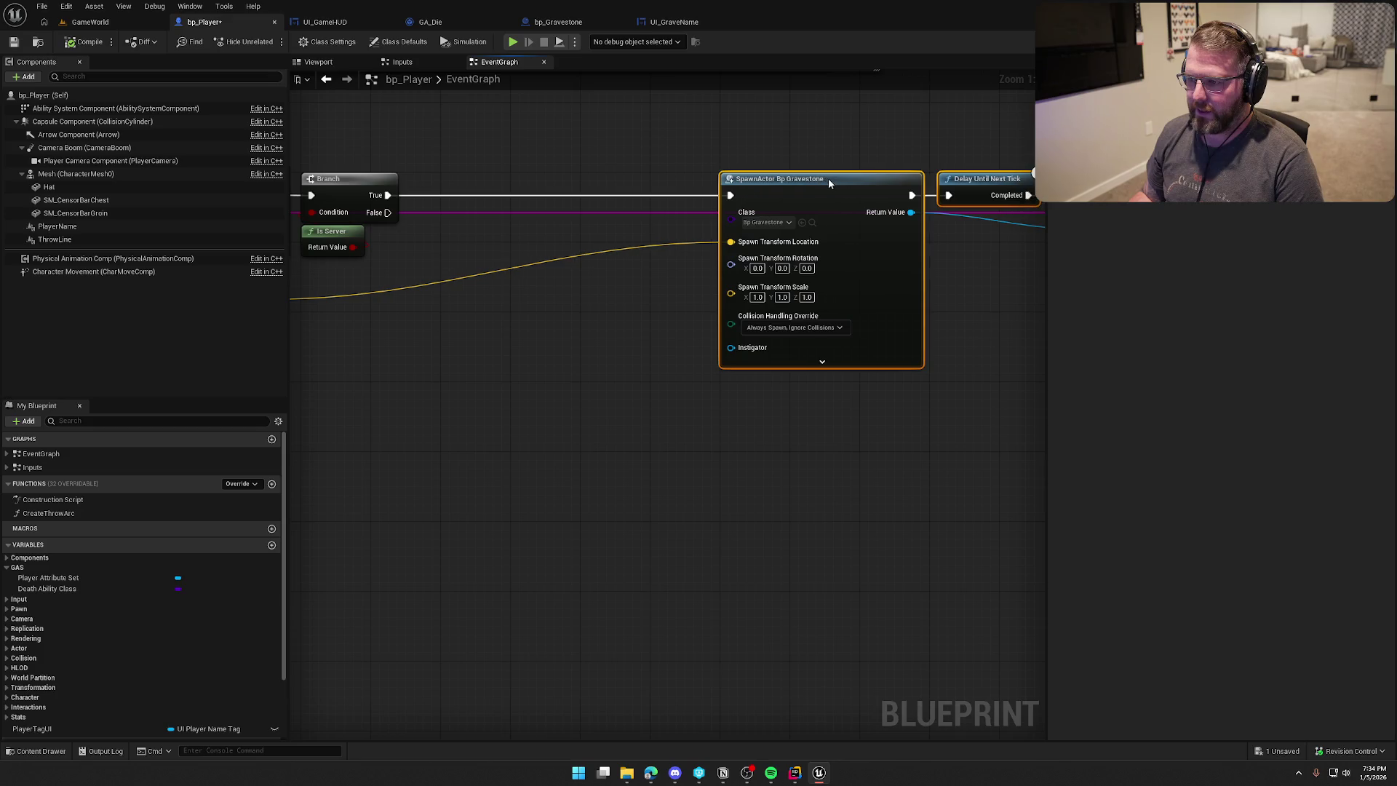
pyautogui.moveTo(518, 408); pyautogui.dragTo(597, 310)
pyautogui.moveTo(500, 227); pyautogui.dragTo(587, 230)
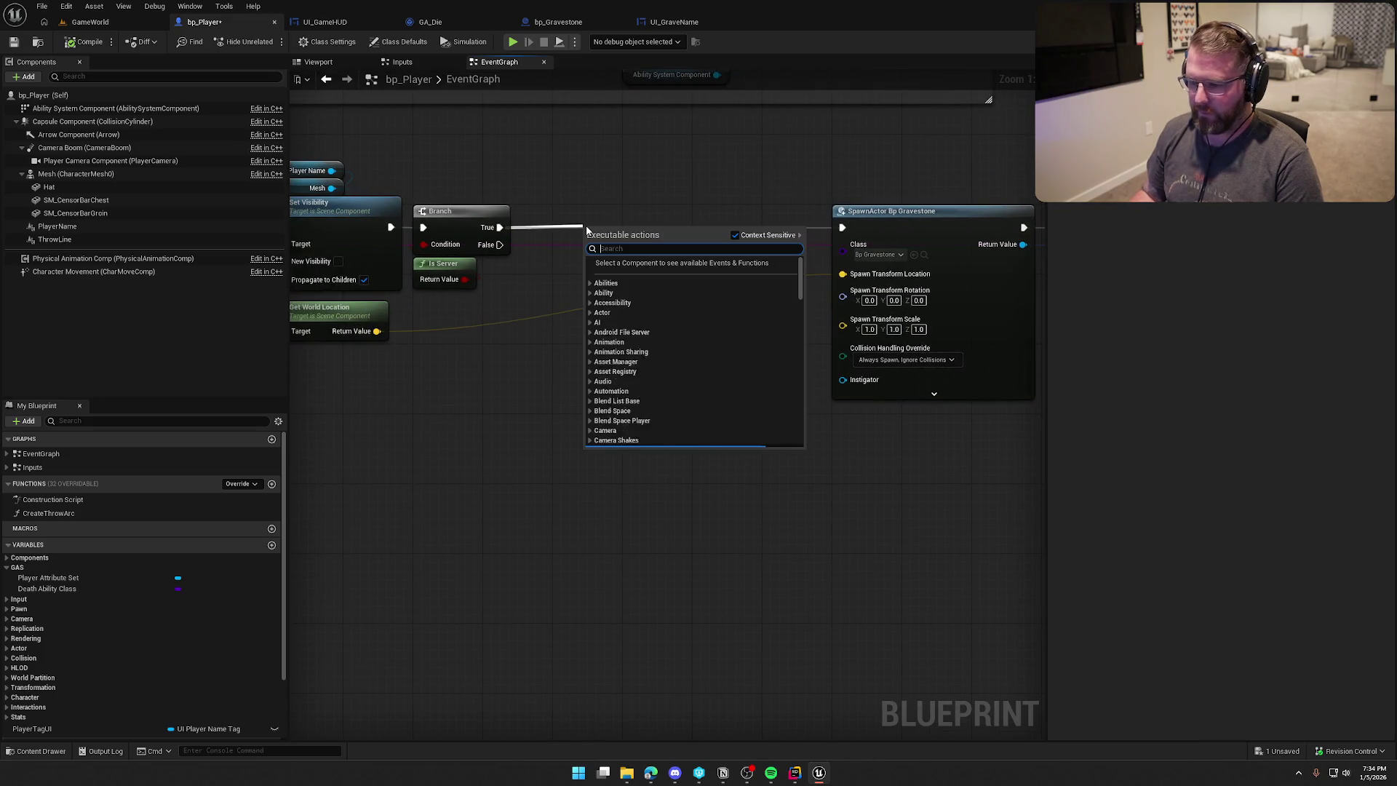
# Add a Line Trace By Channel node after the Branch's True output and position it.
pyautogui.write('line trace by c')
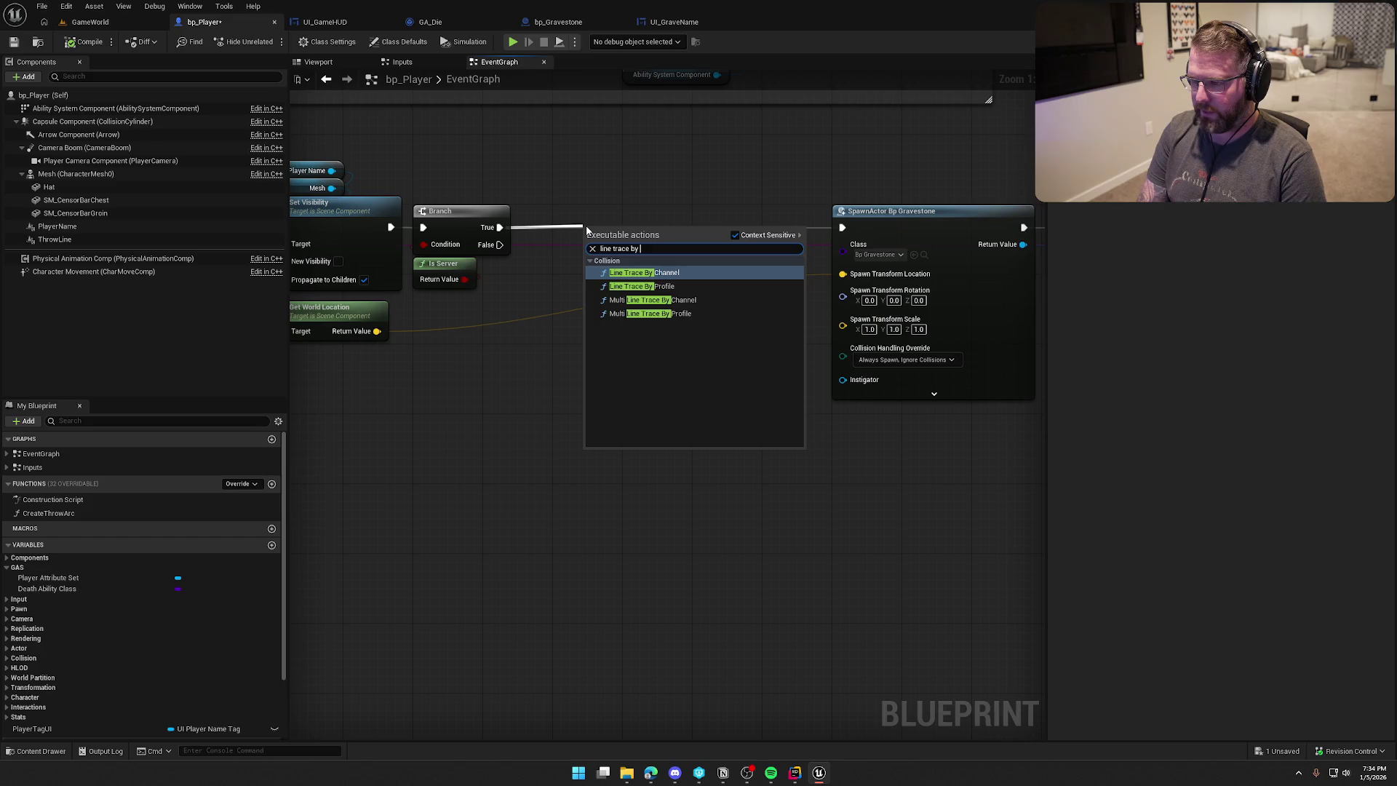
pyautogui.press('Return')
pyautogui.moveTo(685, 232)
pyautogui.mouseDown()
pyautogui.moveTo(730, 216)
pyautogui.moveTo(663, 216)
pyautogui.mouseUp()
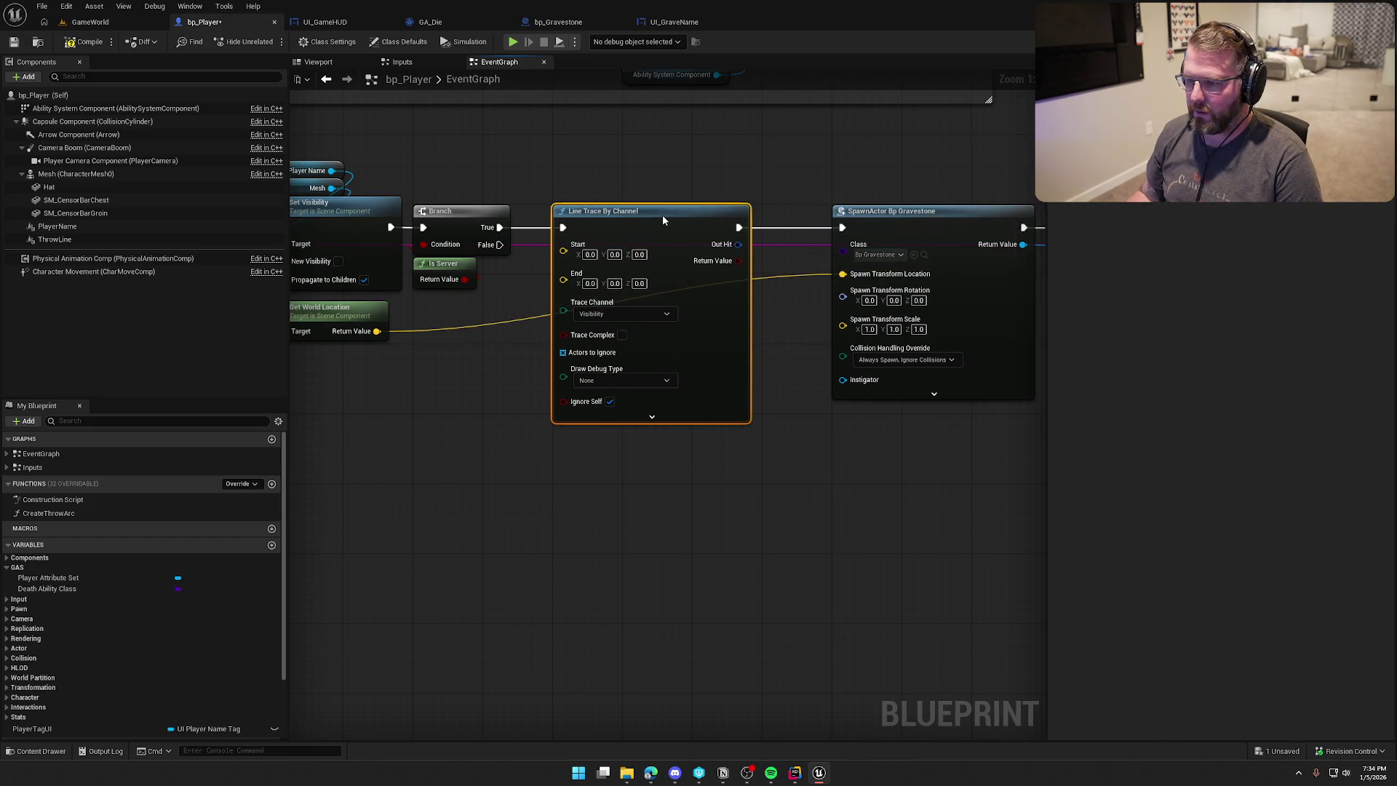
pyautogui.click(450, 374)
pyautogui.moveTo(450, 374); pyautogui.dragTo(511, 354)
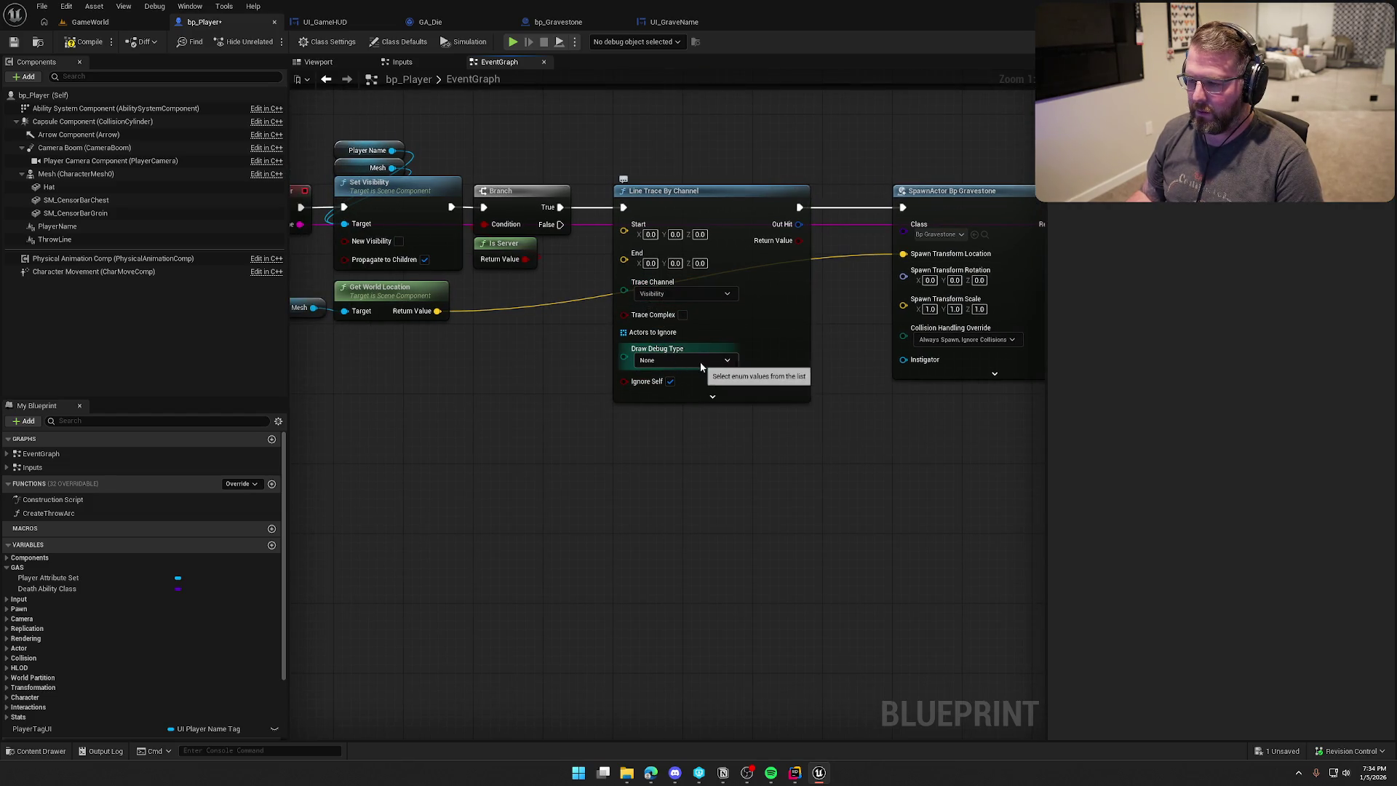
# Set the trace's Draw Debug Type to For Duration and collapse its advanced pins.
pyautogui.click(666, 361)
pyautogui.click(662, 397)
pyautogui.click(712, 394)
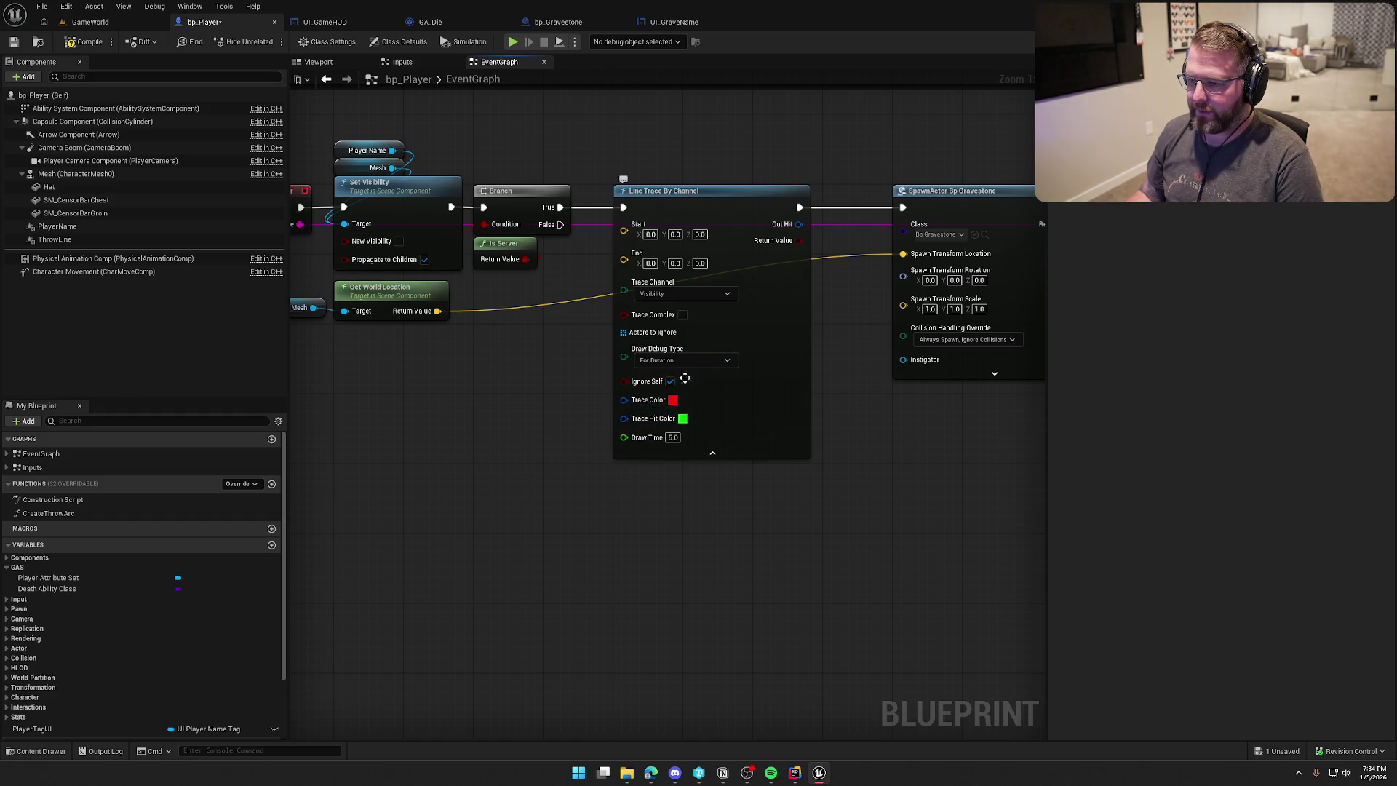
pyautogui.click(712, 452)
pyautogui.moveTo(521, 431)
pyautogui.mouseDown()
pyautogui.moveTo(558, 433)
pyautogui.moveTo(587, 415)
pyautogui.moveTo(573, 415)
pyautogui.mouseUp()
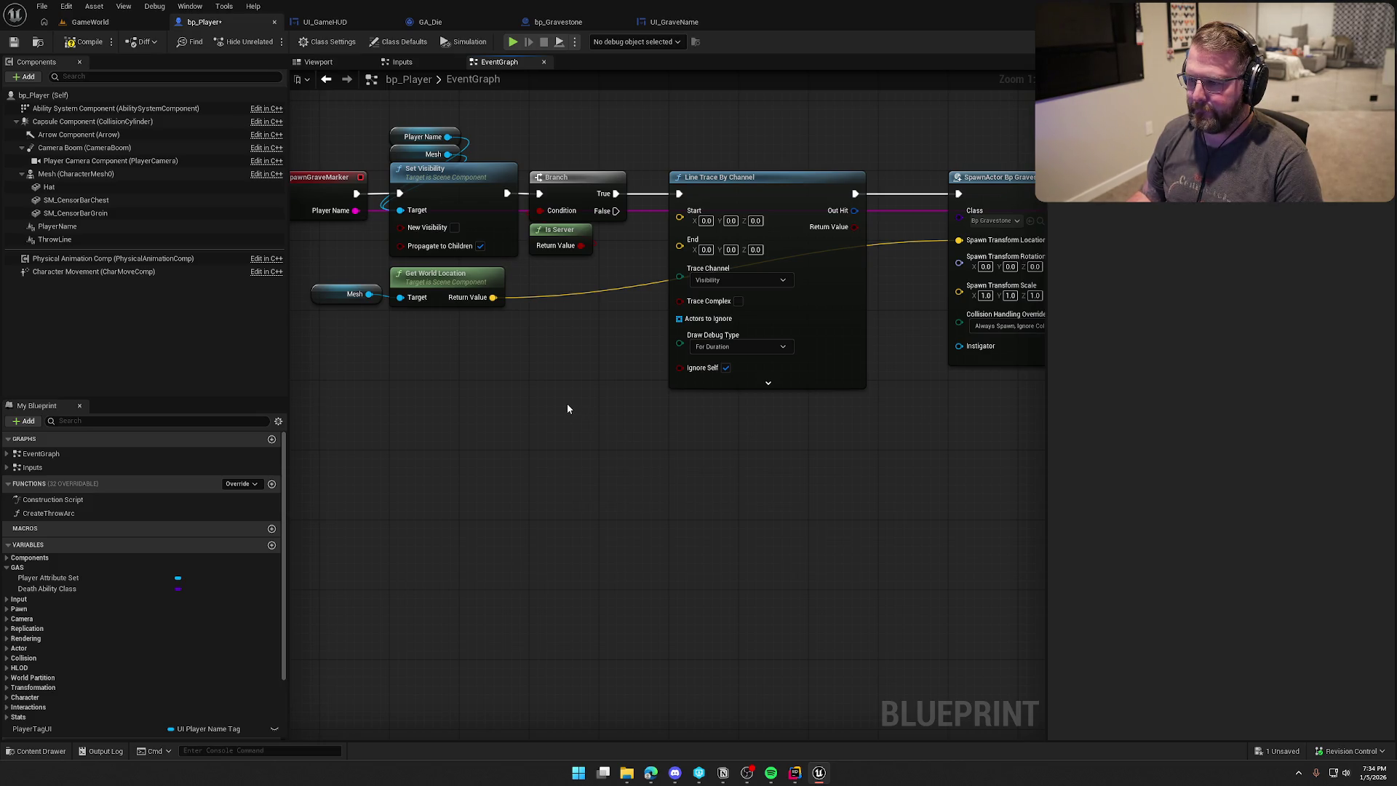
pyautogui.moveTo(493, 297); pyautogui.dragTo(546, 321)
# Add a vector add node with Z 100 to the world location and wire it into the trace Start.
pyautogui.write('-')
pyautogui.press('Return')
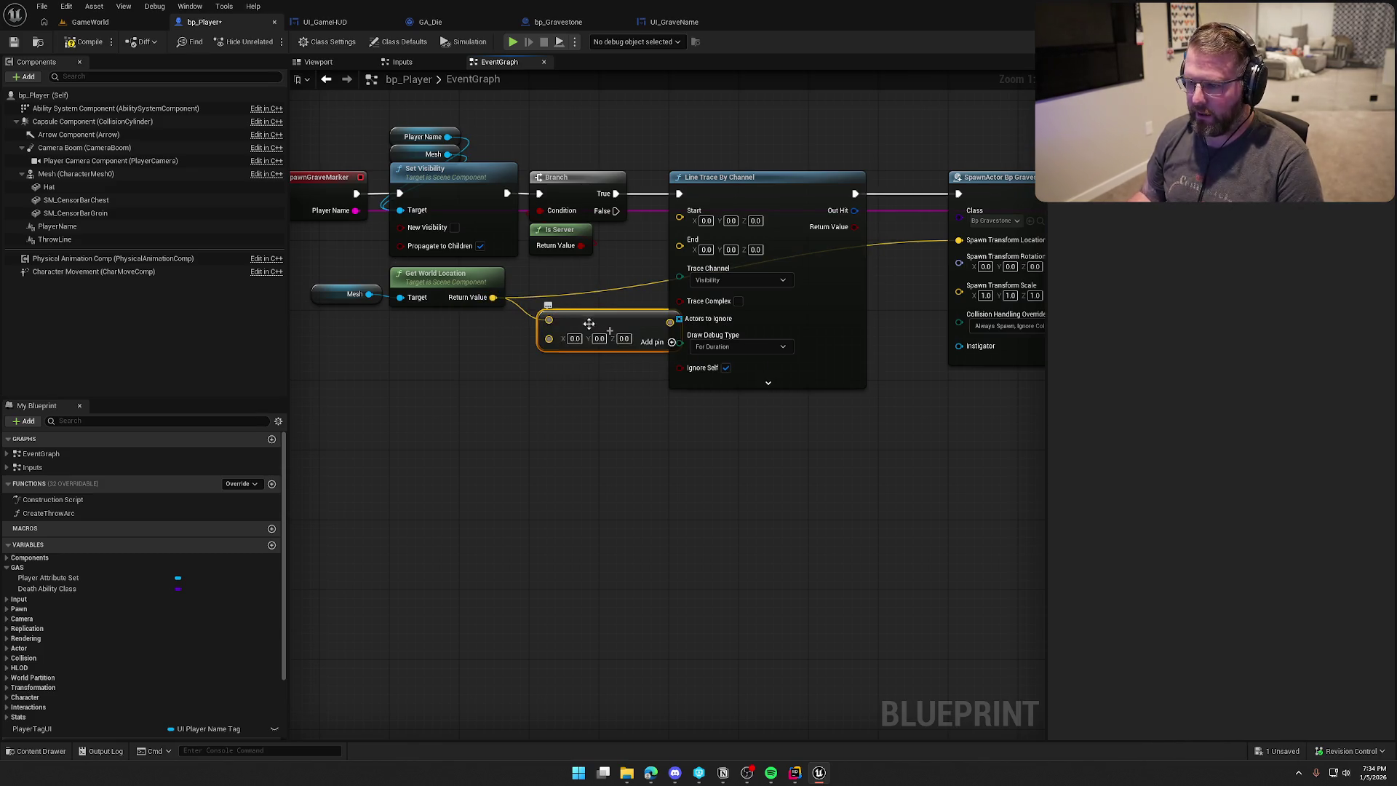
pyautogui.click(625, 338)
pyautogui.write('100')
pyautogui.press('Return')
pyautogui.moveTo(607, 314); pyautogui.dragTo(592, 271)
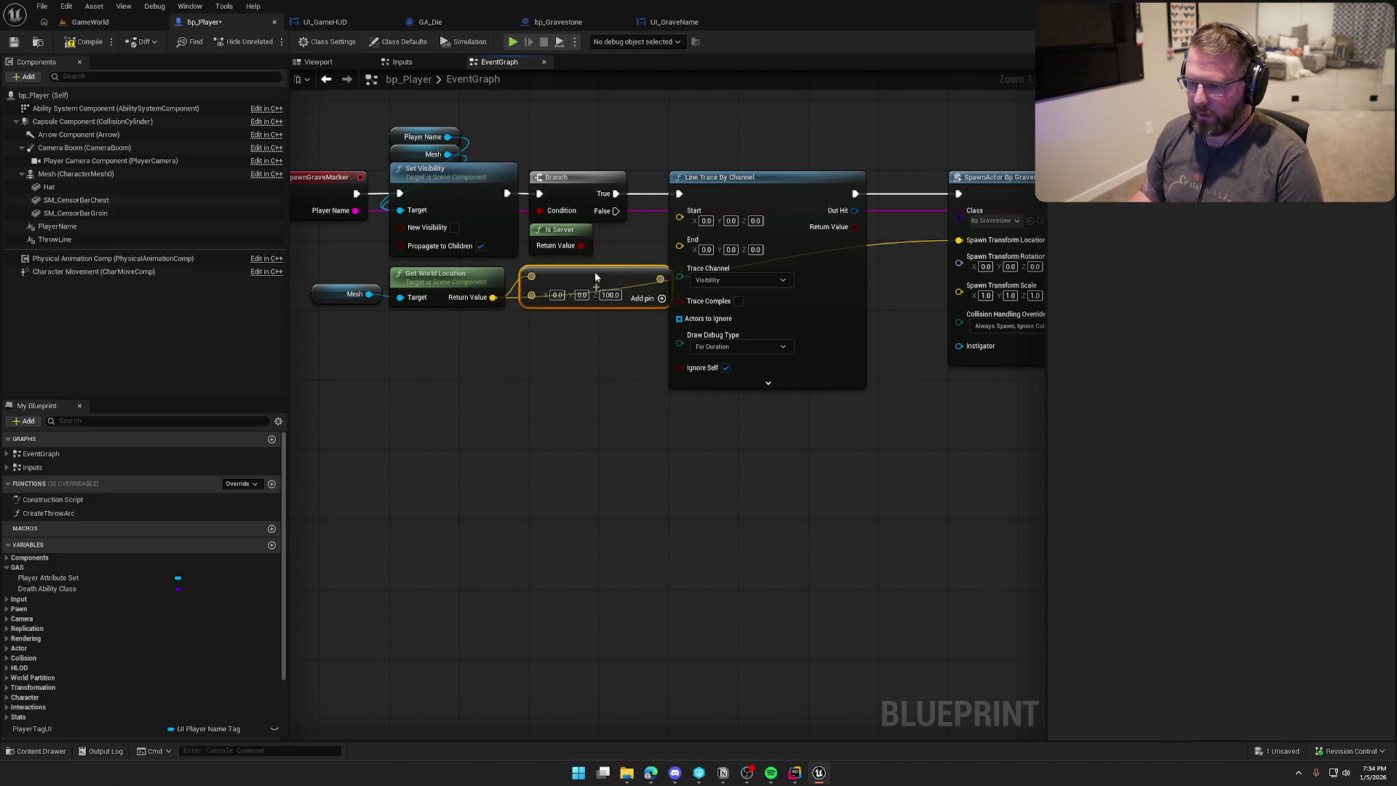
pyautogui.moveTo(644, 348); pyautogui.dragTo(411, 280)
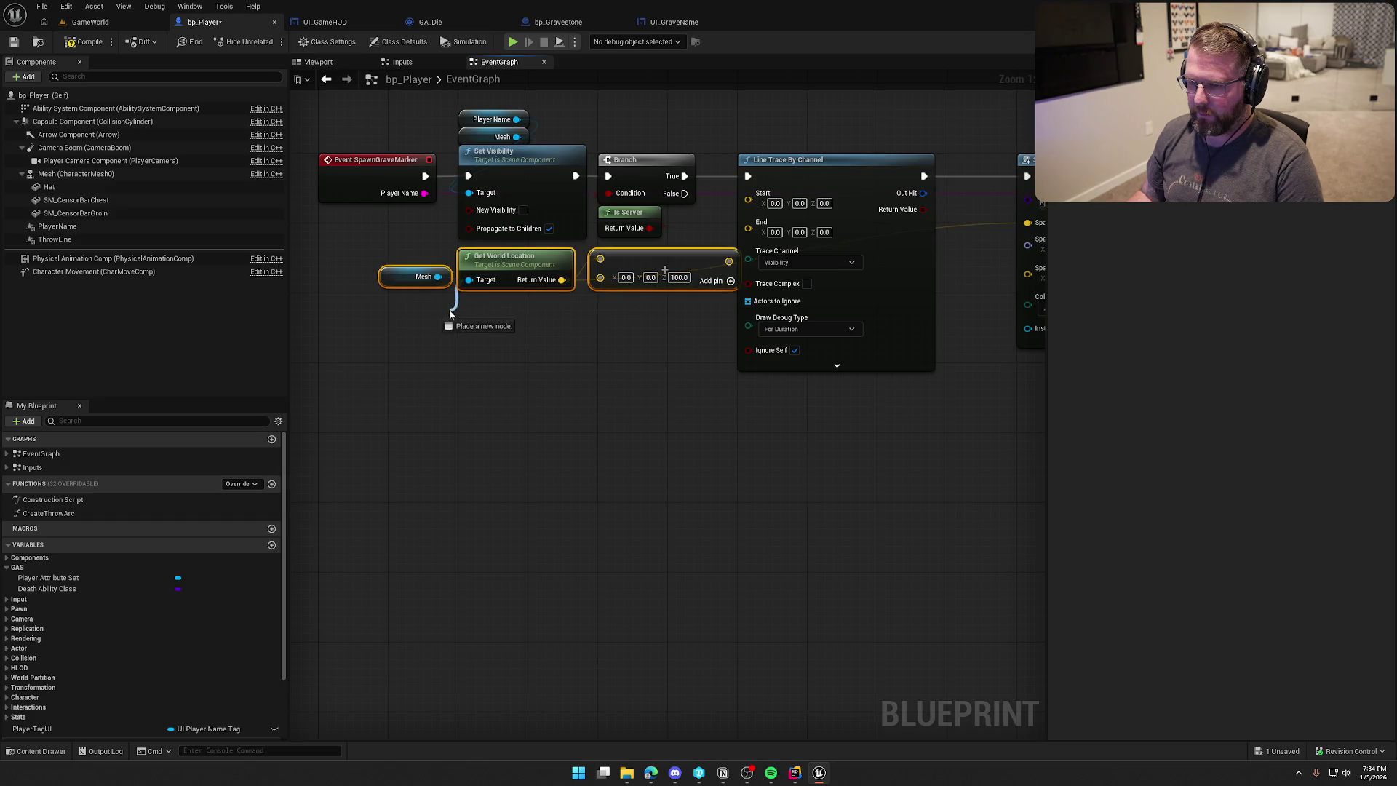
pyautogui.moveTo(527, 265); pyautogui.dragTo(465, 291)
pyautogui.moveTo(668, 288); pyautogui.dragTo(748, 193)
pyautogui.moveTo(603, 289); pyautogui.dragTo(602, 264)
pyautogui.click(627, 344)
pyautogui.moveTo(627, 344)
pyautogui.mouseDown()
pyautogui.moveTo(574, 351)
pyautogui.moveTo(596, 365)
pyautogui.mouseUp()
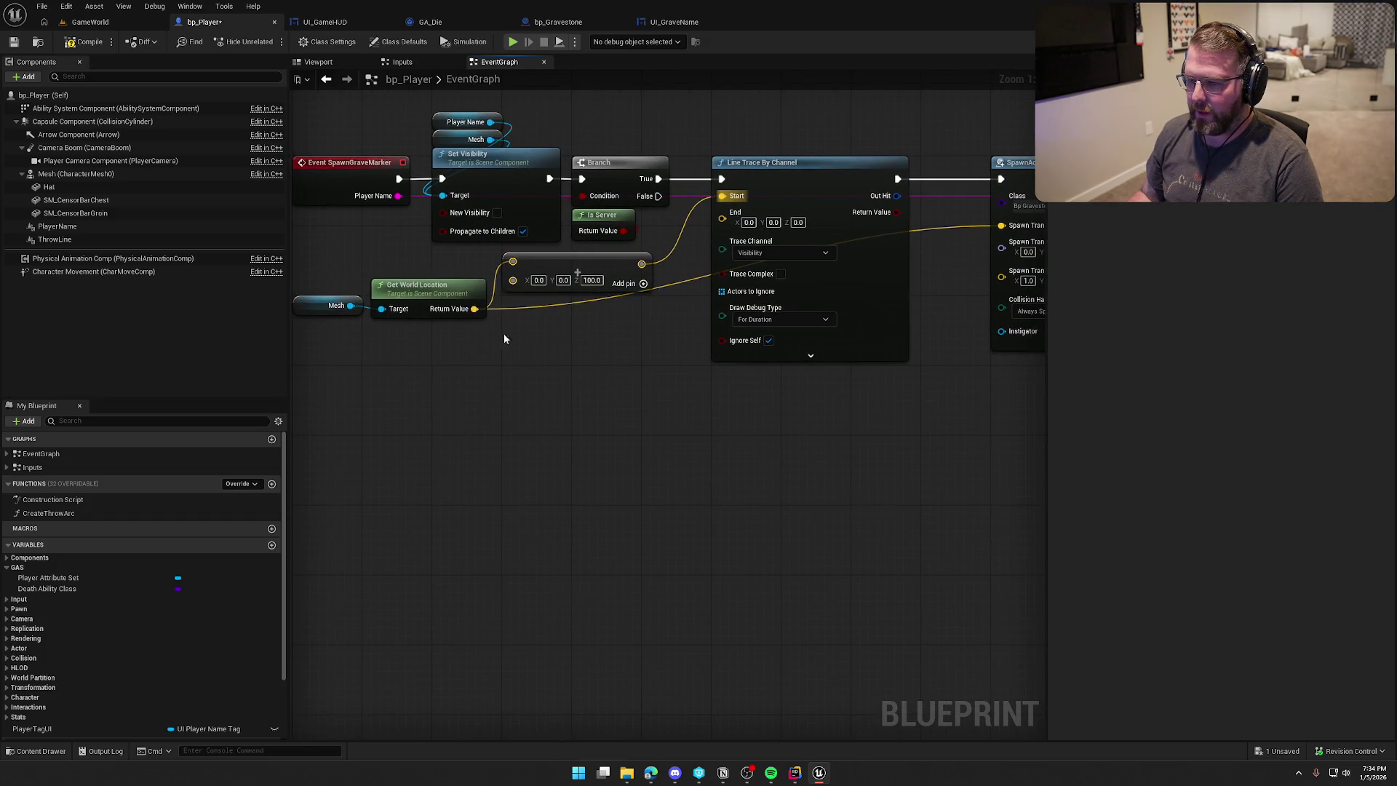
# Add a vector subtract node with Z 5000 from the world location and wire it into the trace End.
pyautogui.moveTo(475, 308)
pyautogui.mouseDown()
pyautogui.moveTo(528, 378)
pyautogui.moveTo(514, 372)
pyautogui.mouseUp()
pyautogui.write('+')
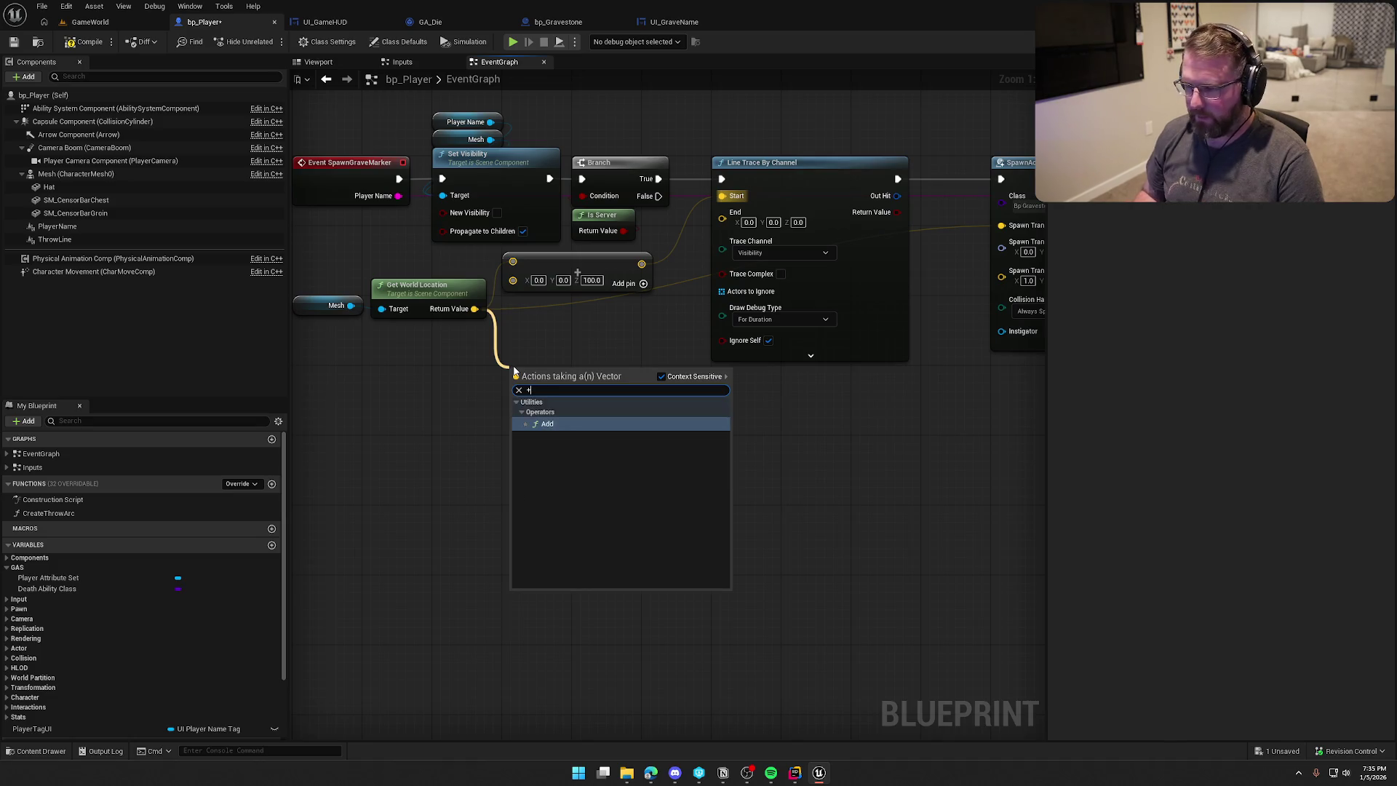
pyautogui.press('BackSpace')
pyautogui.write('-')
pyautogui.press('Return')
pyautogui.moveTo(557, 368); pyautogui.dragTo(558, 320)
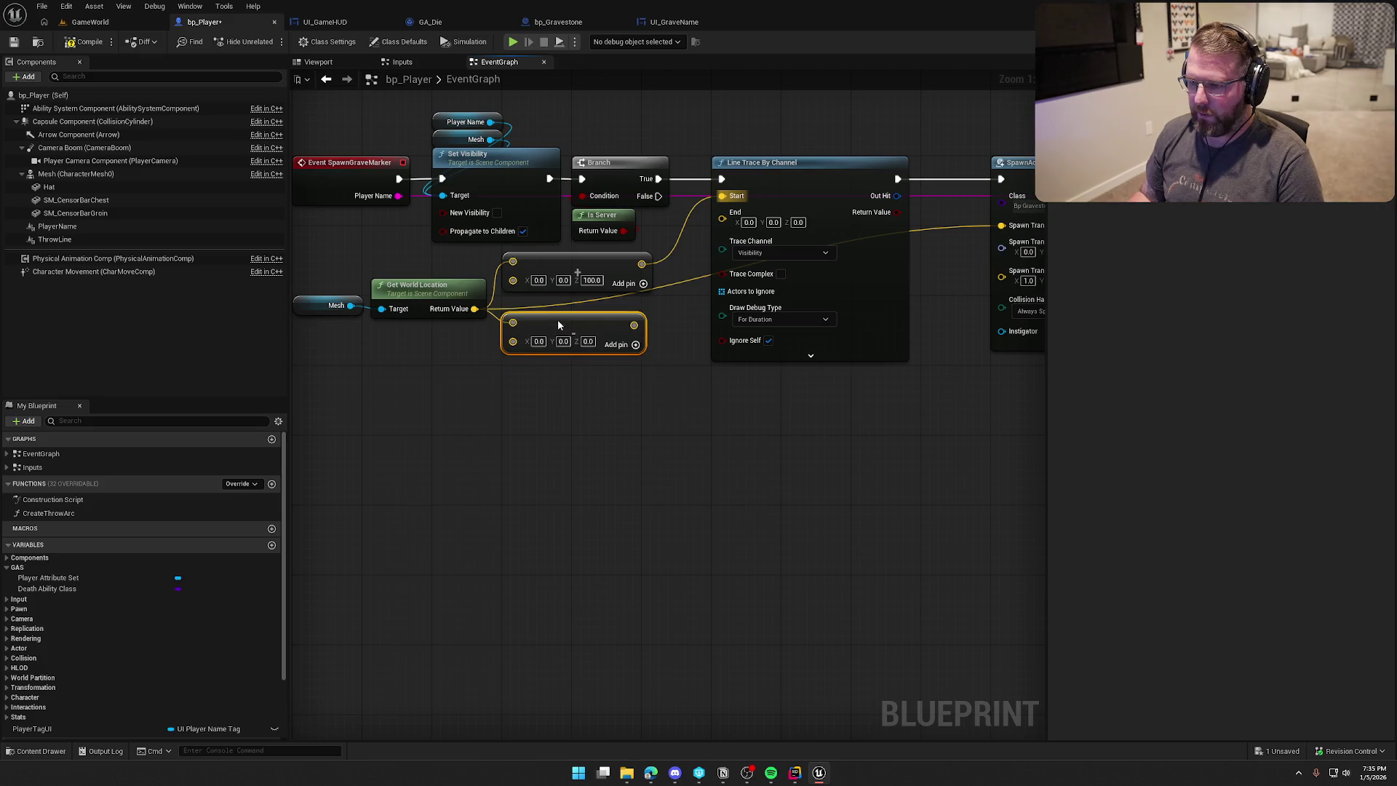
pyautogui.click(586, 342)
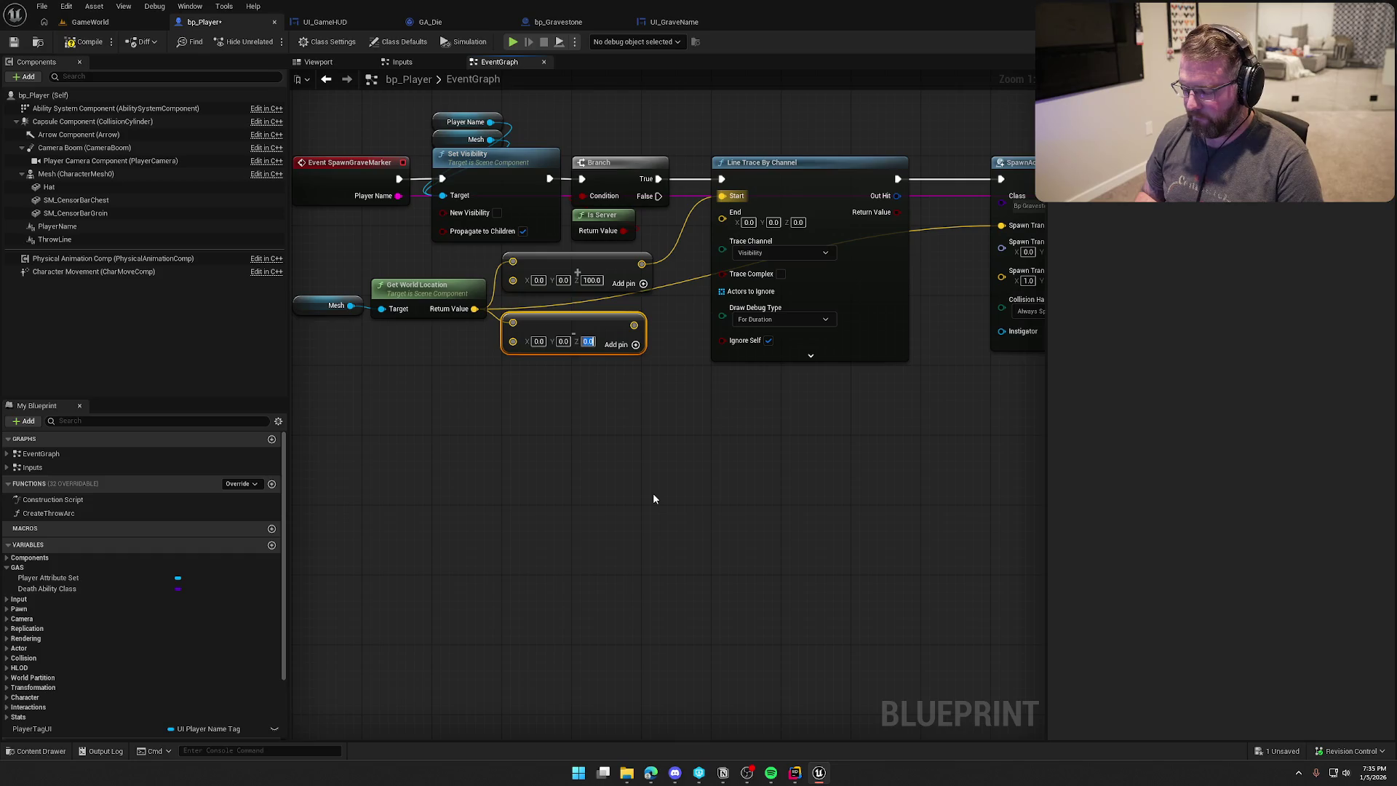
pyautogui.write('5000')
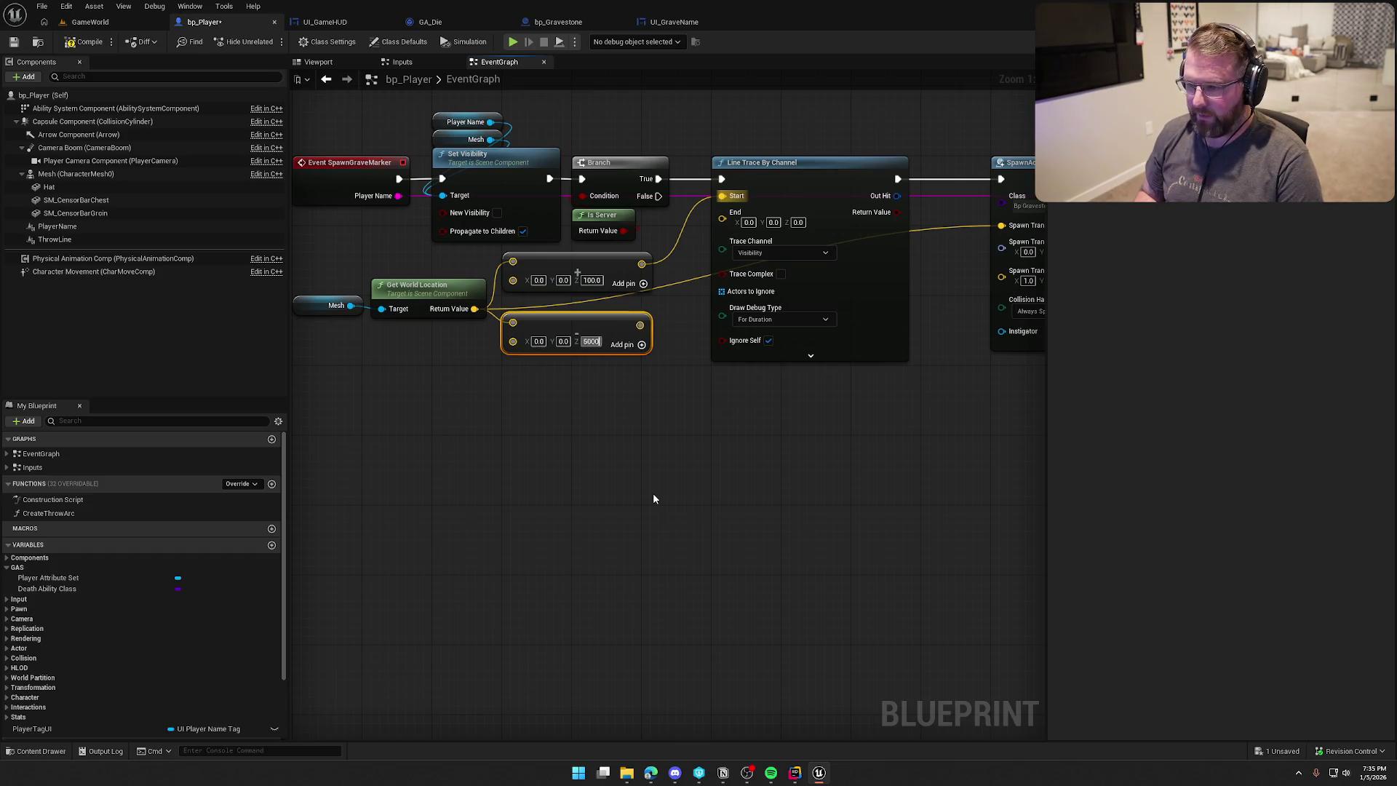
pyautogui.click(663, 500)
pyautogui.moveTo(646, 325); pyautogui.dragTo(722, 217)
# Move the gravestone SpawnActor chain further right to make room.
pyautogui.moveTo(591, 444); pyautogui.dragTo(678, 454)
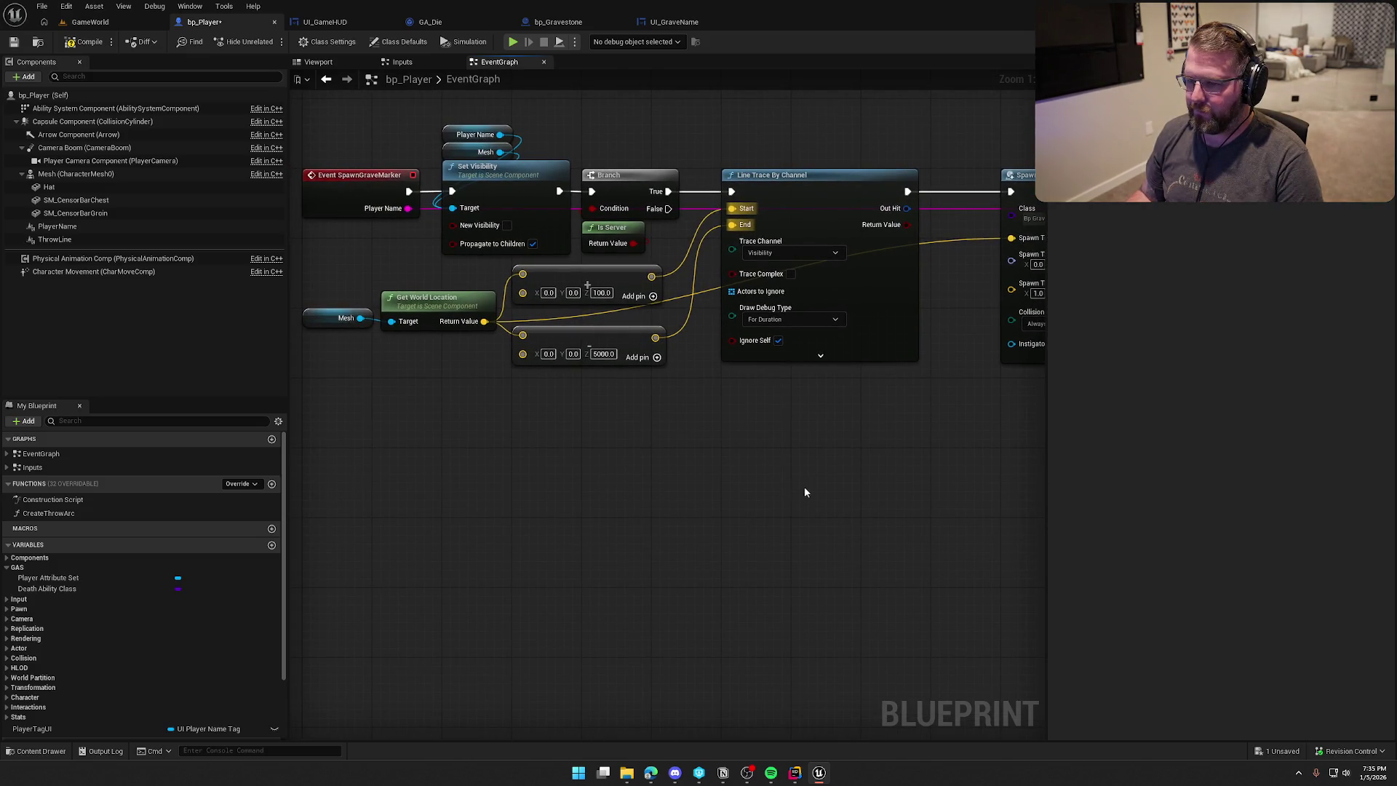
pyautogui.moveTo(851, 484); pyautogui.dragTo(546, 459)
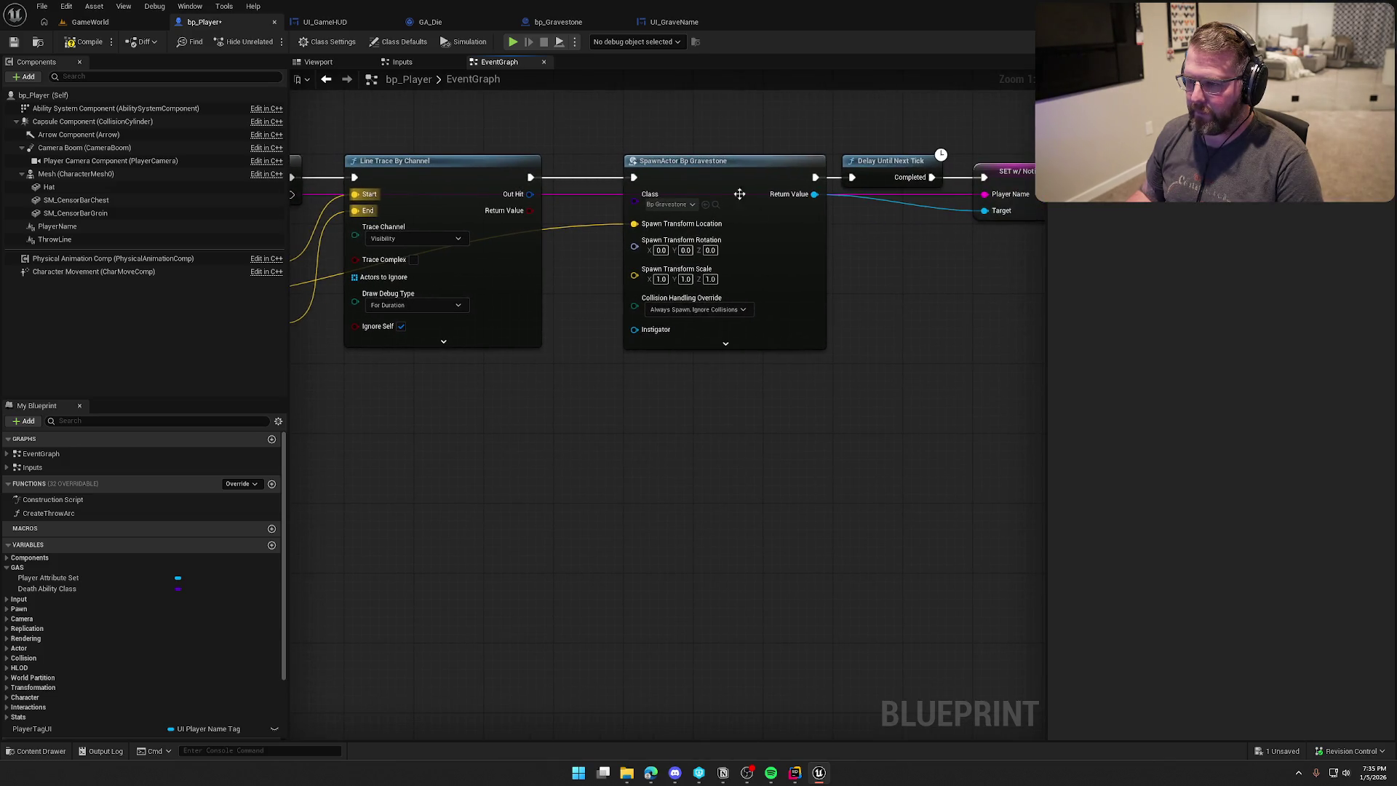
pyautogui.scroll(-2, 757, 215)
pyautogui.moveTo(677, 149); pyautogui.dragTo(994, 312)
pyautogui.scroll(2, 994, 312)
pyautogui.moveTo(704, 164); pyautogui.dragTo(843, 169)
pyautogui.moveTo(608, 300); pyautogui.dragTo(656, 314)
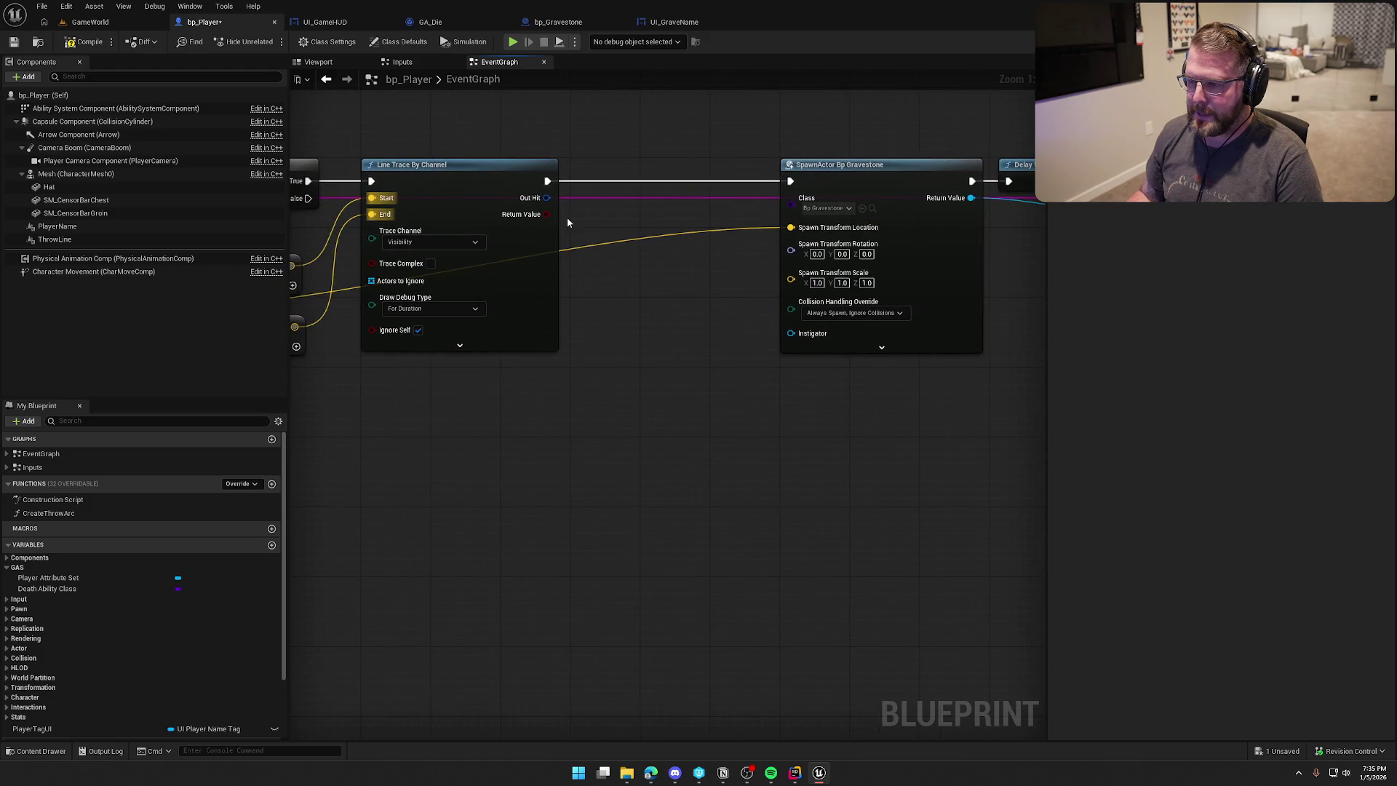
pyautogui.rightClick(547, 198)
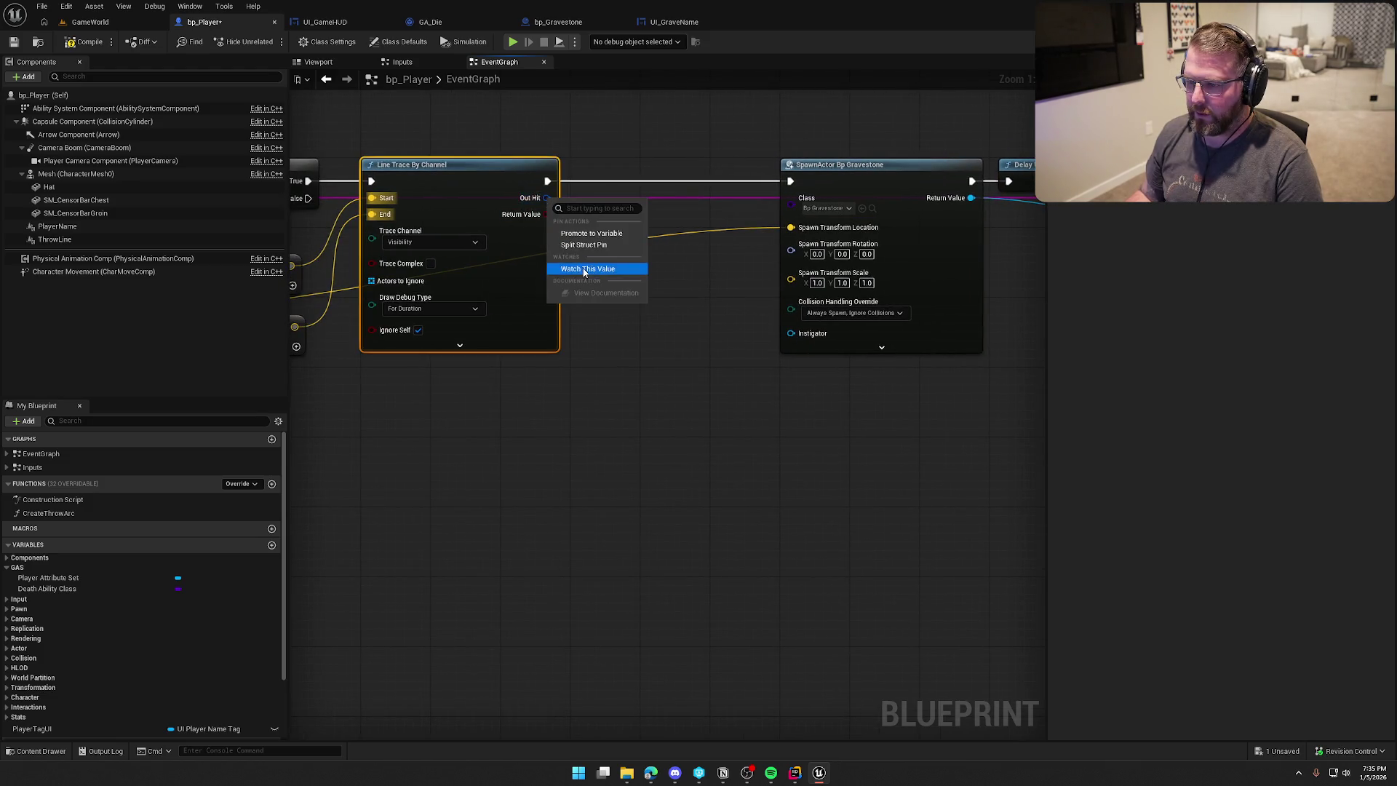
# Split the Out Hit pin and add a Select node, indexed by the trace result, feeding the spawn location.
pyautogui.click(611, 245)
pyautogui.moveTo(633, 437); pyautogui.dragTo(658, 440)
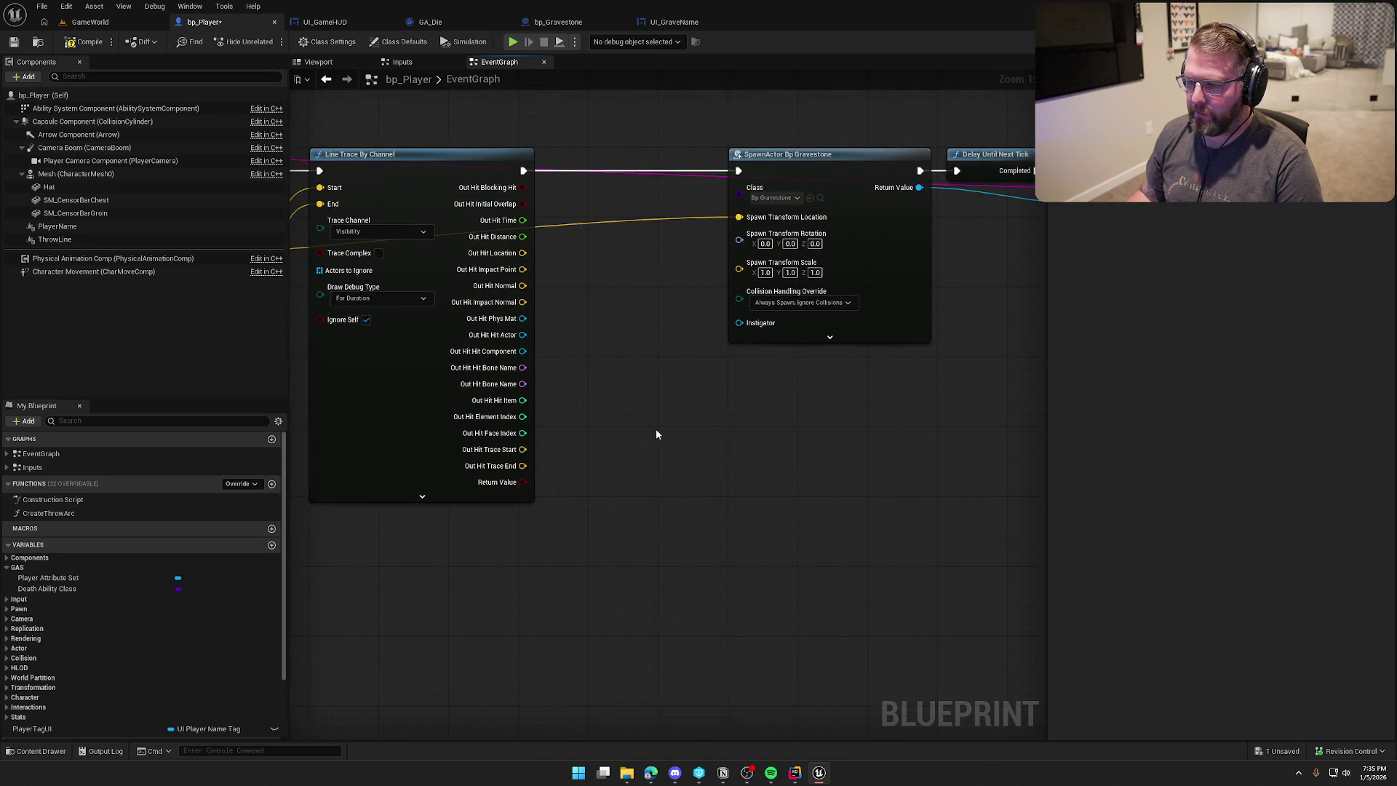
pyautogui.moveTo(739, 216); pyautogui.dragTo(706, 295)
pyautogui.write('se')
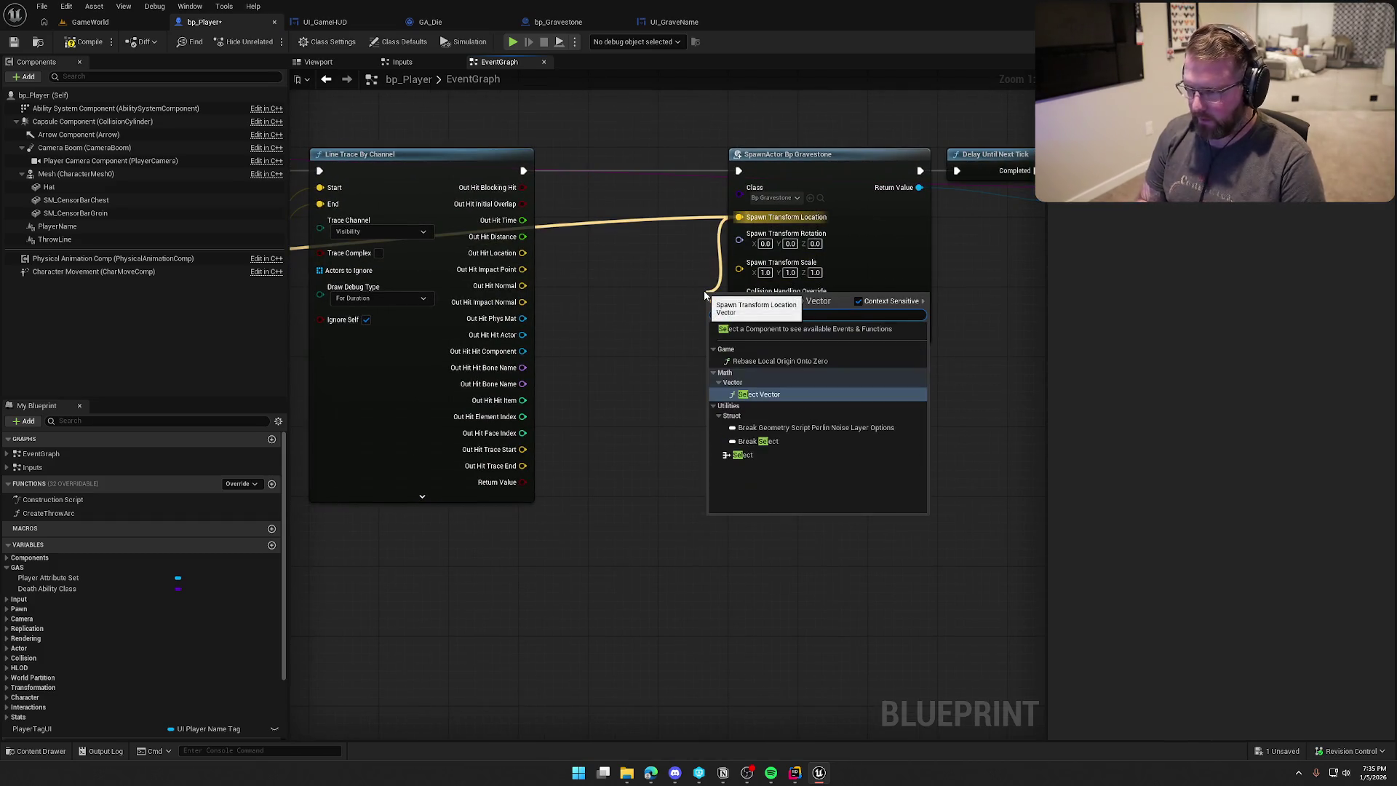
pyautogui.click(742, 455)
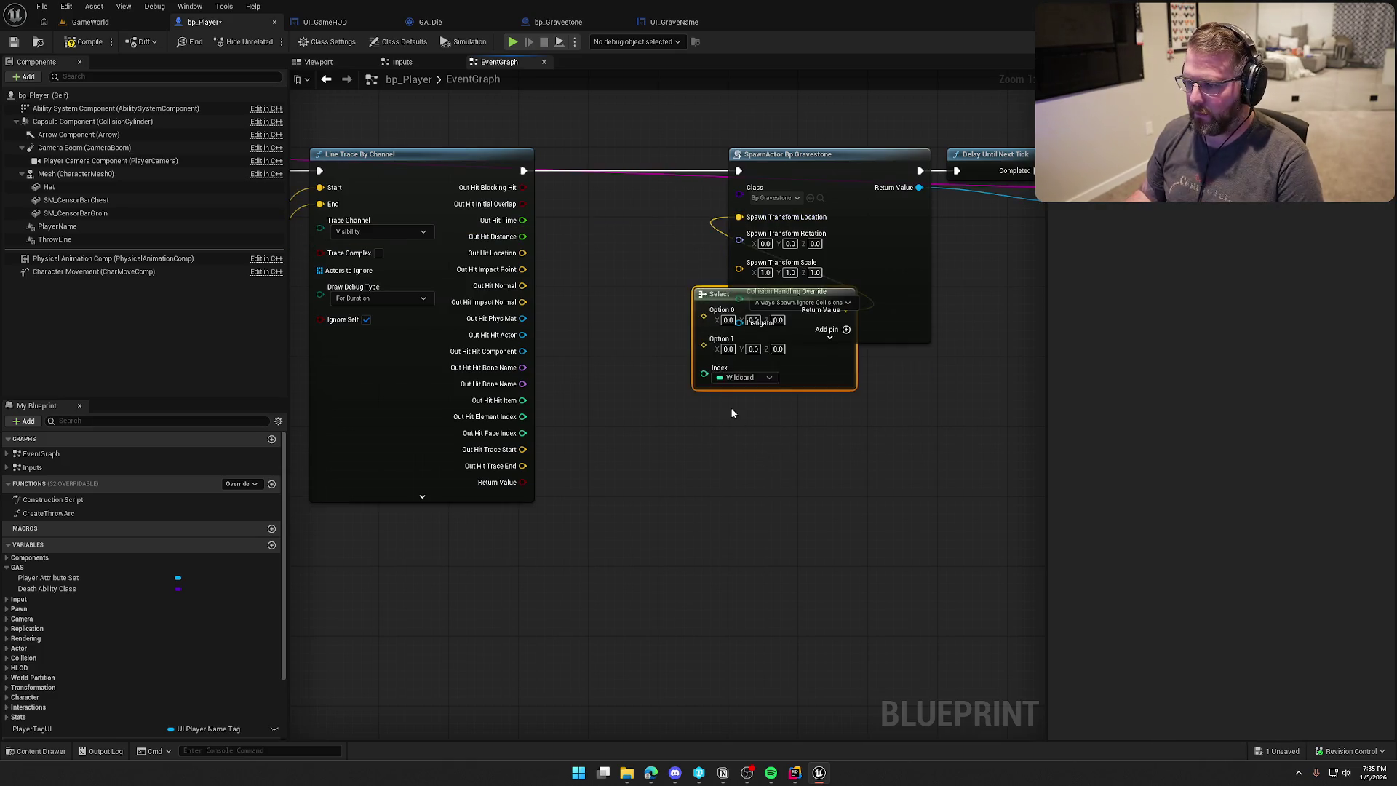
pyautogui.moveTo(704, 374); pyautogui.dragTo(525, 481)
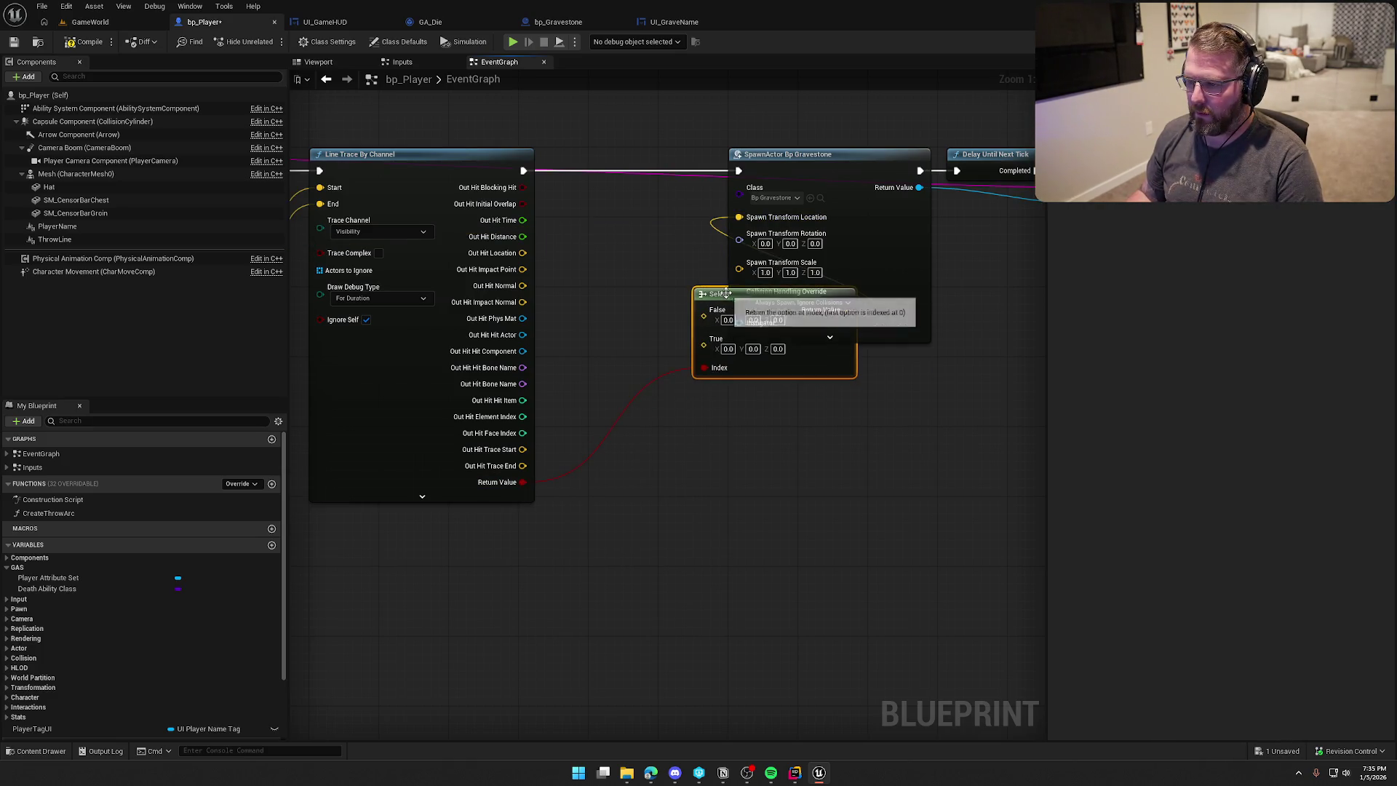
pyautogui.moveTo(715, 299)
pyautogui.mouseDown()
pyautogui.moveTo(592, 286)
pyautogui.moveTo(561, 218)
pyautogui.moveTo(574, 204)
pyautogui.mouseUp()
# Shift the Select and SpawnActor nodes right and paste Mesh > Get World Location into Select's False input.
pyautogui.moveTo(614, 118)
pyautogui.mouseDown()
pyautogui.moveTo(1005, 366)
pyautogui.moveTo(967, 381)
pyautogui.mouseUp()
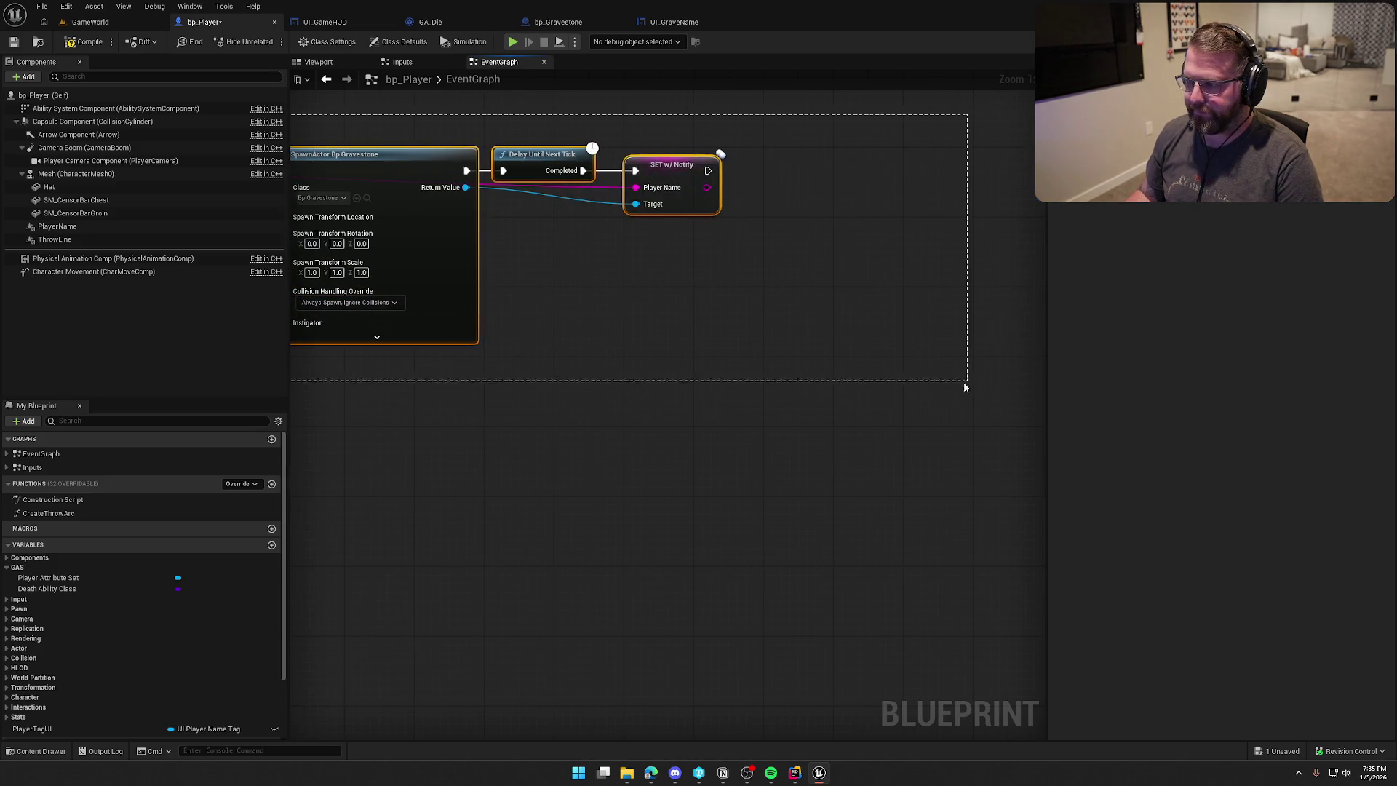
pyautogui.moveTo(655, 256); pyautogui.dragTo(771, 263)
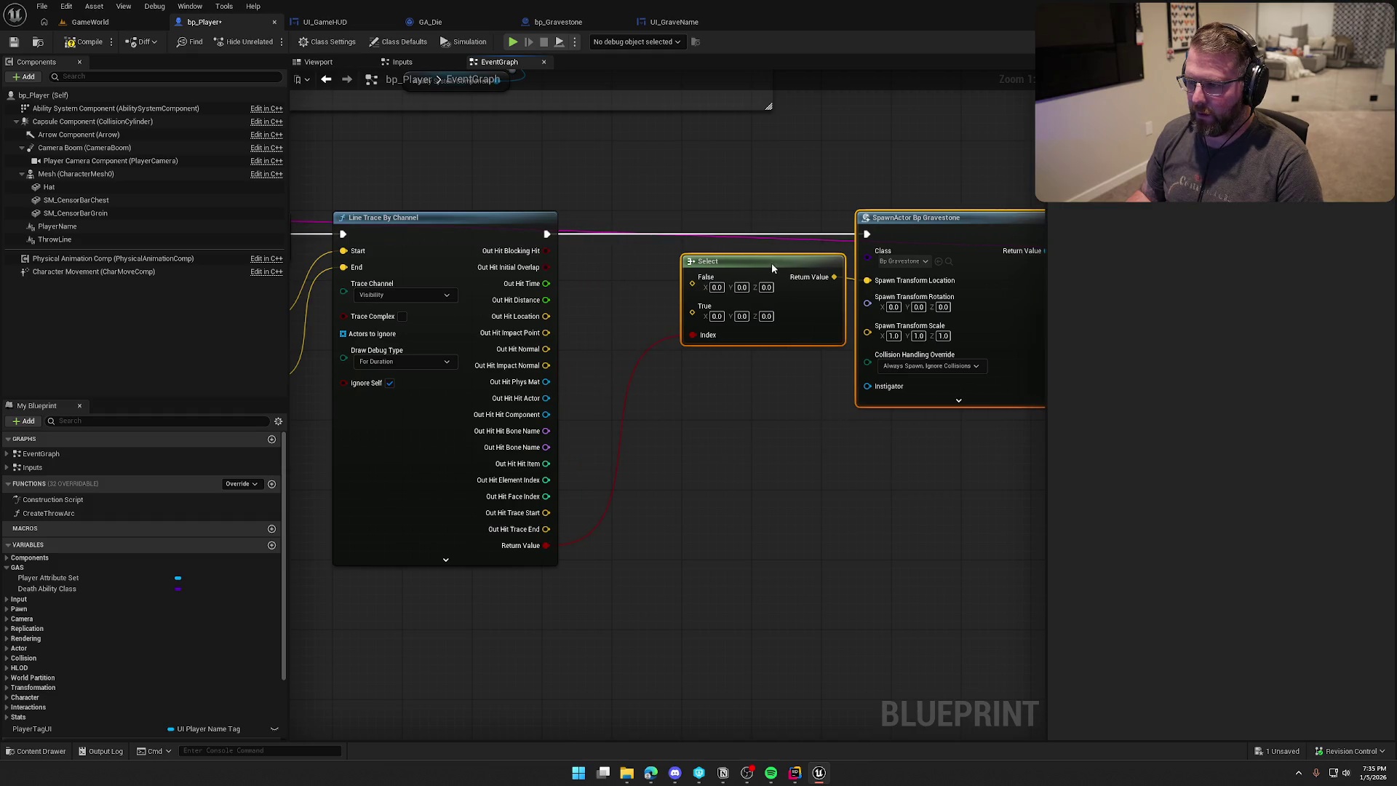
pyautogui.moveTo(480, 440); pyautogui.dragTo(871, 413)
pyautogui.moveTo(479, 398); pyautogui.dragTo(745, 406)
pyautogui.hotkey('ctrl', 'v')
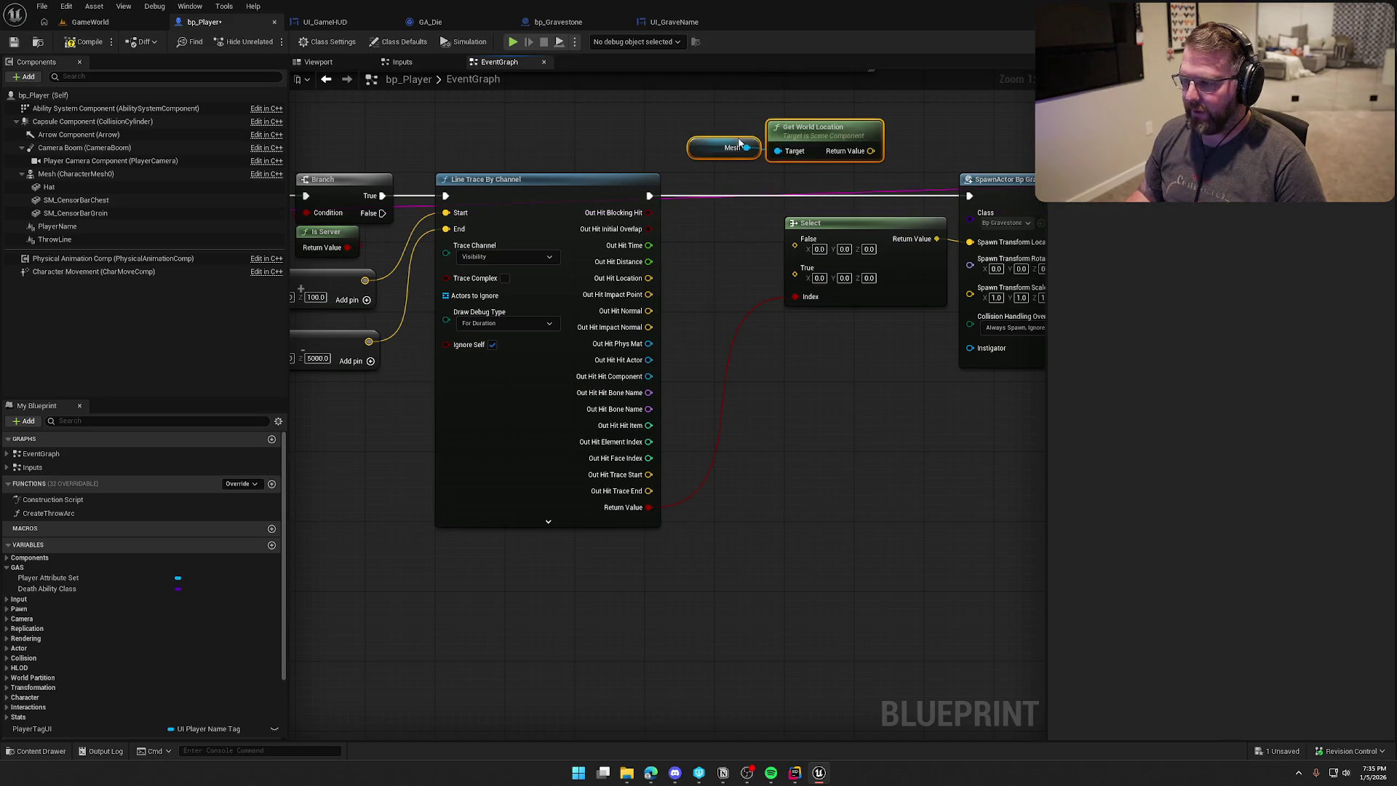
pyautogui.moveTo(871, 151); pyautogui.dragTo(806, 251)
pyautogui.moveTo(815, 140); pyautogui.dragTo(832, 157)
pyautogui.click(833, 422)
pyautogui.moveTo(832, 421)
pyautogui.mouseDown()
pyautogui.moveTo(790, 412)
pyautogui.moveTo(776, 433)
pyautogui.mouseUp()
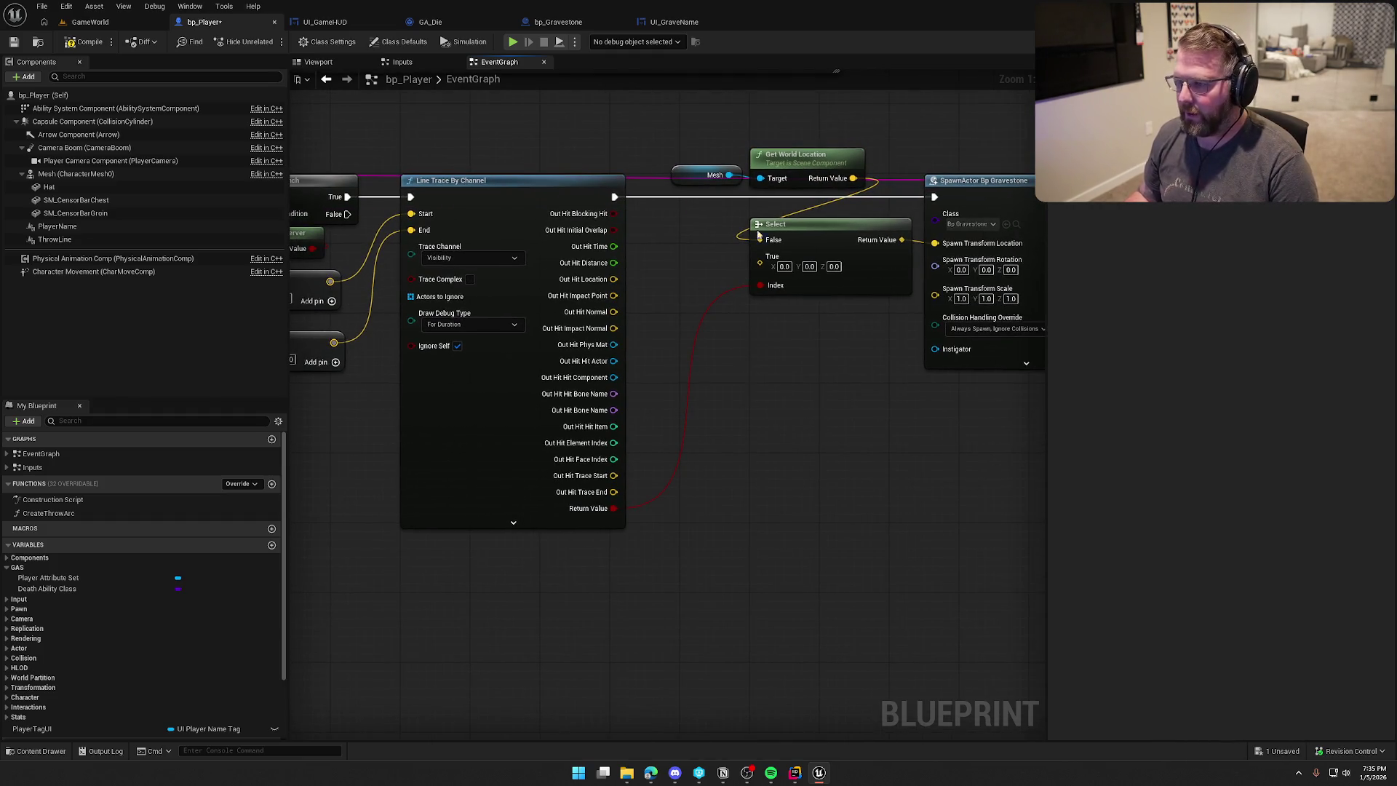
pyautogui.moveTo(795, 162); pyautogui.dragTo(796, 144)
pyautogui.click(806, 422)
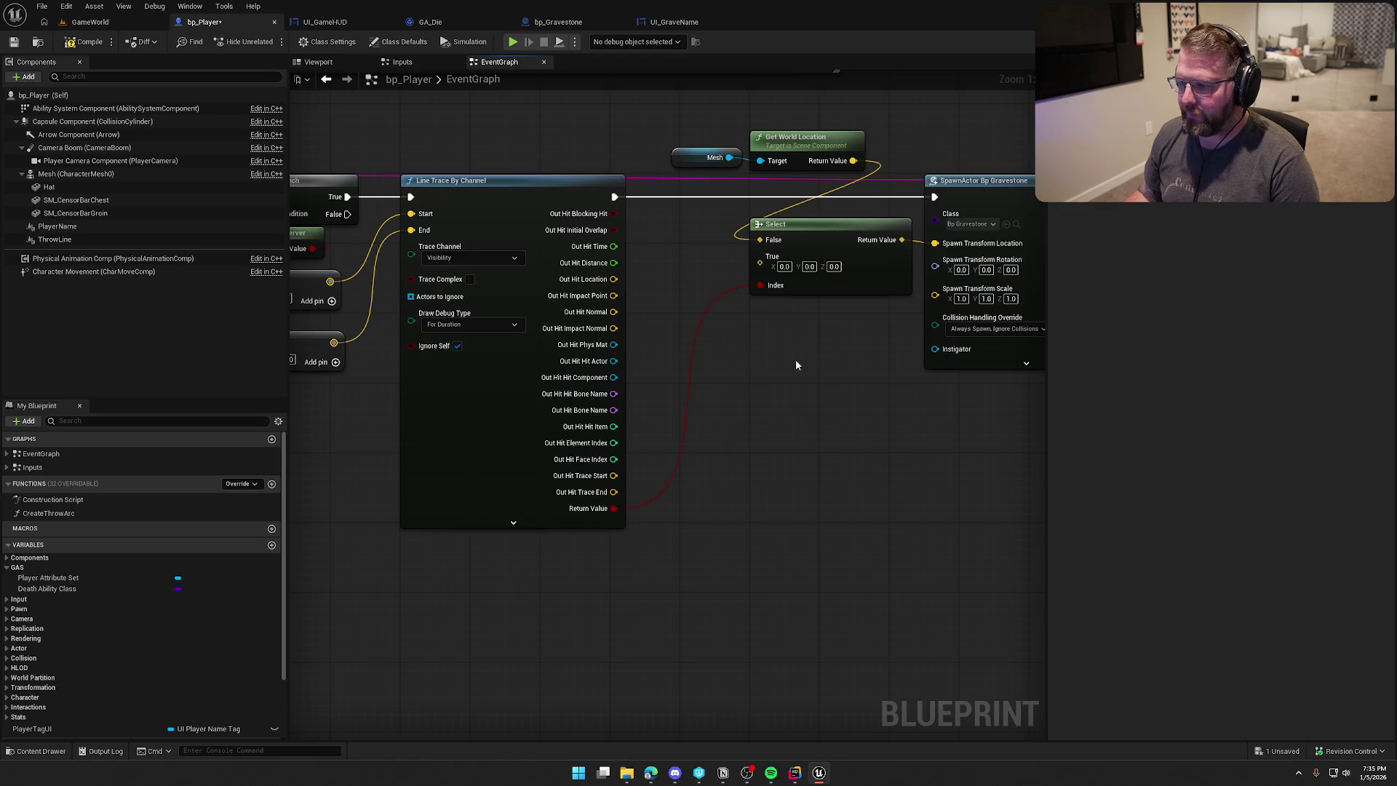
# Wire Out Hit Location into Select's True input and tidy the SpawnActor node.
pyautogui.moveTo(760, 262)
pyautogui.mouseDown()
pyautogui.moveTo(659, 291)
pyautogui.moveTo(615, 280)
pyautogui.moveTo(623, 322)
pyautogui.moveTo(615, 281)
pyautogui.mouseUp()
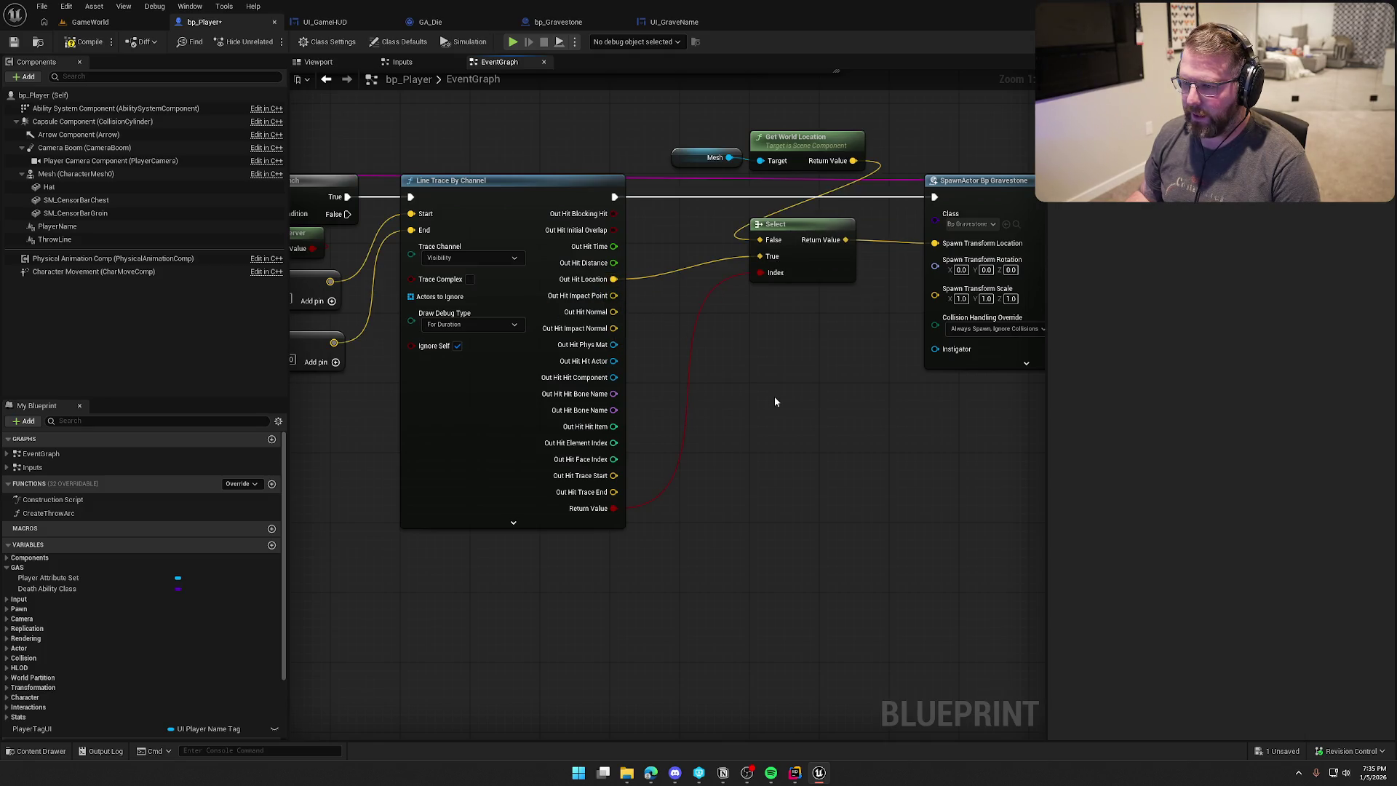
pyautogui.moveTo(805, 383); pyautogui.dragTo(706, 369)
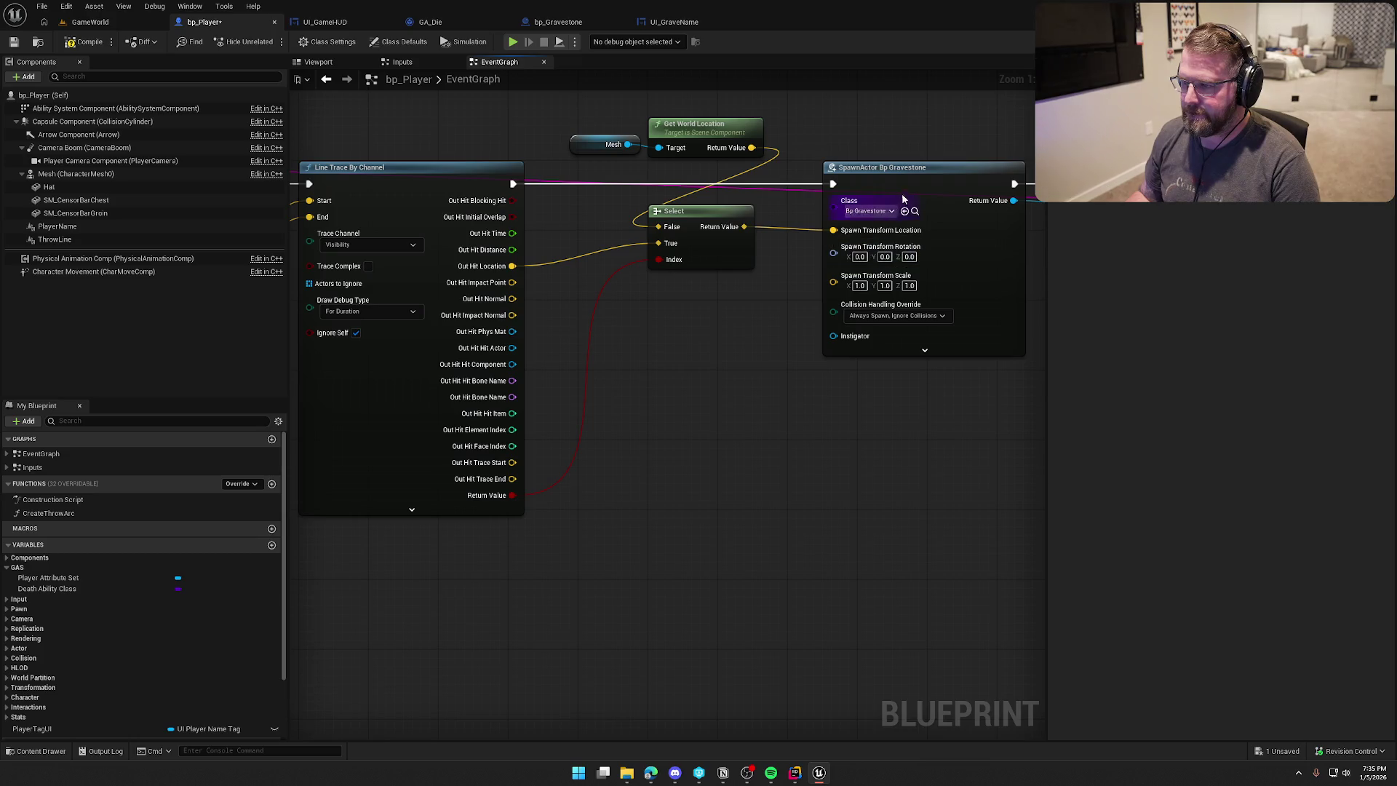
pyautogui.moveTo(902, 175); pyautogui.dragTo(879, 175)
pyautogui.moveTo(715, 377); pyautogui.dragTo(727, 379)
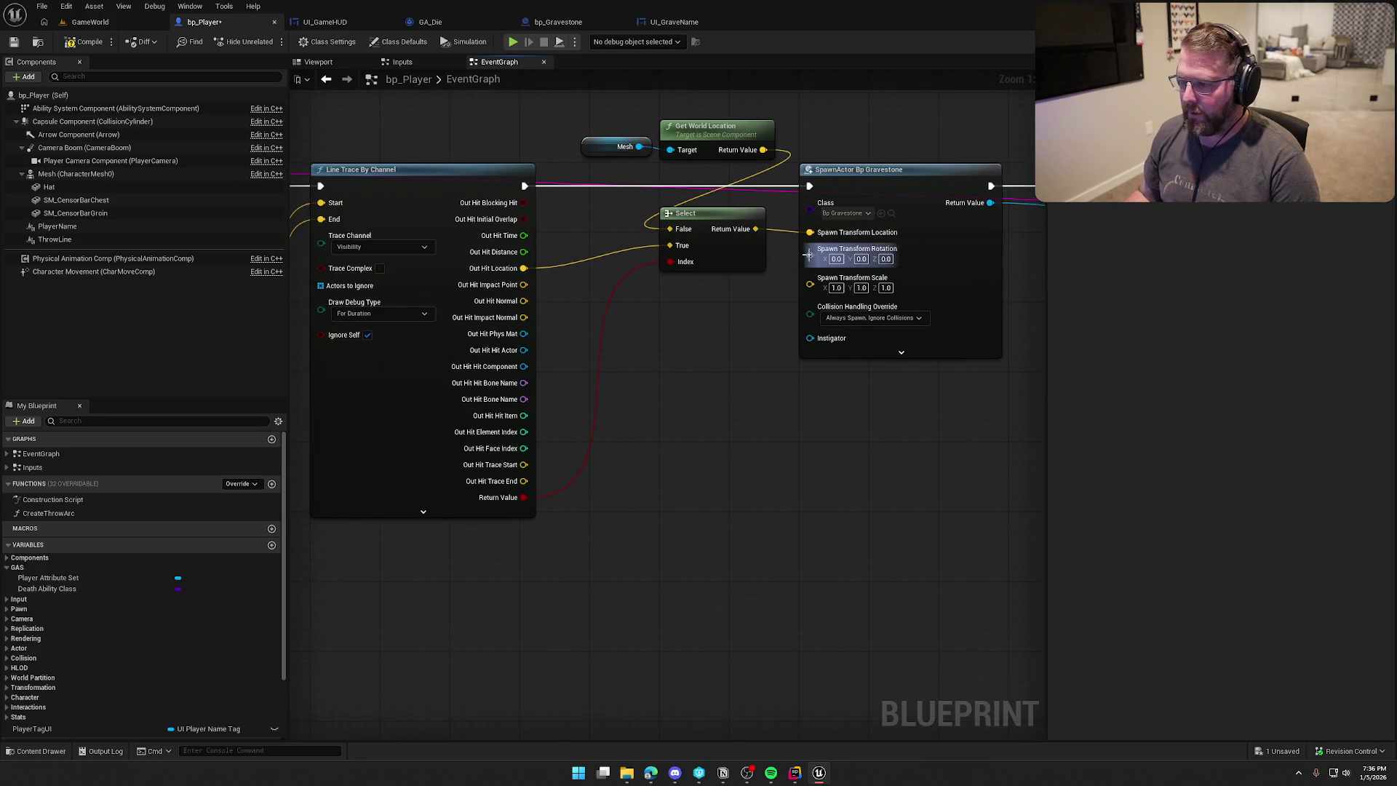
pyautogui.moveTo(808, 254); pyautogui.dragTo(721, 342)
pyautogui.click(684, 324)
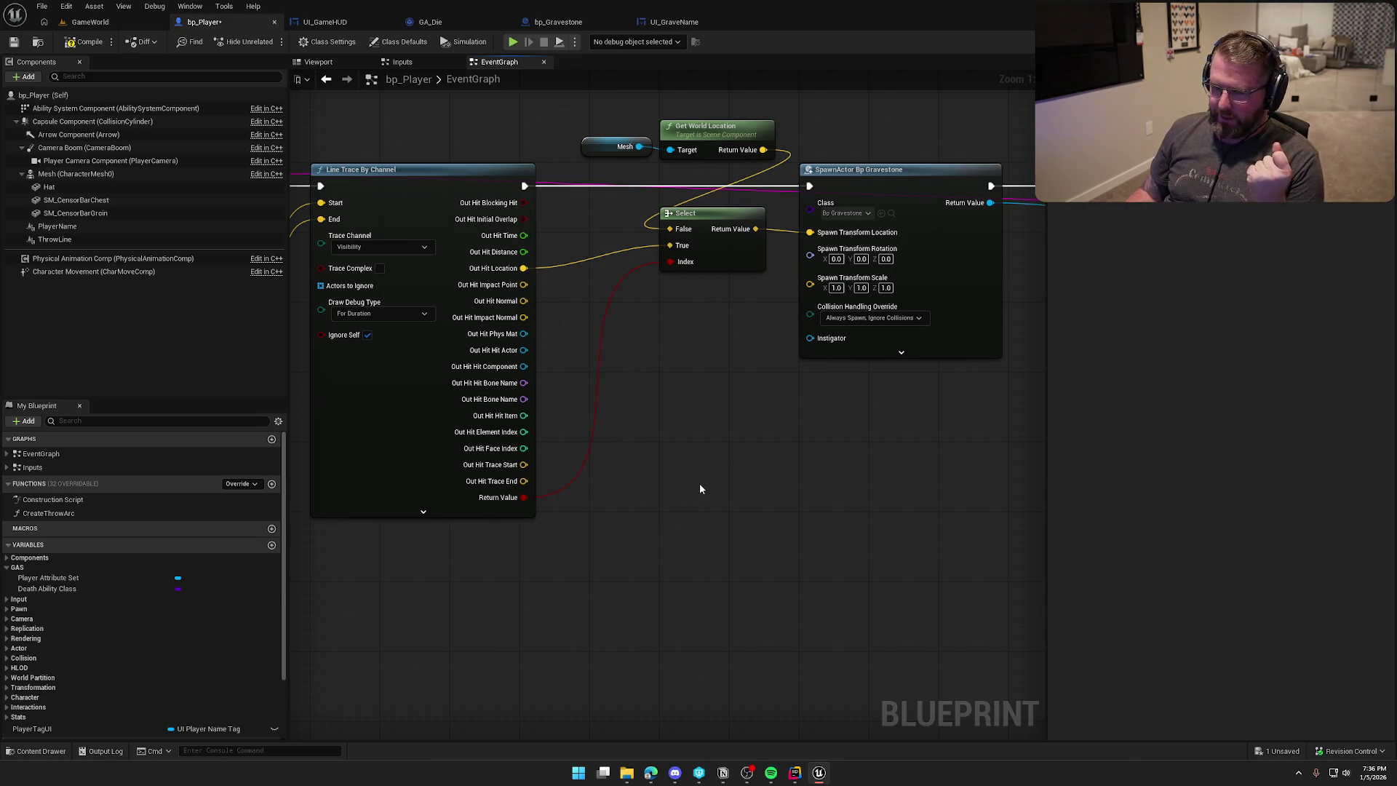
pyautogui.hotkey('alt', 'Tab')
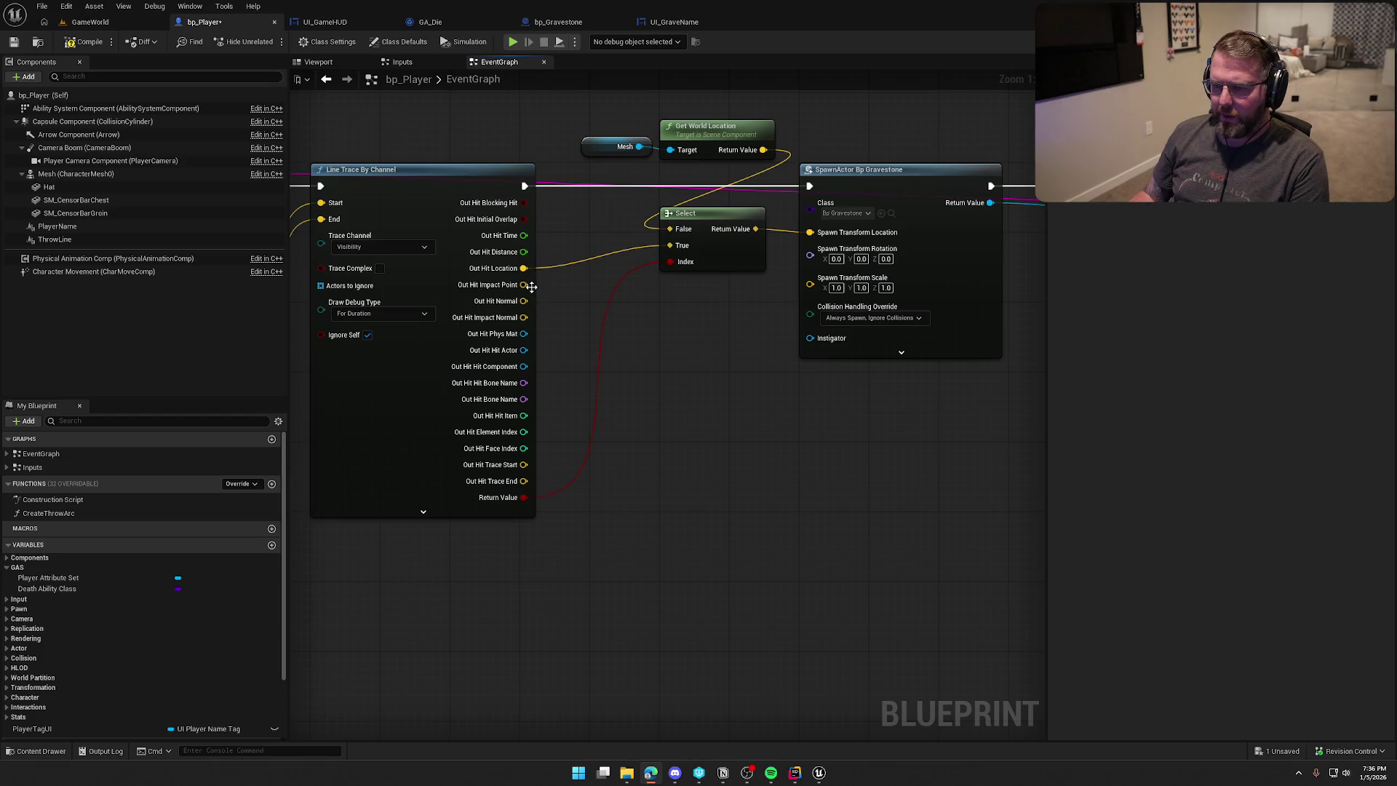
# Feed Out Hit Impact Normal through Make Rot from Z into the spawn rotation, then compile and save bp_Player.
pyautogui.moveTo(524, 317); pyautogui.dragTo(604, 355)
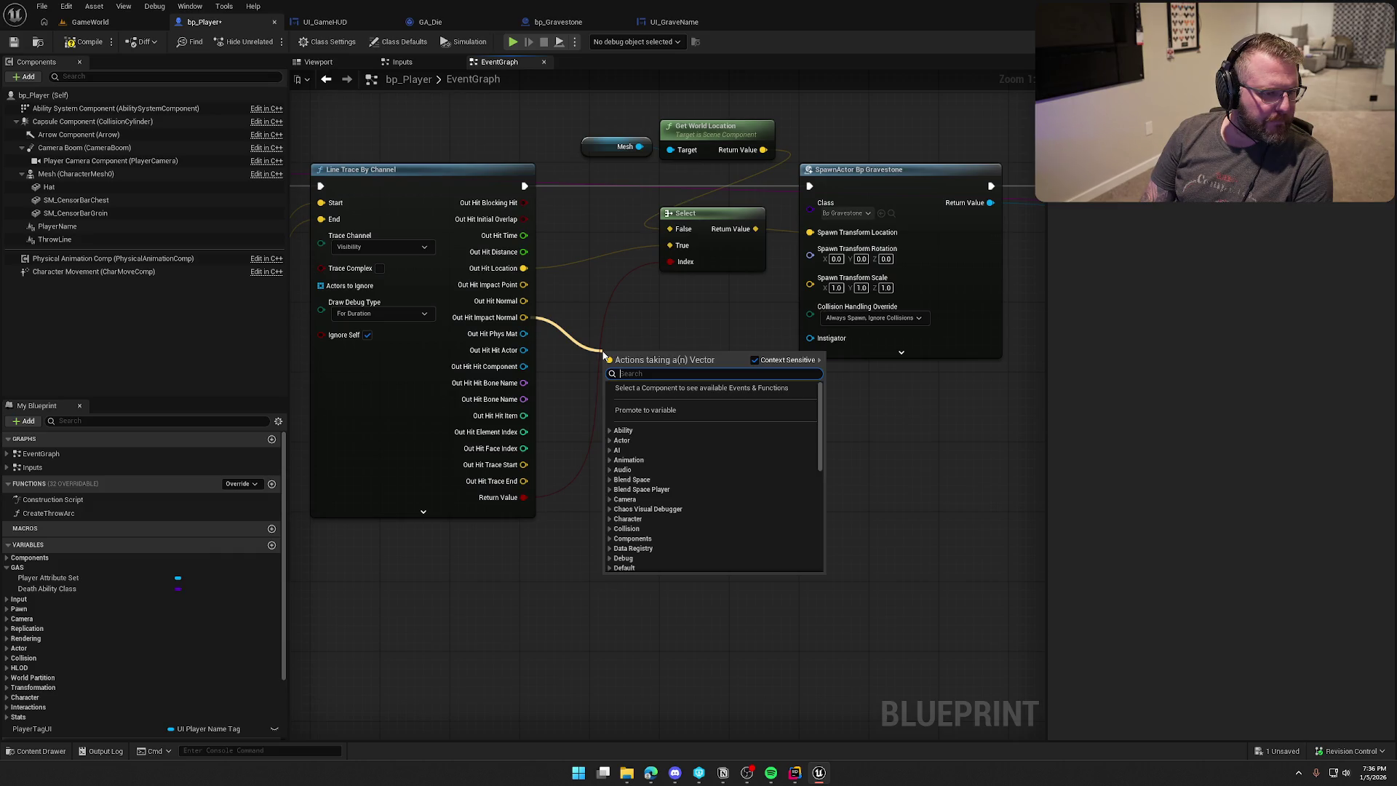
pyautogui.write('make rot')
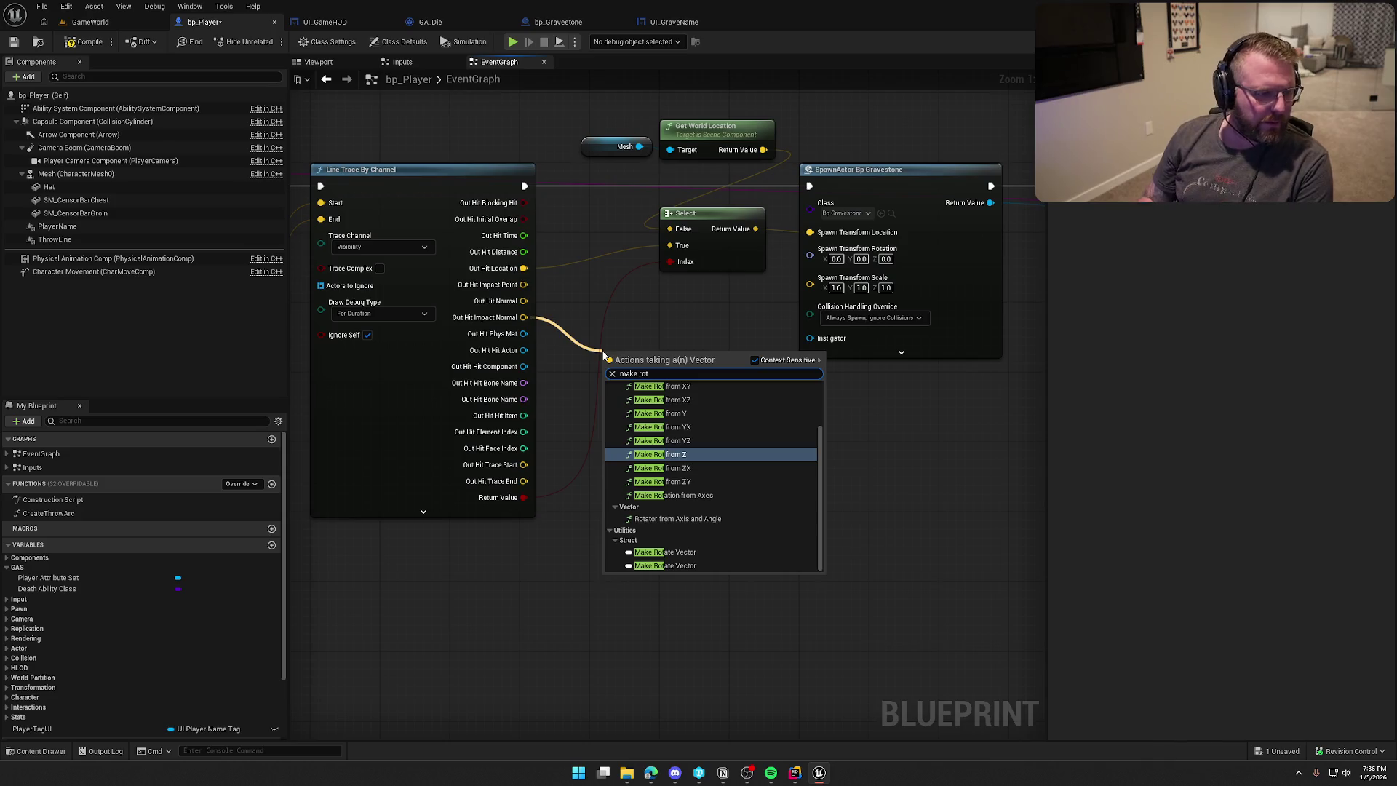
pyautogui.click(686, 456)
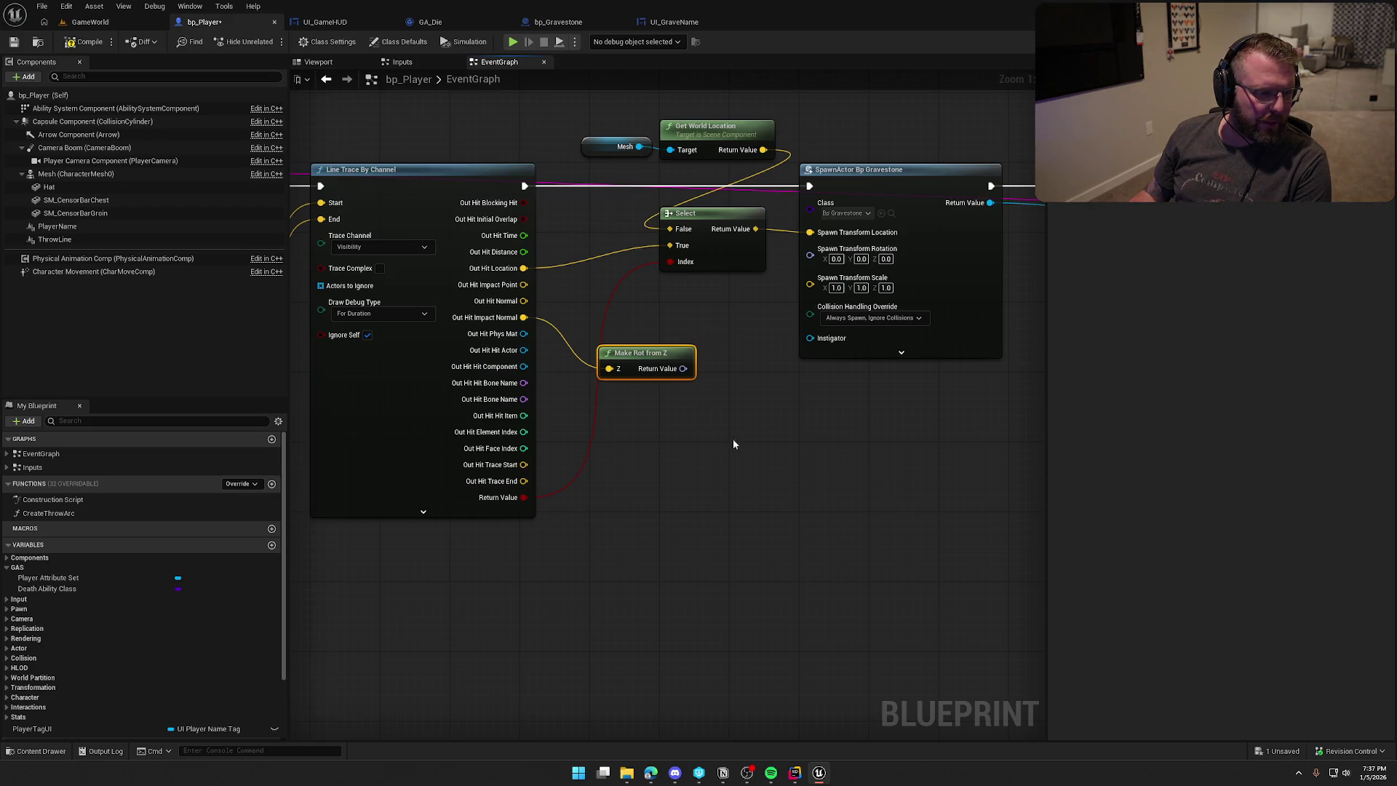
pyautogui.moveTo(688, 368)
pyautogui.mouseDown()
pyautogui.moveTo(810, 250)
pyautogui.moveTo(710, 298)
pyautogui.moveTo(720, 292)
pyautogui.mouseUp()
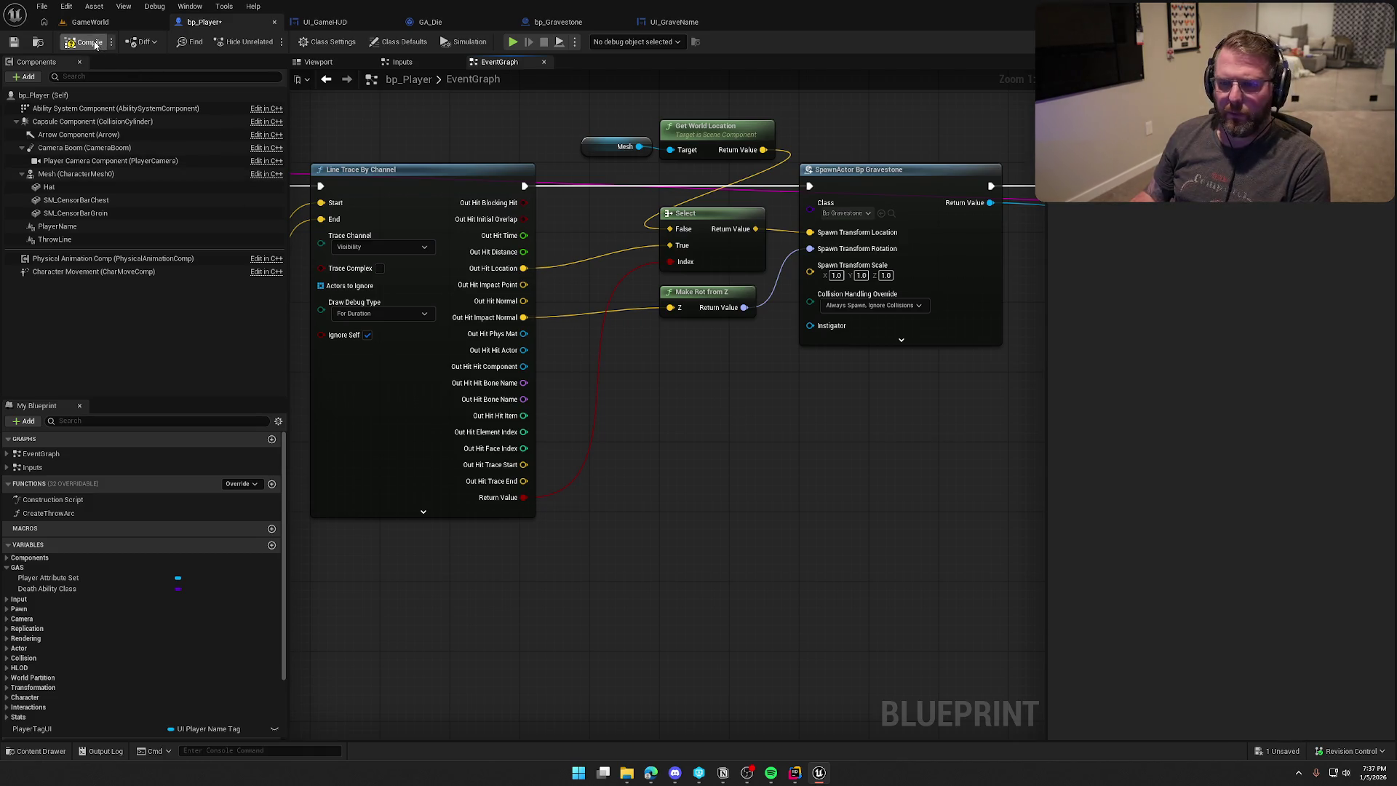
pyautogui.hotkey('ctrl', 's')
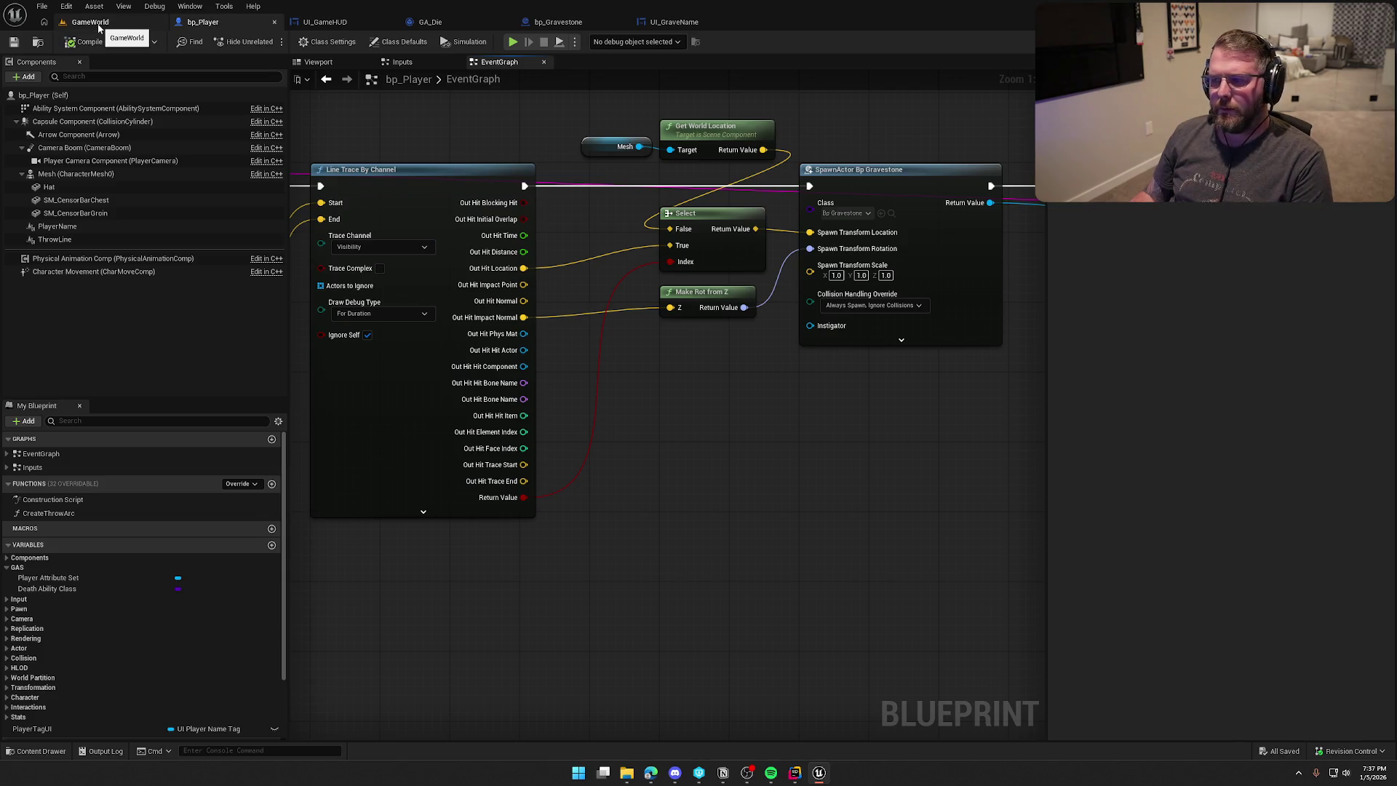
# Play in GameWorld, run KillPlayer from the console to kill the character, then stop.
pyautogui.click(90, 22)
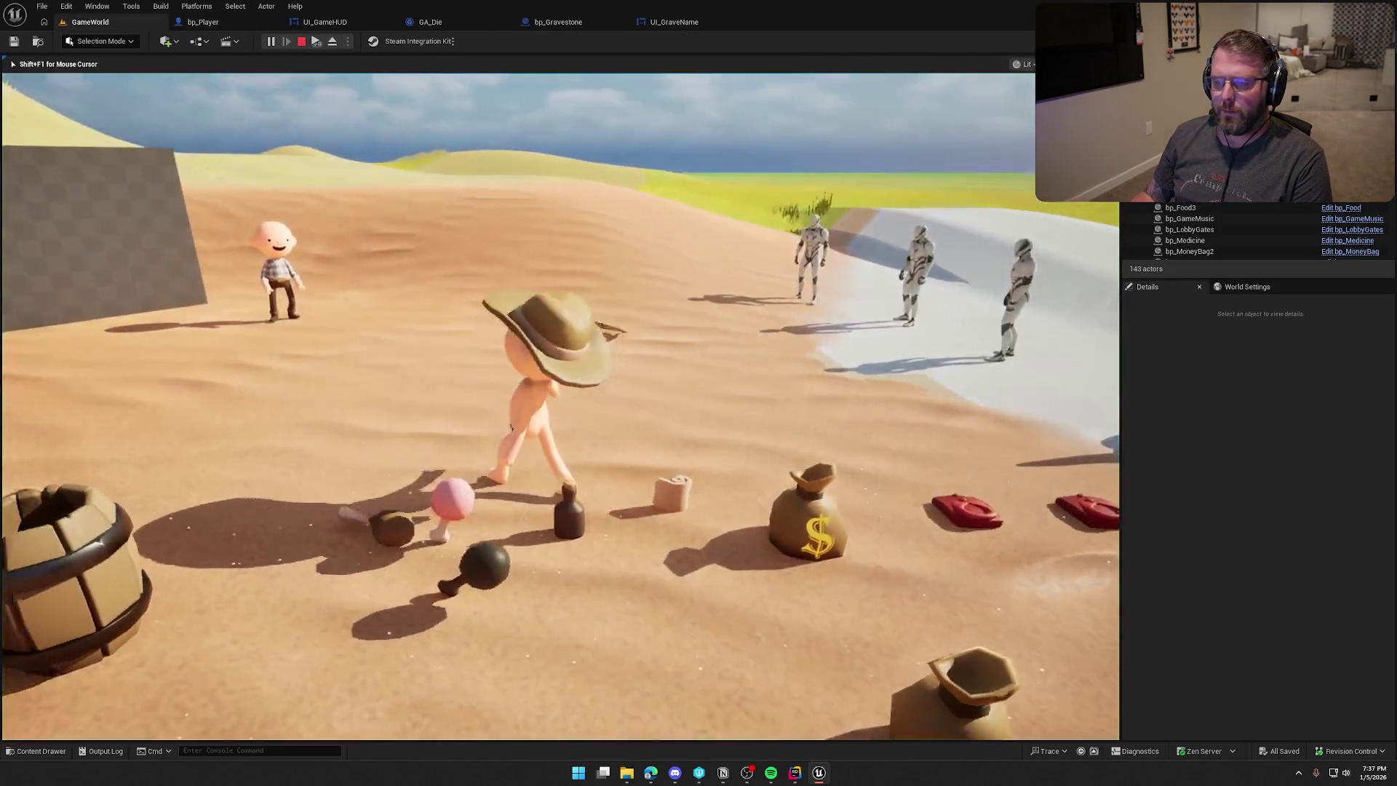
pyautogui.press('w')
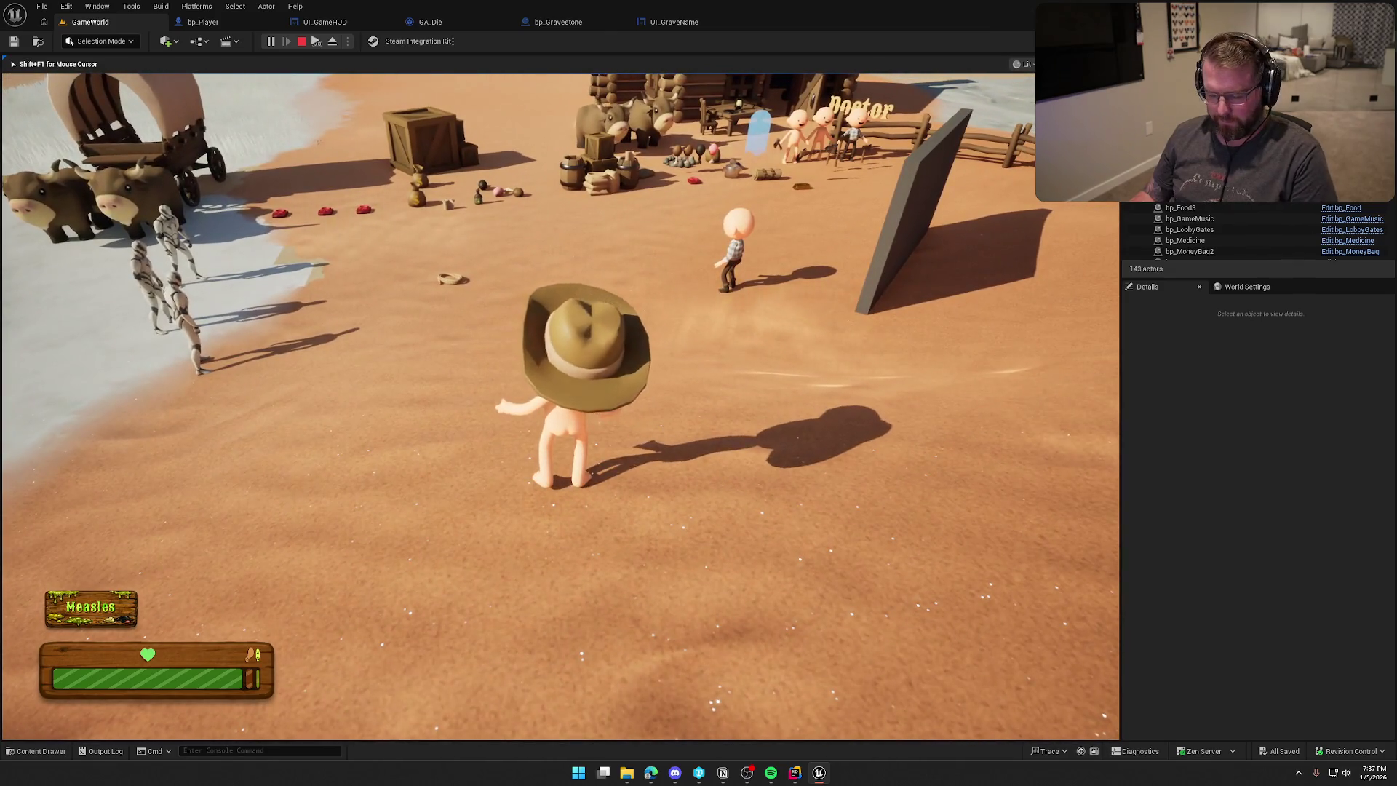
pyautogui.press('super')
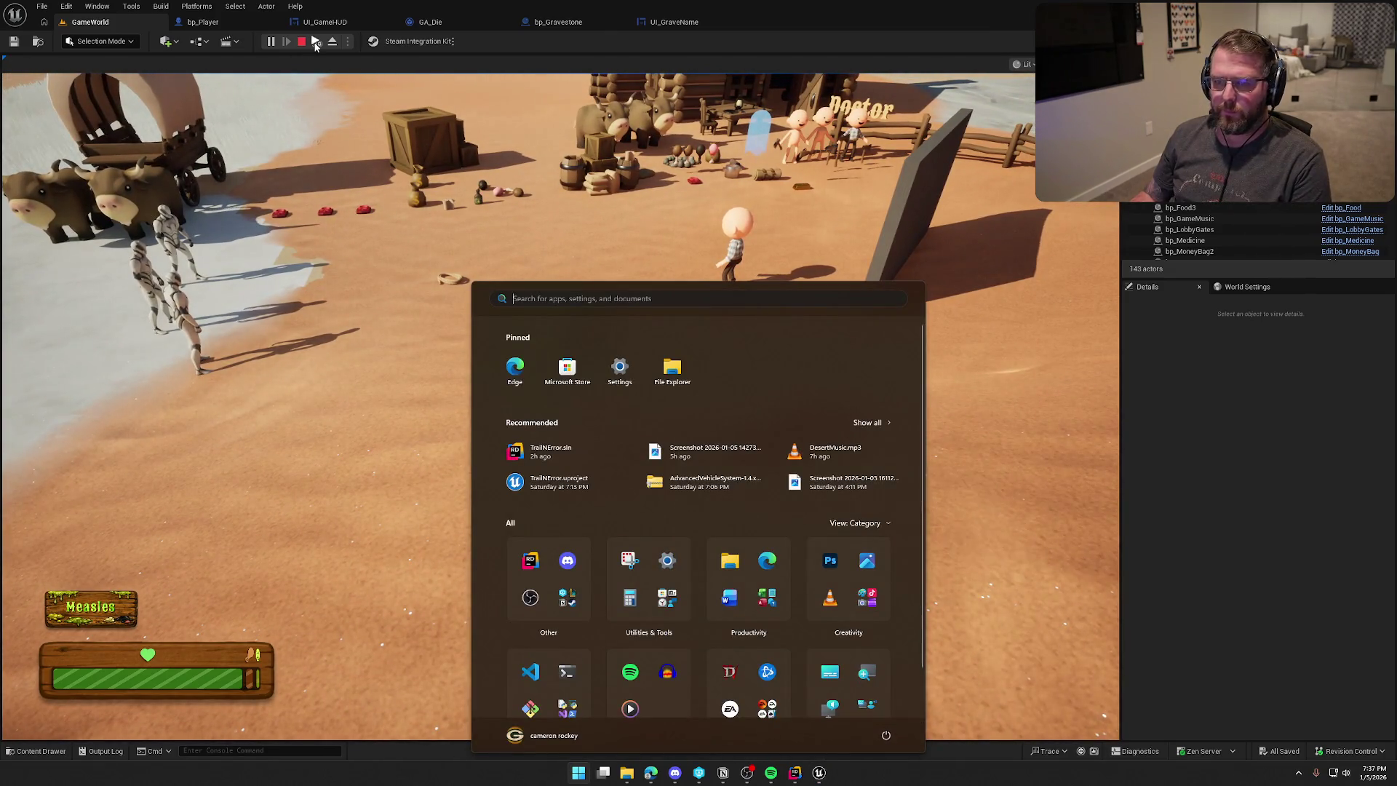
pyautogui.press('Escape')
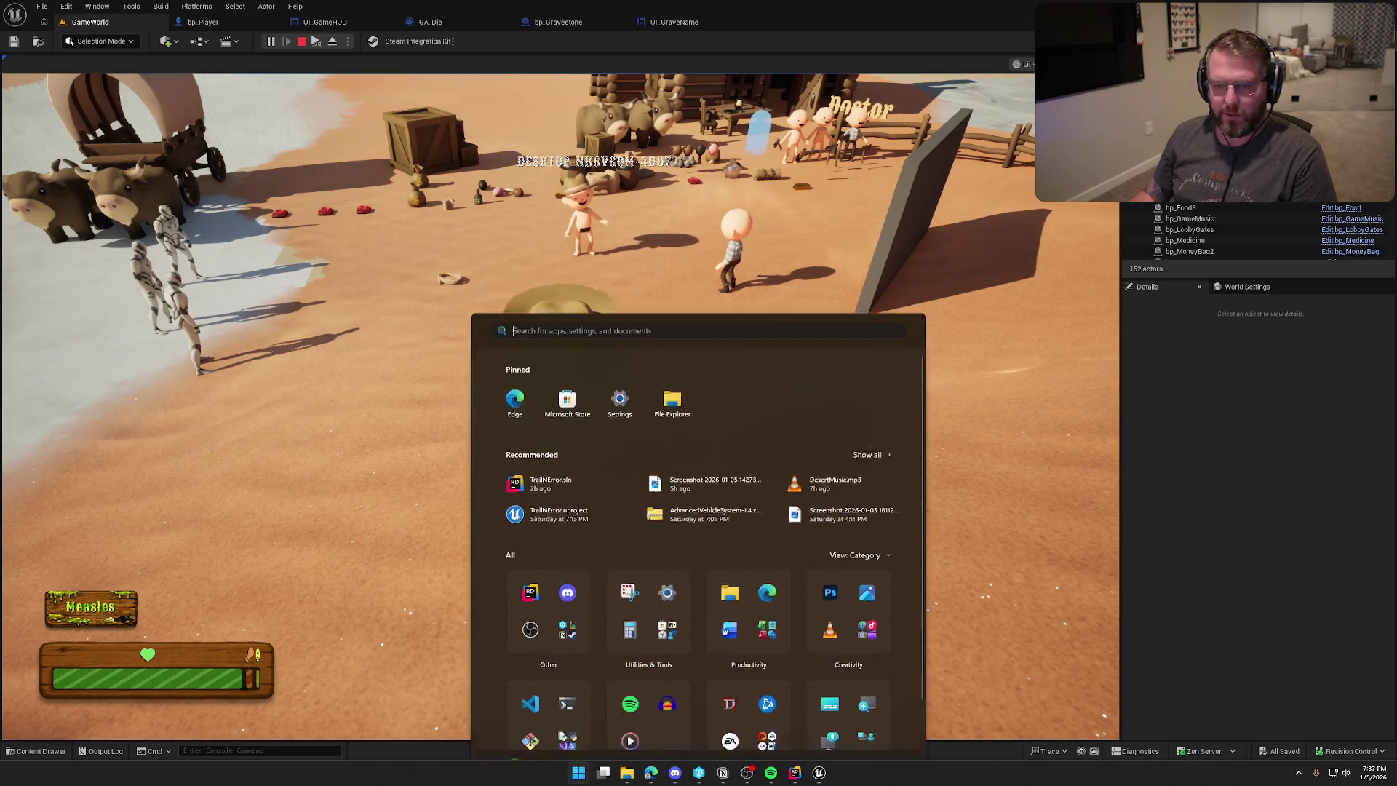
pyautogui.click(354, 235)
pyautogui.press('`')
pyautogui.press('Up')
pyautogui.press('Return')
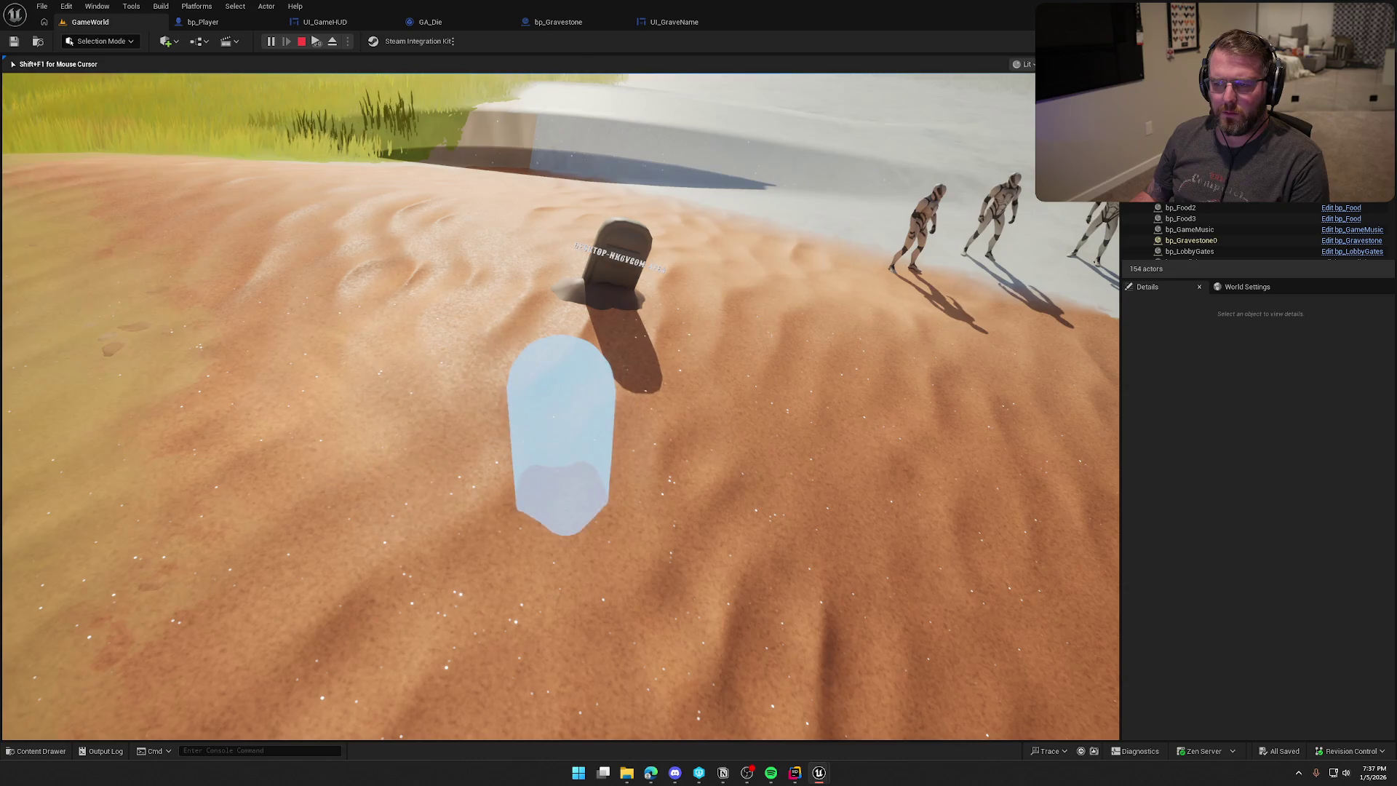
pyautogui.press('Escape')
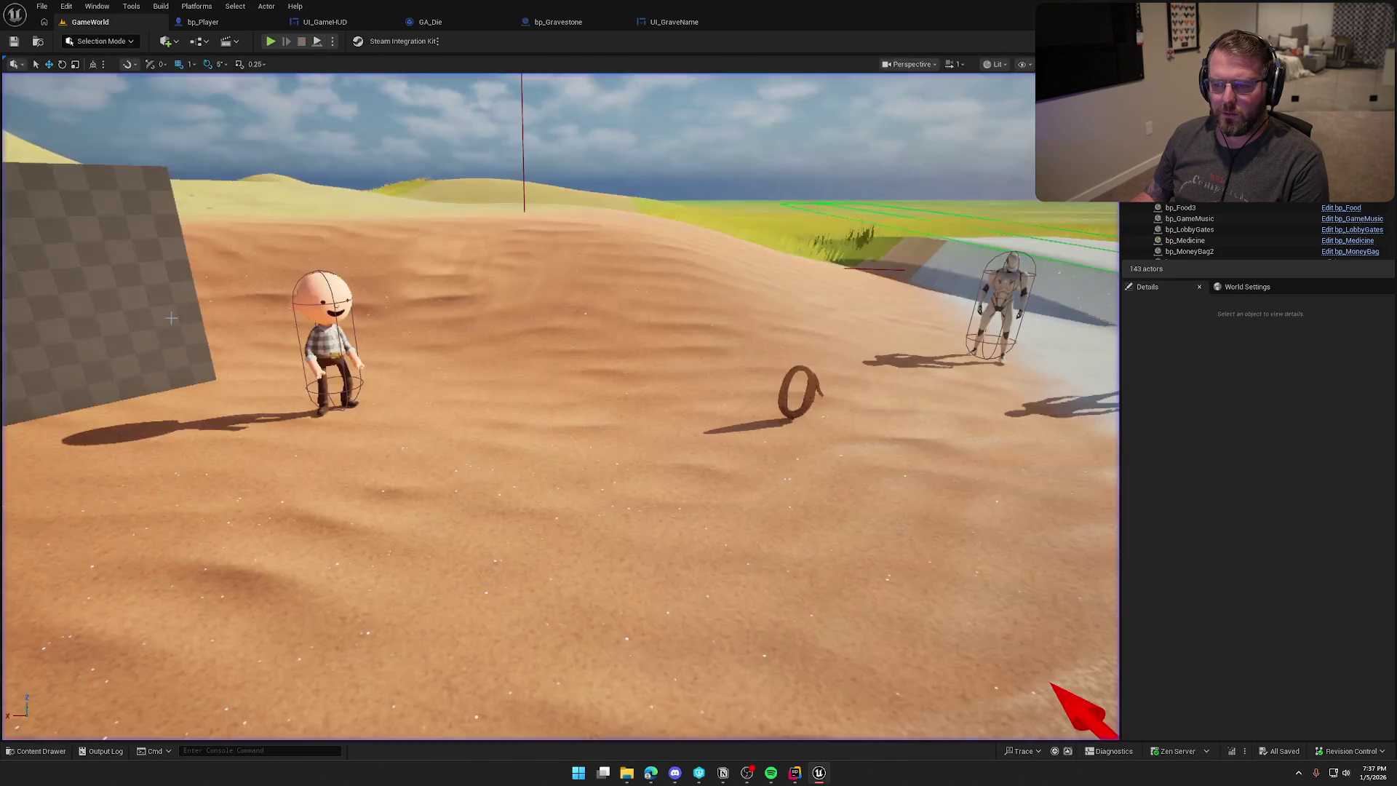
# Play again, run KillPlayer a second time and inspect the gravestone, then return to bp_Player.
pyautogui.click(223, 28)
pyautogui.moveTo(622, 435)
pyautogui.mouseDown()
pyautogui.moveTo(820, 422)
pyautogui.moveTo(866, 436)
pyautogui.moveTo(752, 461)
pyautogui.mouseUp()
pyautogui.hotkey('alt', 'p')
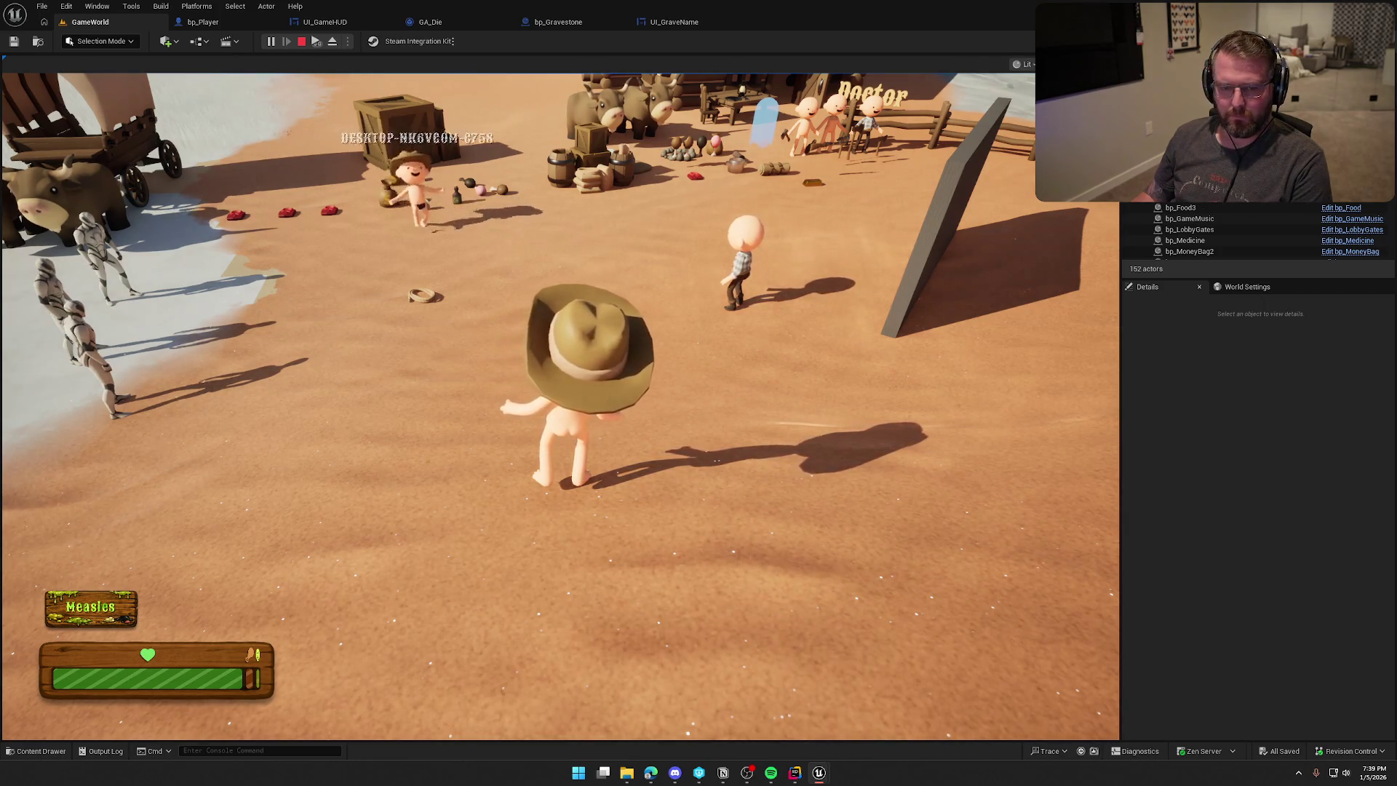
pyautogui.press('super')
pyautogui.press('super')
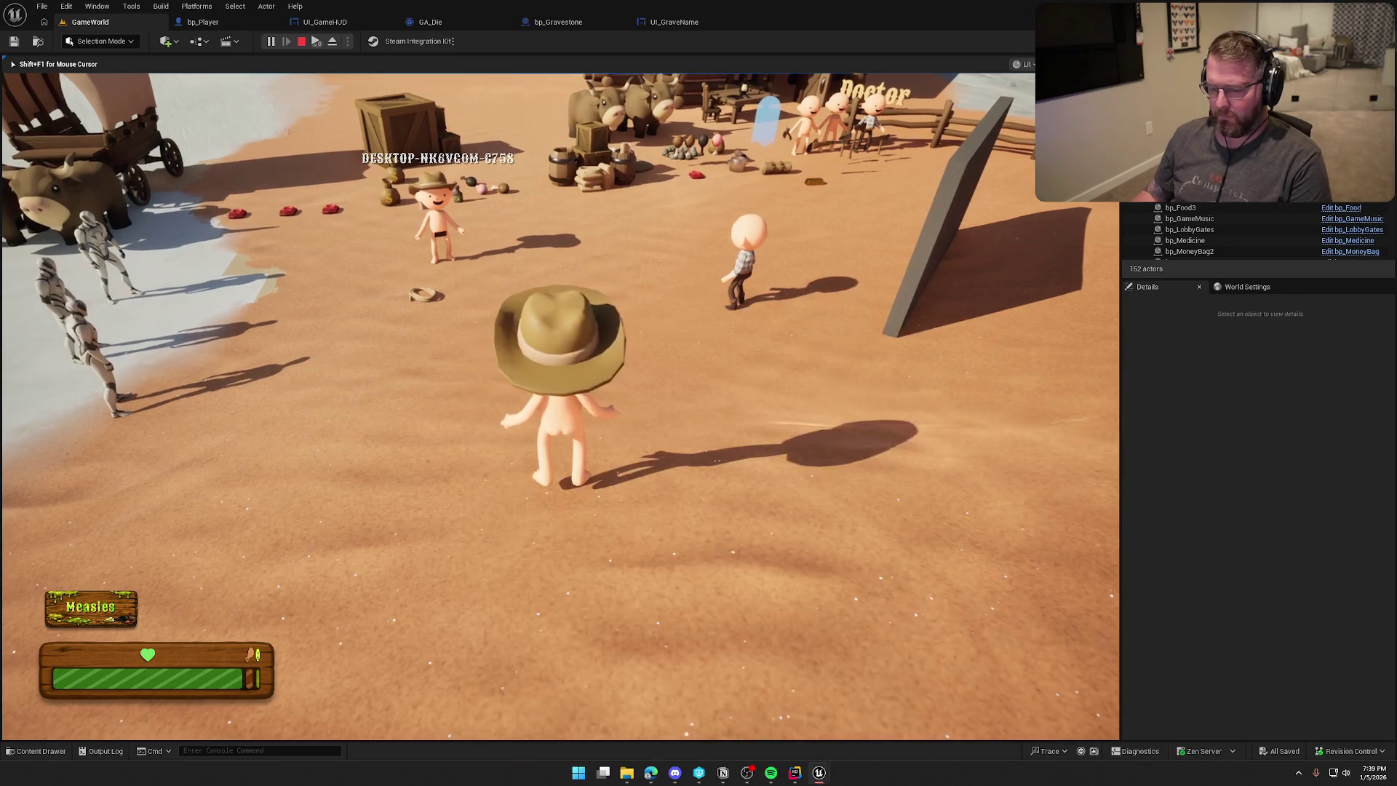
pyautogui.press('`')
pyautogui.press('Up')
pyautogui.press('Return')
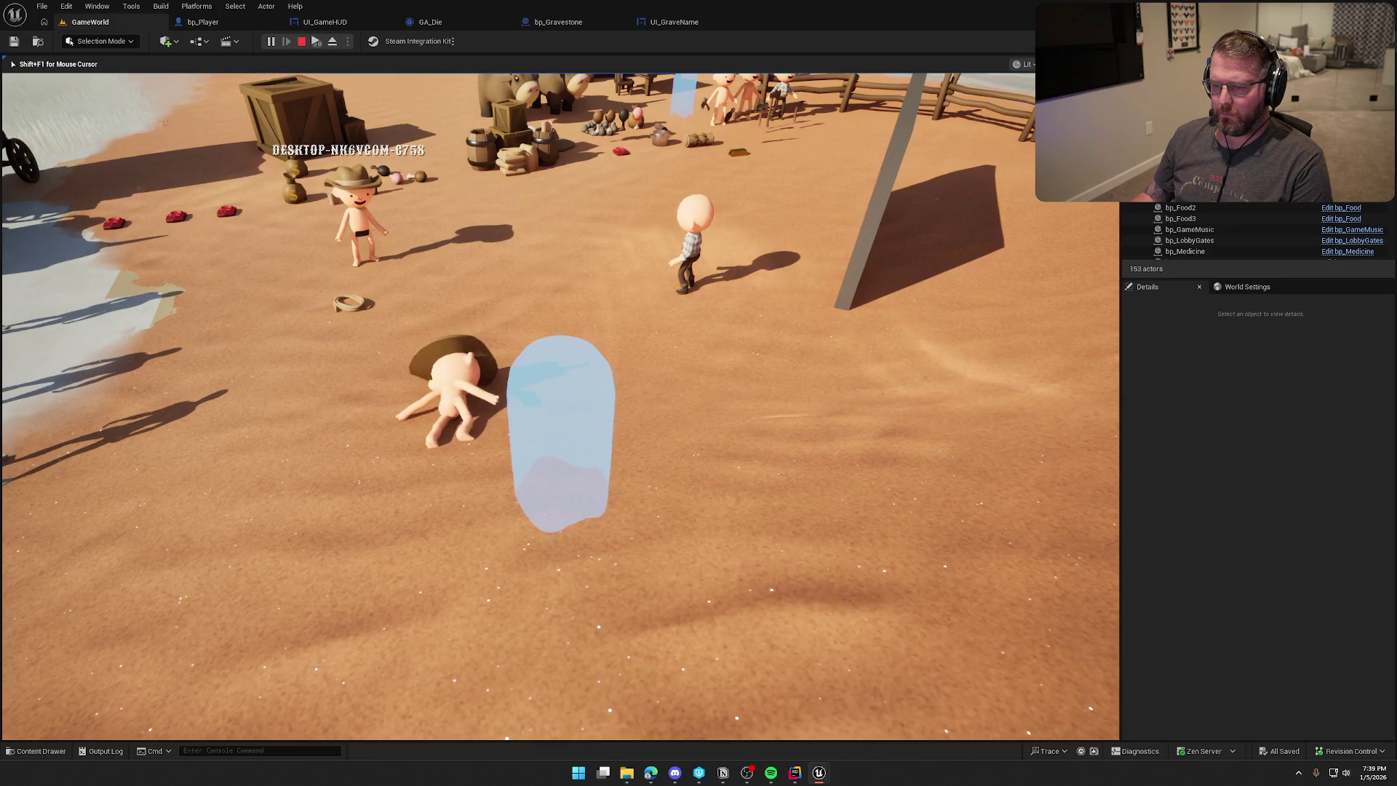
pyautogui.press('w')
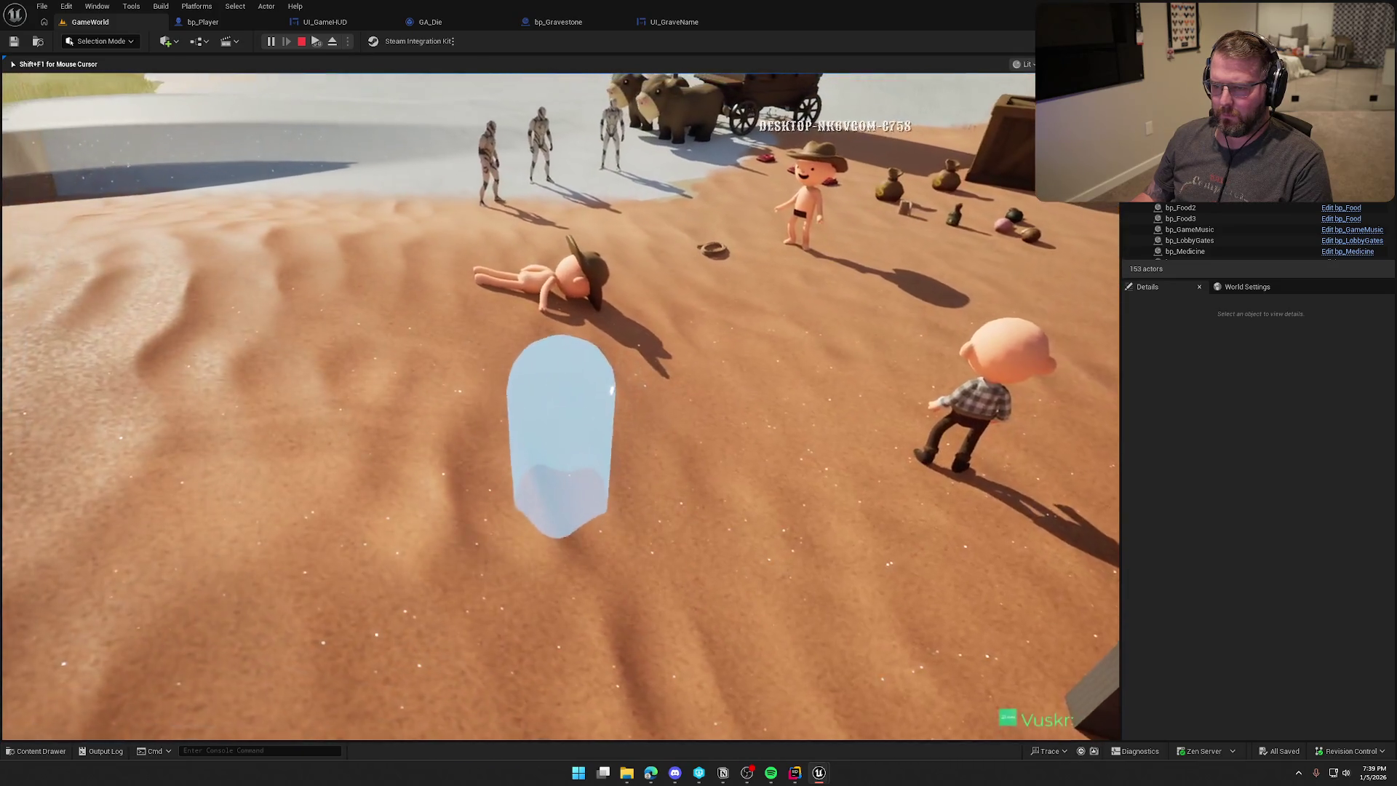
pyautogui.press('Escape')
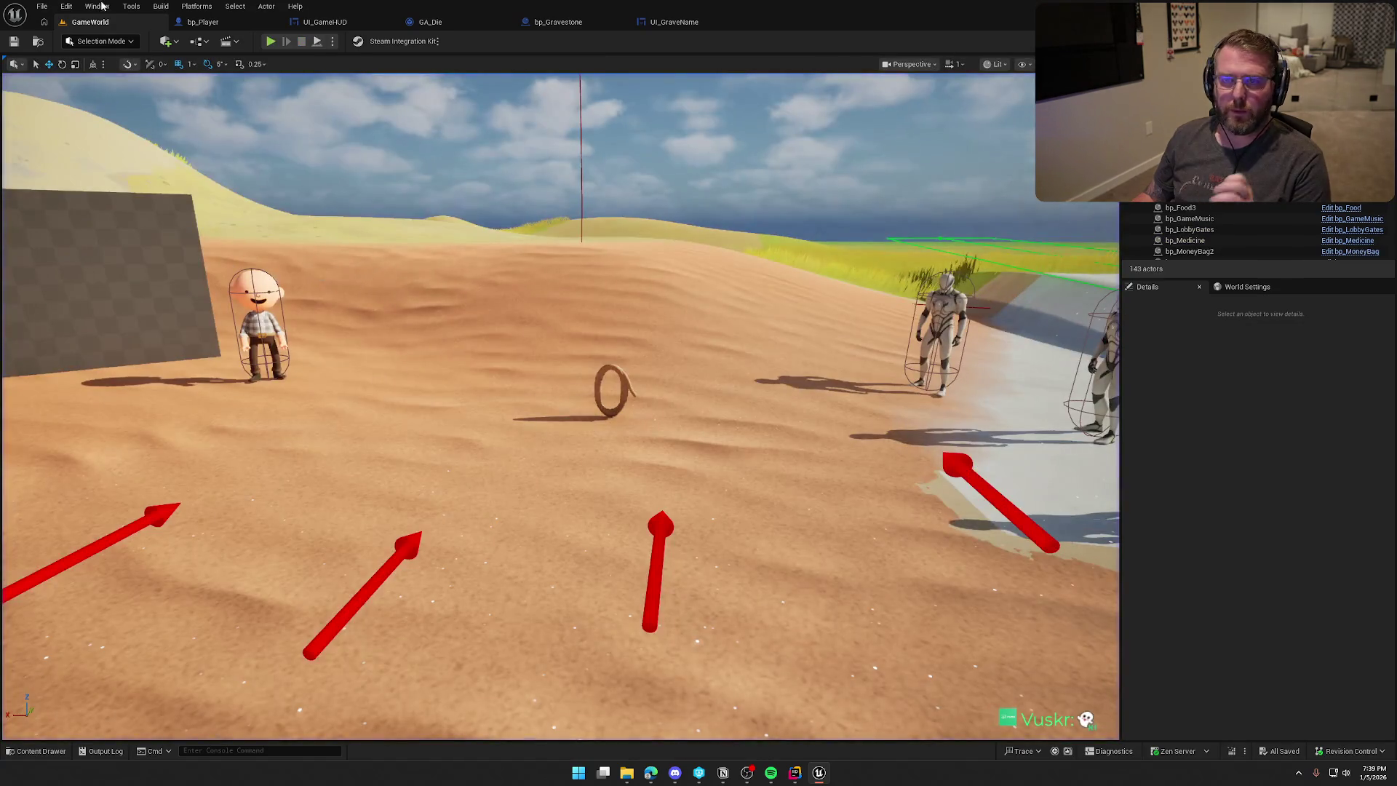
pyautogui.click(211, 21)
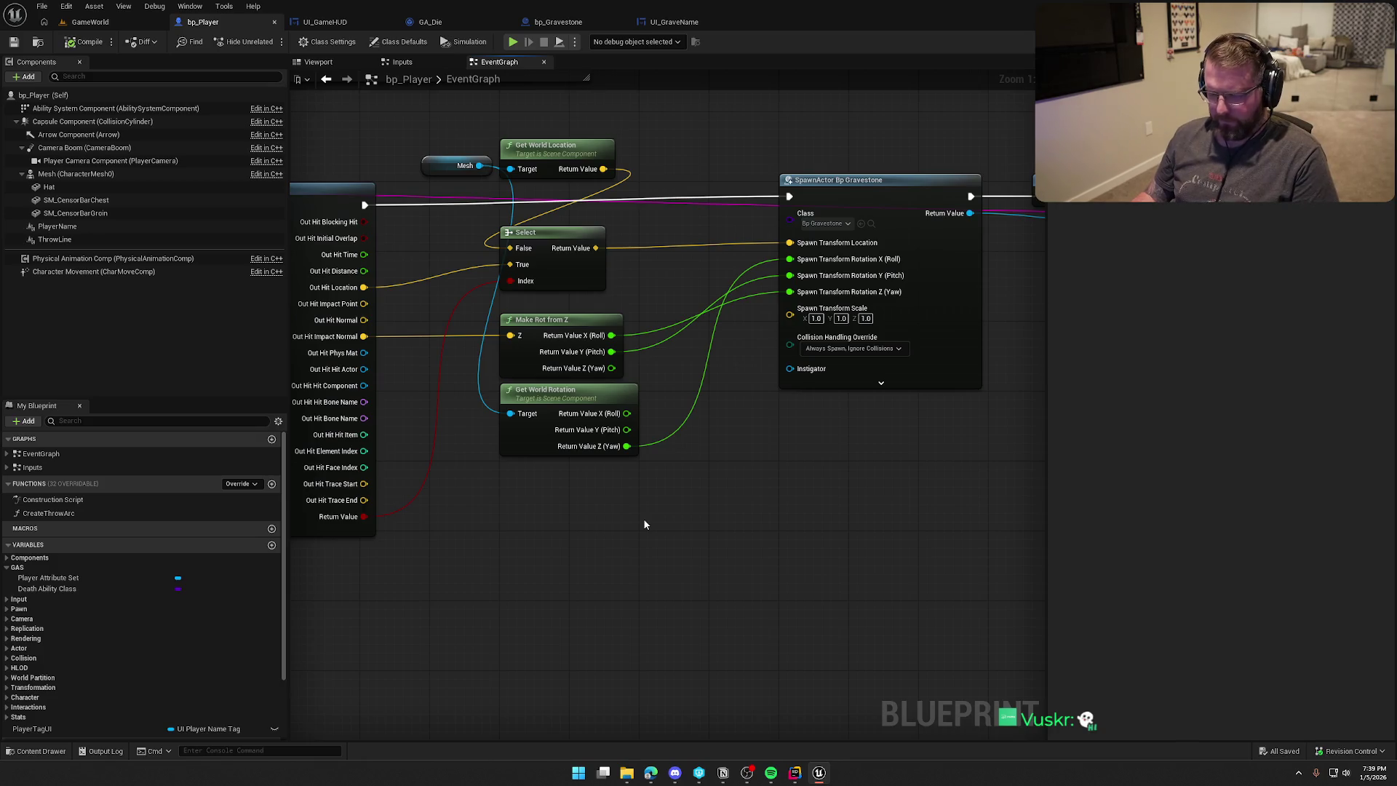
# Undo the last wire and rearrange the SpawnActor, Delay and SET nodes.
pyautogui.hotkey('ctrl', 'z')
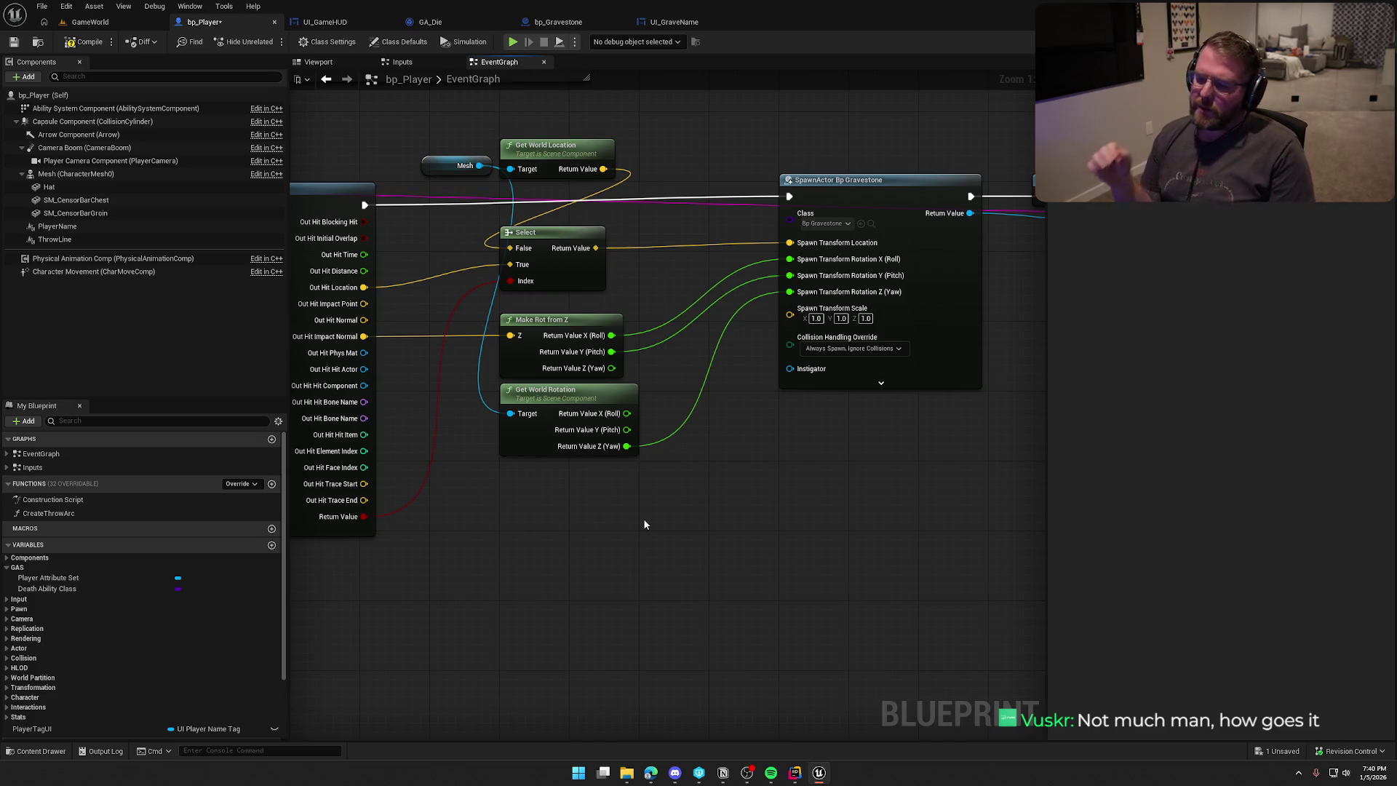
pyautogui.moveTo(589, 516); pyautogui.dragTo(674, 529)
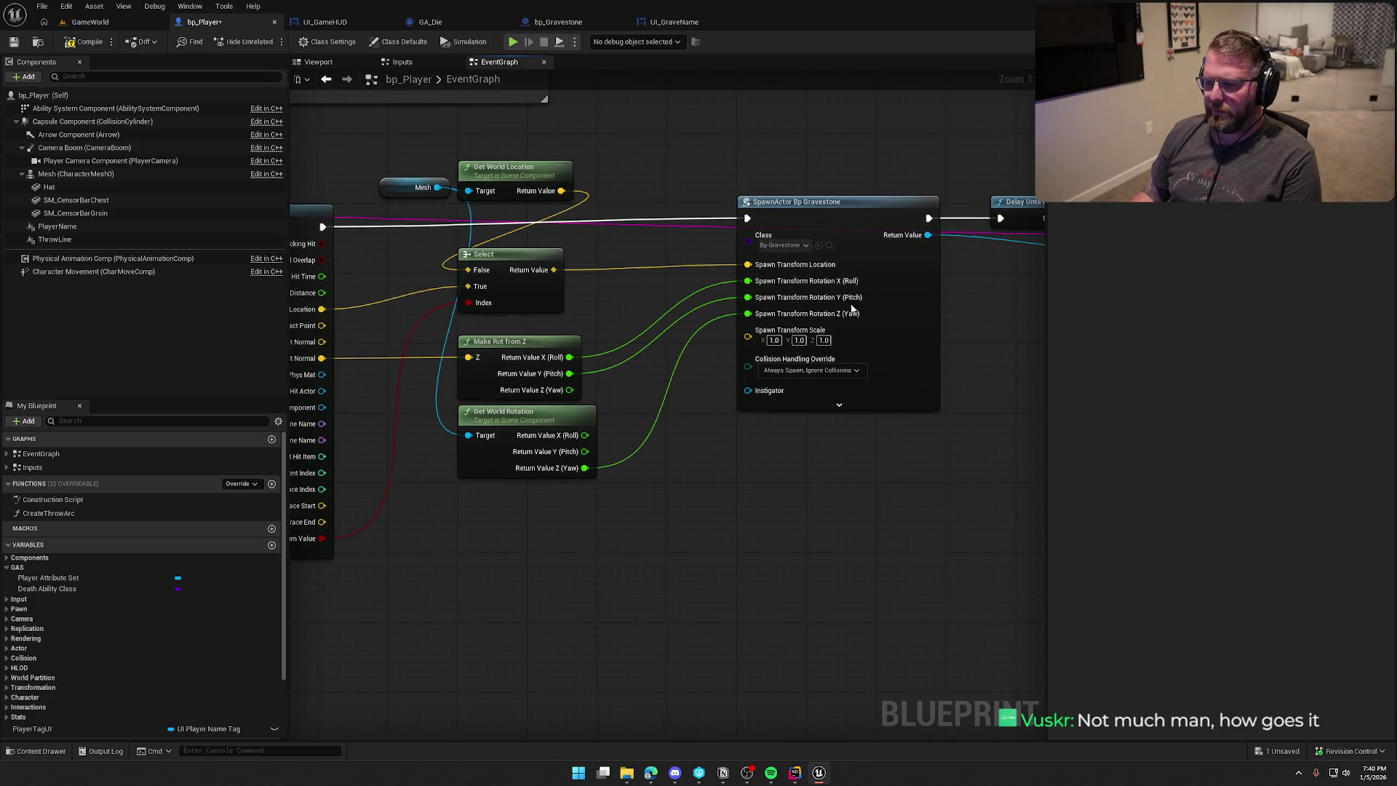
pyautogui.moveTo(832, 212); pyautogui.dragTo(762, 215)
pyautogui.moveTo(739, 552); pyautogui.dragTo(796, 562)
pyautogui.moveTo(870, 176); pyautogui.dragTo(367, 204)
pyautogui.moveTo(533, 206); pyautogui.dragTo(696, 313)
pyautogui.moveTo(587, 248); pyautogui.dragTo(545, 247)
pyautogui.moveTo(489, 408)
pyautogui.mouseDown()
pyautogui.moveTo(706, 408)
pyautogui.moveTo(719, 558)
pyautogui.moveTo(705, 561)
pyautogui.moveTo(793, 545)
pyautogui.mouseUp()
# Add a Get Socket Location node for socket 'Head' on Mesh, wire it into Select False, delete the old world location.
pyautogui.moveTo(640, 194); pyautogui.dragTo(700, 175)
pyautogui.moveTo(572, 209); pyautogui.dragTo(637, 218)
pyautogui.write('get hea')
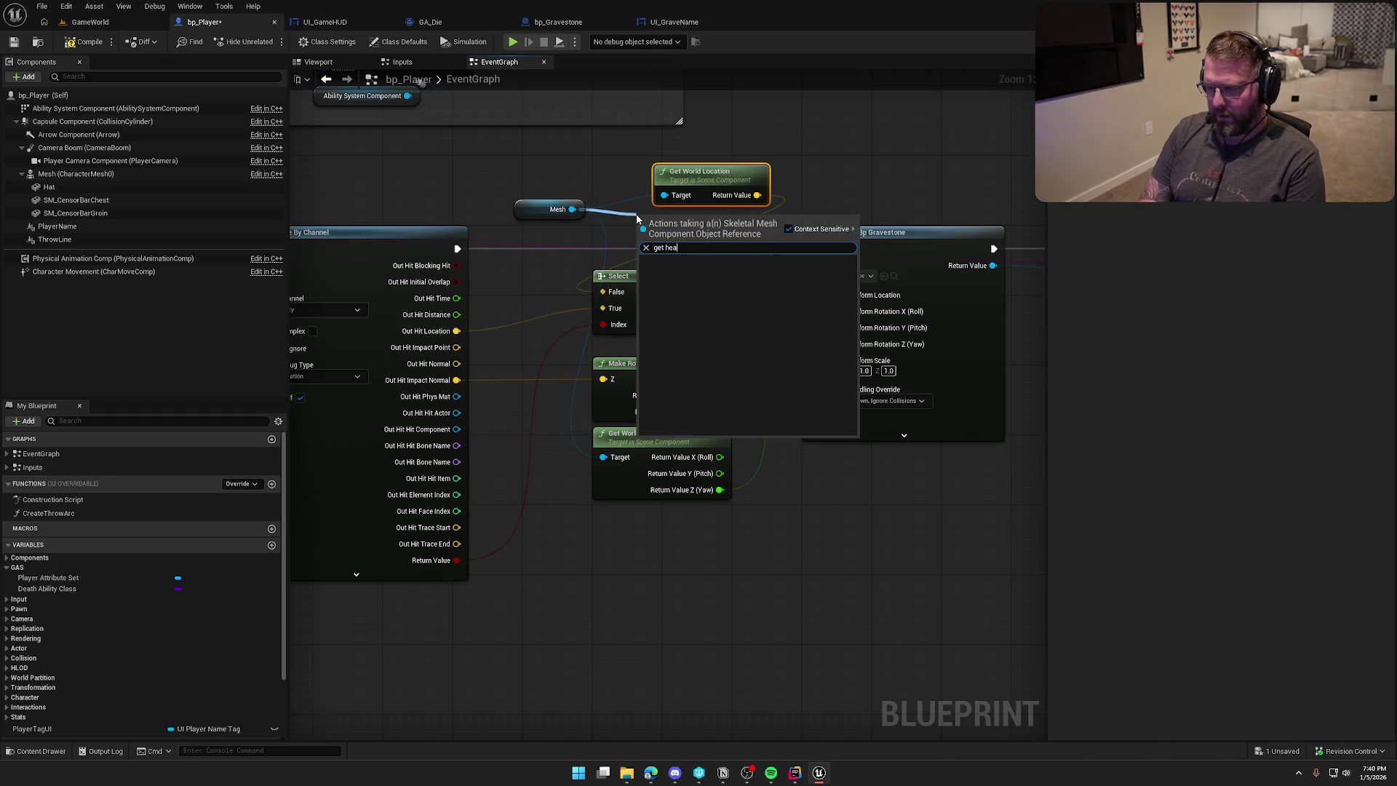
pyautogui.press('BackSpace')
pyautogui.press('BackSpace')
pyautogui.press('BackSpace')
pyautogui.write('socket loca')
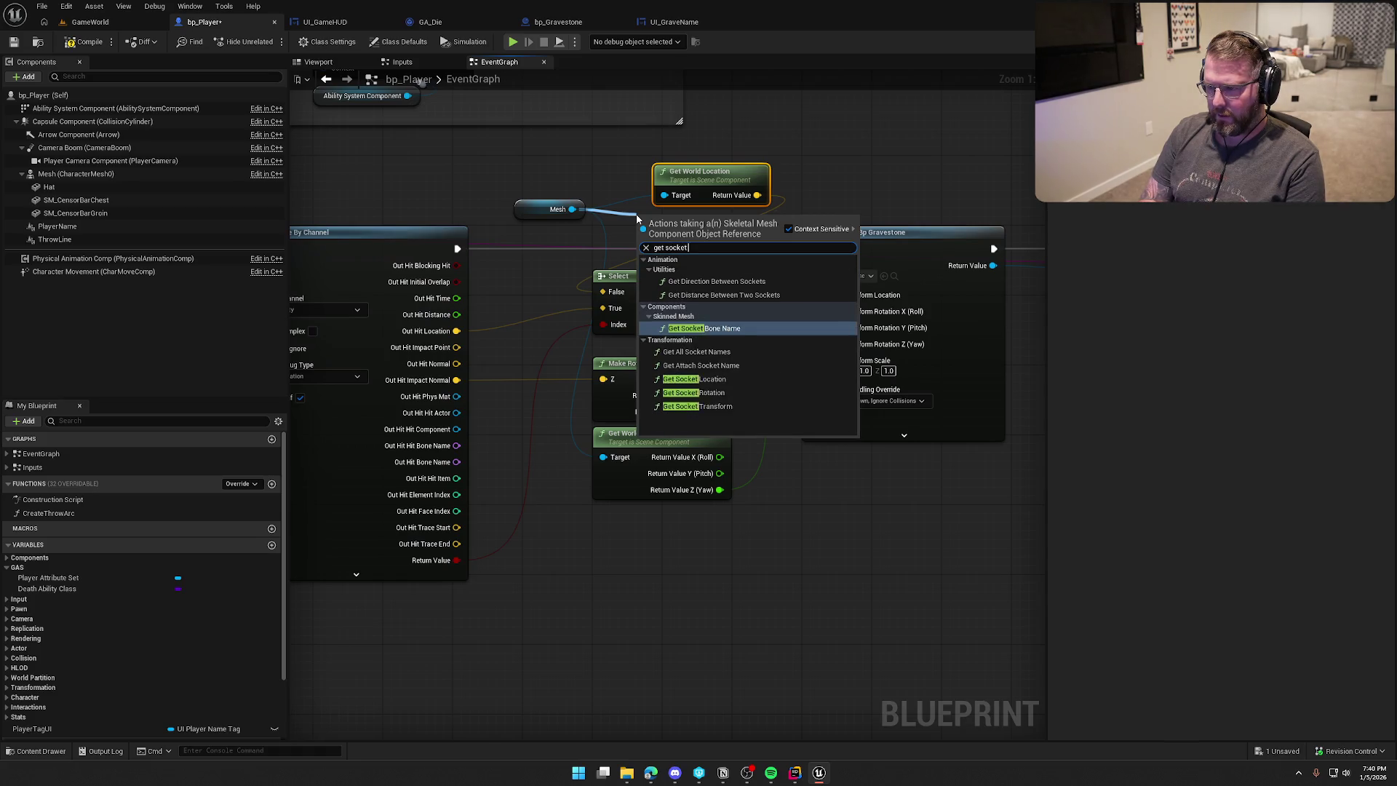
pyautogui.press('Return')
pyautogui.write('Head')
pyautogui.click(732, 294)
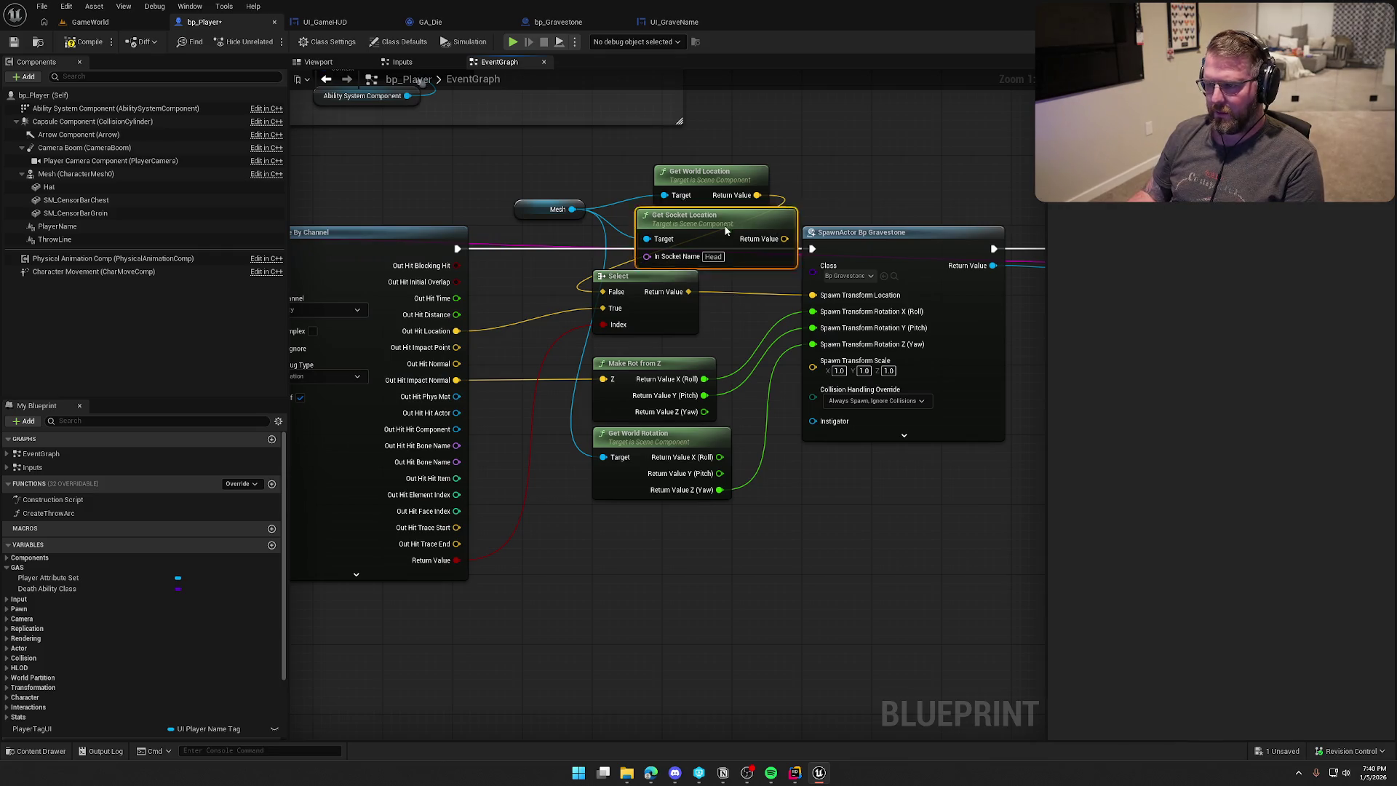
pyautogui.moveTo(731, 231); pyautogui.dragTo(608, 160)
pyautogui.moveTo(713, 175)
pyautogui.mouseDown()
pyautogui.moveTo(731, 201)
pyautogui.moveTo(652, 189)
pyautogui.moveTo(662, 169)
pyautogui.mouseUp()
pyautogui.moveTo(731, 199); pyautogui.dragTo(783, 166)
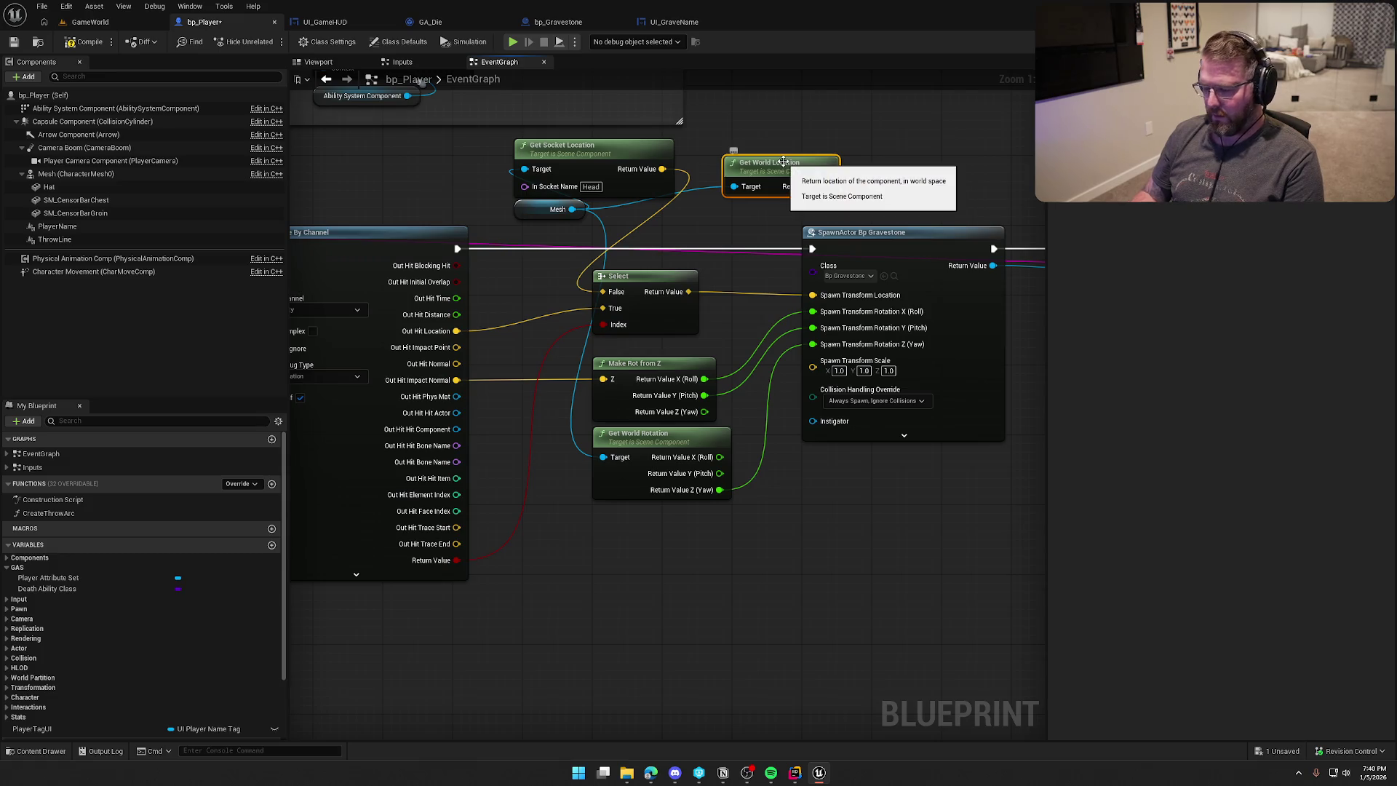
pyautogui.press('Delete')
# Paste a Mesh + Get Socket Location copy into both add nodes and delete the old world location nodes.
pyautogui.moveTo(607, 156)
pyautogui.mouseDown()
pyautogui.moveTo(692, 182)
pyautogui.moveTo(694, 198)
pyautogui.mouseUp()
pyautogui.moveTo(560, 187); pyautogui.dragTo(611, 218)
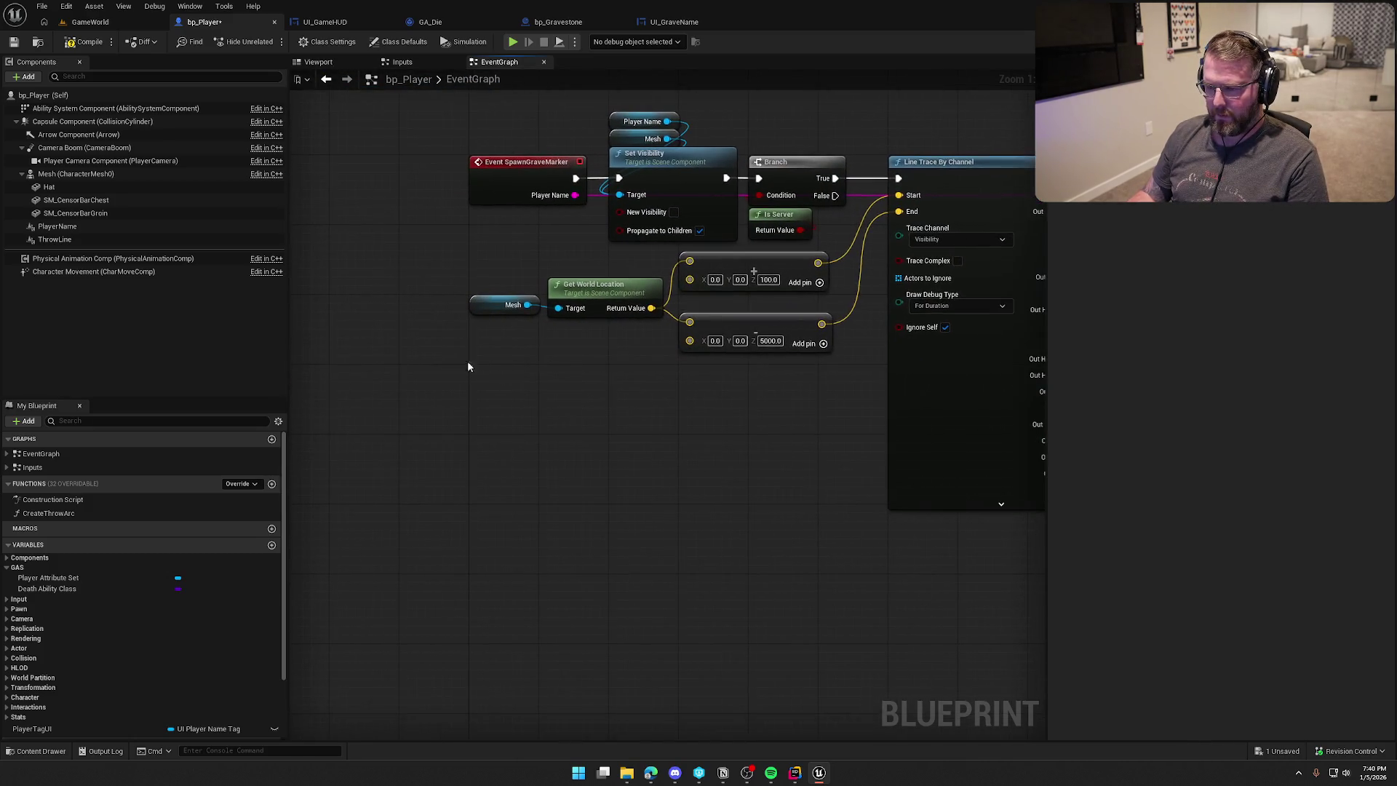
pyautogui.hotkey('ctrl', 'v')
pyautogui.moveTo(651, 308); pyautogui.dragTo(651, 384)
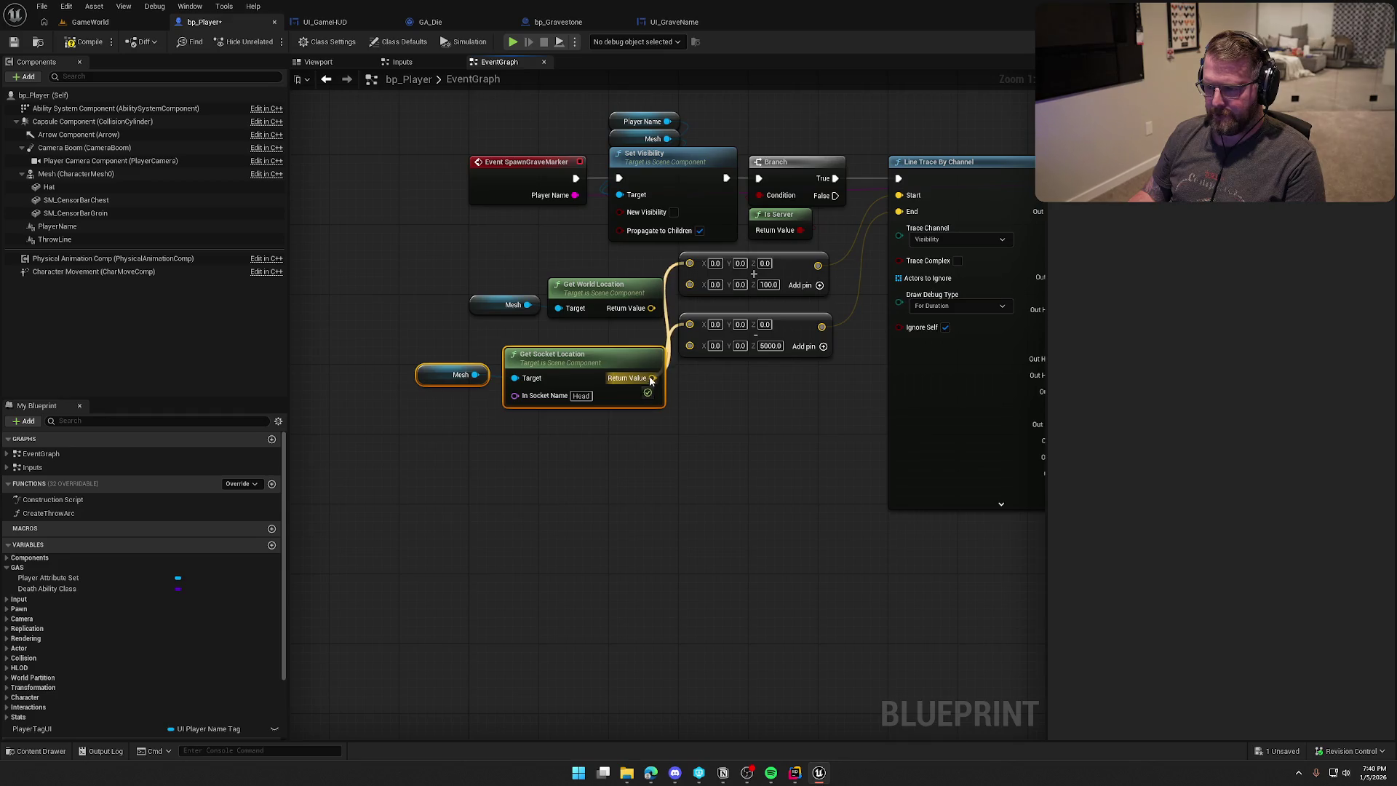
pyautogui.moveTo(583, 326); pyautogui.dragTo(400, 277)
pyautogui.press('Delete')
pyautogui.moveTo(418, 328)
pyautogui.mouseDown()
pyautogui.moveTo(543, 427)
pyautogui.moveTo(552, 307)
pyautogui.mouseUp()
pyautogui.click(587, 415)
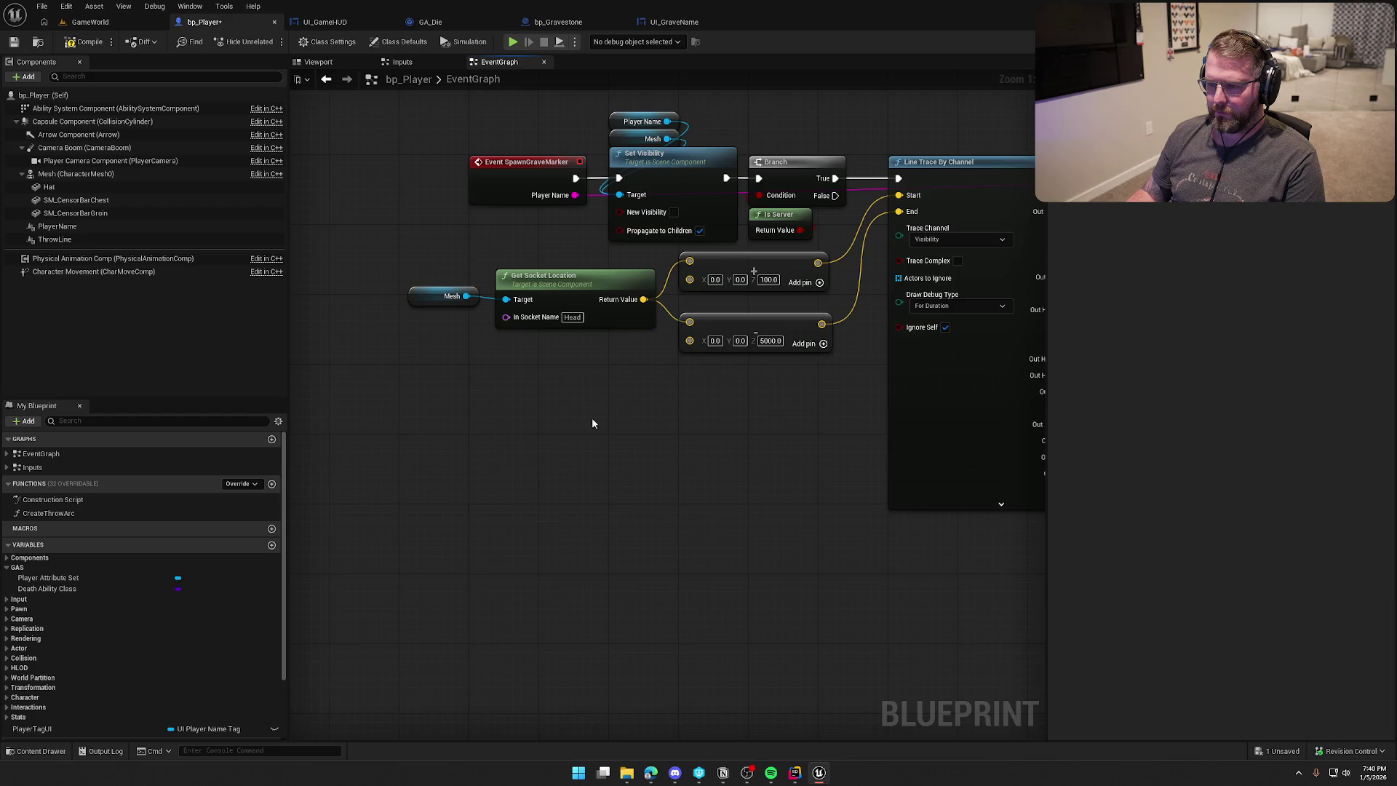
pyautogui.moveTo(588, 420); pyautogui.dragTo(409, 465)
pyautogui.click(75, 174)
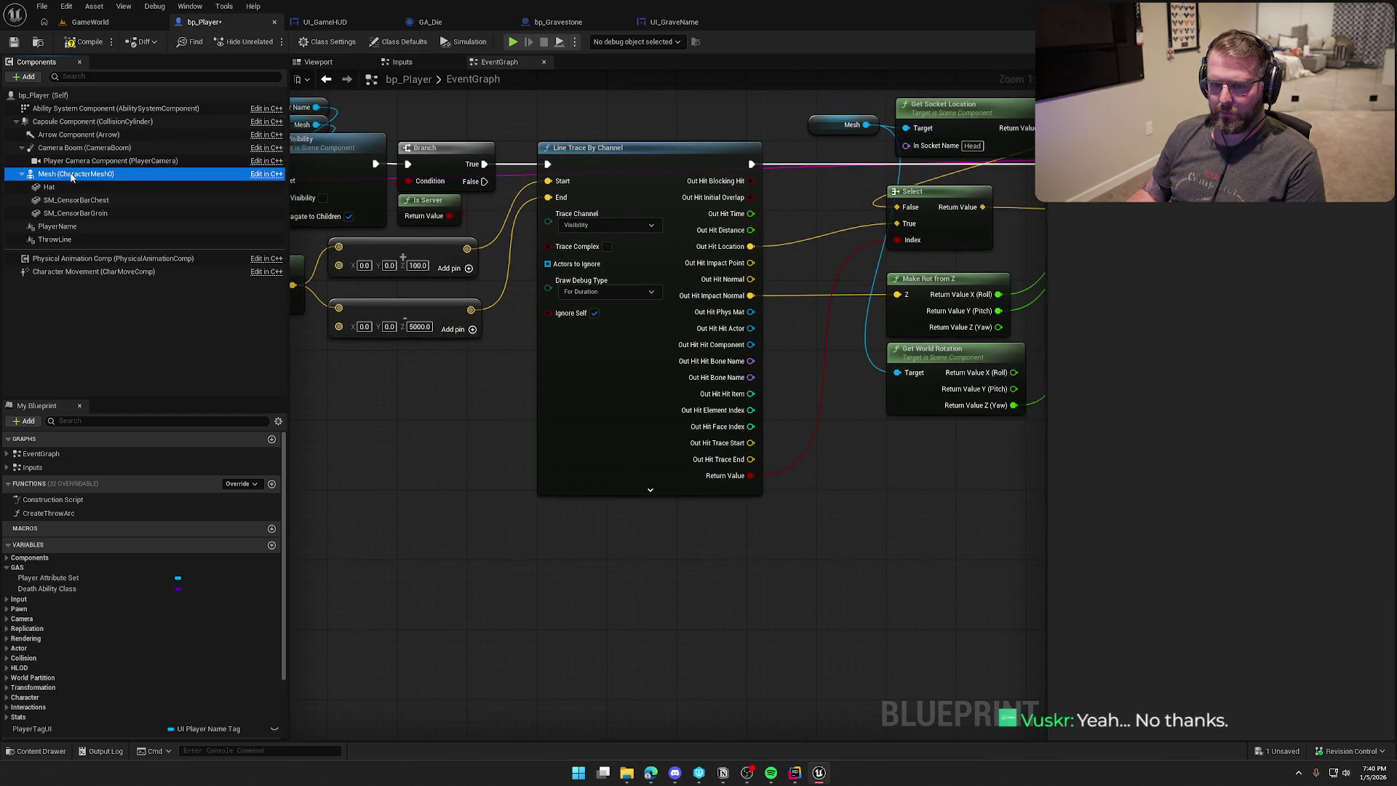
# Check the skeletal mesh's bone names, change the socket name to lowercase 'head', and save.
pyautogui.doubleClick(1226, 371)
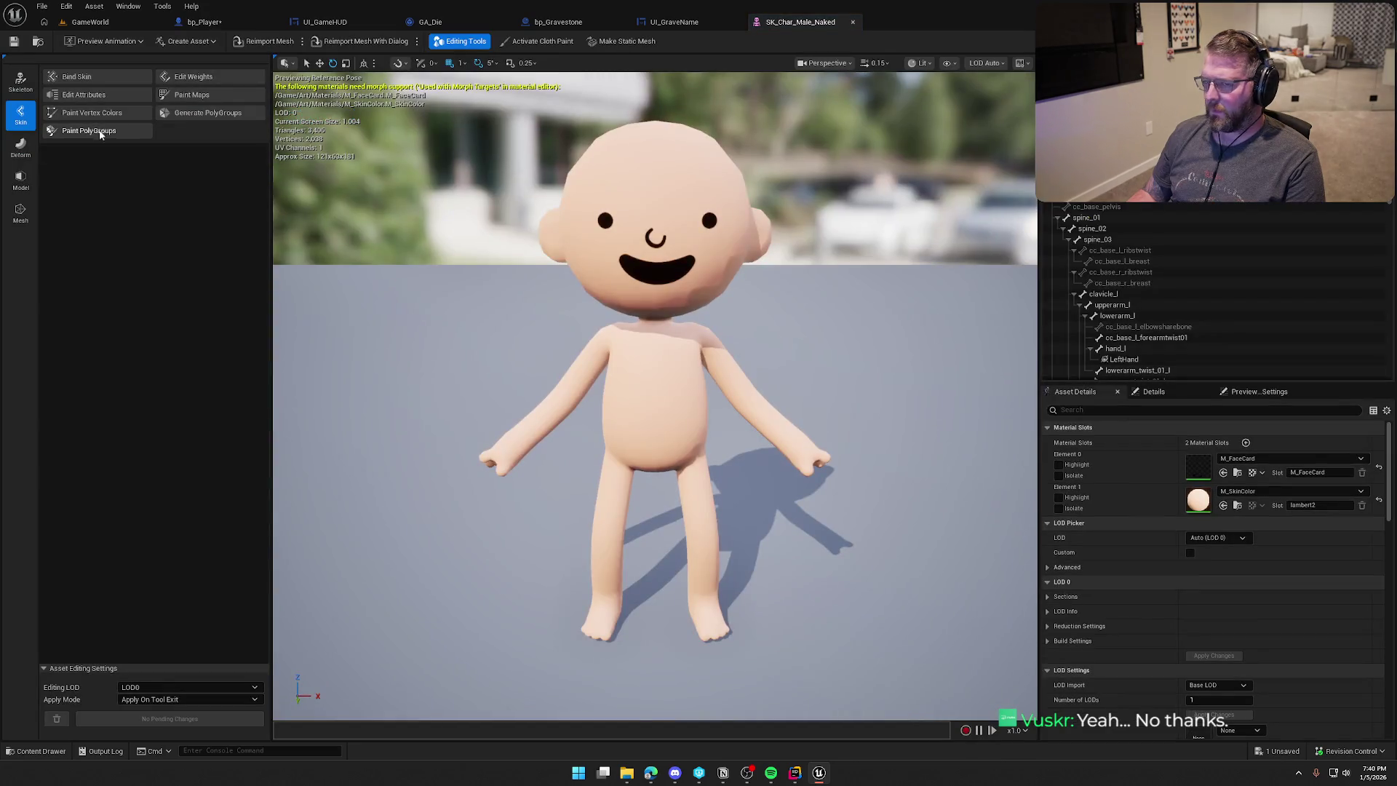
pyautogui.scroll(-4, 1195, 293)
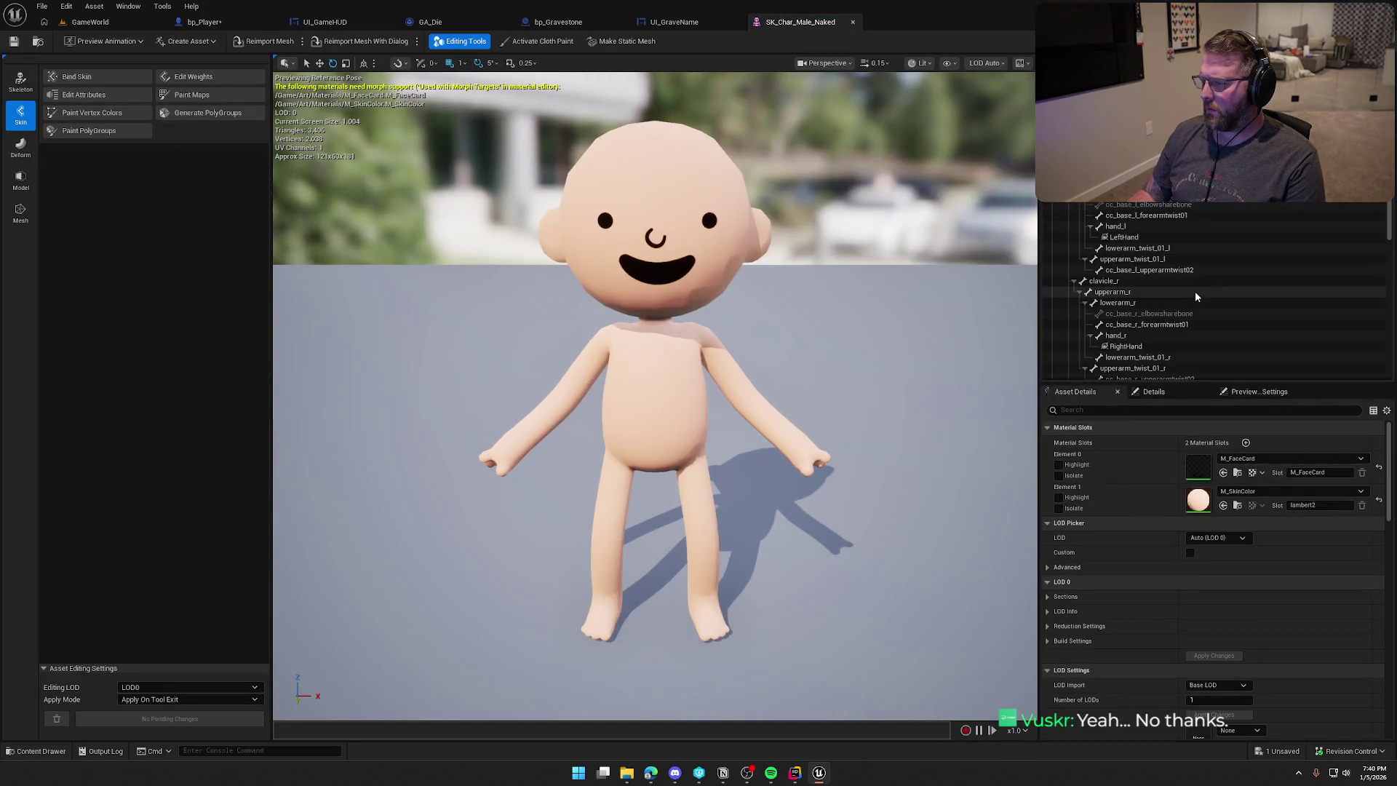
pyautogui.scroll(-2, 1195, 291)
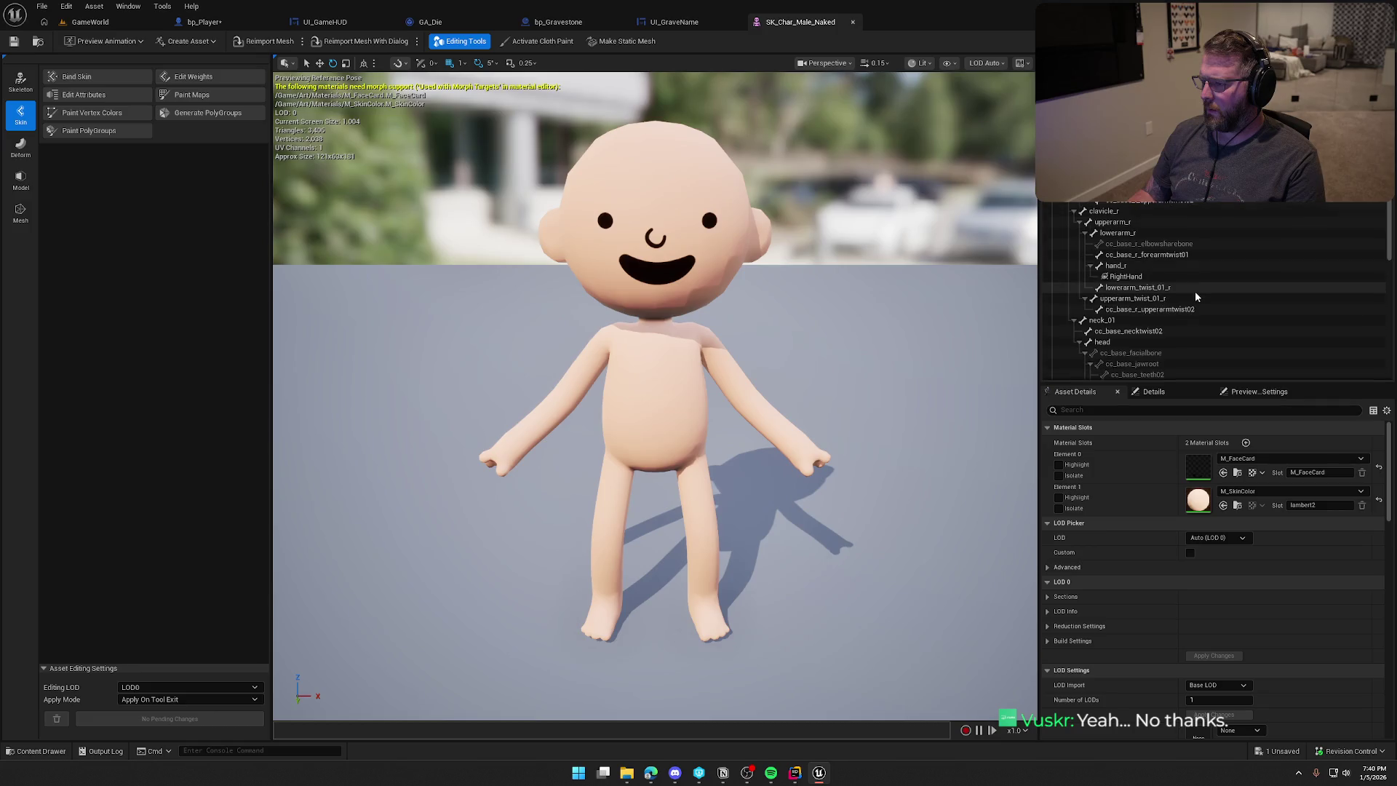
pyautogui.middleClick(824, 25)
pyautogui.click(237, 26)
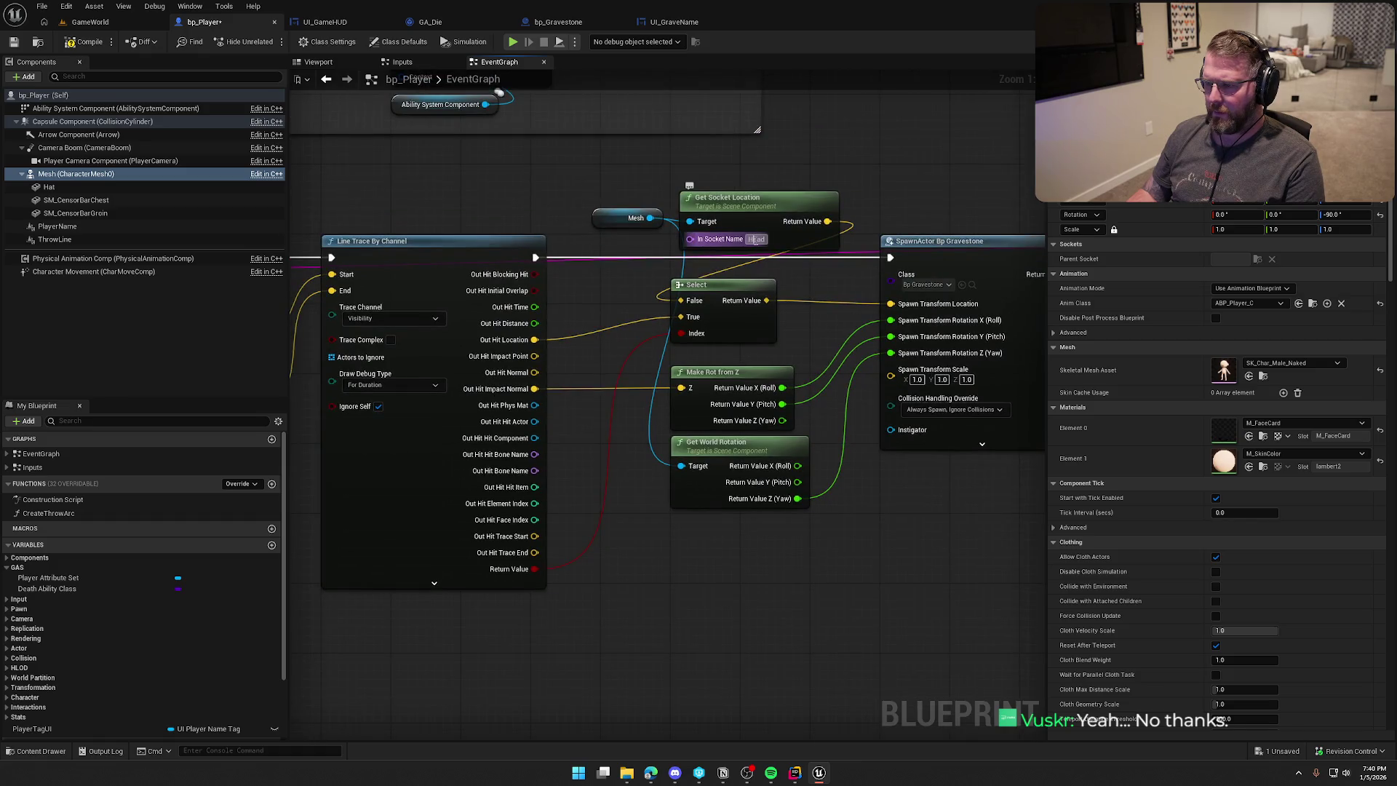
pyautogui.write('head')
pyautogui.press('Return')
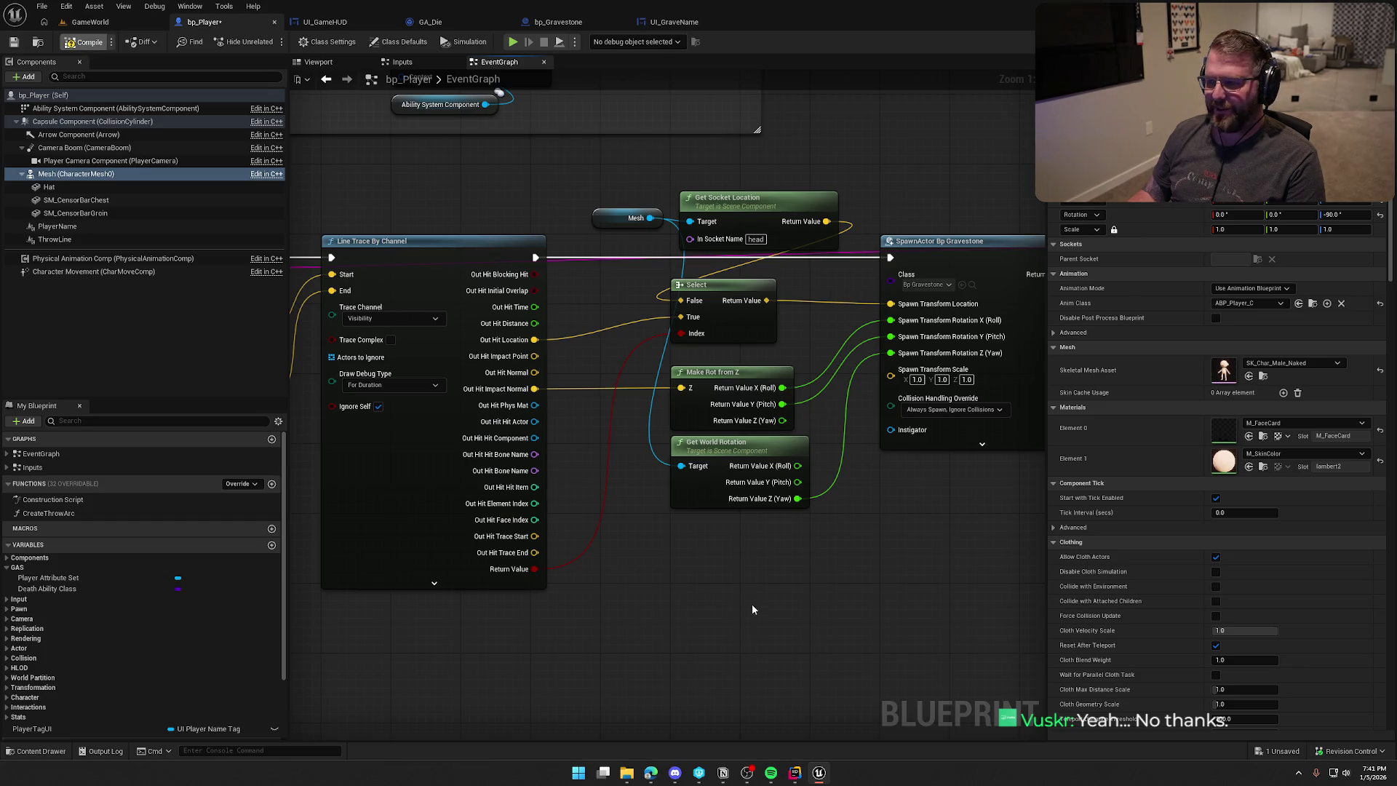
pyautogui.hotkey('ctrl', 's')
# Wire Make Rot from Z's Yaw into the SpawnActor Yaw, compile, and go back to GameWorld.
pyautogui.moveTo(770, 569)
pyautogui.mouseDown()
pyautogui.moveTo(813, 569)
pyautogui.moveTo(680, 544)
pyautogui.mouseUp()
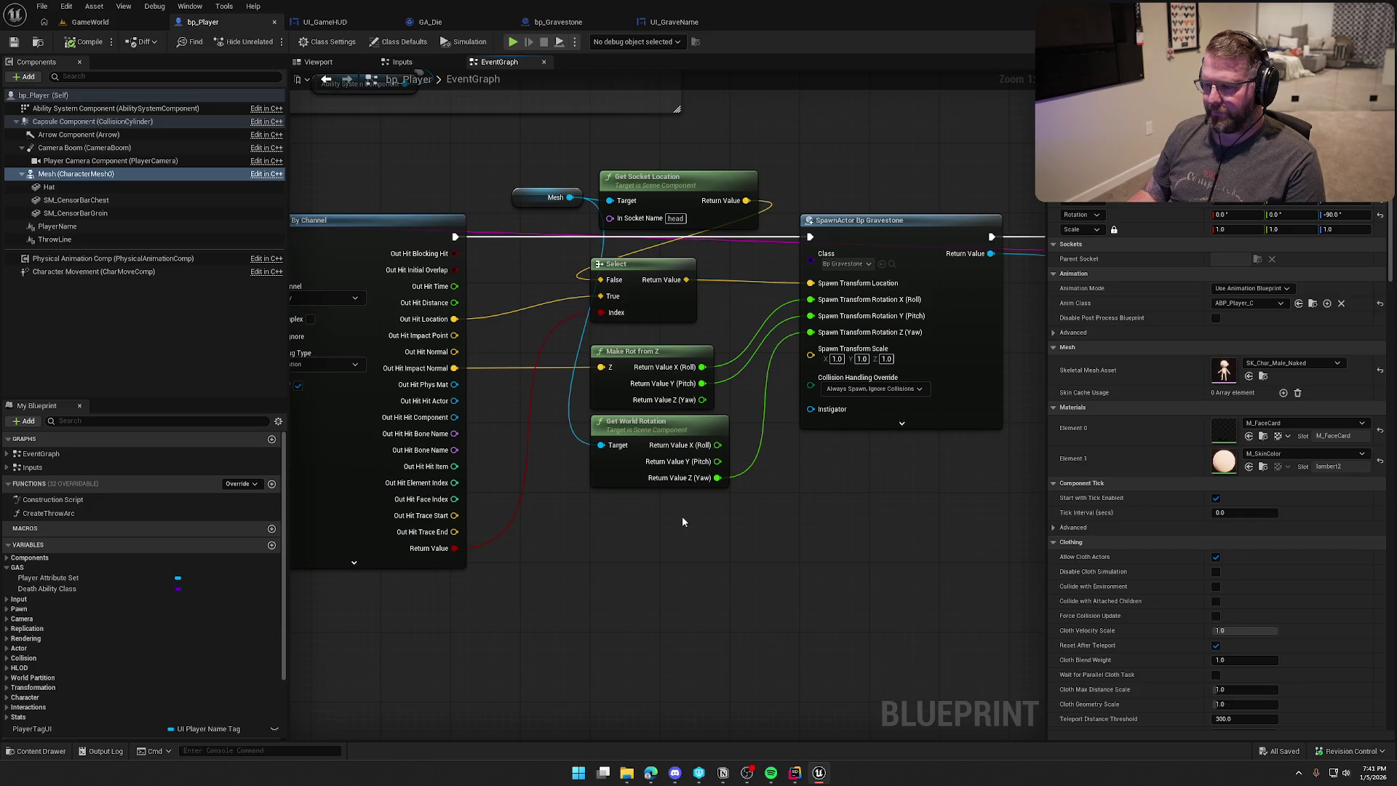
pyautogui.moveTo(702, 399)
pyautogui.mouseDown()
pyautogui.moveTo(765, 383)
pyautogui.moveTo(810, 335)
pyautogui.mouseUp()
pyautogui.click(83, 42)
pyautogui.click(91, 22)
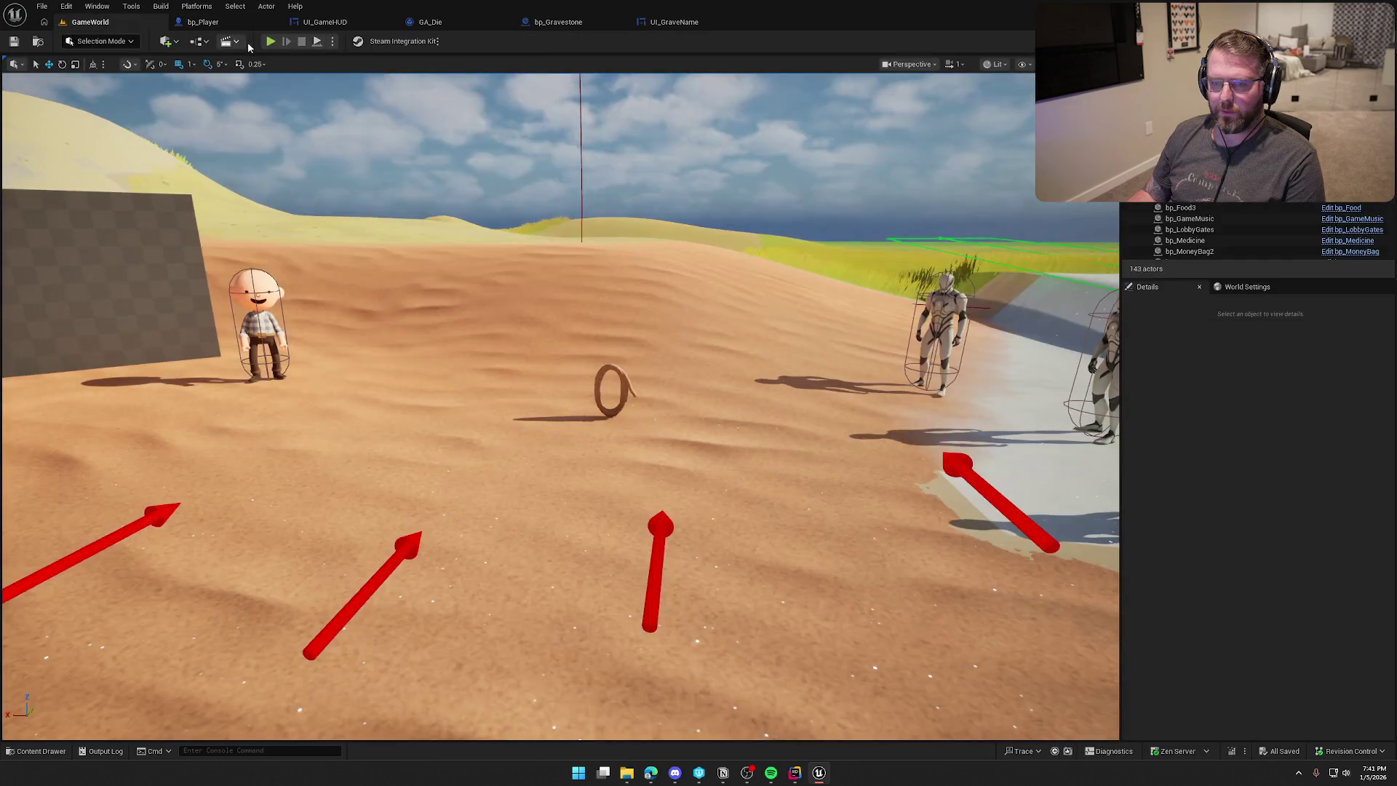
# Play-test the level, walk up to the spawned name-labelled gravestones, then stop and return to bp_Player.
pyautogui.hotkey('alt', 'p')
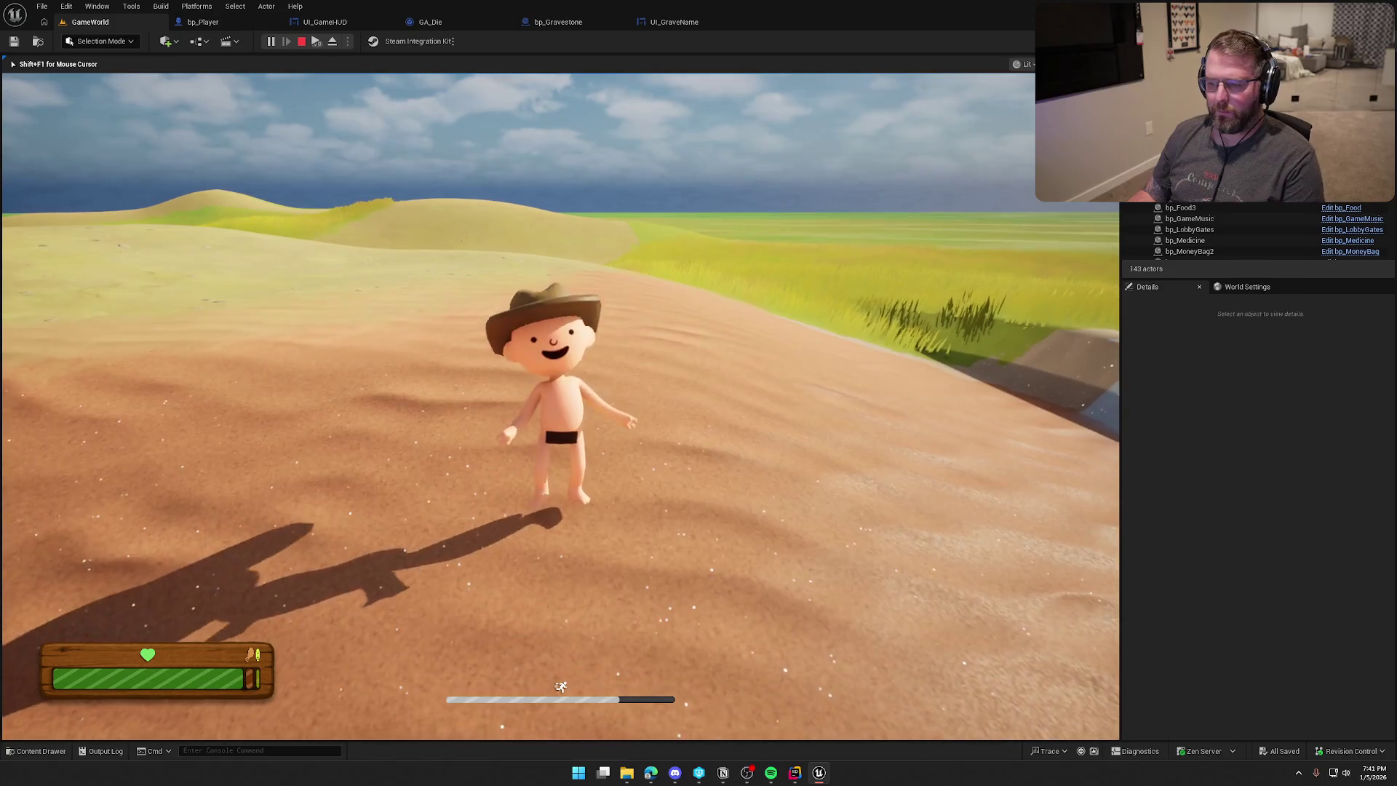
pyautogui.press('super')
pyautogui.press('super')
pyautogui.click(395, 242)
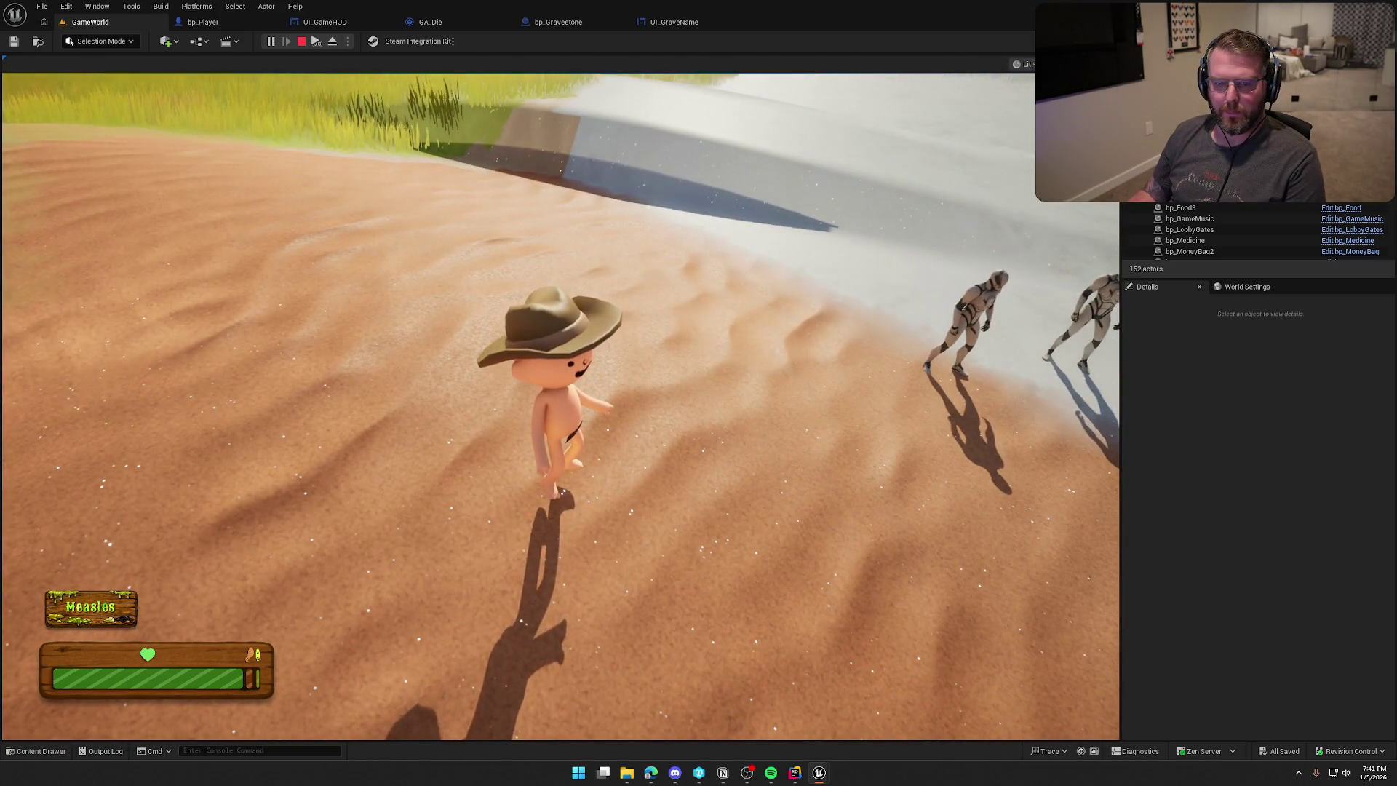
pyautogui.press('super')
pyautogui.click(395, 241)
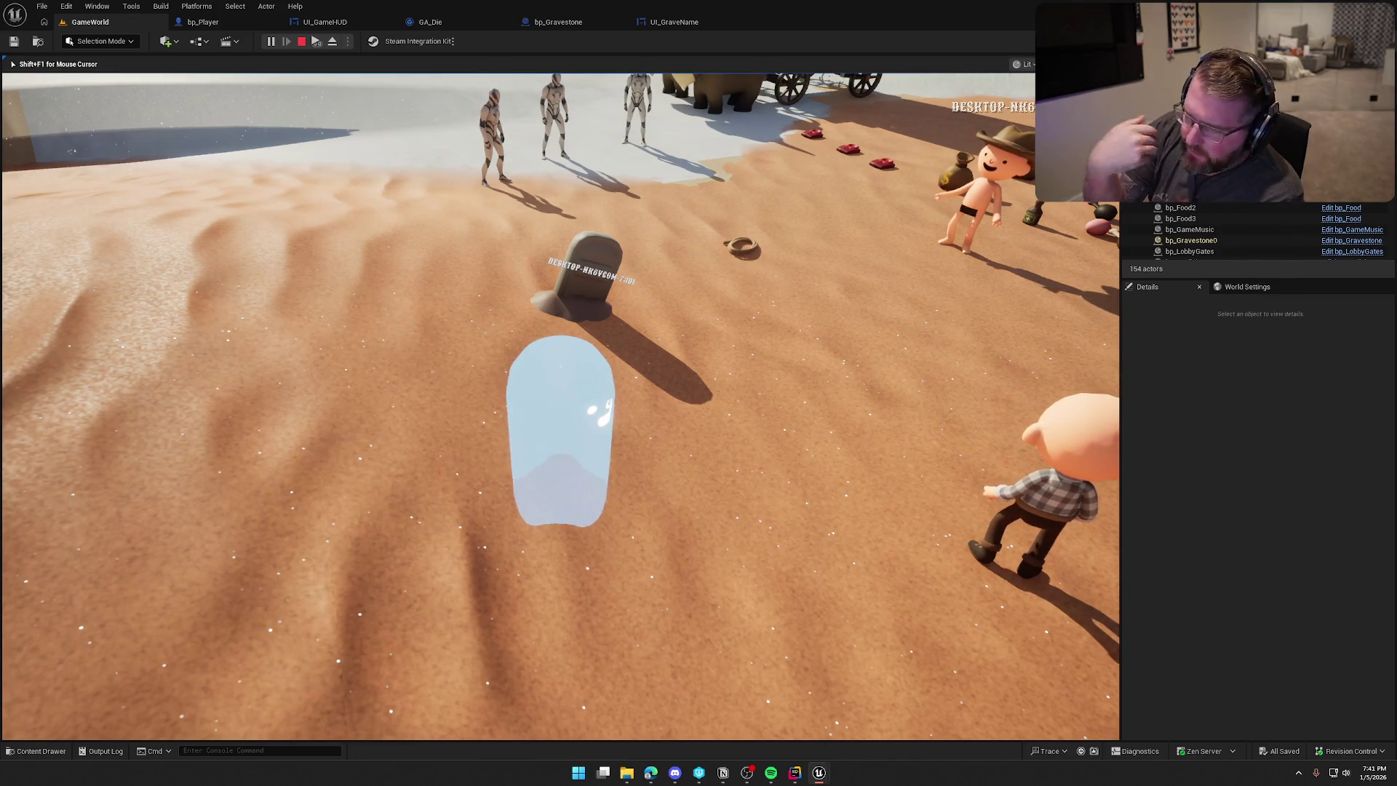
pyautogui.press('w')
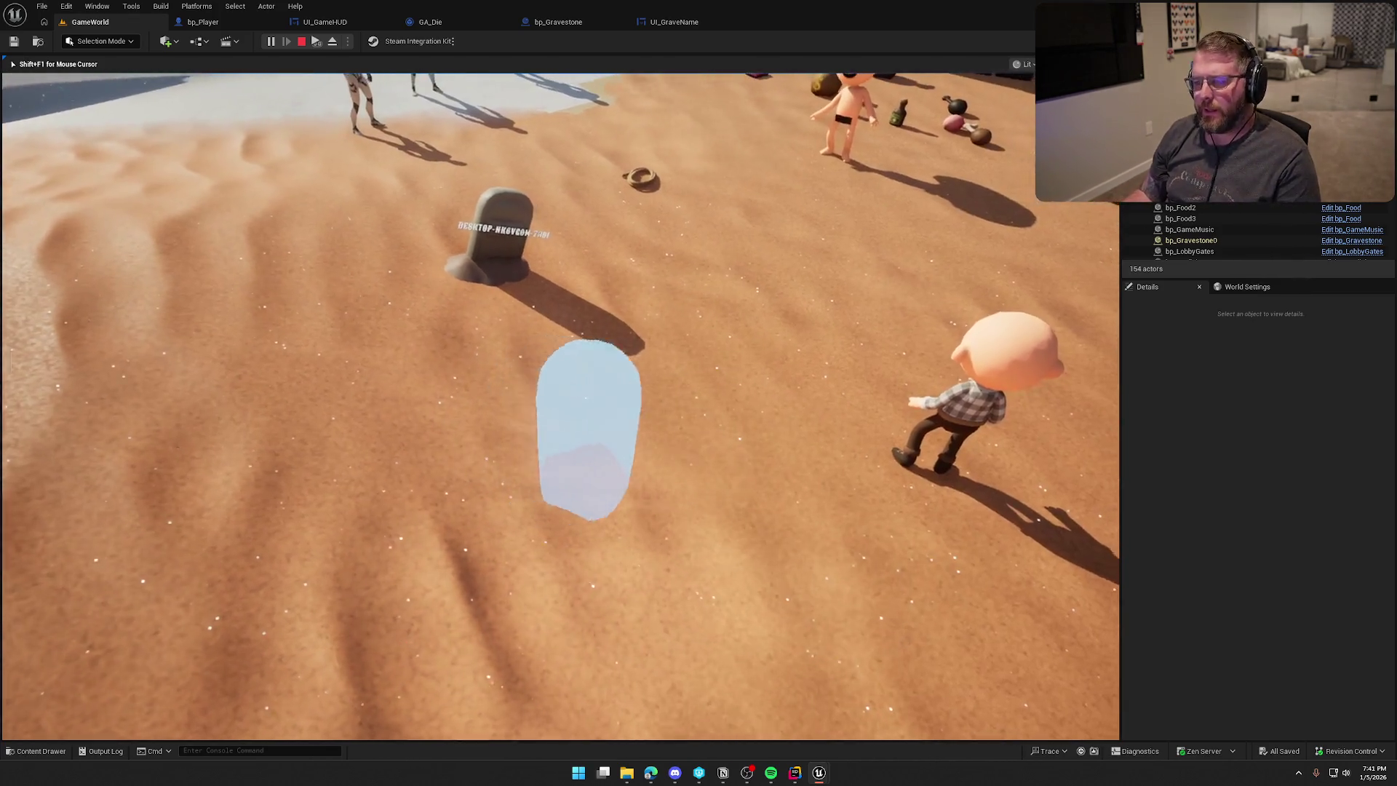
pyautogui.press('w')
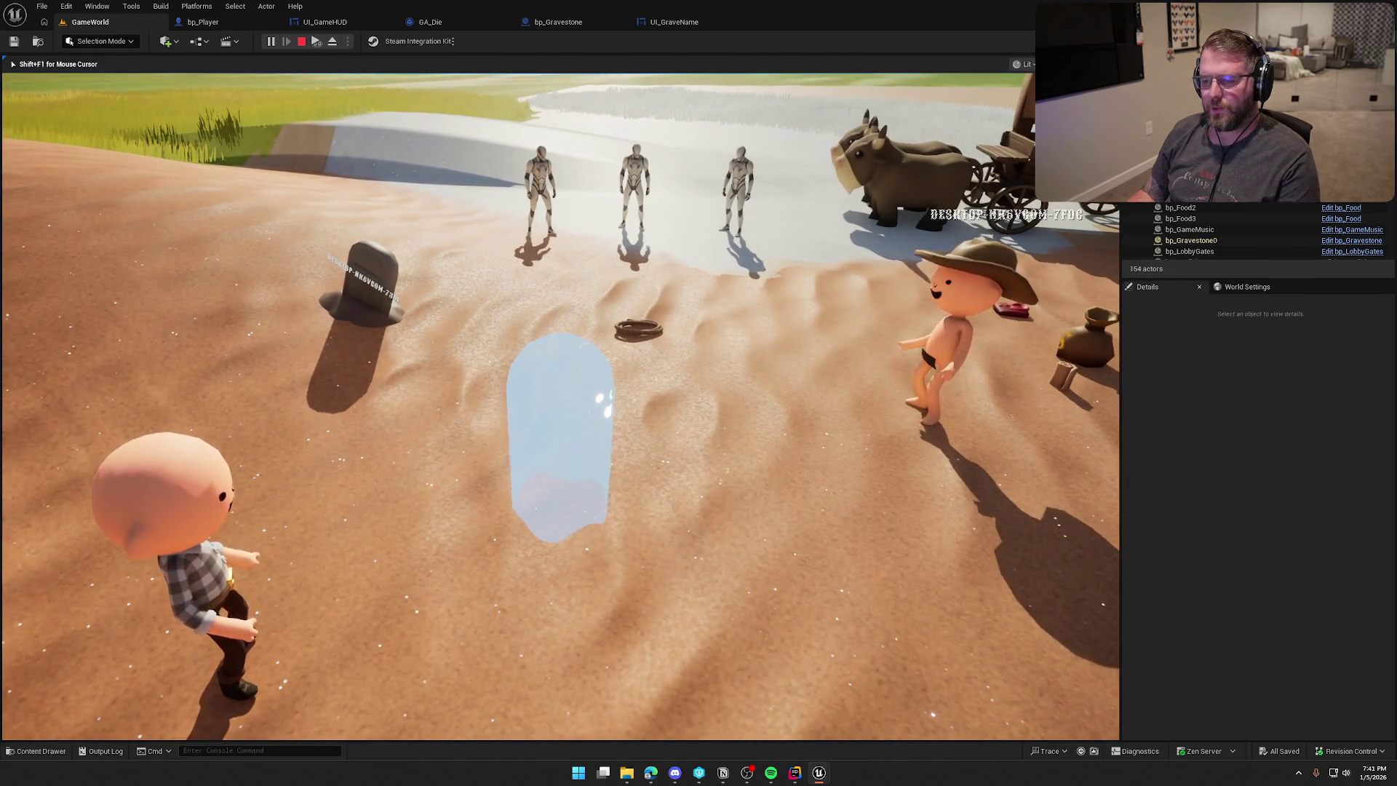
pyautogui.press('Escape')
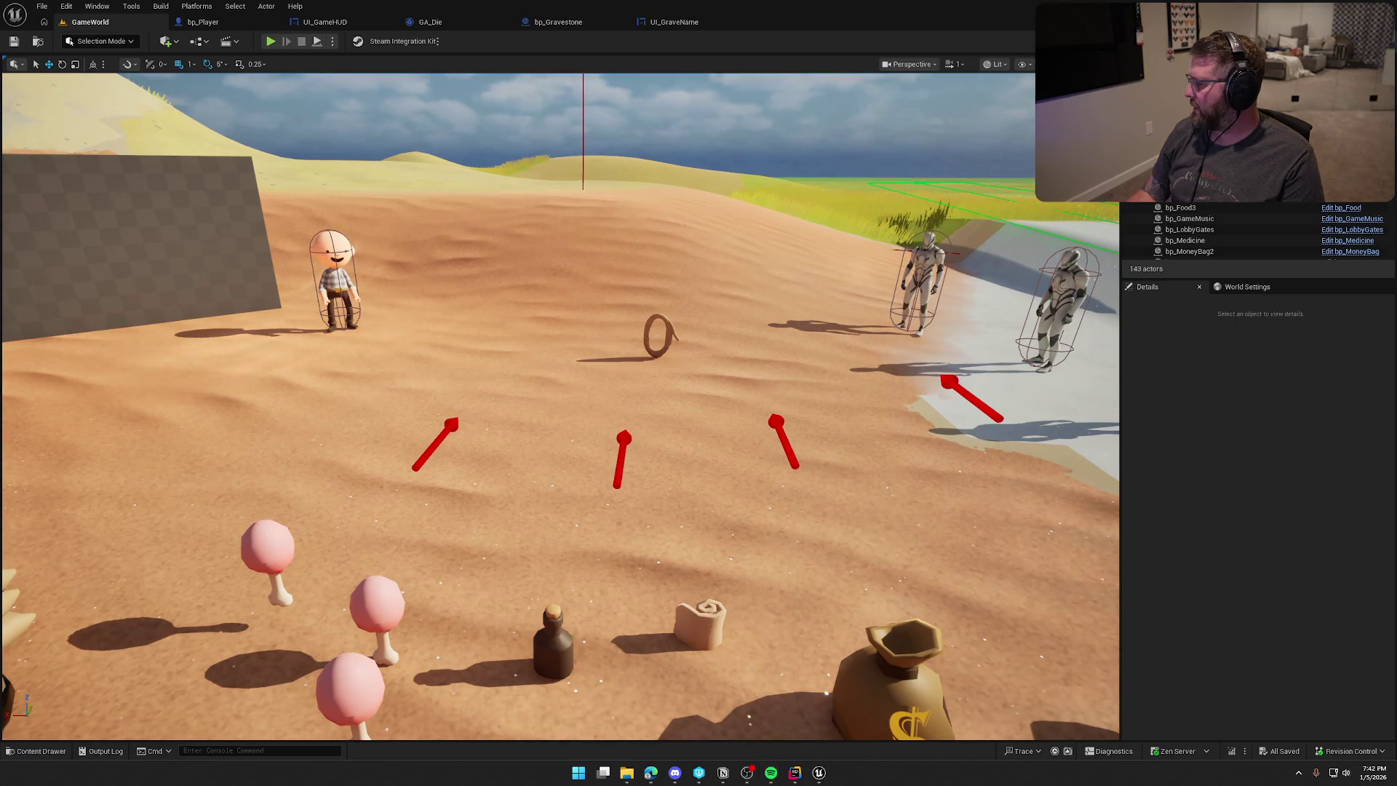
pyautogui.hotkey('ctrl', 'Tab')
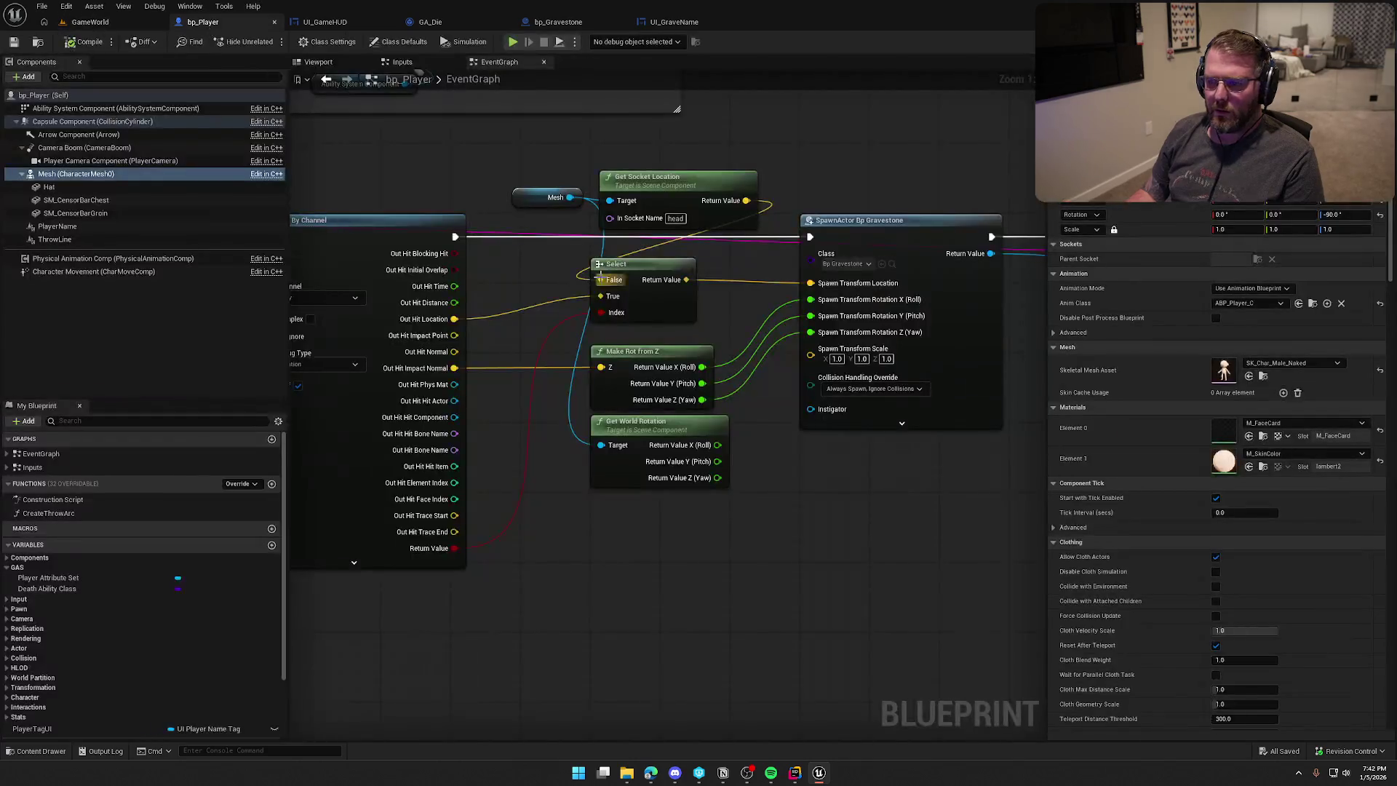
# Delete the unused Get World Rotation node and nudge Get Socket Location into place.
pyautogui.moveTo(499, 168); pyautogui.dragTo(537, 159)
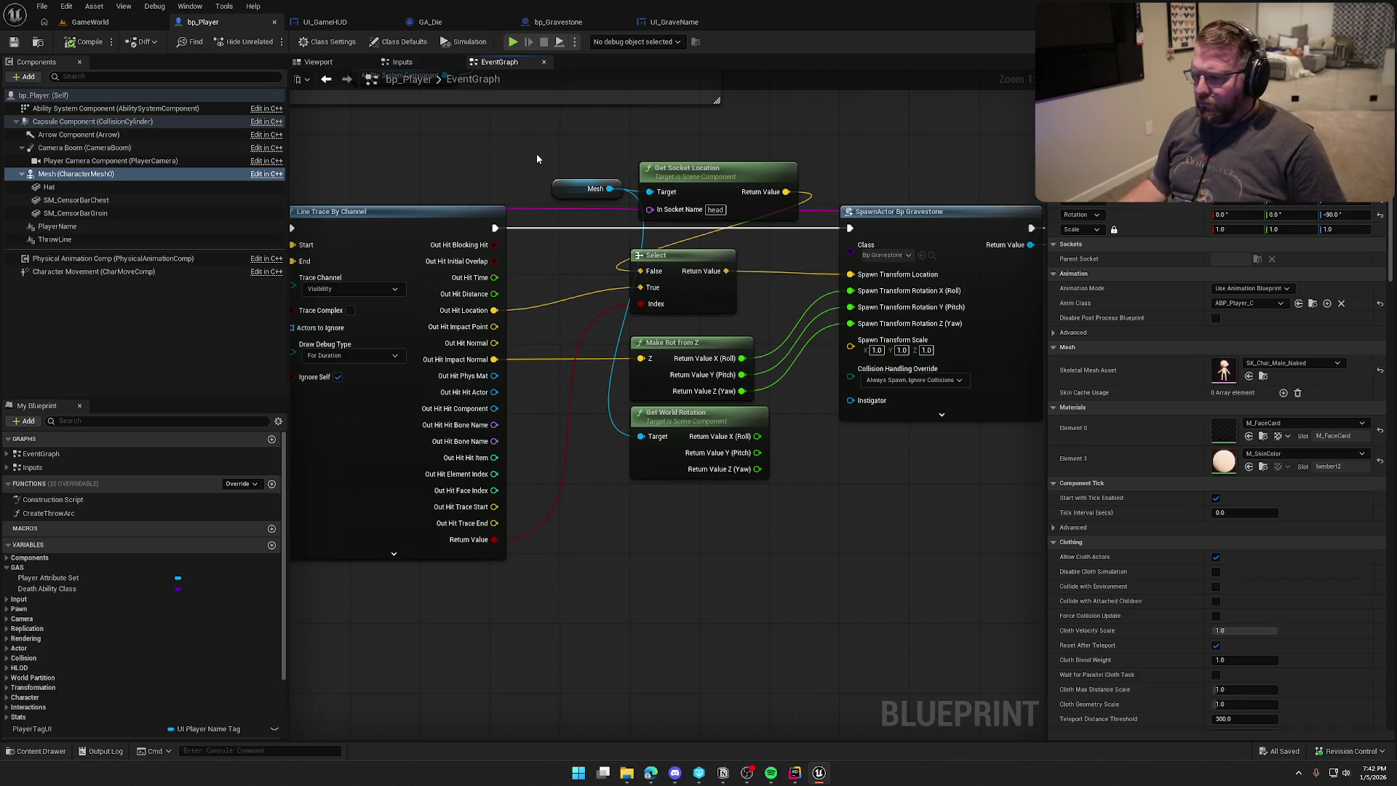
pyautogui.moveTo(838, 451); pyautogui.dragTo(753, 438)
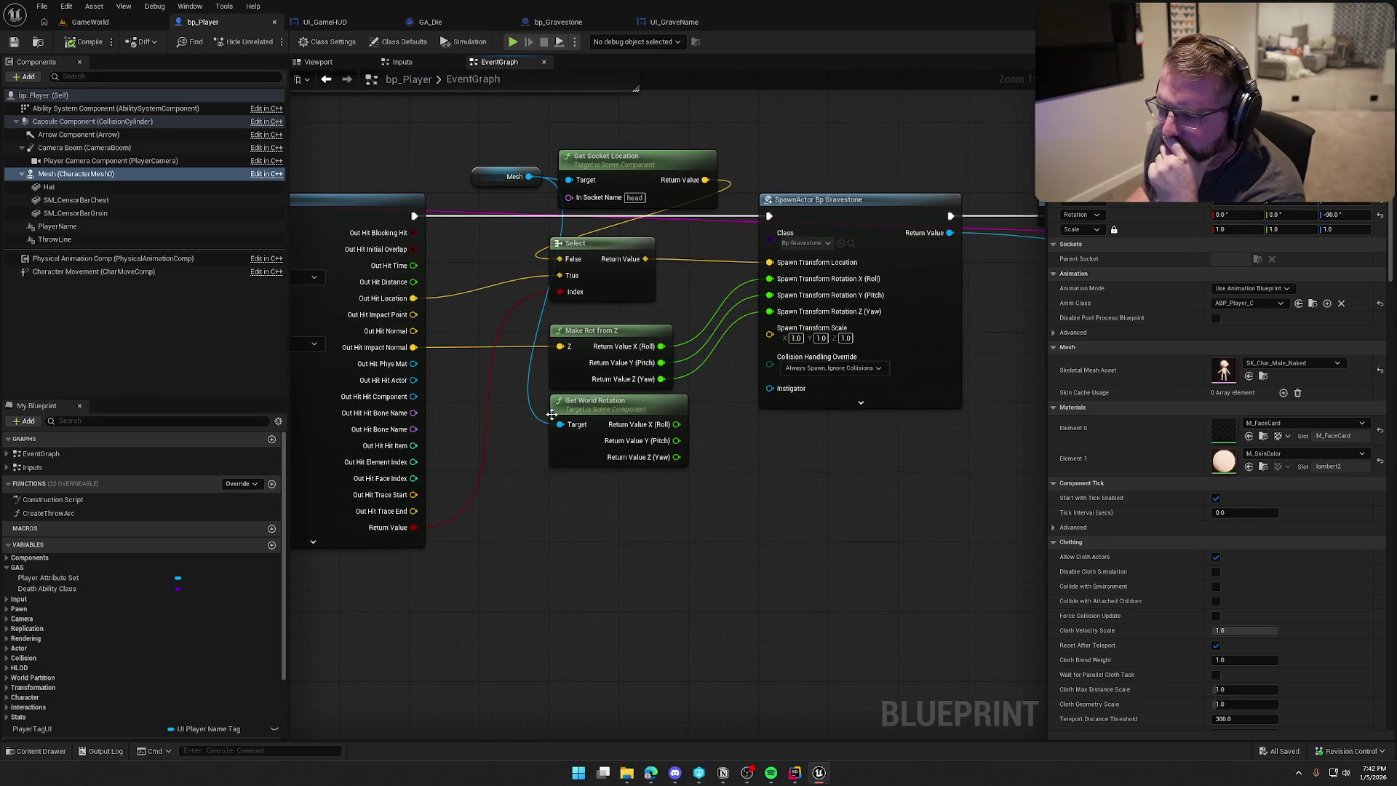
pyautogui.click(615, 436)
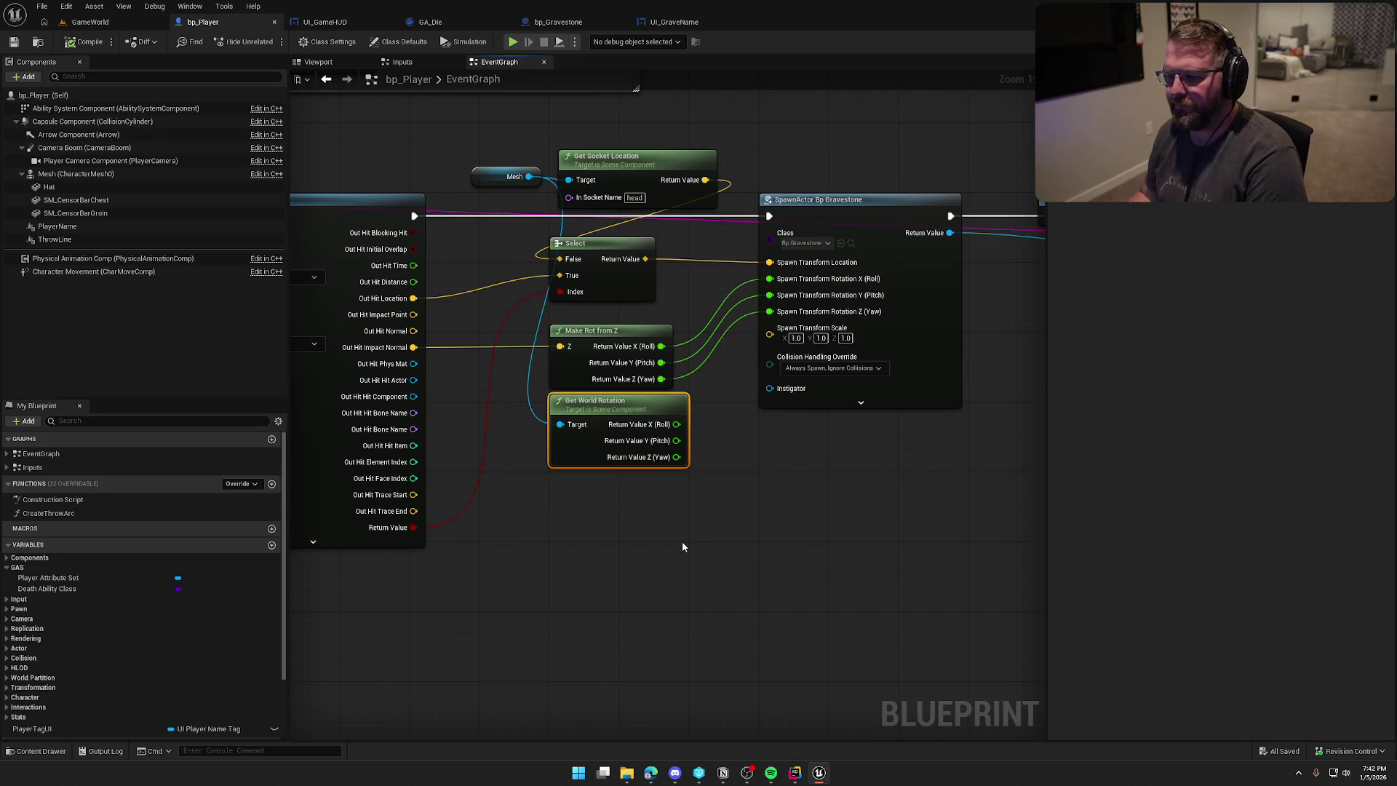
pyautogui.press('Delete')
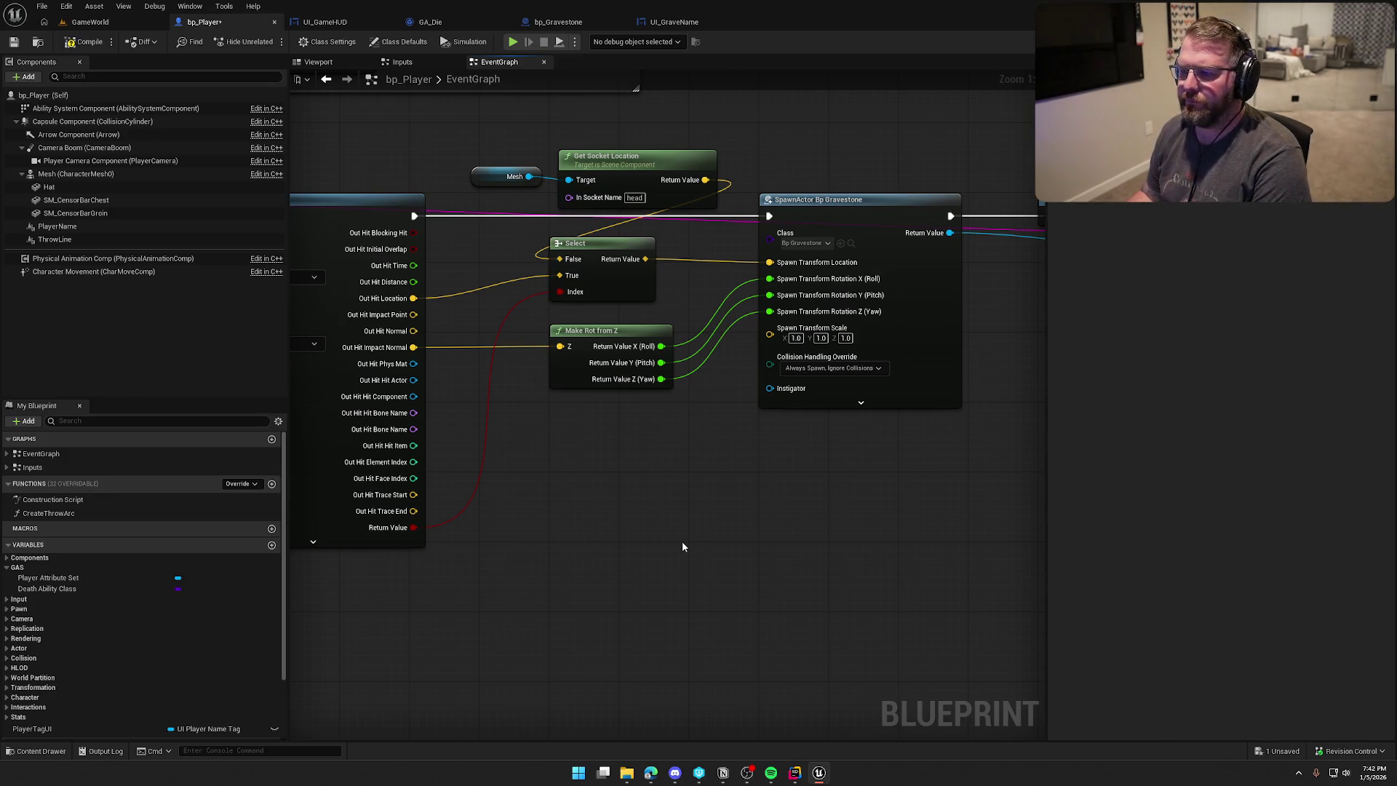
pyautogui.moveTo(627, 166); pyautogui.dragTo(618, 166)
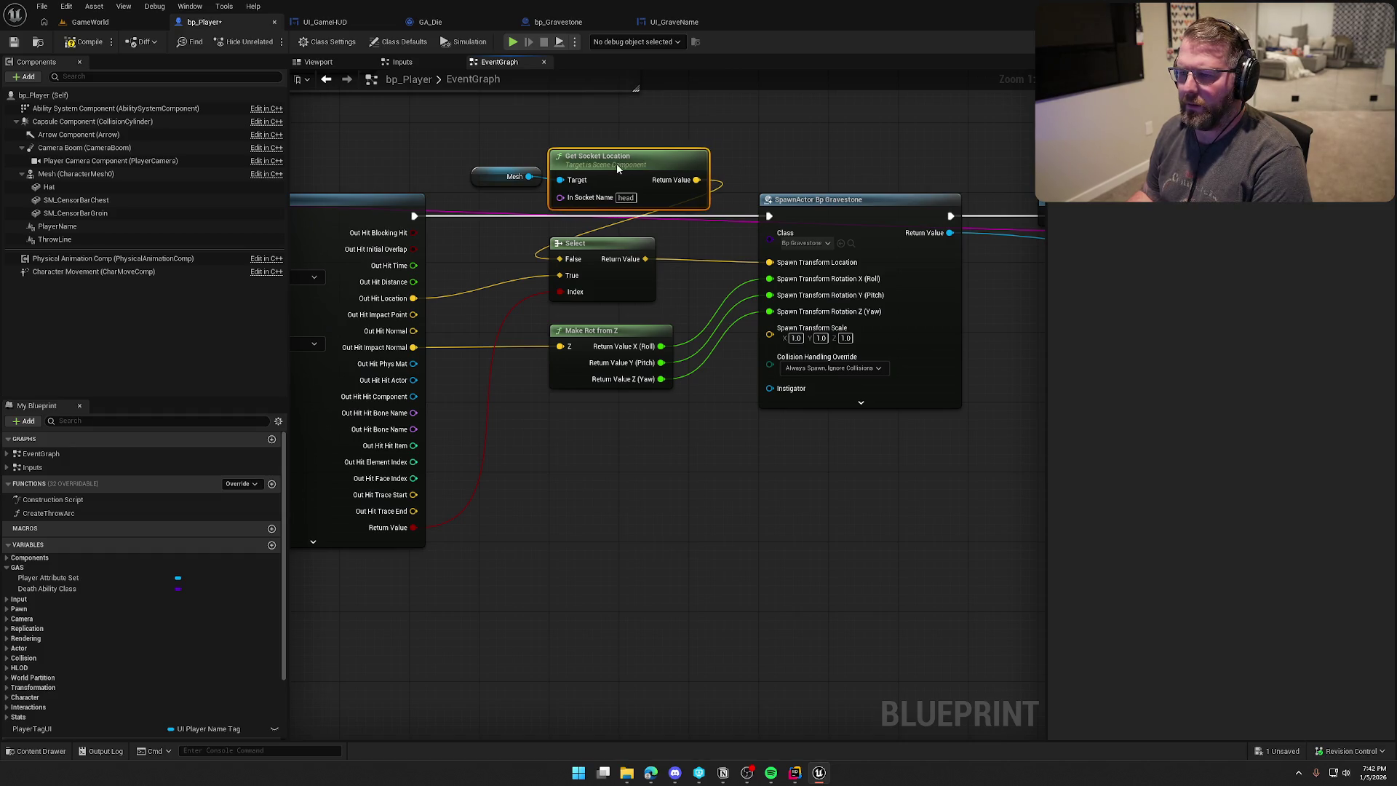